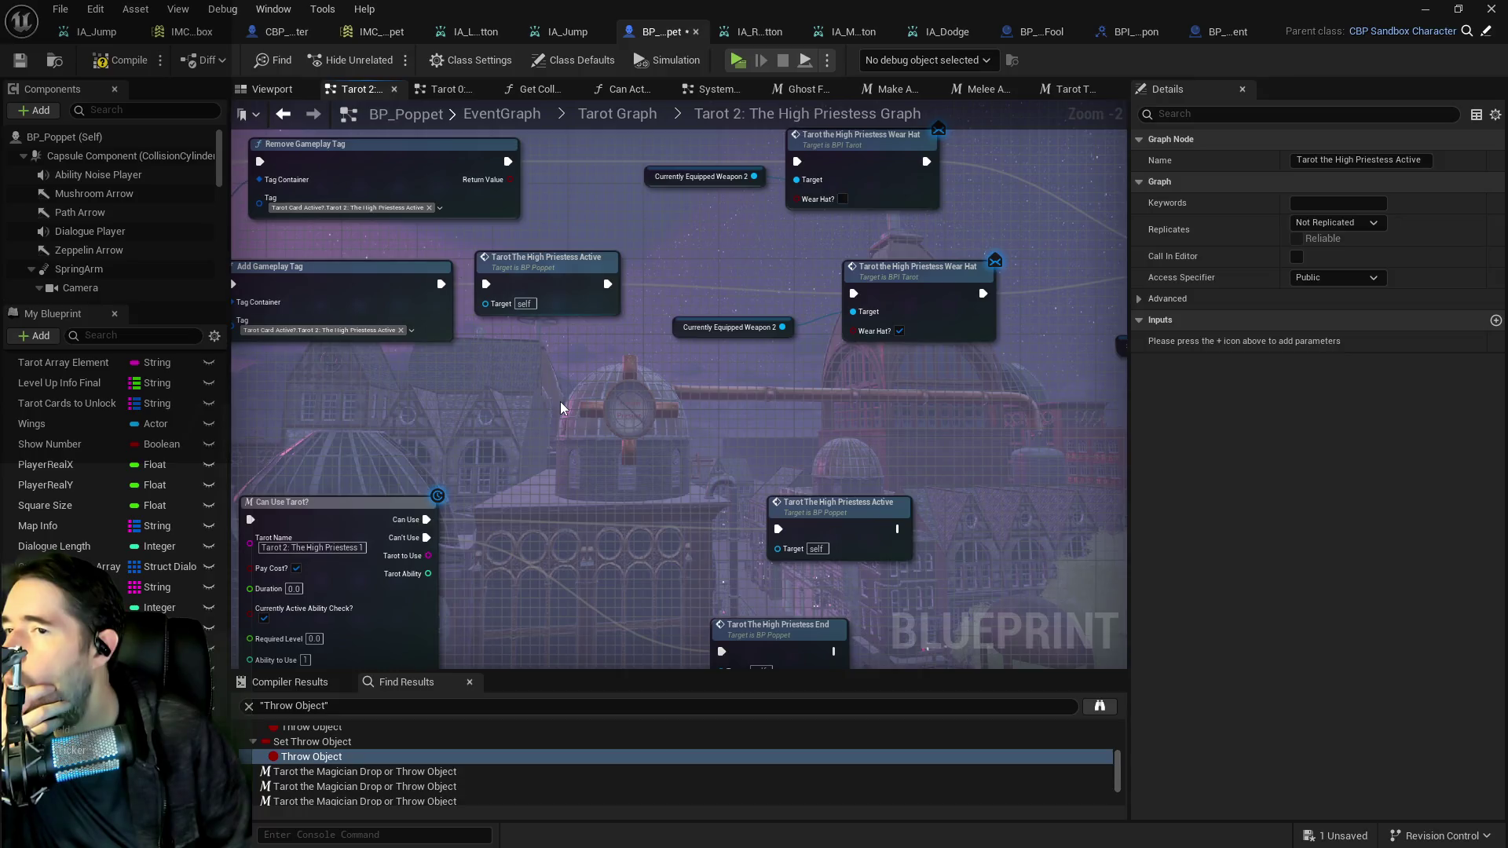
Pan the graph to review Spawn Emitter Attached, Sound At Location, Get All Actors with Tag and For Each Loop.
mouse_move(560, 407)
mouse_down()
mouse_move(705, 397)
mouse_move(498, 409)
mouse_up()
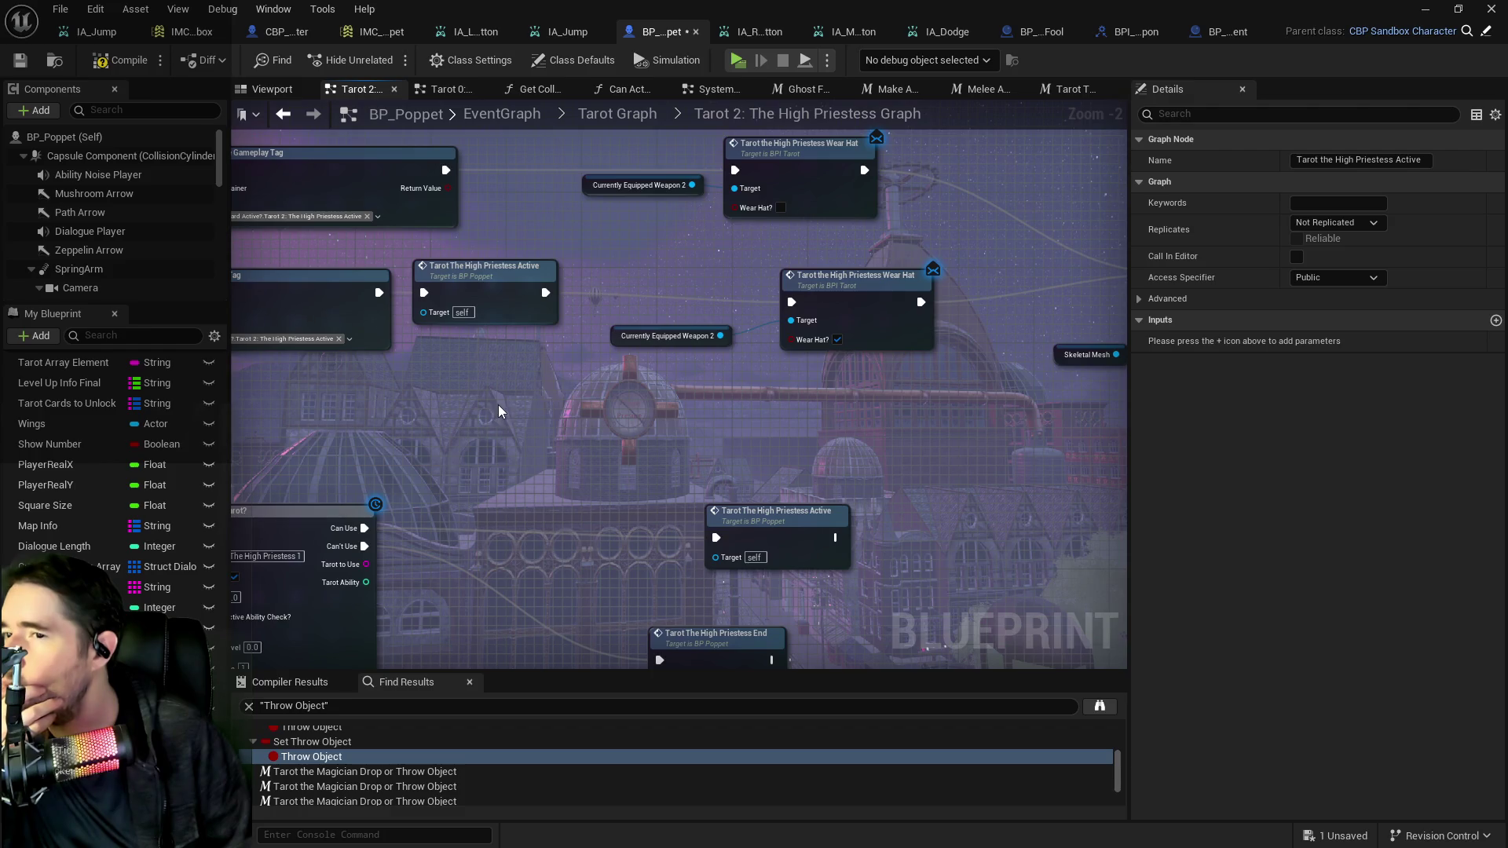
scroll(665, 412, down, 2)
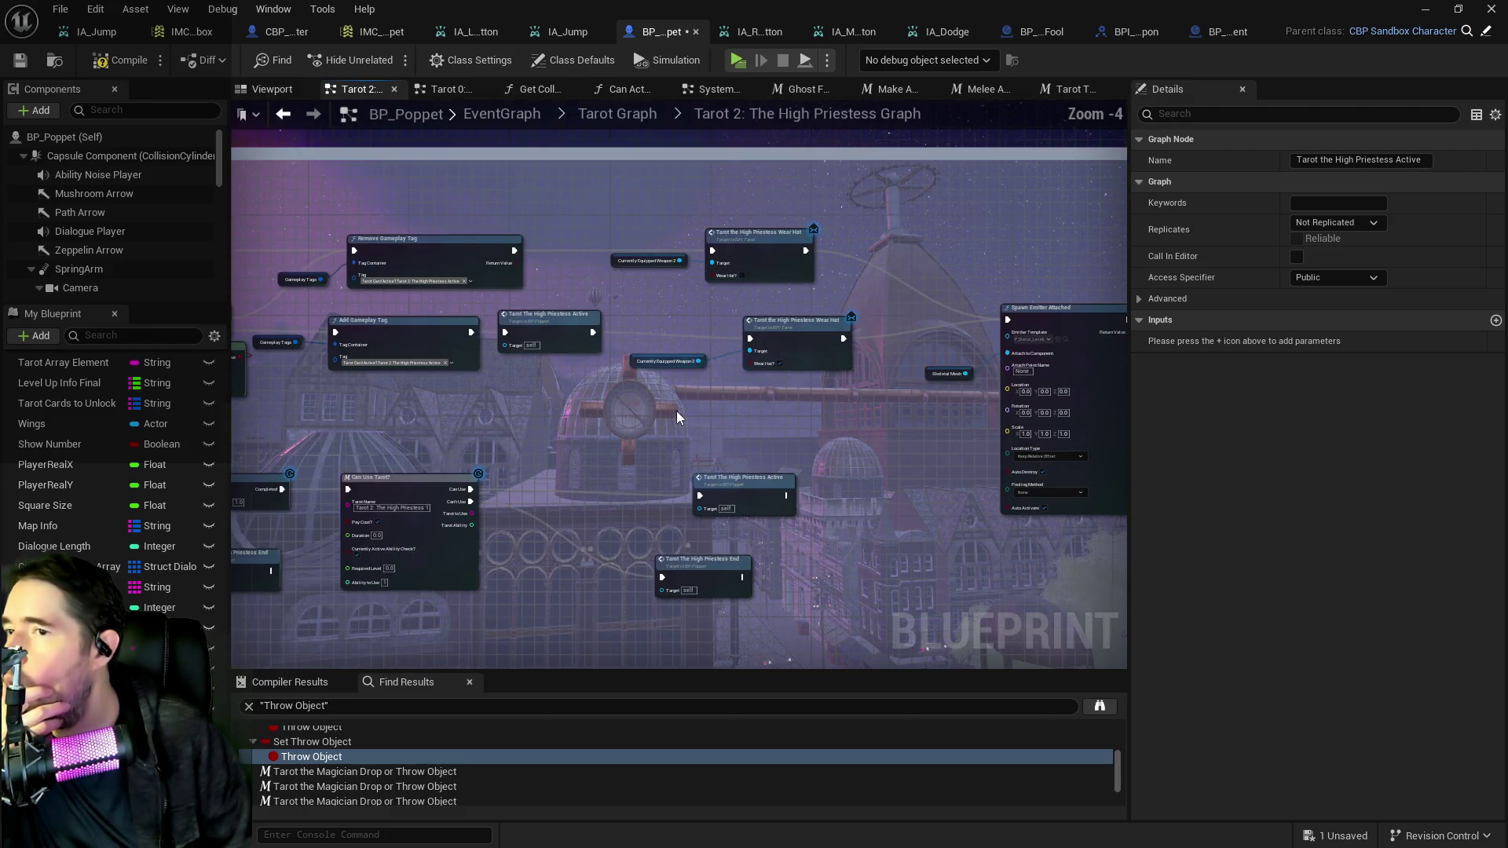
drag(677, 411, 539, 392)
scroll(661, 366, up, 2)
drag(672, 368, 445, 384)
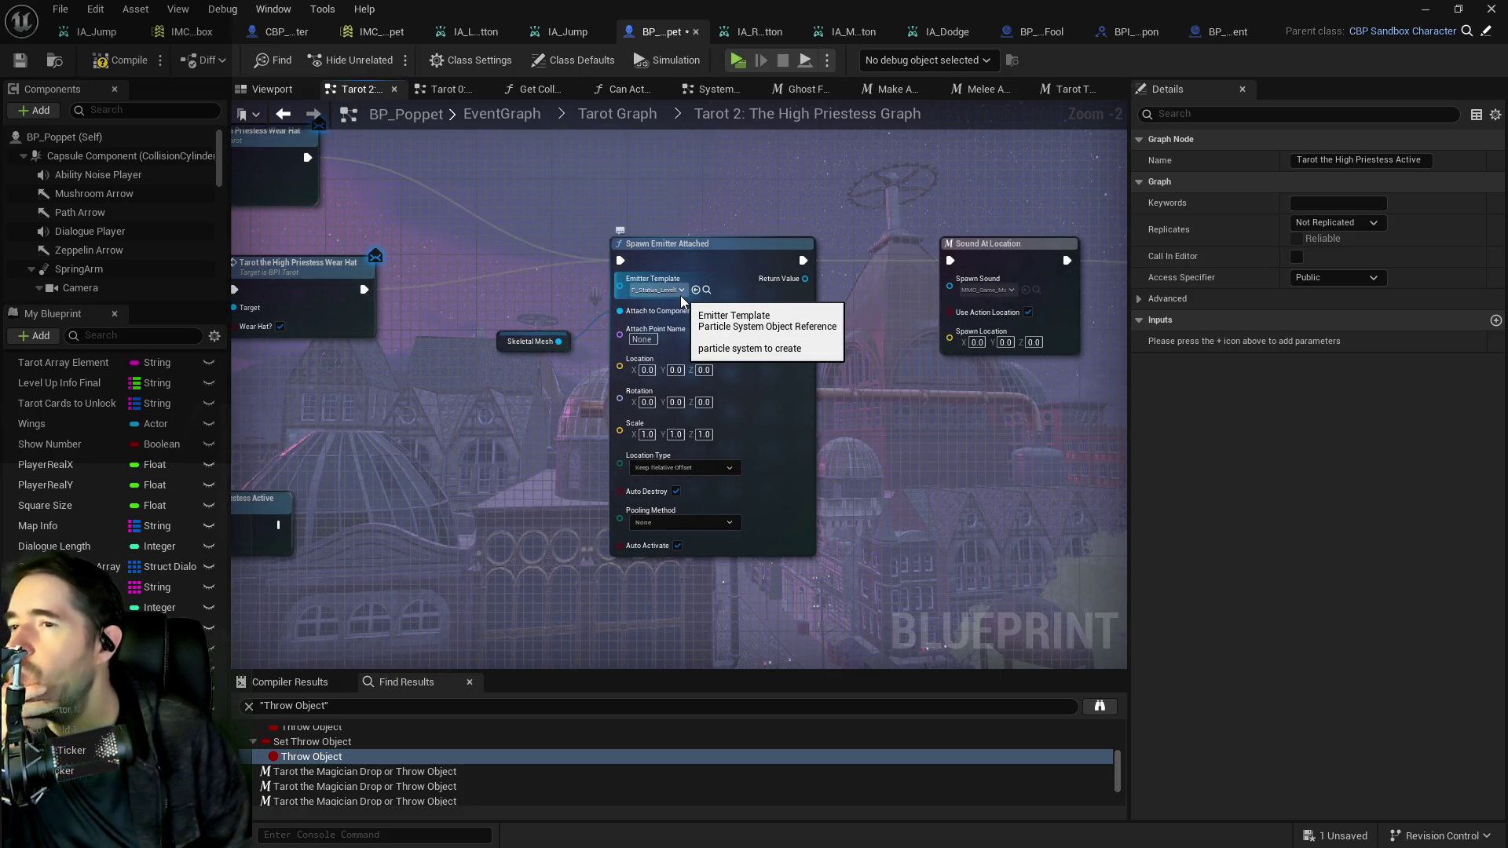
mouse_move(1099, 377)
mouse_down()
mouse_move(817, 404)
mouse_move(491, 370)
mouse_up()
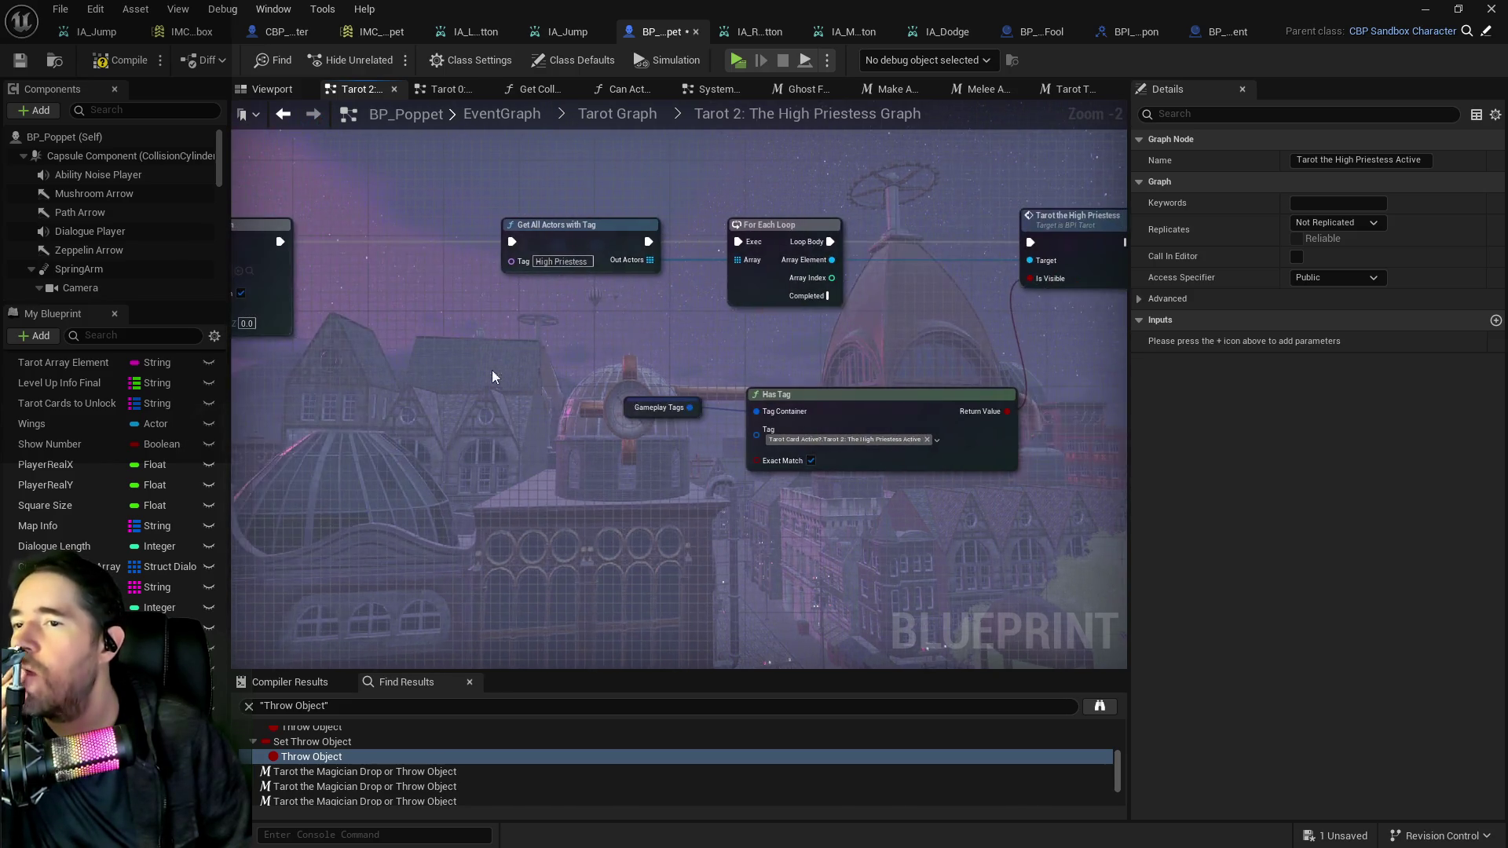
scroll(634, 350, down, 1)
drag(635, 350, 1129, 434)
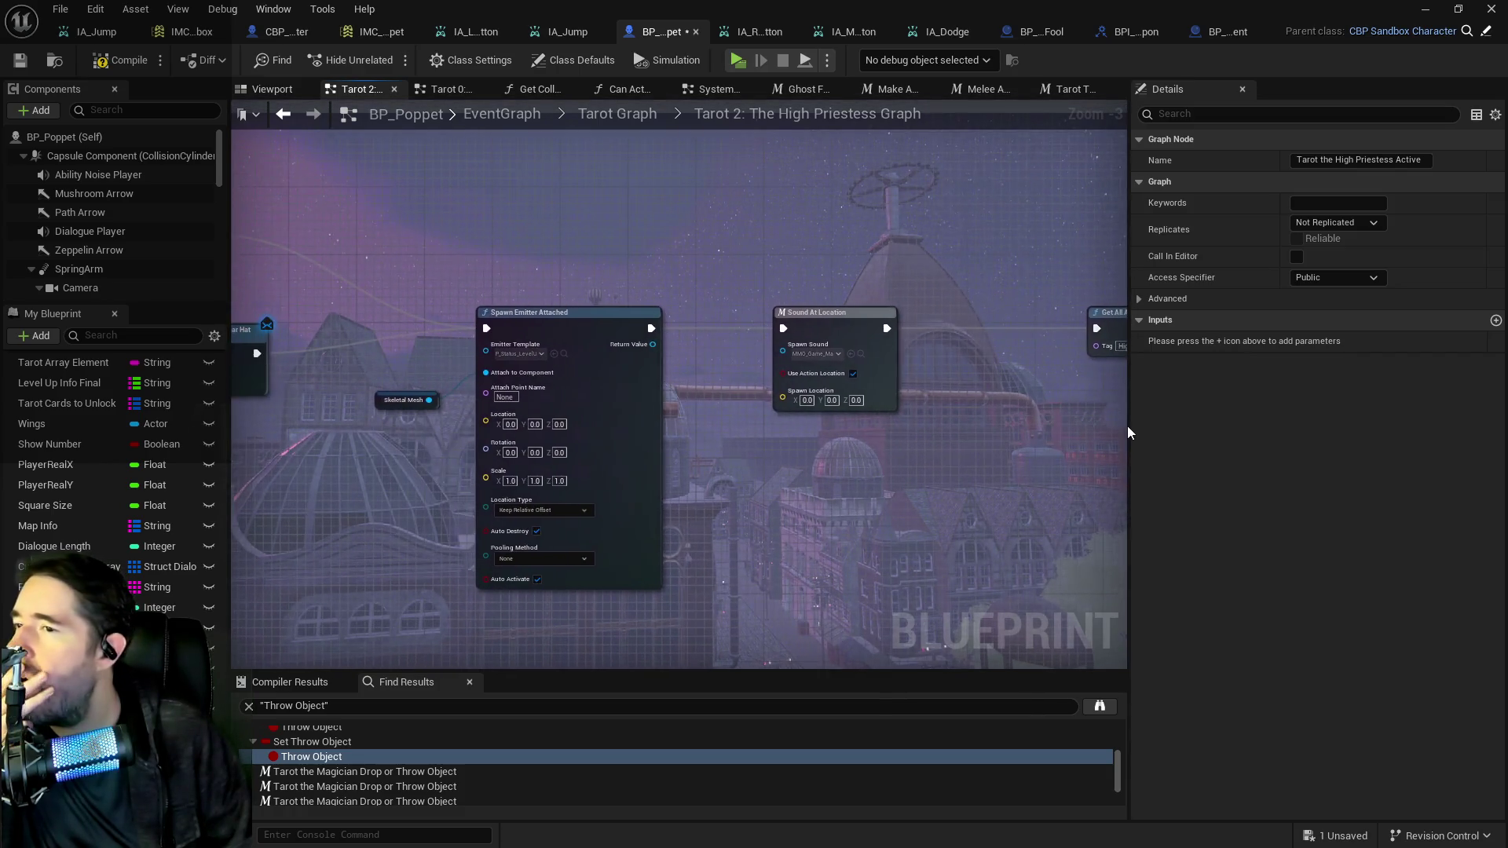
Pan on to the Gameplay Tag, Delay, Can Use Tarot, Play Montage and High Priestess 2/3 nodes.
mouse_move(818, 412)
mouse_down()
mouse_move(597, 408)
mouse_move(1110, 589)
mouse_move(908, 437)
mouse_move(859, 462)
mouse_move(1053, 257)
mouse_move(909, 374)
mouse_move(1077, 507)
mouse_up()
scroll(859, 462, down, 2)
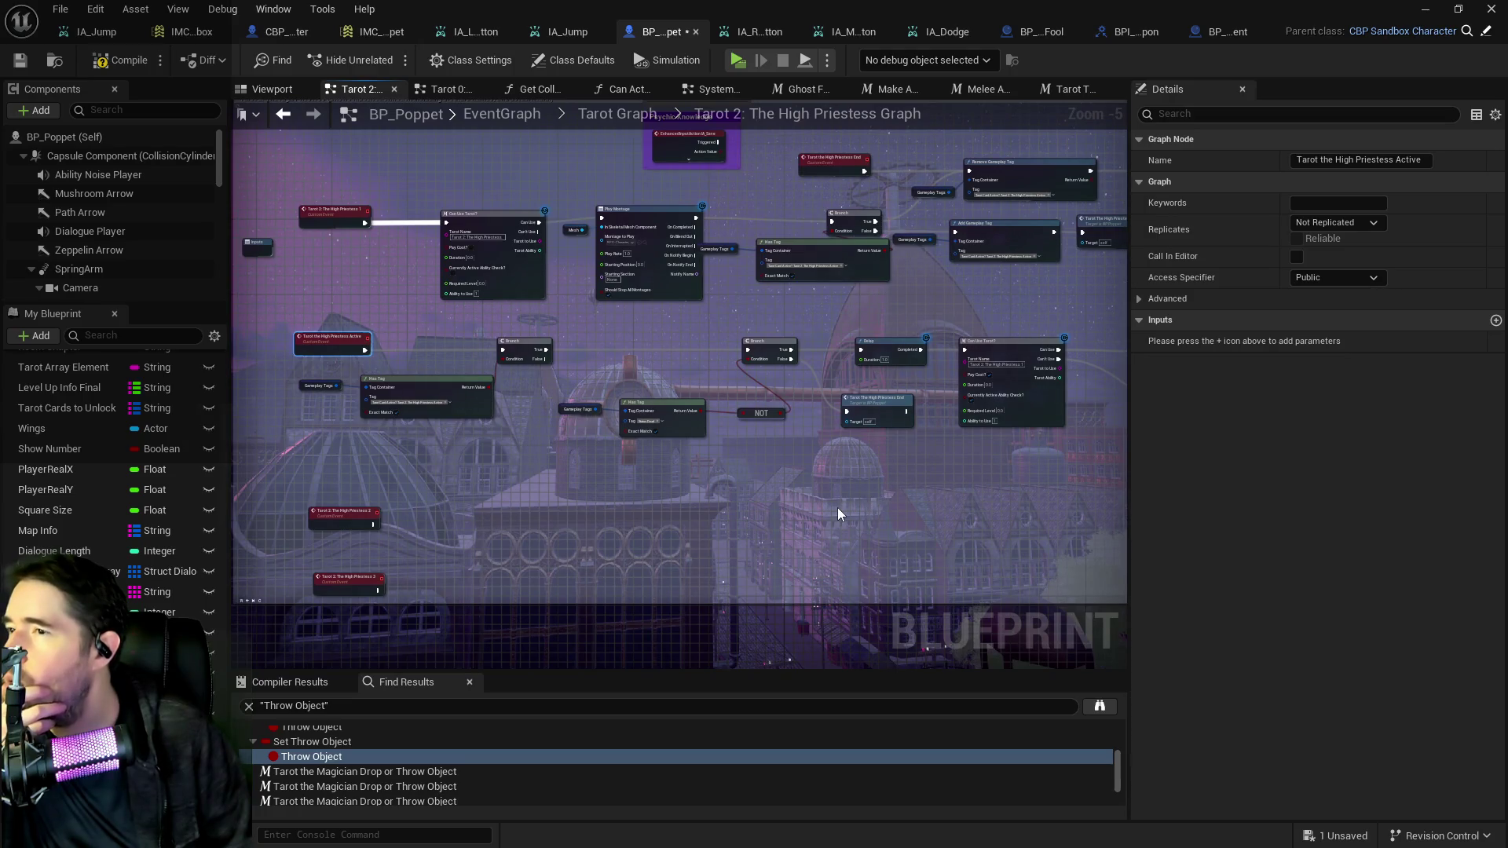
scroll(356, 337, up, 4)
scroll(473, 385, down, 2)
mouse_move(472, 384)
mouse_down()
mouse_move(668, 597)
mouse_move(821, 440)
mouse_up()
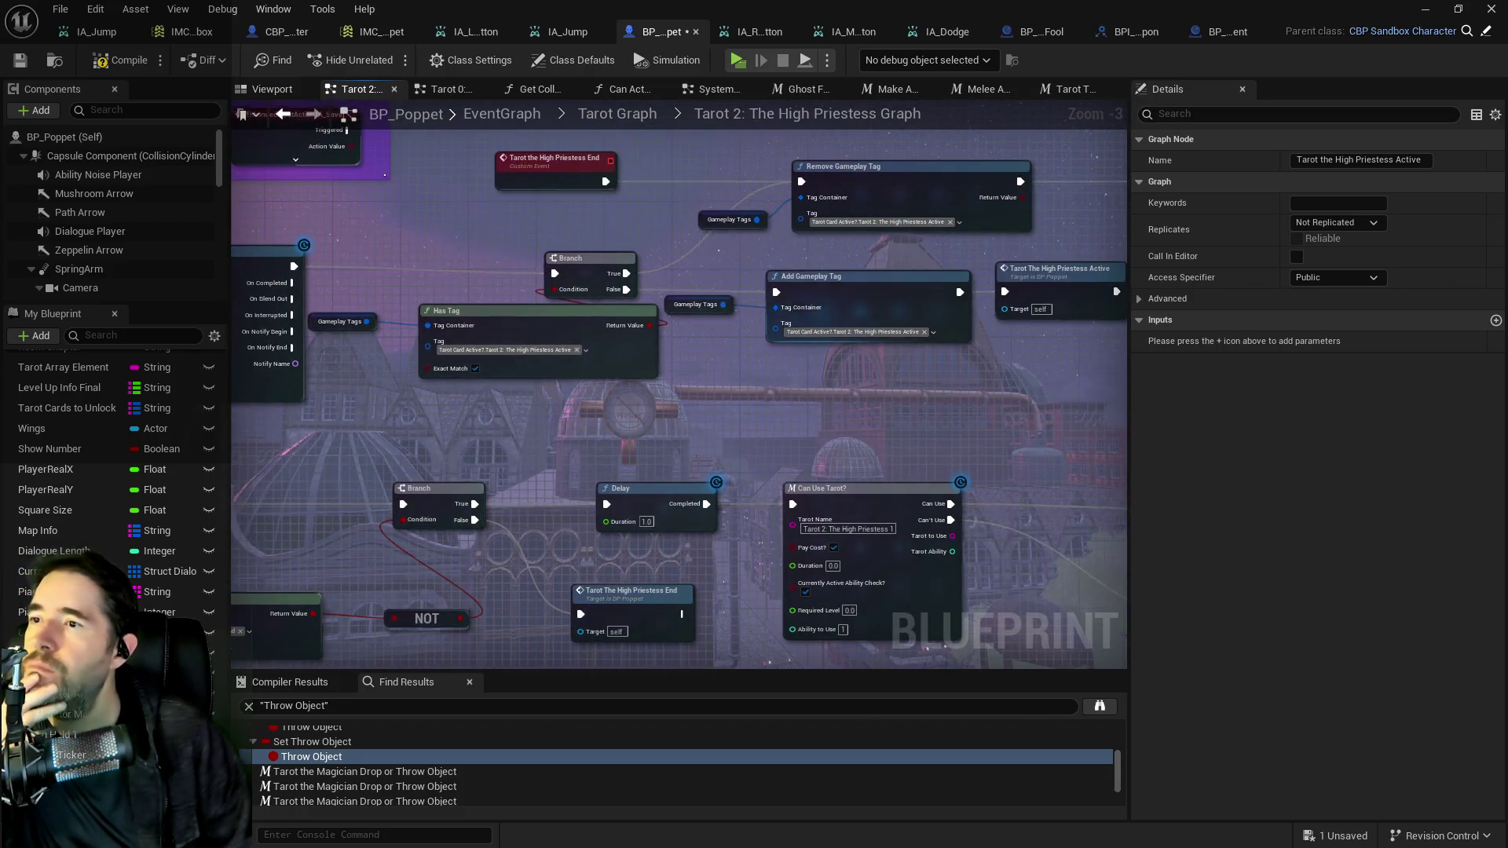
drag(767, 352, 324, 109)
mouse_move(550, 550)
mouse_down()
mouse_move(660, 550)
mouse_move(707, 487)
mouse_move(766, 132)
mouse_move(907, 171)
mouse_move(1125, 402)
mouse_move(1077, 337)
mouse_up()
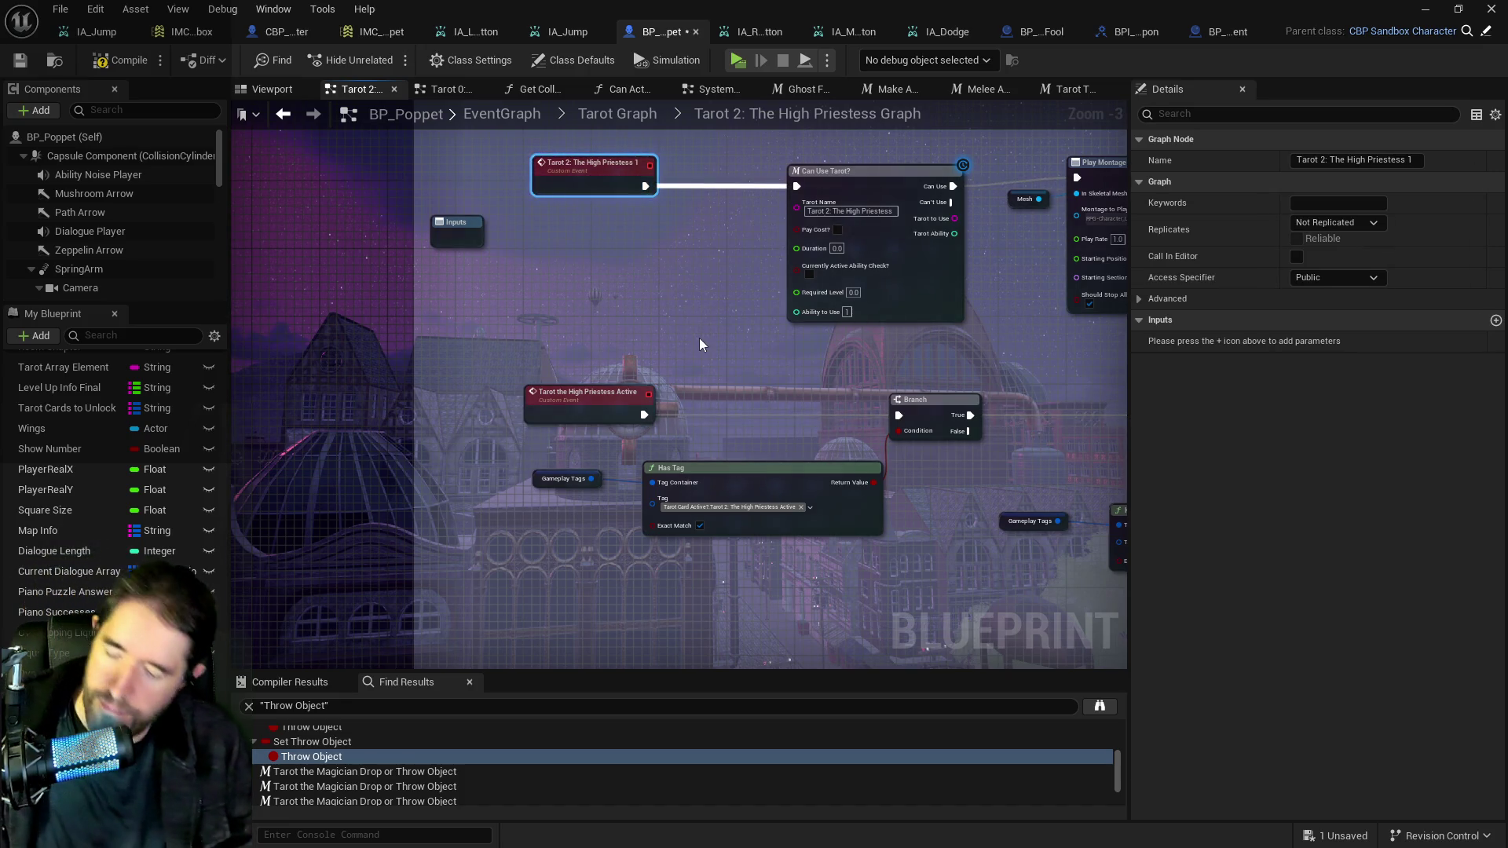
drag(812, 417, 766, 379)
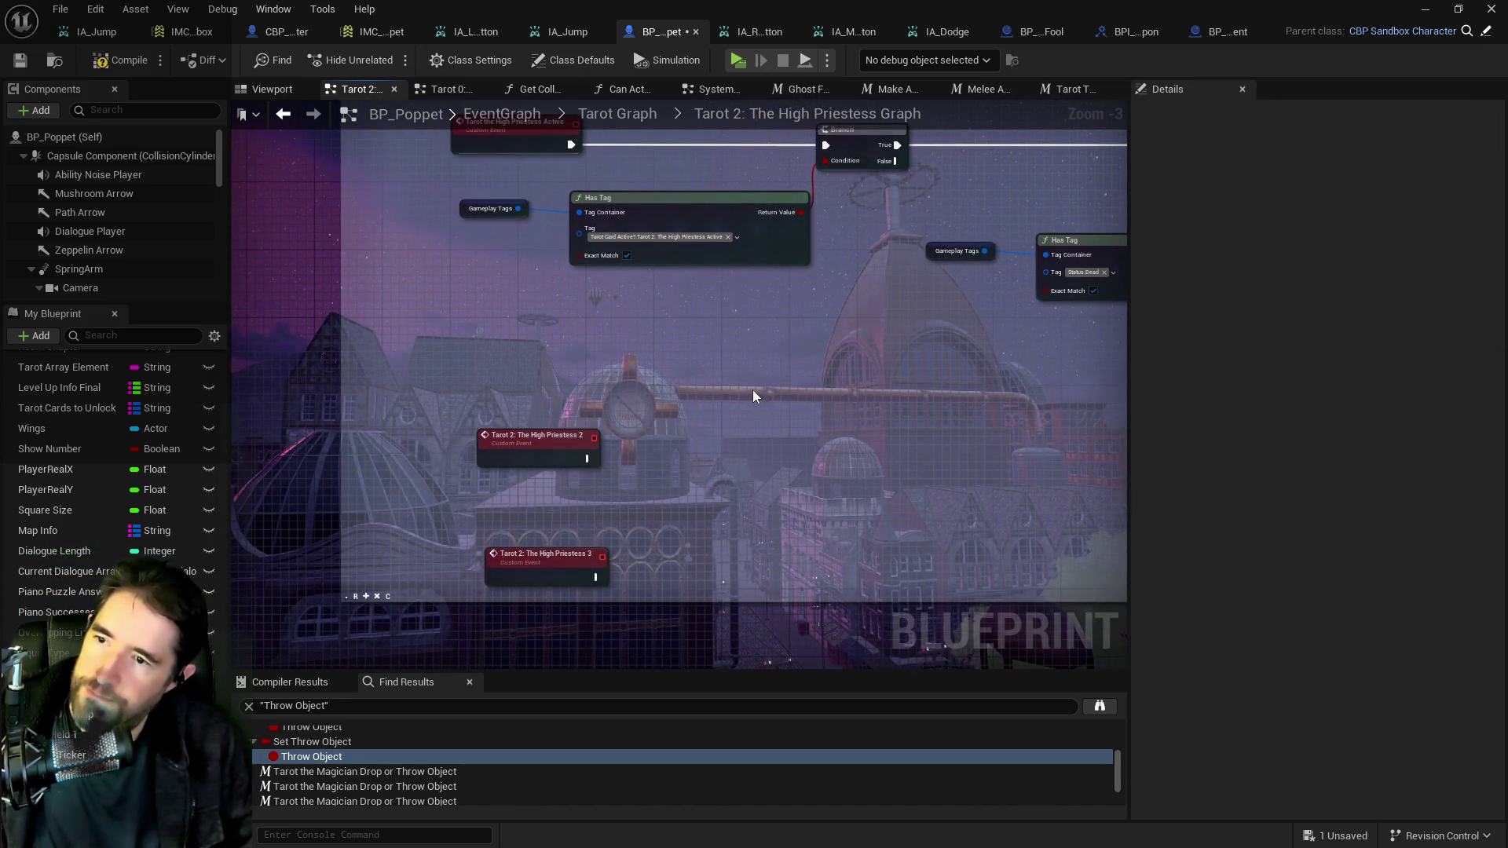
Return along the Branch and Delay chain and Wear Hat nodes to Has Tag and Tarot the High Priestess.
key(ctrl+v)
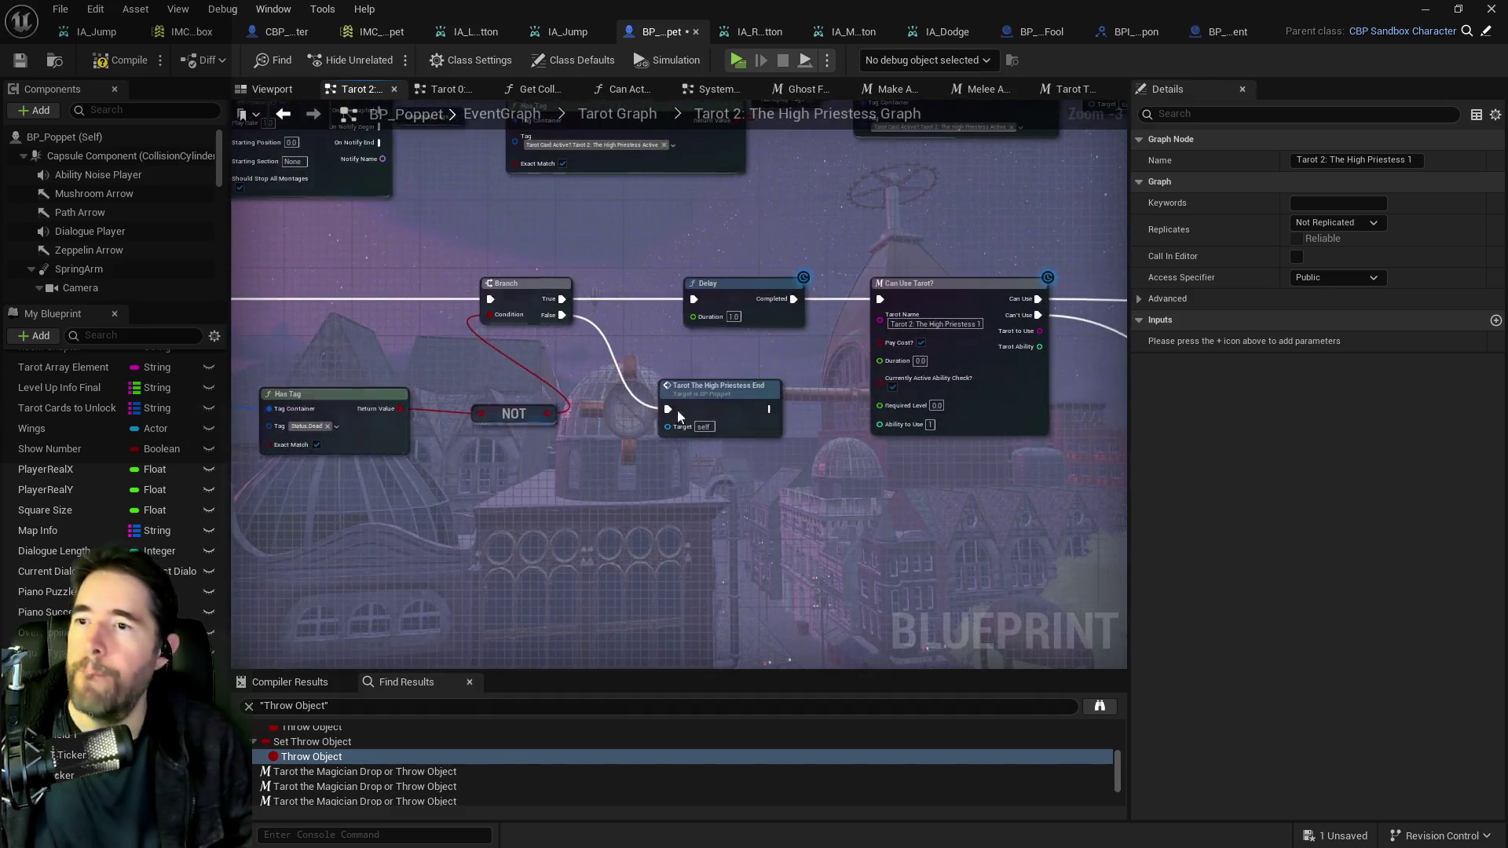
drag(750, 295, 665, 347)
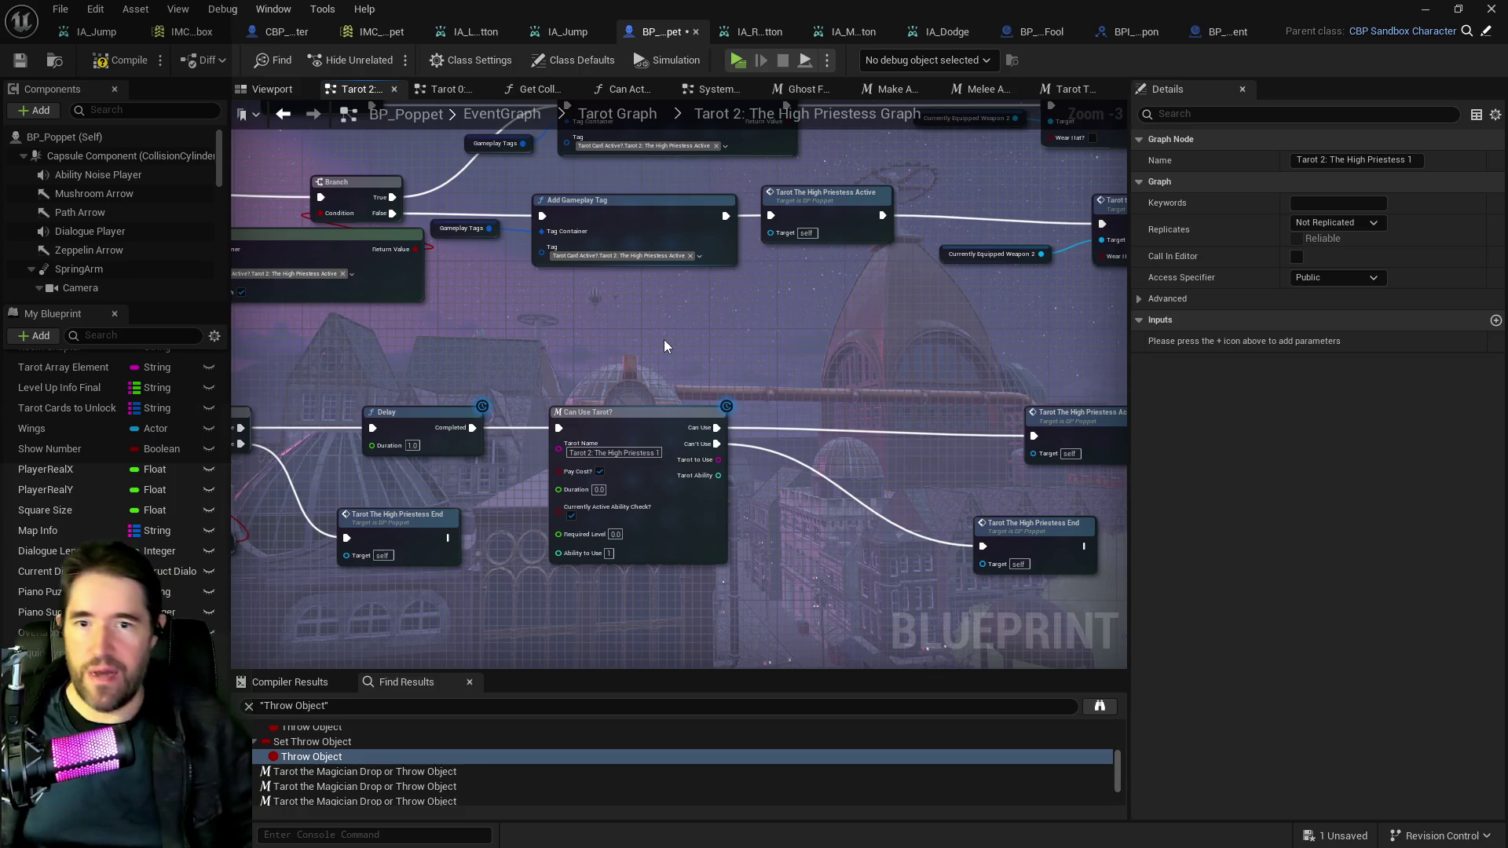
drag(875, 385, 571, 419)
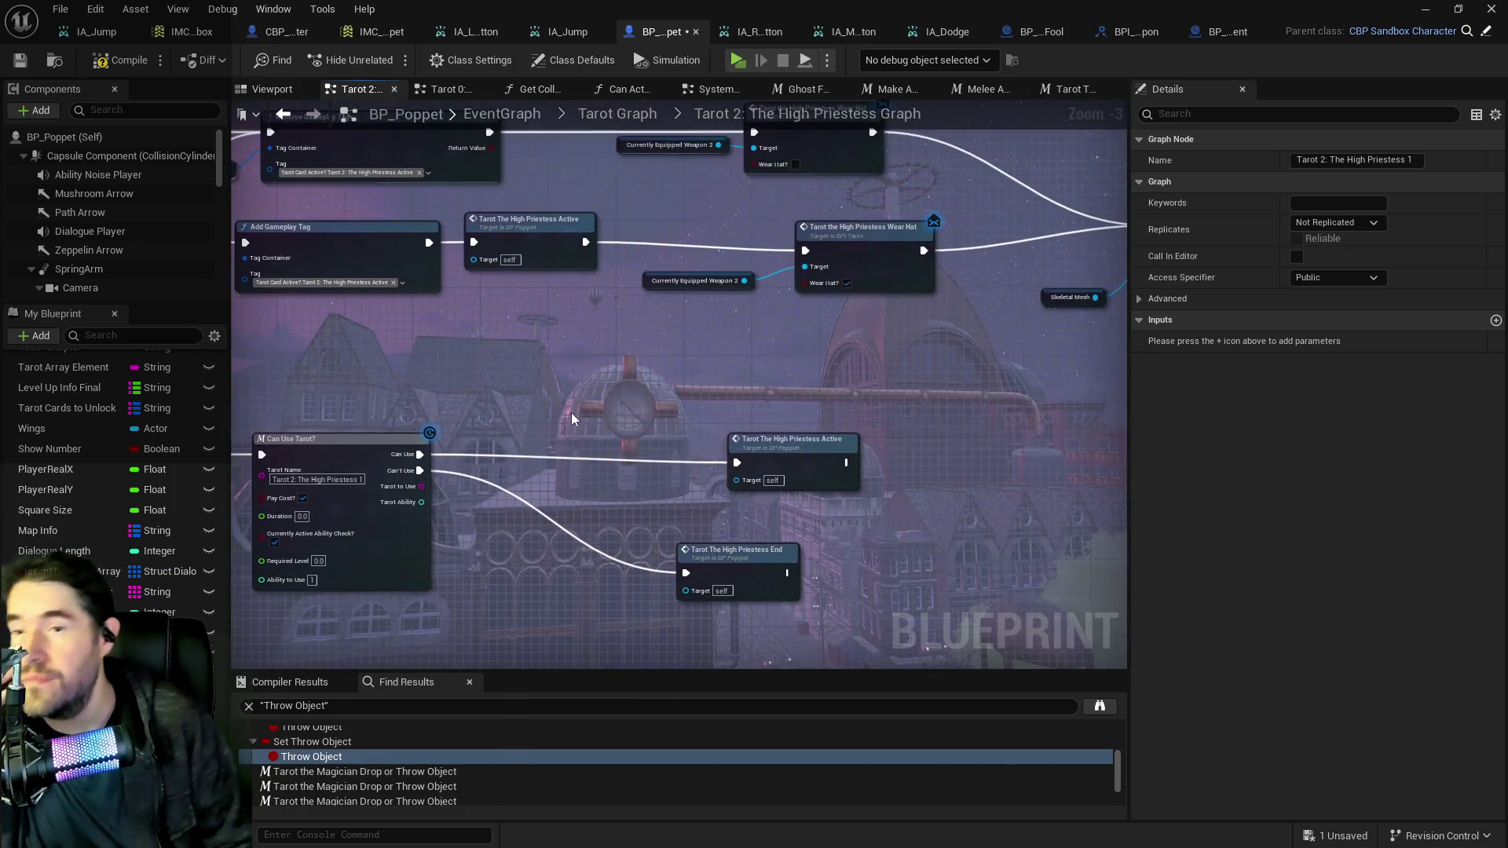
drag(838, 379, 454, 441)
scroll(454, 441, down, 1)
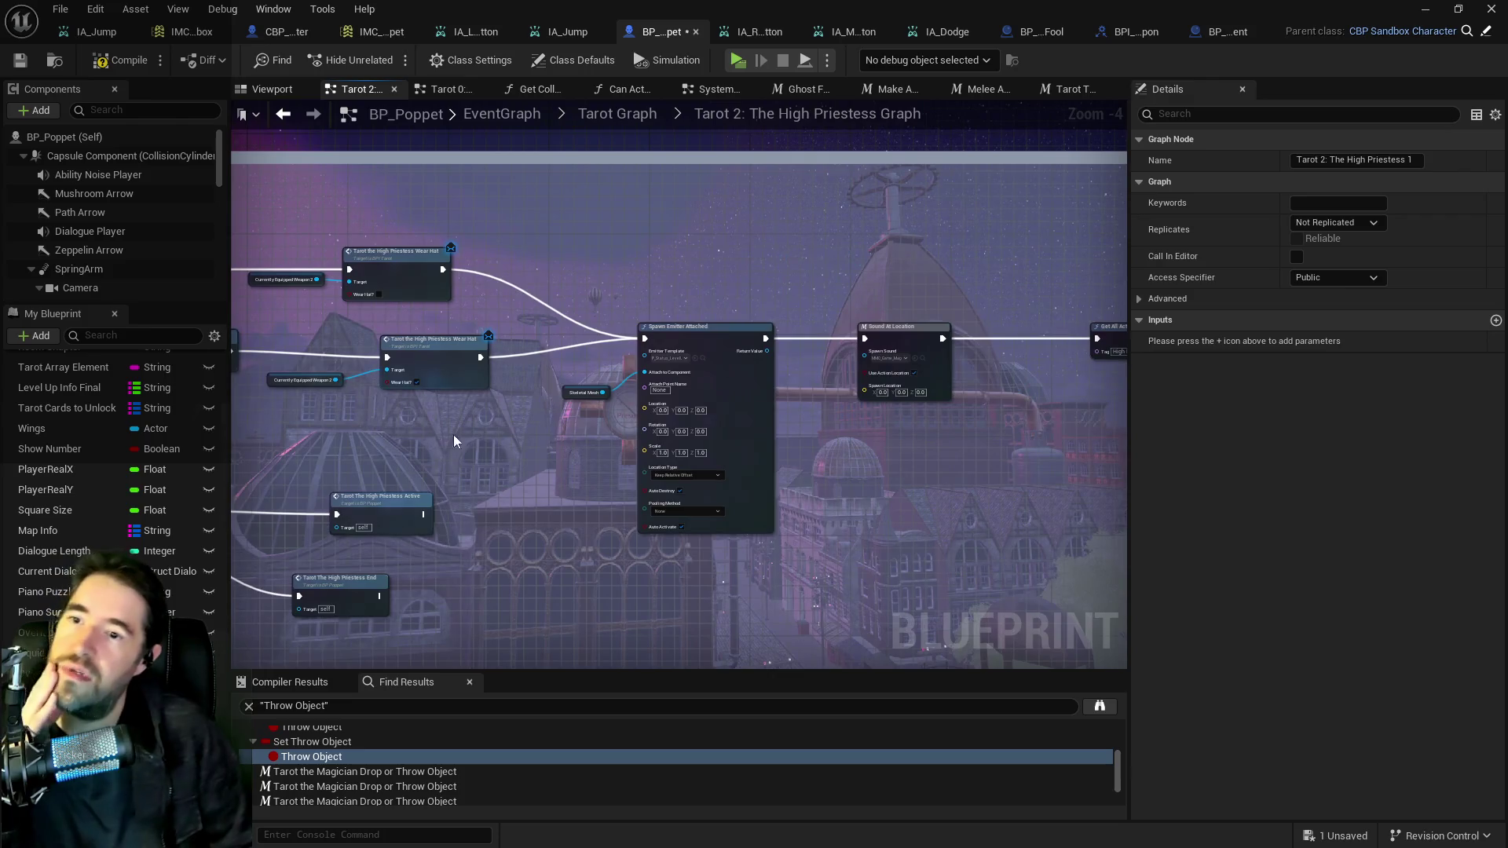
scroll(791, 383, up, 2)
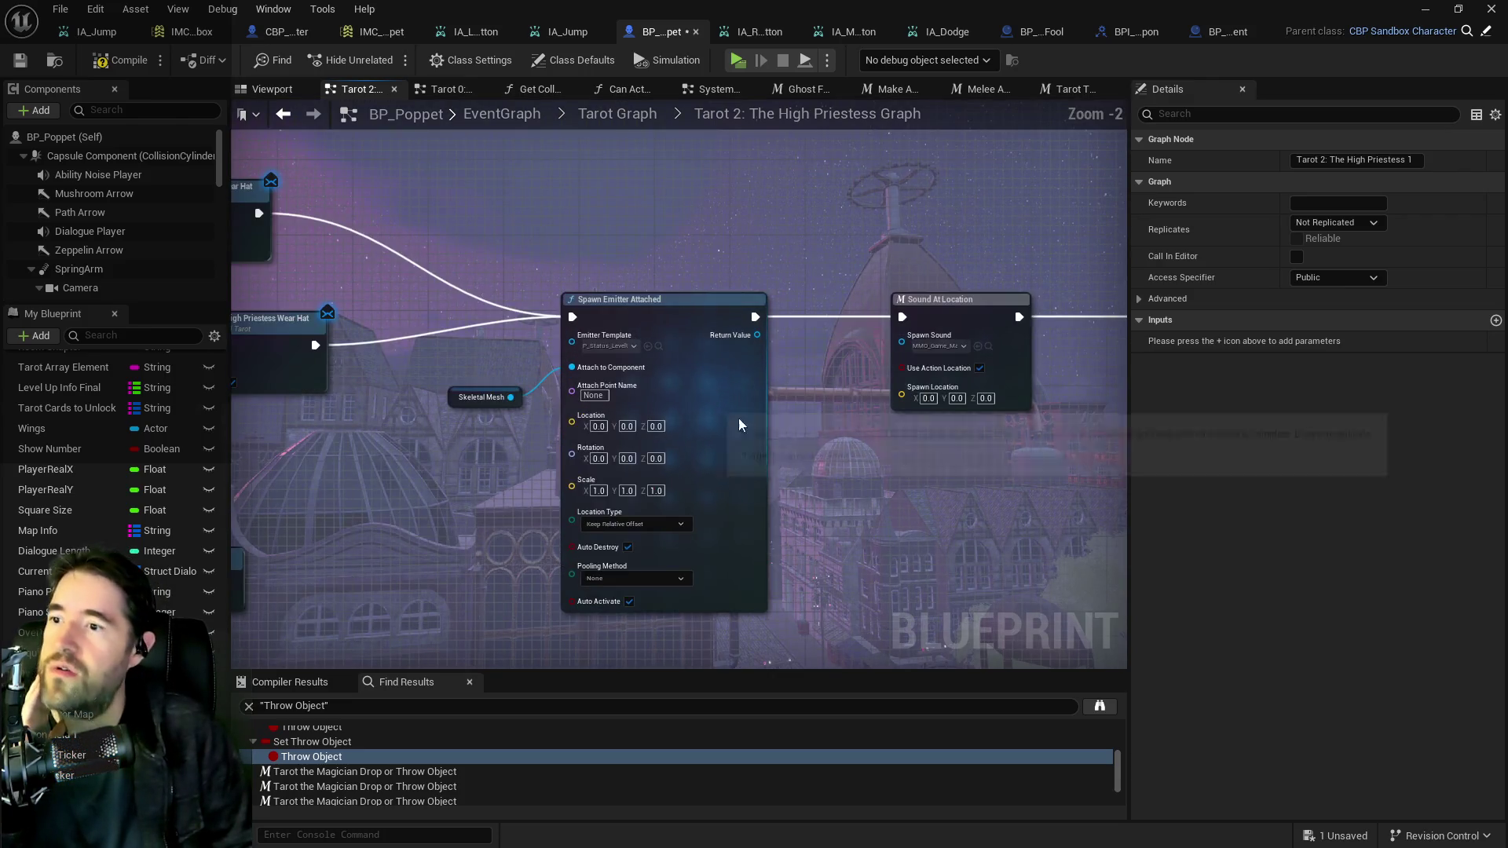
mouse_move(1100, 440)
mouse_down()
mouse_move(662, 431)
mouse_move(757, 441)
mouse_up()
scroll(662, 431, down, 1)
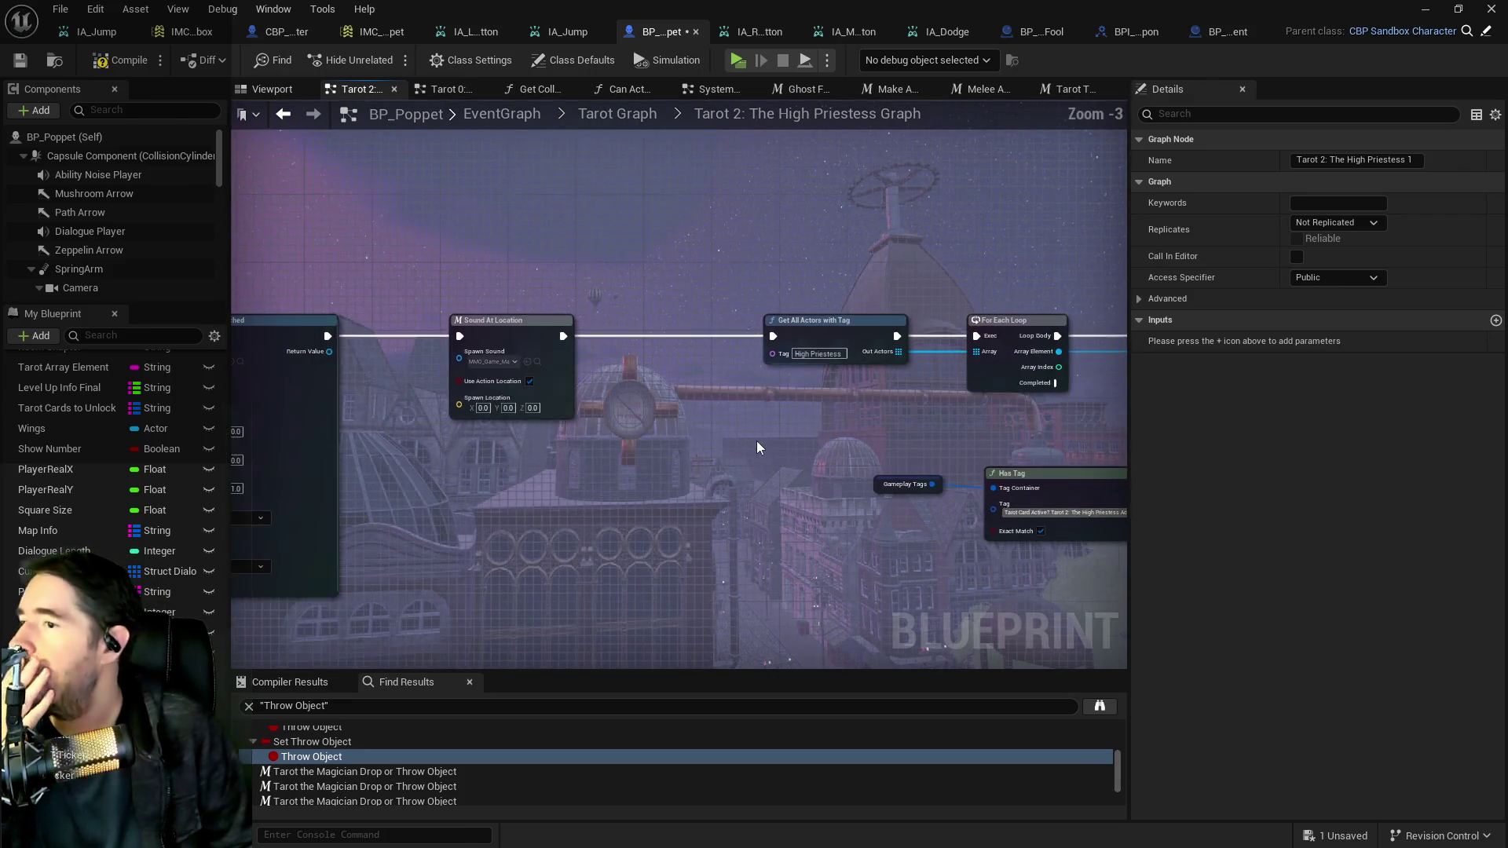
mouse_move(849, 459)
mouse_down()
mouse_move(474, 402)
mouse_move(383, 426)
mouse_move(676, 354)
mouse_move(451, 351)
mouse_up()
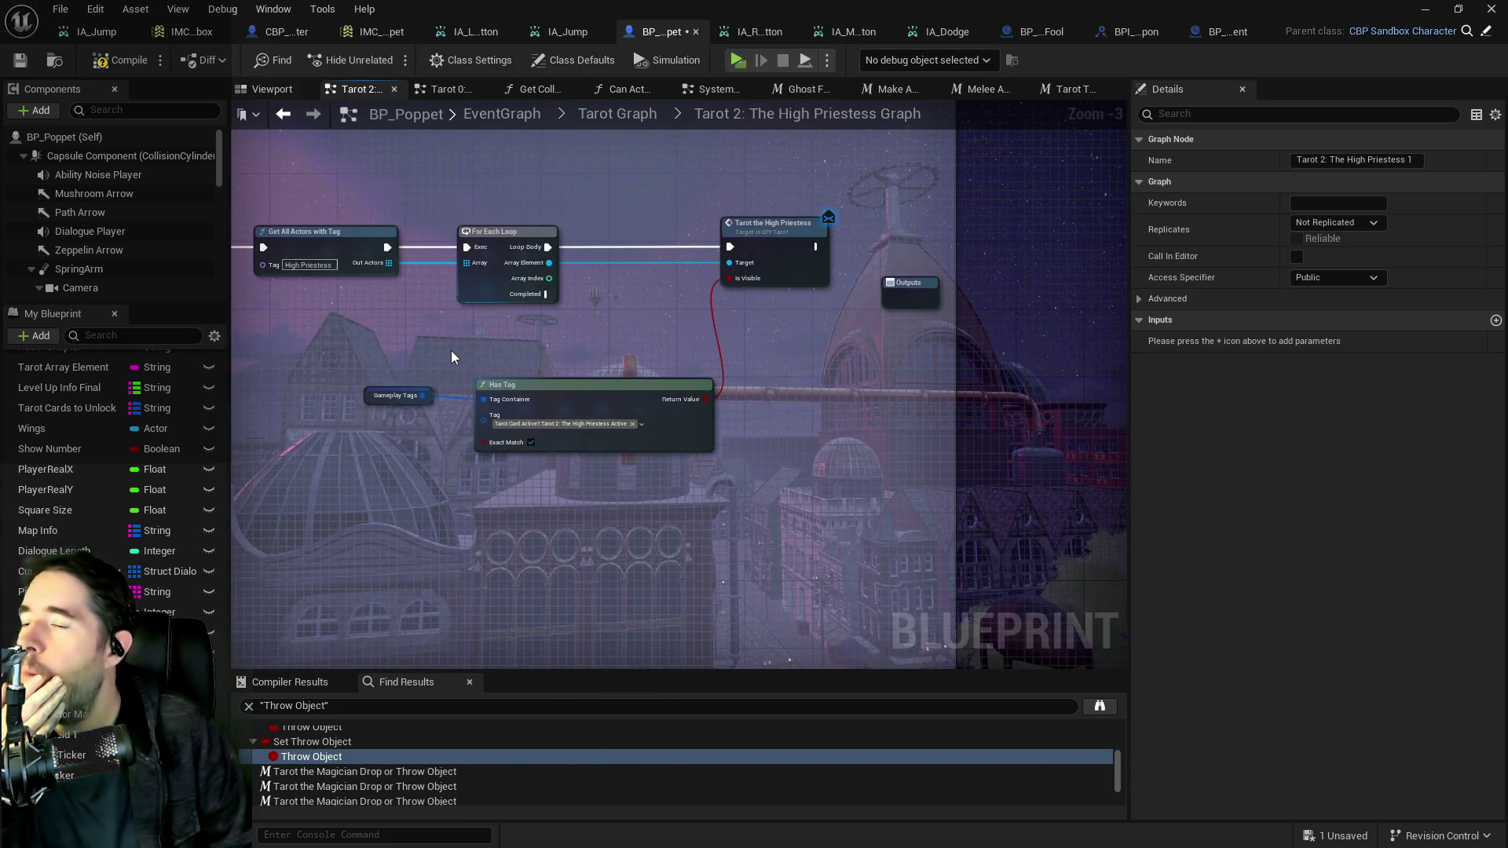
Select the Get All Actors with Tag and For Each Loop nodes, then frame Branch, Delay and Can Use Tarot.
right_click(450, 350)
click(487, 338)
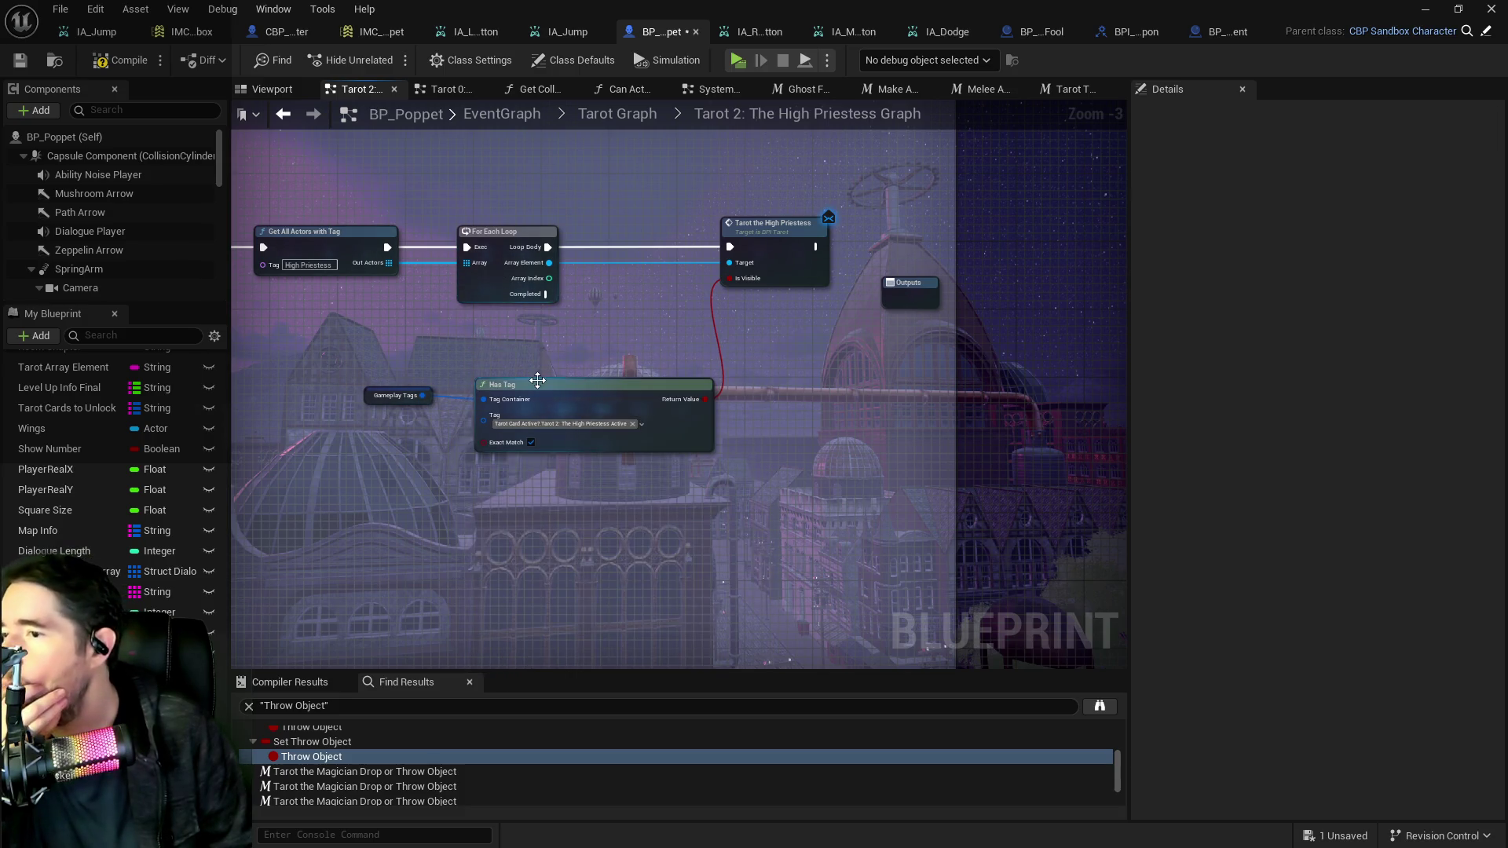
scroll(550, 342, down, 2)
mouse_move(481, 234)
mouse_down()
mouse_move(791, 387)
mouse_move(1021, 271)
mouse_move(798, 333)
mouse_move(790, 387)
mouse_up()
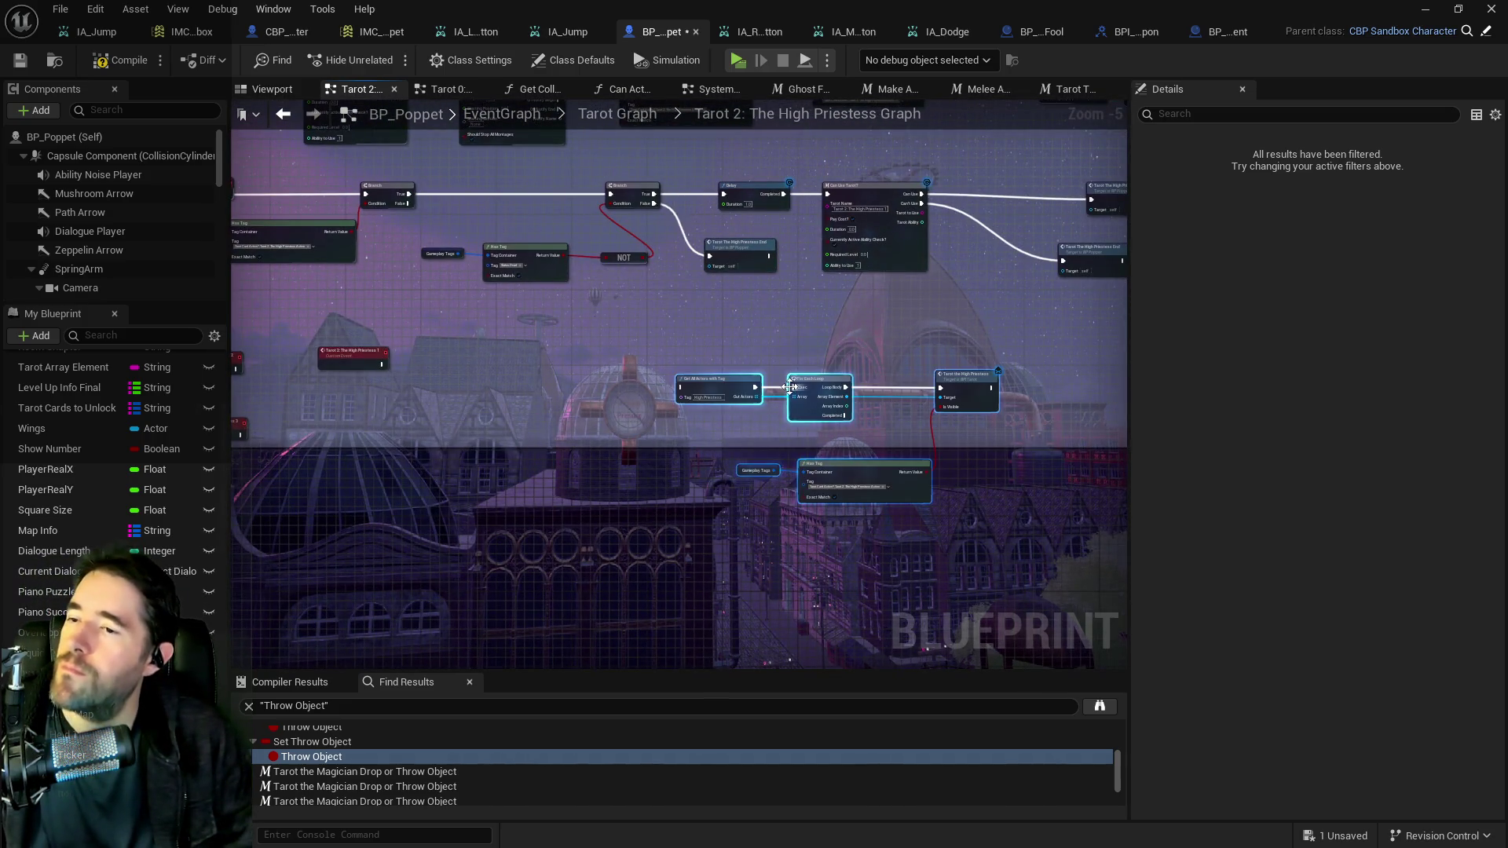
scroll(646, 409, up, 1)
mouse_move(646, 409)
mouse_down()
mouse_move(686, 342)
mouse_move(529, 387)
mouse_move(622, 307)
mouse_up()
scroll(686, 343, up, 1)
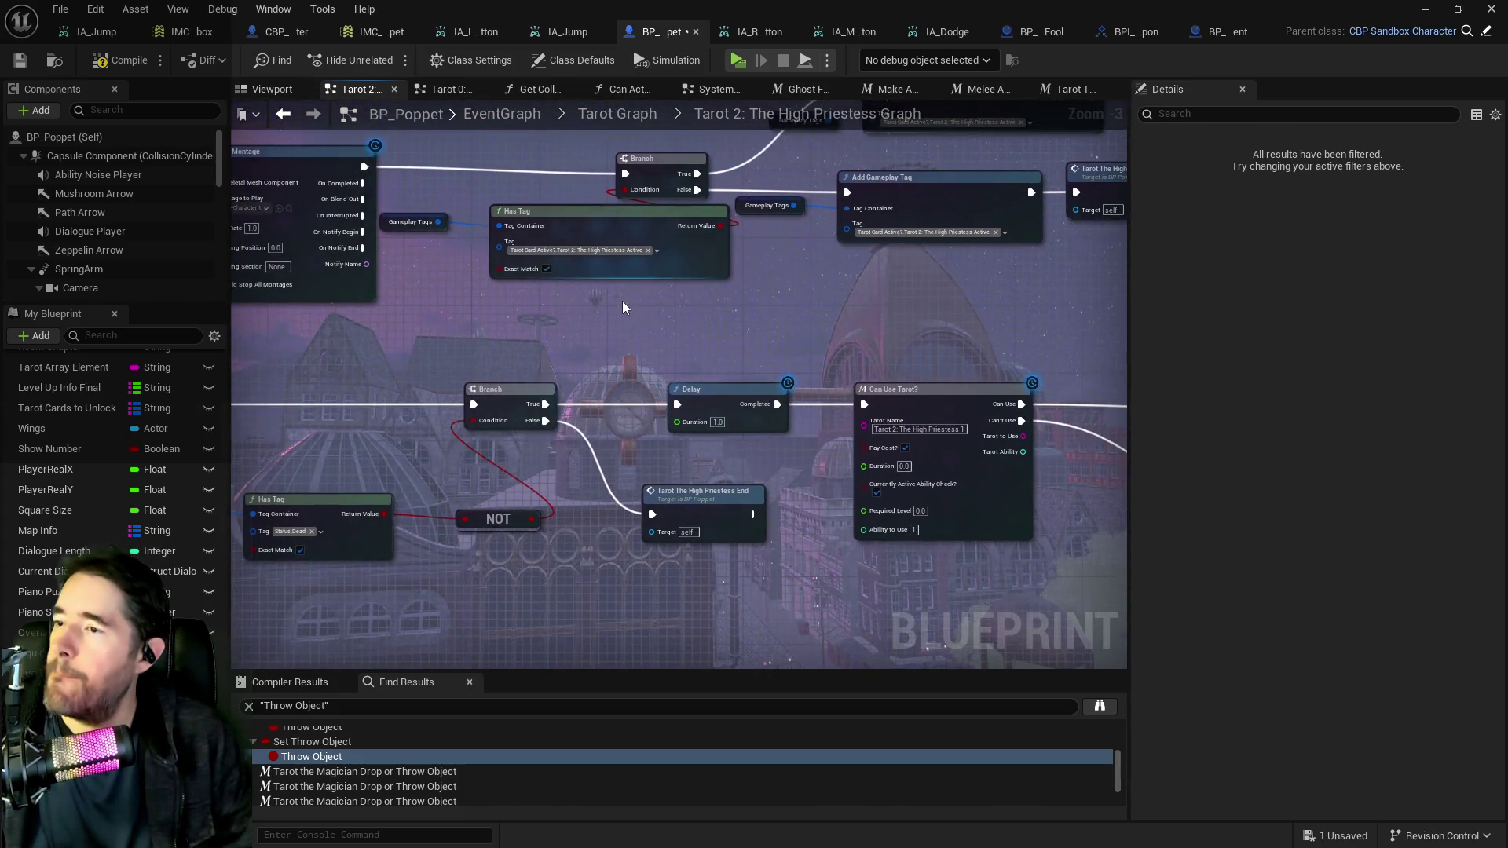
Paste Has Tag, Branch and Gameplay Tags beside High Priestess 1, move Branch up-right, and check its tag.
drag(584, 224, 450, 168)
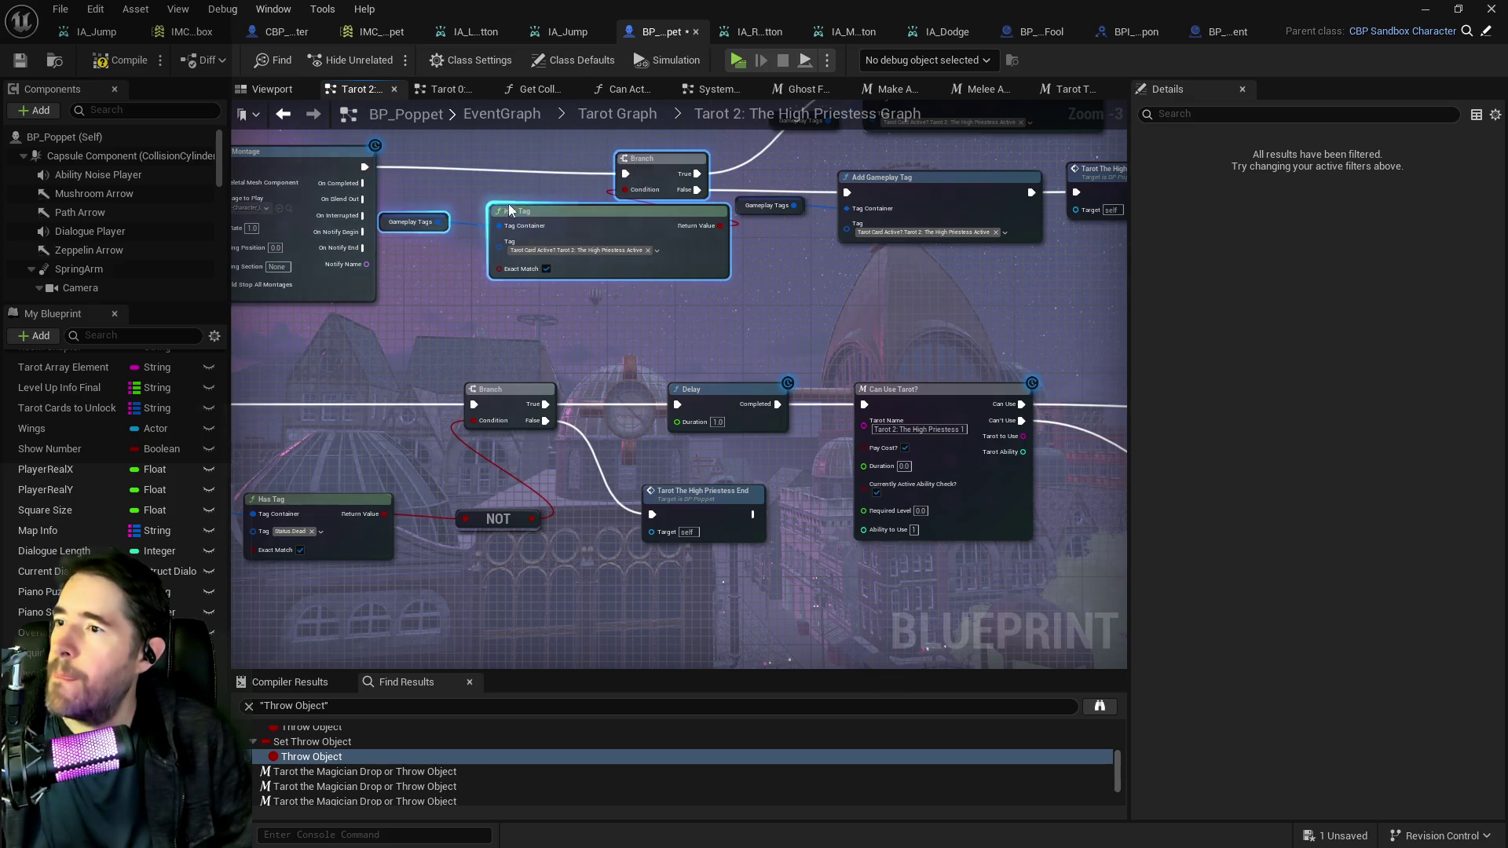
mouse_move(509, 210)
mouse_down()
mouse_move(652, 115)
mouse_move(482, 331)
mouse_up()
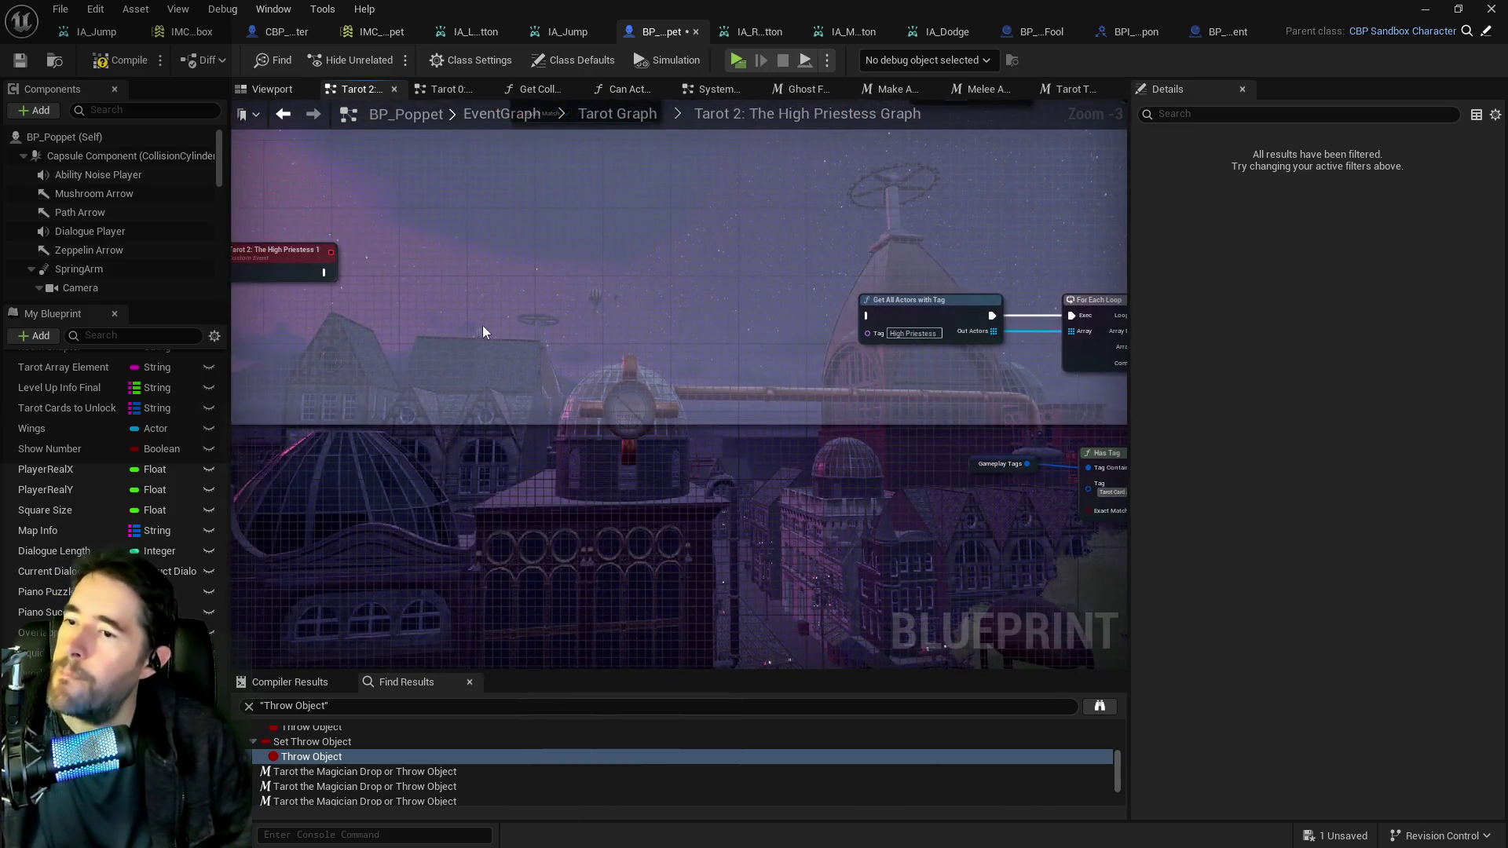
key(ctrl+v)
drag(603, 304, 687, 276)
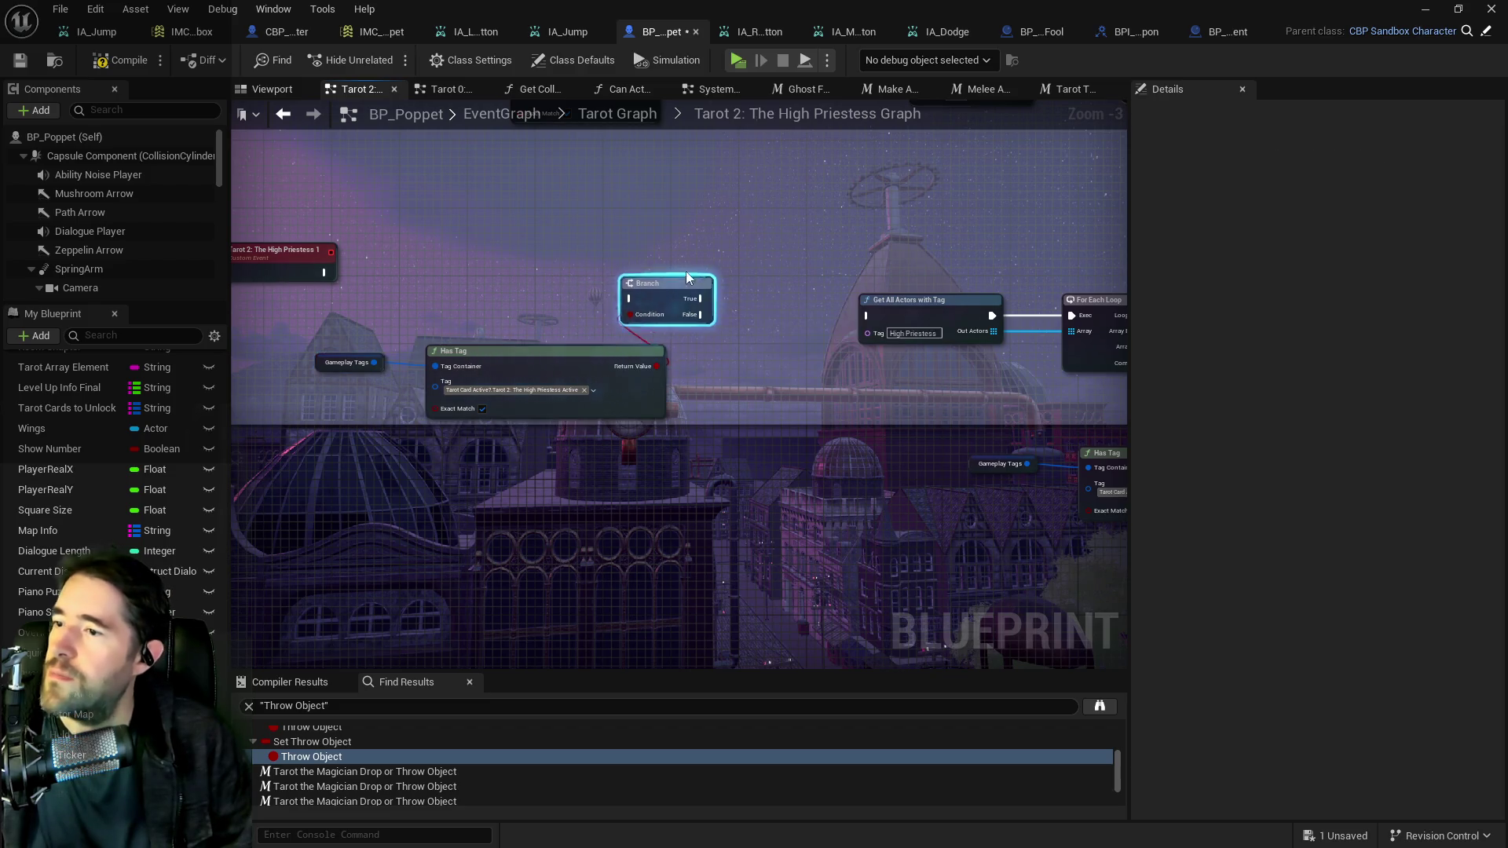
click(564, 388)
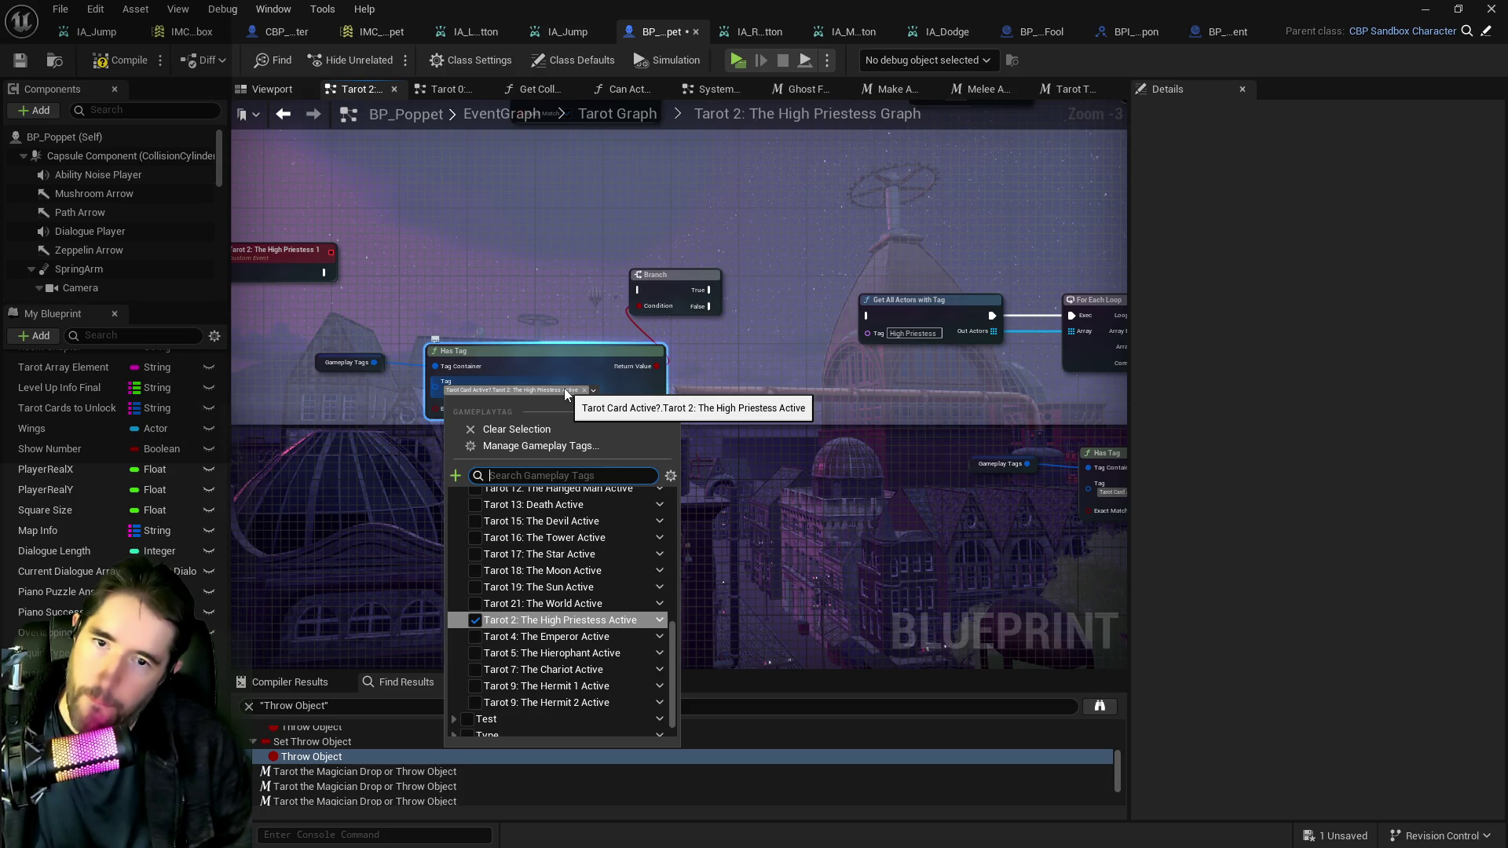
click(540, 332)
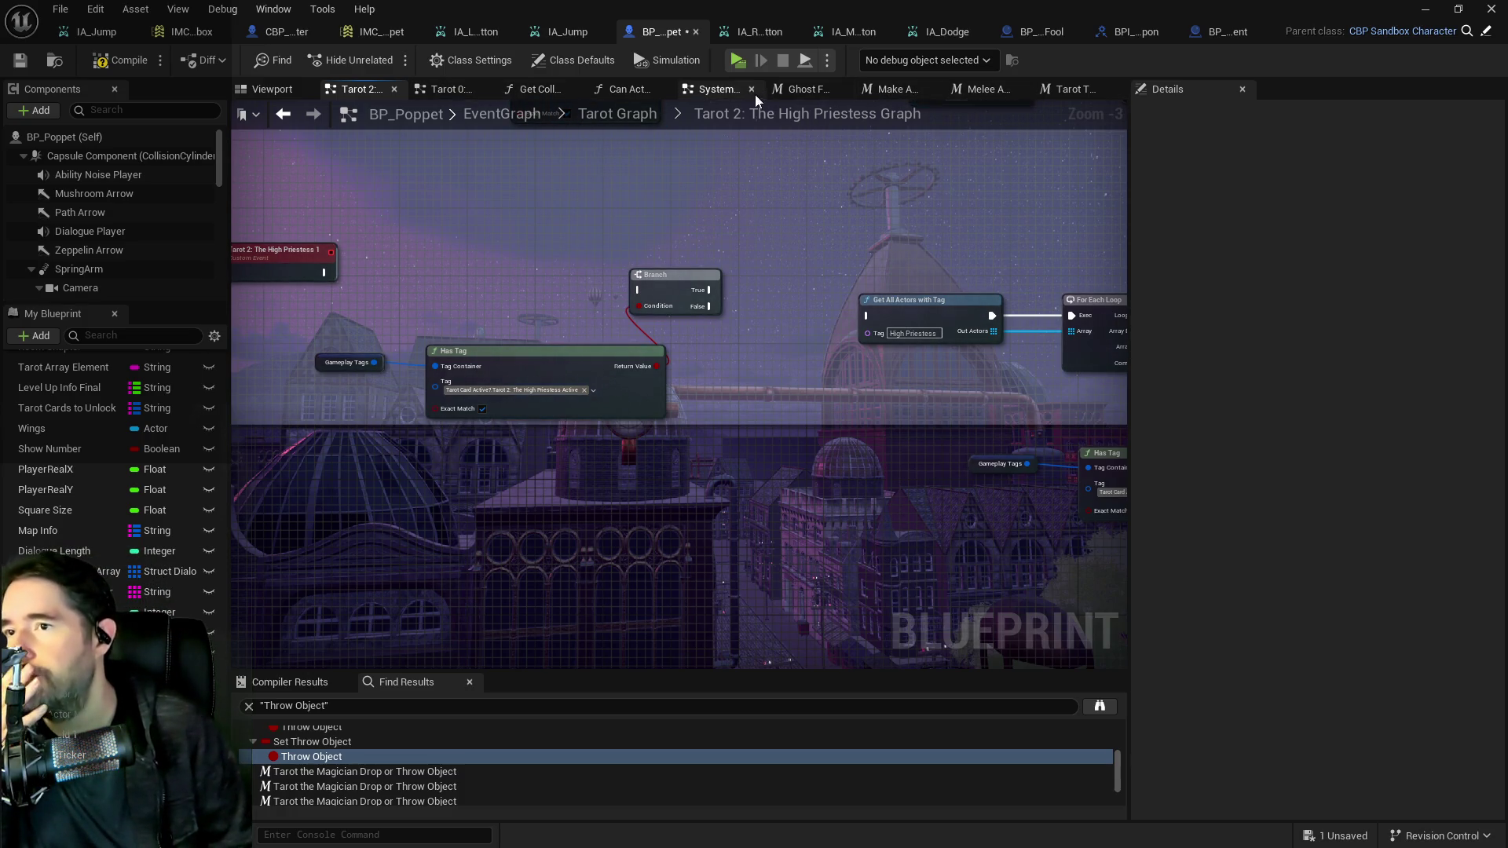
click(719, 91)
key(alt+Tab)
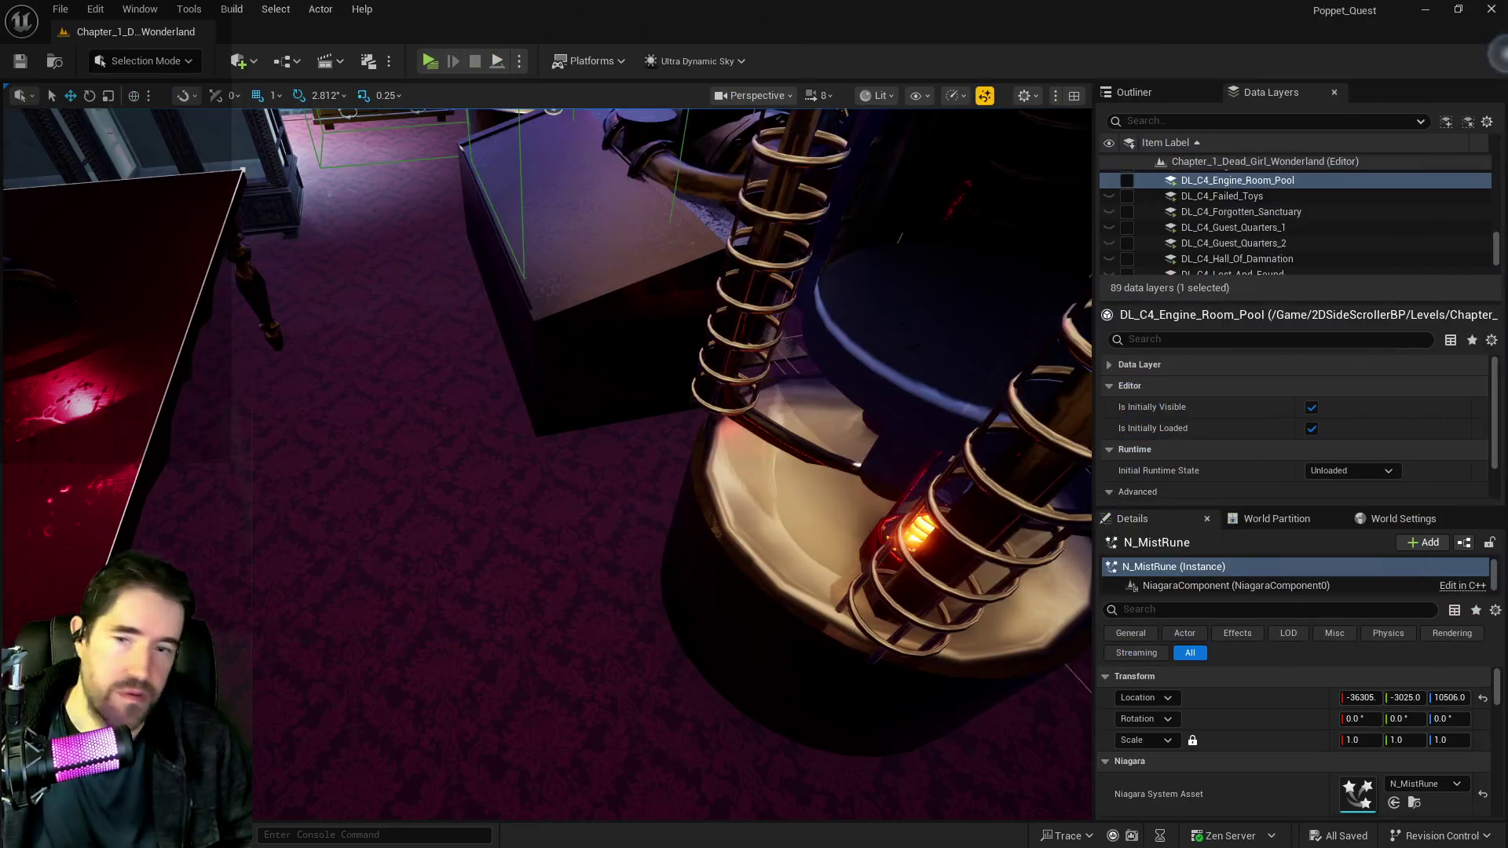
key(w)
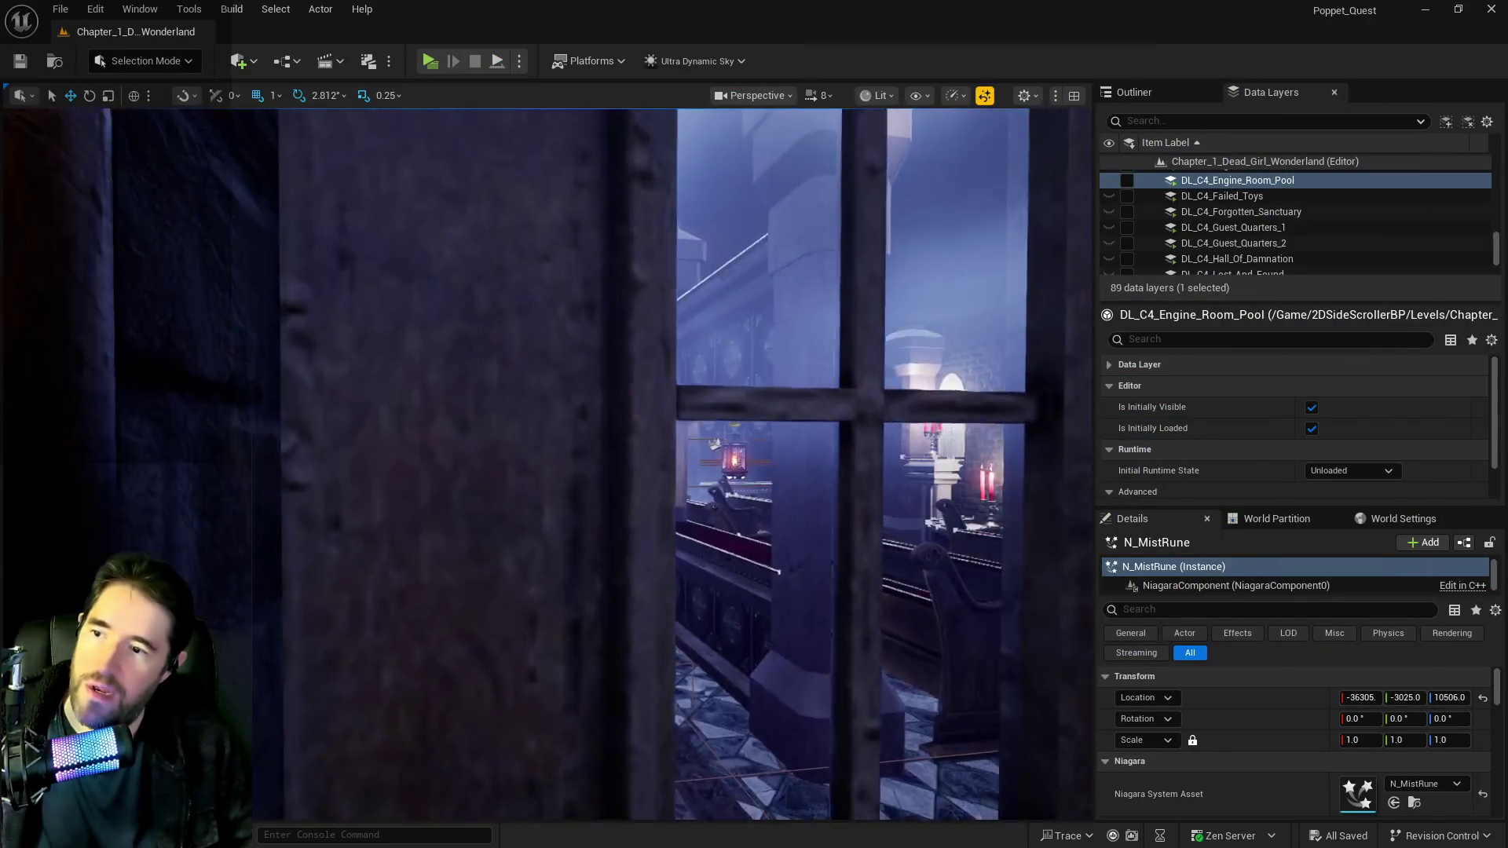
key(w)
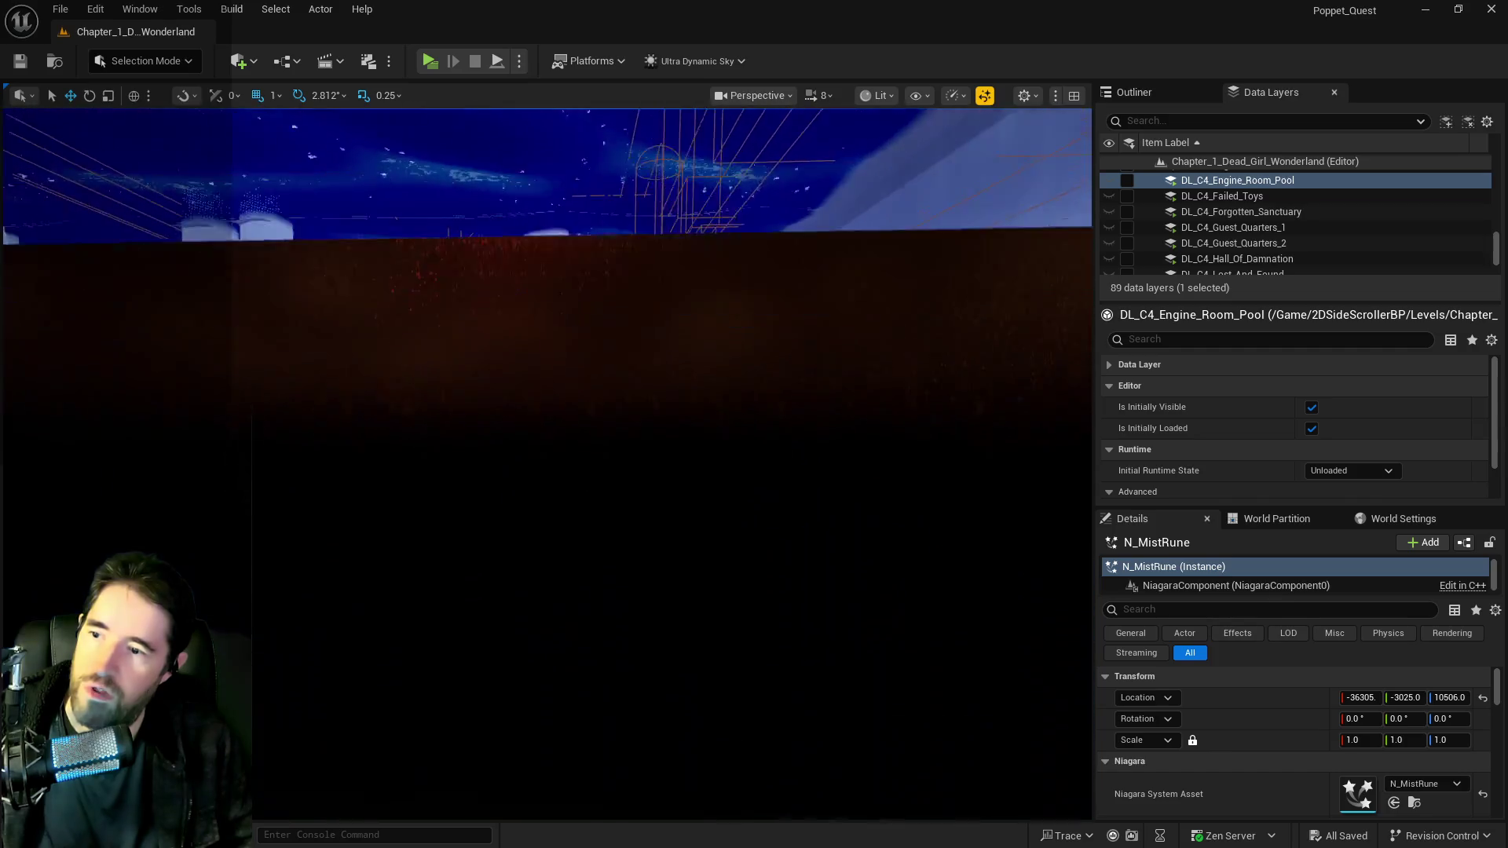
key(w)
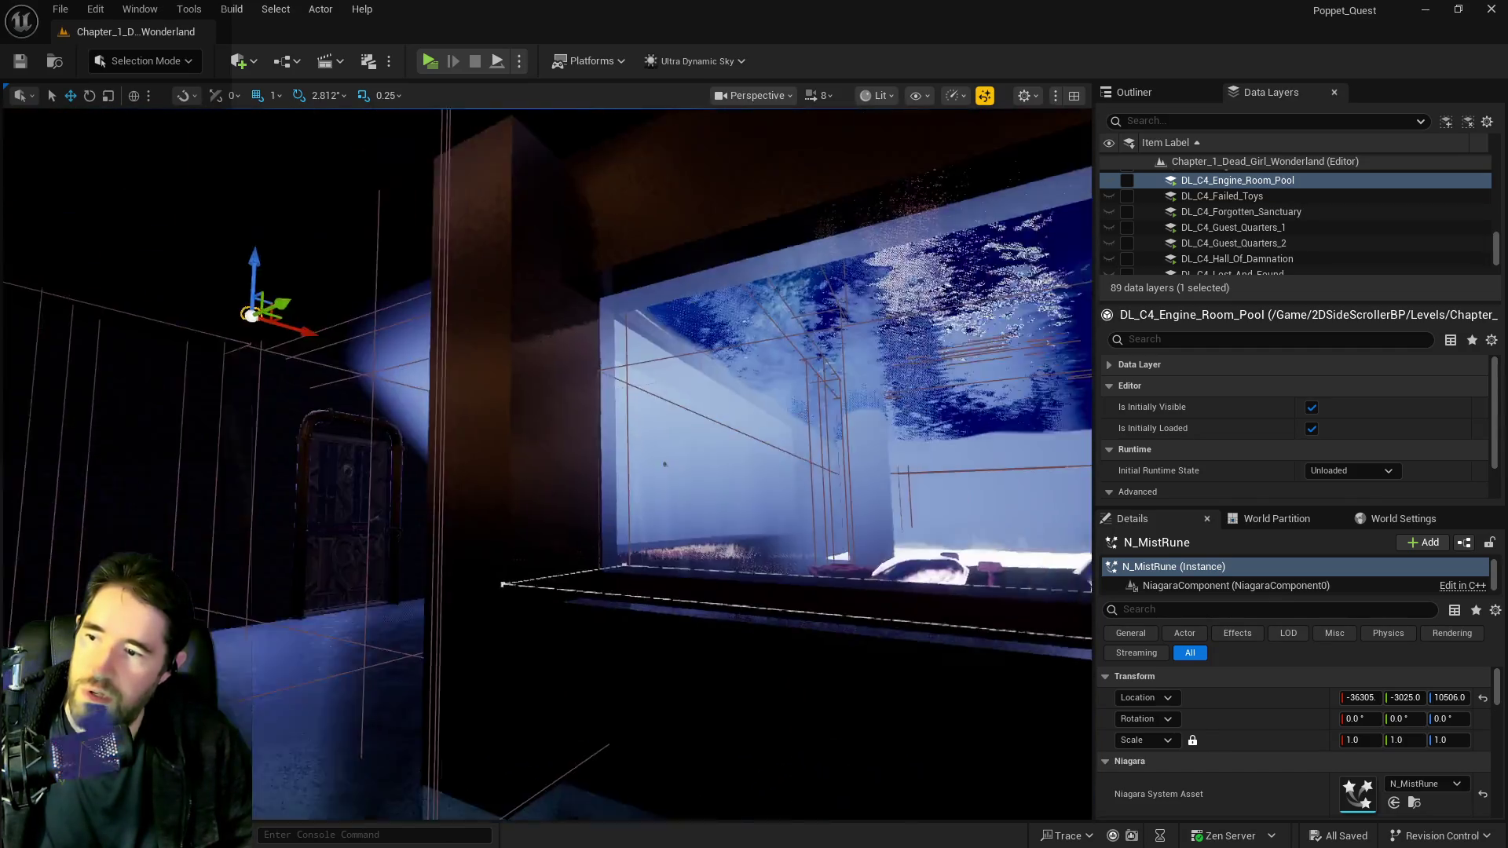
key(w)
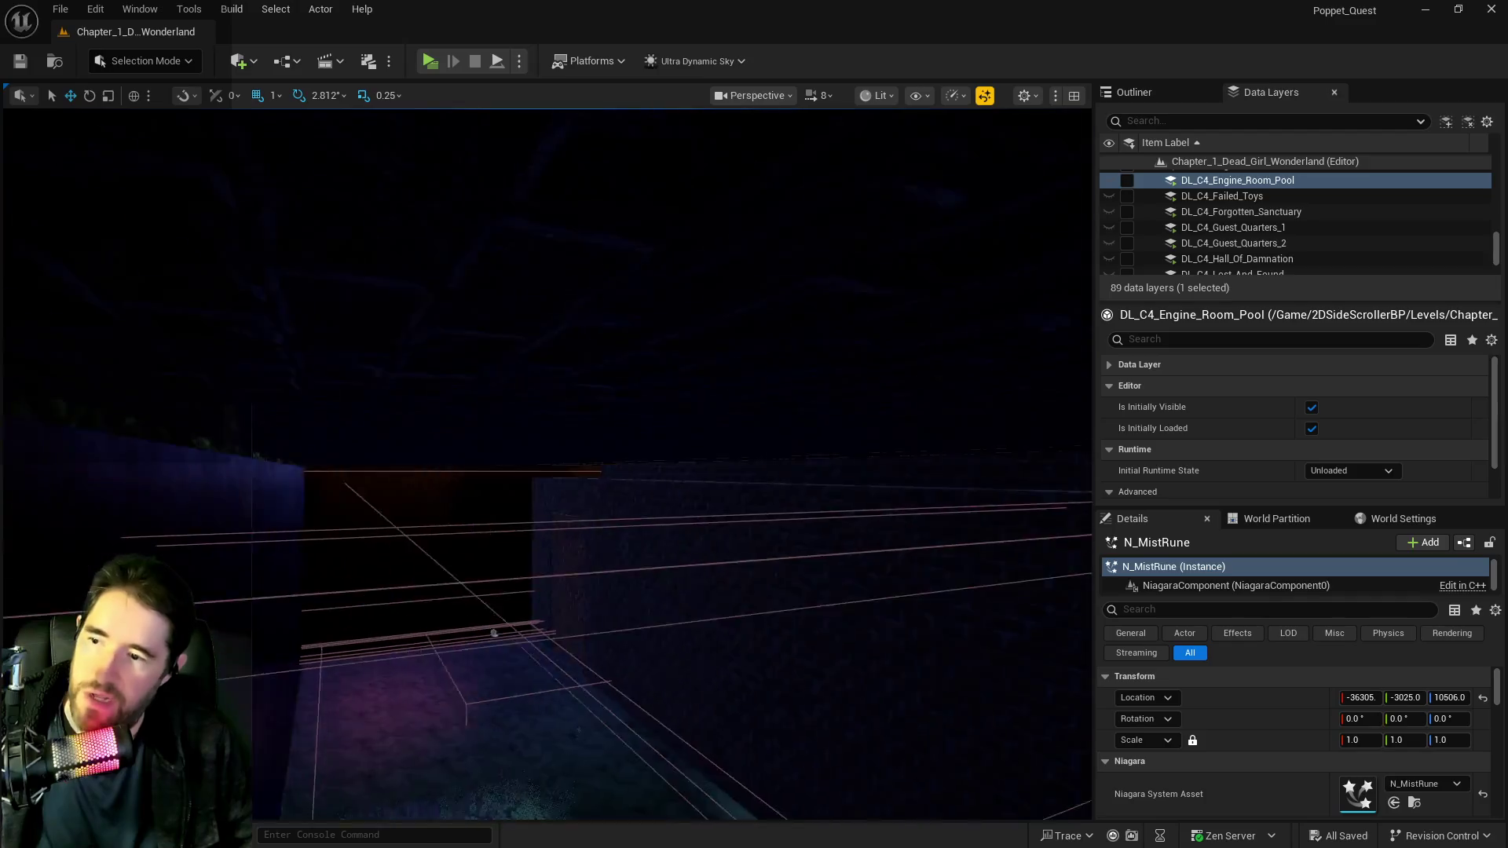
key(w)
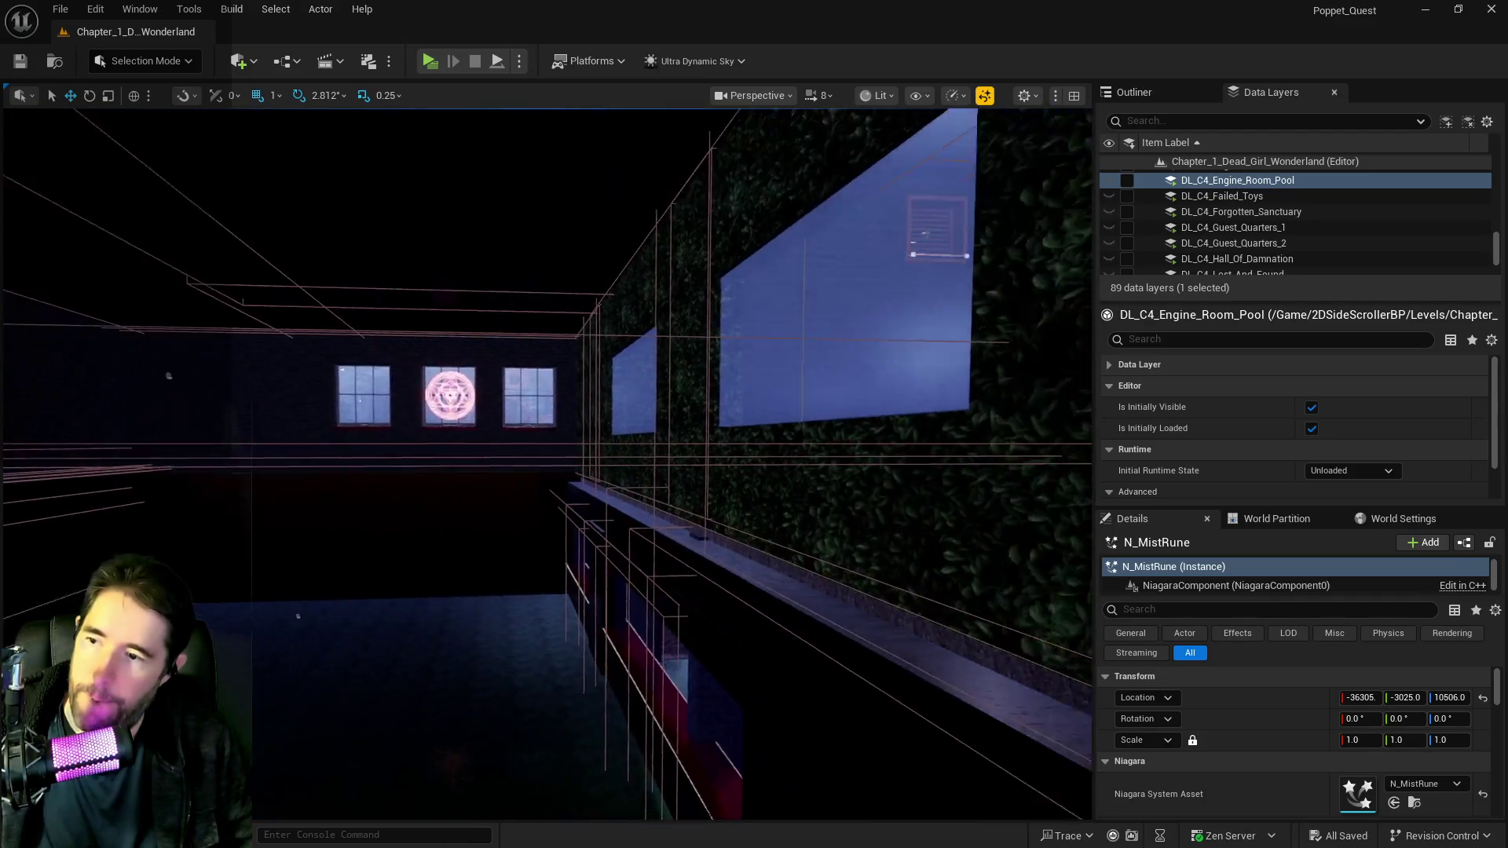
key(w)
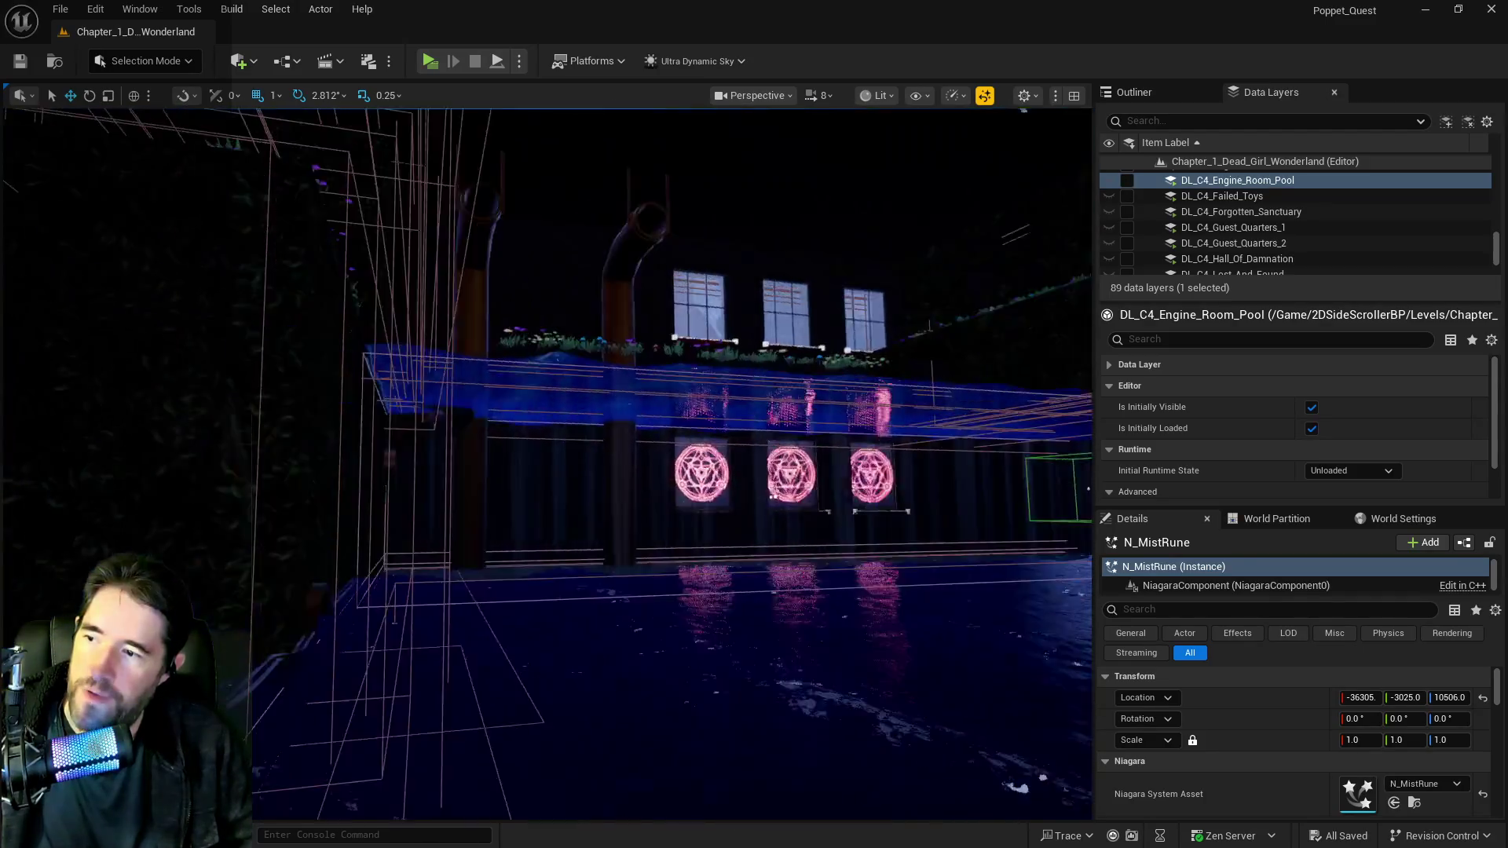
key(w)
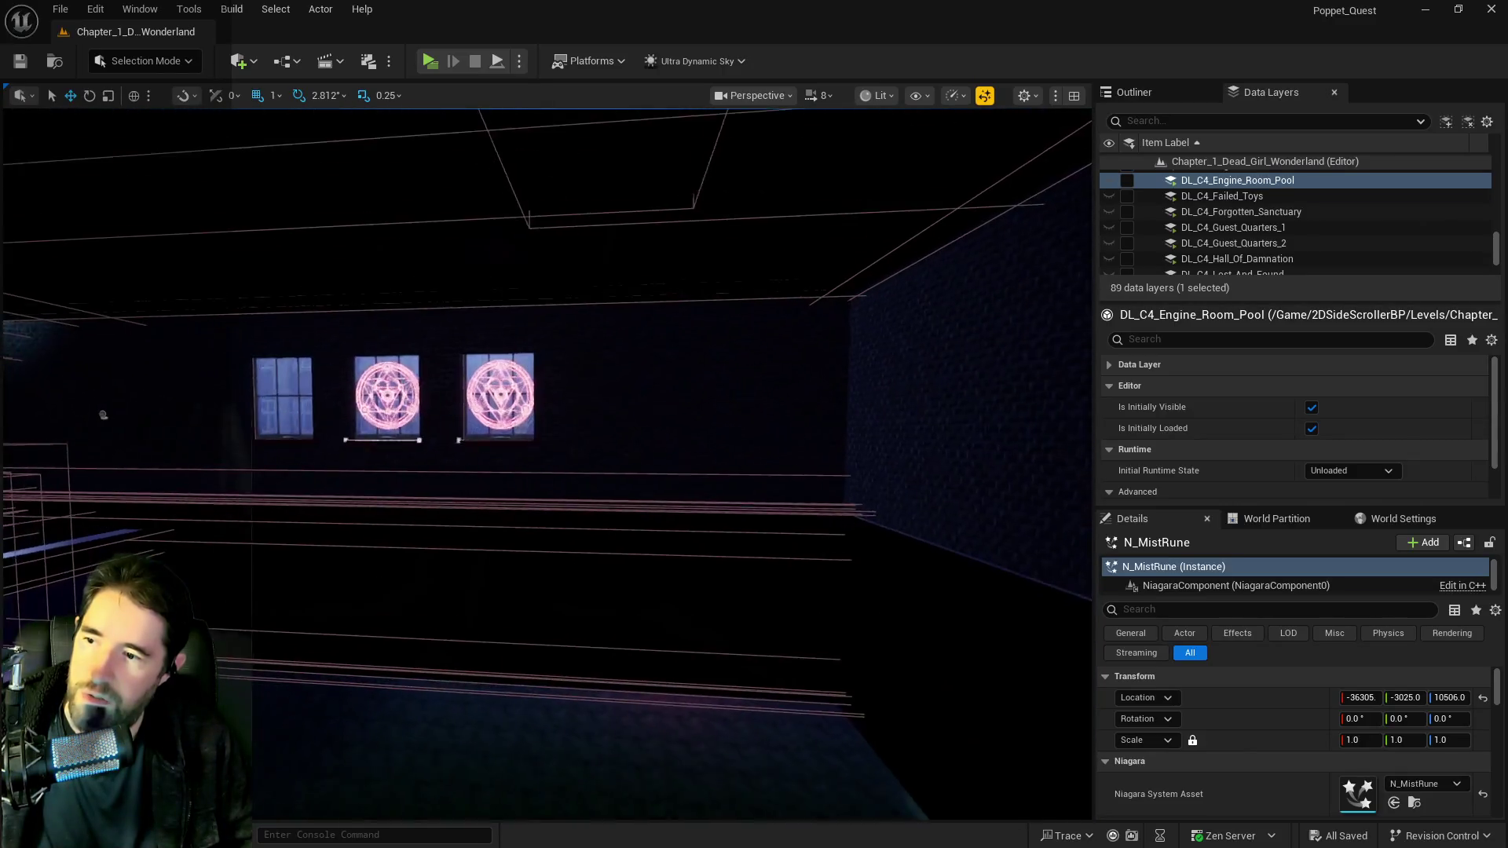
key(w)
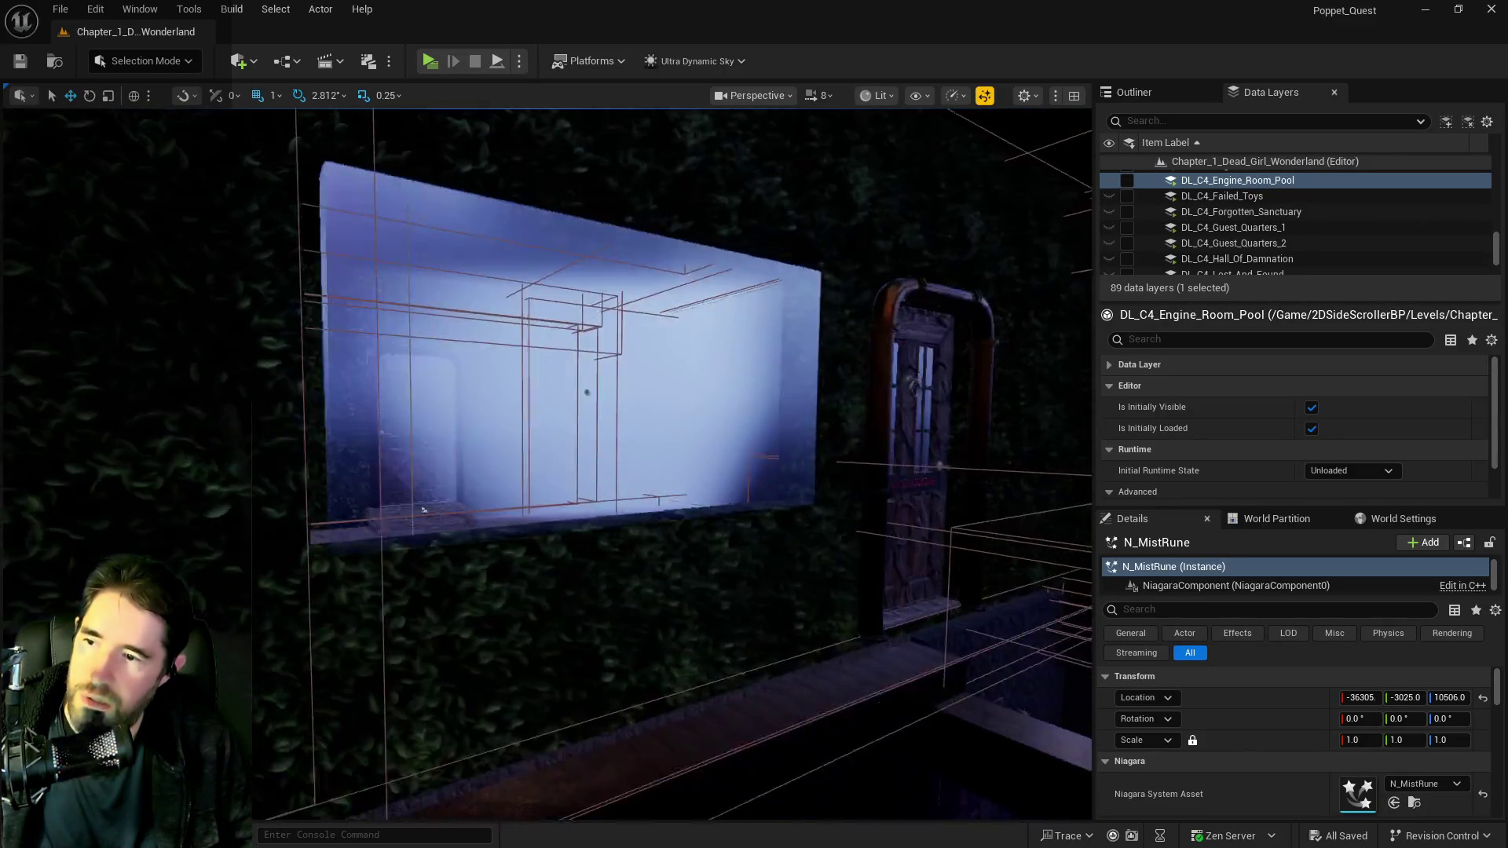
key(w)
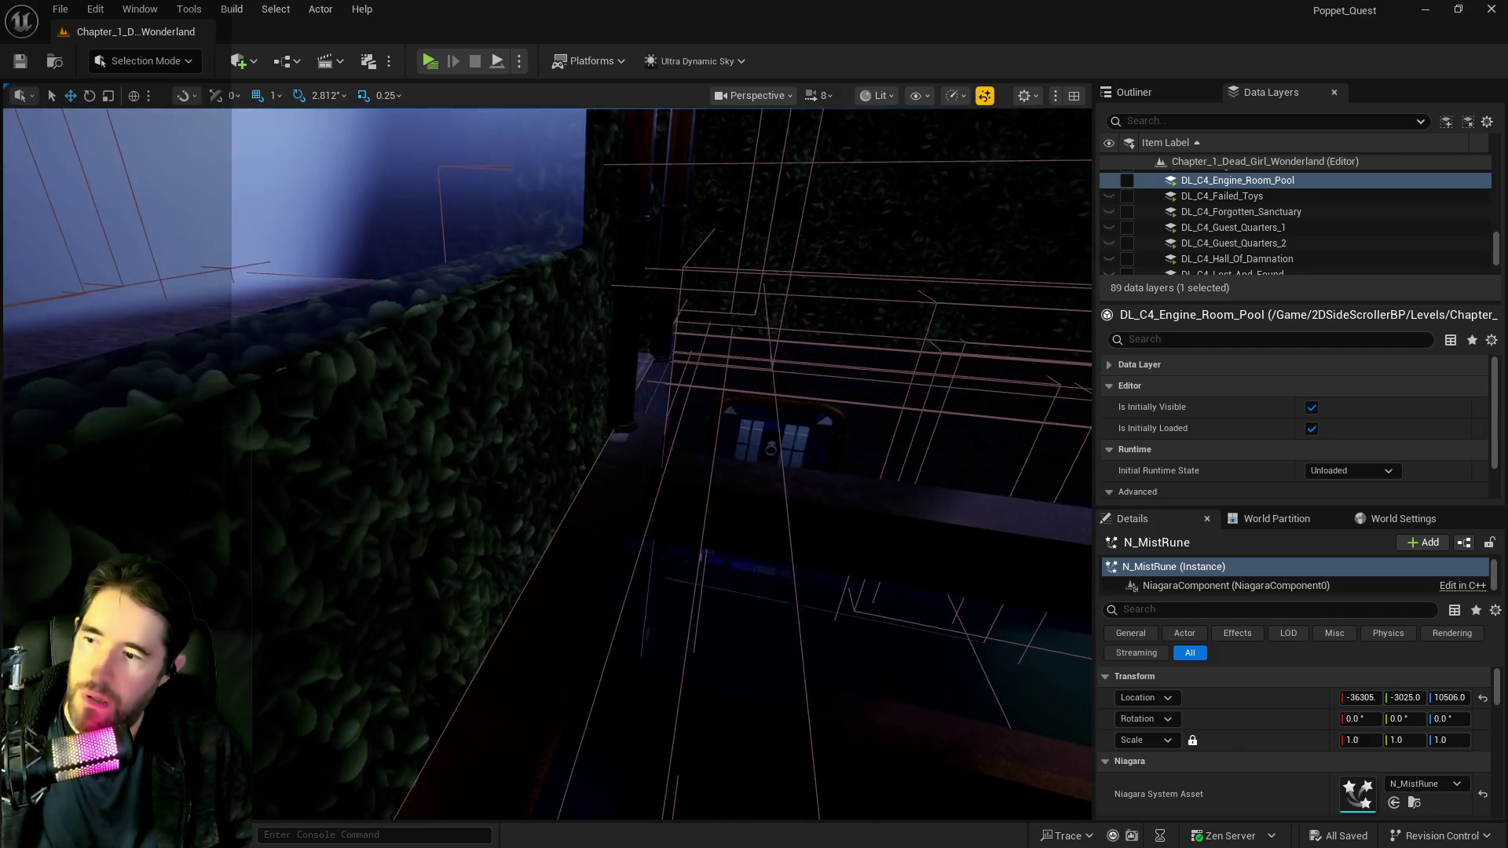
key(w)
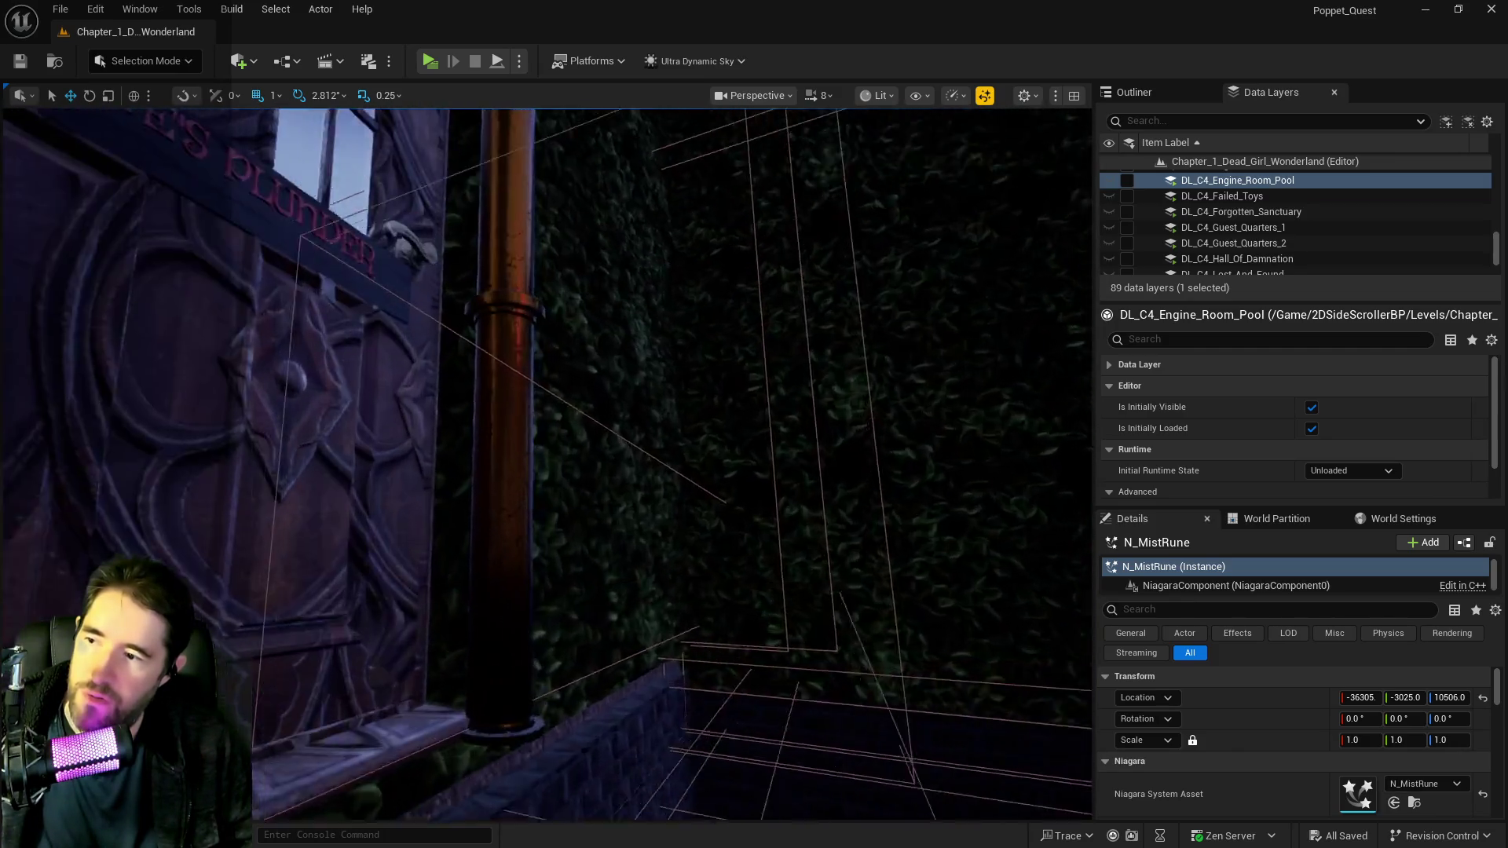
key(w)
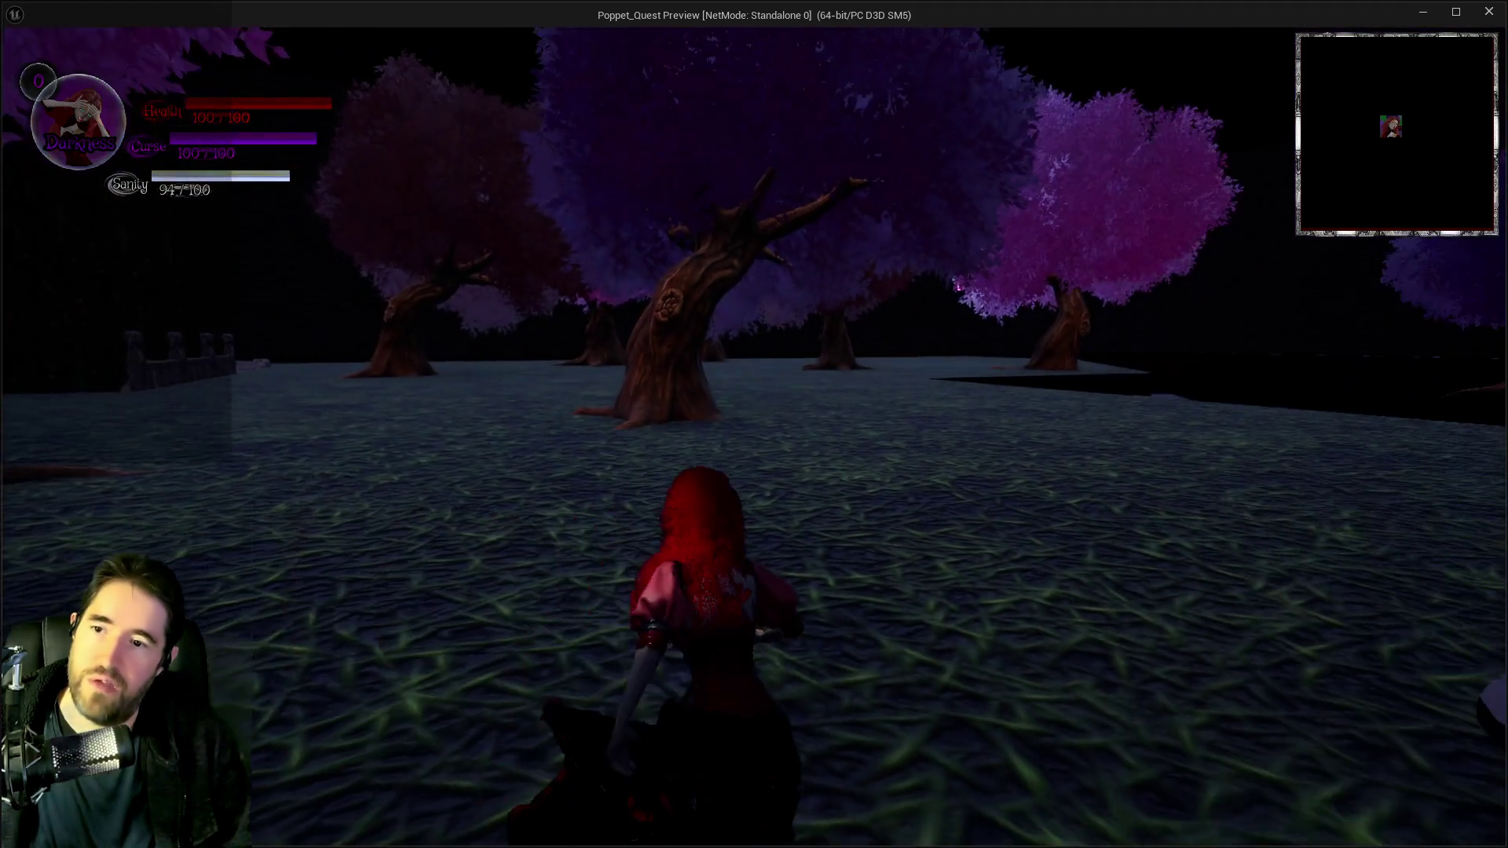
Run the character forward through the garden, past the tree, out to the pool's edge.
key(w)
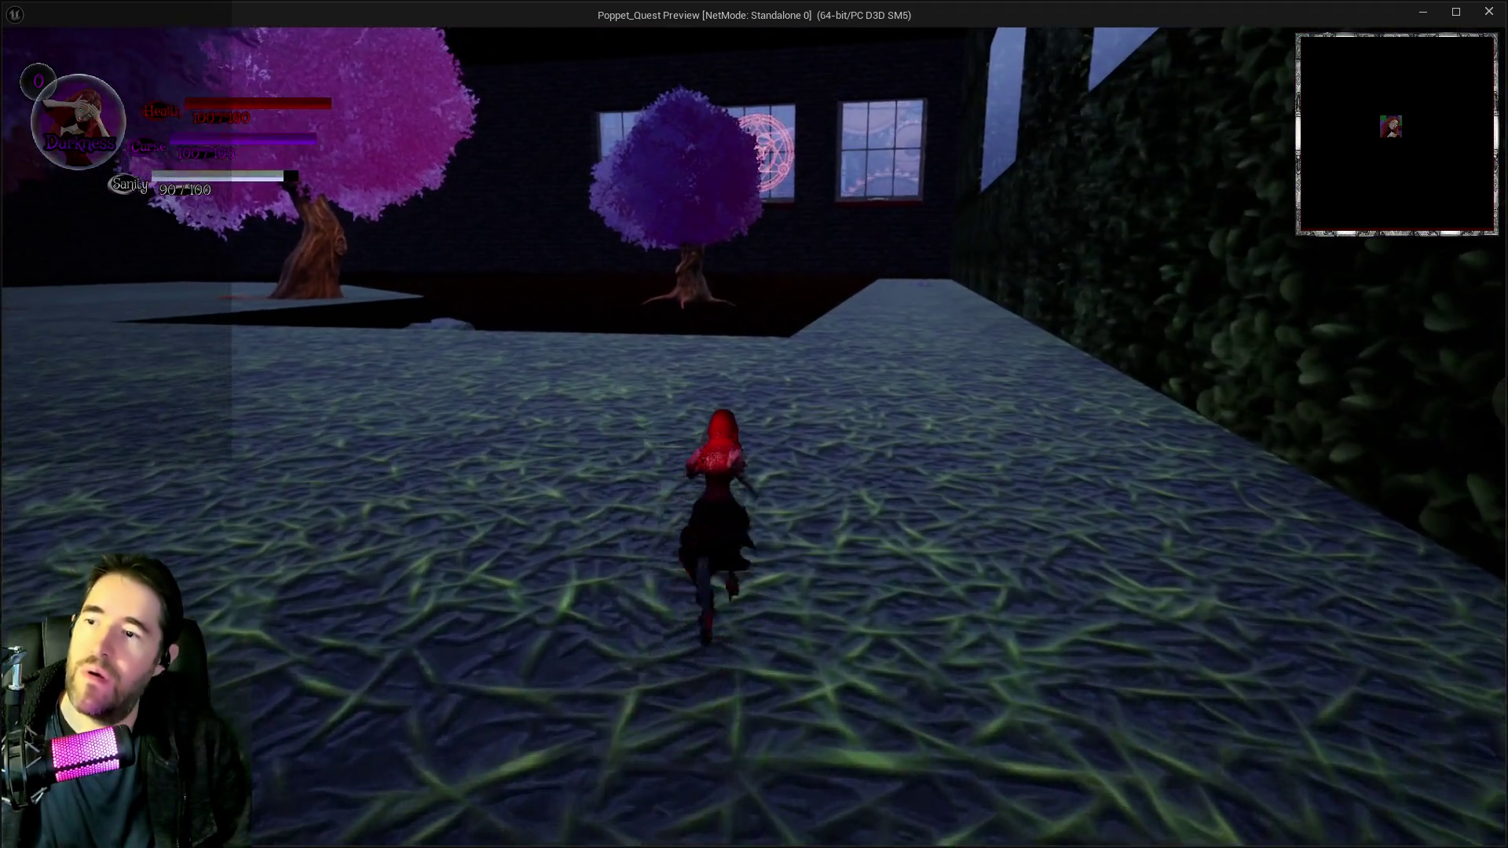
key(w)
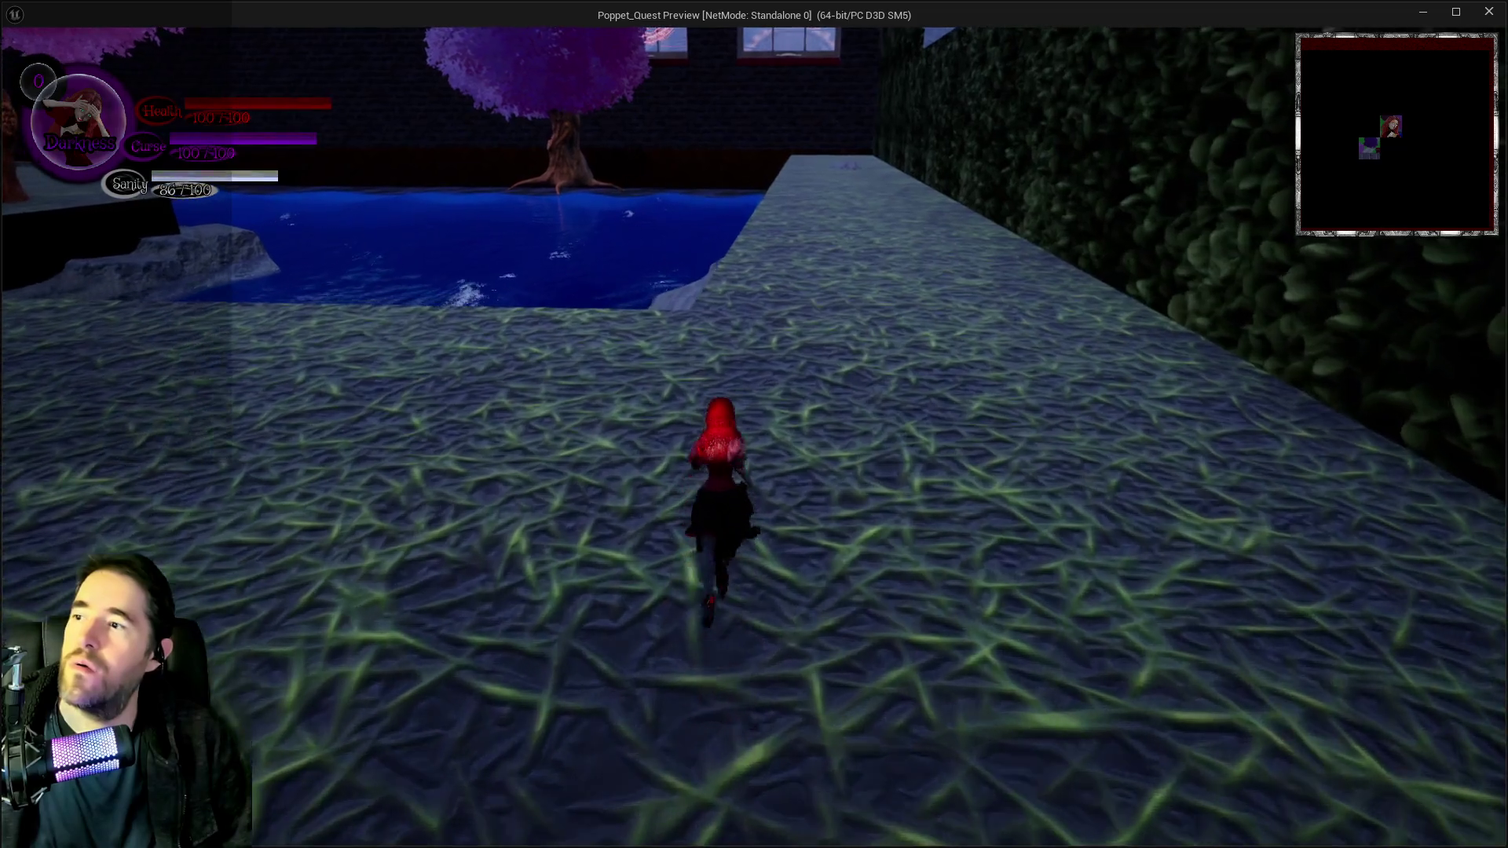
key(w)
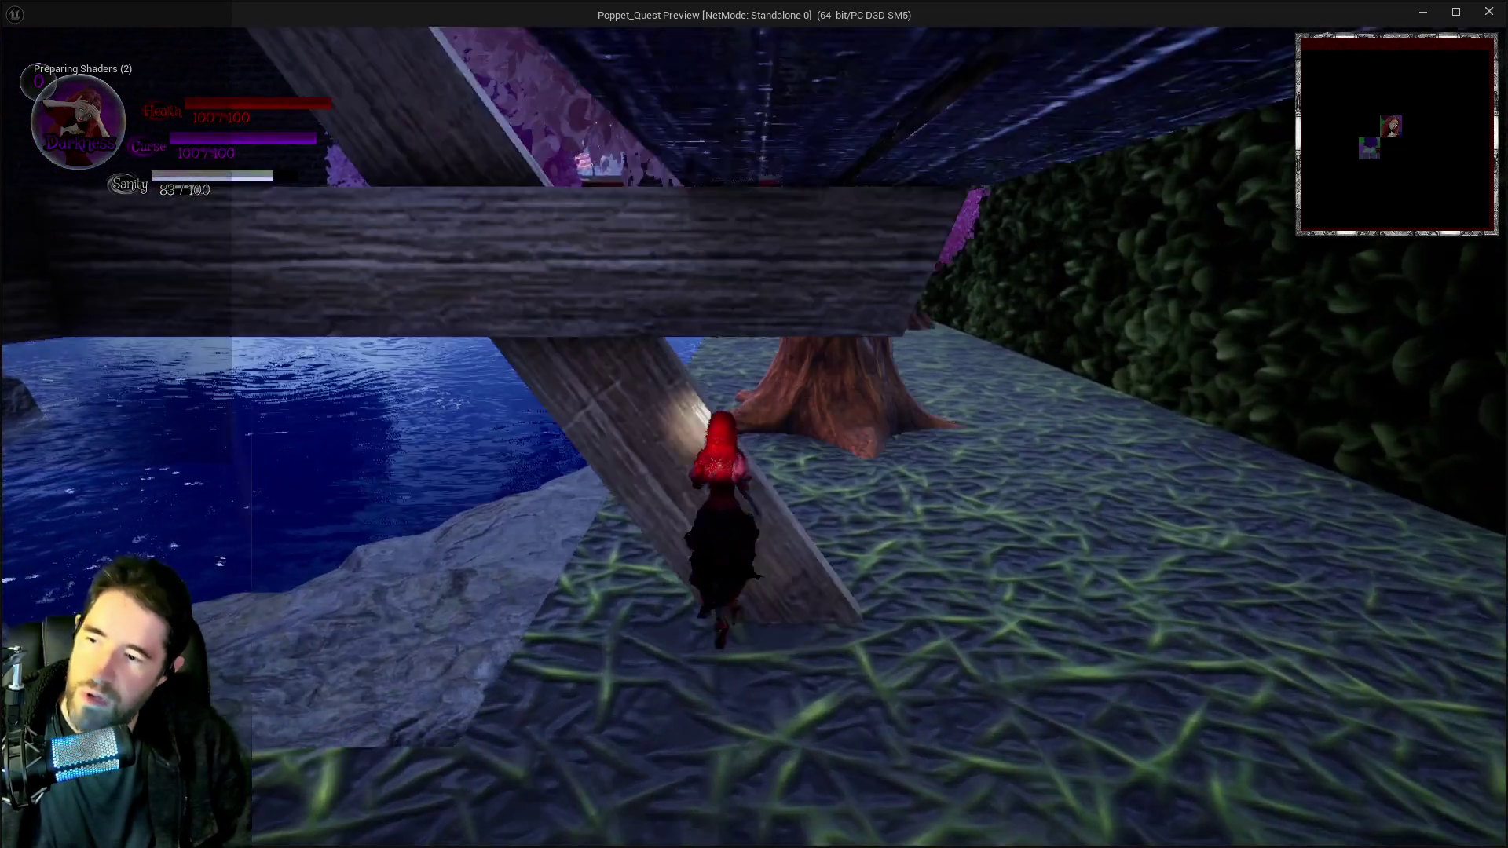
key(w)
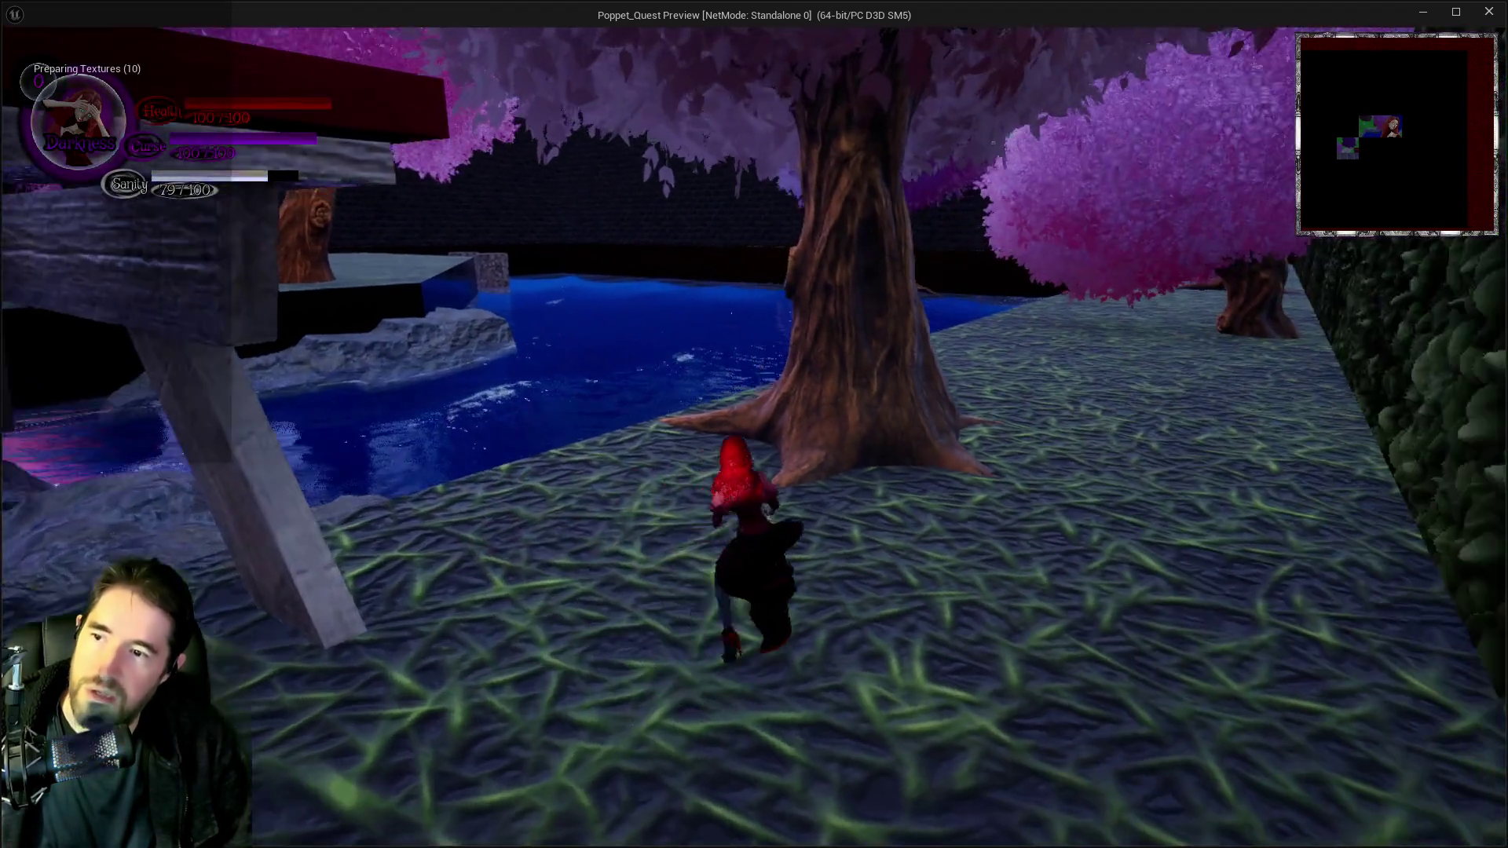
key(w)
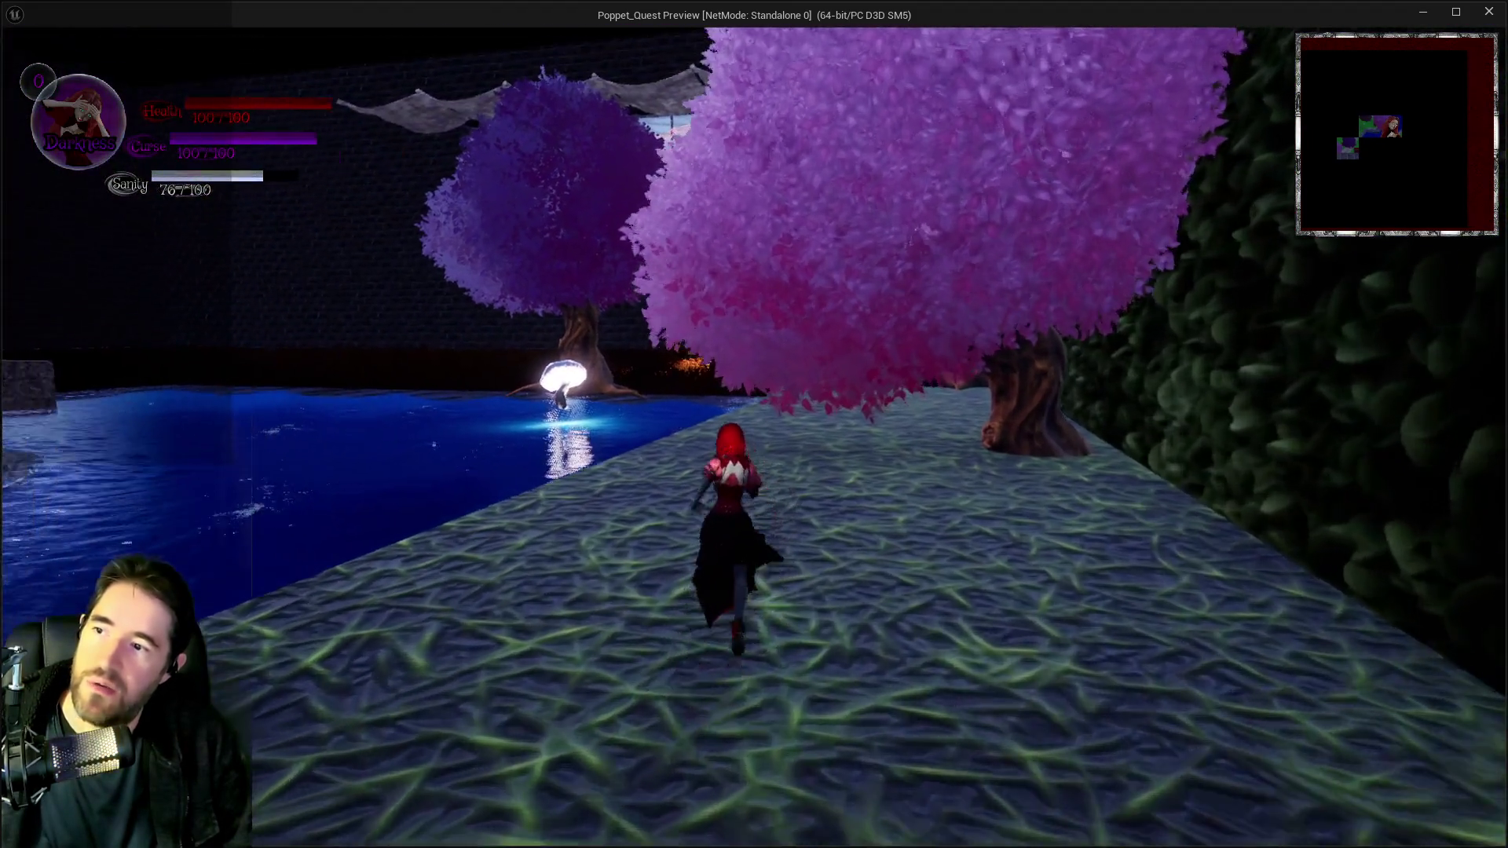
key(w)
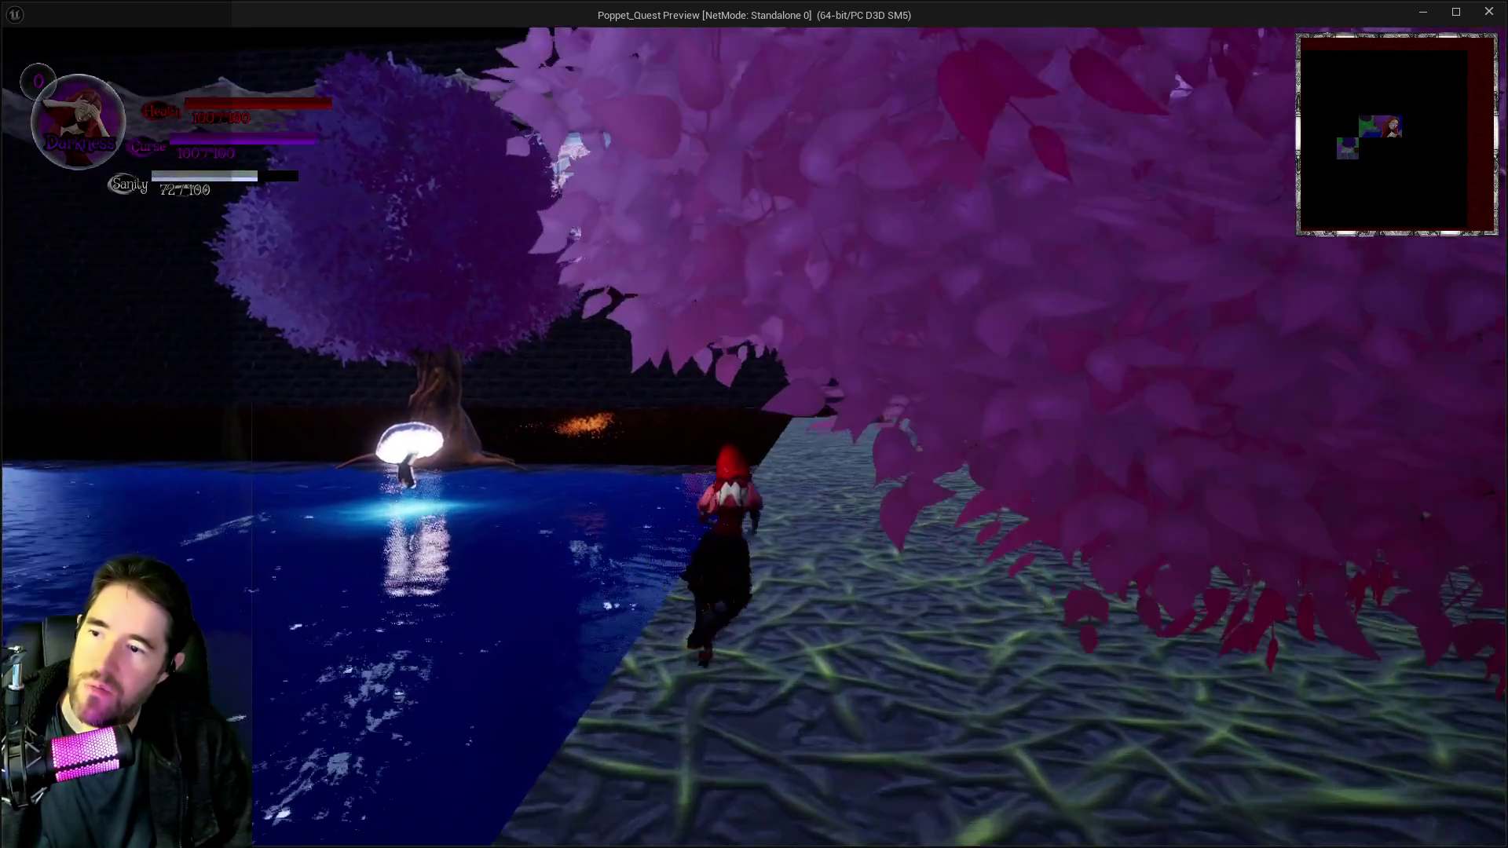
key(w)
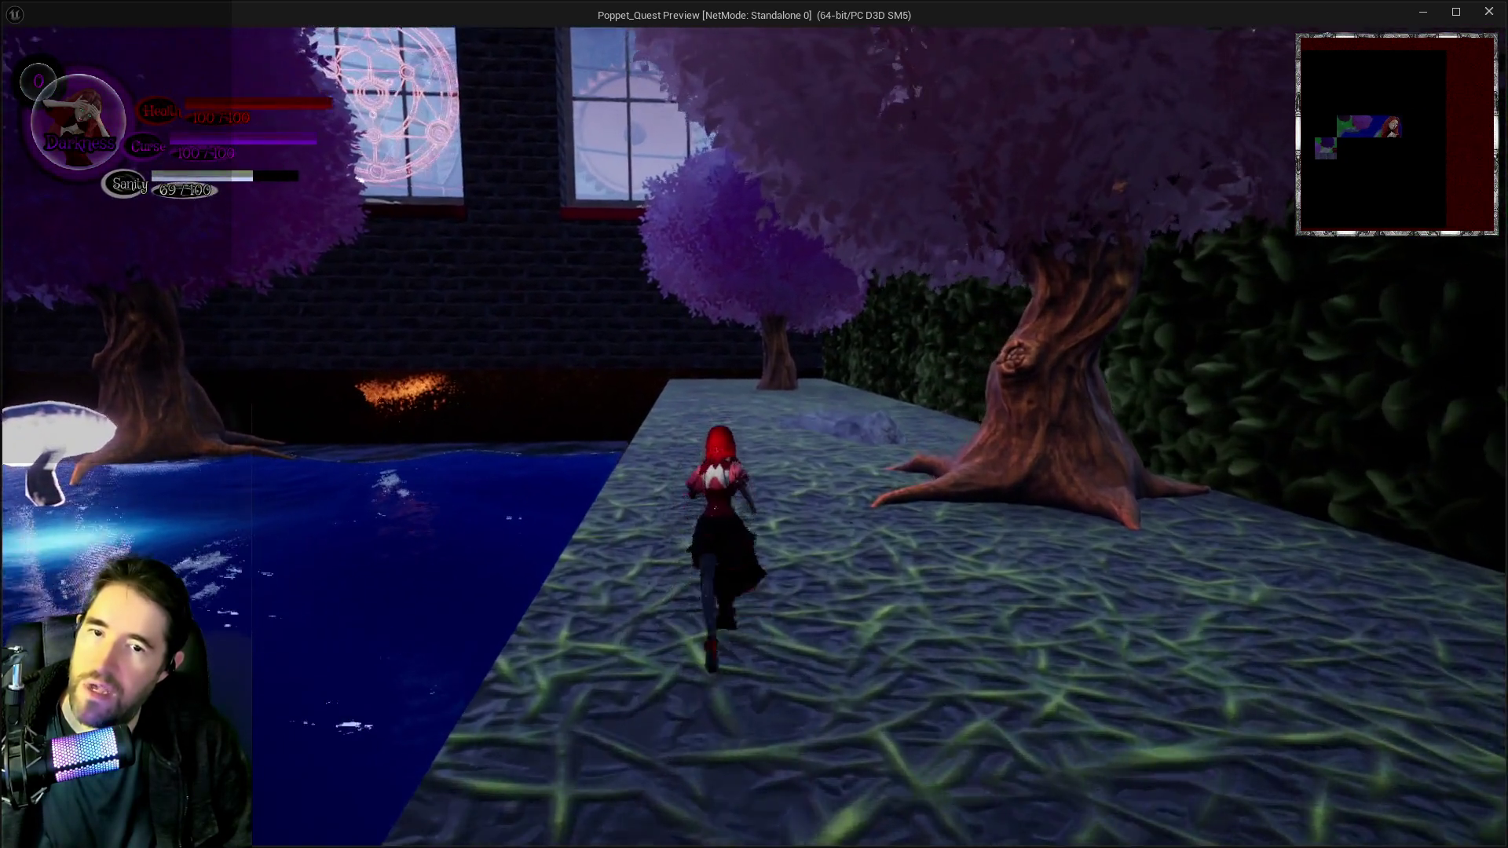
key(w)
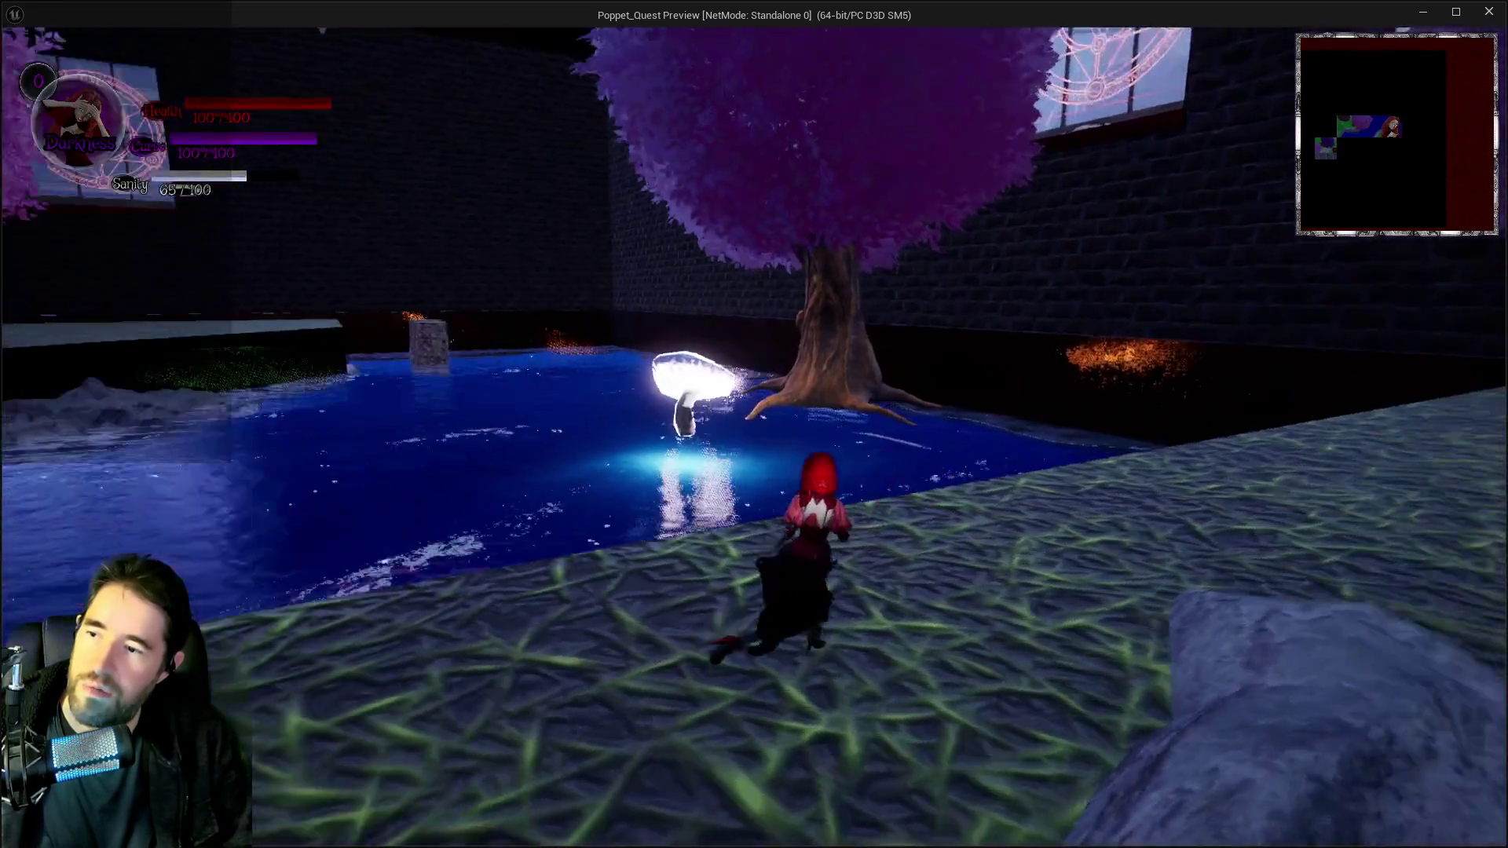
key(w)
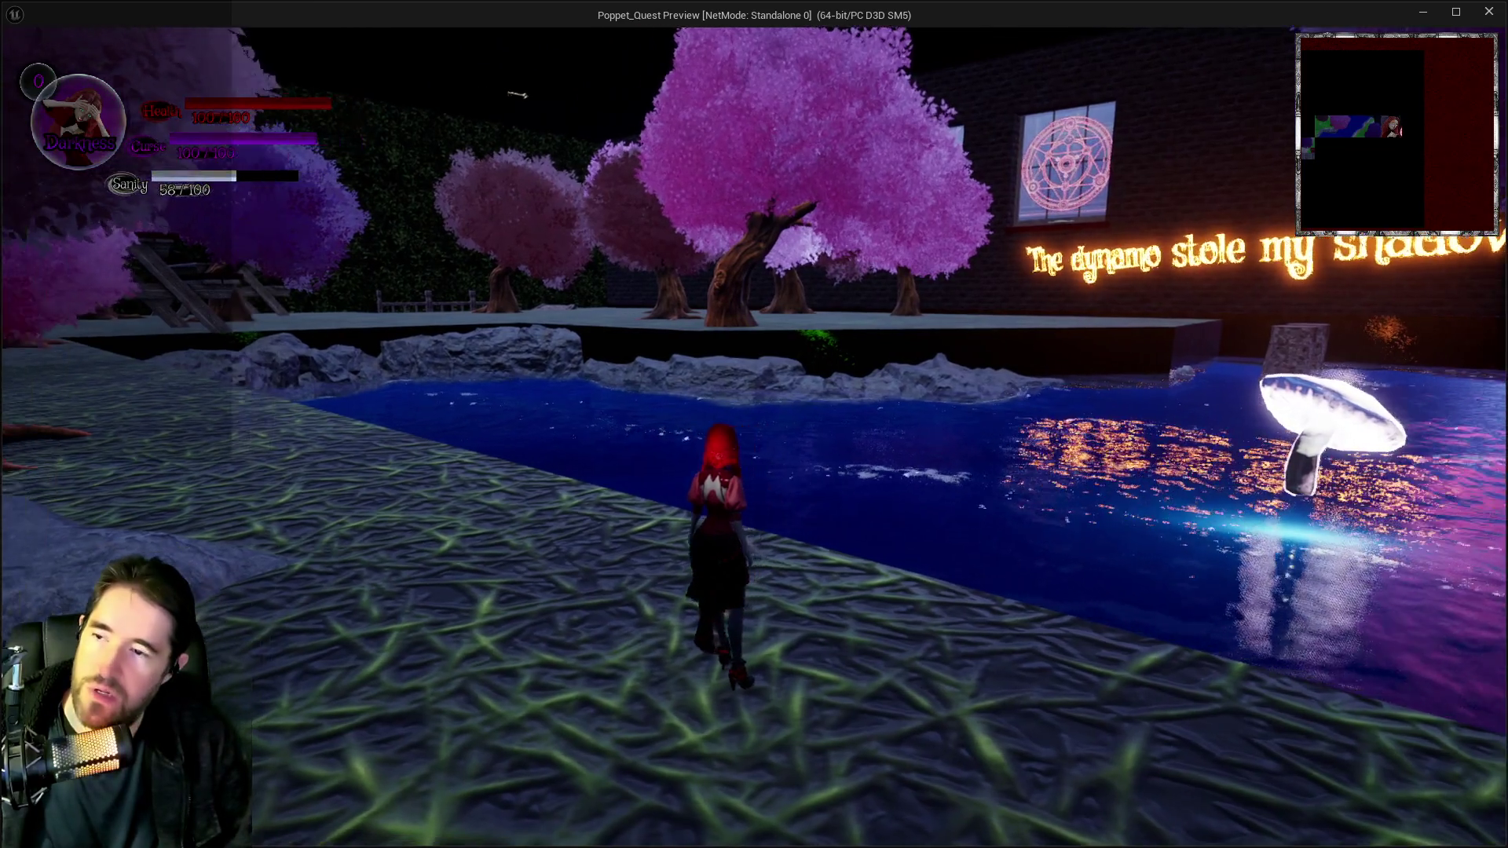
Turn into purple mist, move toward the pool, and equip The World from the inventory.
key(shift)
key(w)
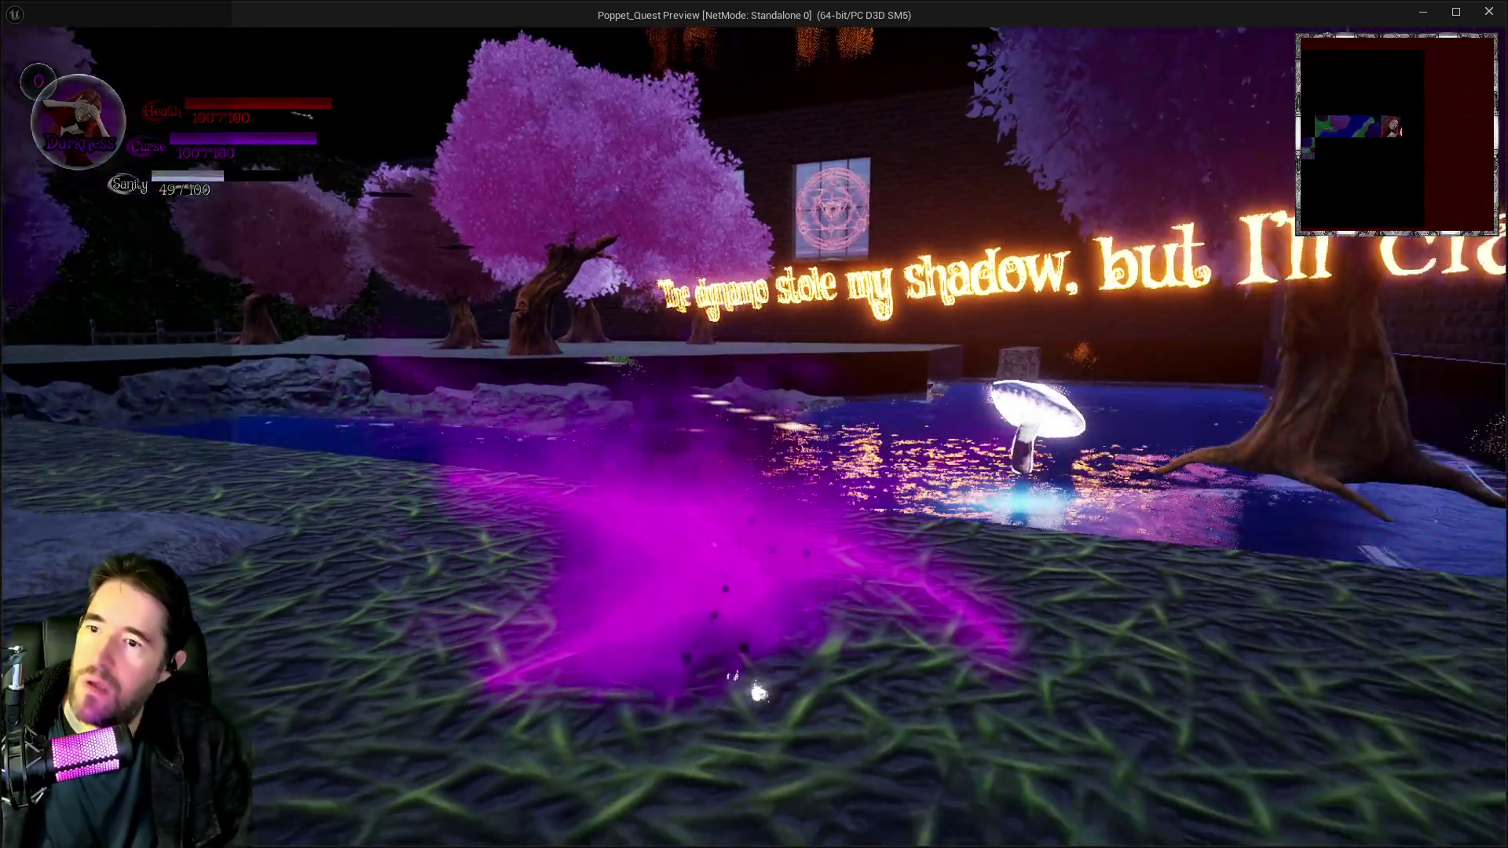
key(w)
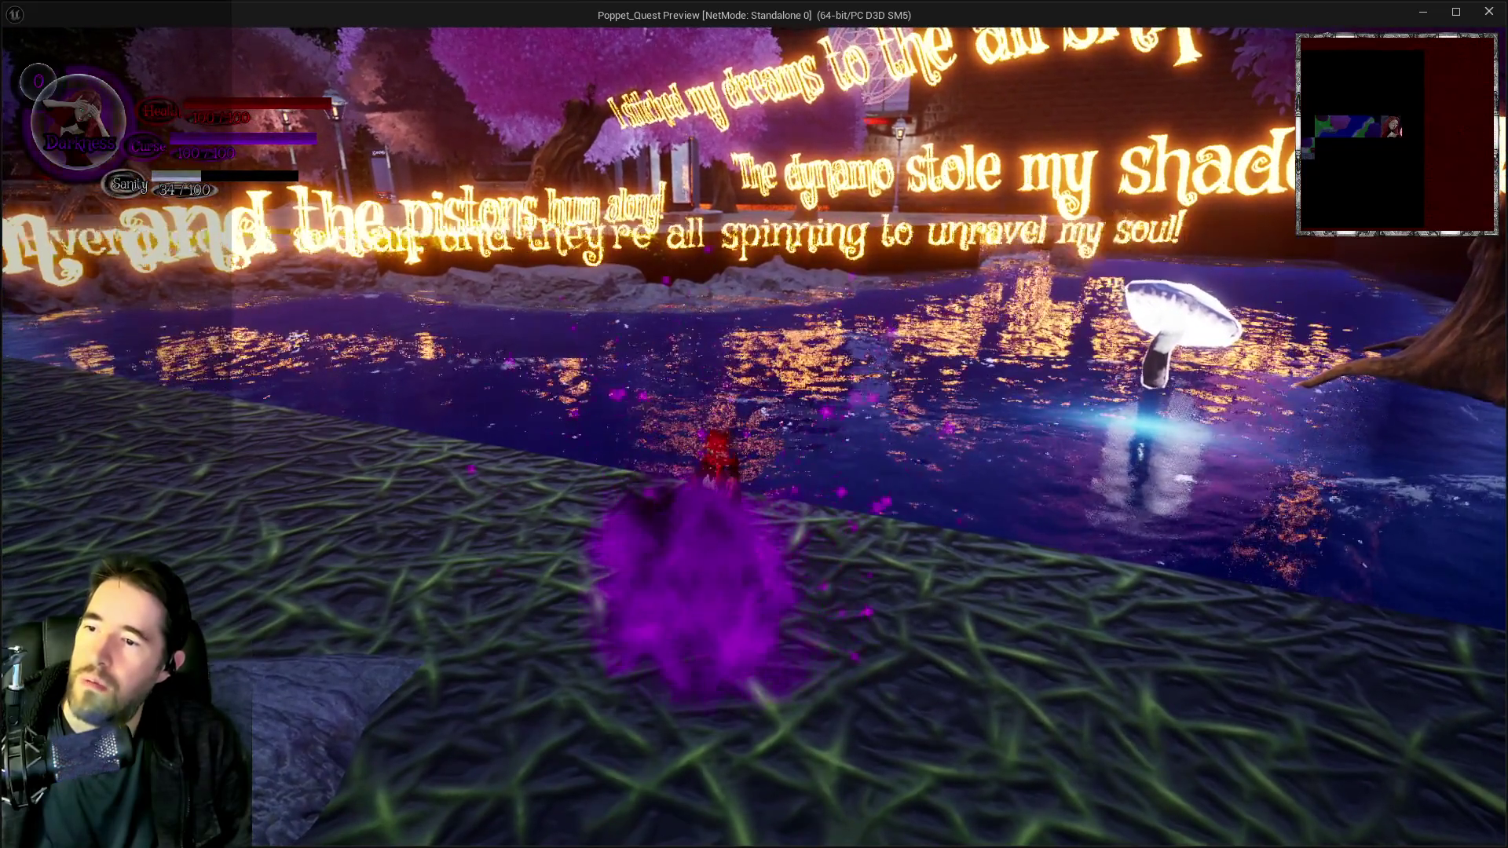
key(w)
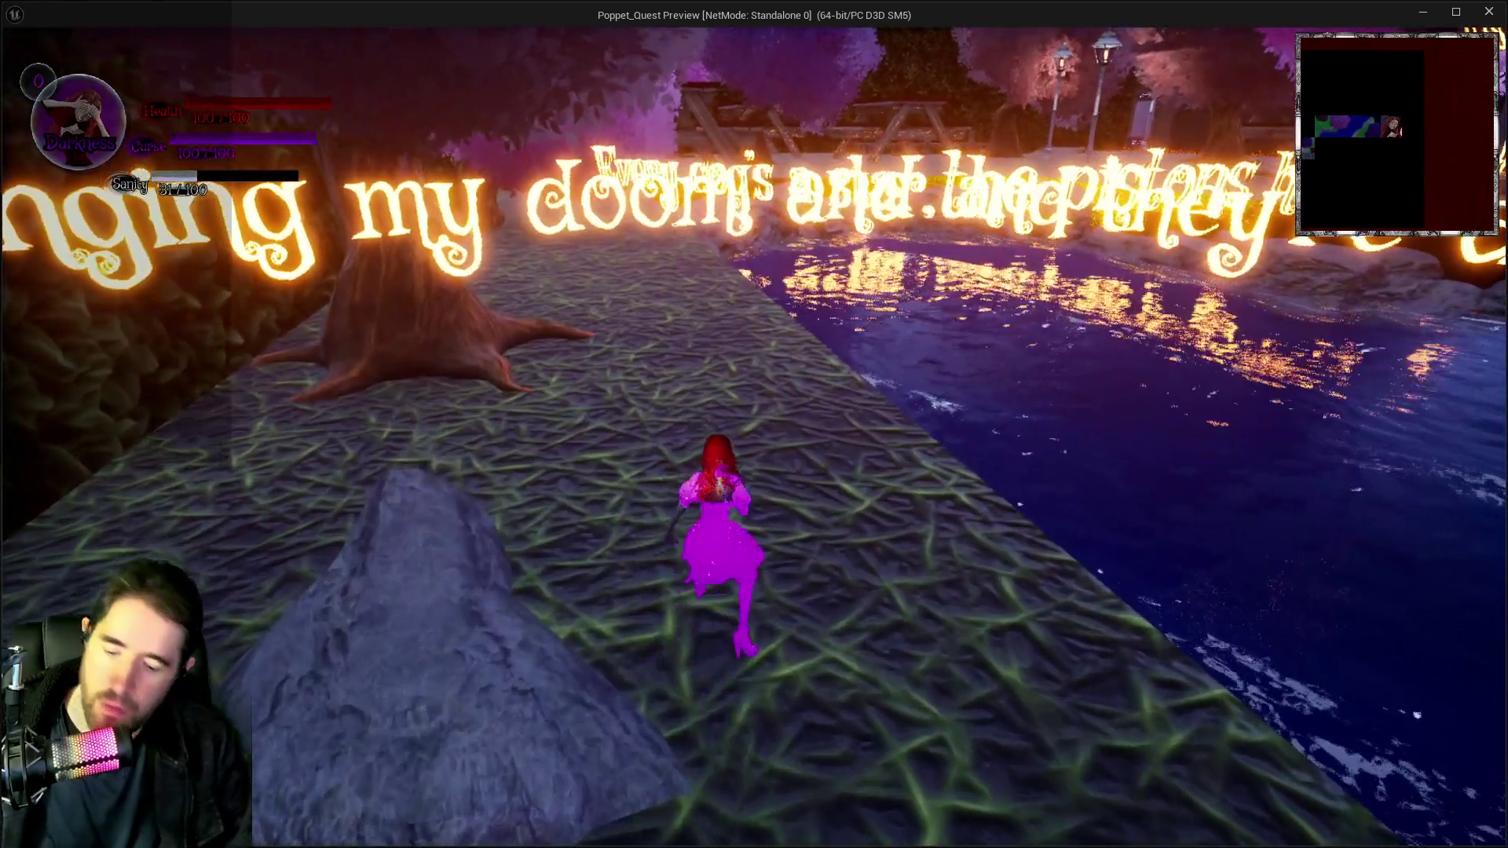
key(i)
click(525, 754)
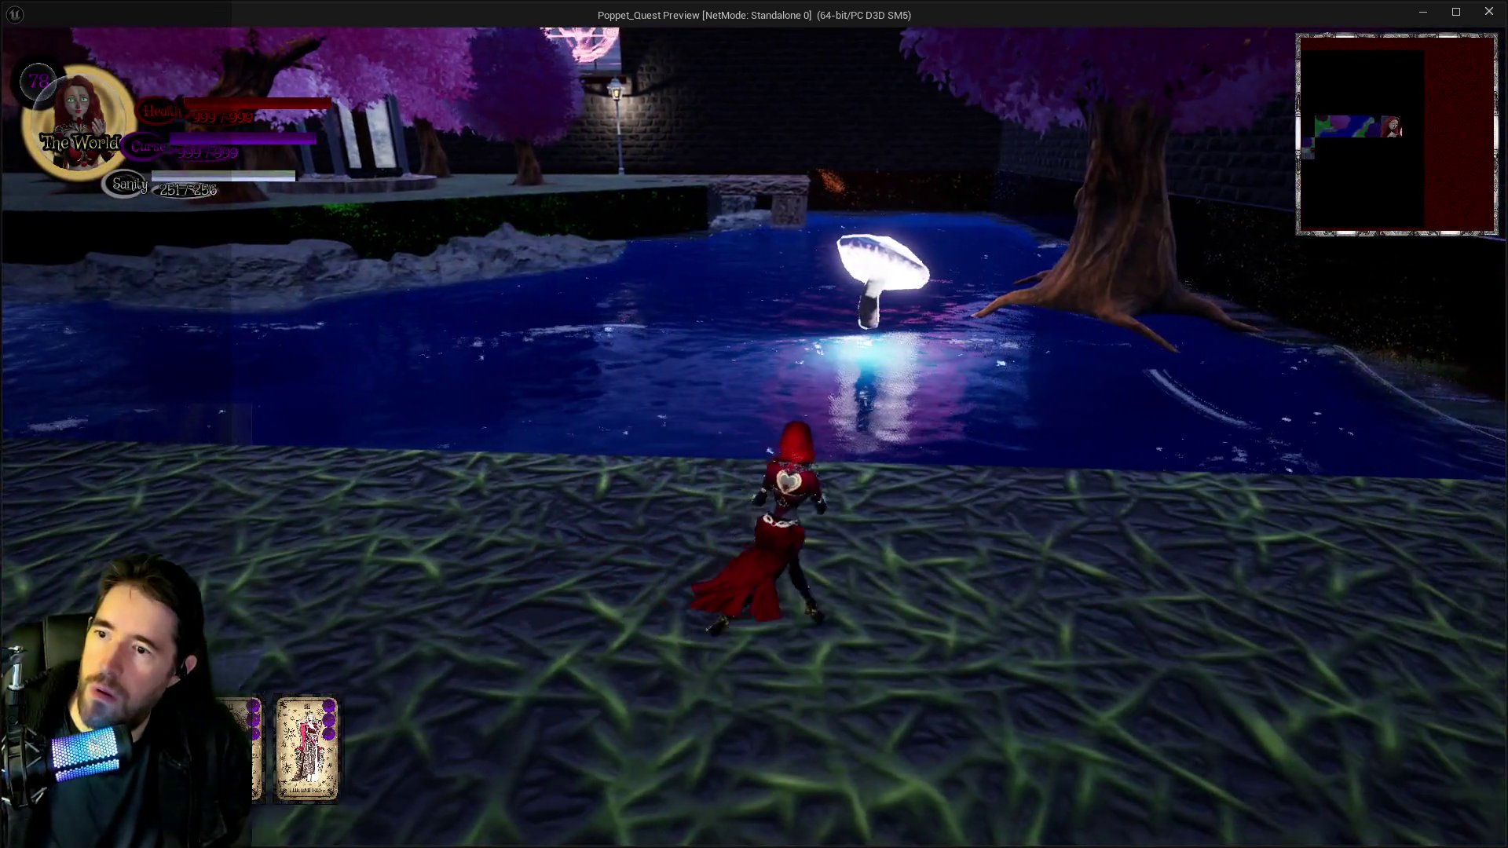
Test repeated mist-form dashes over the pond and along the stone path, then return to the editor.
key(w)
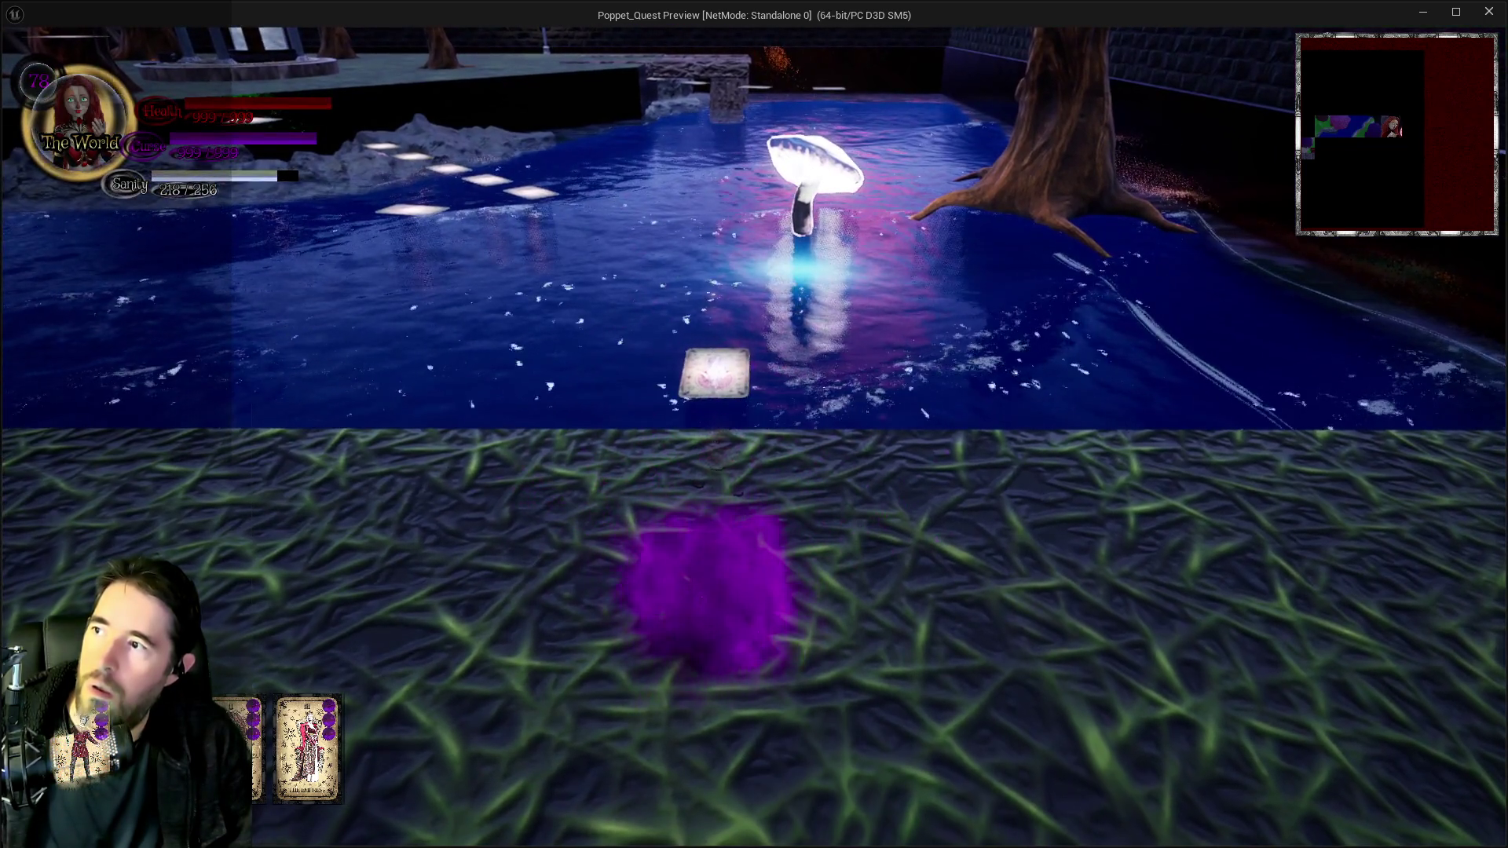
key(w)
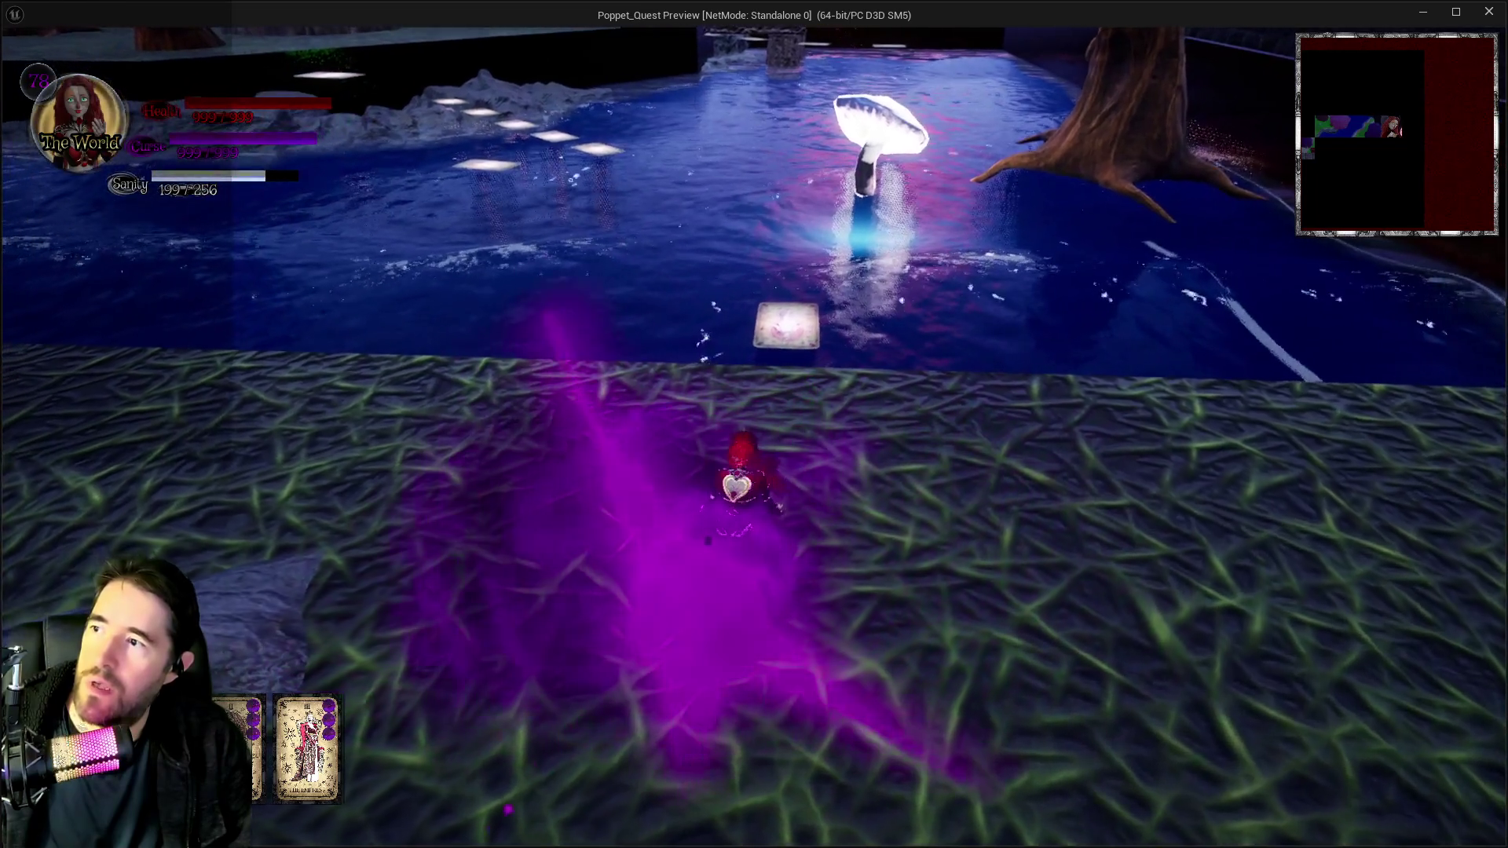
key(s)
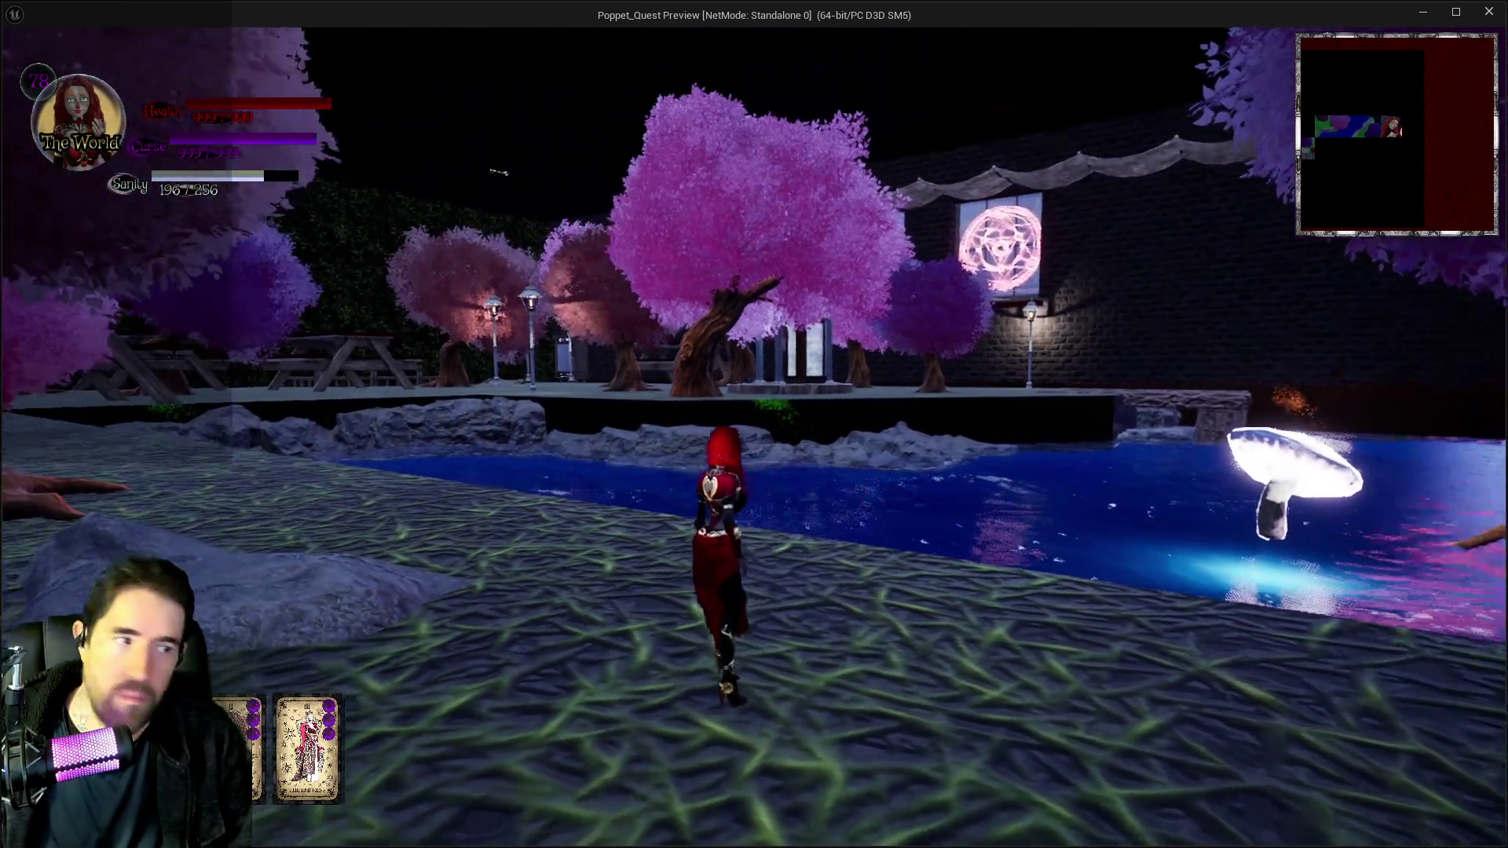
key(shift)
key(w)
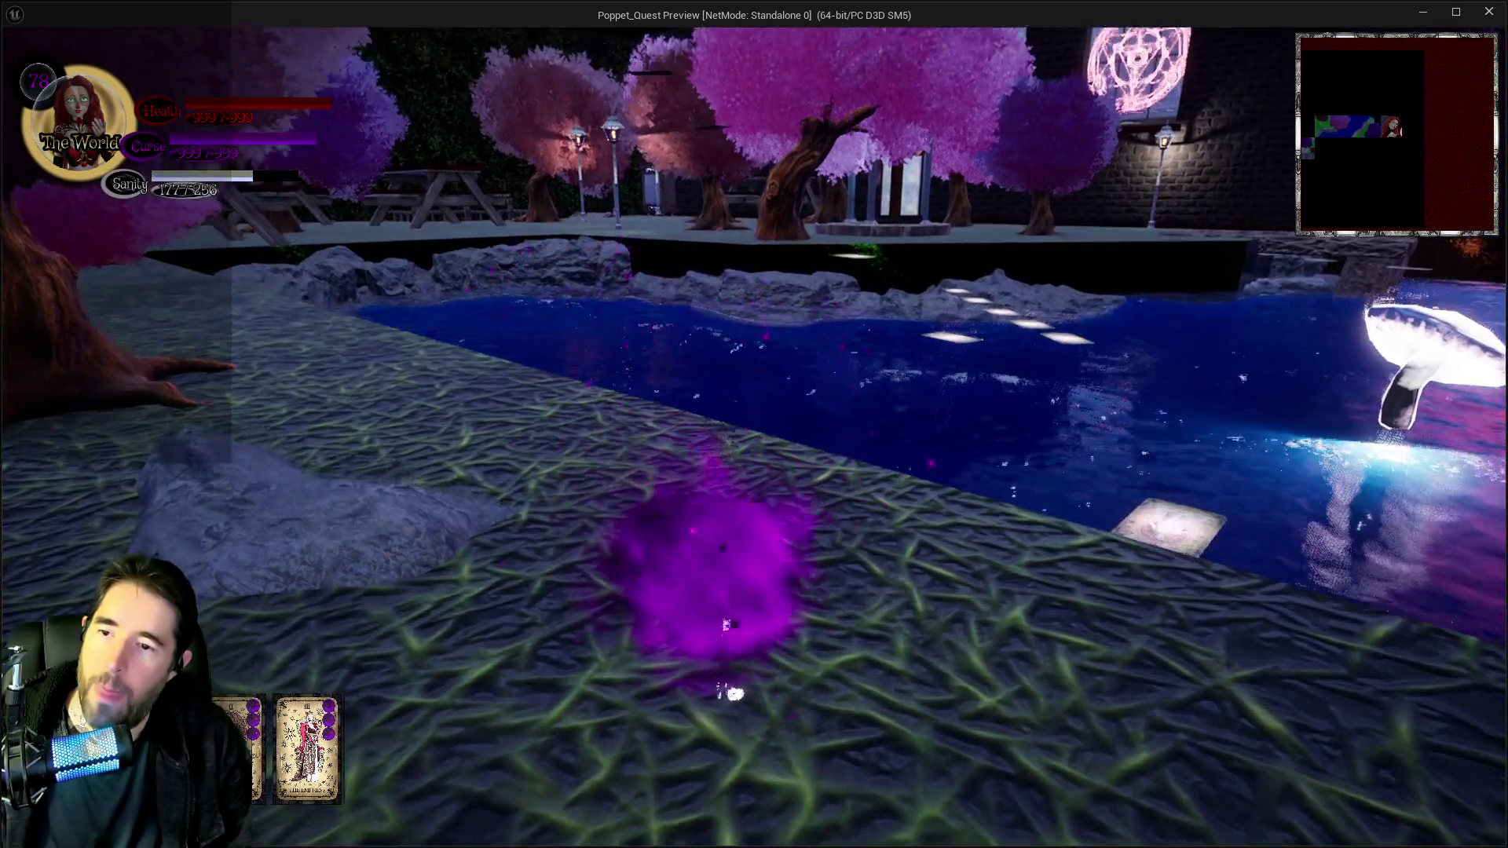
key(w)
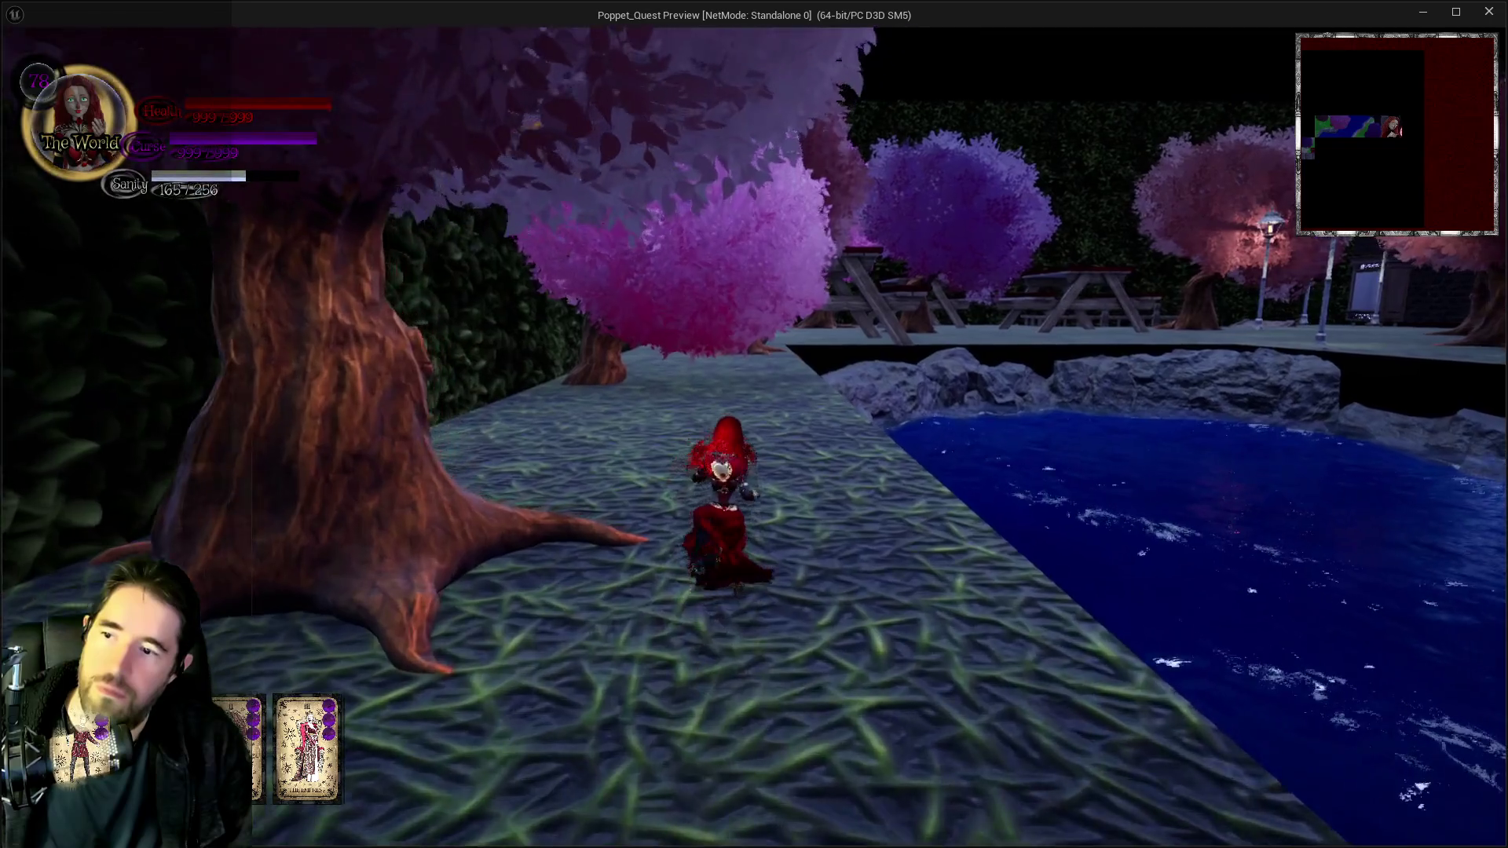
key(shift)
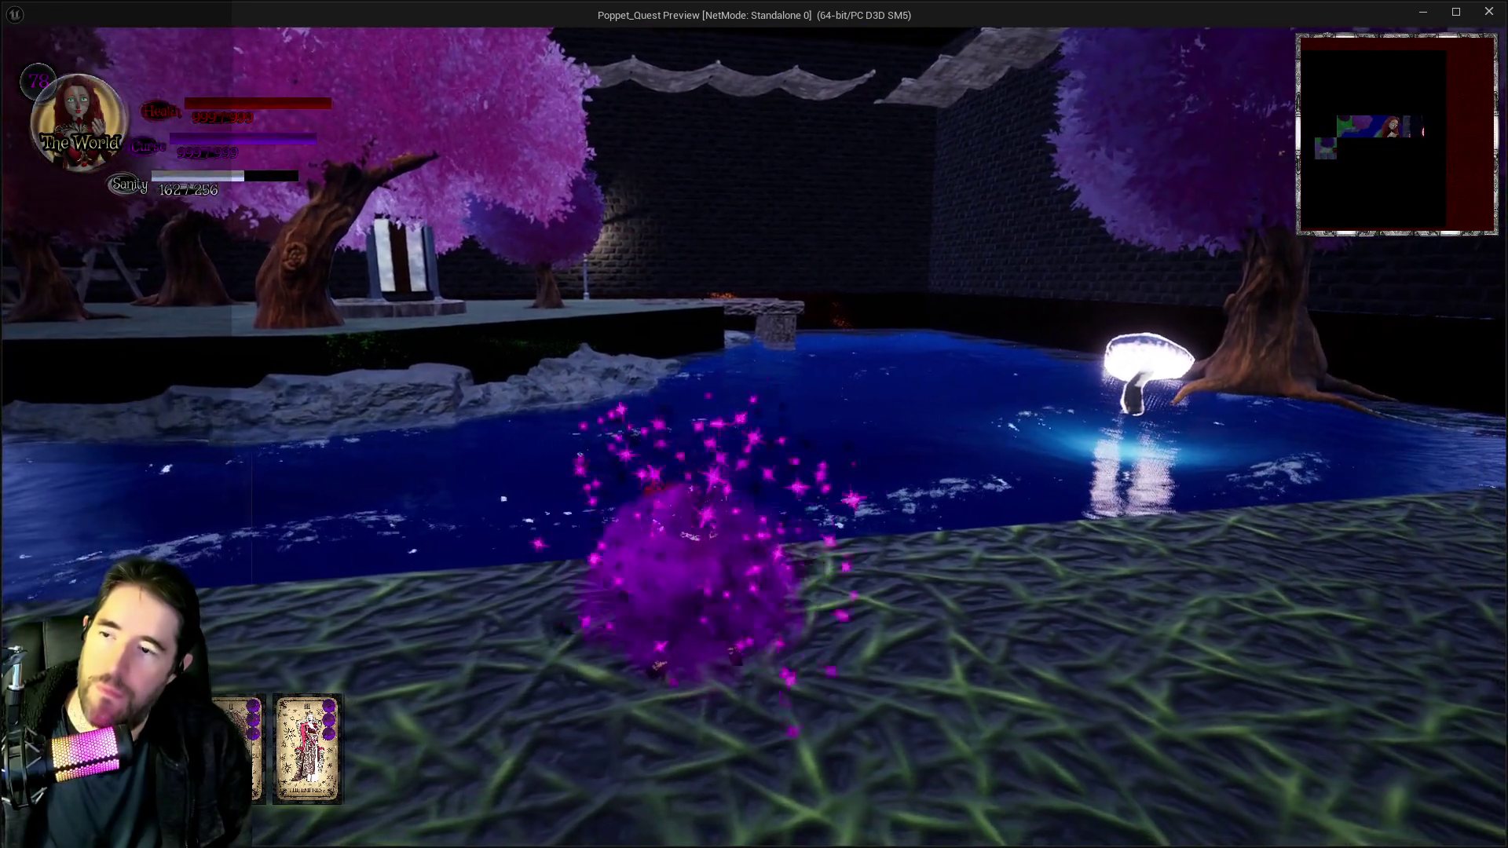
key(w)
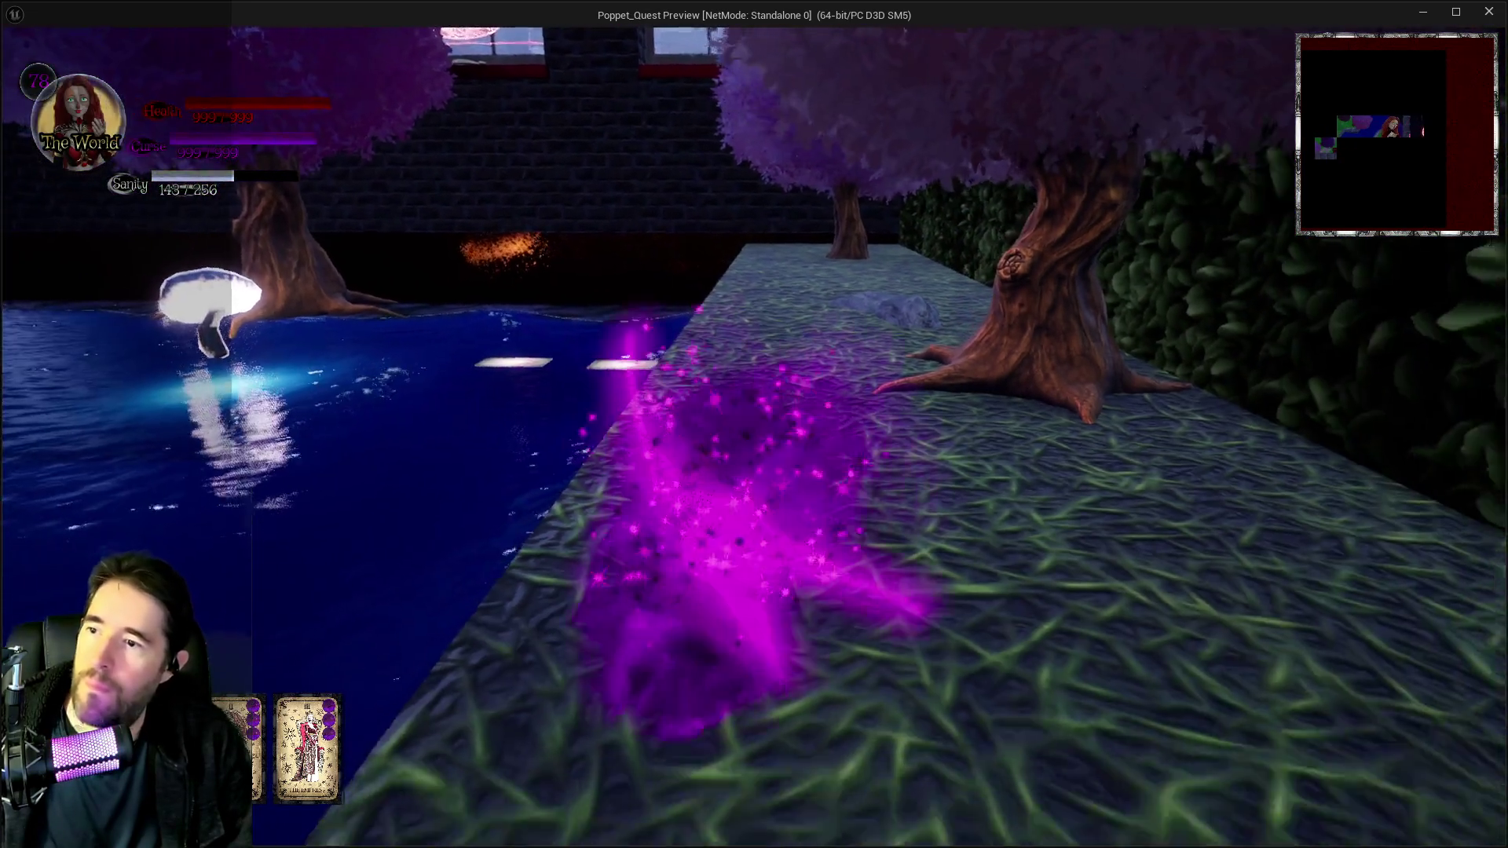
key(w)
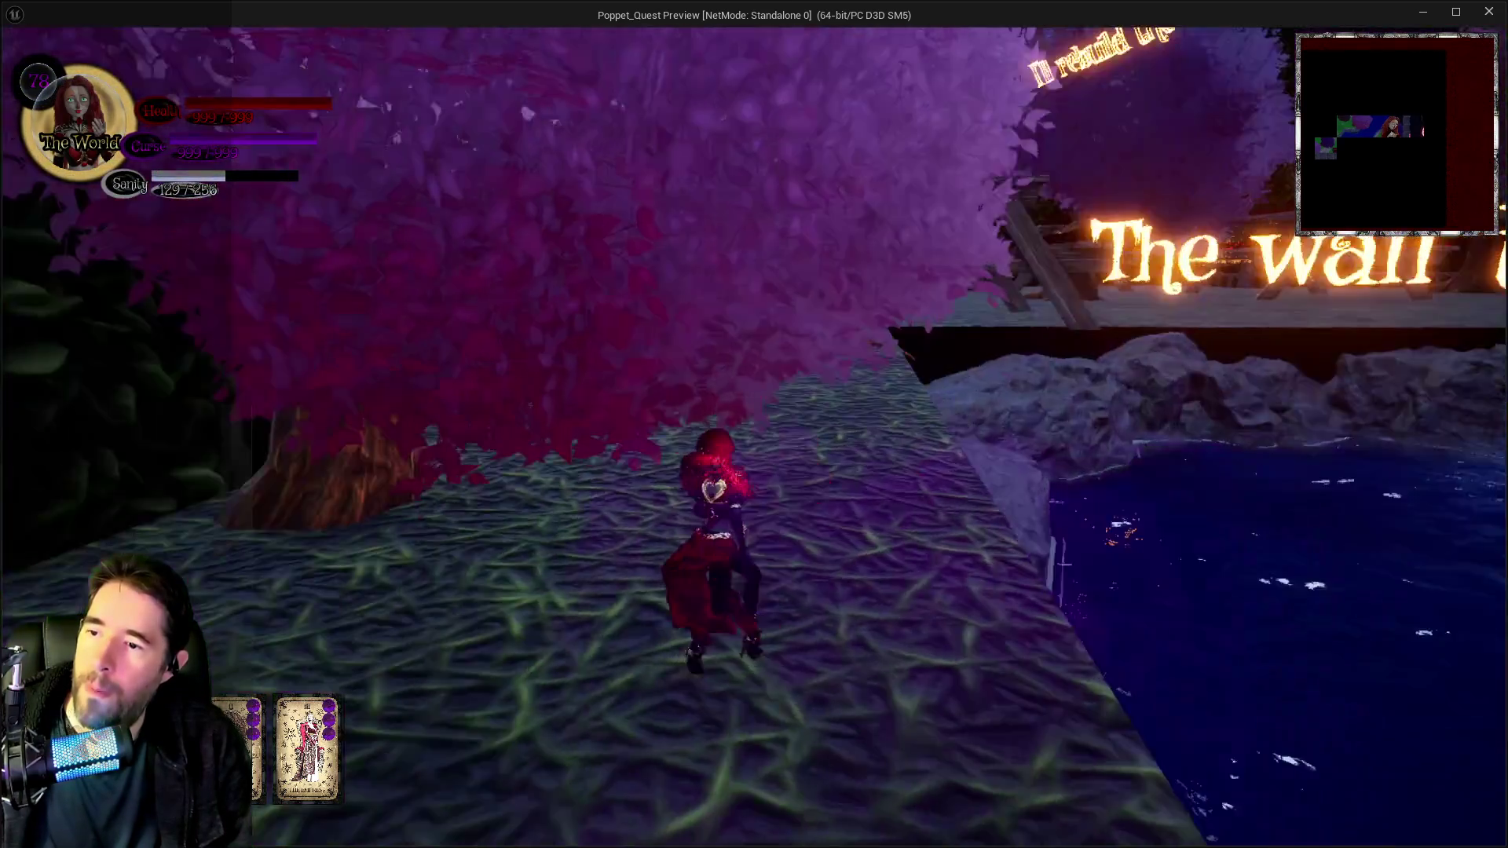
key(alt+Tab)
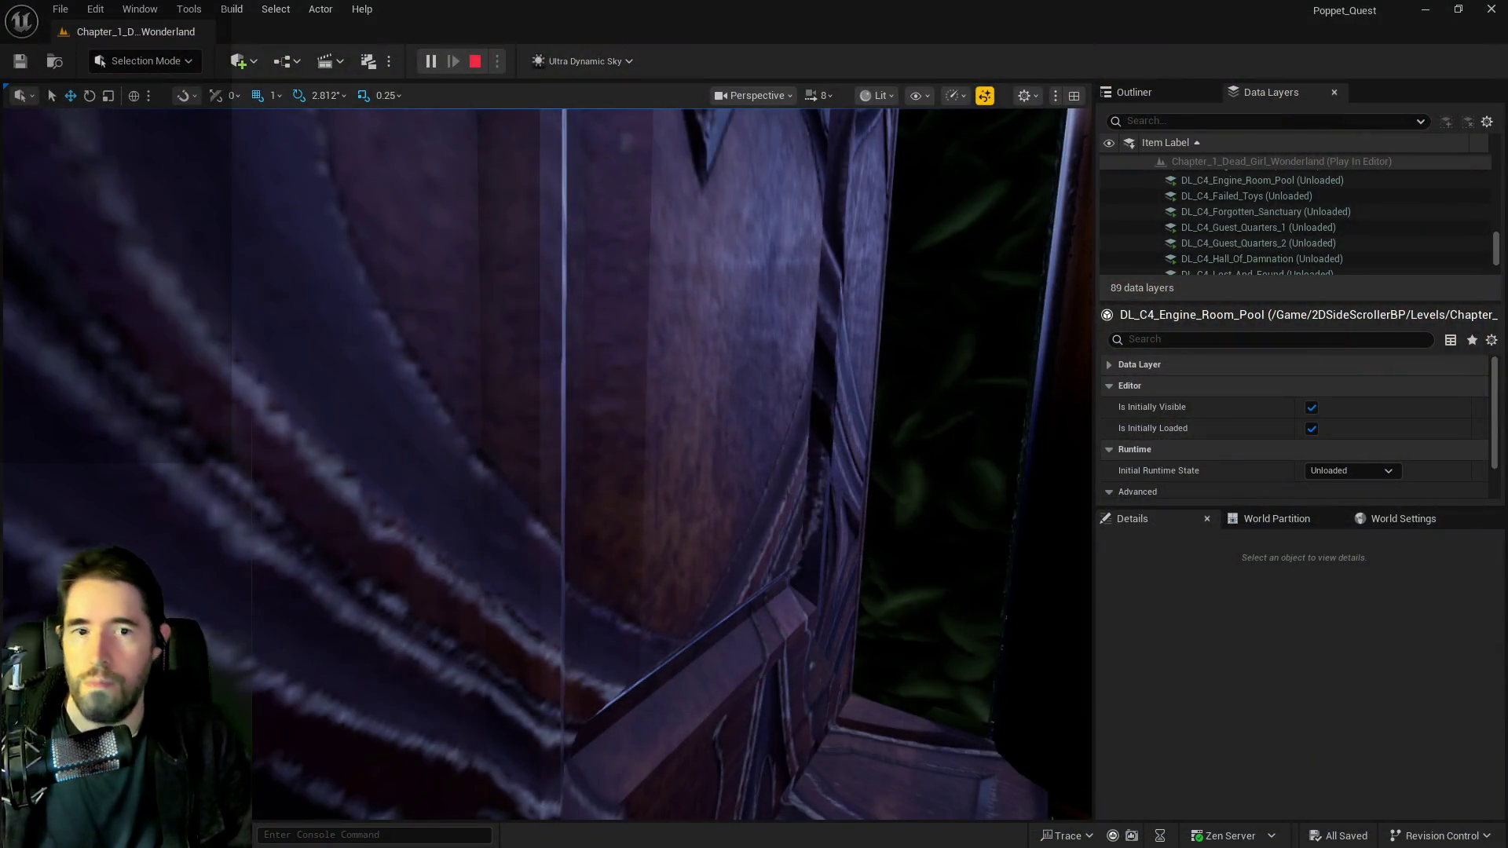
Stop the play session with Esc and bring up the PQ Revised Tarot Abilities document.
key(Escape)
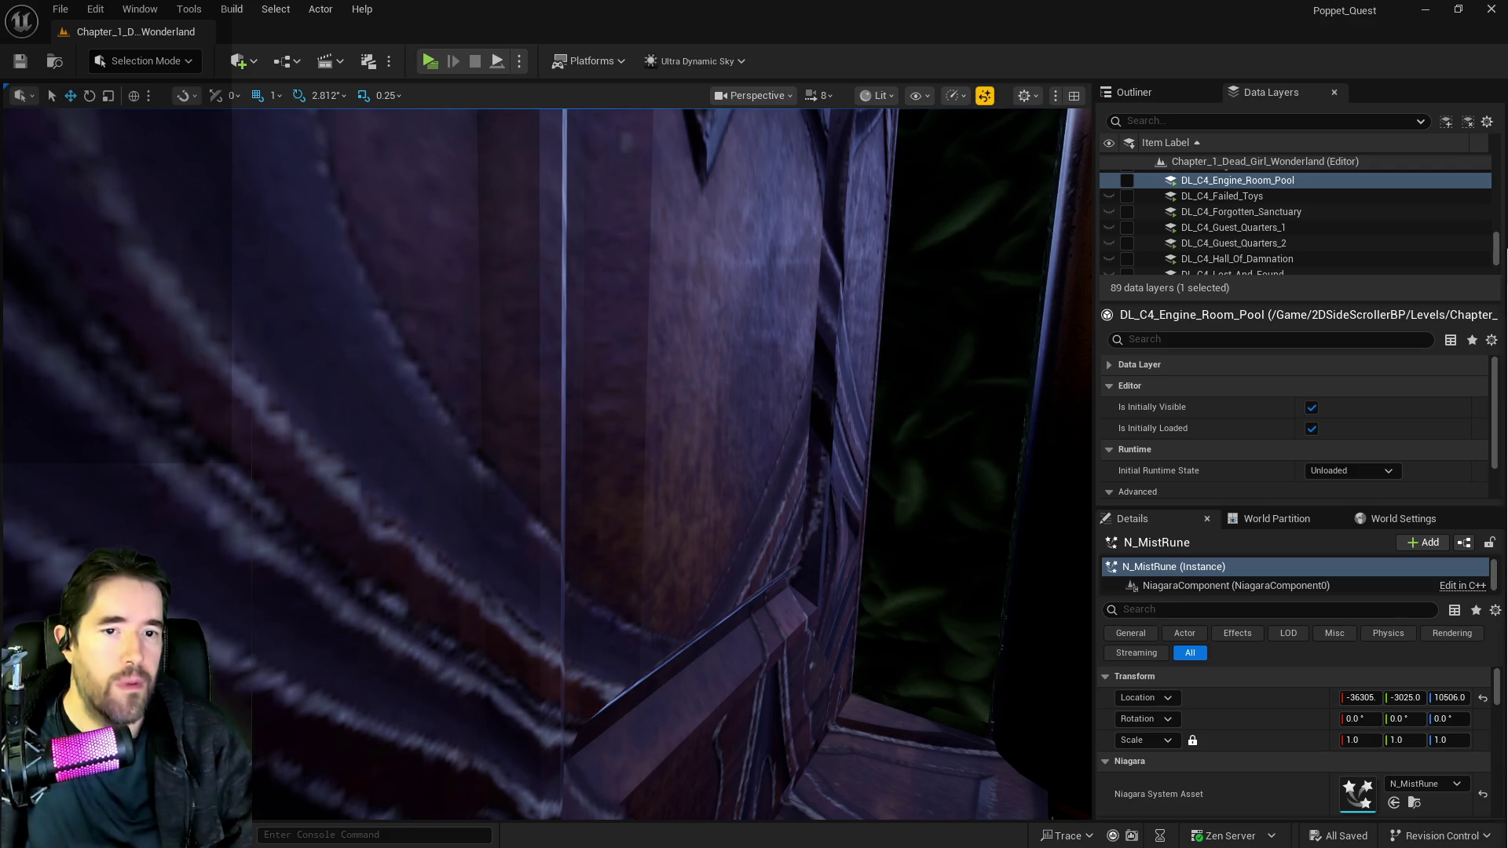
key(alt+Tab)
scroll(602, 330, up, 3)
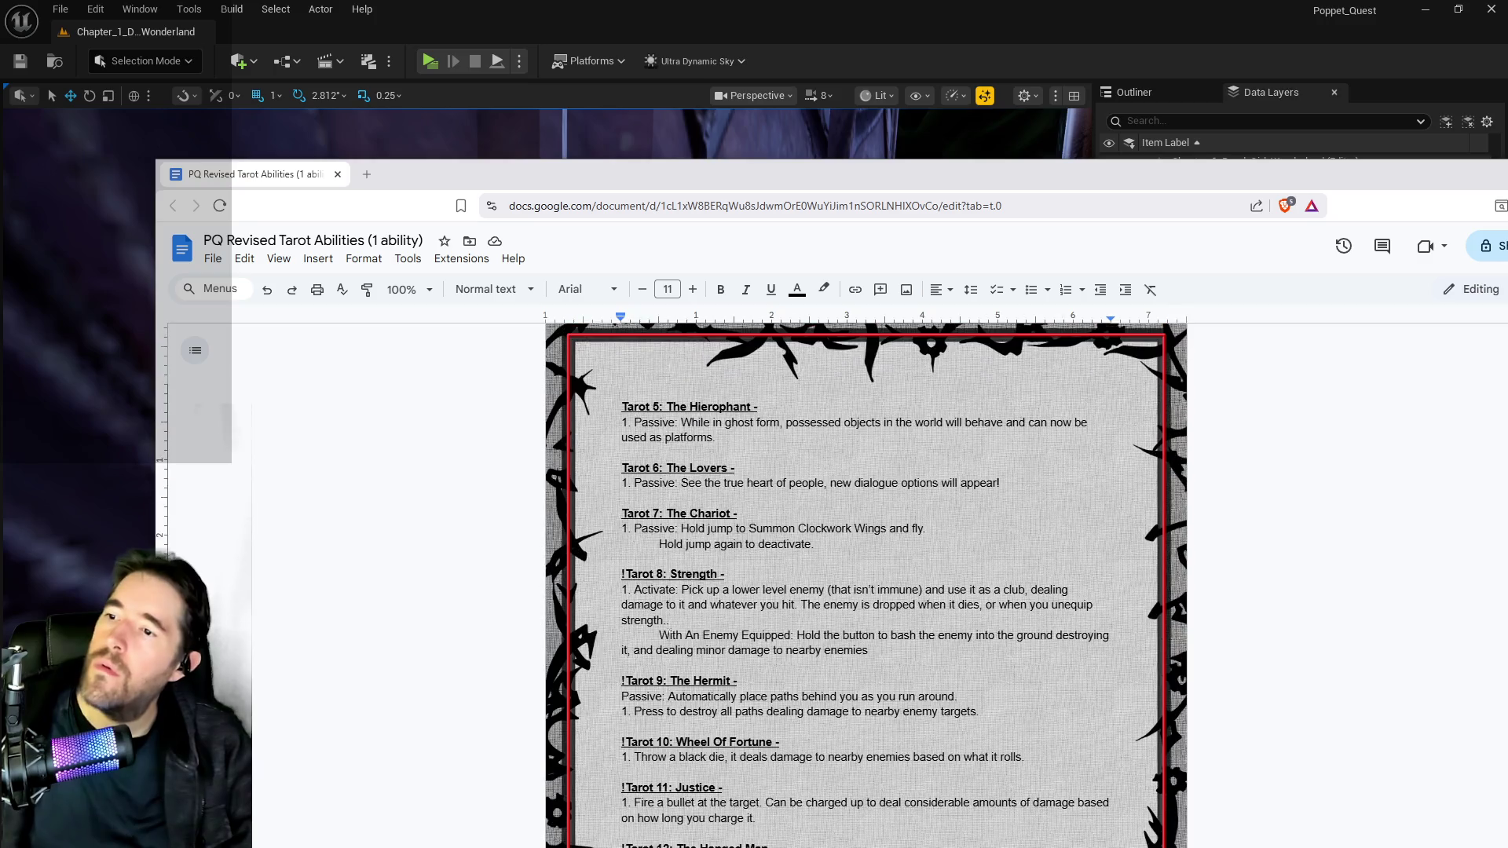
scroll(762, 601, up, 2)
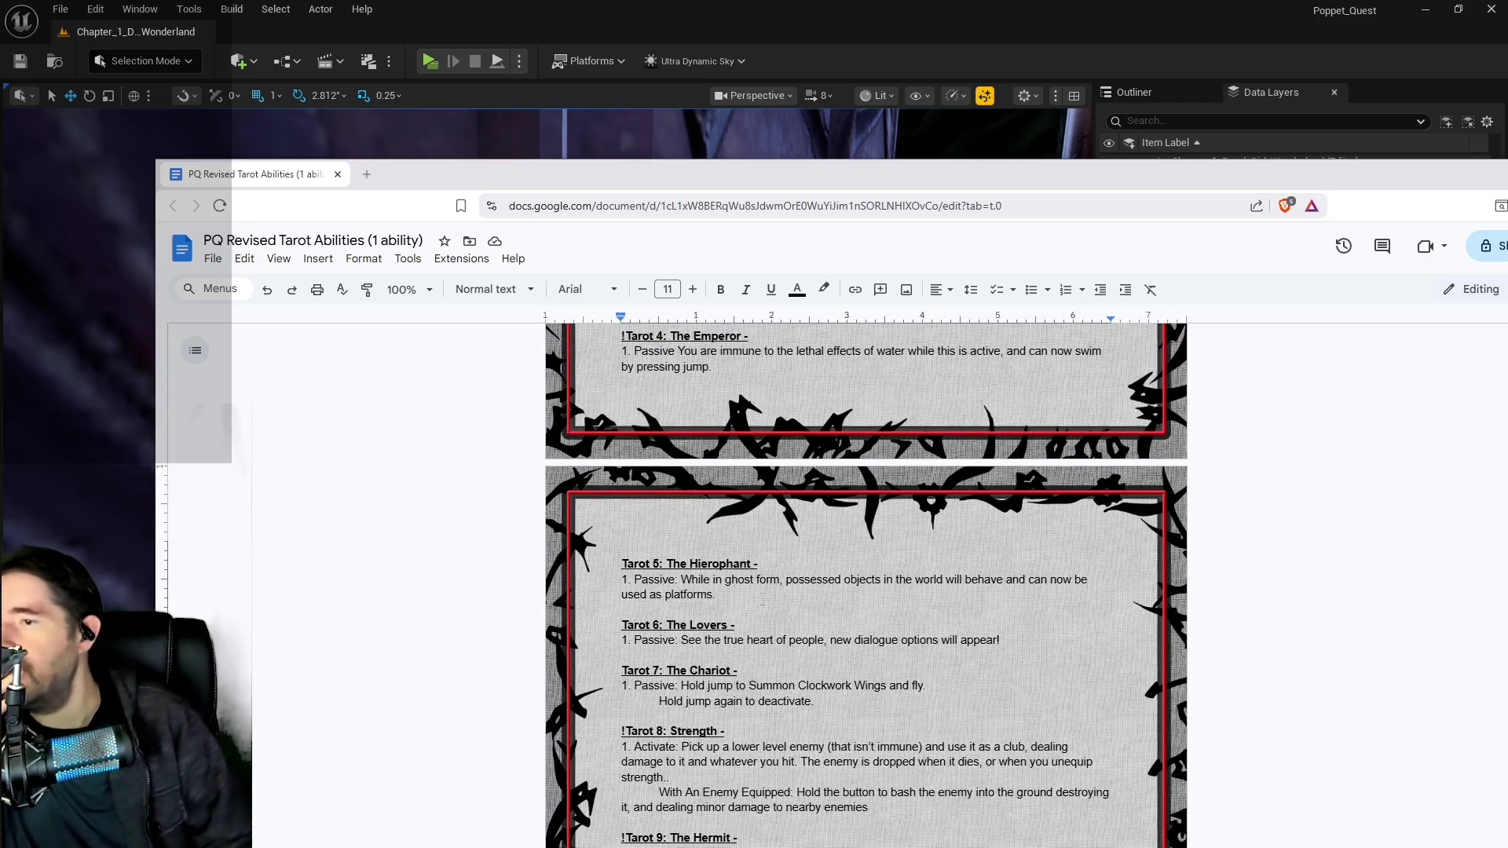
scroll(767, 579, up, 1)
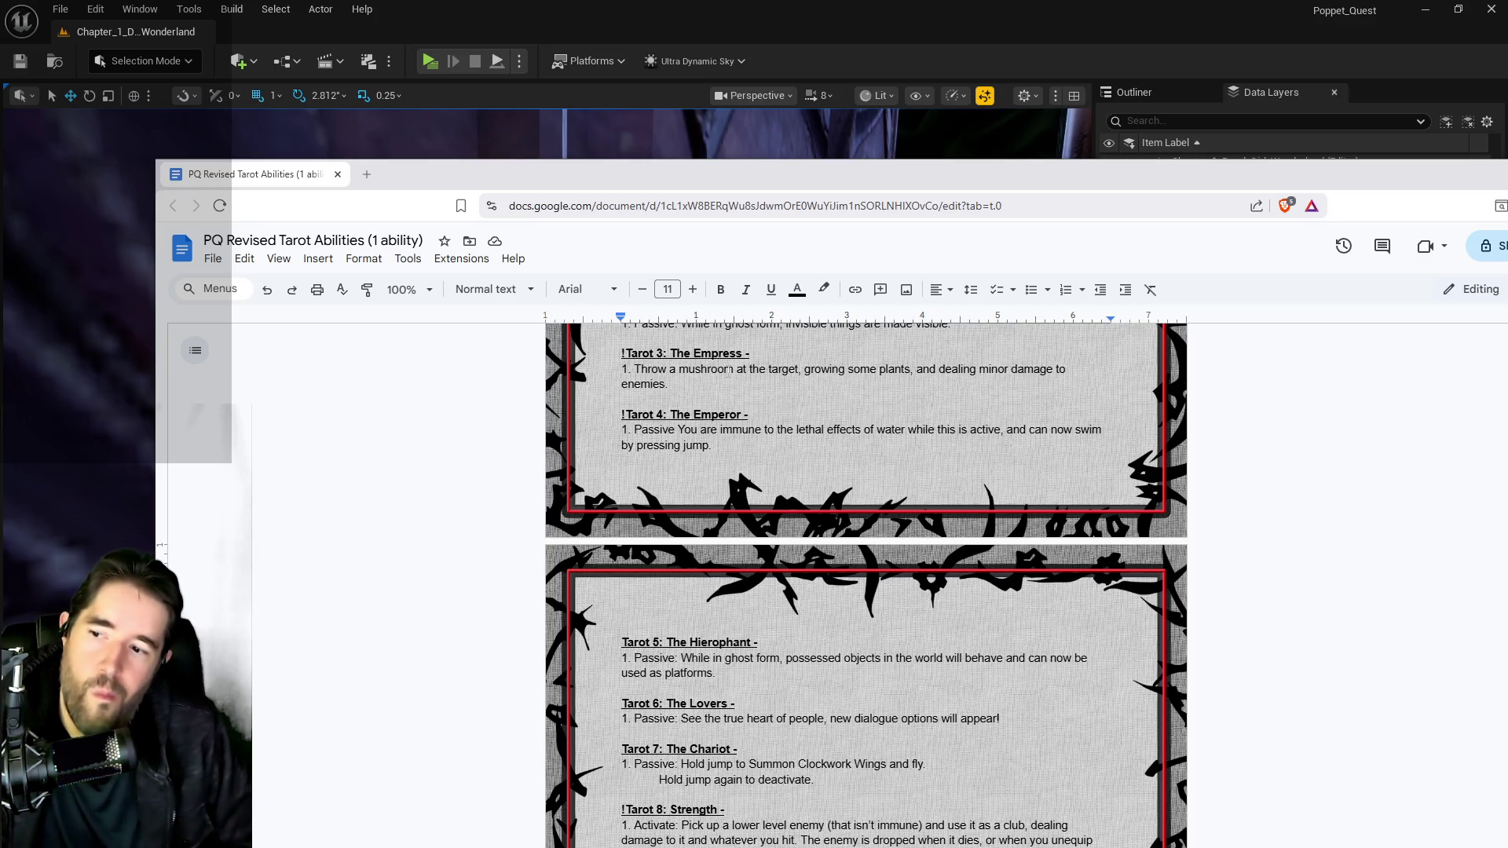
scroll(611, 483, up, 9)
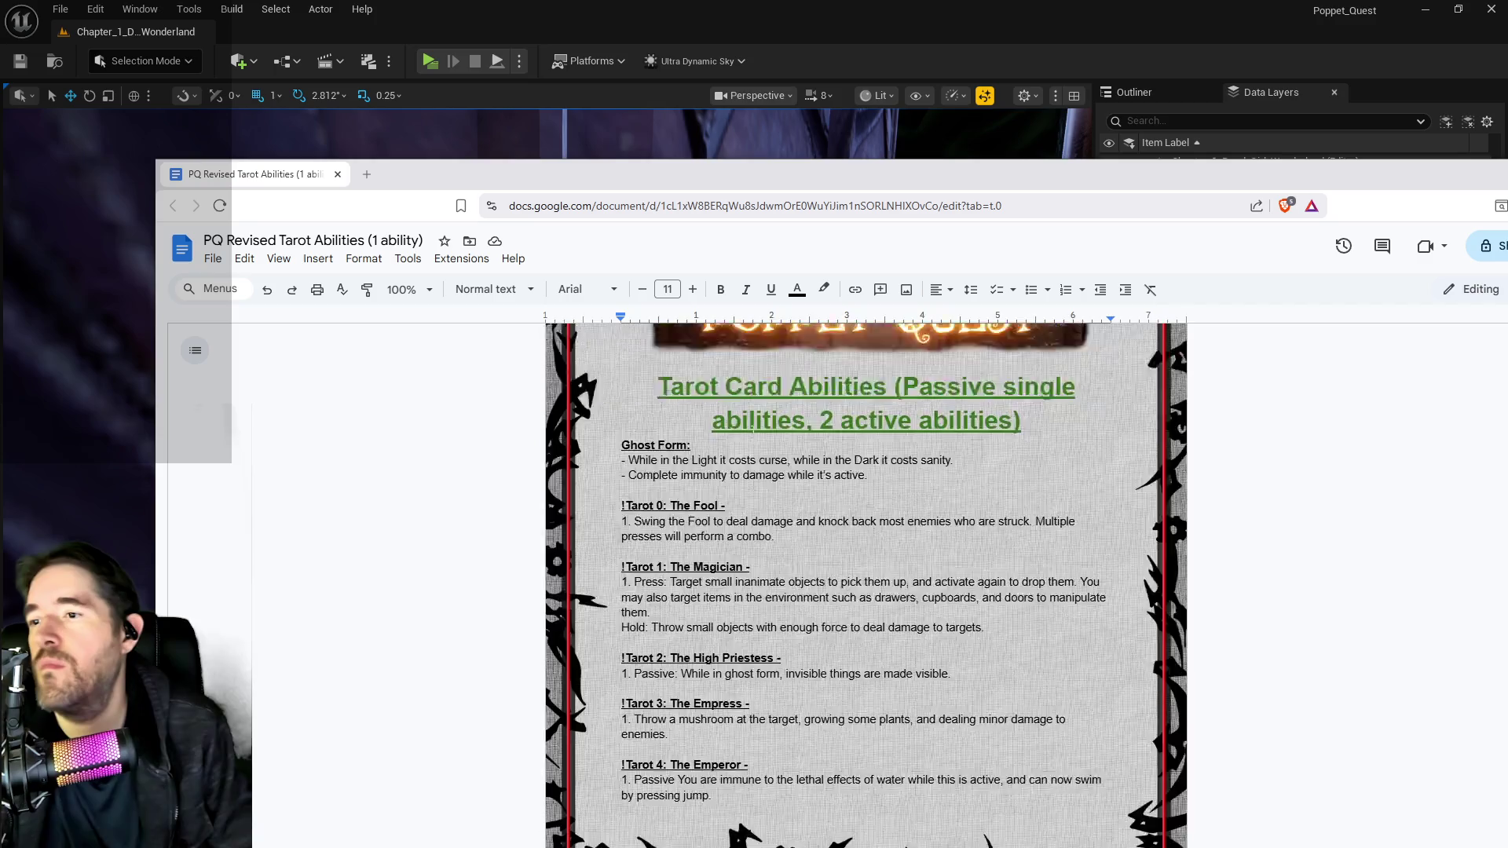
scroll(611, 483, down, 3)
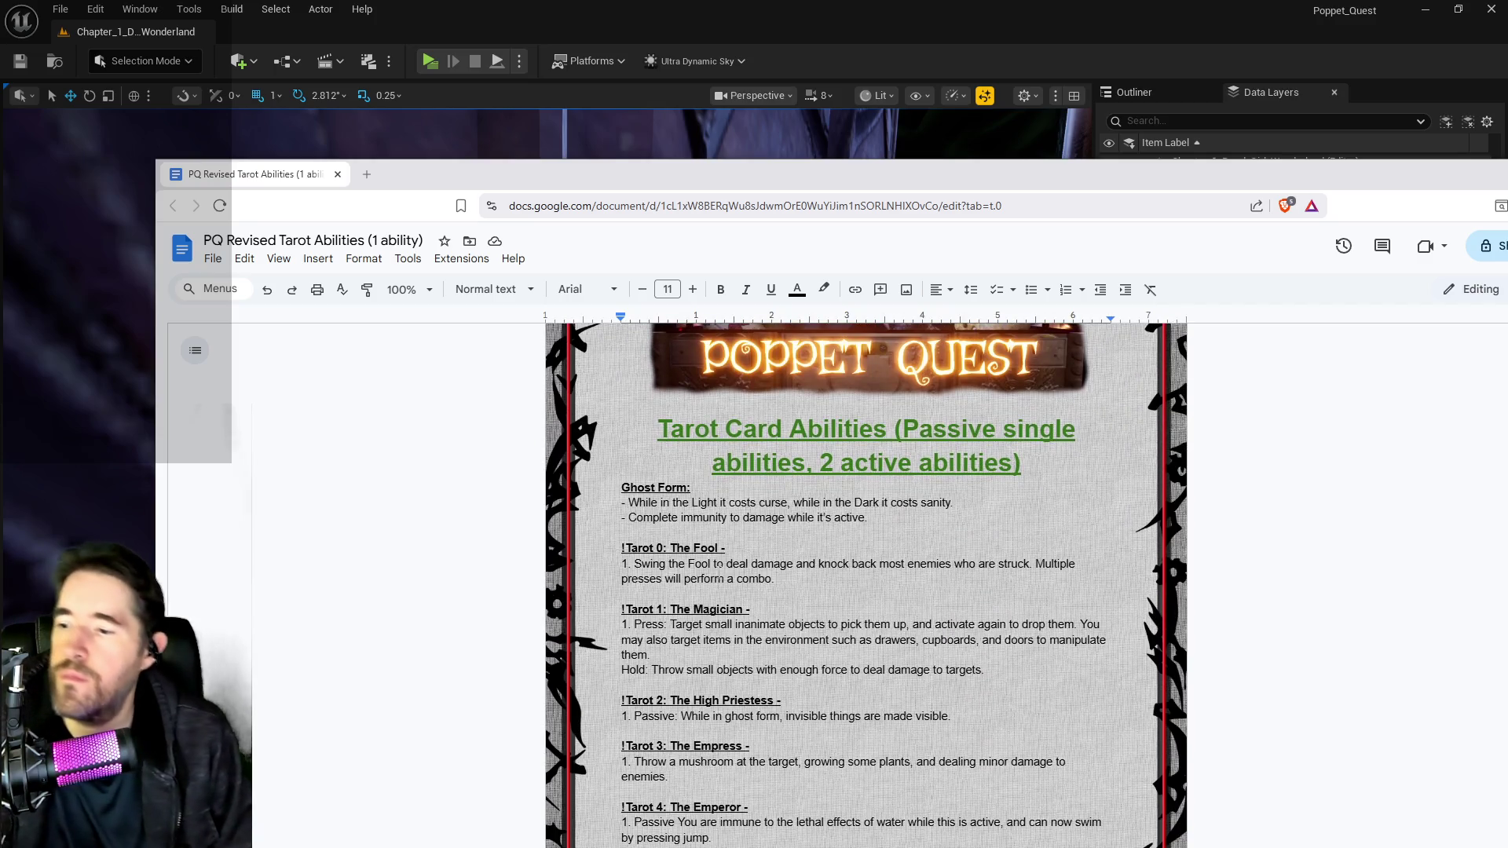
click(623, 548)
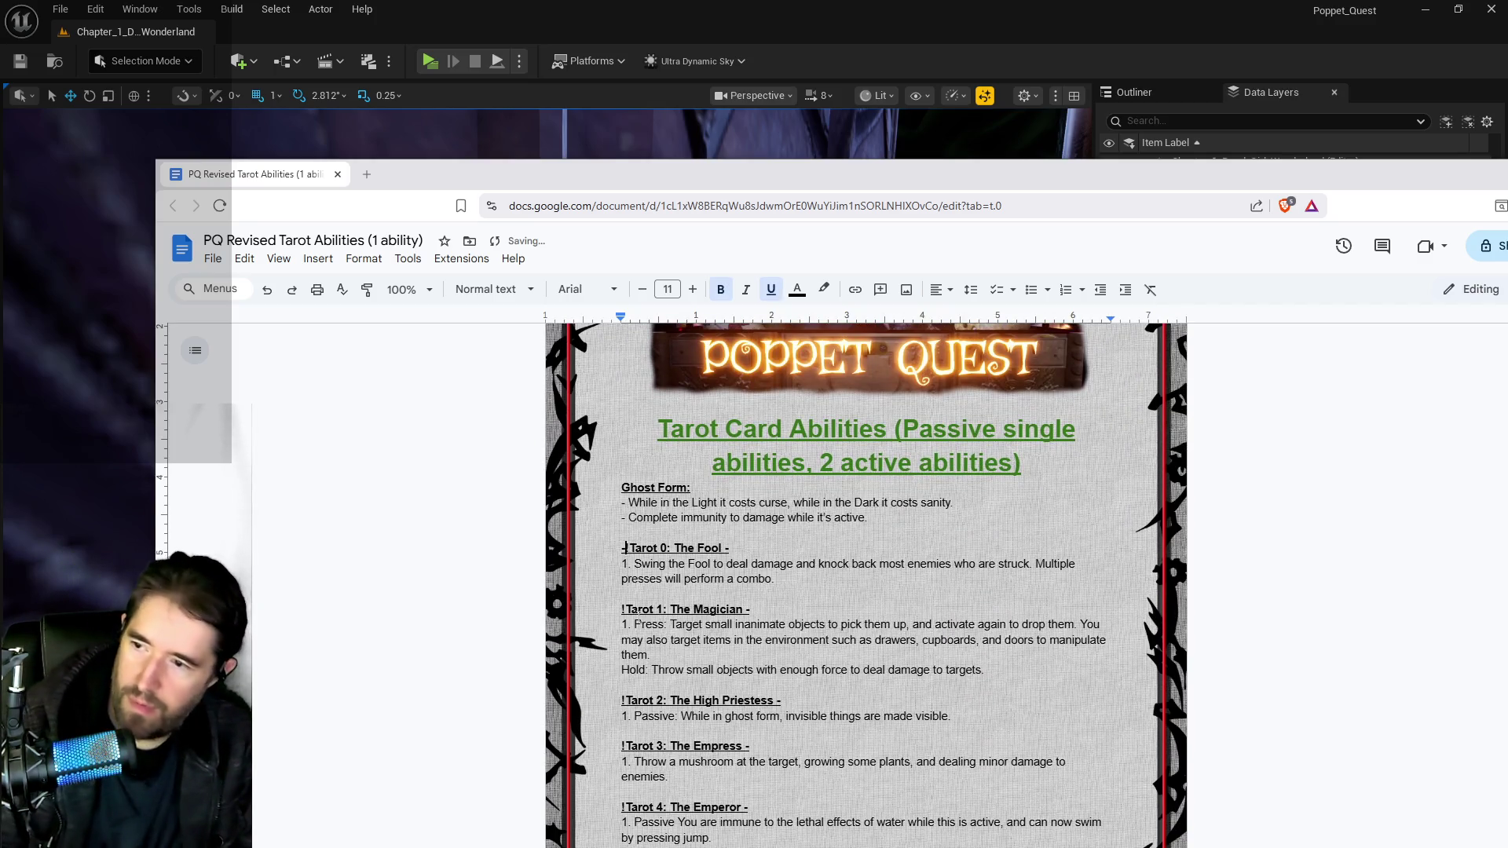
Put a leading '-' before the Magician, High Priestess, Emperor and Hierophant headings.
click(622, 609)
text(-)
scroll(864, 581, down, 1)
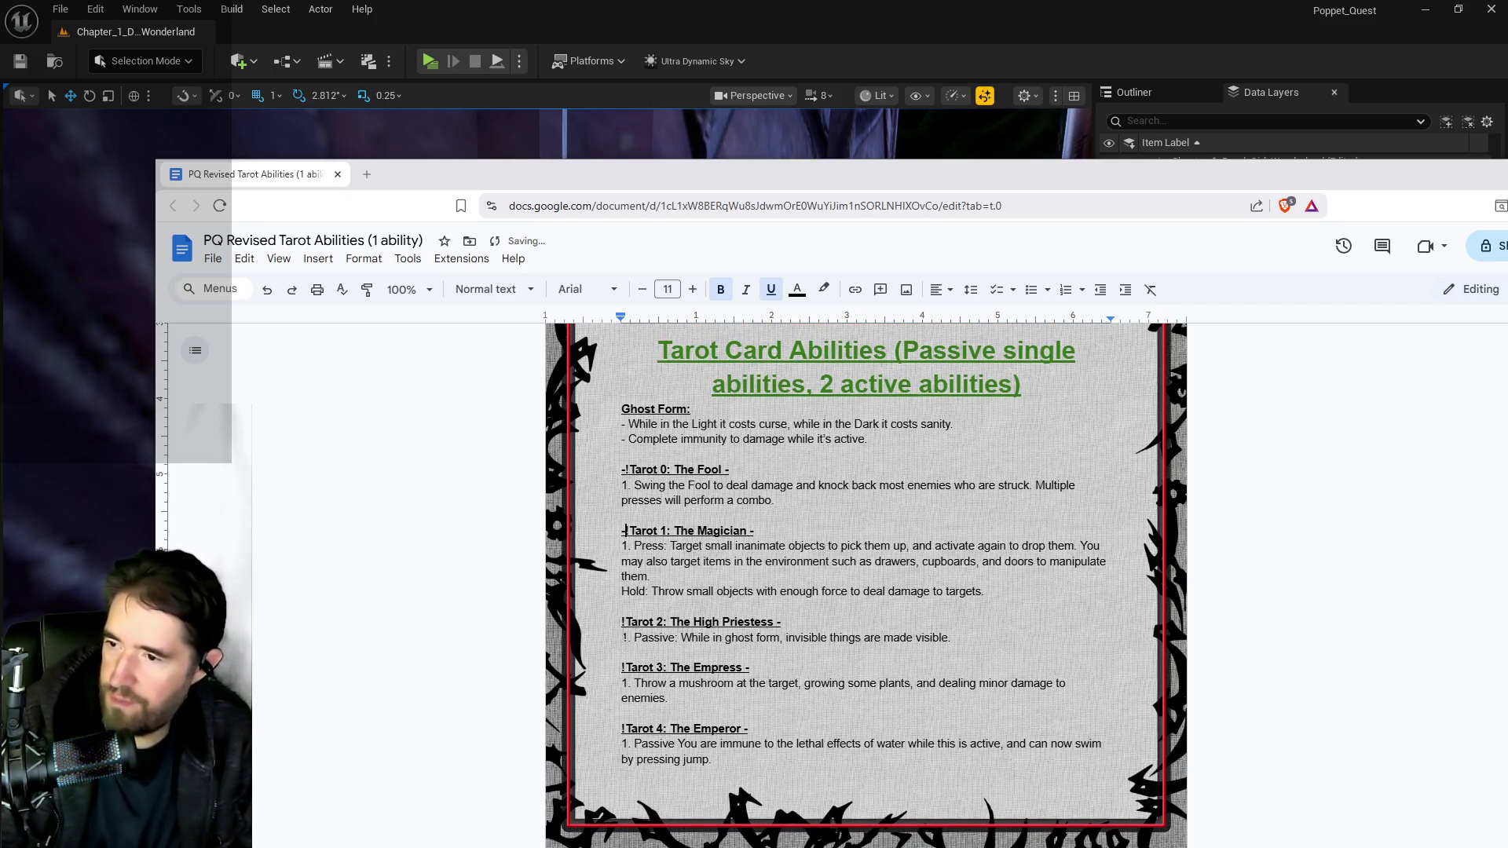
text(-)
scroll(864, 581, down, 3)
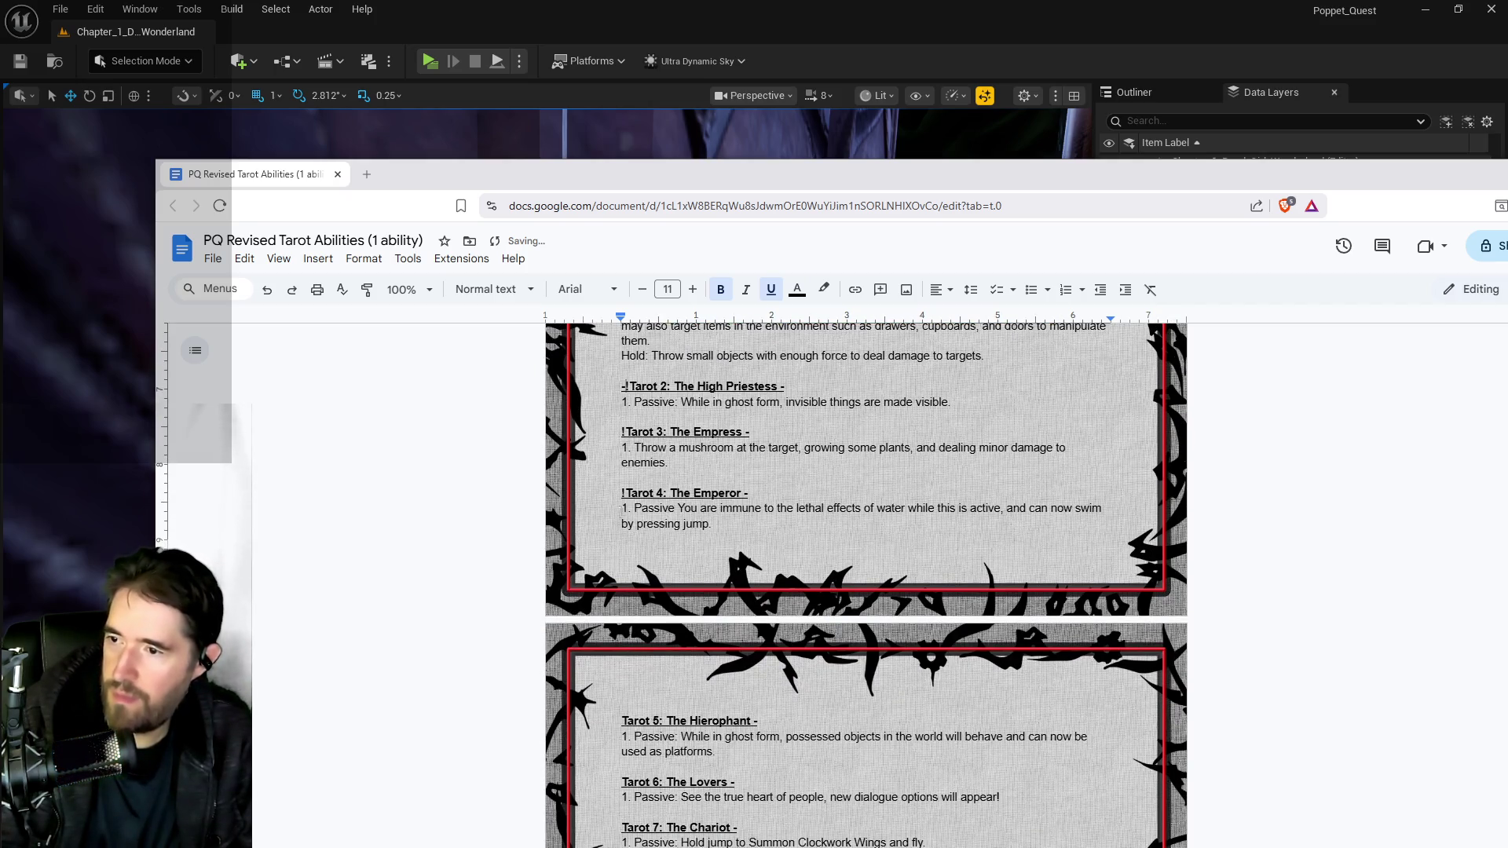
click(623, 493)
text(-)
scroll(628, 602, down, 1)
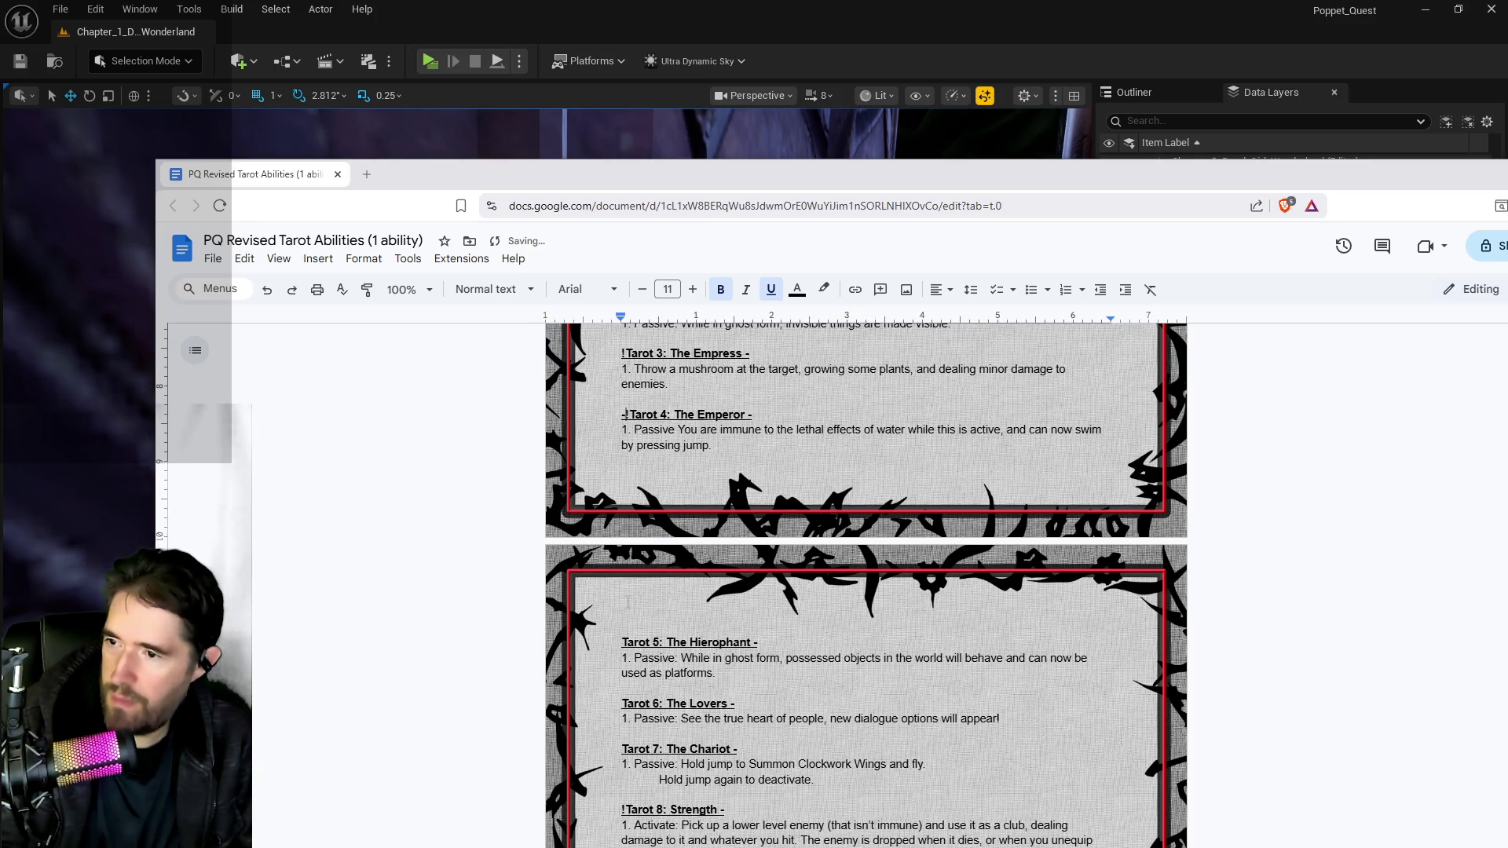
click(622, 642)
text(-)
scroll(625, 640, down, 2)
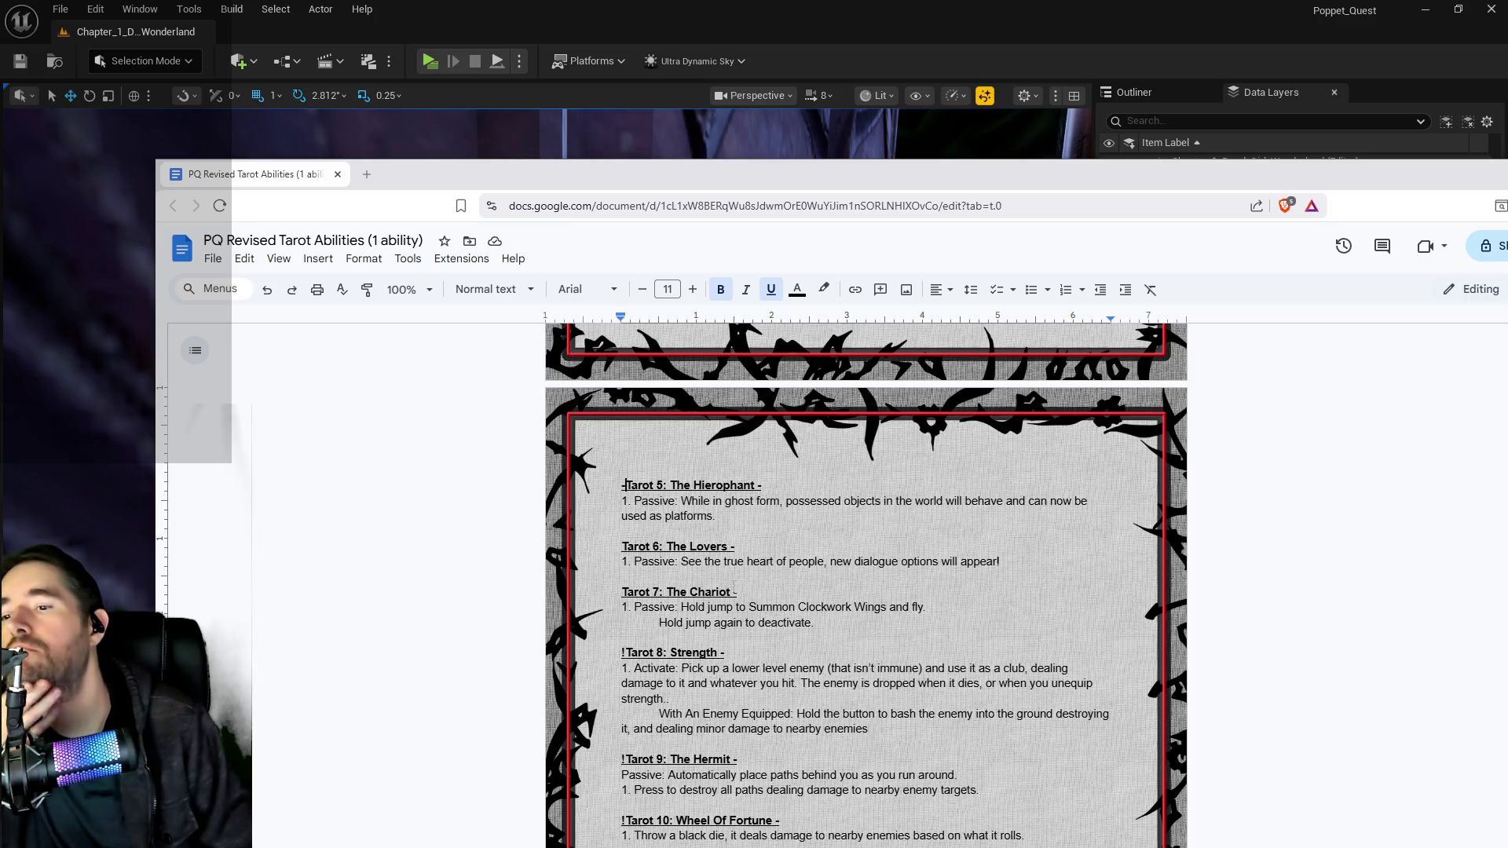
scroll(734, 586, down, 2)
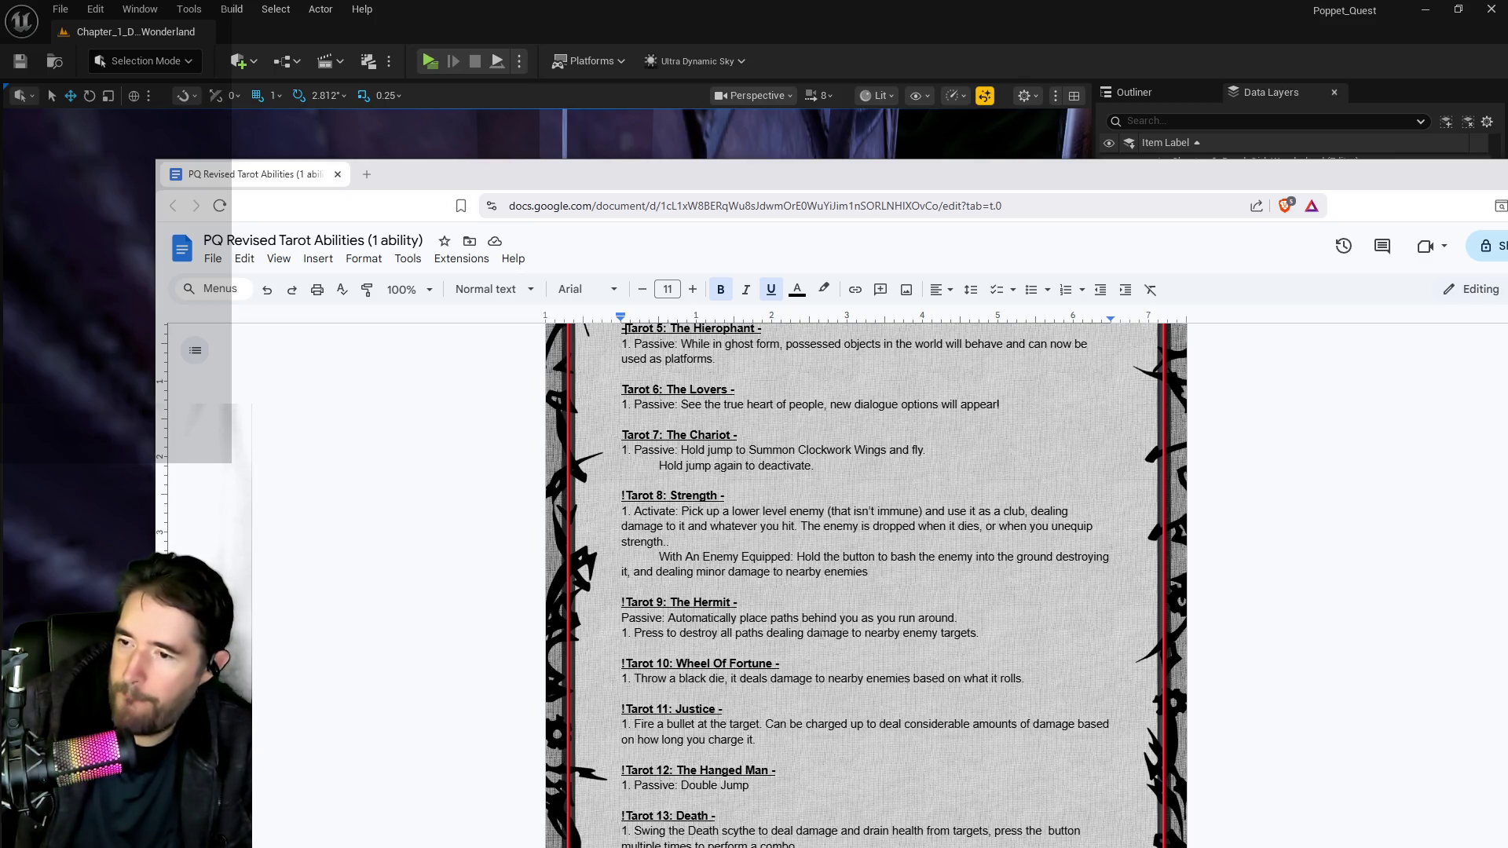
Add a leading '-' to the Tarot 10: Wheel Of Fortune heading and type a '!' marker.
click(622, 664)
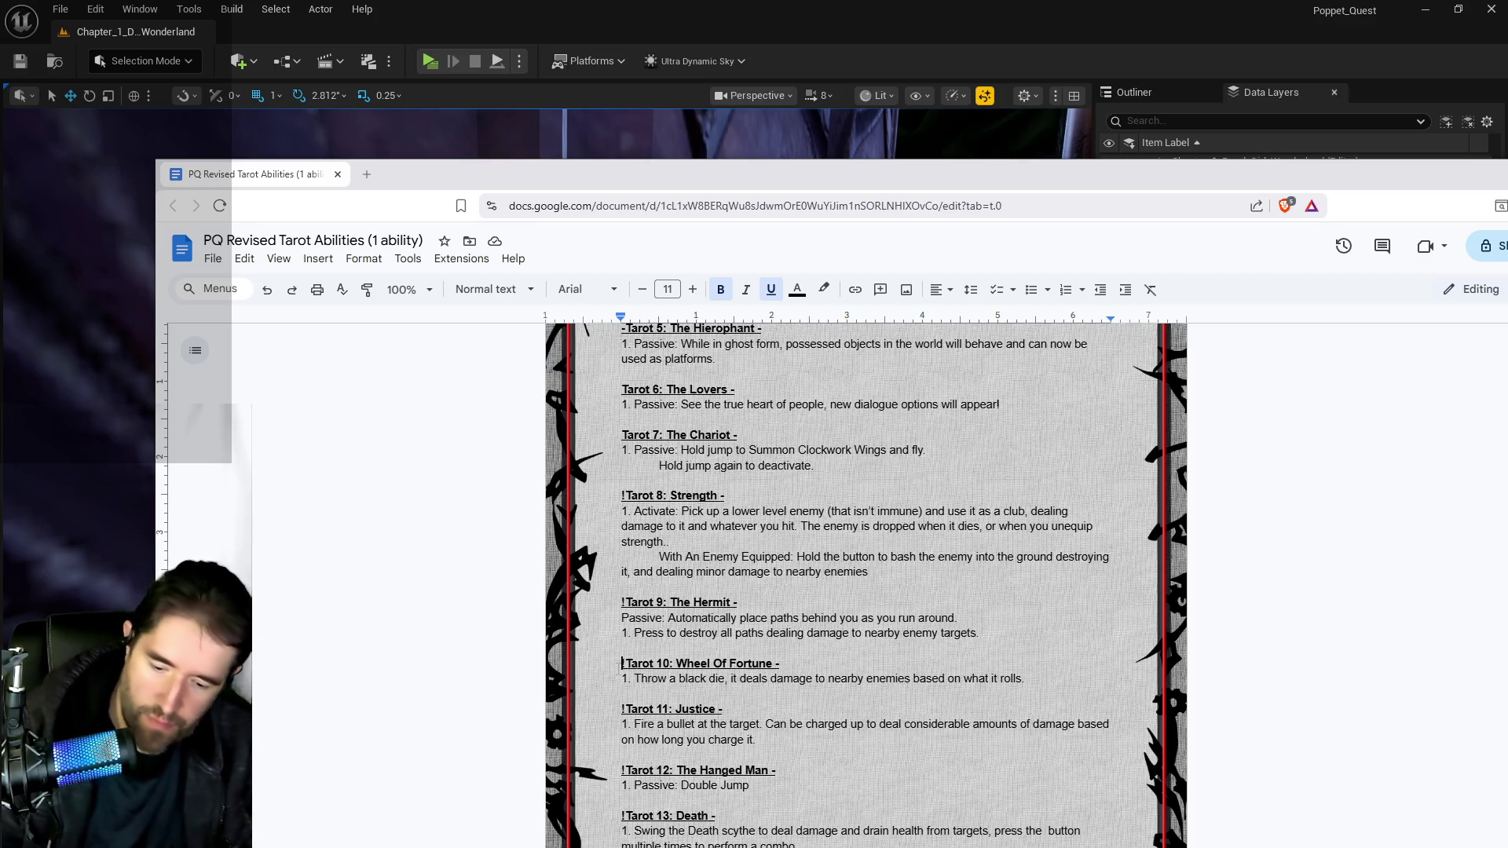
text(-)
scroll(864, 582, down, 2)
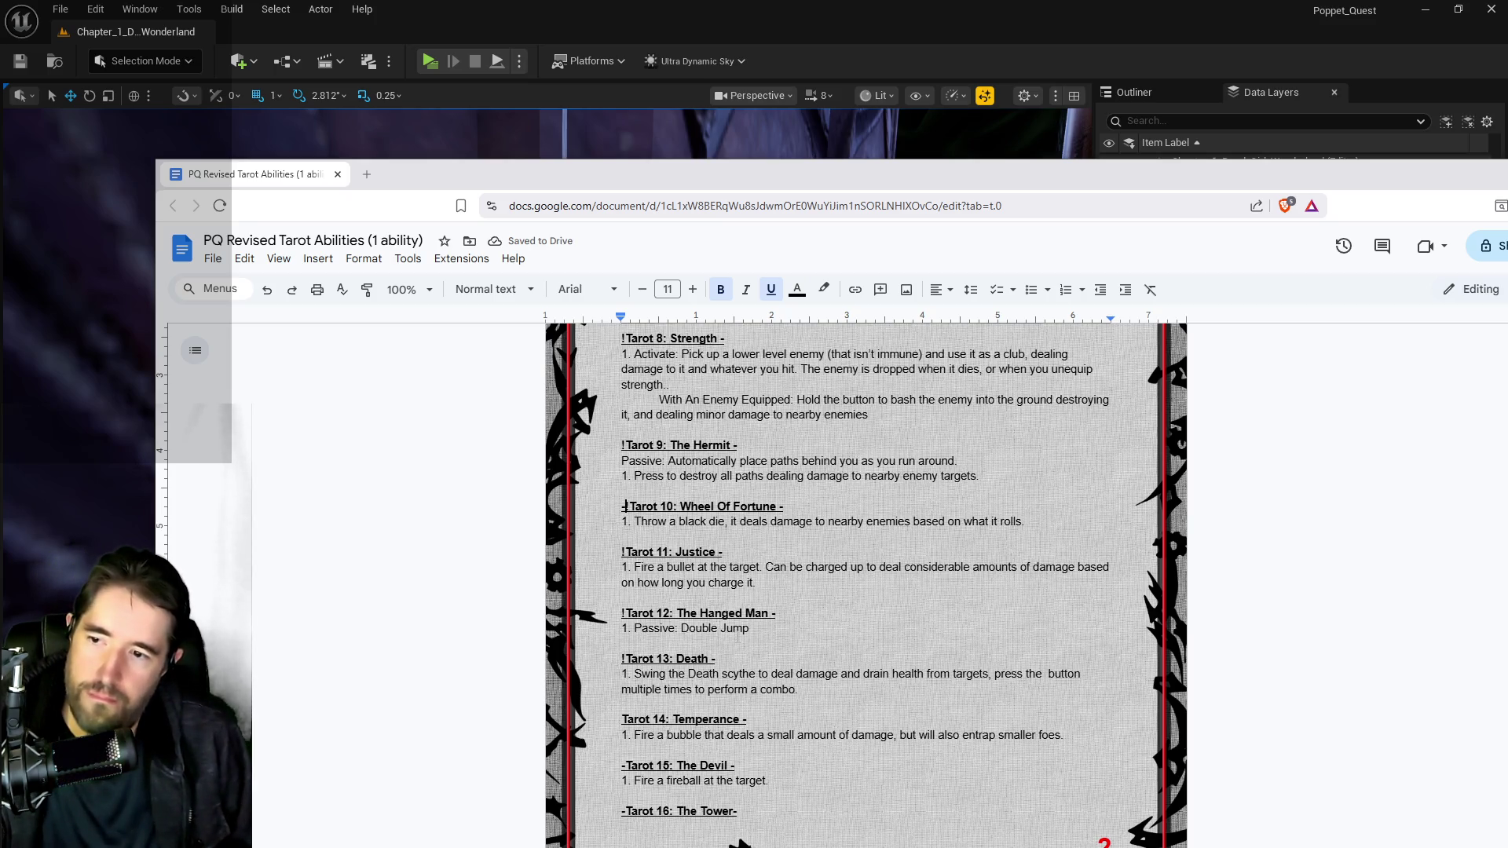
text(!)
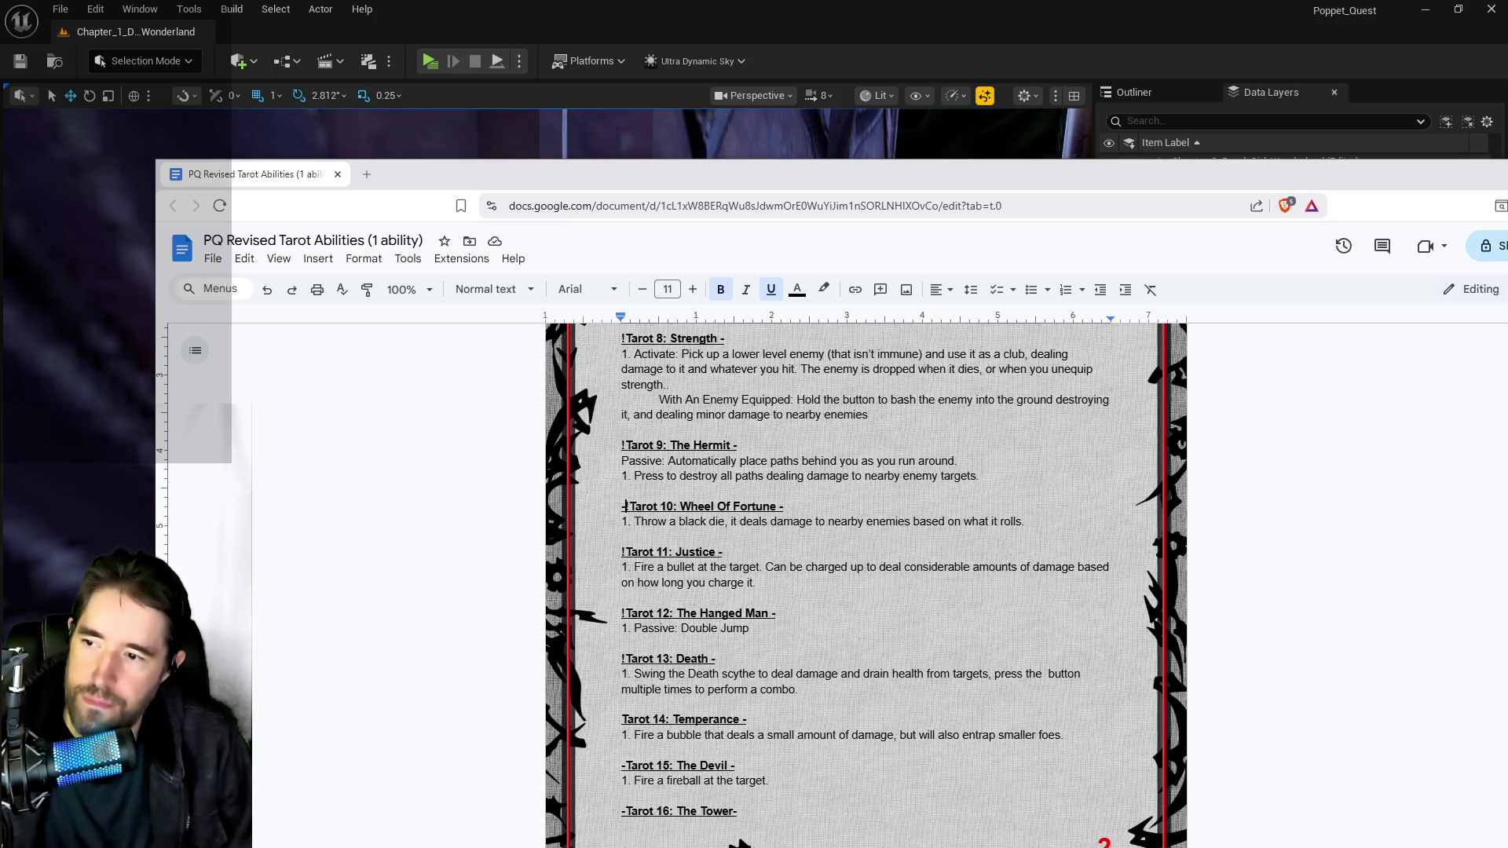
Split the Justice ability into a 'Press:' bullet line and a new 'Hold:' line.
click(634, 568)
text(Press)
key(BackSpace)
text(:)
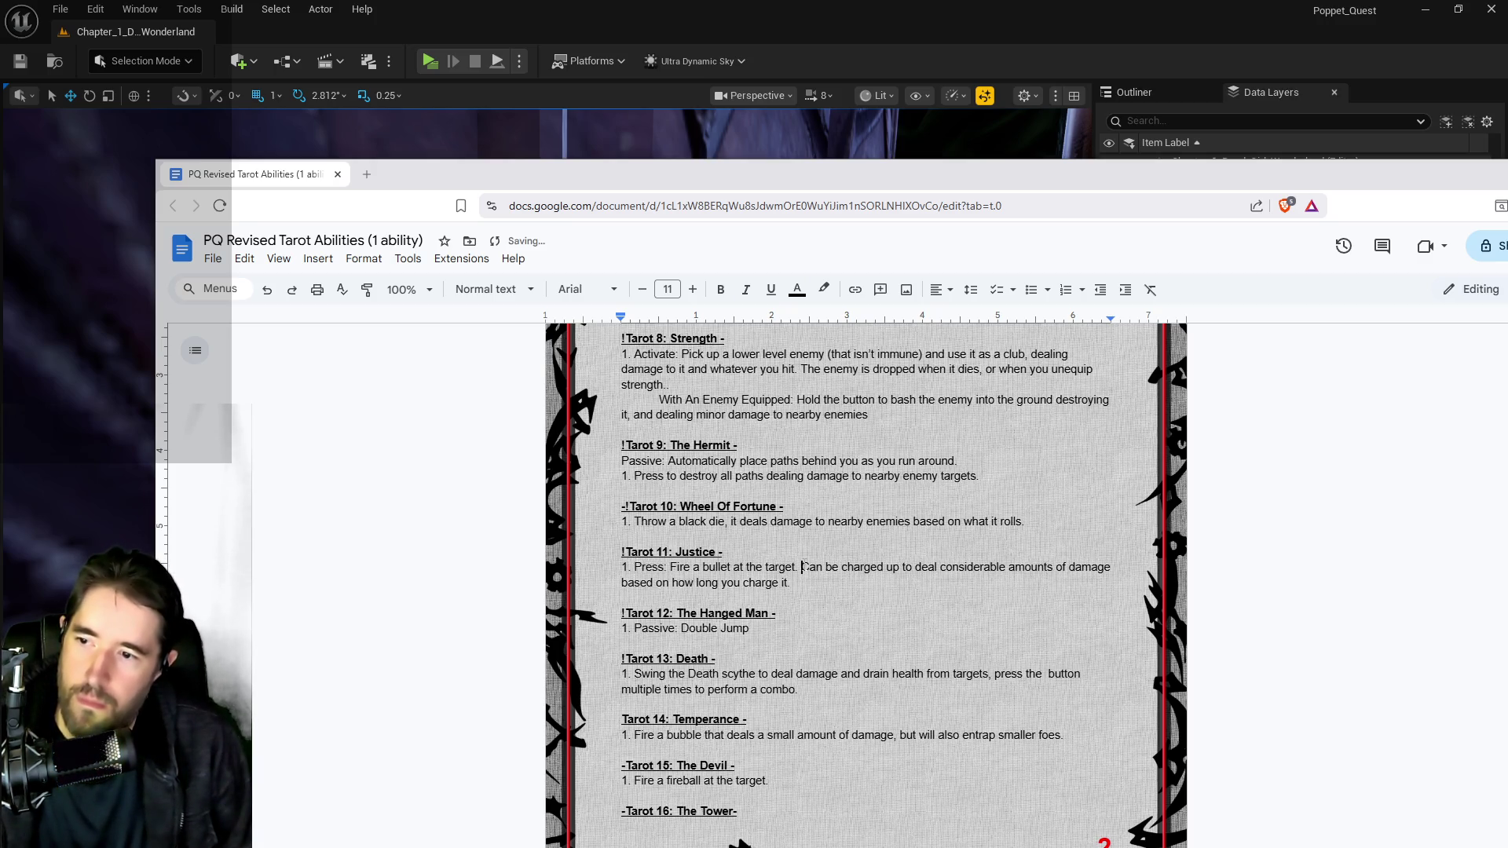
click(800, 567)
key(Return)
text(Hold:)
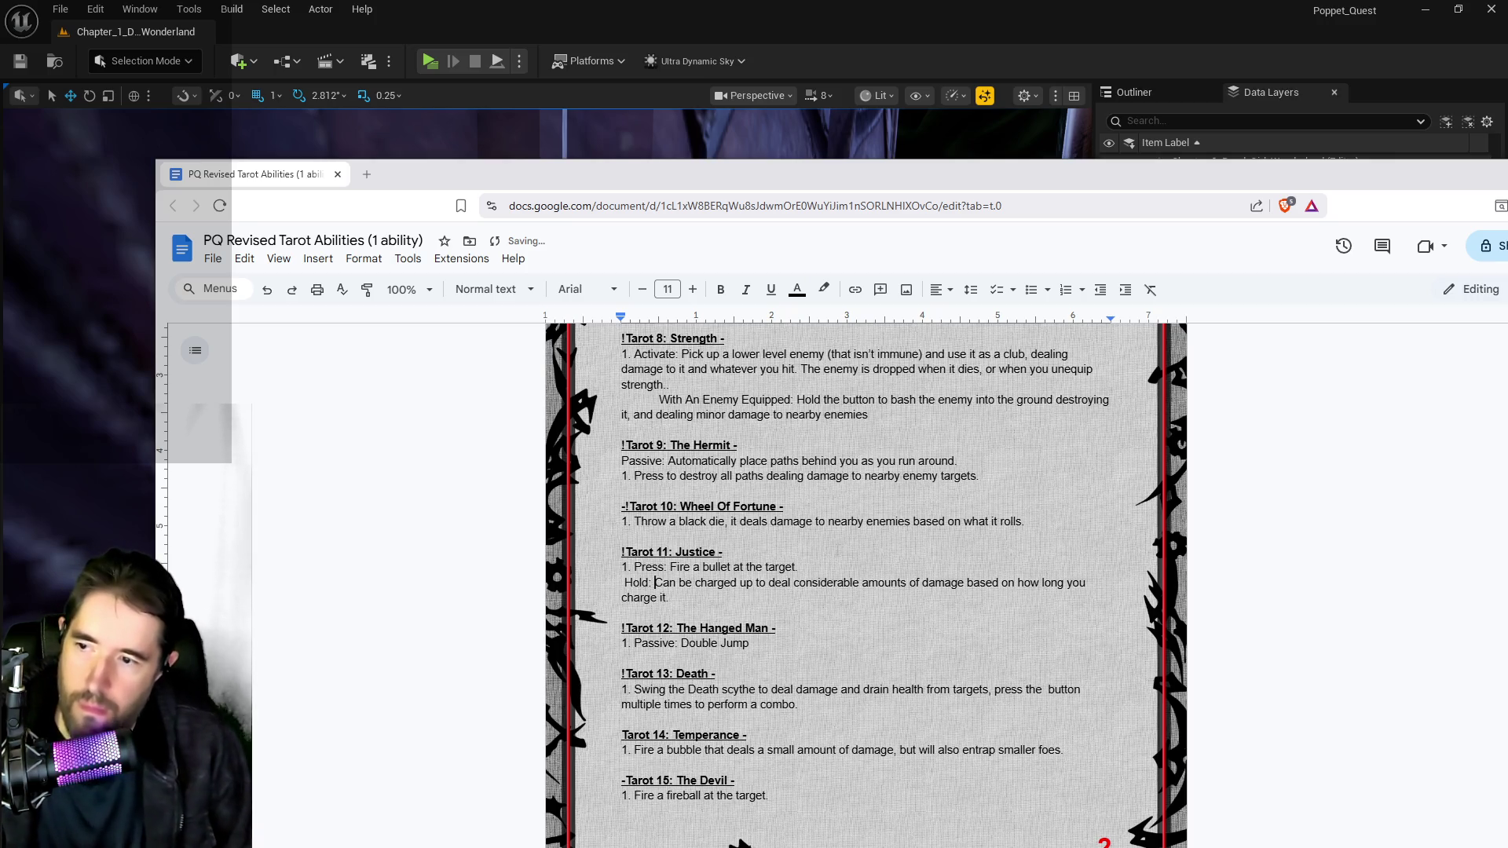
Reword the Hold line's 'can be charged' phrasing to 'Charge up'.
drag(743, 583, 655, 583)
text(Ch)
key(BackSpace)
key(BackSpace)
text(arge)
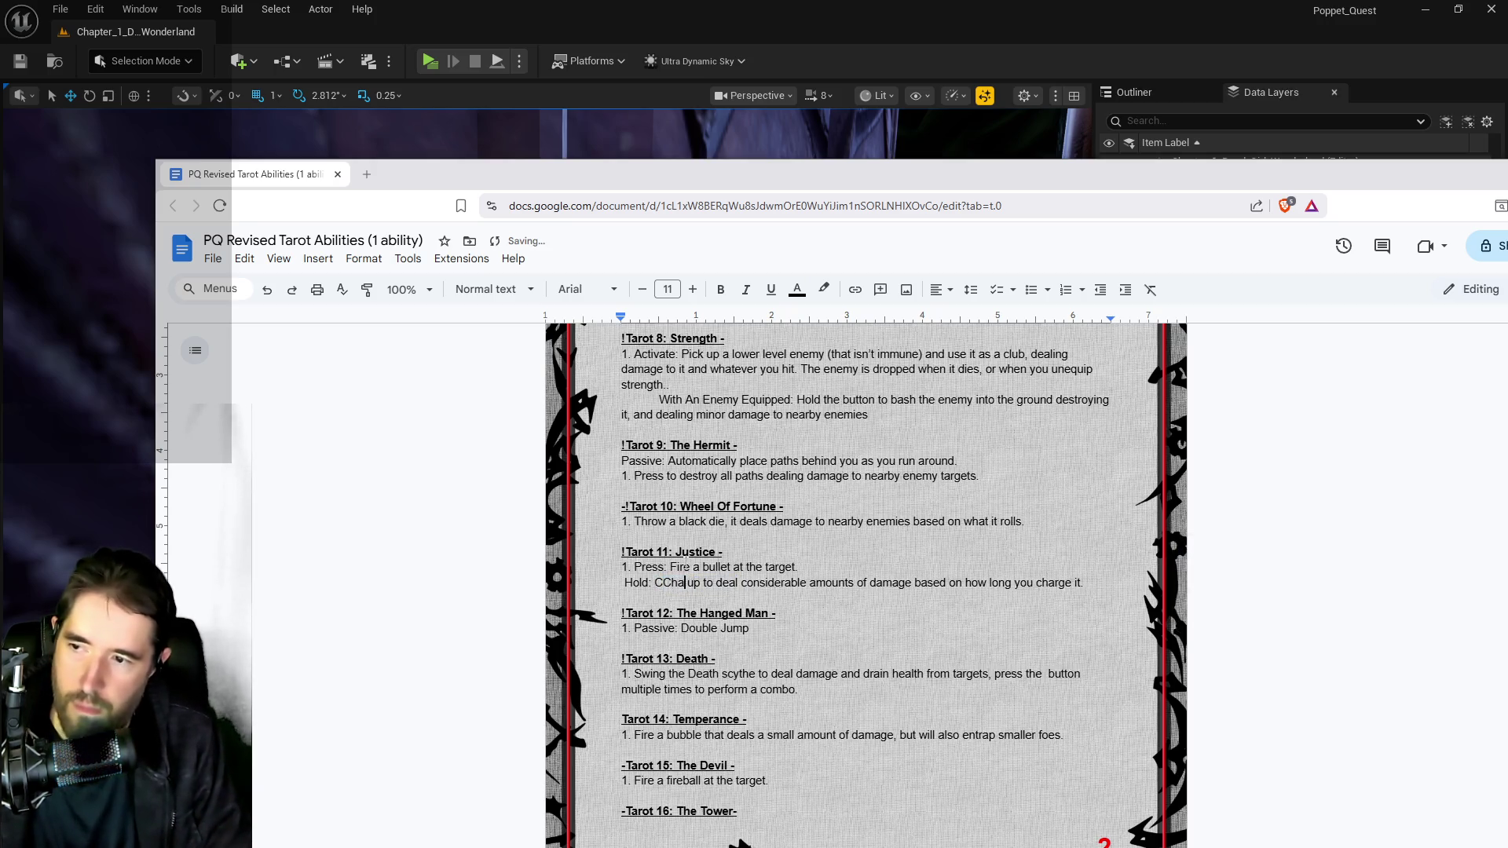
key(BackSpace)
key(BackSpace)
key(BackSpace)
text(harge)
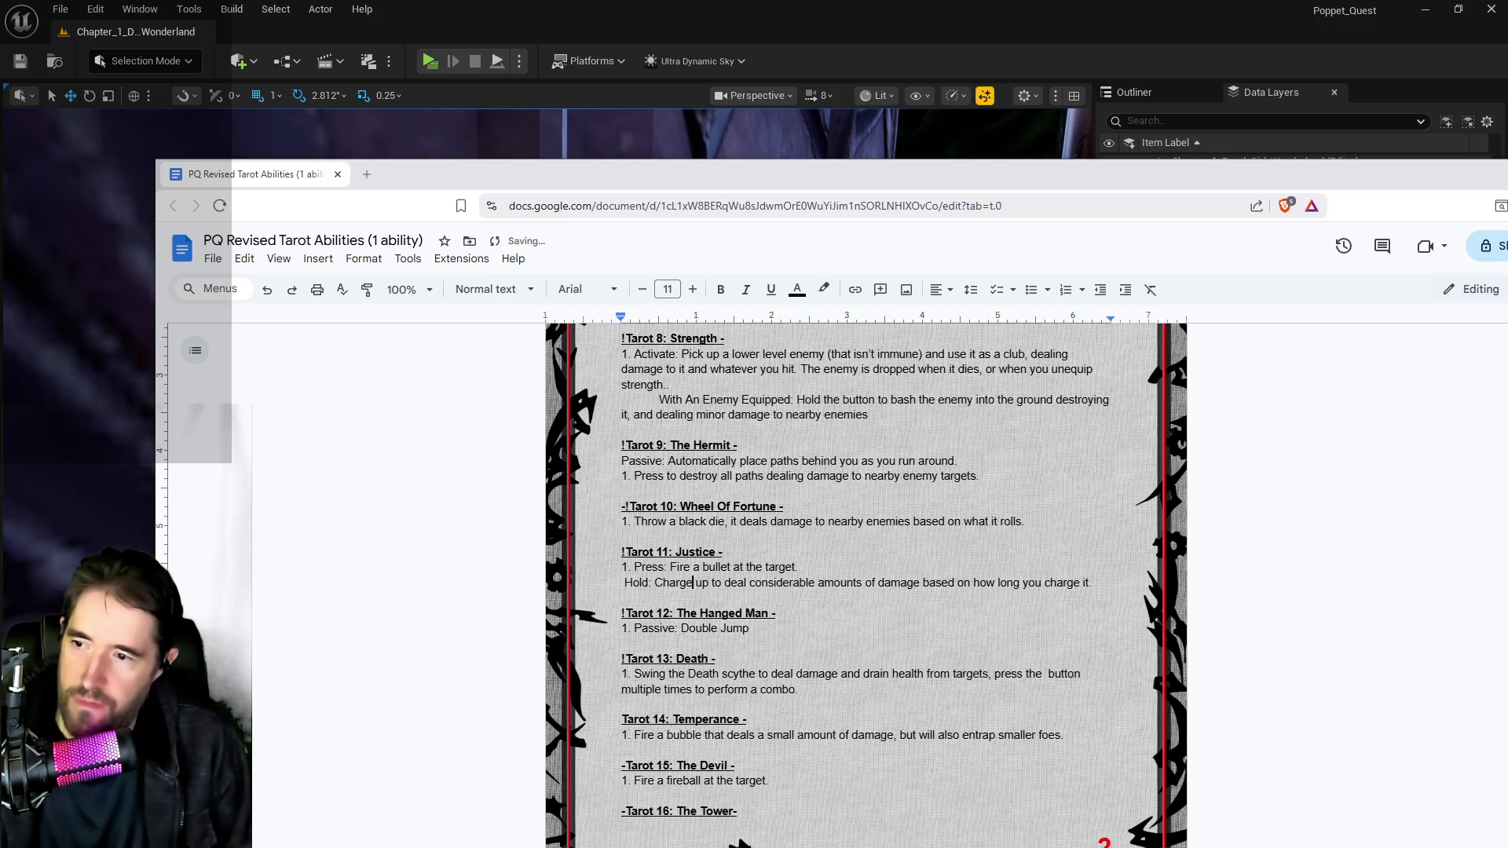
scroll(866, 585, down, 2)
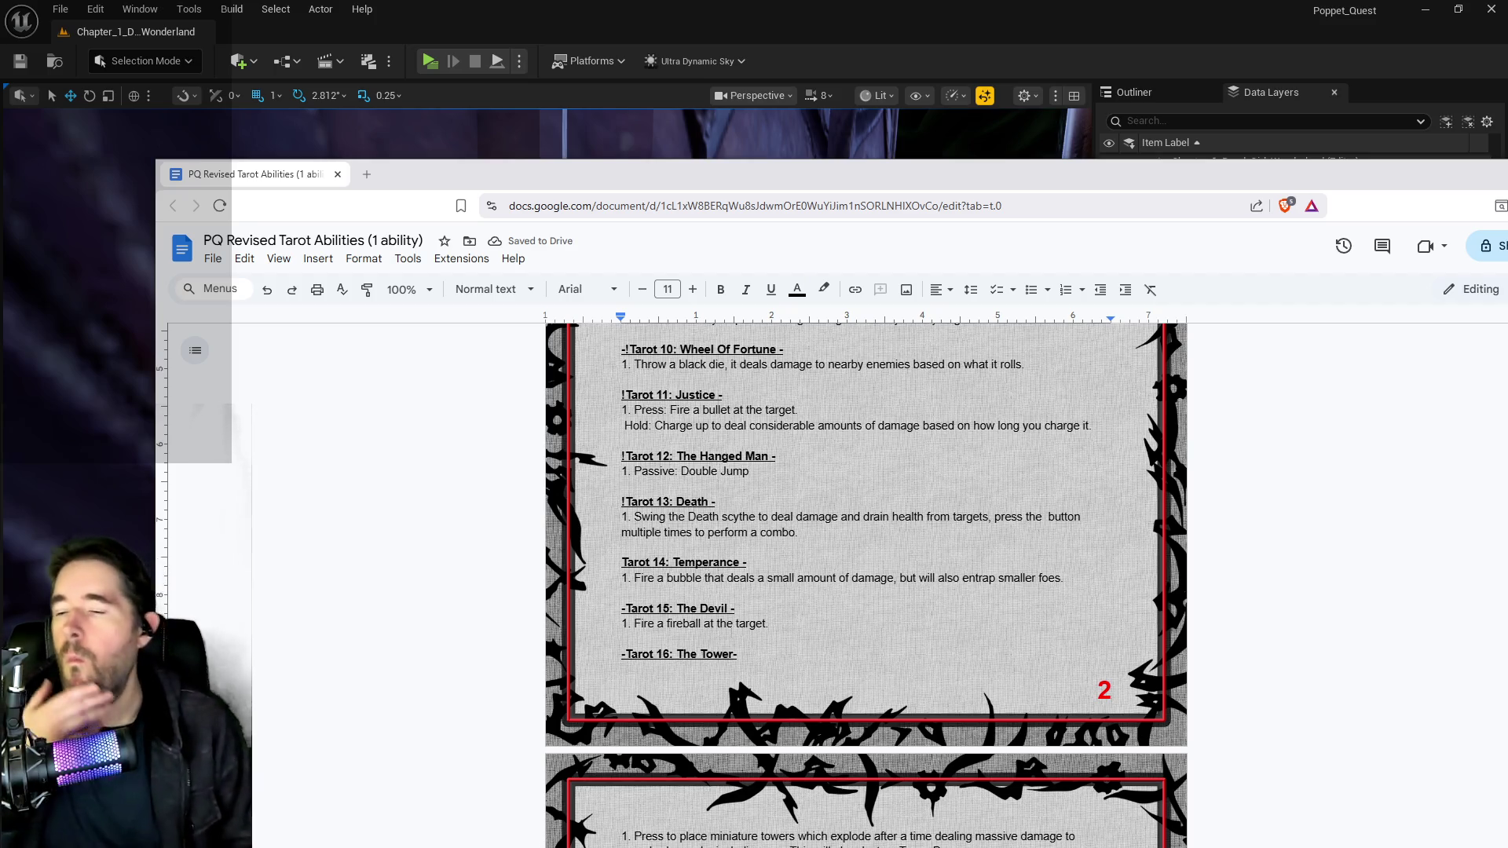
click(624, 486)
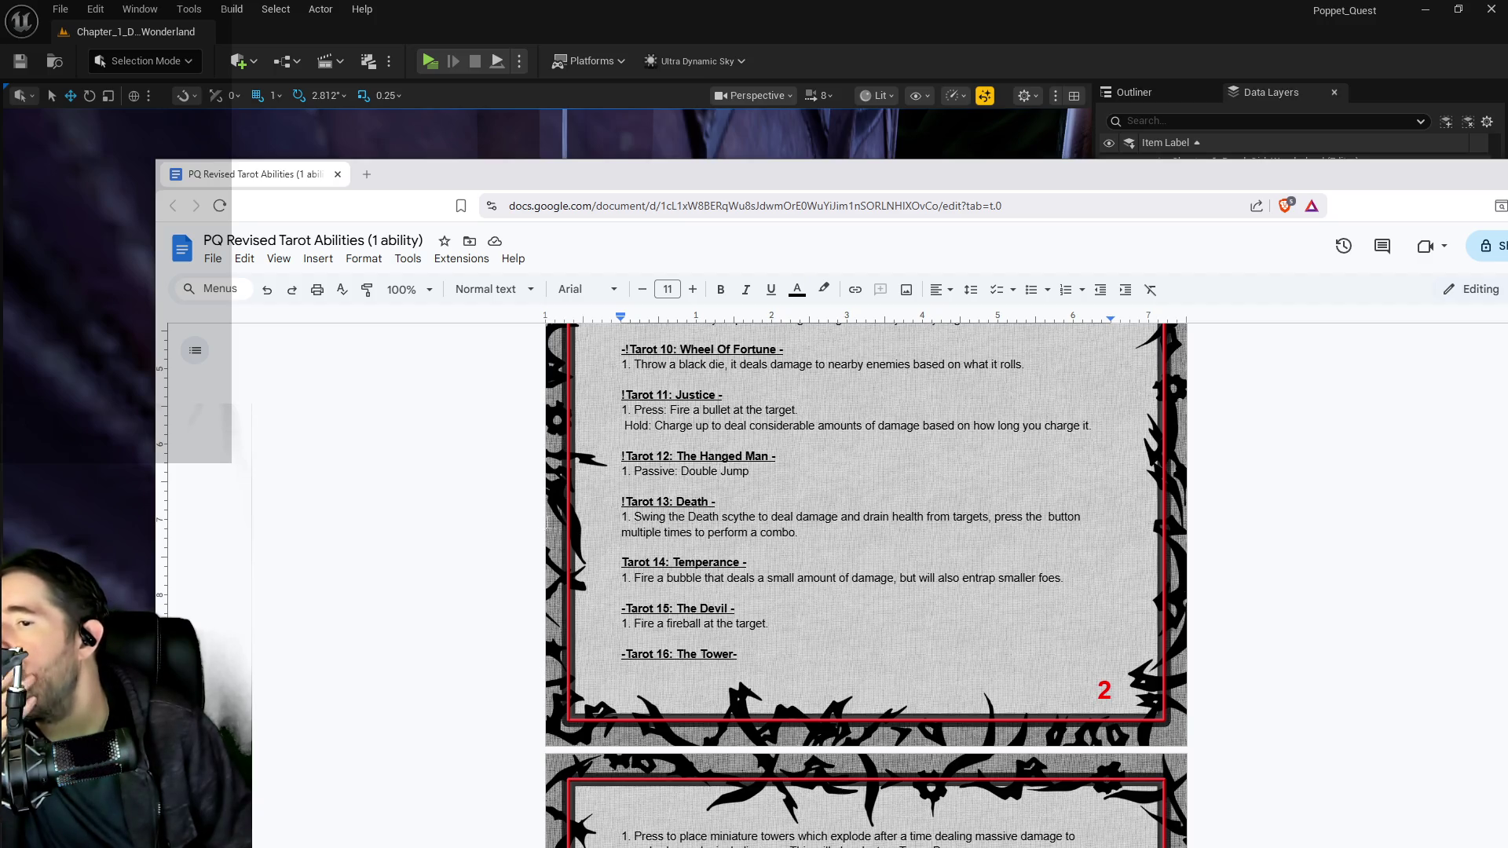
click(621, 502)
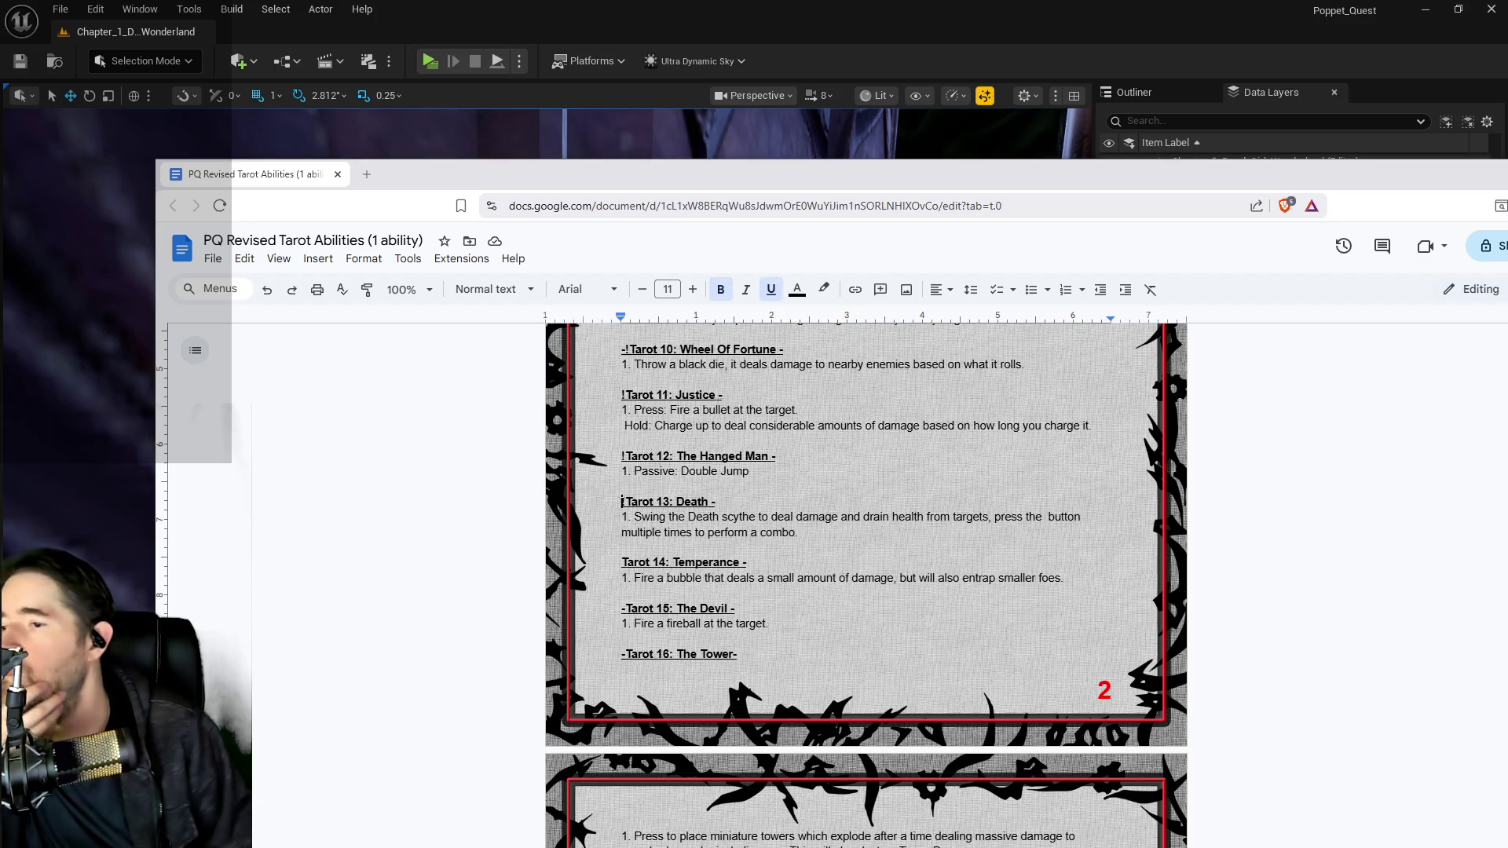
text(-)
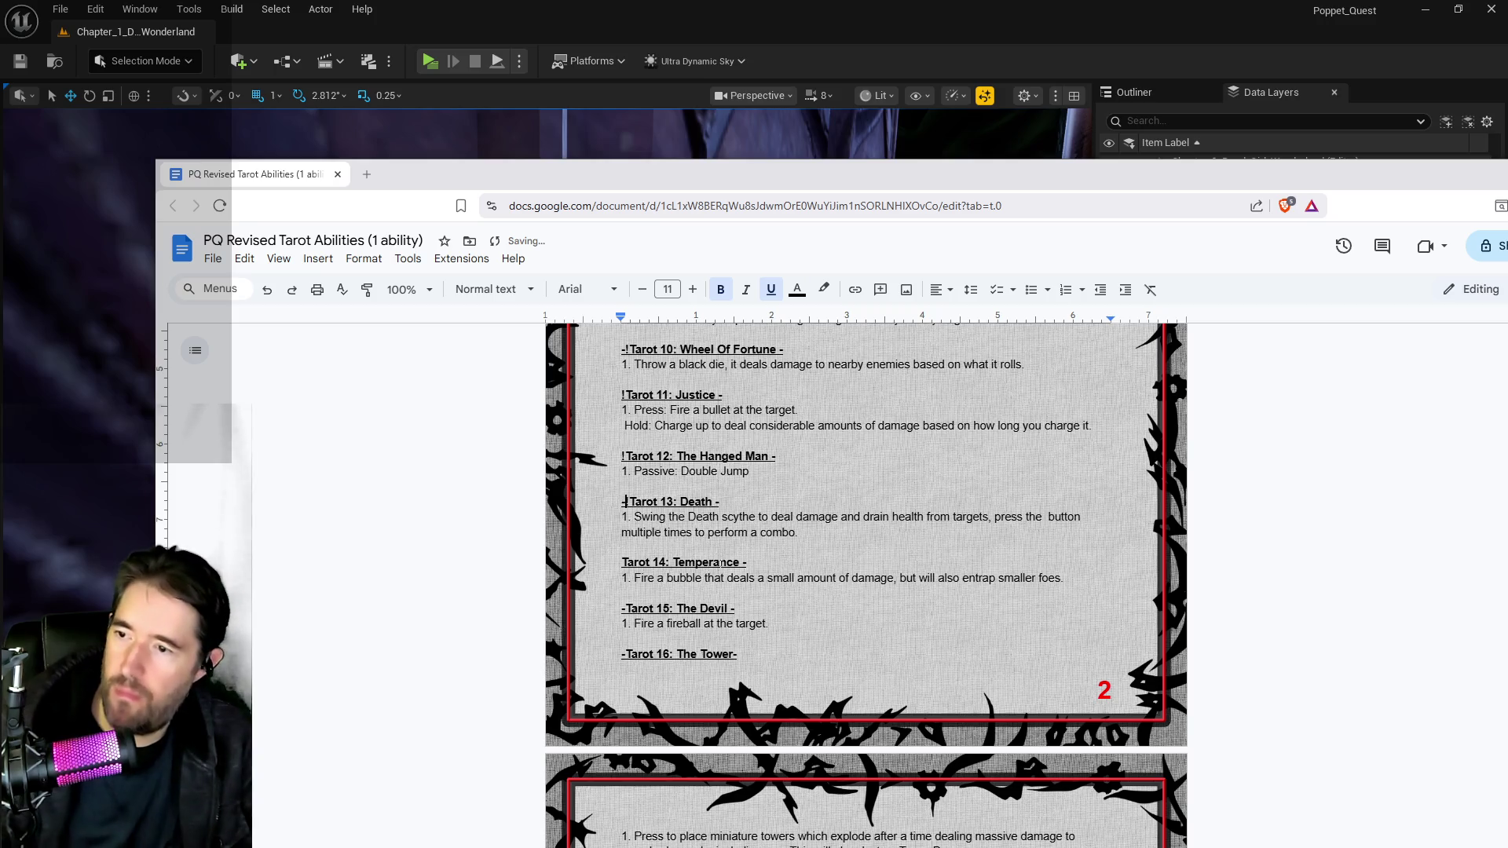
click(822, 531)
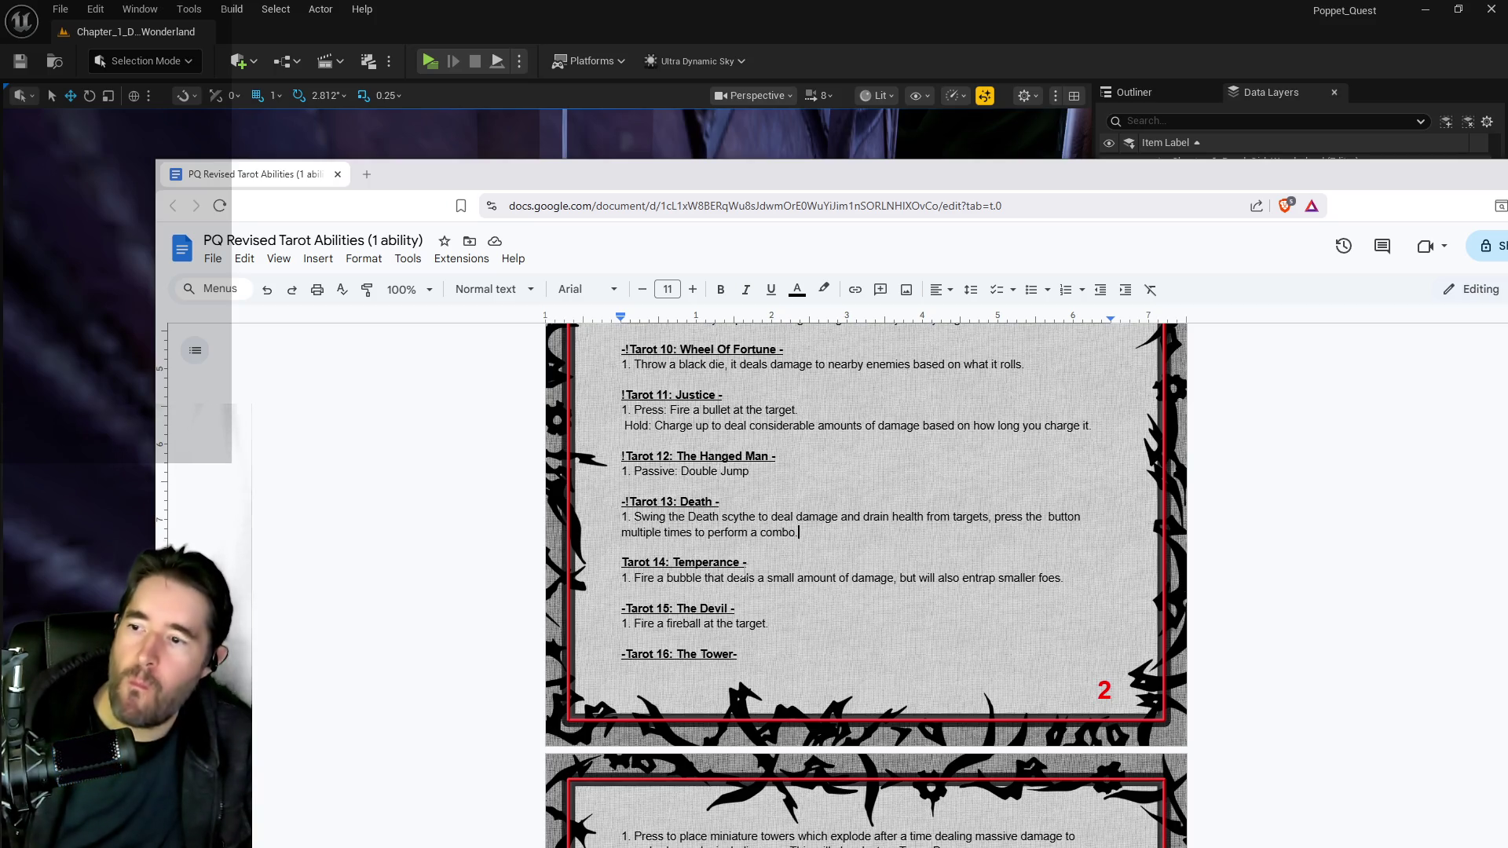
click(626, 563)
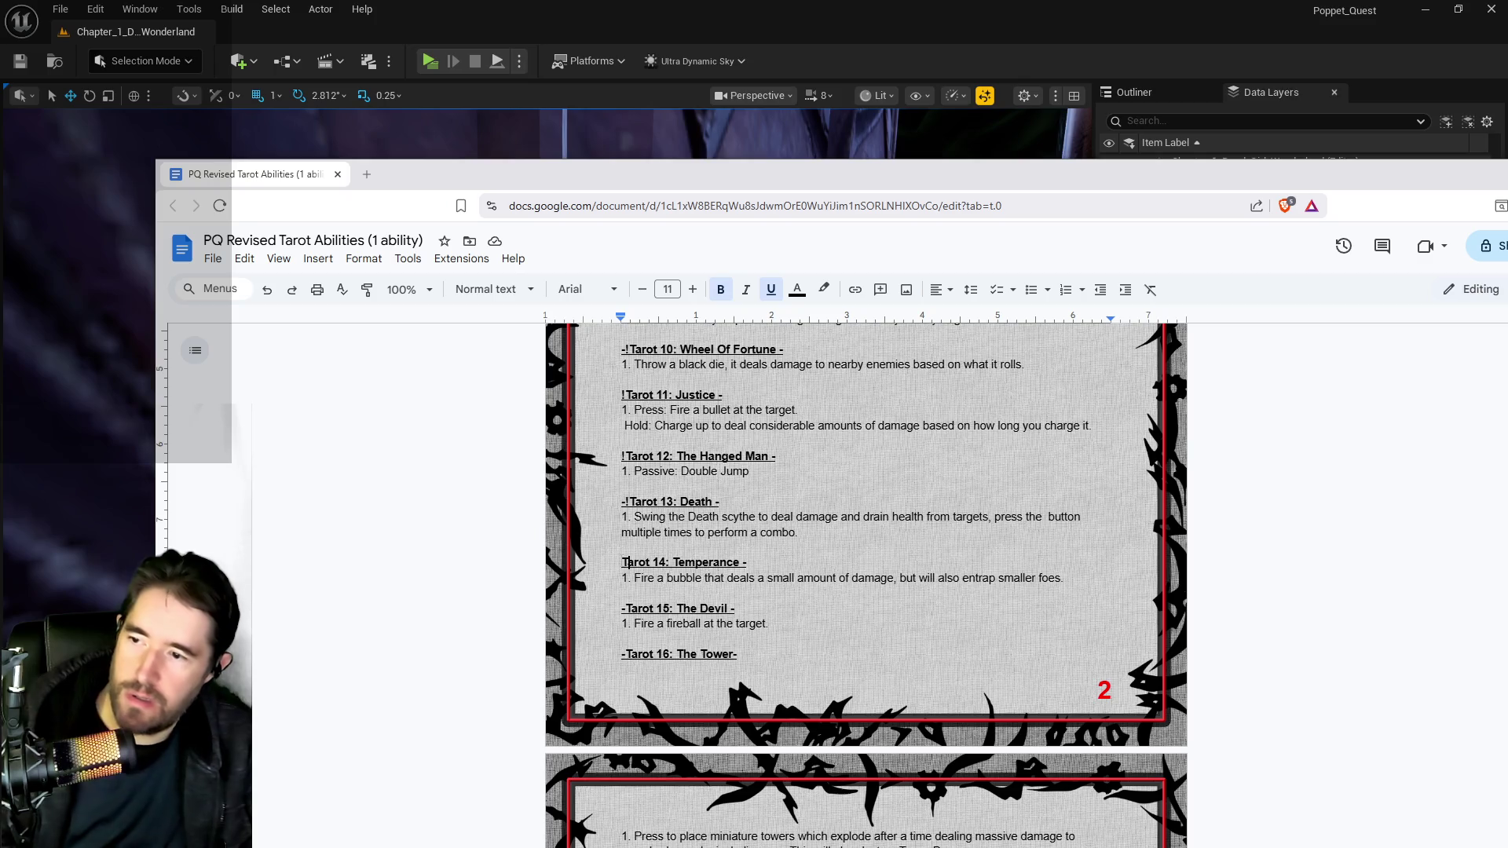
text(-)
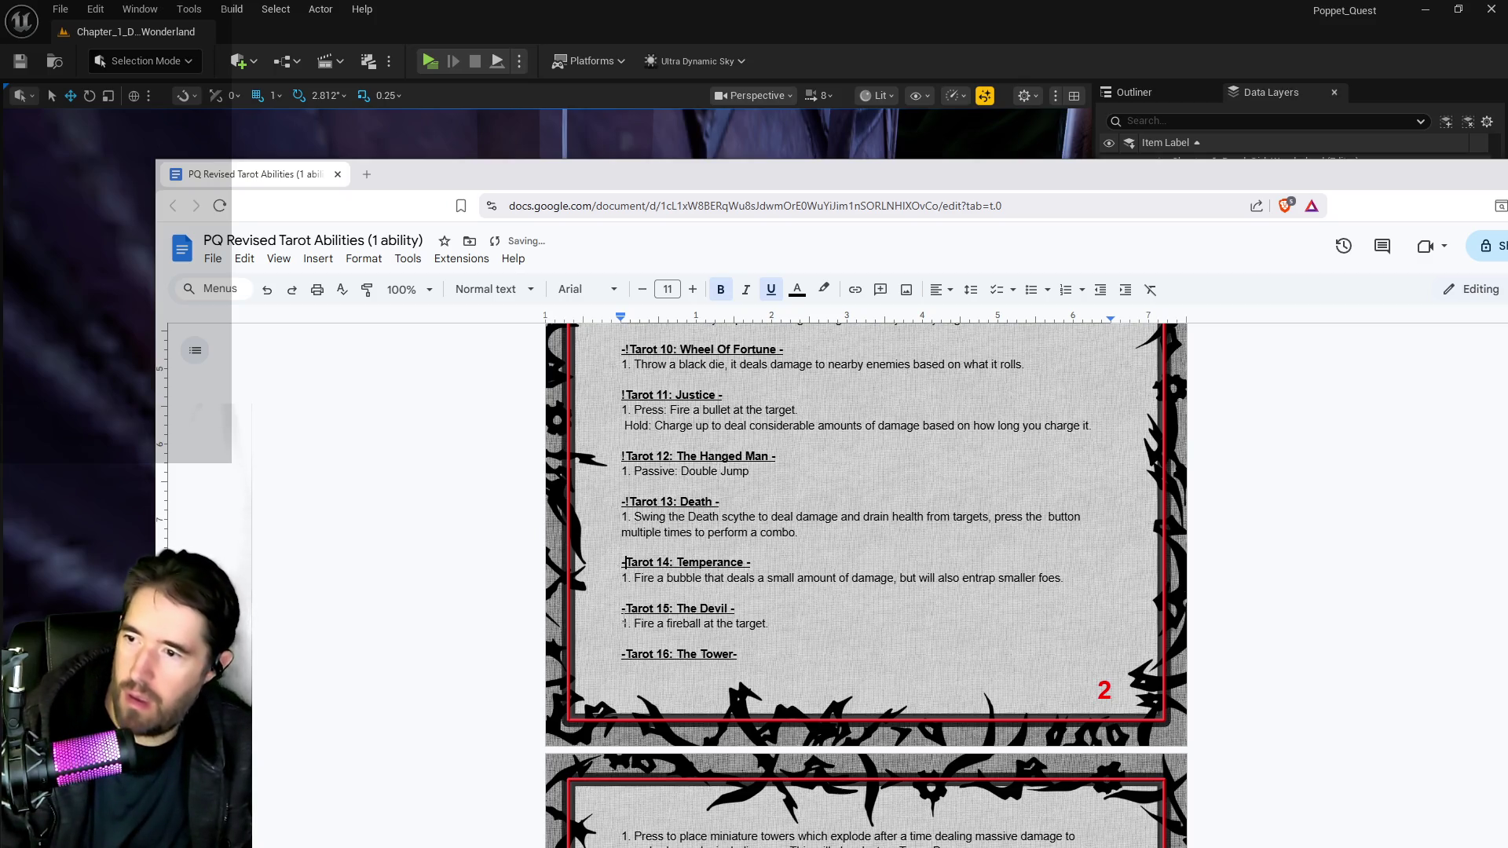
scroll(704, 531, down, 1)
scroll(717, 531, down, 2)
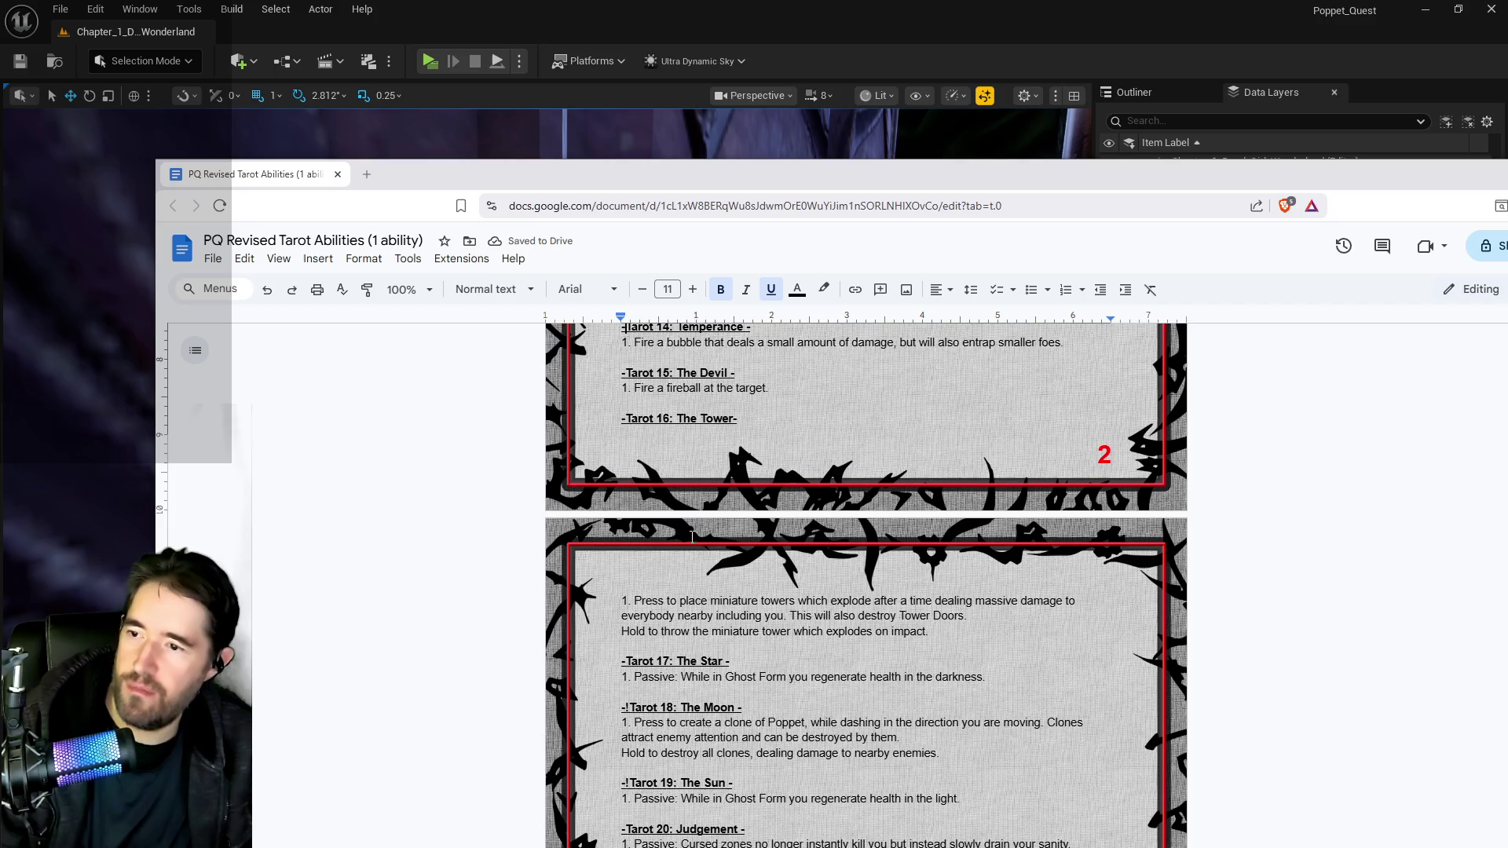
scroll(666, 521, down, 1)
scroll(654, 604, down, 1)
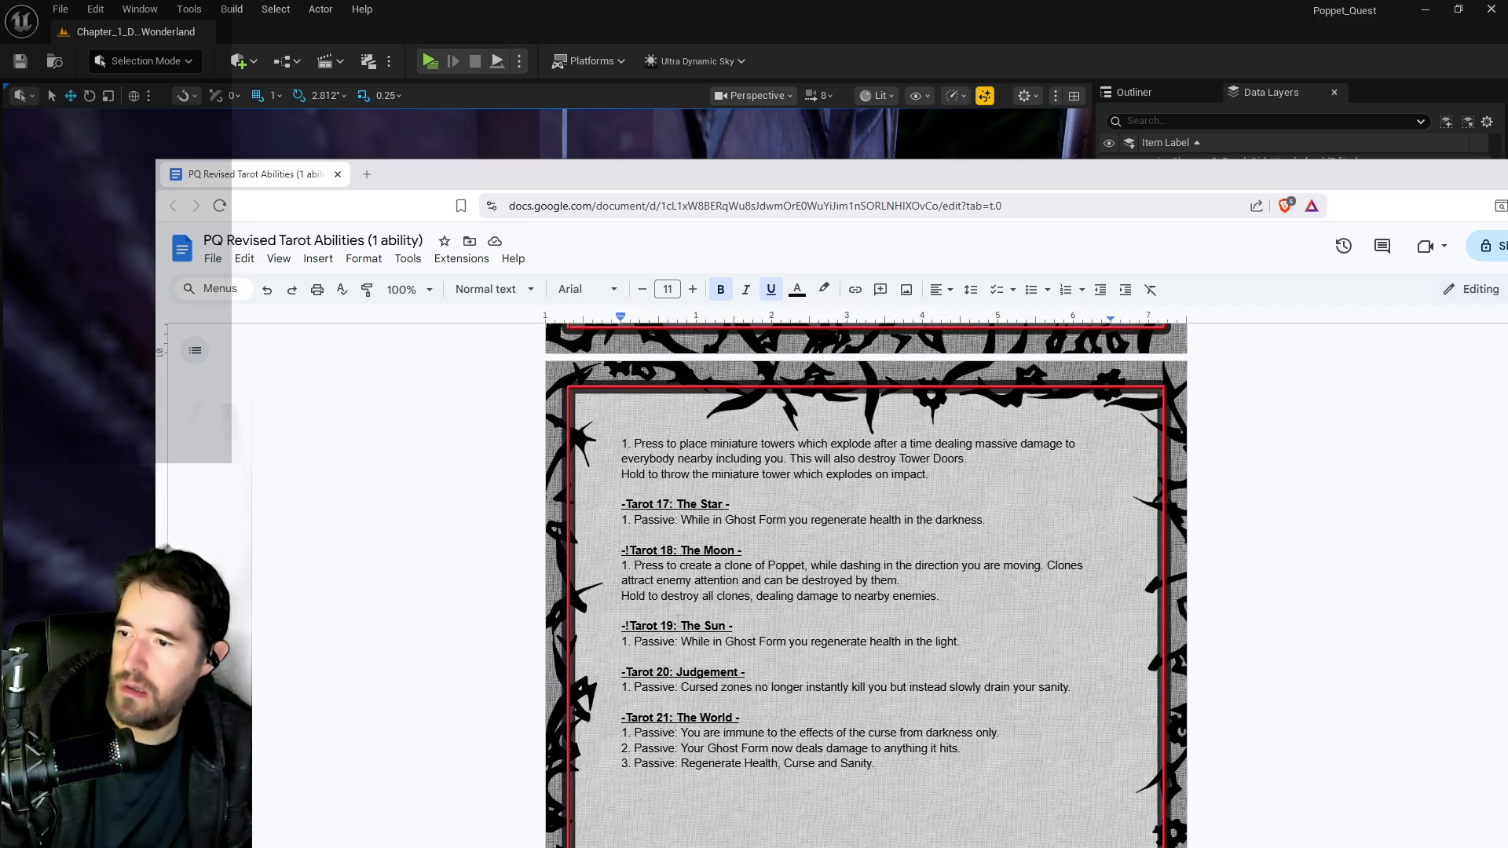
scroll(641, 644, down, 2)
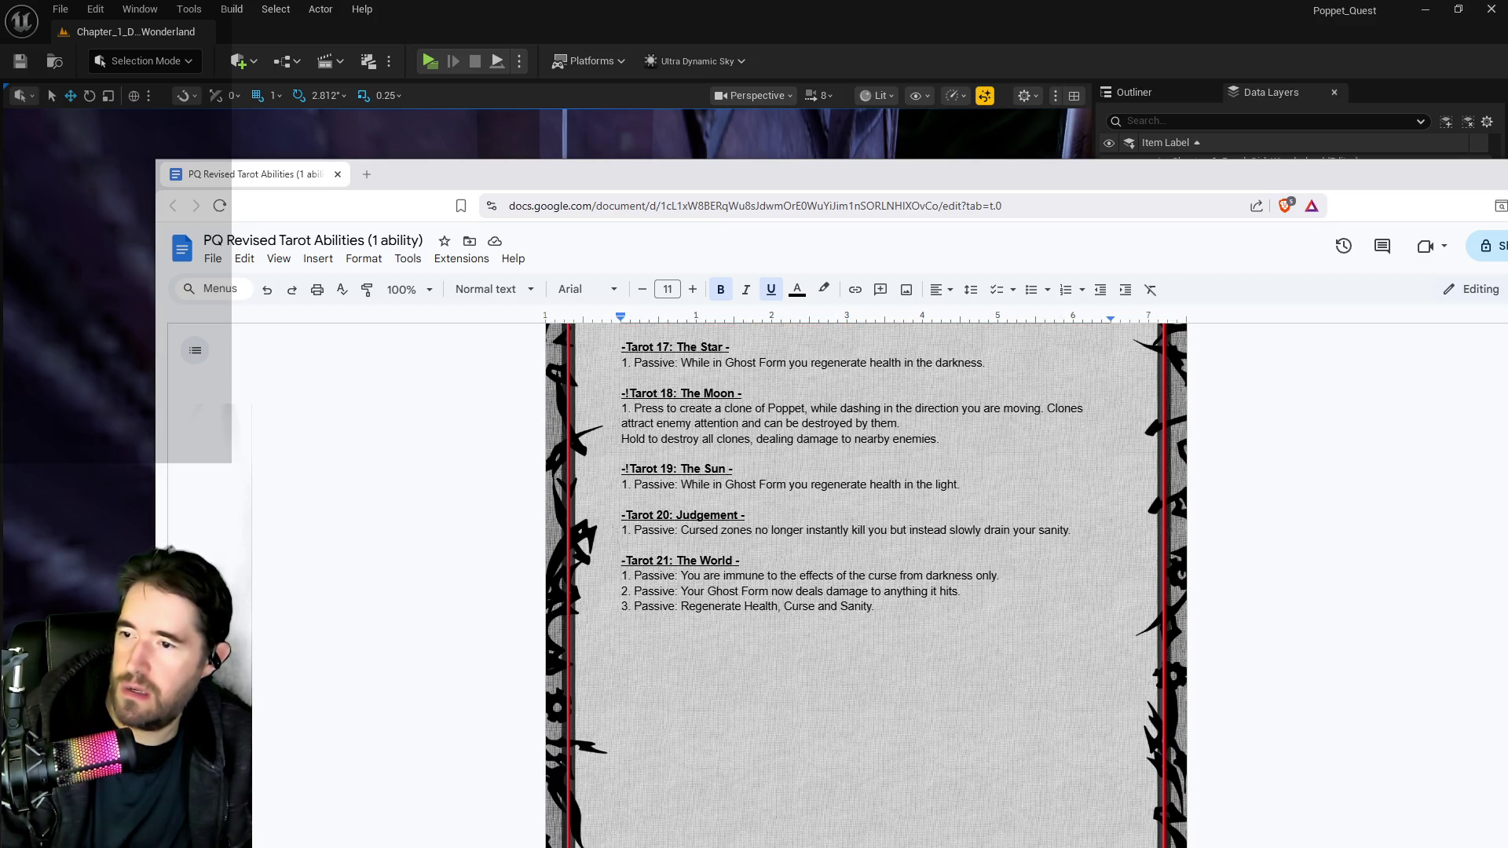
click(626, 515)
Replace the dash before the Tarot 20: Judgement heading with '!'.
key(BackSpace)
text(!)
click(719, 530)
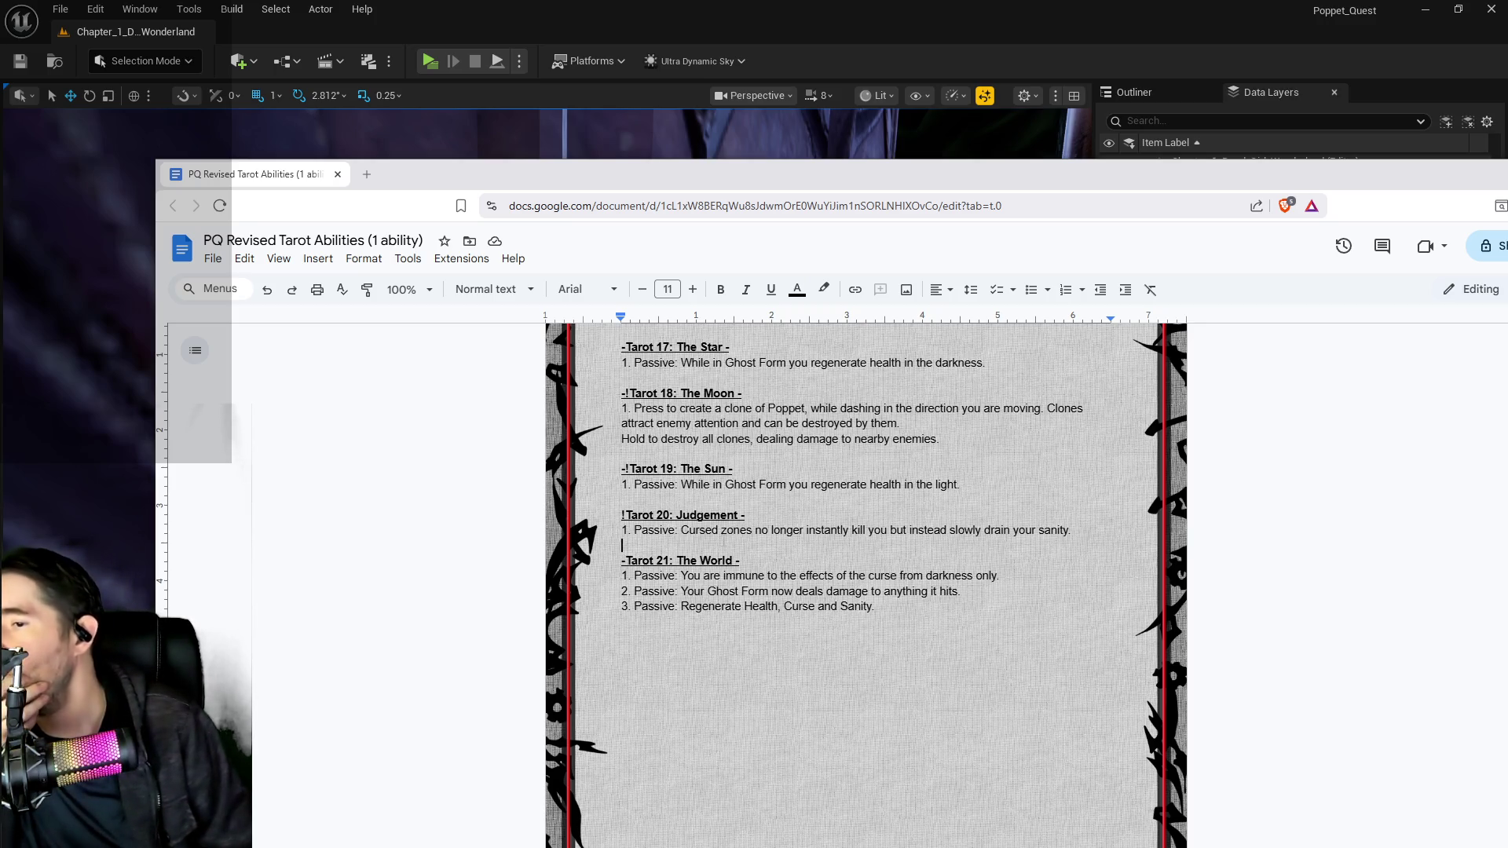
Prefix The World's first and third passive lines with '-', then move the document window aside.
click(623, 576)
text(-)
click(623, 606)
text(-)
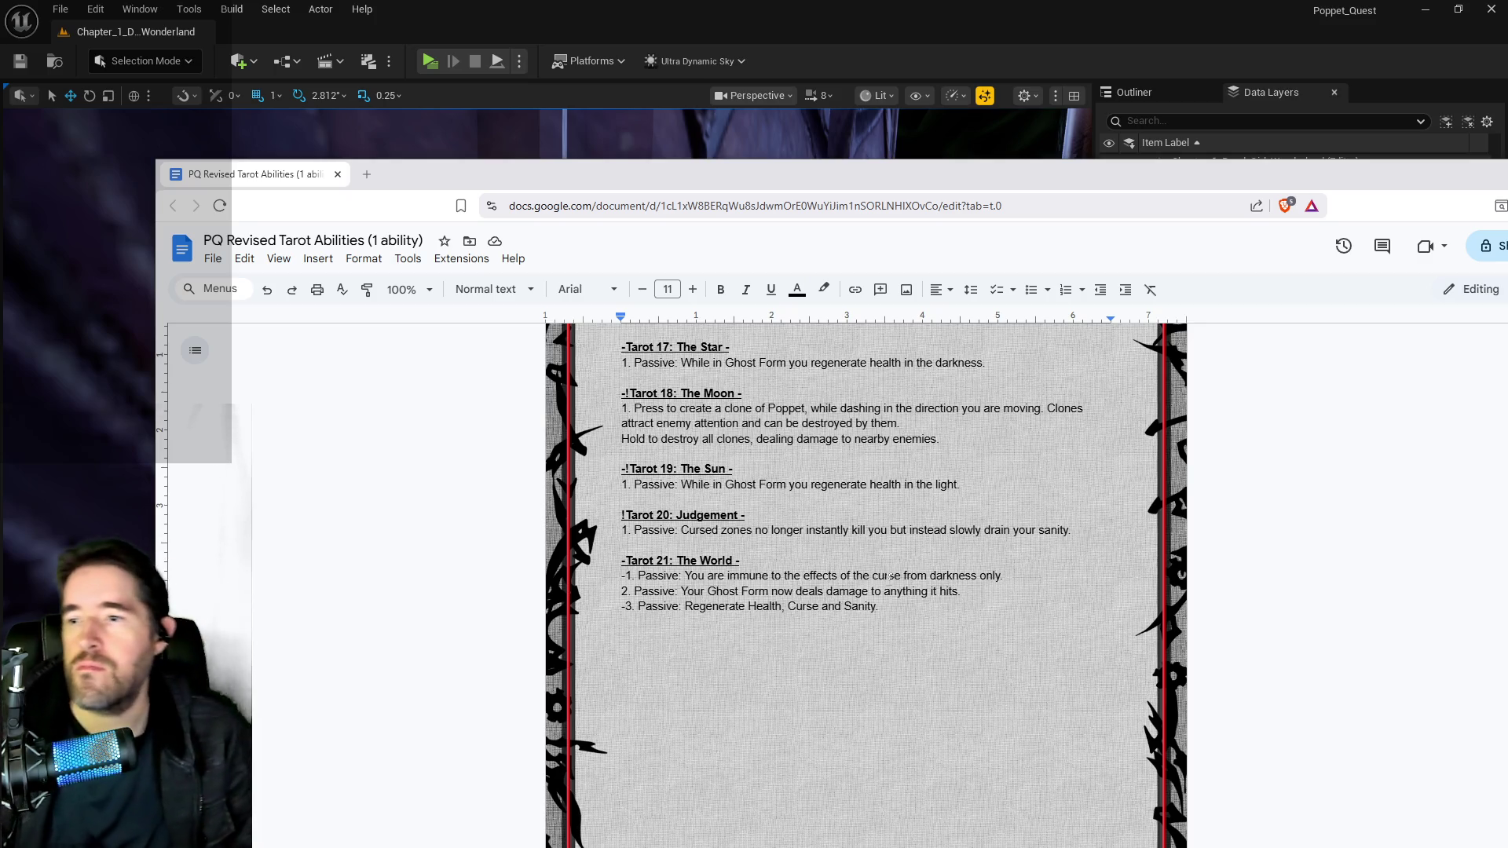
mouse_move(980, 175)
mouse_down()
mouse_move(1507, 176)
mouse_move(869, 284)
mouse_move(1475, 146)
mouse_move(228, 142)
mouse_up()
scroll(930, 471, up, 5)
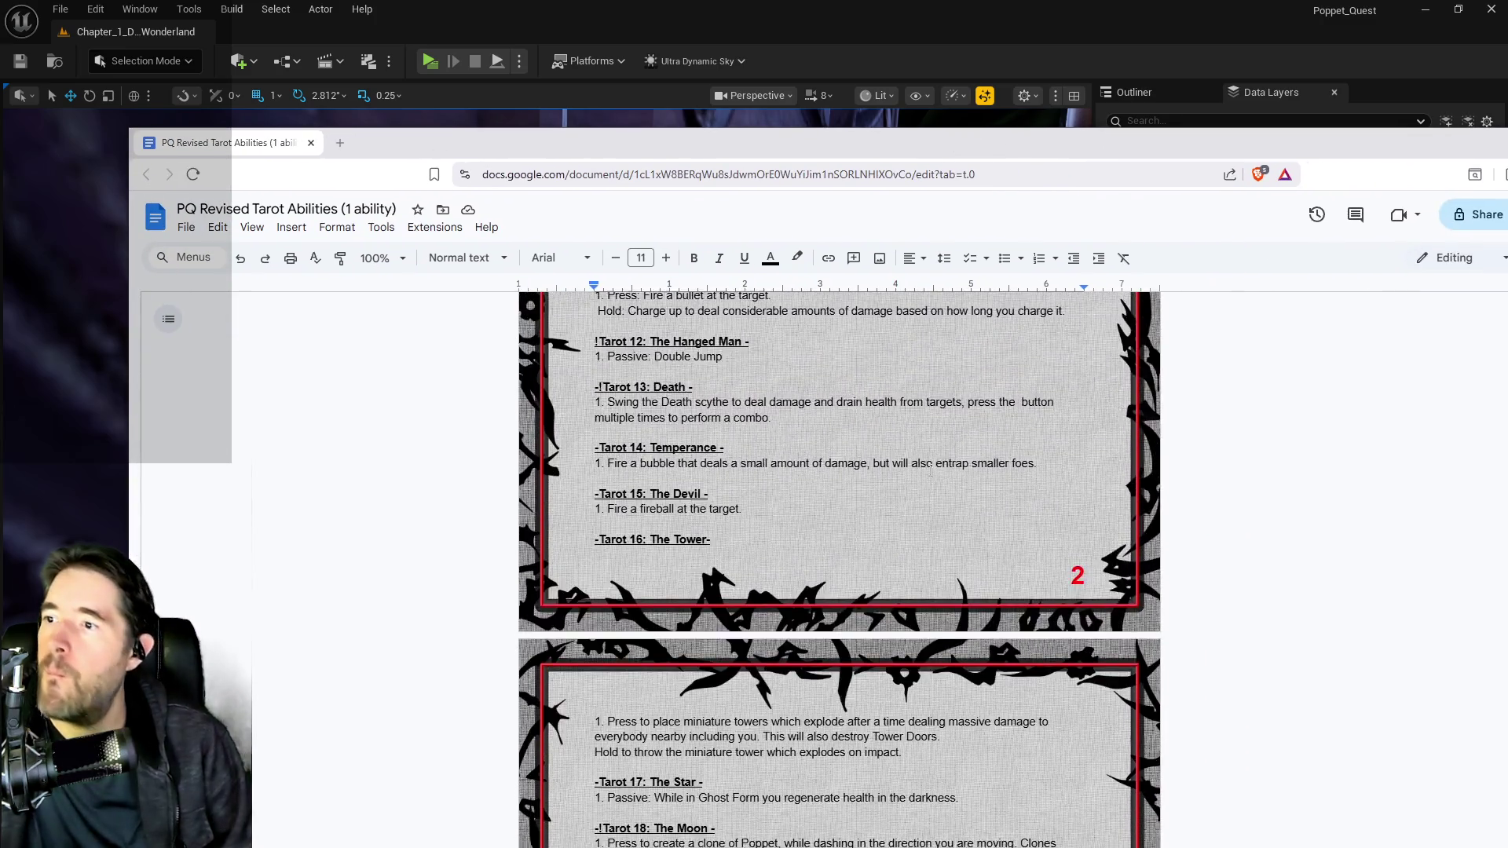
Review the Chariot entry, then switch from the document to the BP_Poppet Blueprint editor.
scroll(931, 472, up, 10)
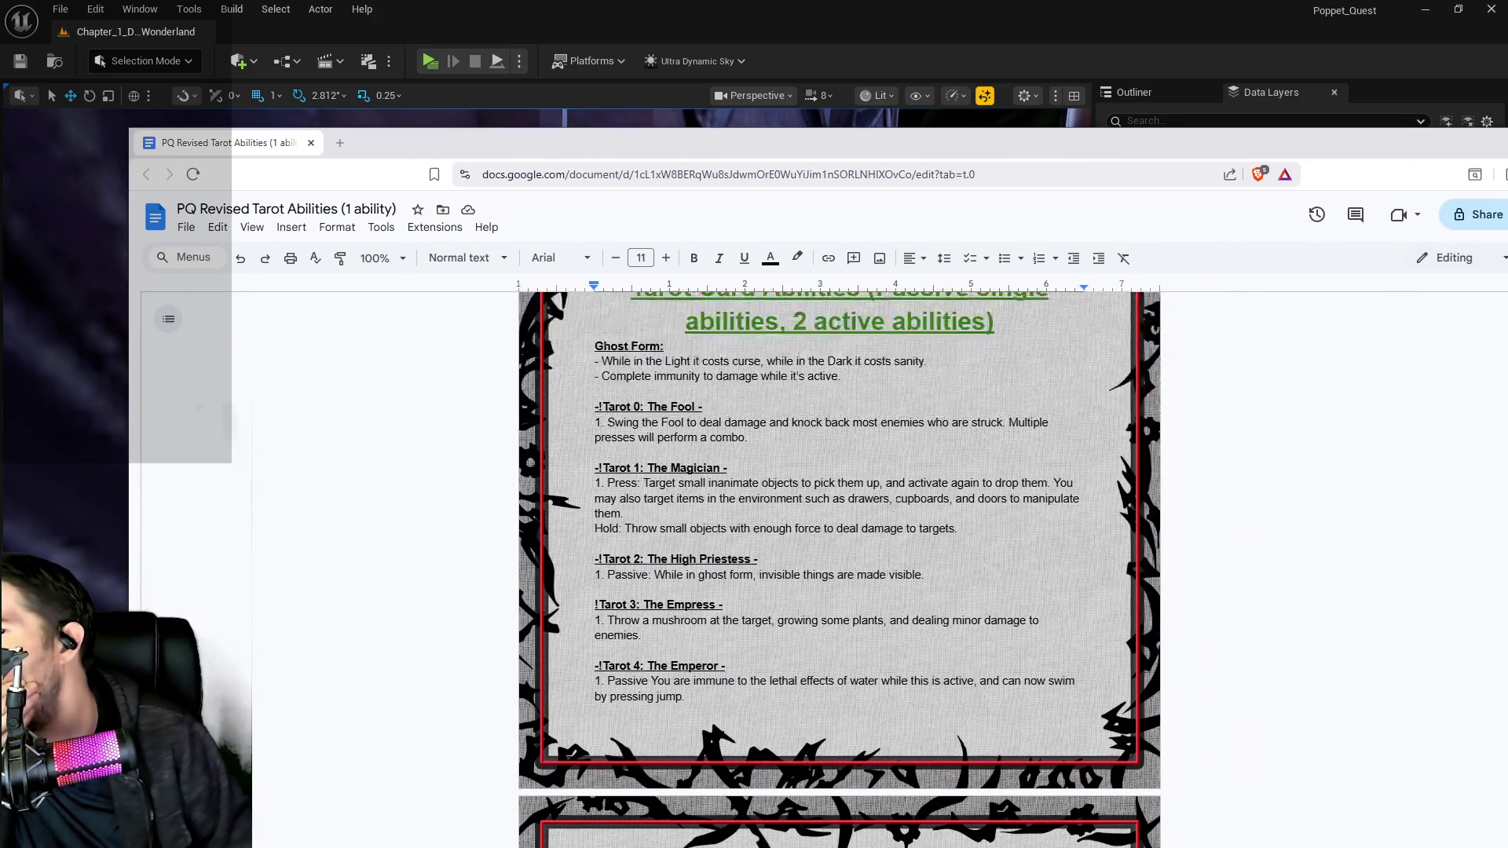
scroll(882, 466, up, 3)
scroll(882, 466, down, 6)
scroll(882, 465, down, 4)
scroll(609, 407, down, 2)
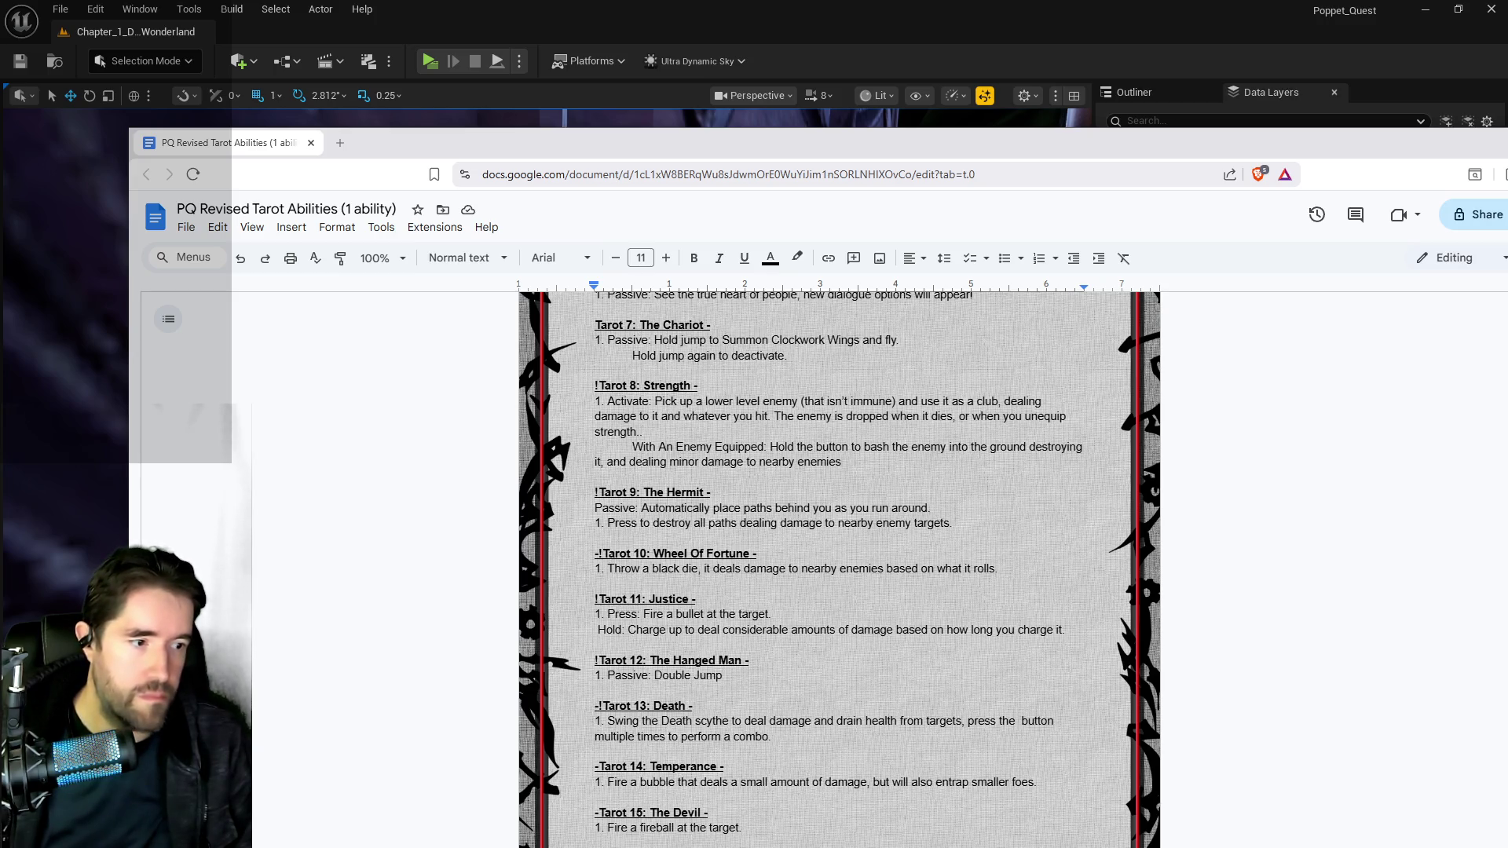
key(alt+Tab)
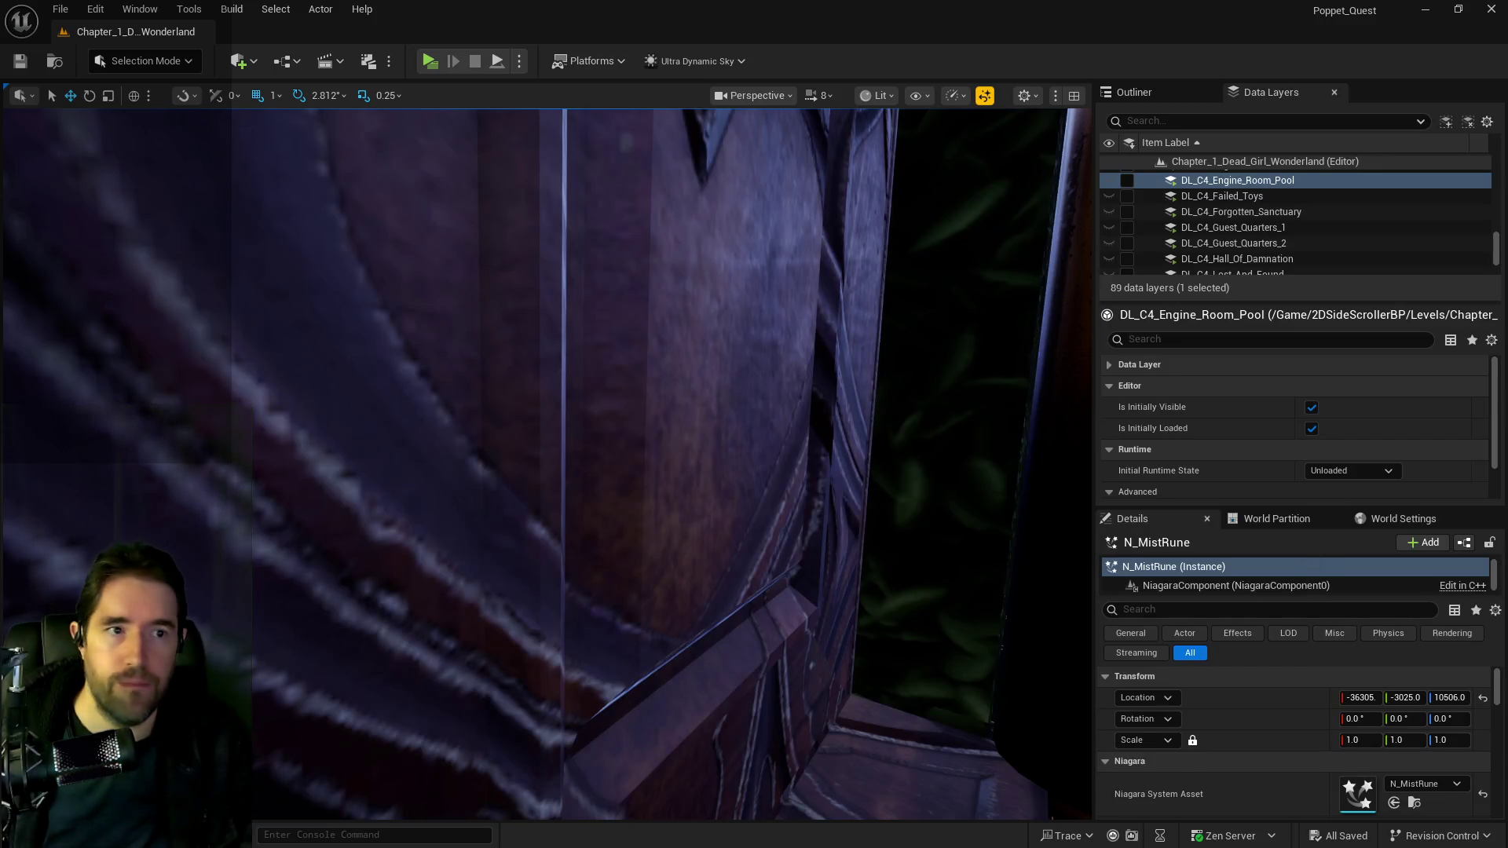
key(alt+Tab)
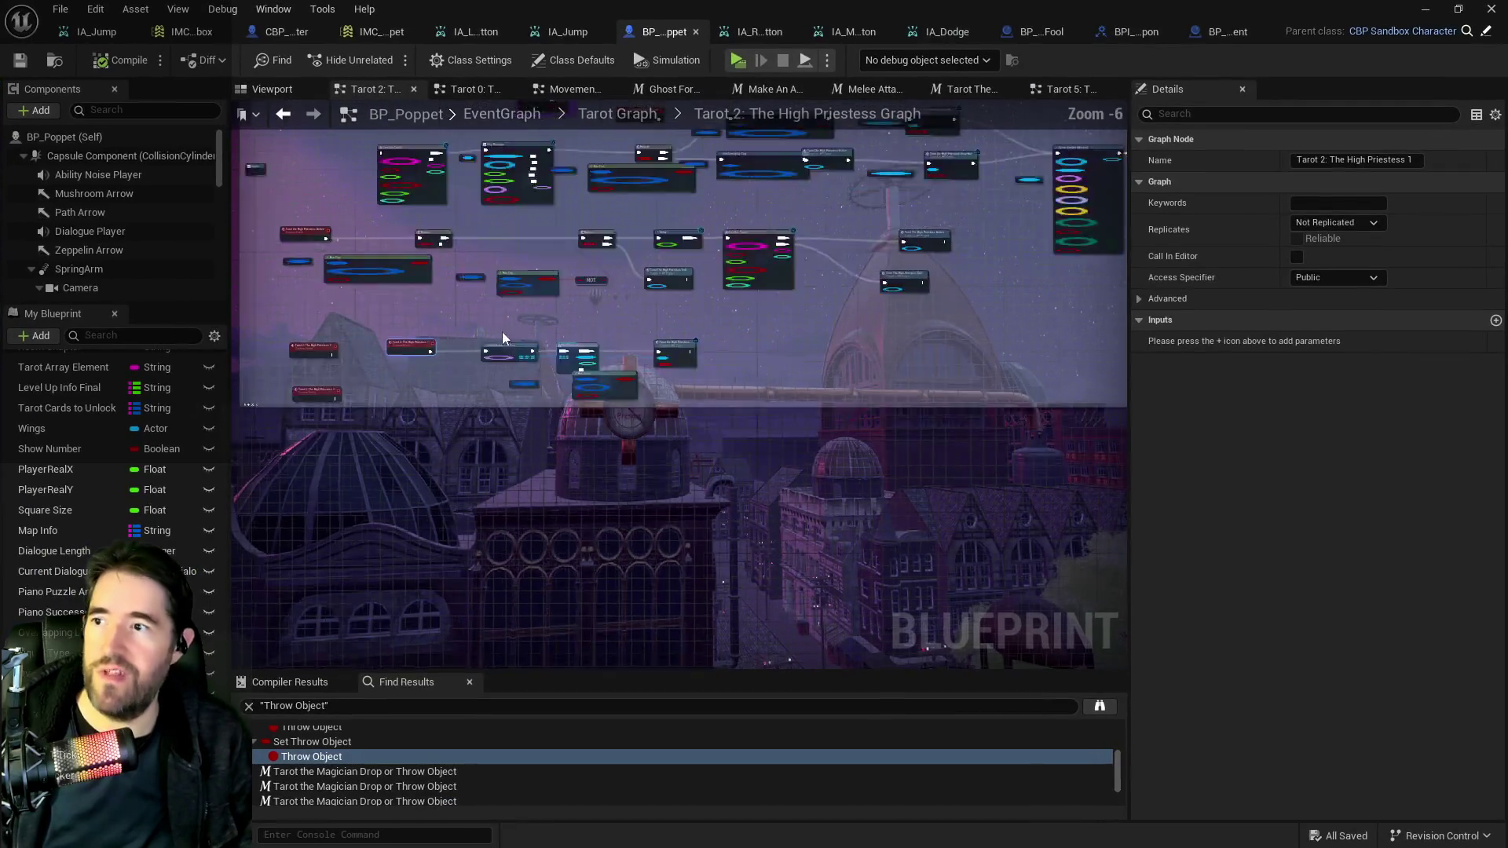
Go up to the Tarot Graph and open the Tarot 7: The Chariot Graph.
click(581, 117)
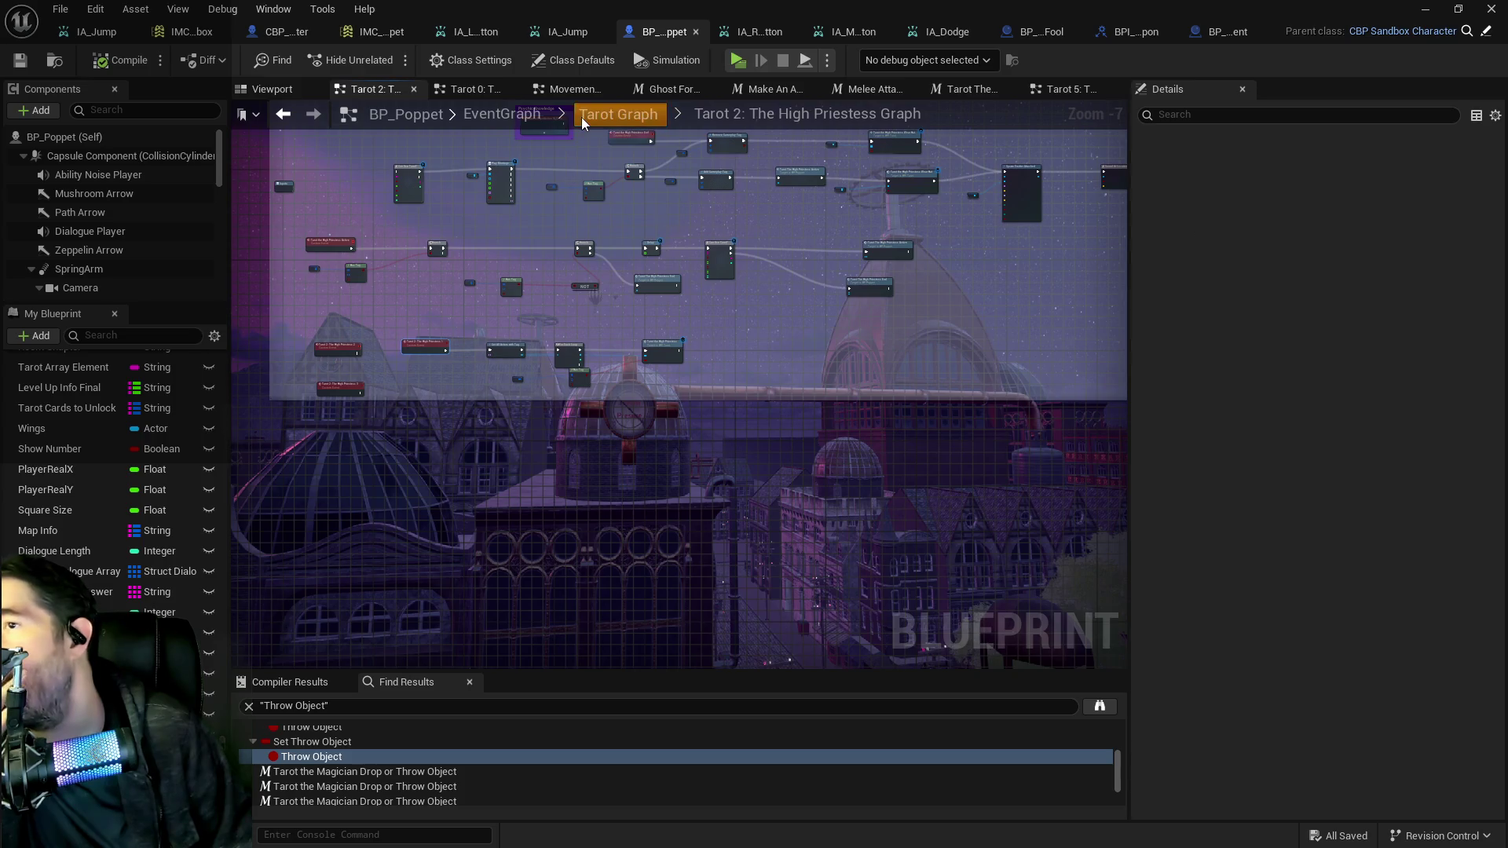
scroll(550, 251, up, 2)
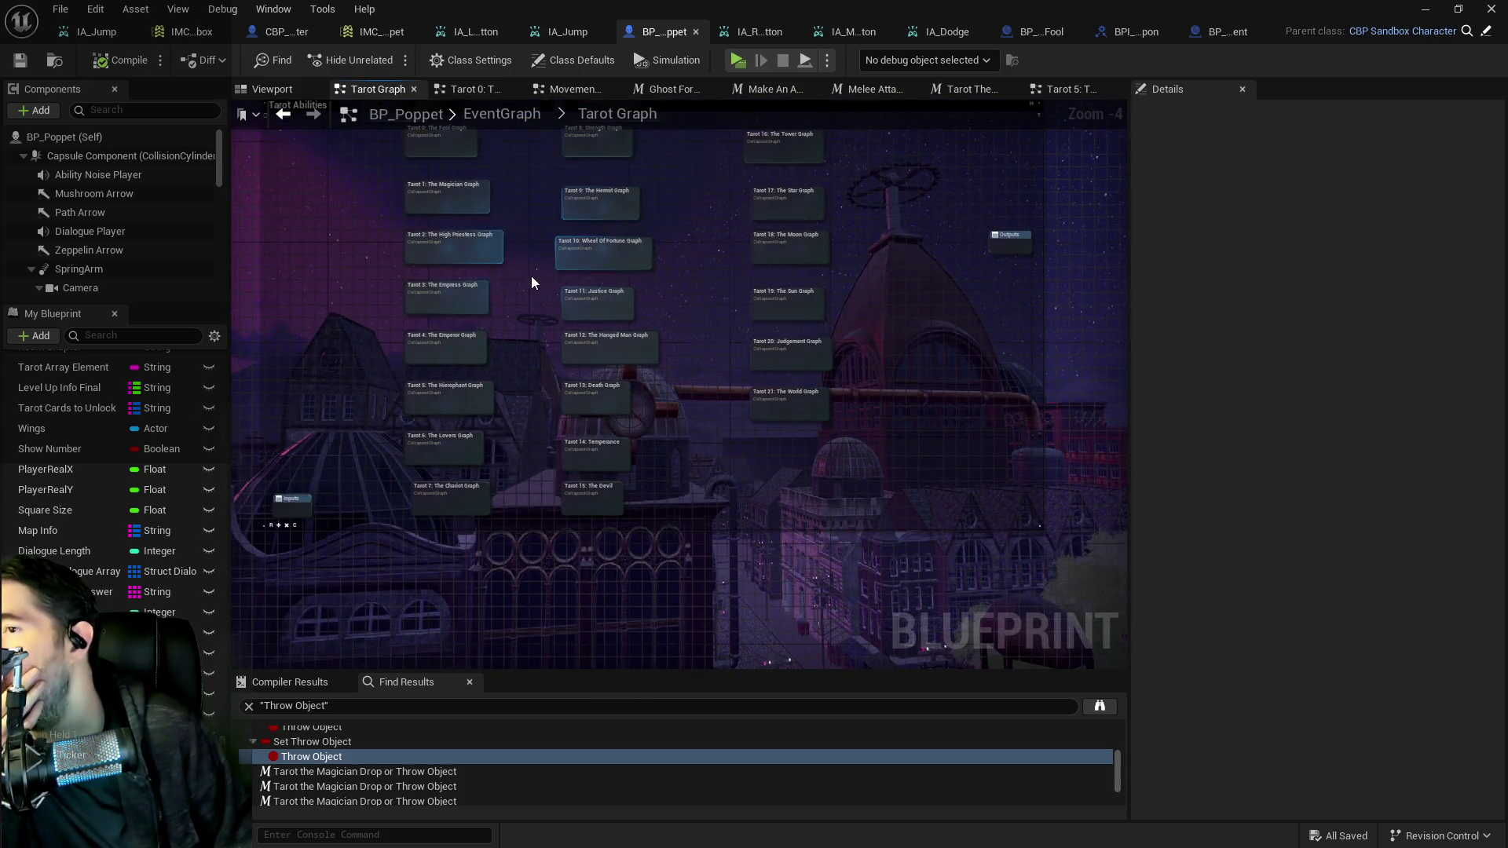
mouse_move(531, 331)
mouse_down()
mouse_move(615, 399)
mouse_move(648, 256)
mouse_up()
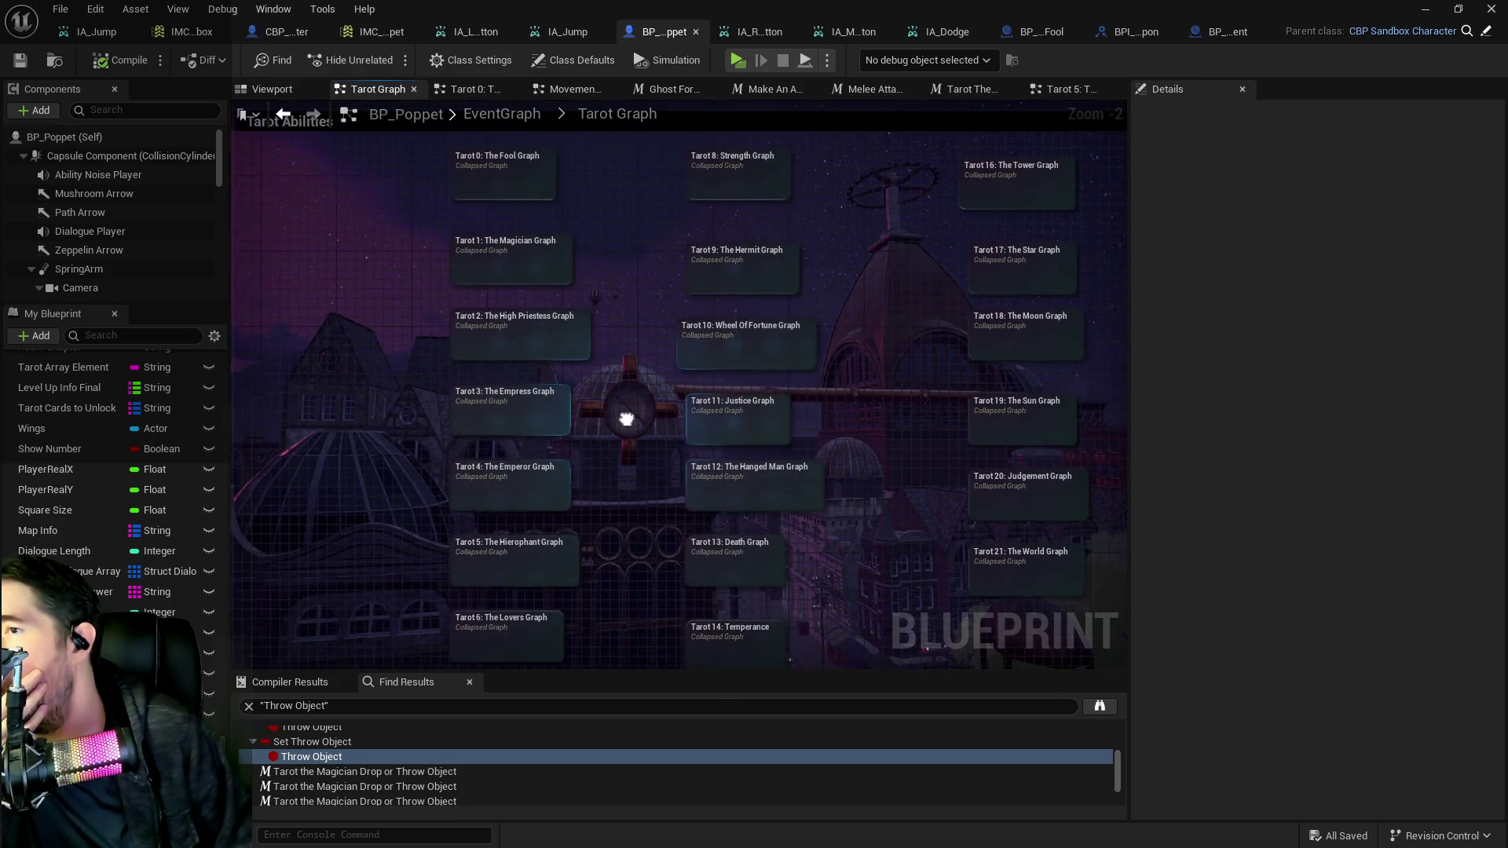
drag(623, 414, 614, 440)
drag(707, 326, 648, 421)
mouse_move(665, 286)
mouse_down()
mouse_move(667, 251)
mouse_move(687, 287)
mouse_up()
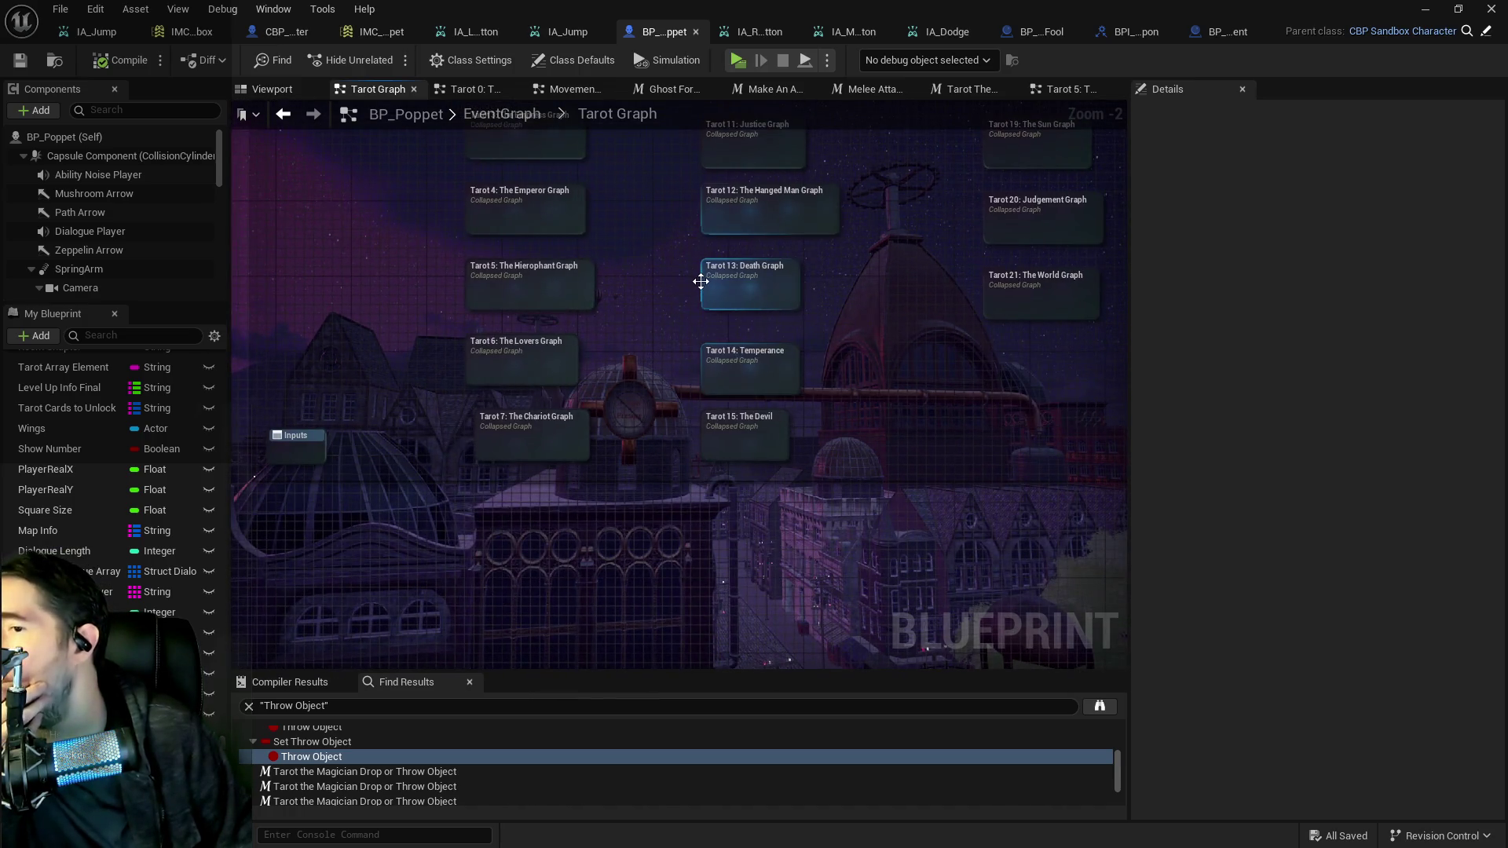
double_click(544, 440)
Frame The Chariot 2: Flight comment with its Begin Play and Add Gameplay Tag nodes.
scroll(619, 370, up, 8)
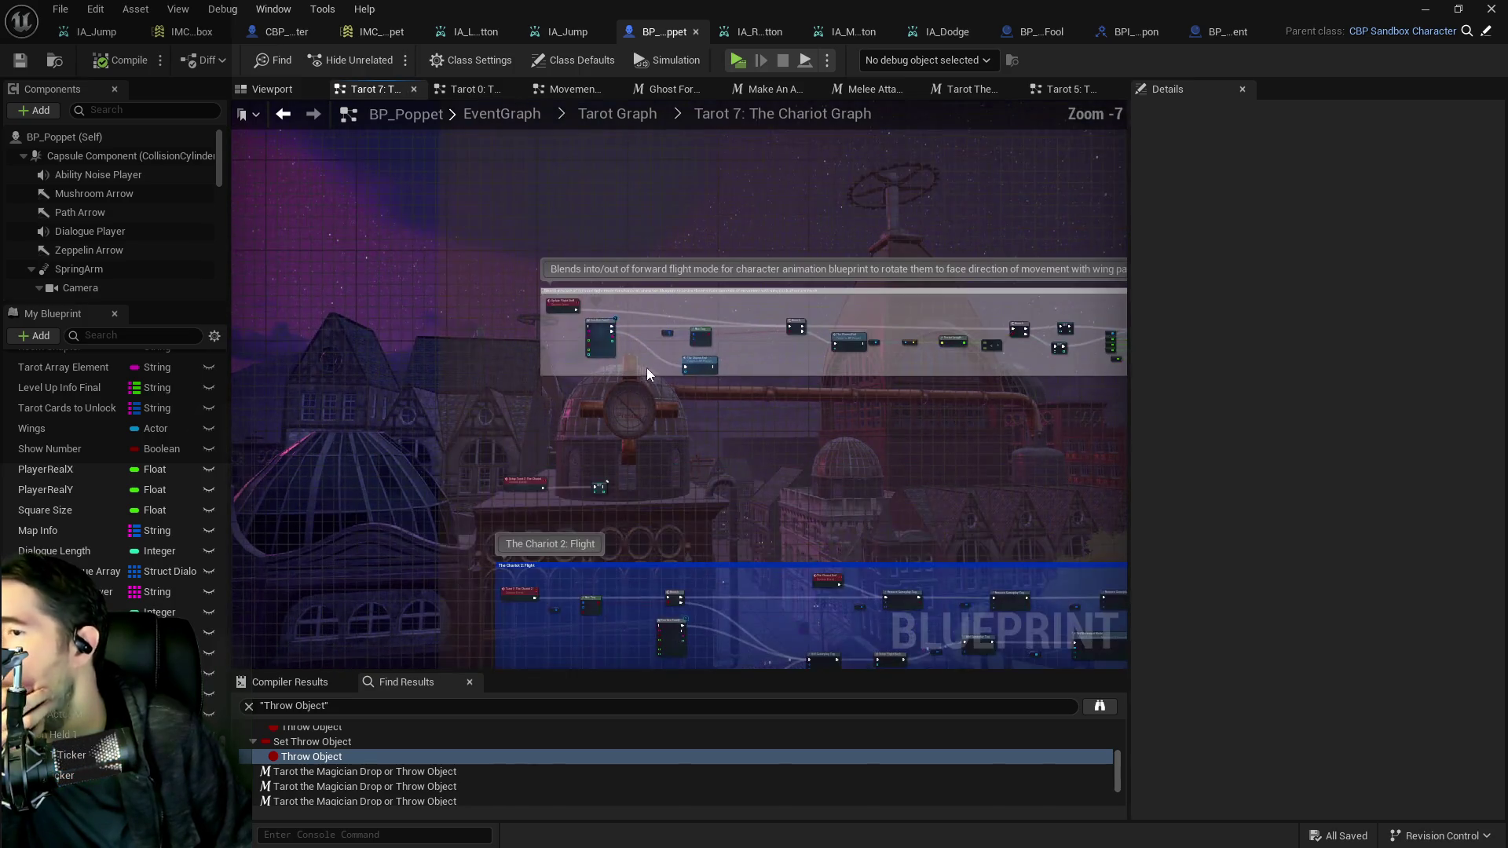
drag(684, 454, 689, 202)
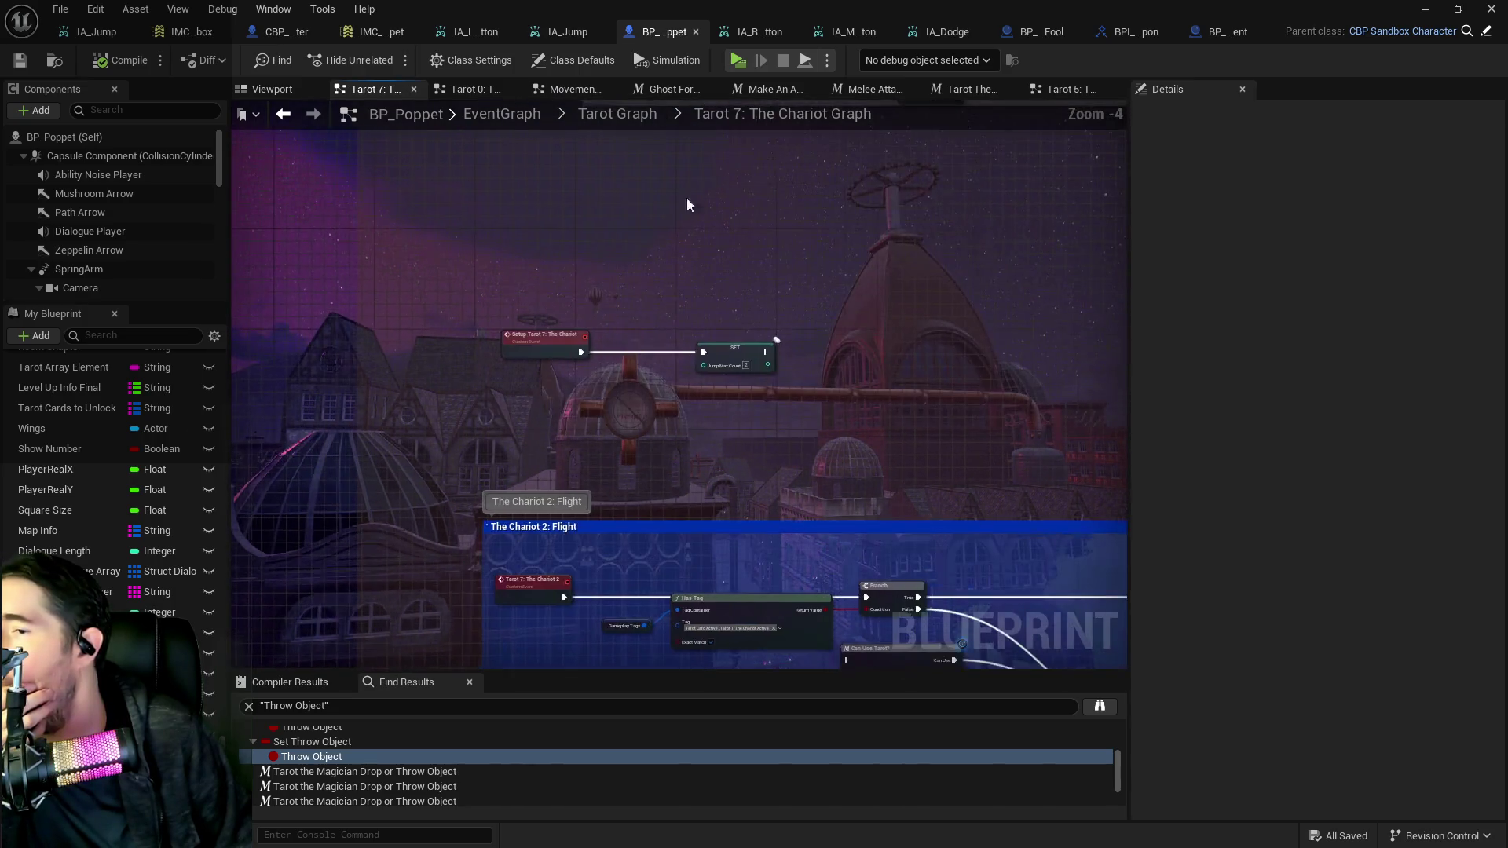
drag(690, 401, 691, 154)
drag(669, 476, 634, 278)
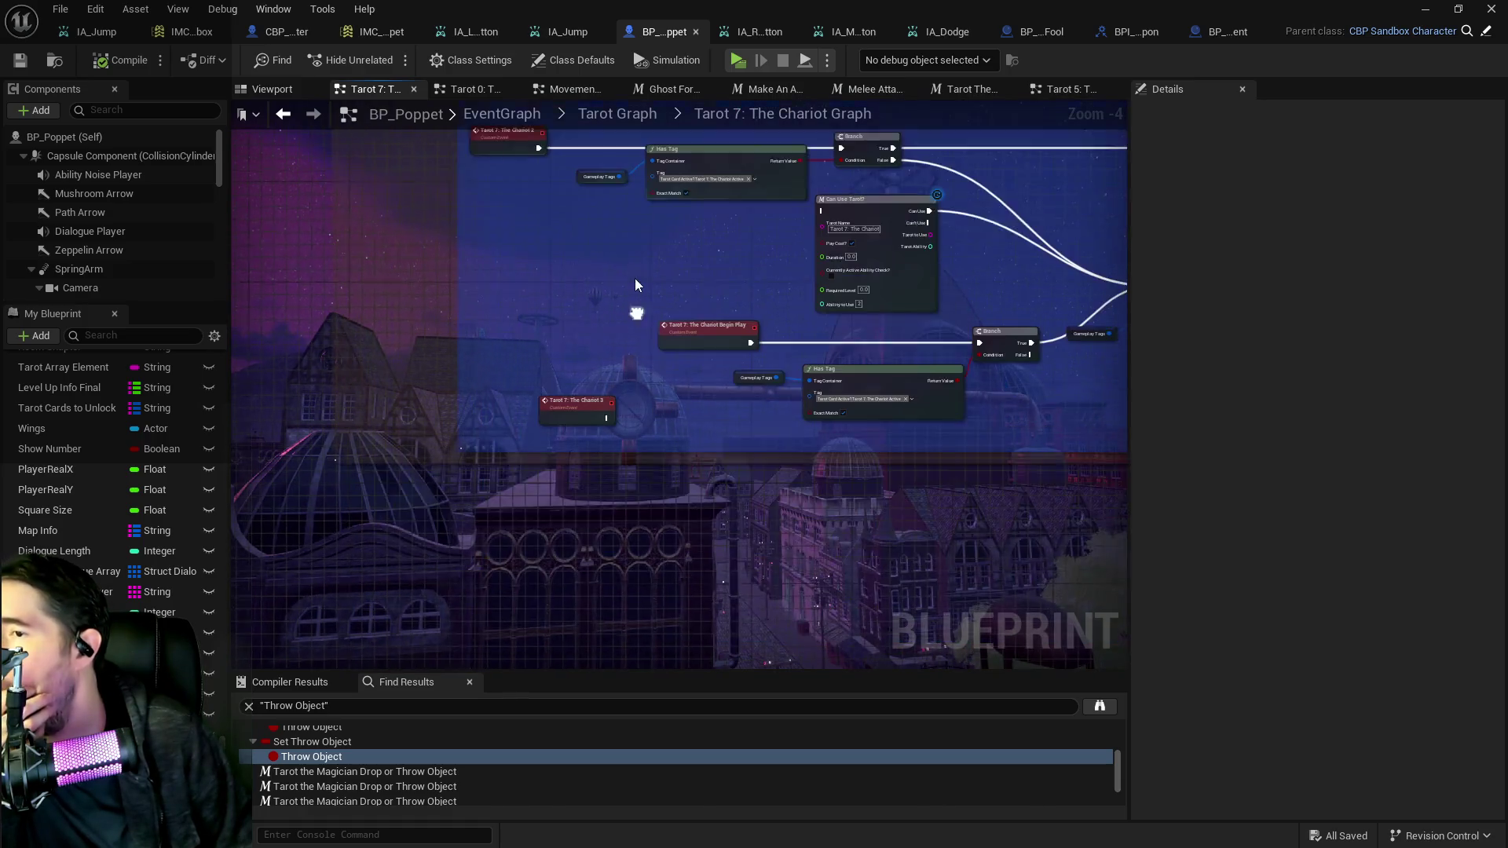
drag(729, 379, 572, 374)
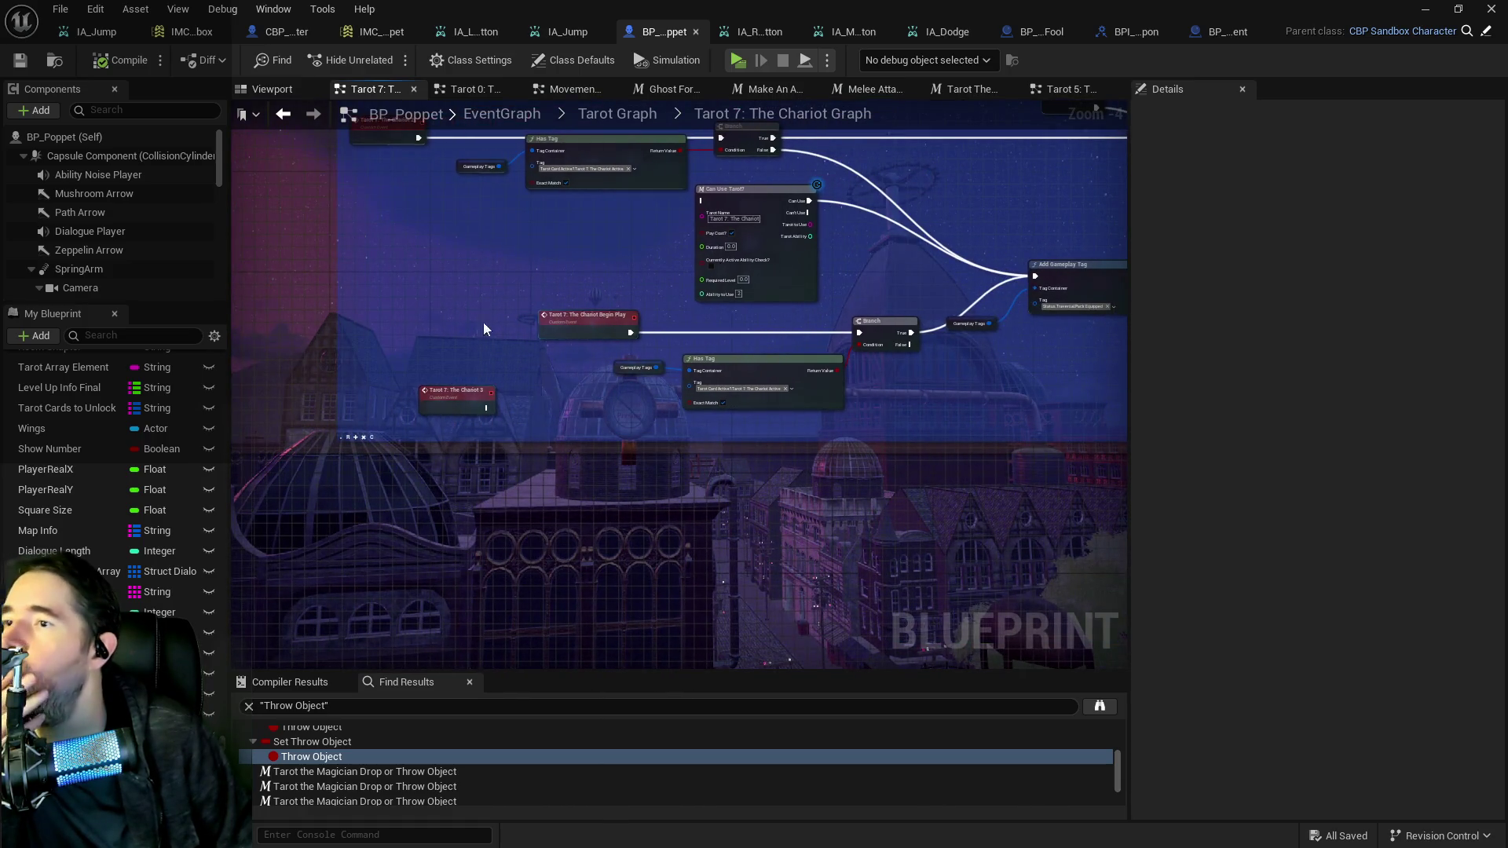
drag(484, 322, 509, 379)
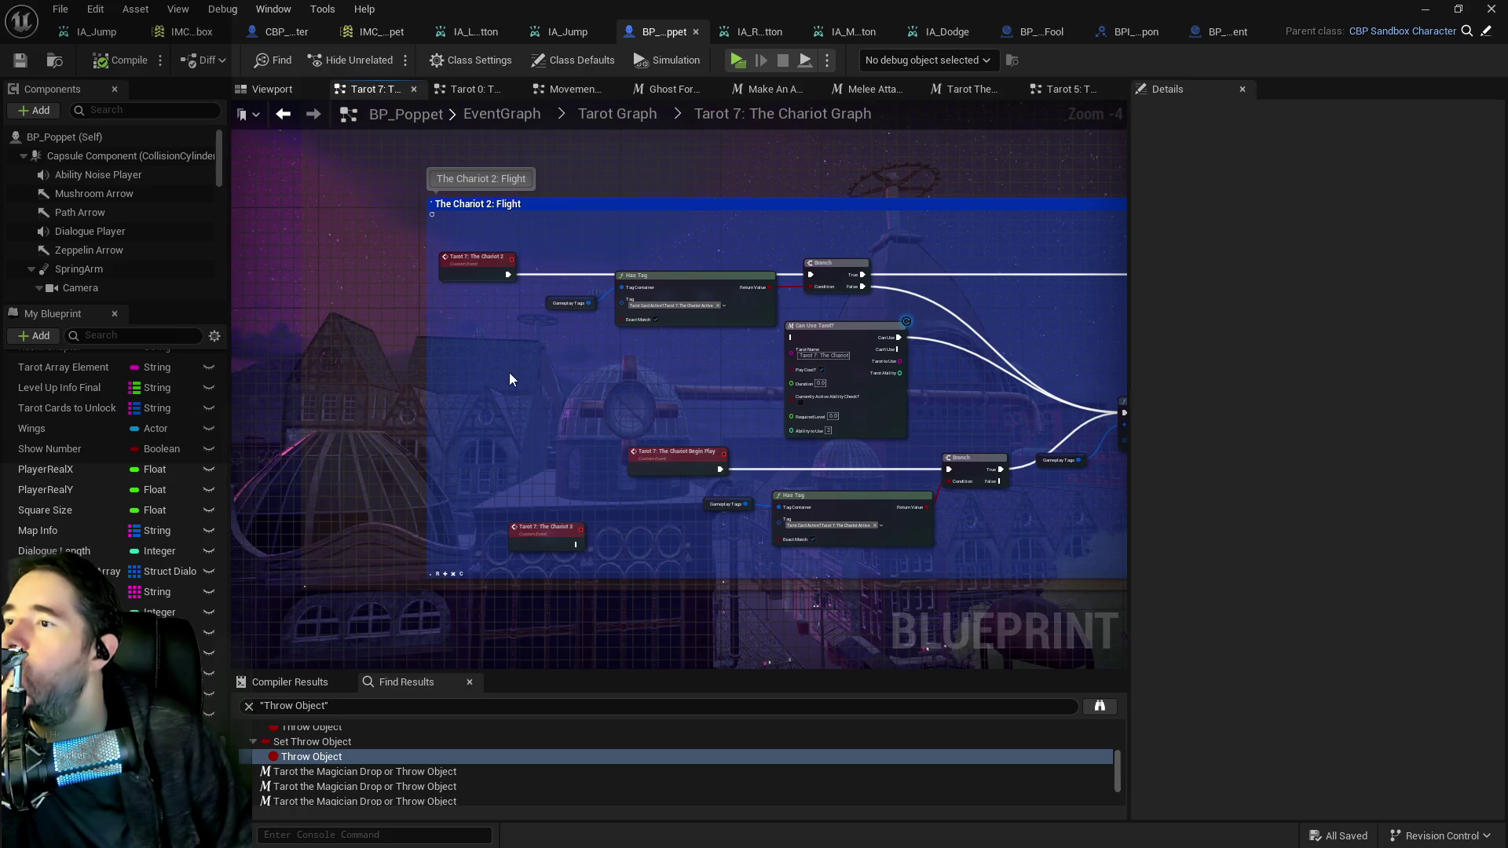
right_click(468, 340)
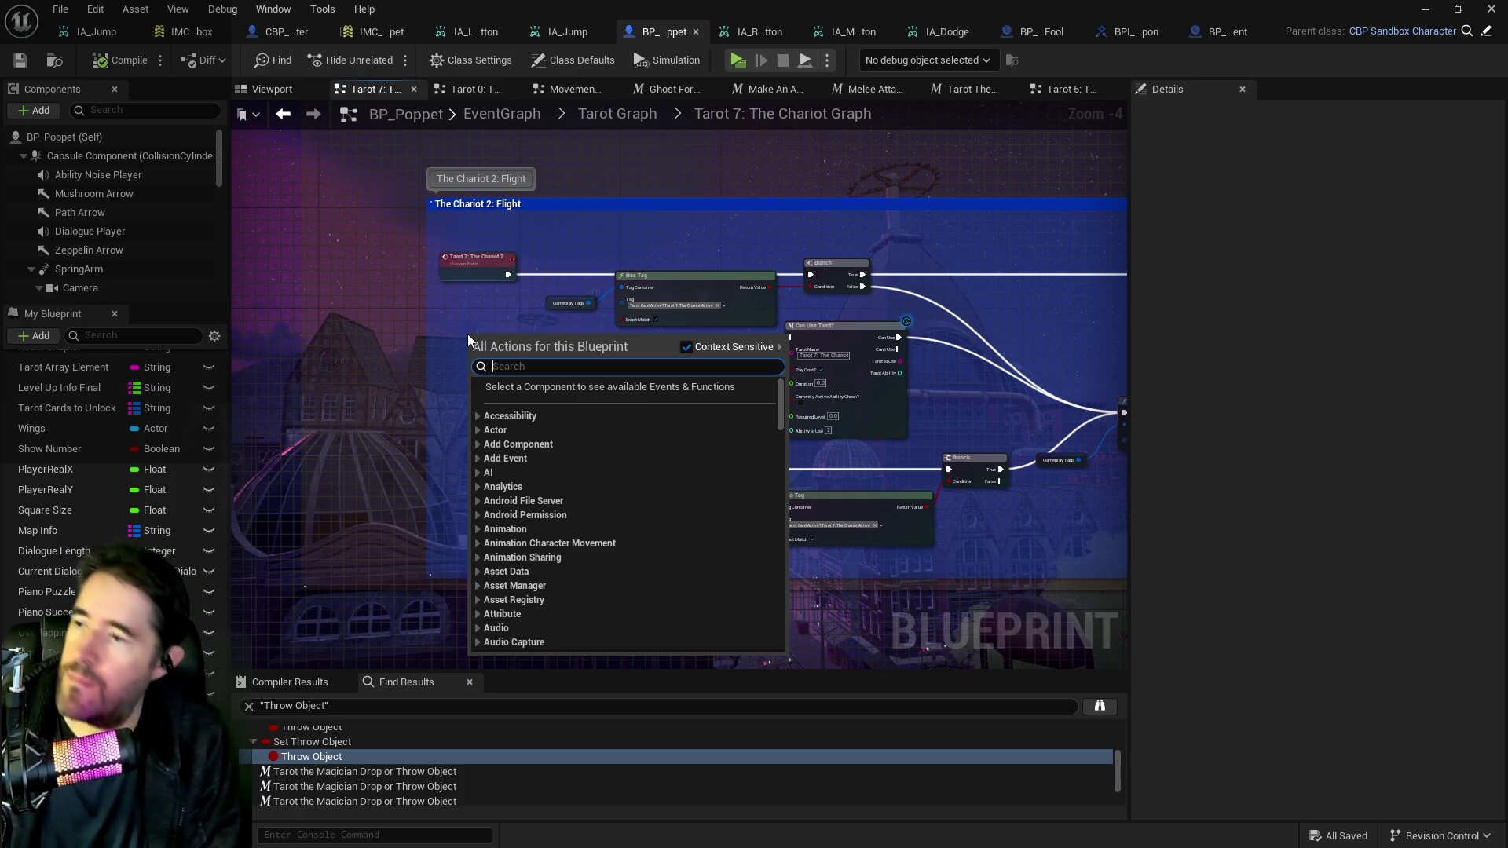
Add an IA_Dodge input event node by searching 'input dod'.
text(input dod)
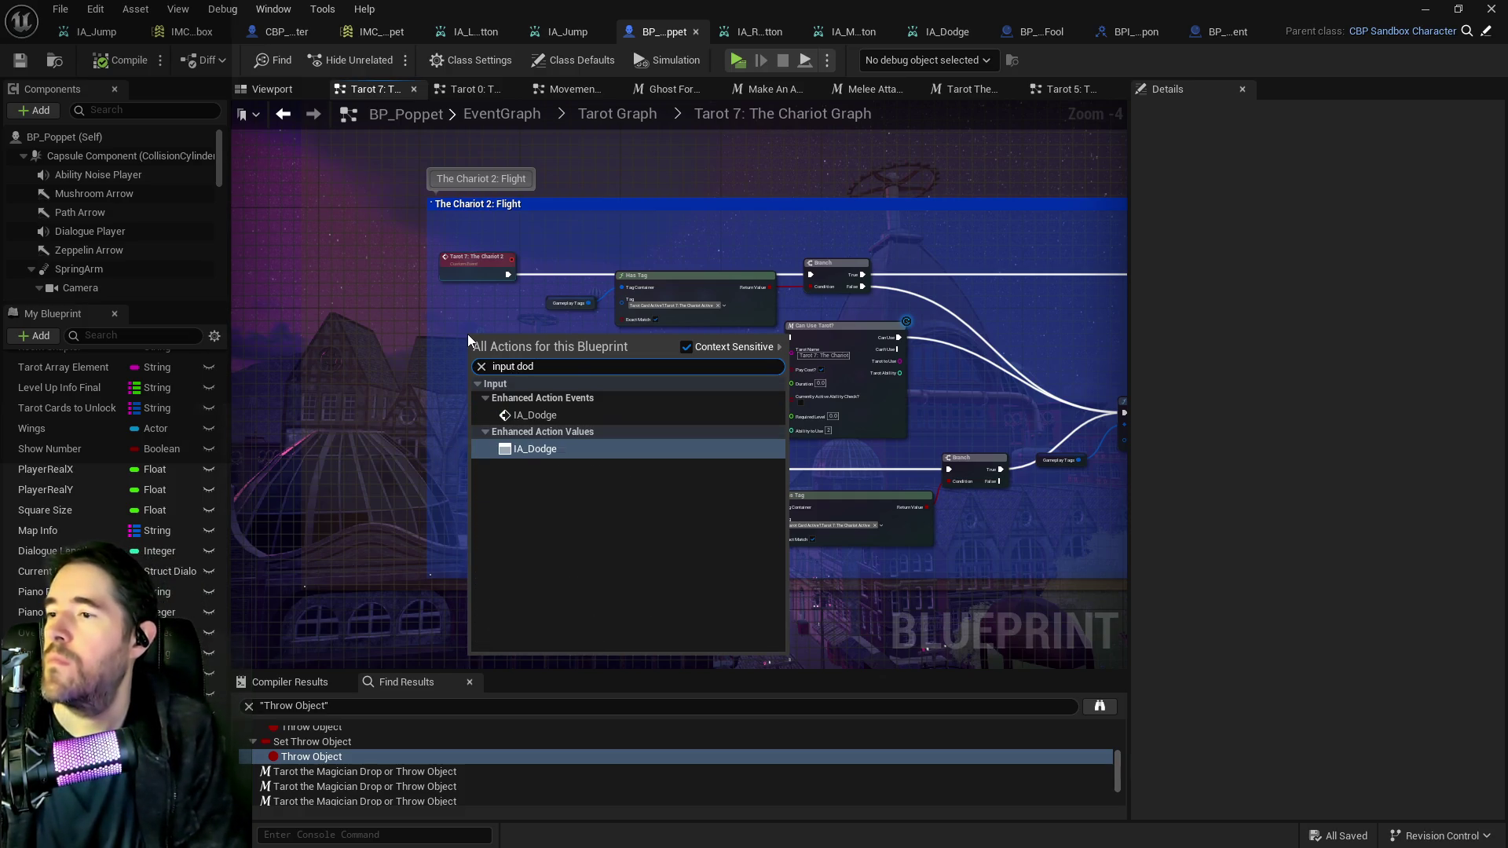
click(535, 397)
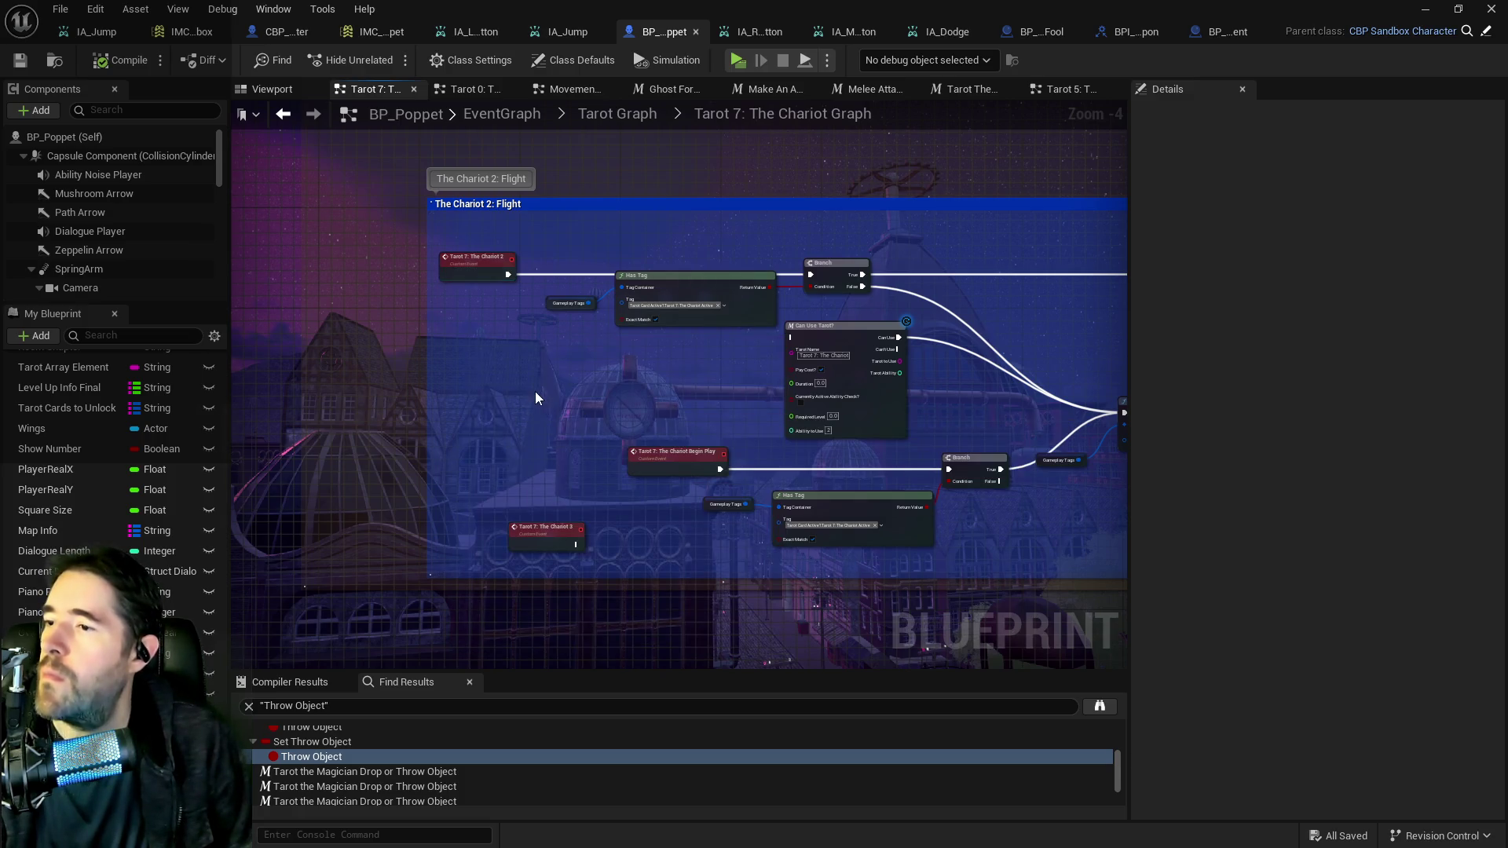
scroll(679, 403, down, 9)
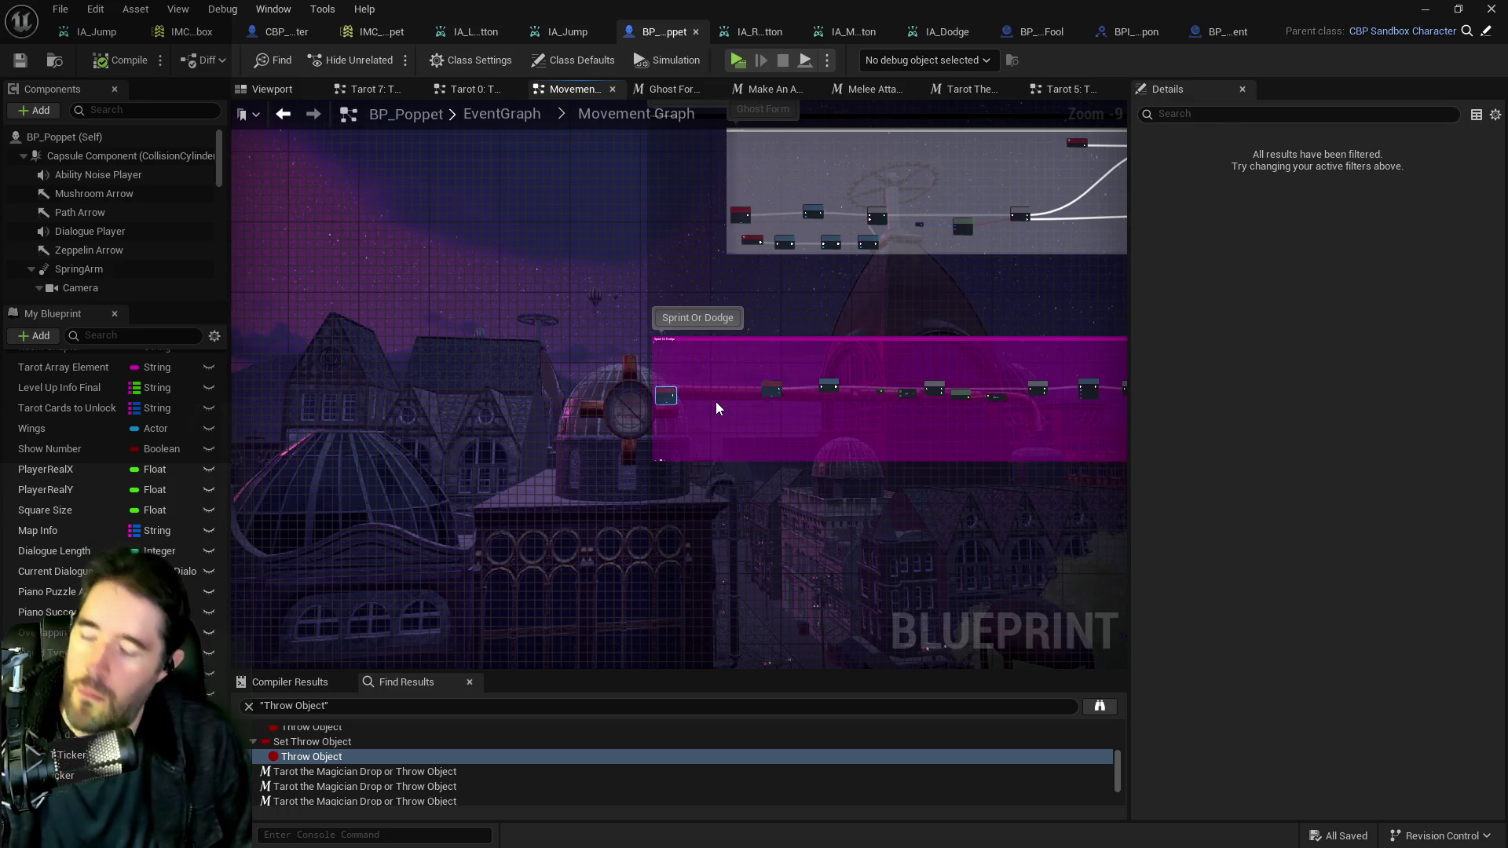
scroll(726, 405, up, 6)
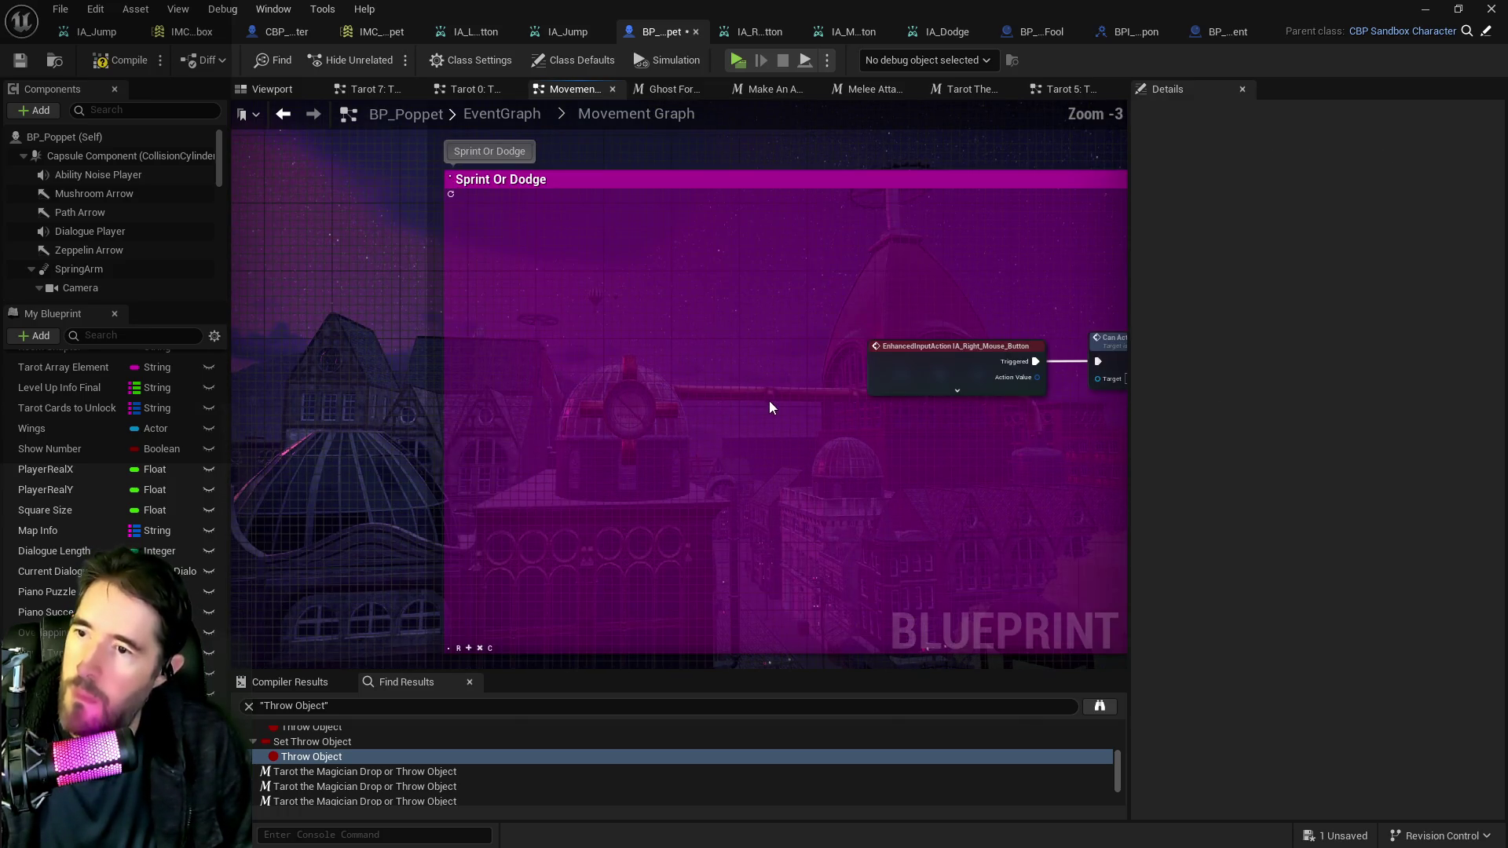
Open the Tarot 7: The Chariot Graph inside the collapsed Tarot Graph.
click(502, 114)
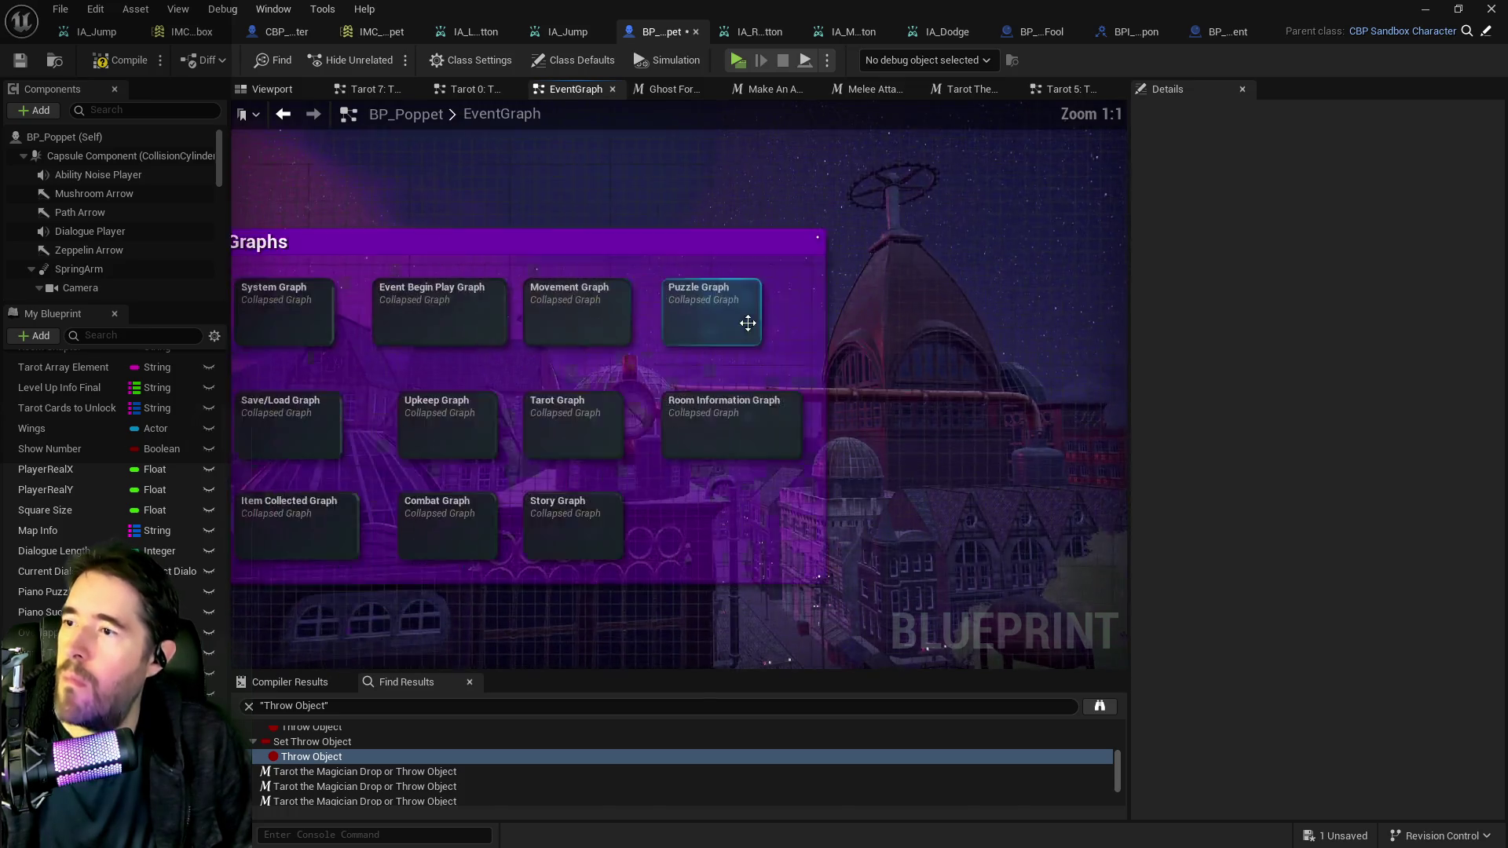
double_click(707, 404)
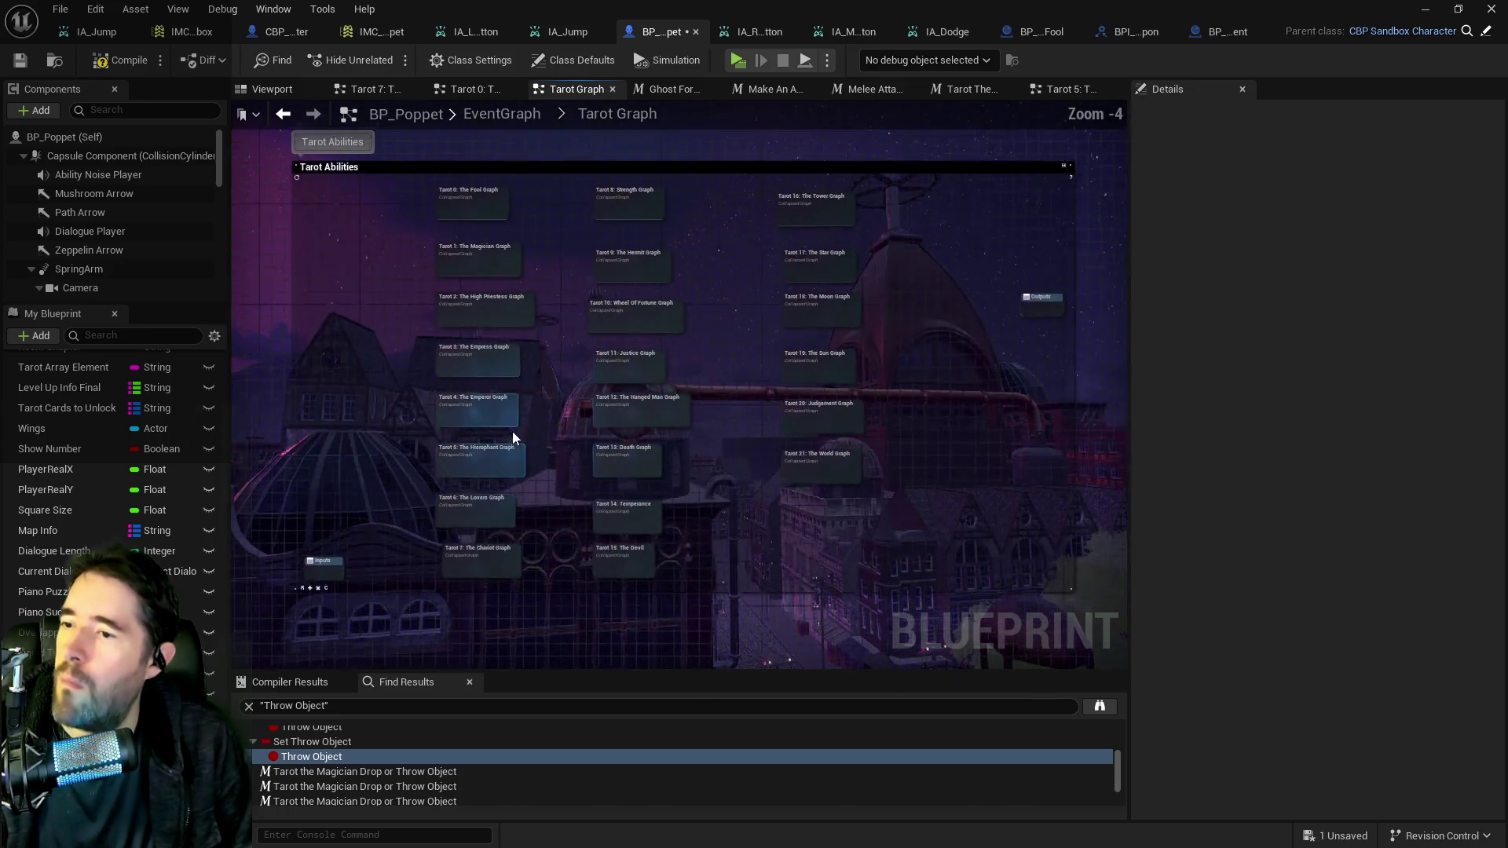
scroll(548, 428, up, 3)
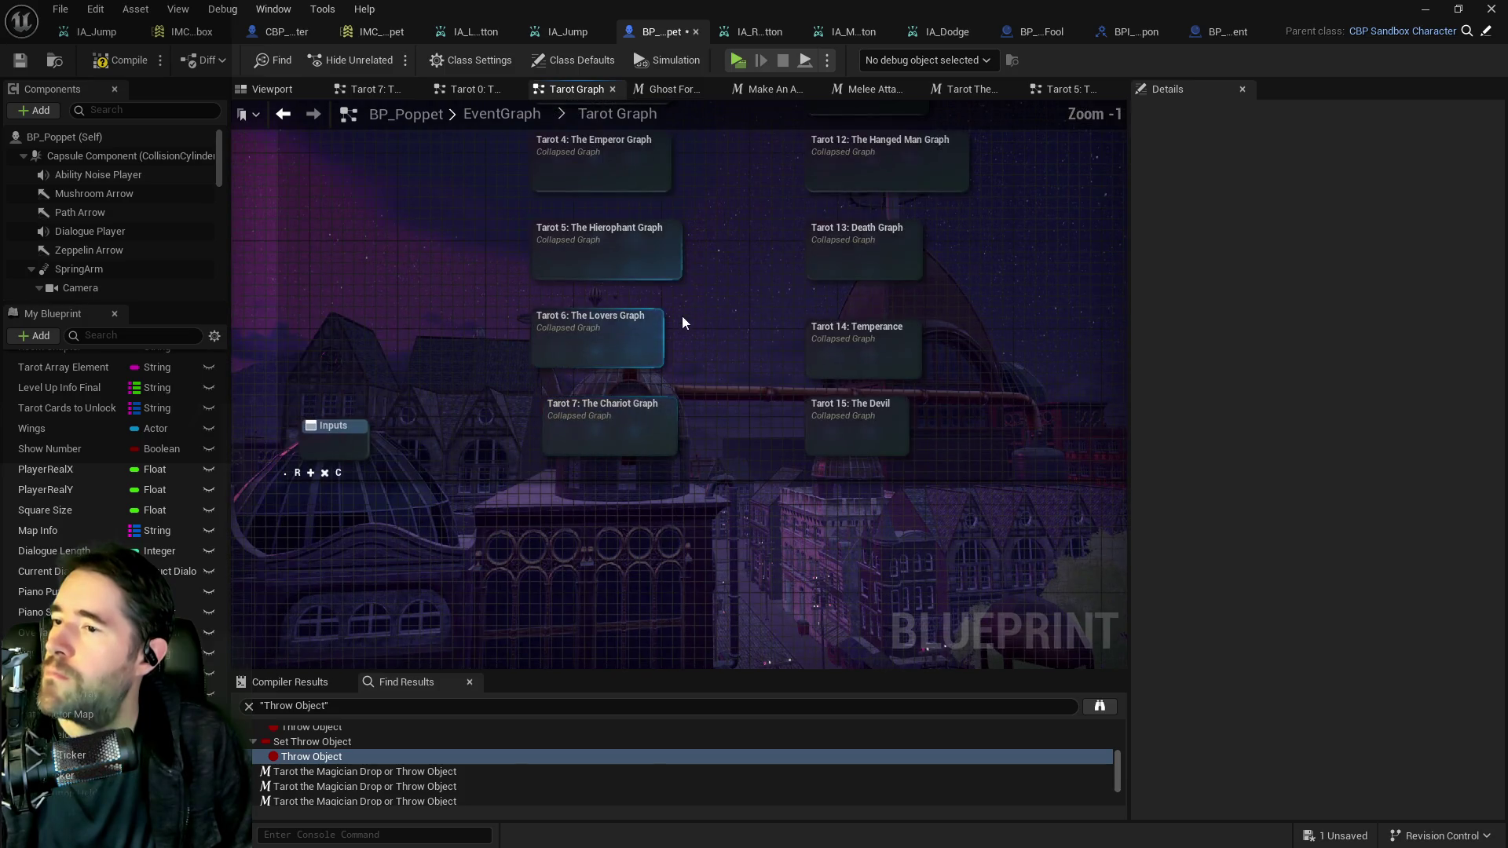
double_click(629, 413)
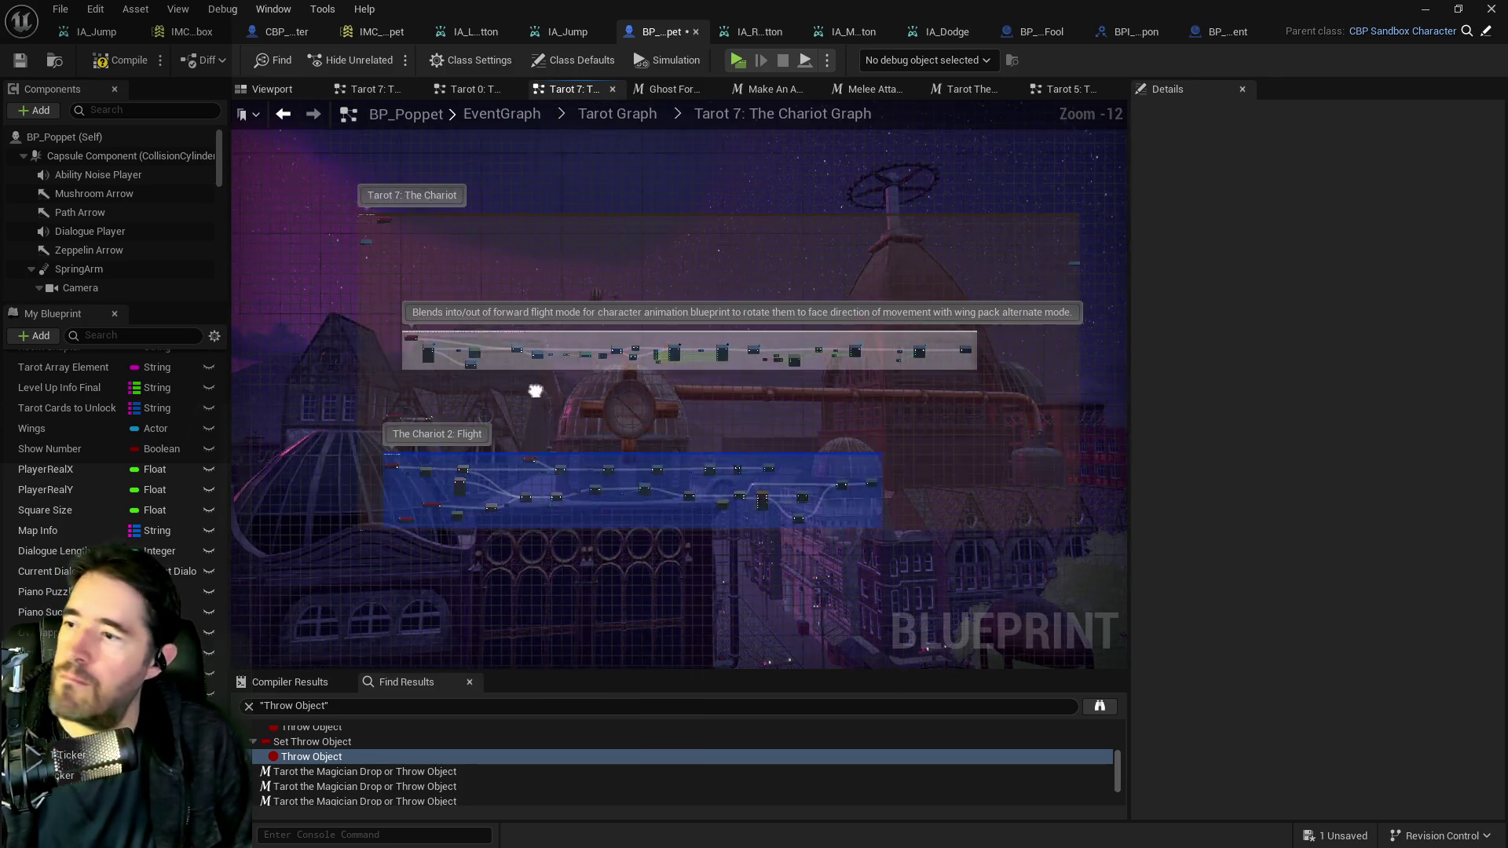
scroll(641, 425, up, 5)
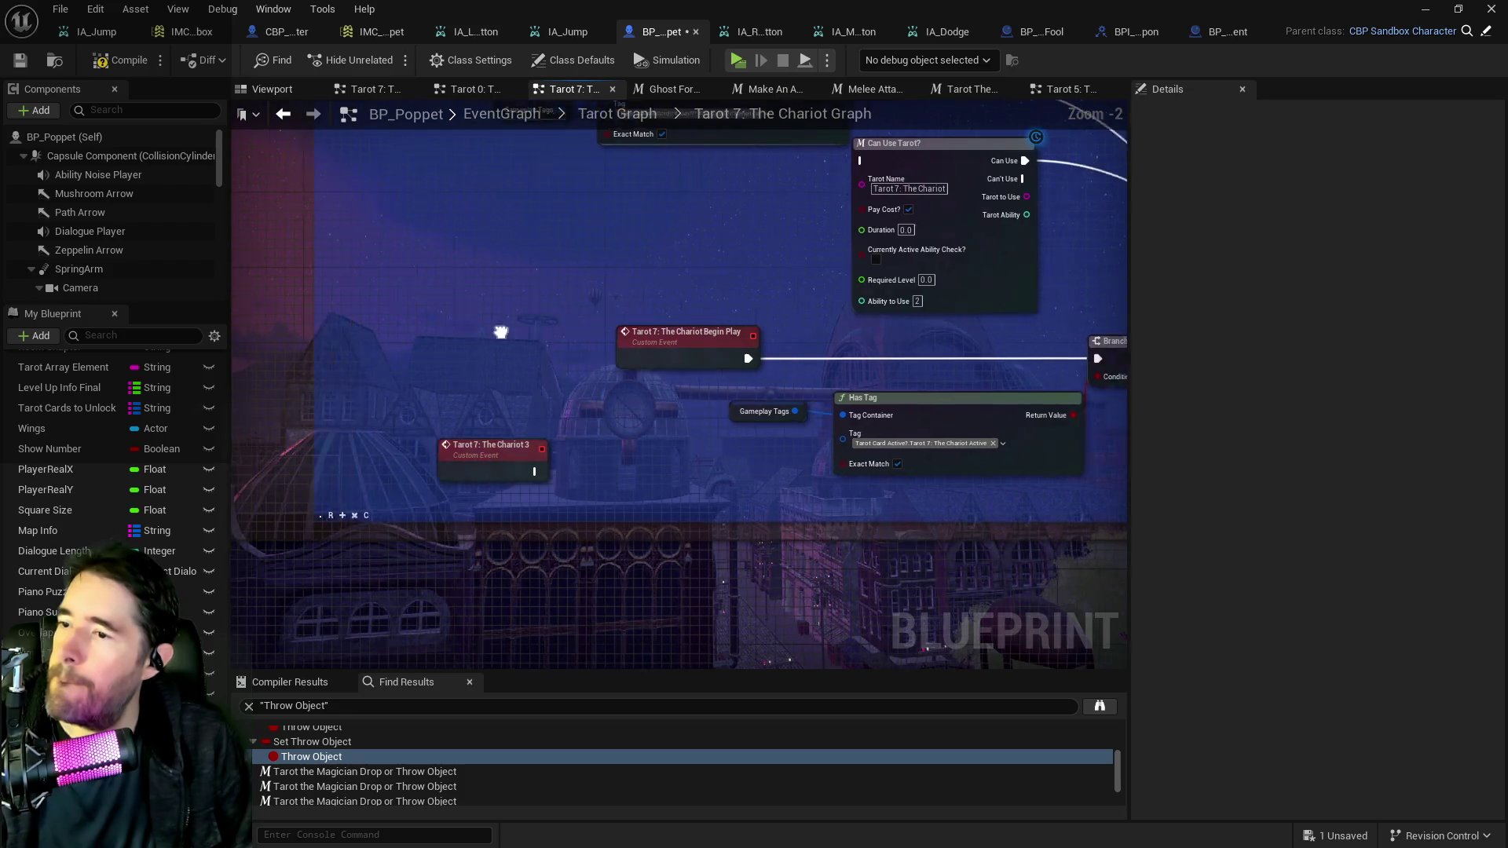
Paste IA_Dodge into the flight section, wire Triggered into the Branch, then compile and save.
key(ctrl+v)
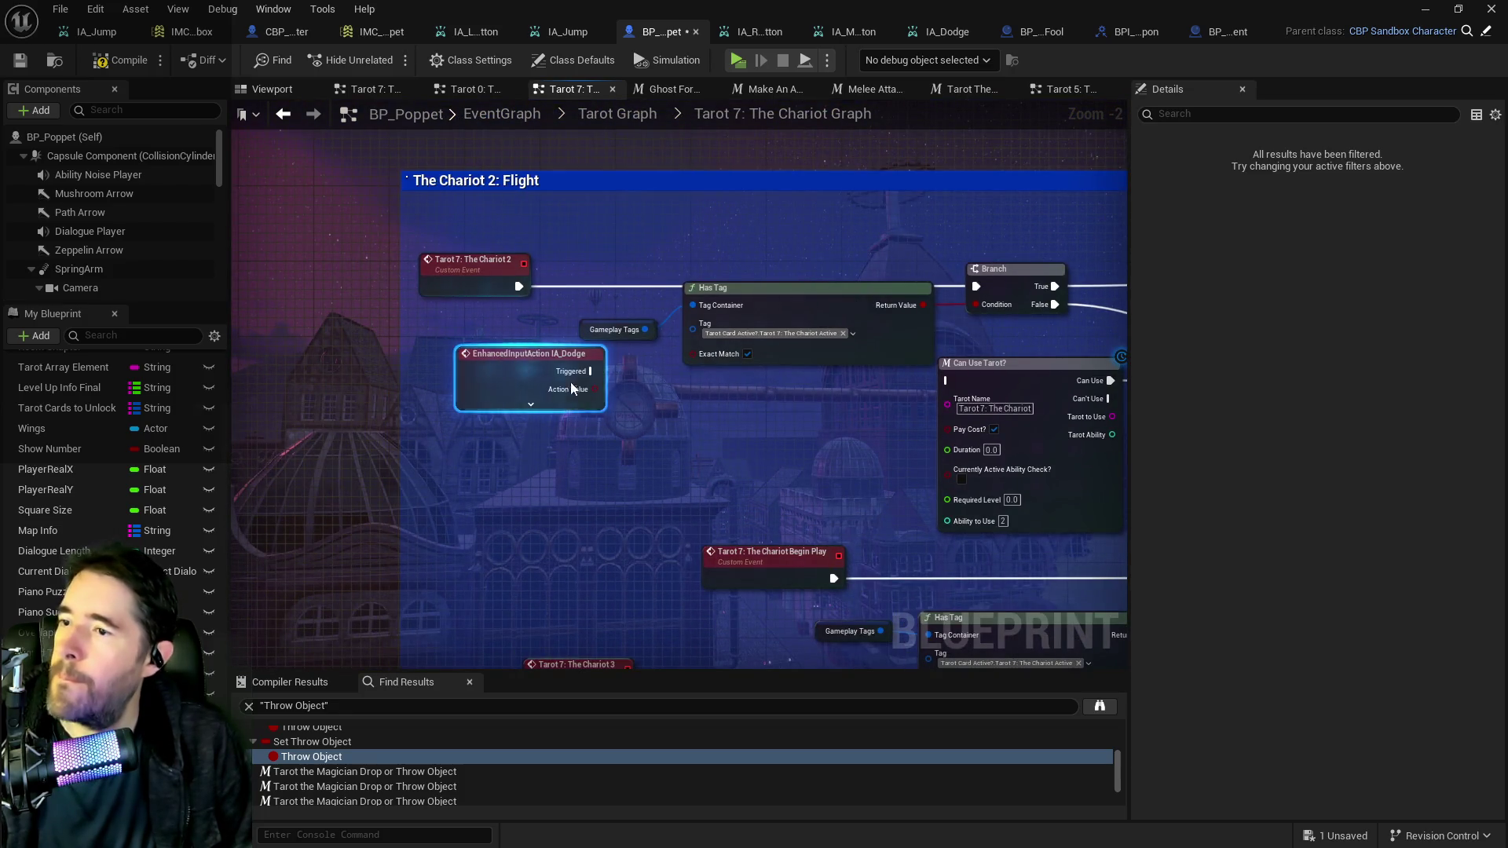
mouse_move(589, 378)
mouse_down()
mouse_move(785, 292)
mouse_move(976, 286)
mouse_up()
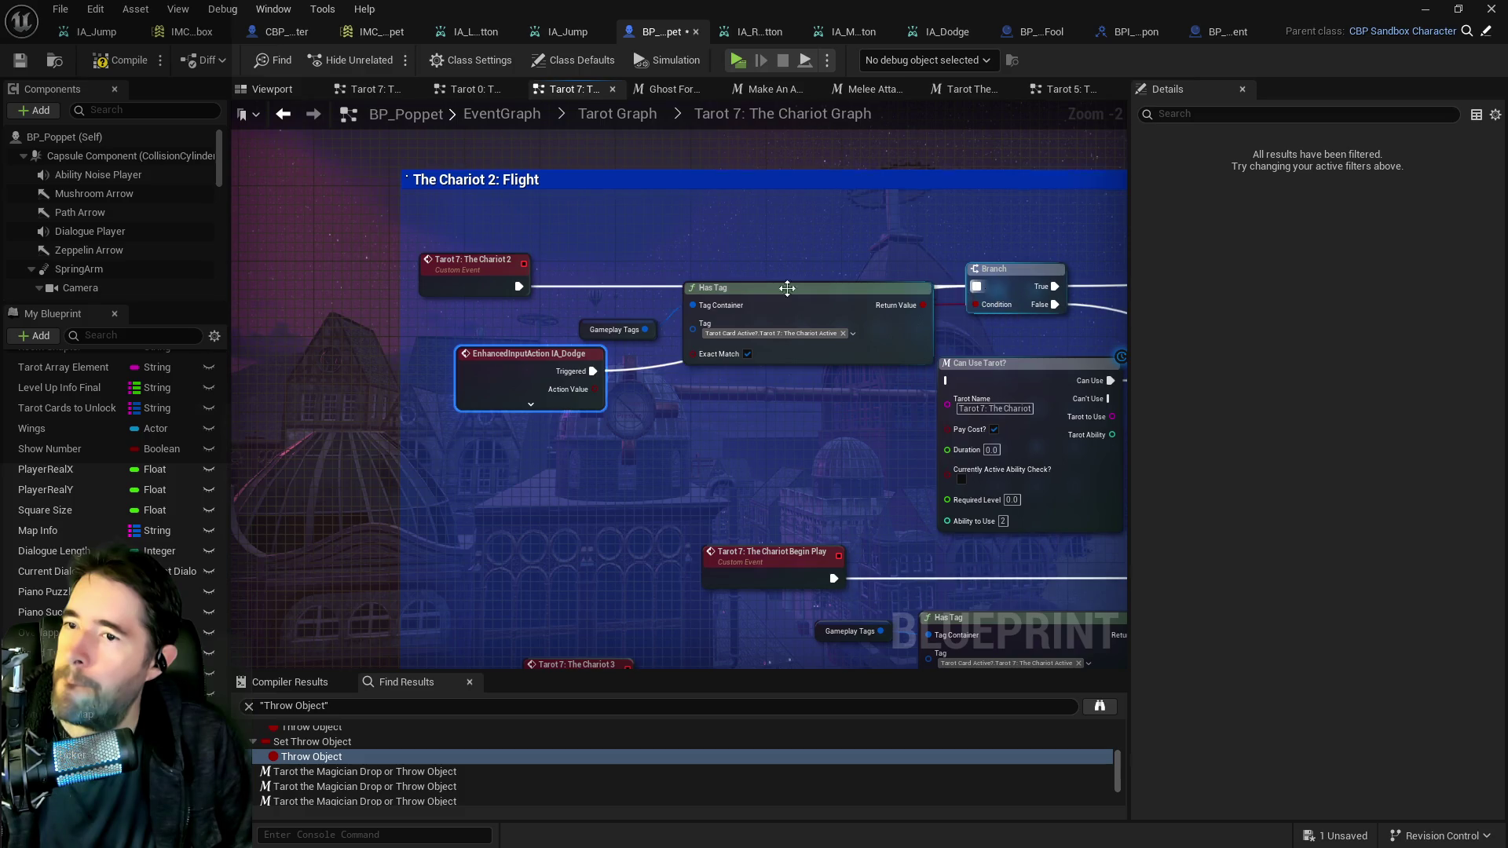
drag(471, 260, 321, 270)
mouse_move(489, 359)
mouse_down()
mouse_move(463, 258)
mouse_move(460, 276)
mouse_up()
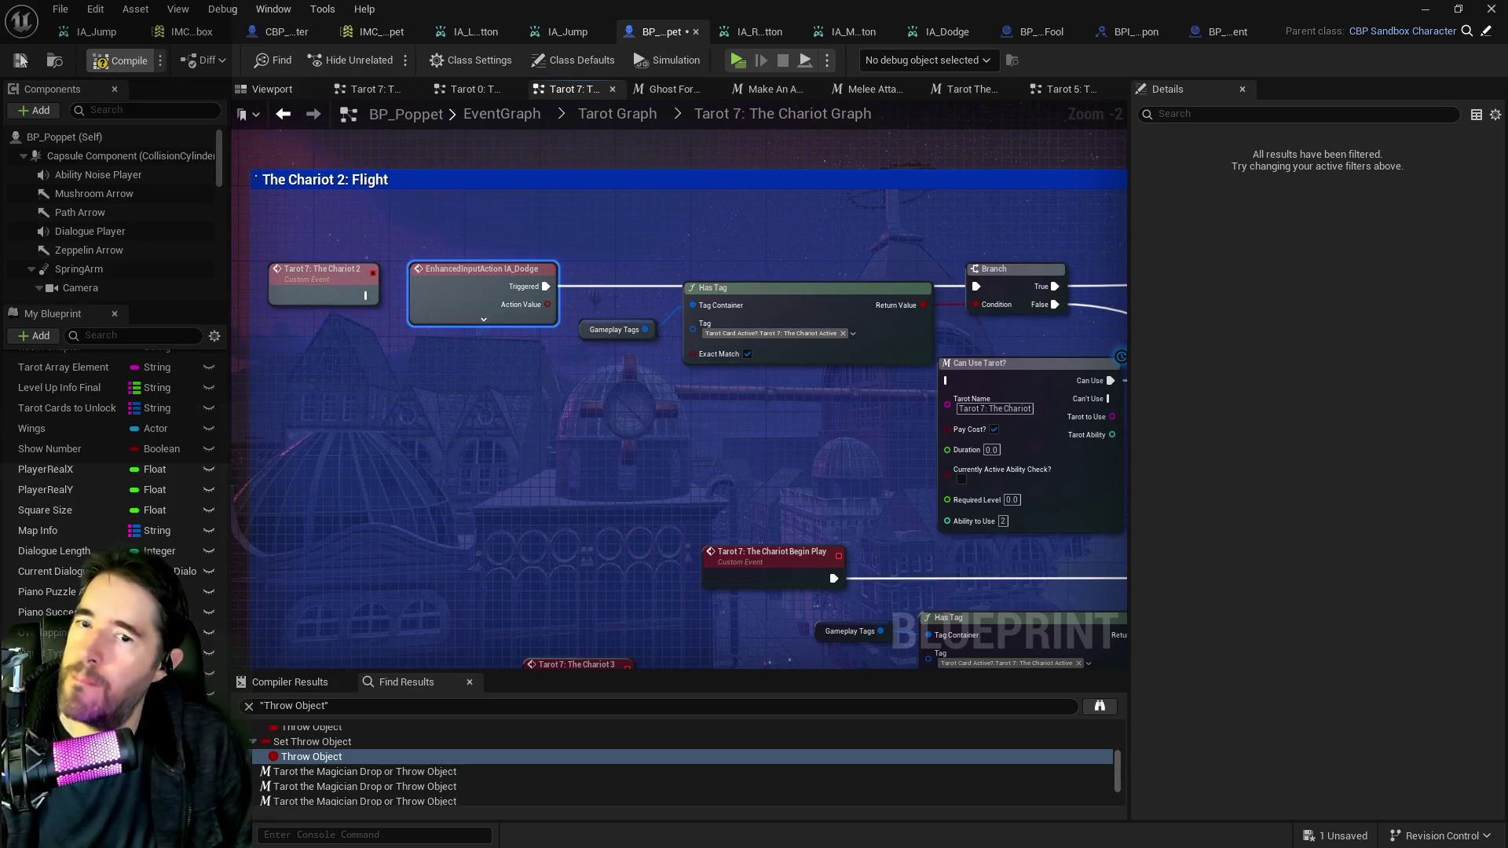
click(118, 61)
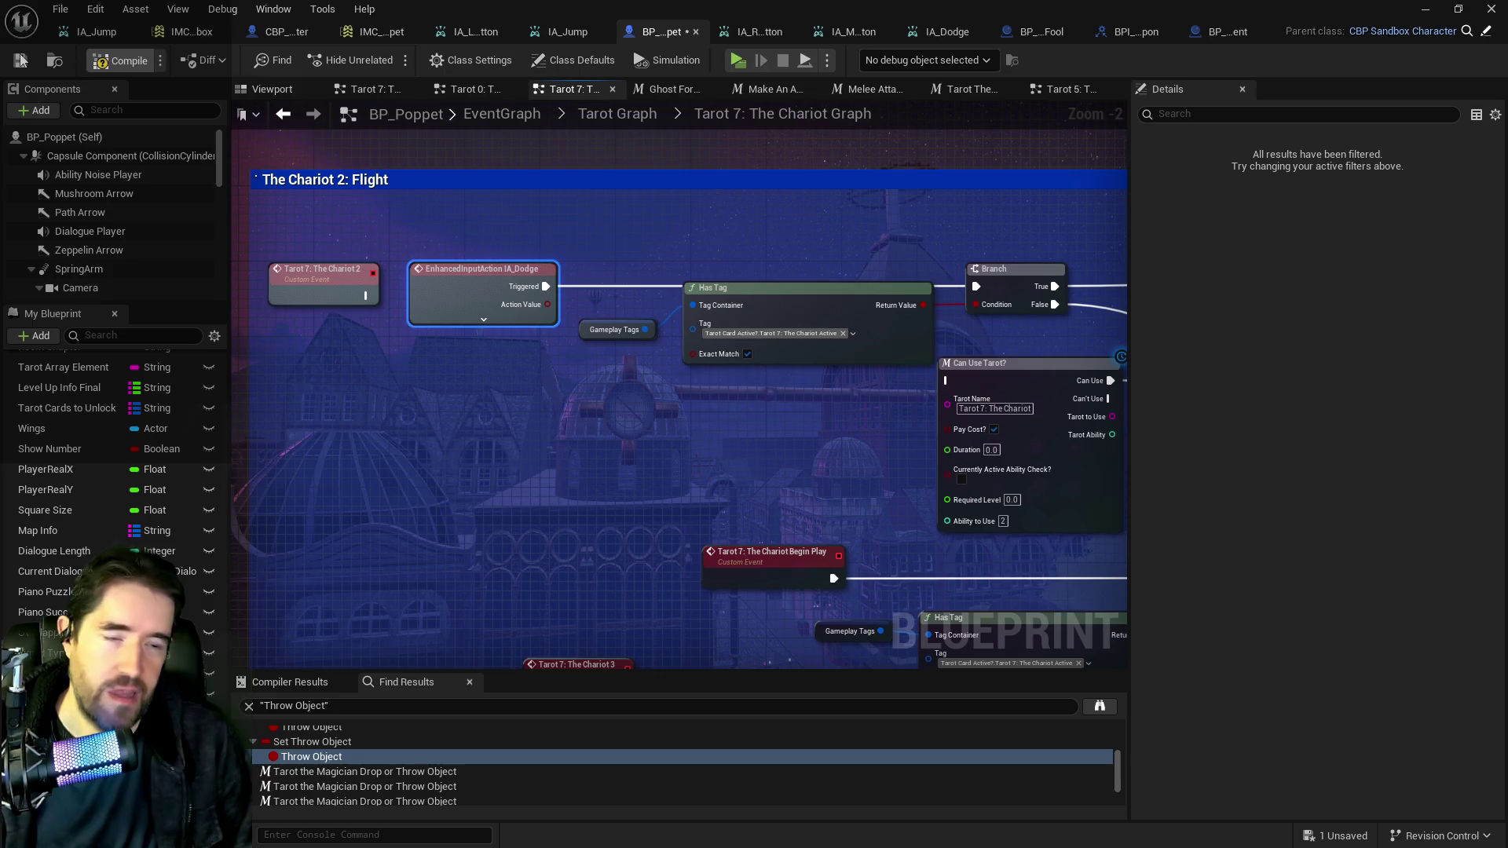
click(21, 60)
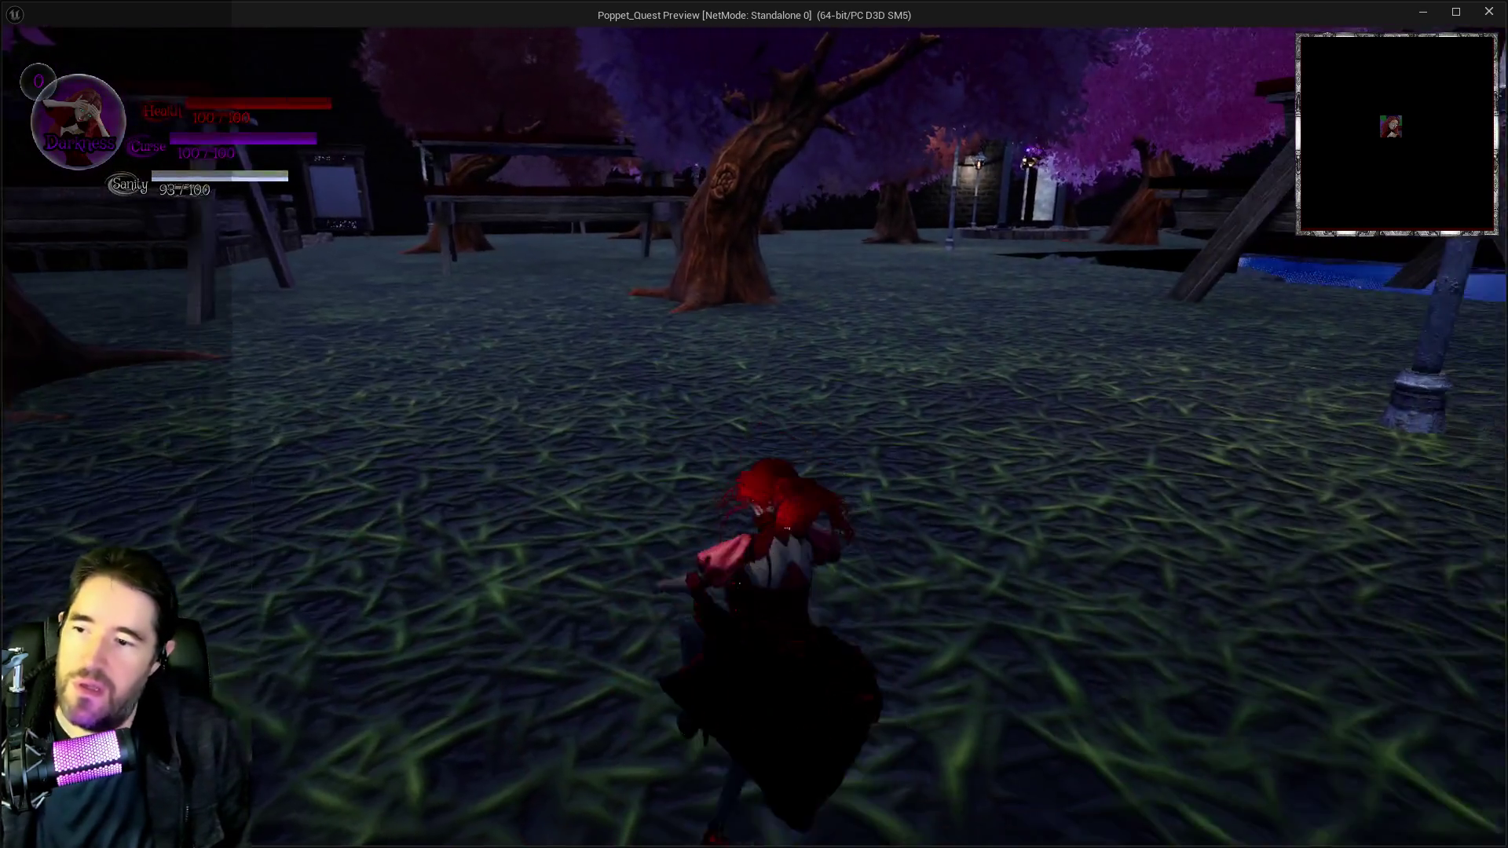
key(i)
key(i)
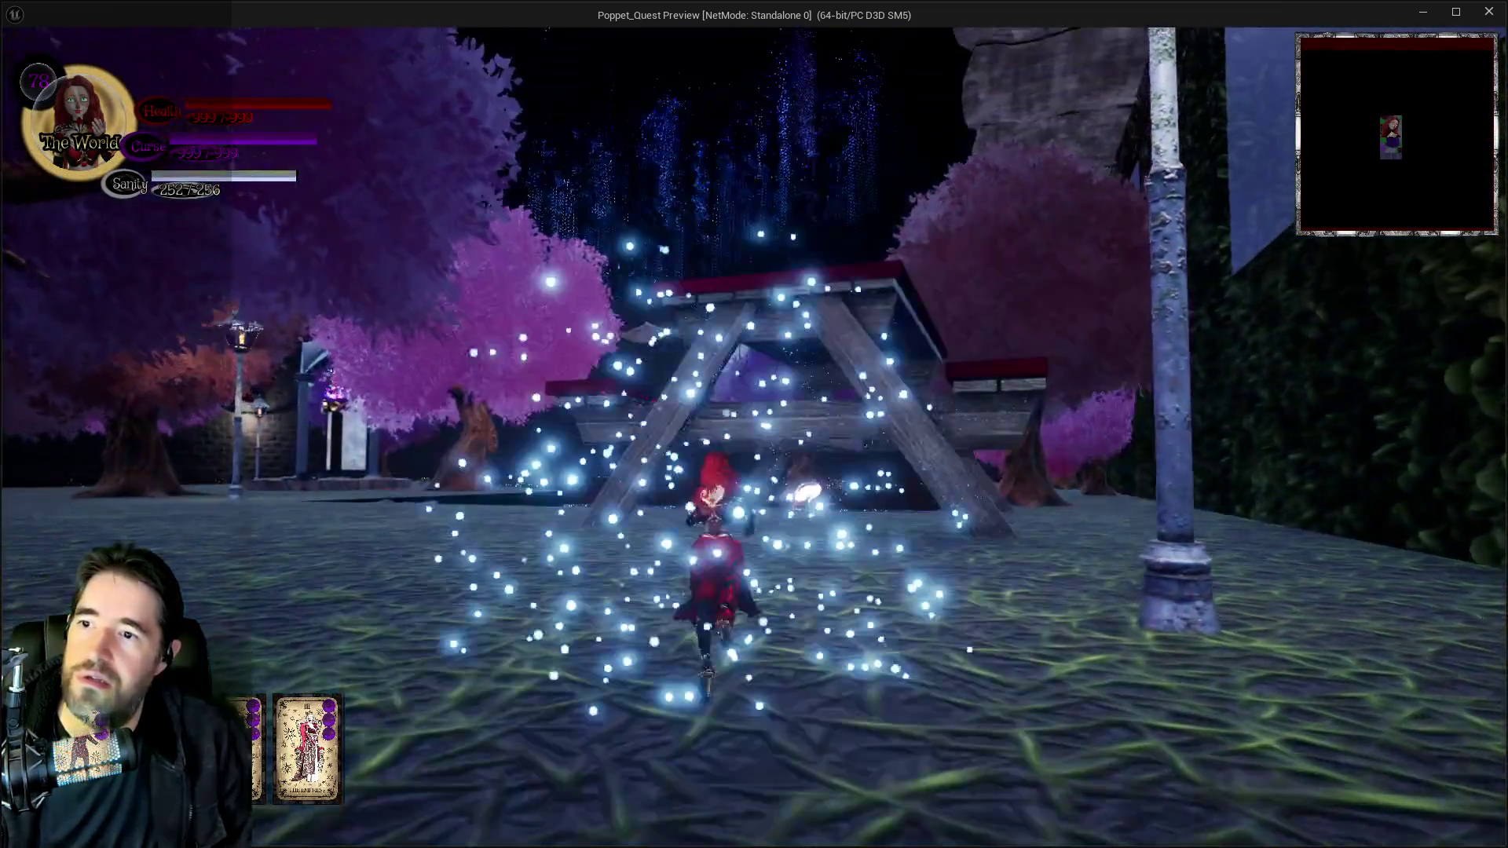
key(w)
key(w)
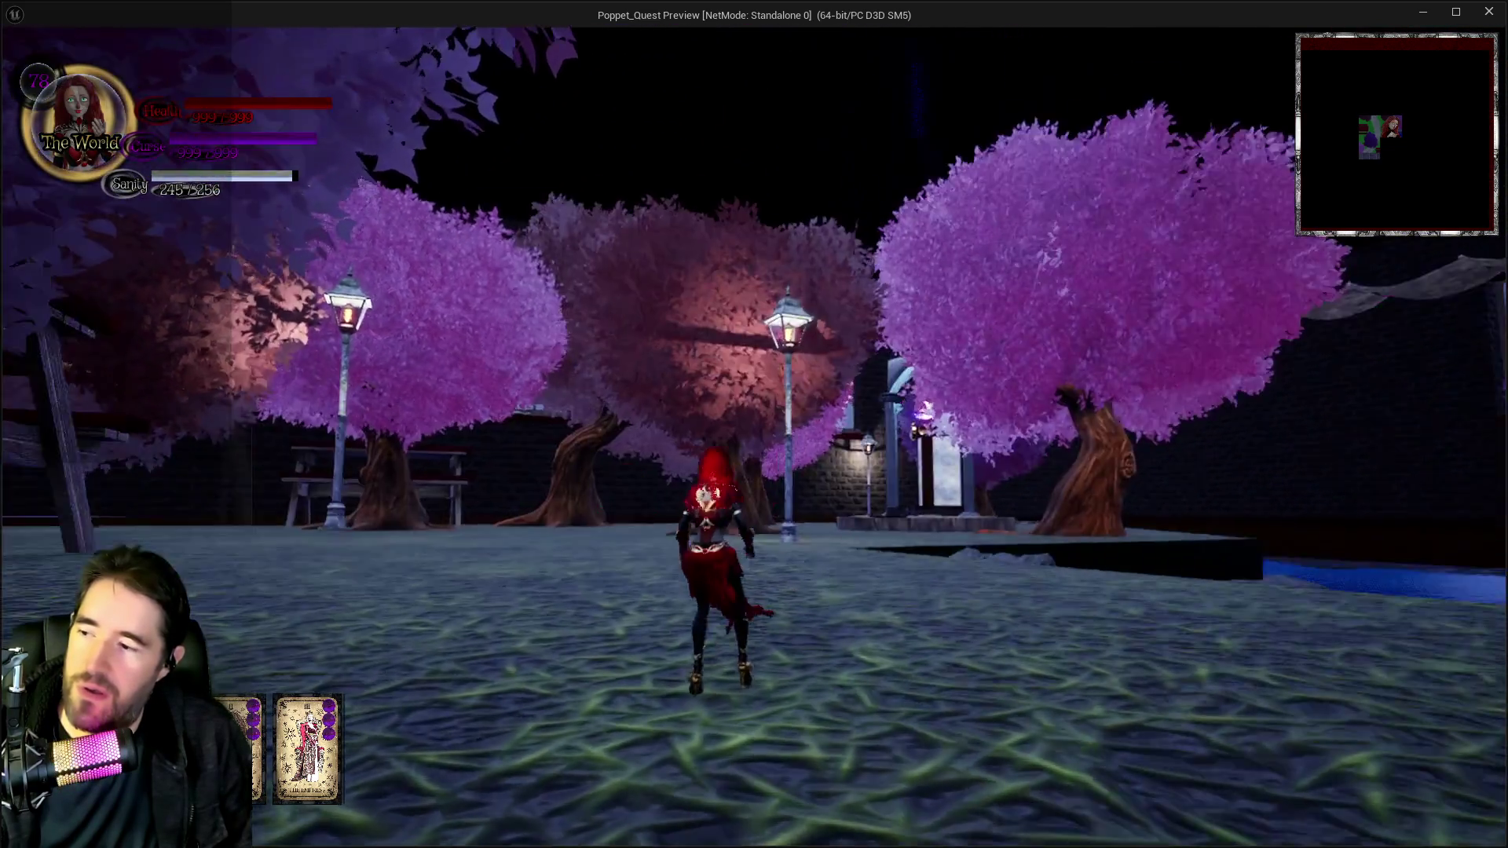
key(s)
key(alt+Tab)
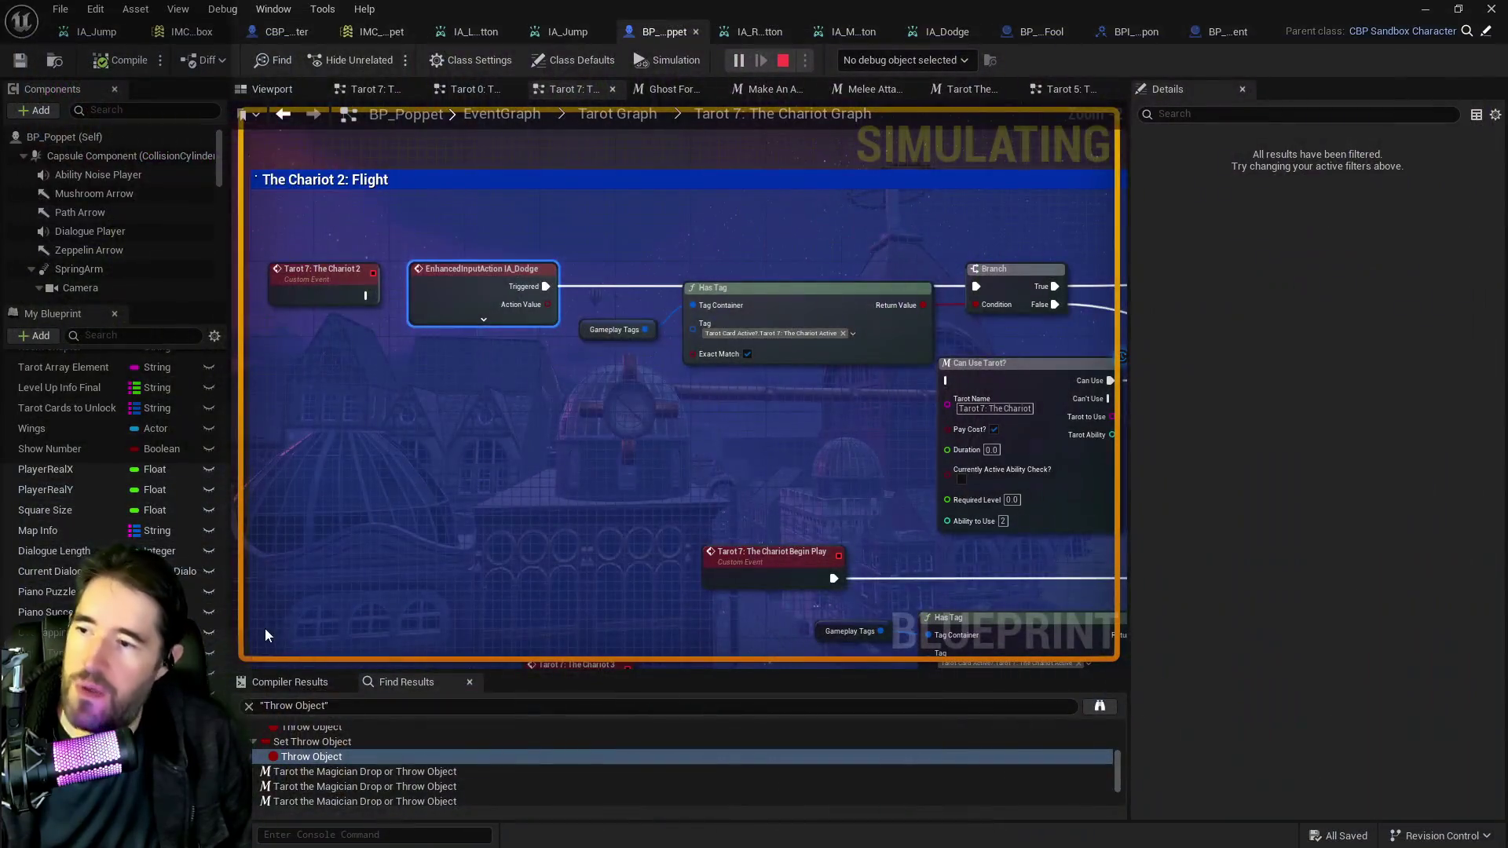
key(Escape)
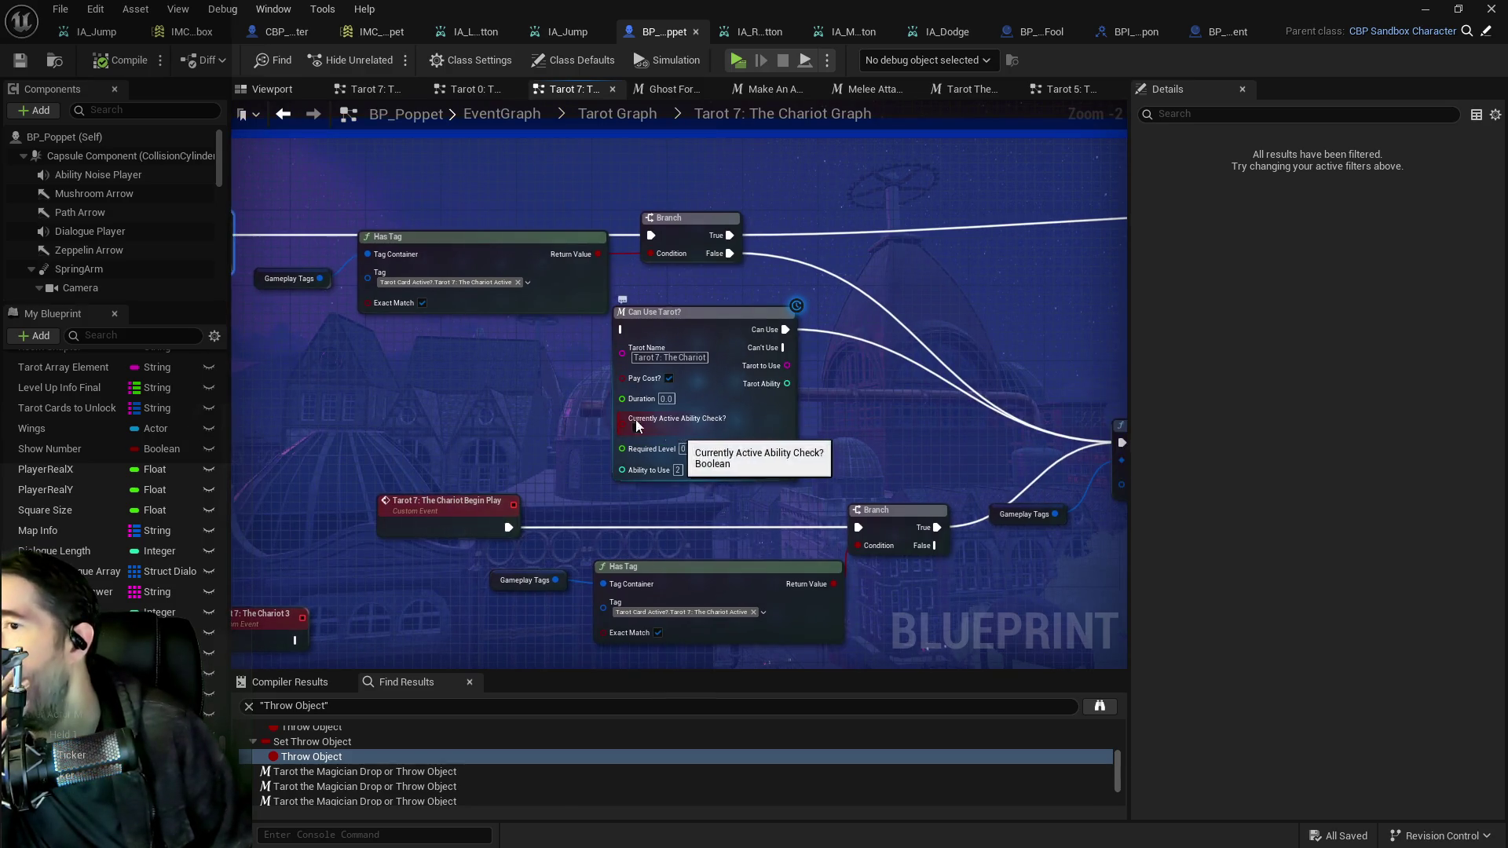
Paste a copy of the Can Use Tarot? node beside the IA_Dodge event.
drag(671, 314, 717, 335)
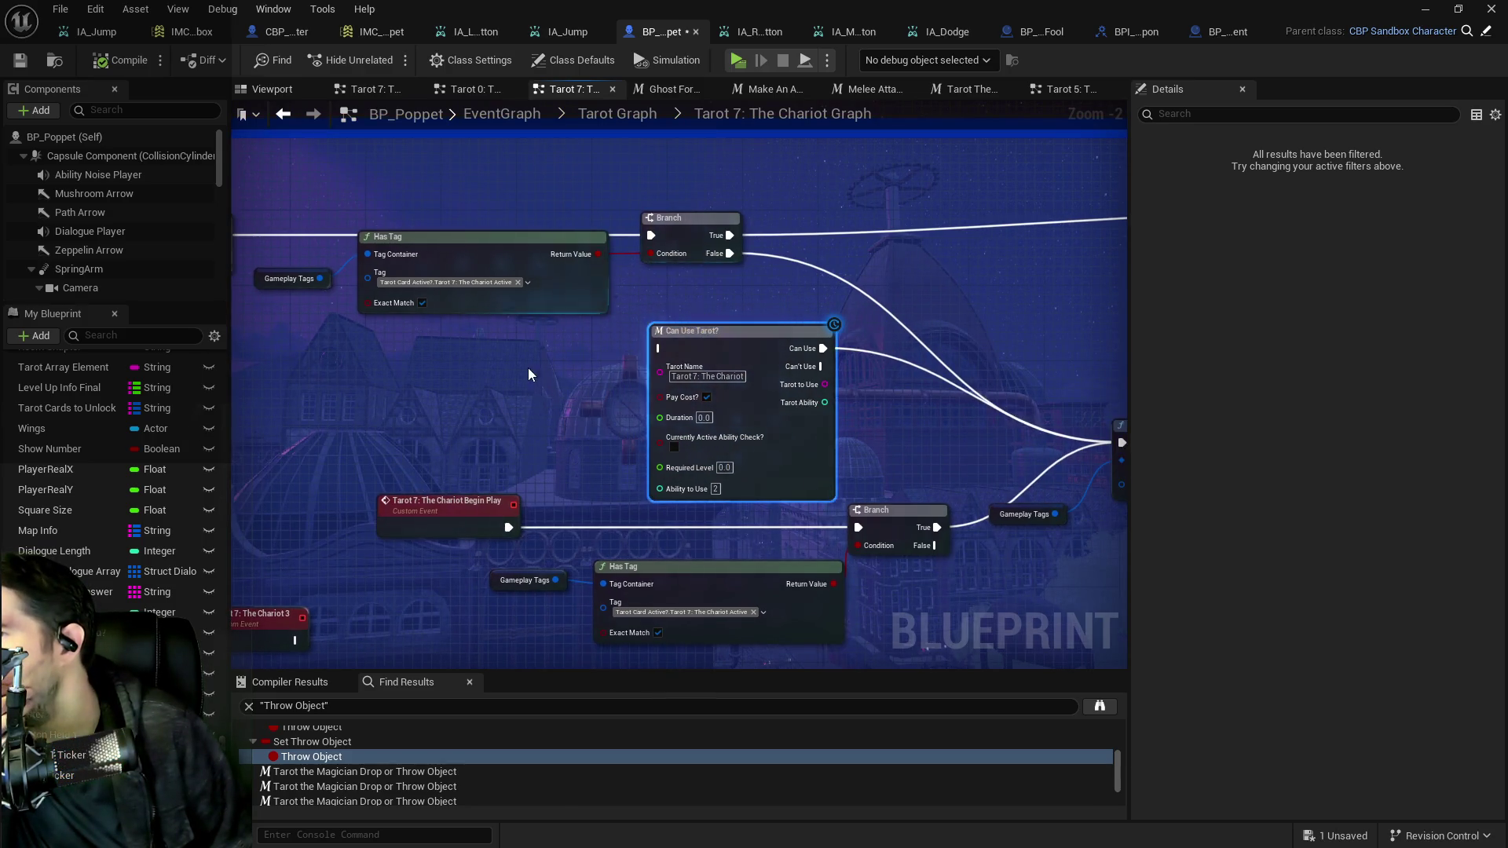
scroll(527, 367, down, 2)
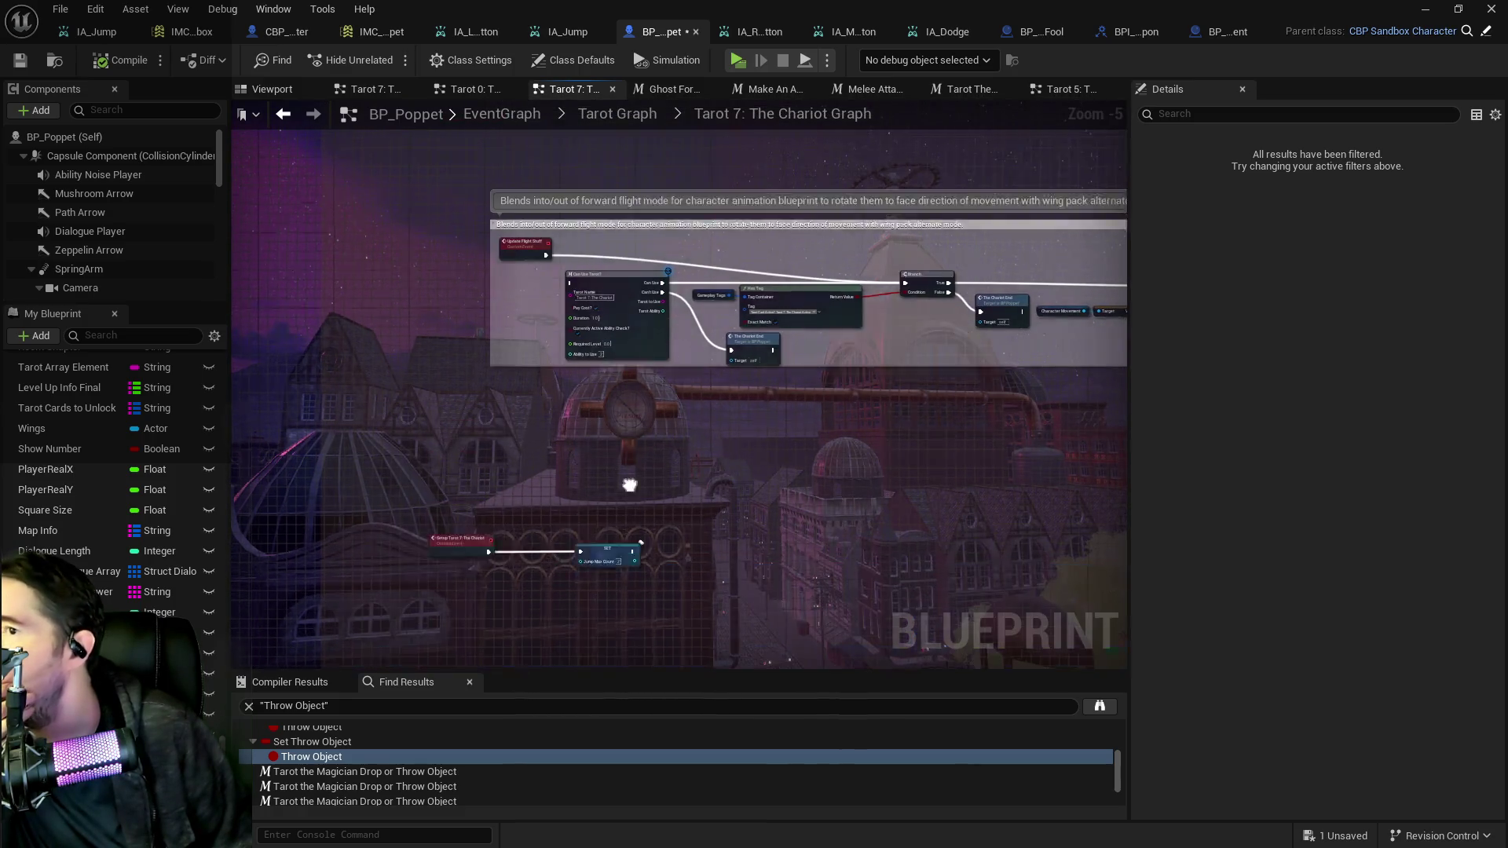
scroll(667, 158, up, 3)
click(616, 314)
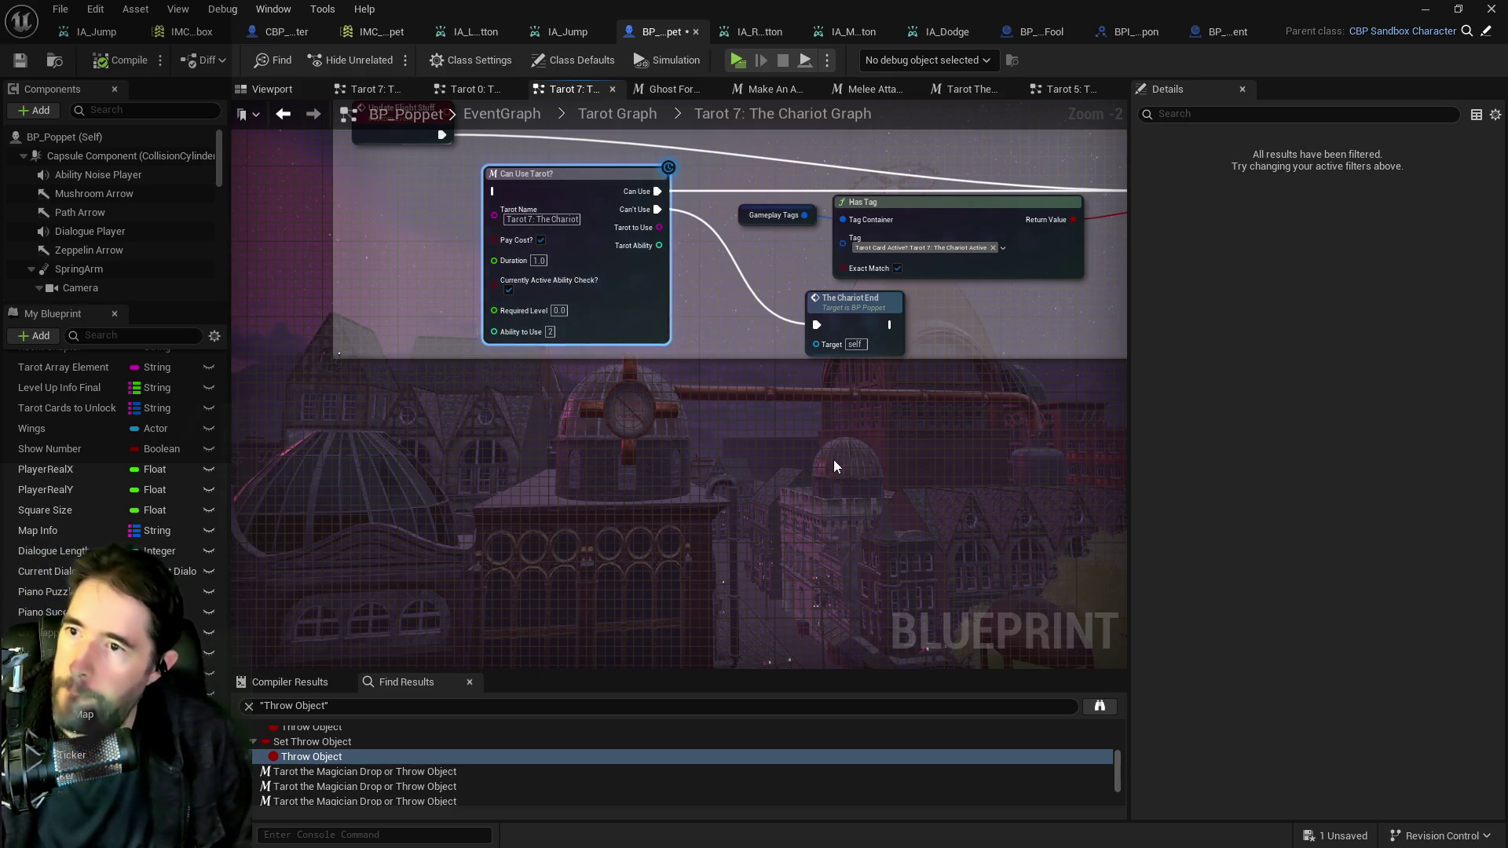
scroll(833, 460, down, 2)
scroll(667, 434, up, 2)
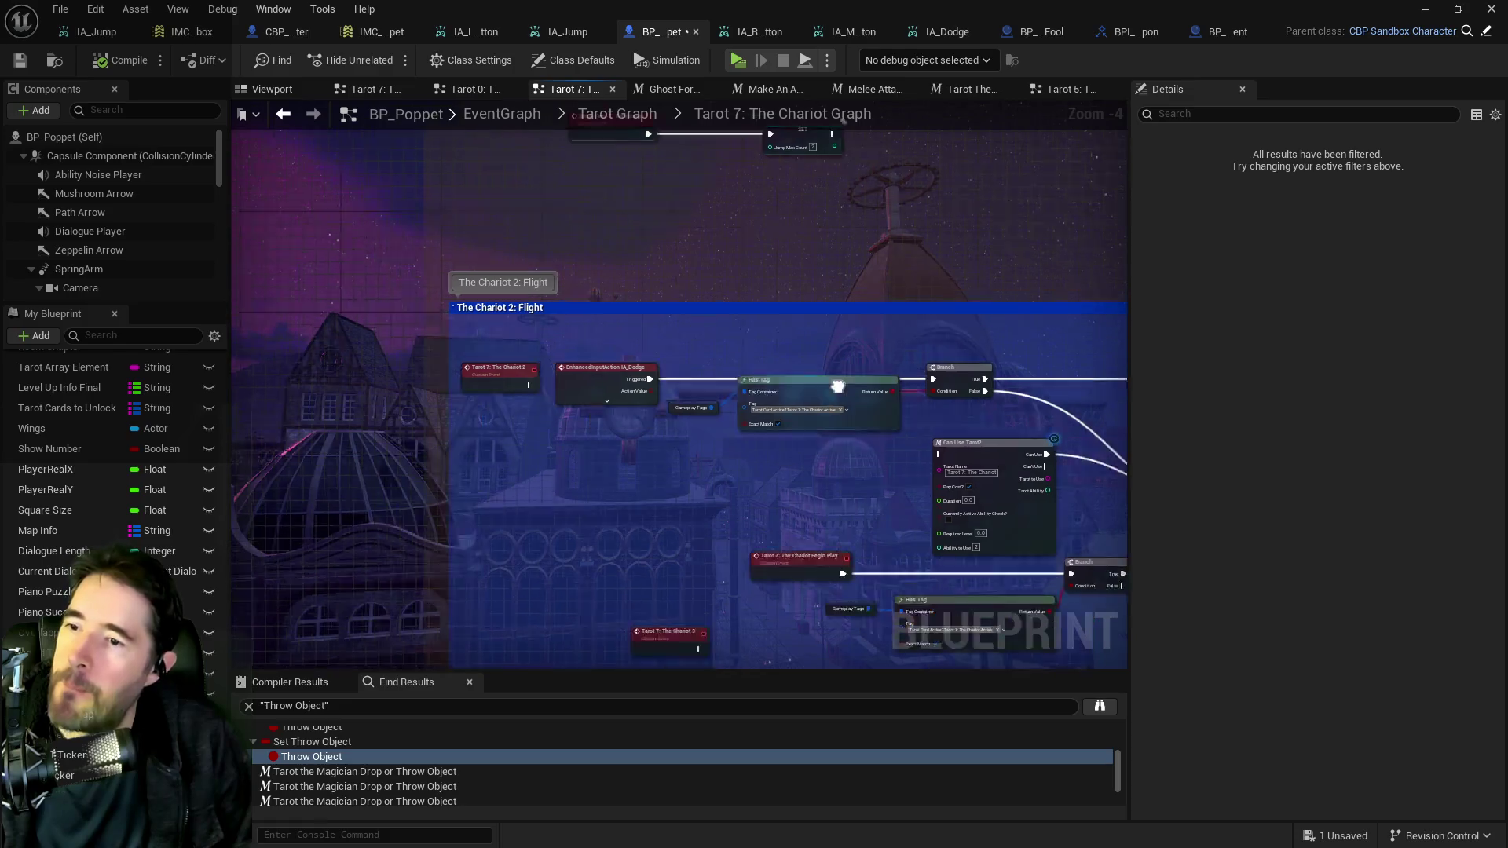
mouse_move(668, 434)
mouse_down()
mouse_move(444, 482)
mouse_move(501, 443)
mouse_up()
key(ctrl+v)
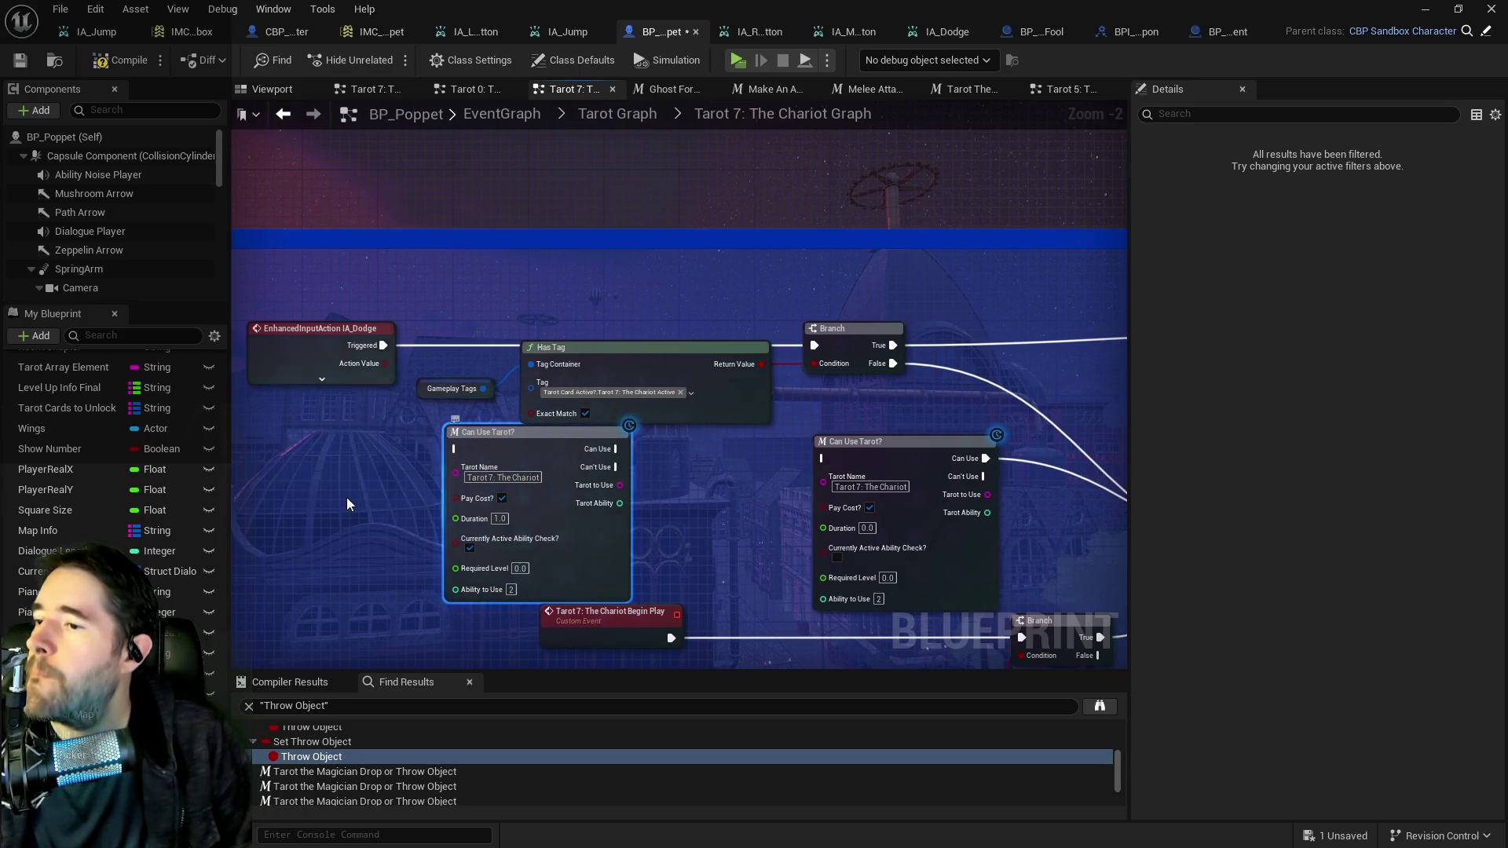
Uncheck Pay Cost? and Currently Active Ability Check?, routing IA_Dodge Triggered through it into the Branch.
drag(347, 497, 468, 390)
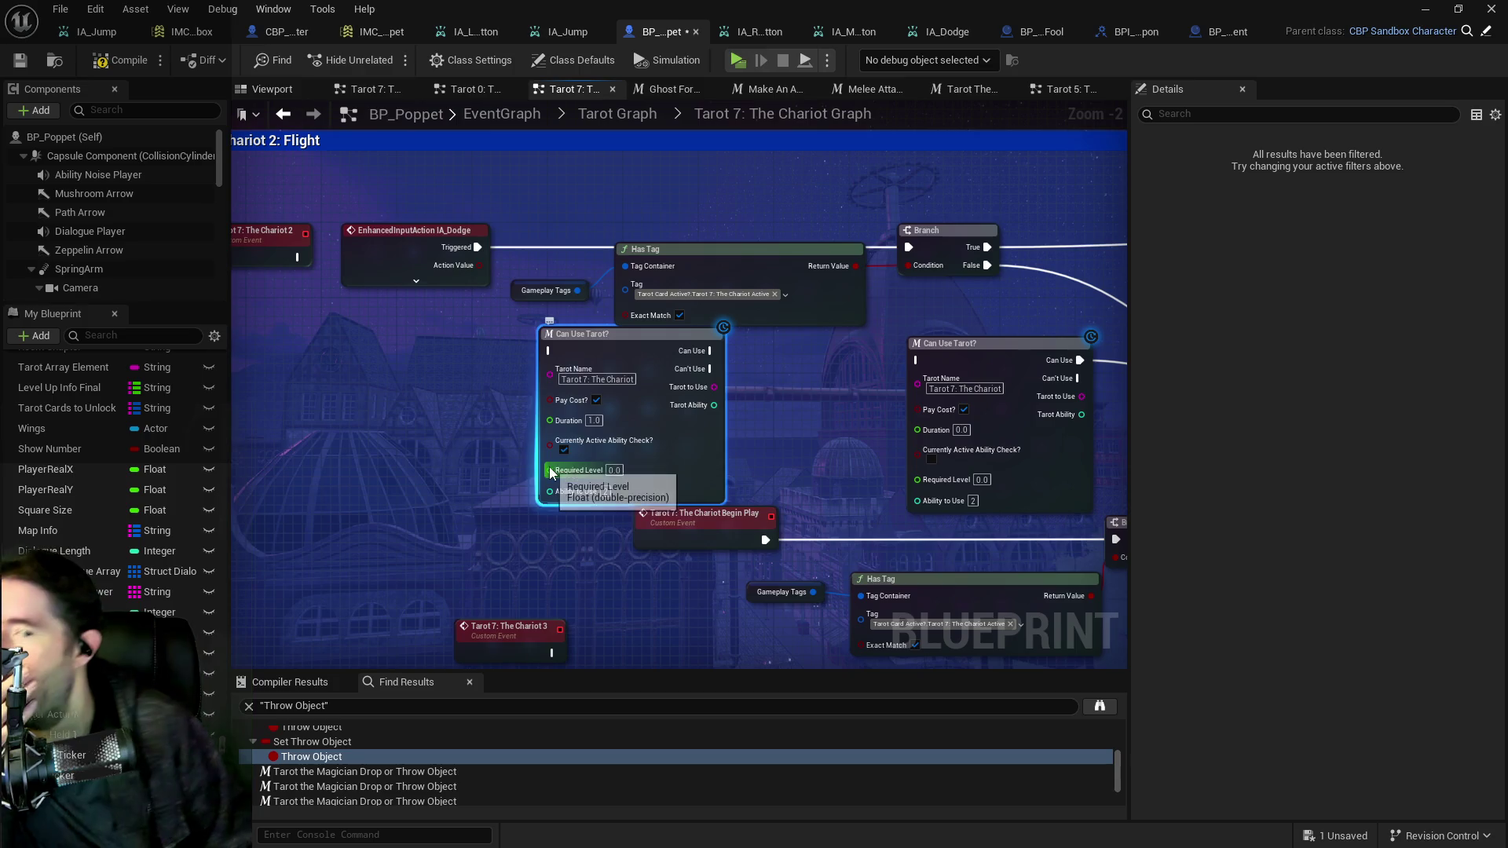
click(597, 400)
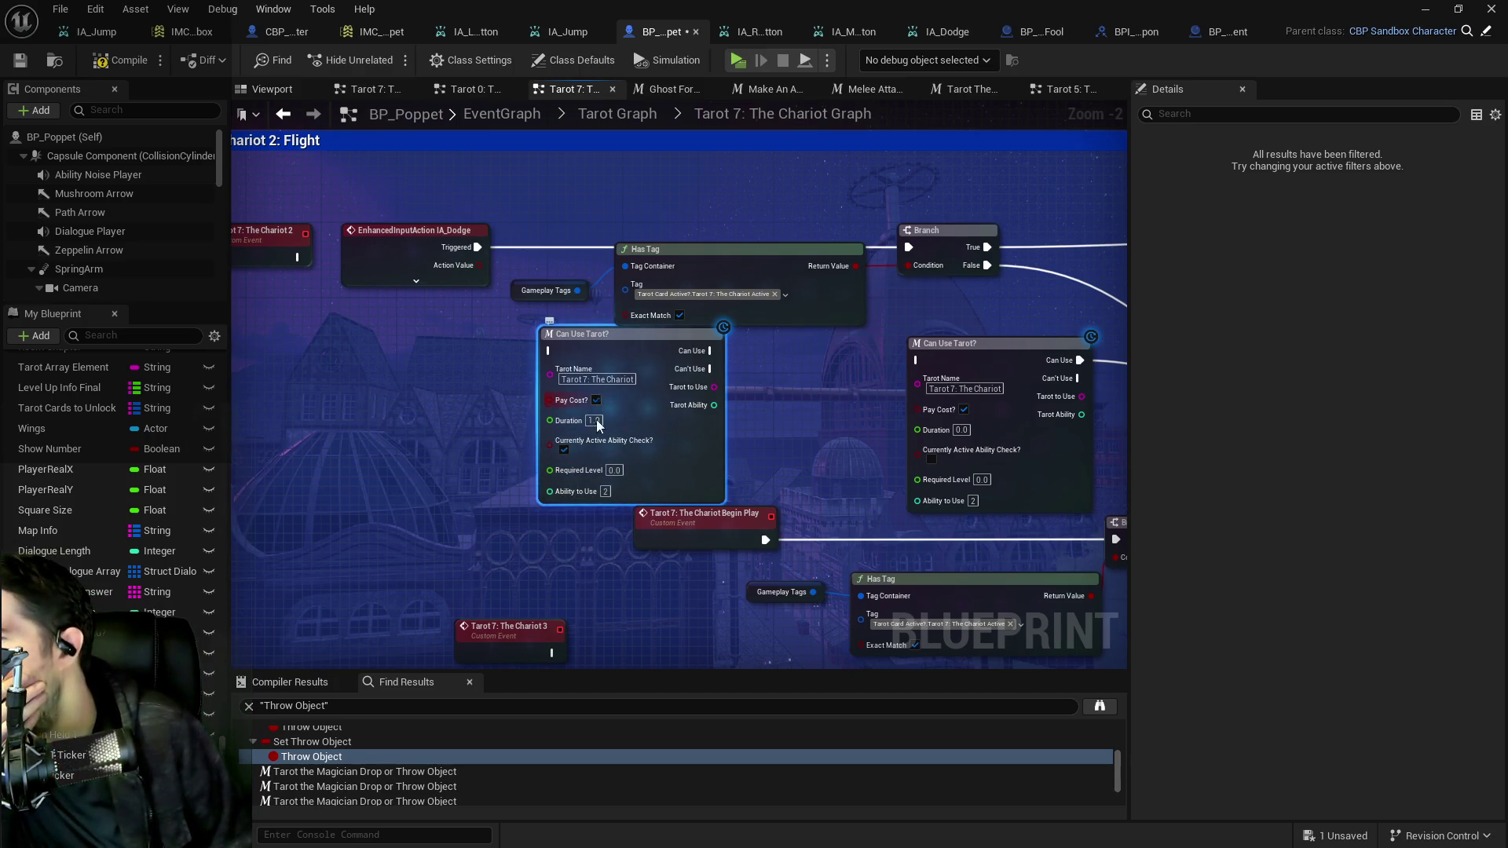
click(565, 450)
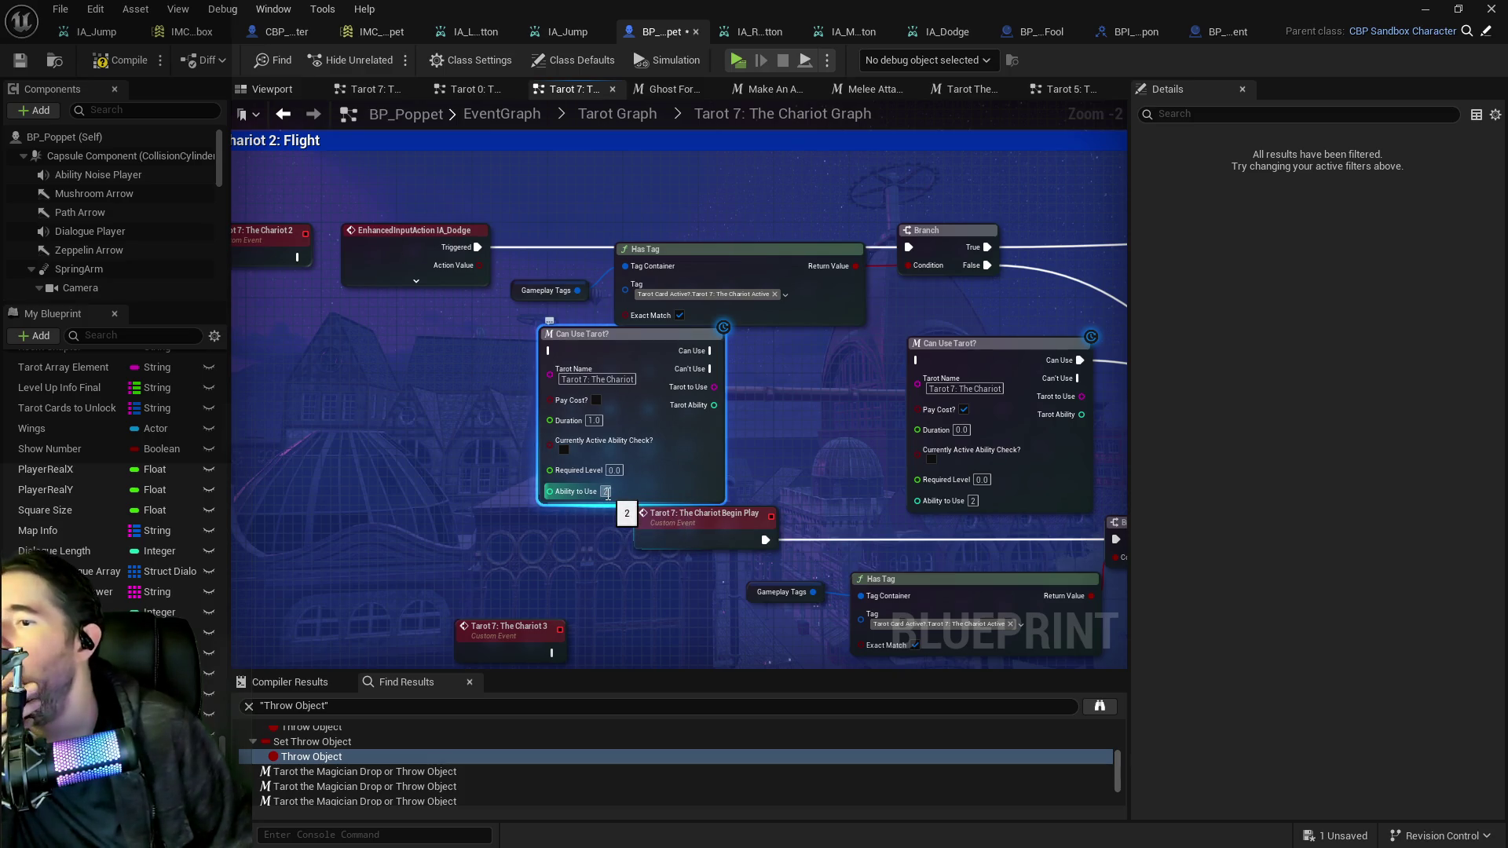
drag(478, 247, 551, 351)
drag(711, 351, 909, 247)
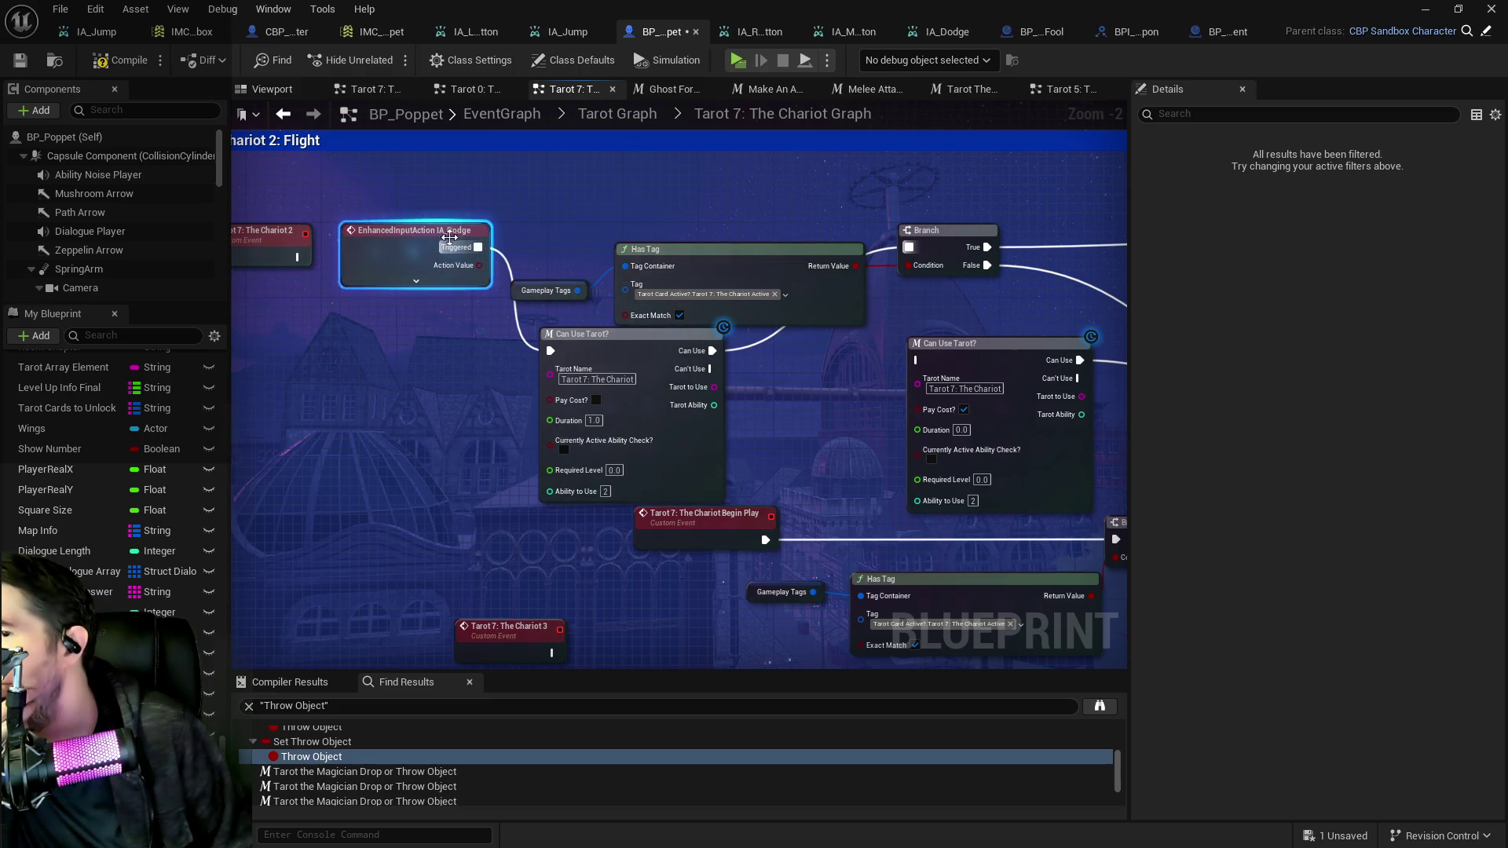
Rearrange the Chariot 2 event, IA_Dodge and Can Use Tarot? nodes into a tidy flight row.
mouse_move(995, 316)
mouse_down()
mouse_move(447, 334)
mouse_move(772, 351)
mouse_up()
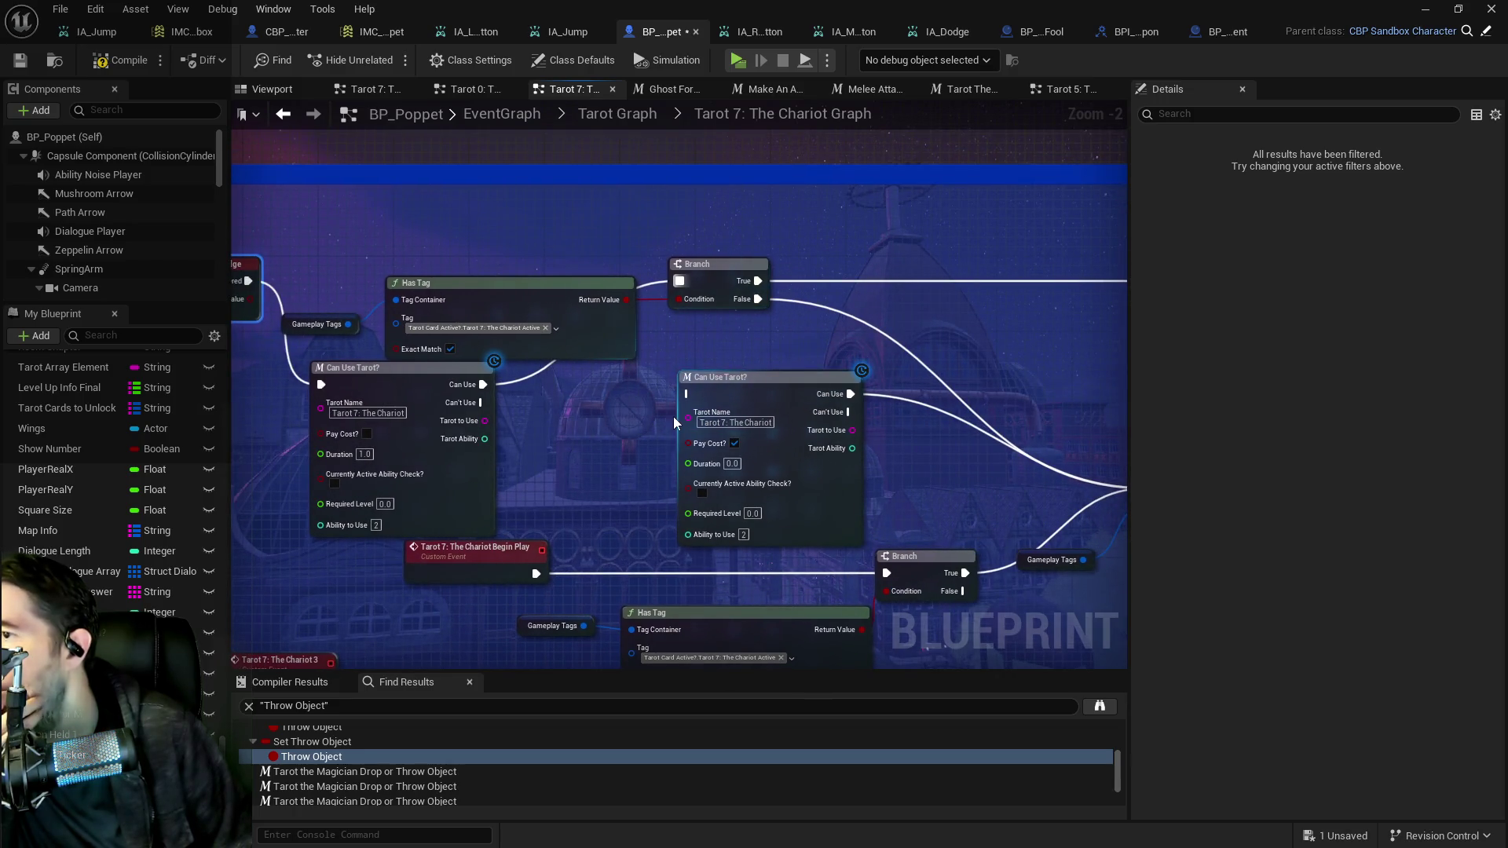
mouse_move(705, 373)
mouse_down()
mouse_move(602, 423)
mouse_move(566, 380)
mouse_move(250, 428)
mouse_move(243, 411)
mouse_move(24, 373)
mouse_move(817, 315)
mouse_move(746, 338)
mouse_move(817, 354)
mouse_move(854, 429)
mouse_move(1128, 384)
mouse_up()
mouse_move(330, 299)
mouse_down()
mouse_move(454, 317)
mouse_move(244, 381)
mouse_move(207, 498)
mouse_up()
drag(633, 337, 330, 354)
mouse_move(799, 383)
mouse_down()
mouse_move(539, 318)
mouse_move(558, 288)
mouse_up()
drag(727, 339, 560, 341)
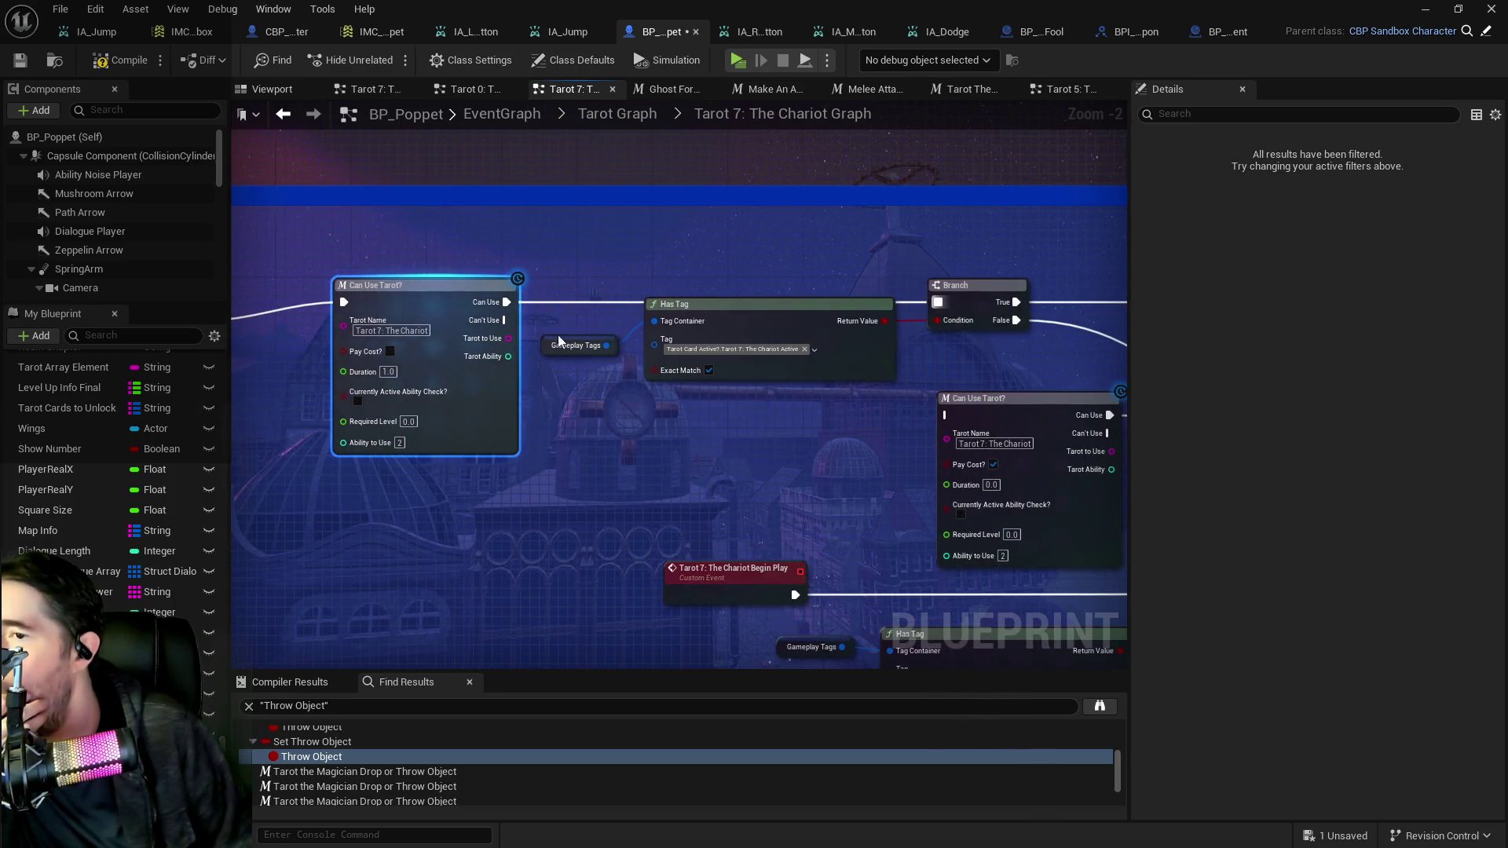
mouse_move(911, 402)
mouse_down()
mouse_move(404, 404)
mouse_move(967, 420)
mouse_up()
click(256, 303)
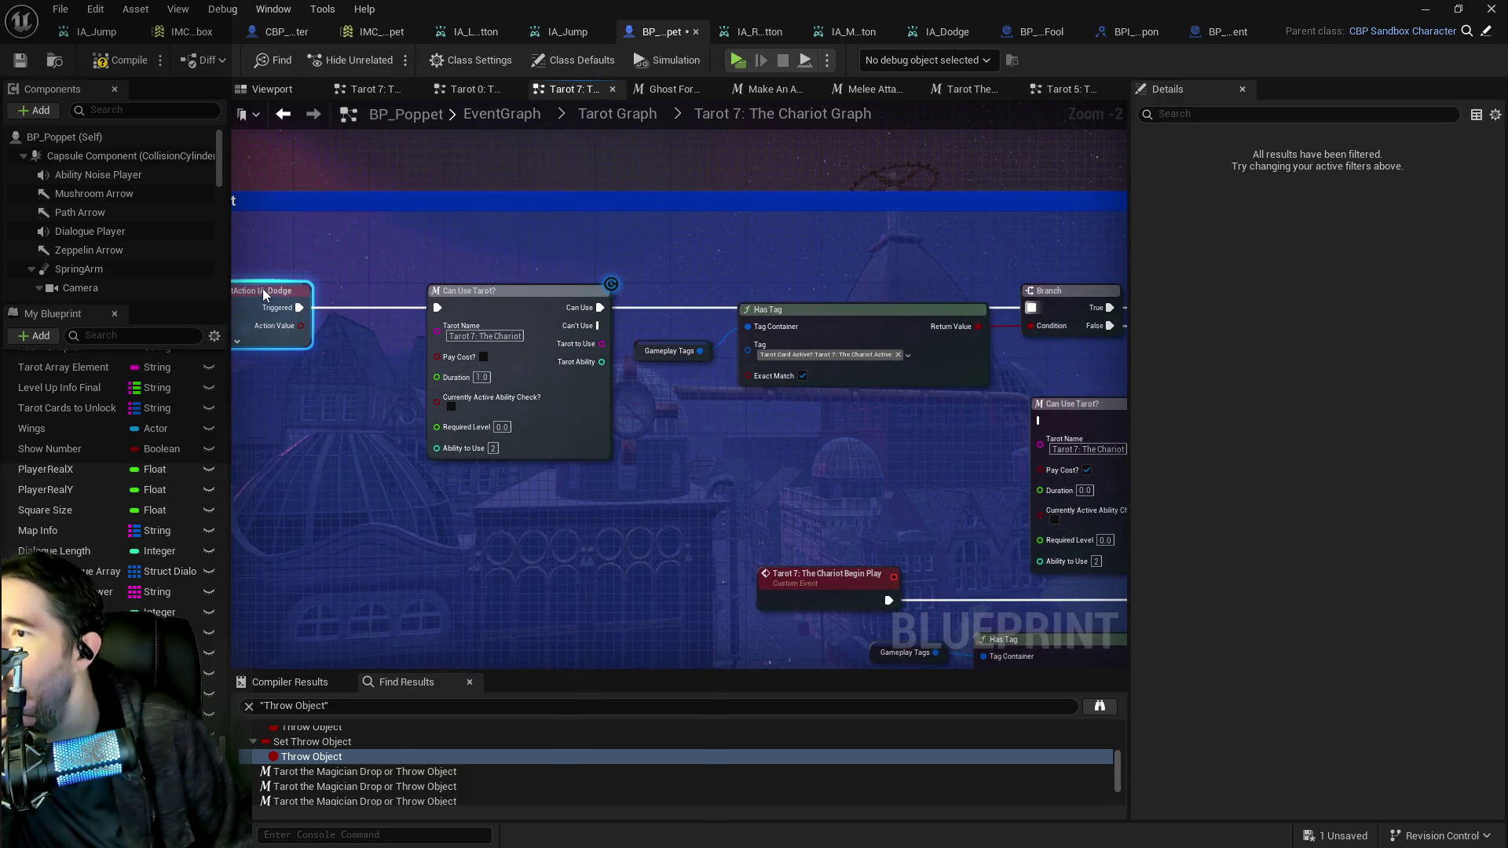
mouse_move(719, 433)
mouse_down()
mouse_move(566, 427)
mouse_move(522, 380)
mouse_move(942, 367)
mouse_up()
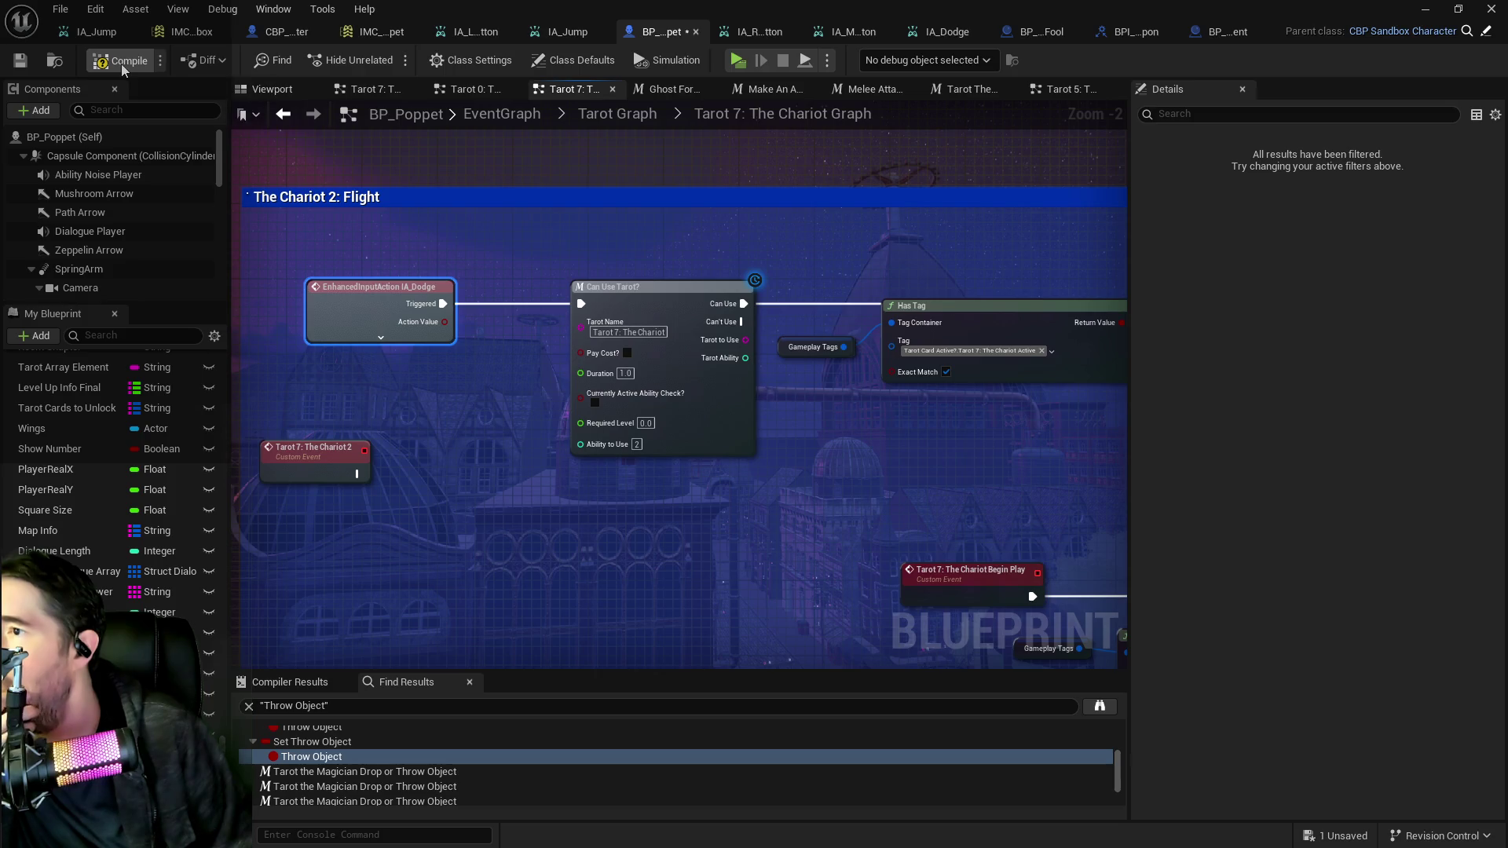
Compile the blueprint and, in the game, open and close the inventory.
click(27, 67)
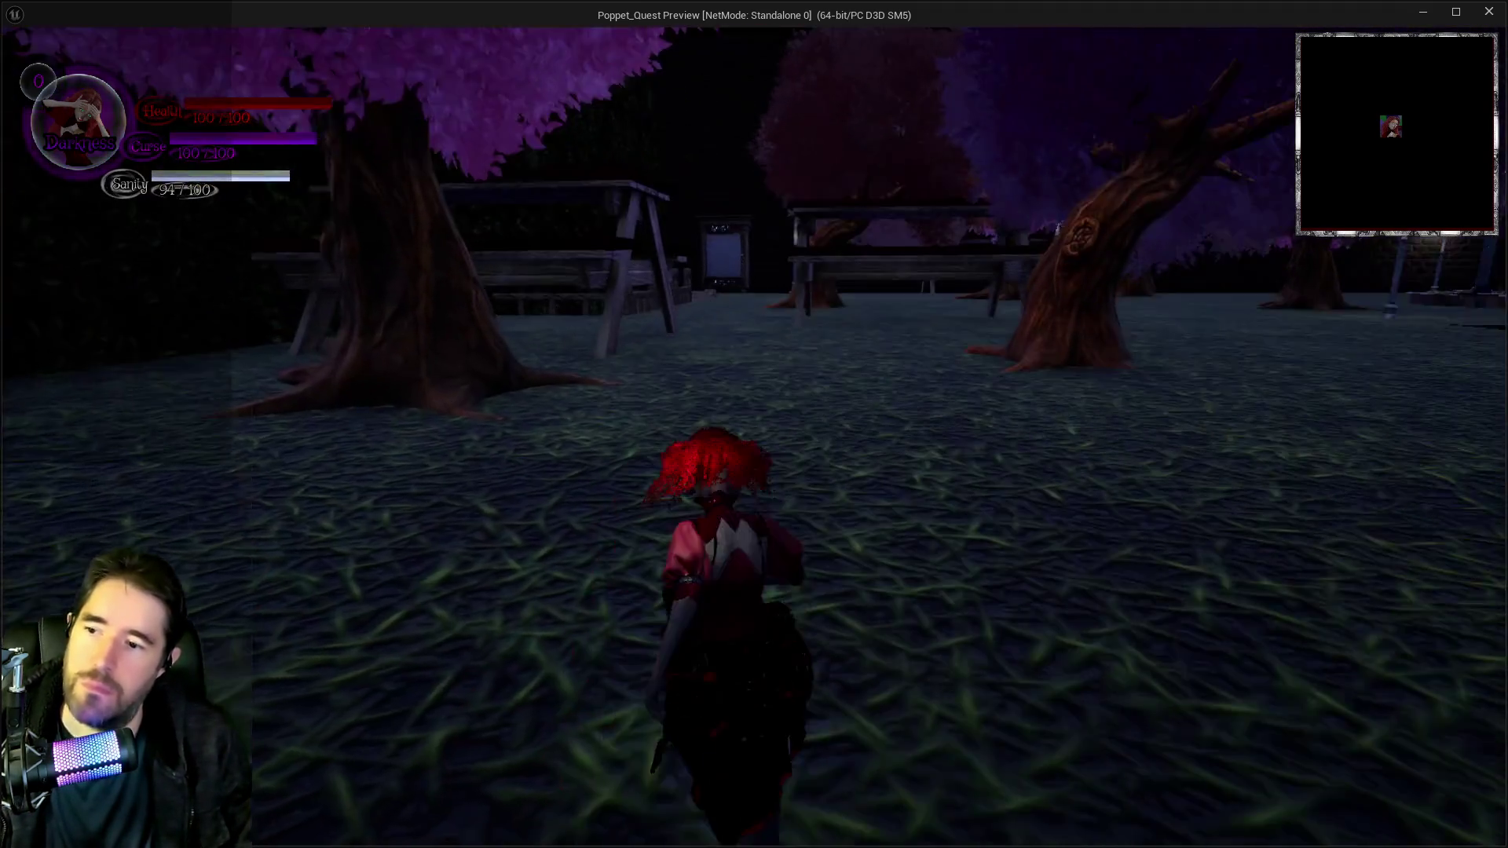
key(w)
key(i)
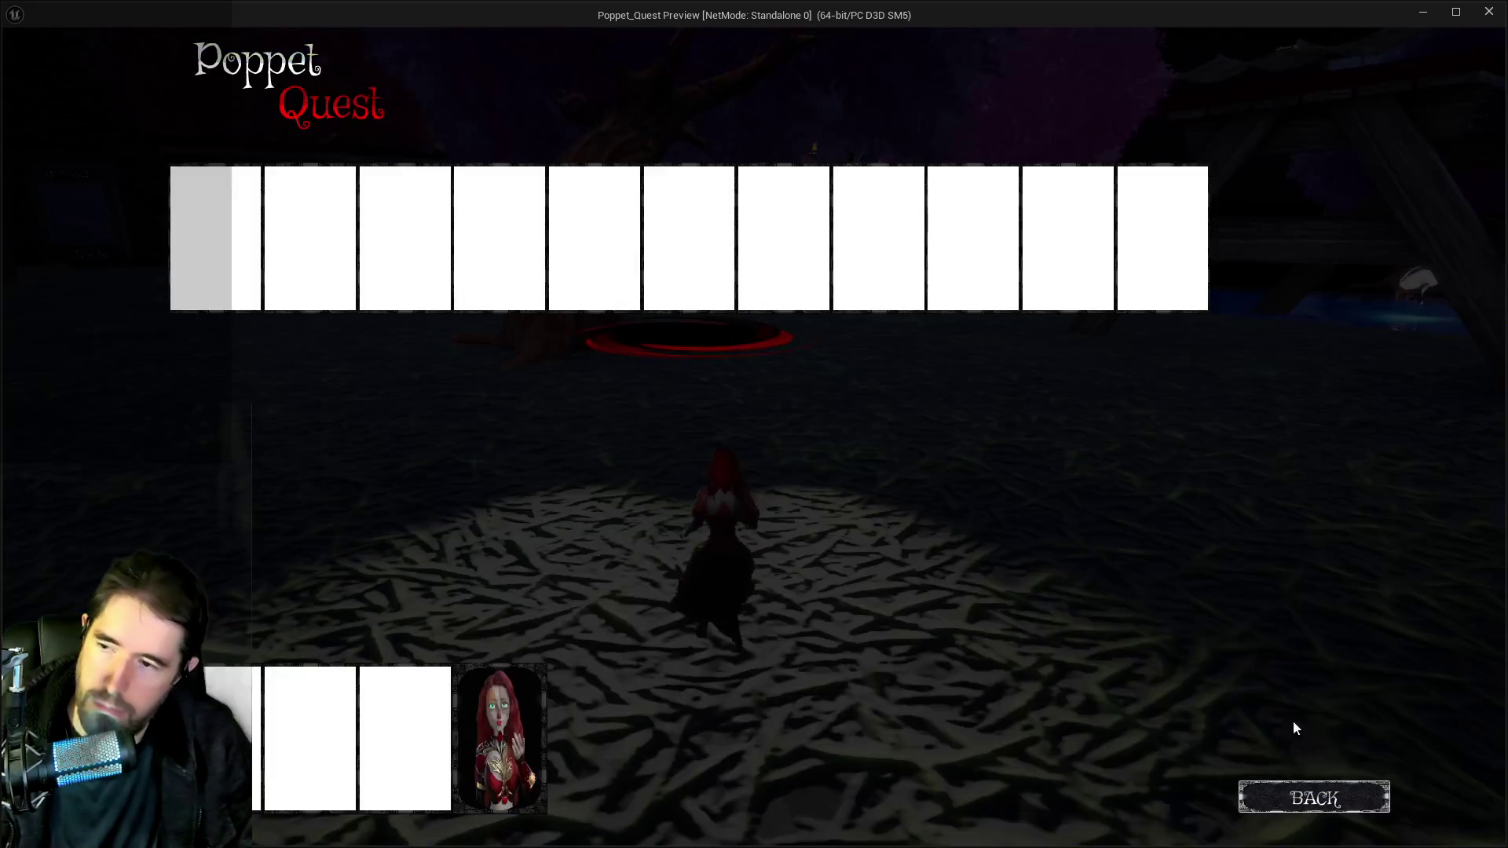
click(501, 738)
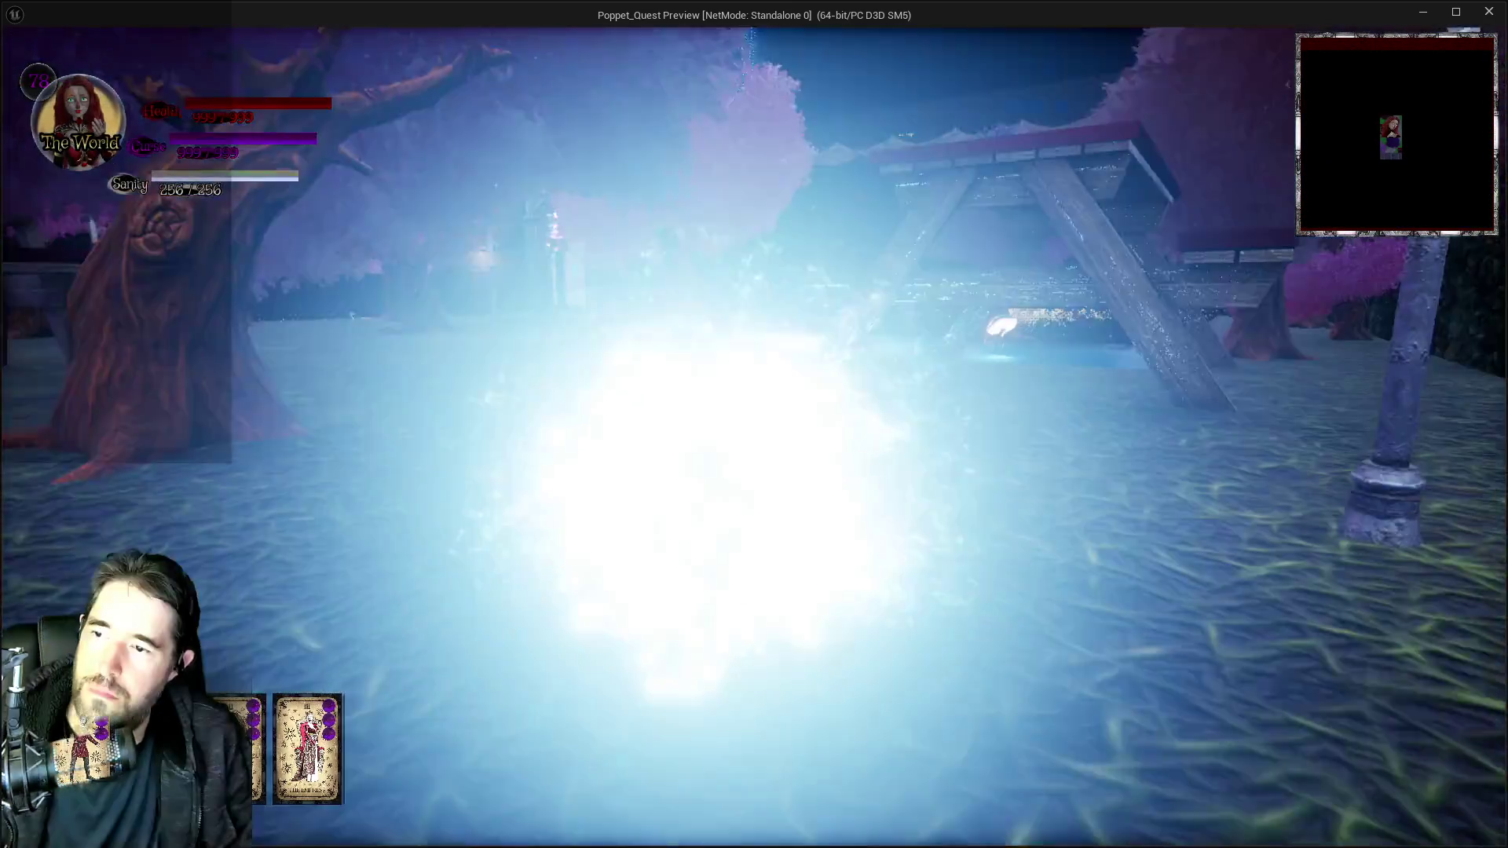
Run through the garden, trigger the Chariot dodge dash, and switch back to the editor.
key(w)
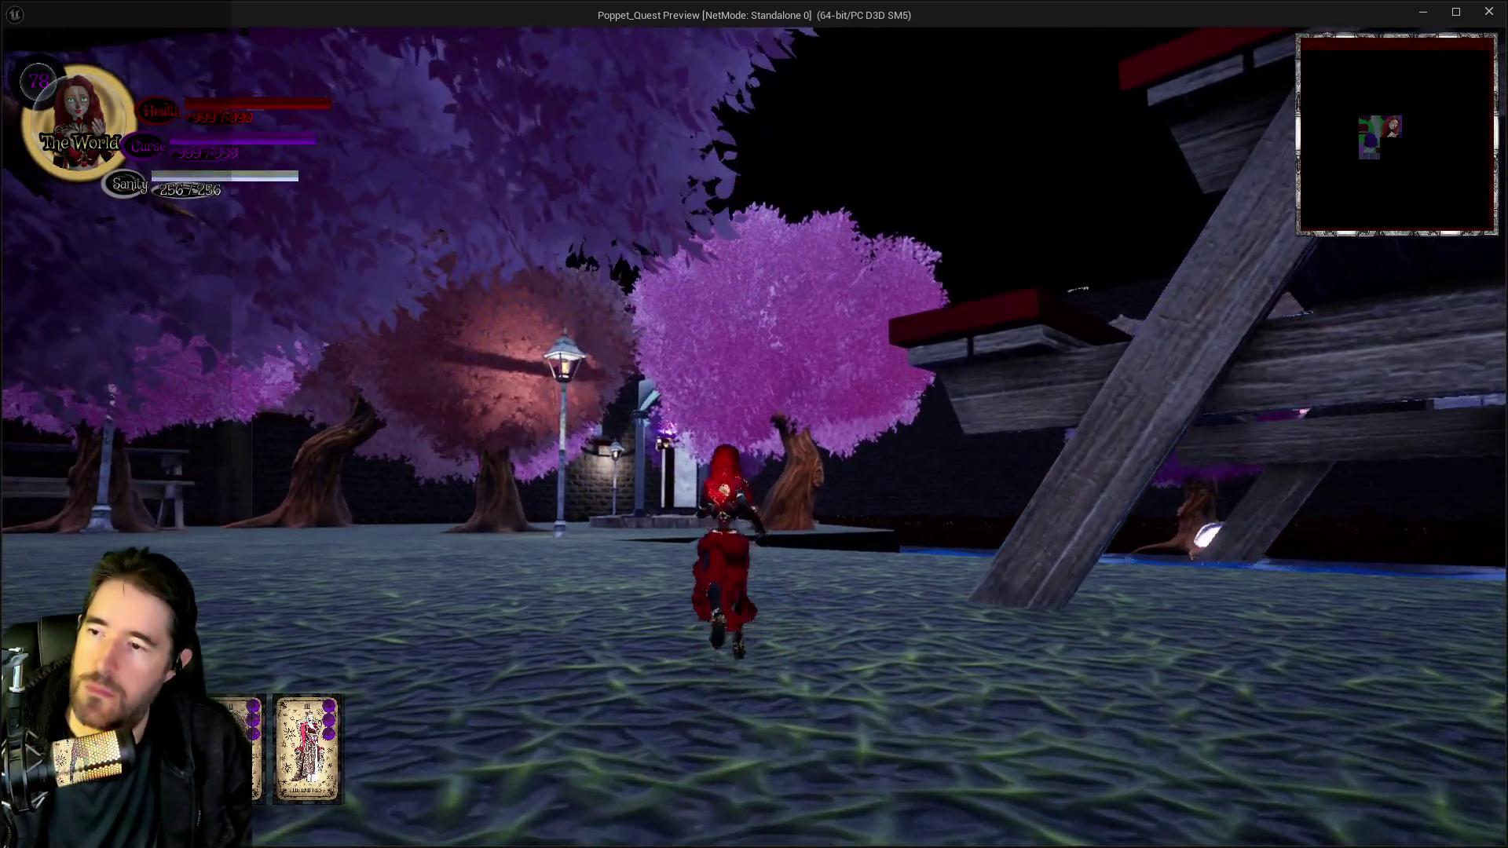
key(w)
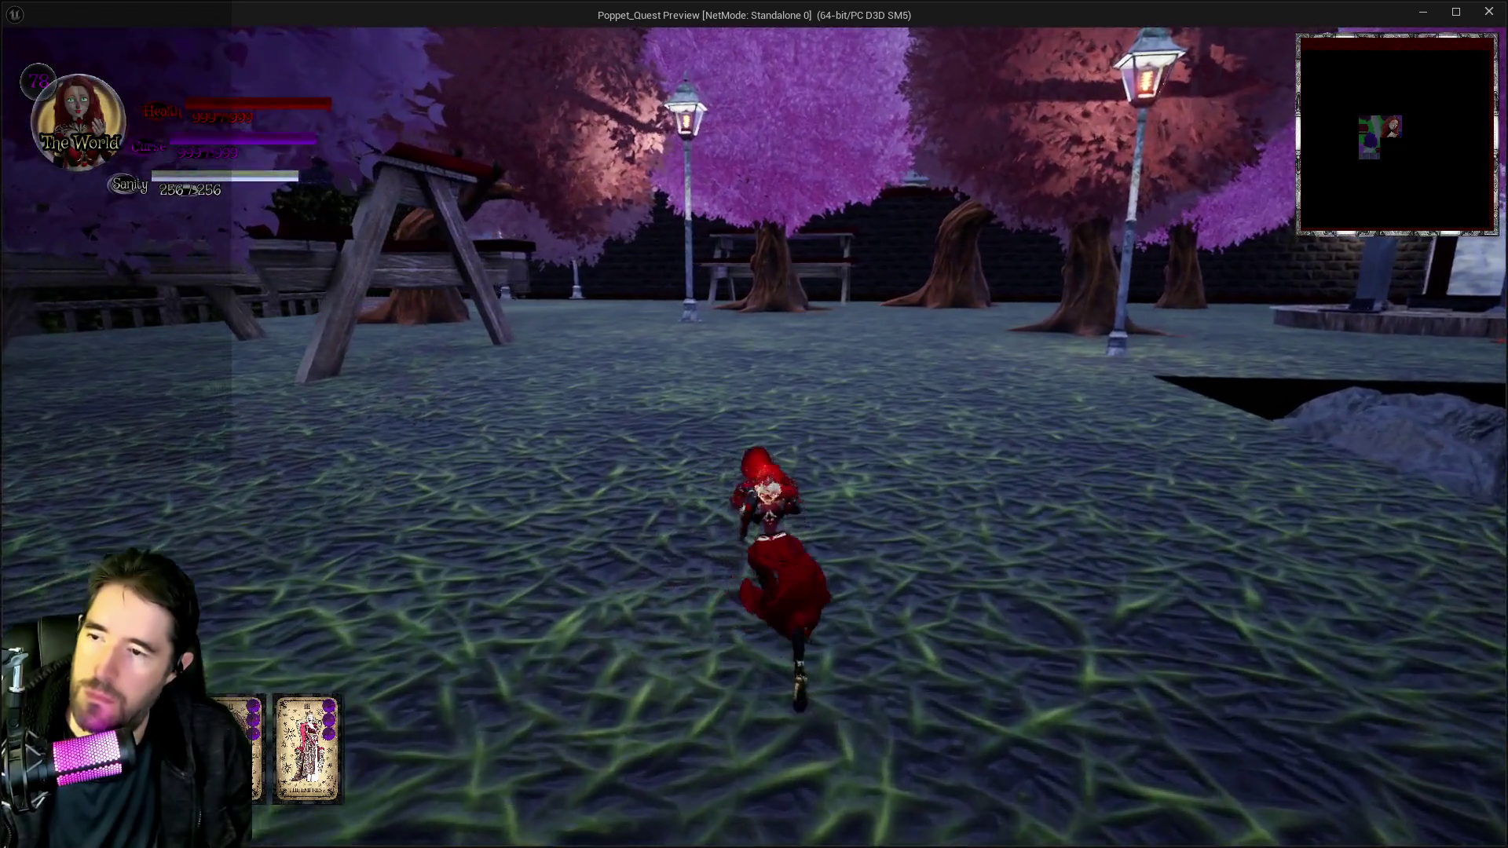
key(w)
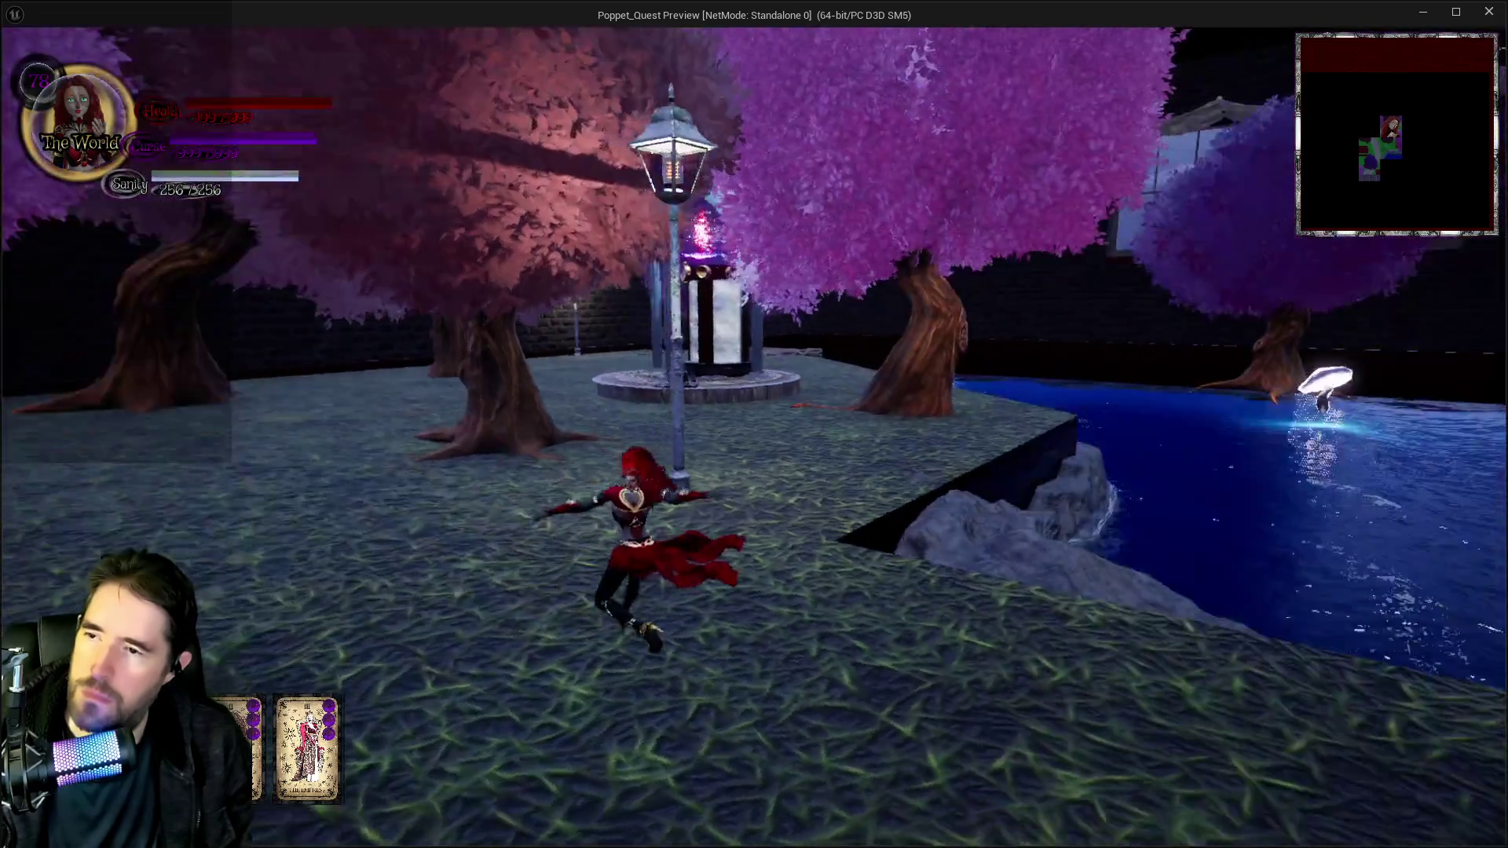
key(w)
key(shift)
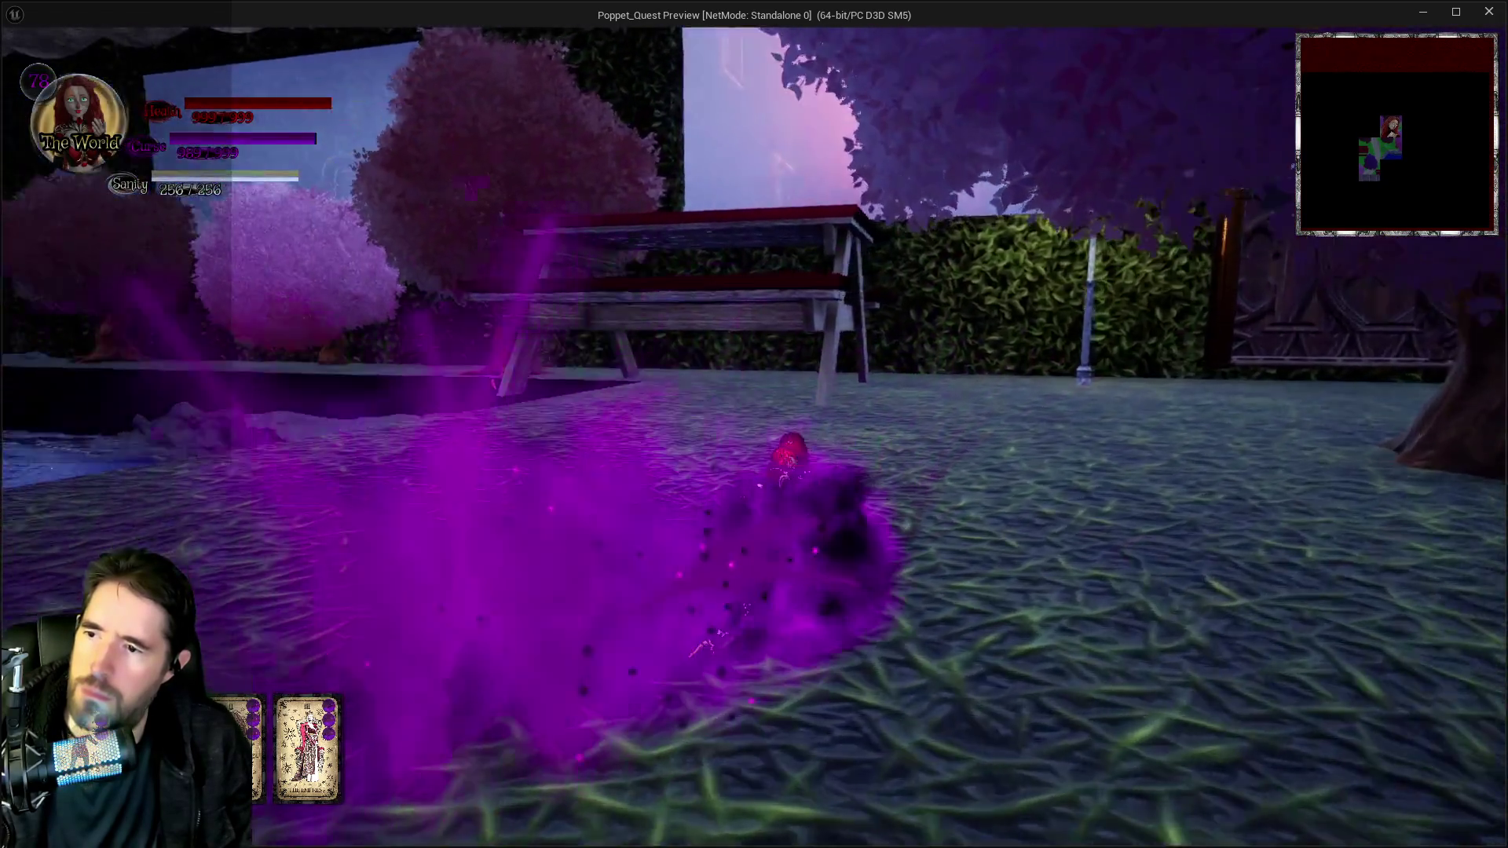
key(w)
key(alt+Tab)
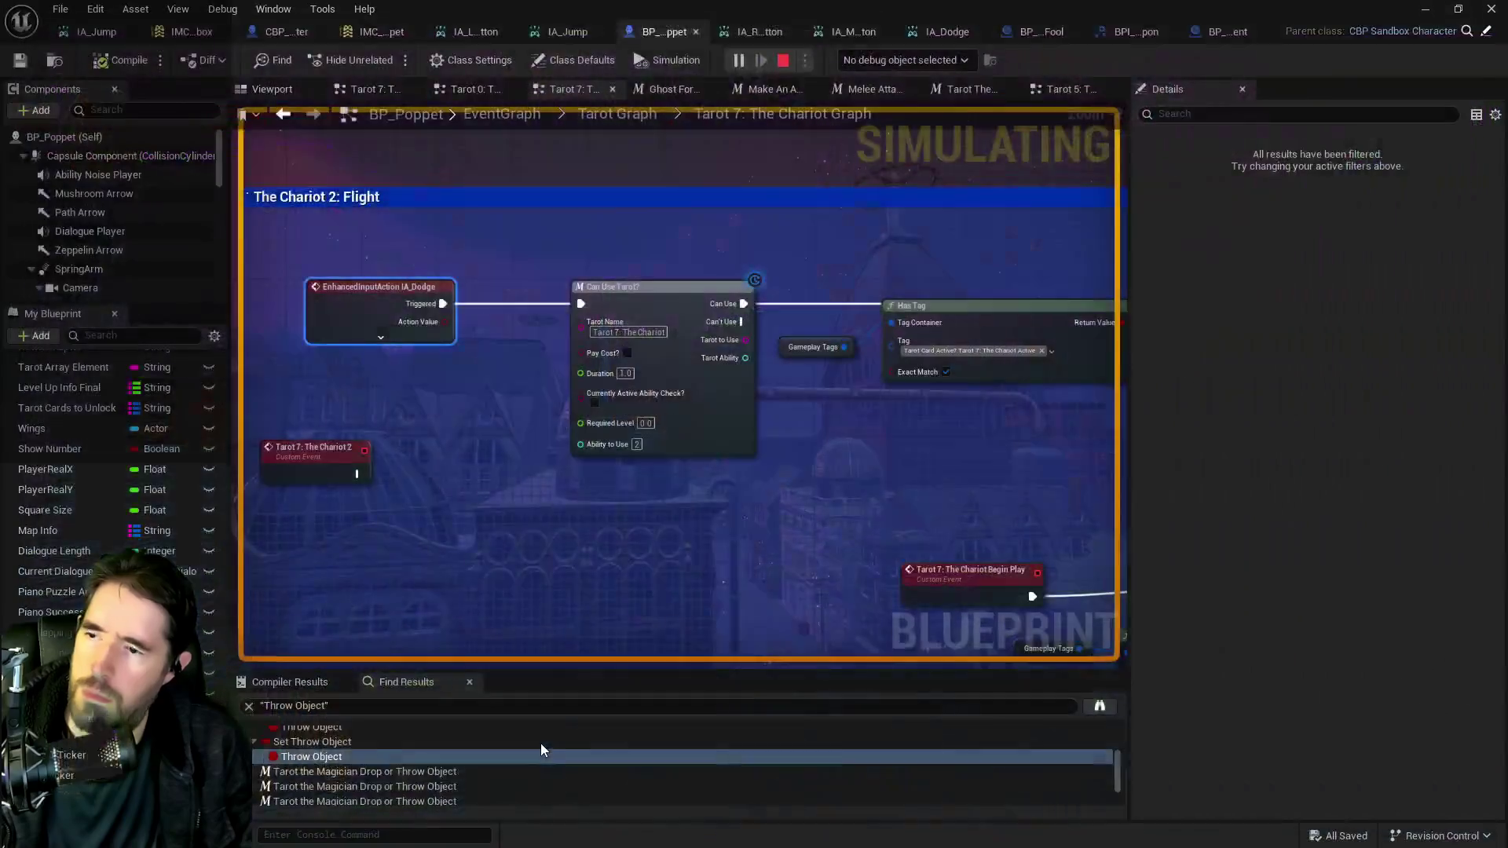
Stop the game and pan across the Chariot flight logic to The Chariot End nodes.
key(Escape)
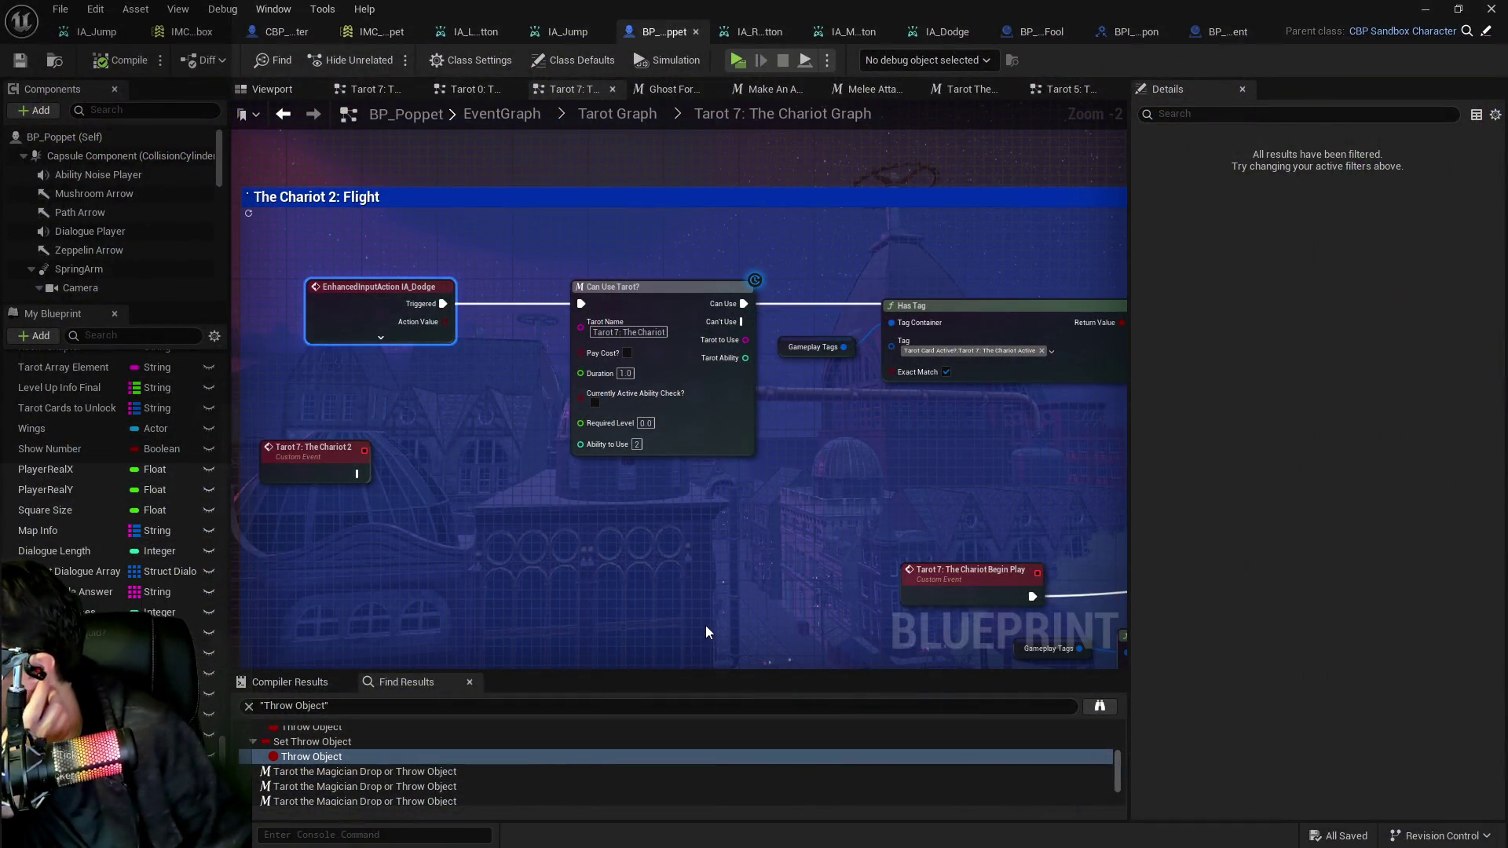
drag(707, 622, 611, 615)
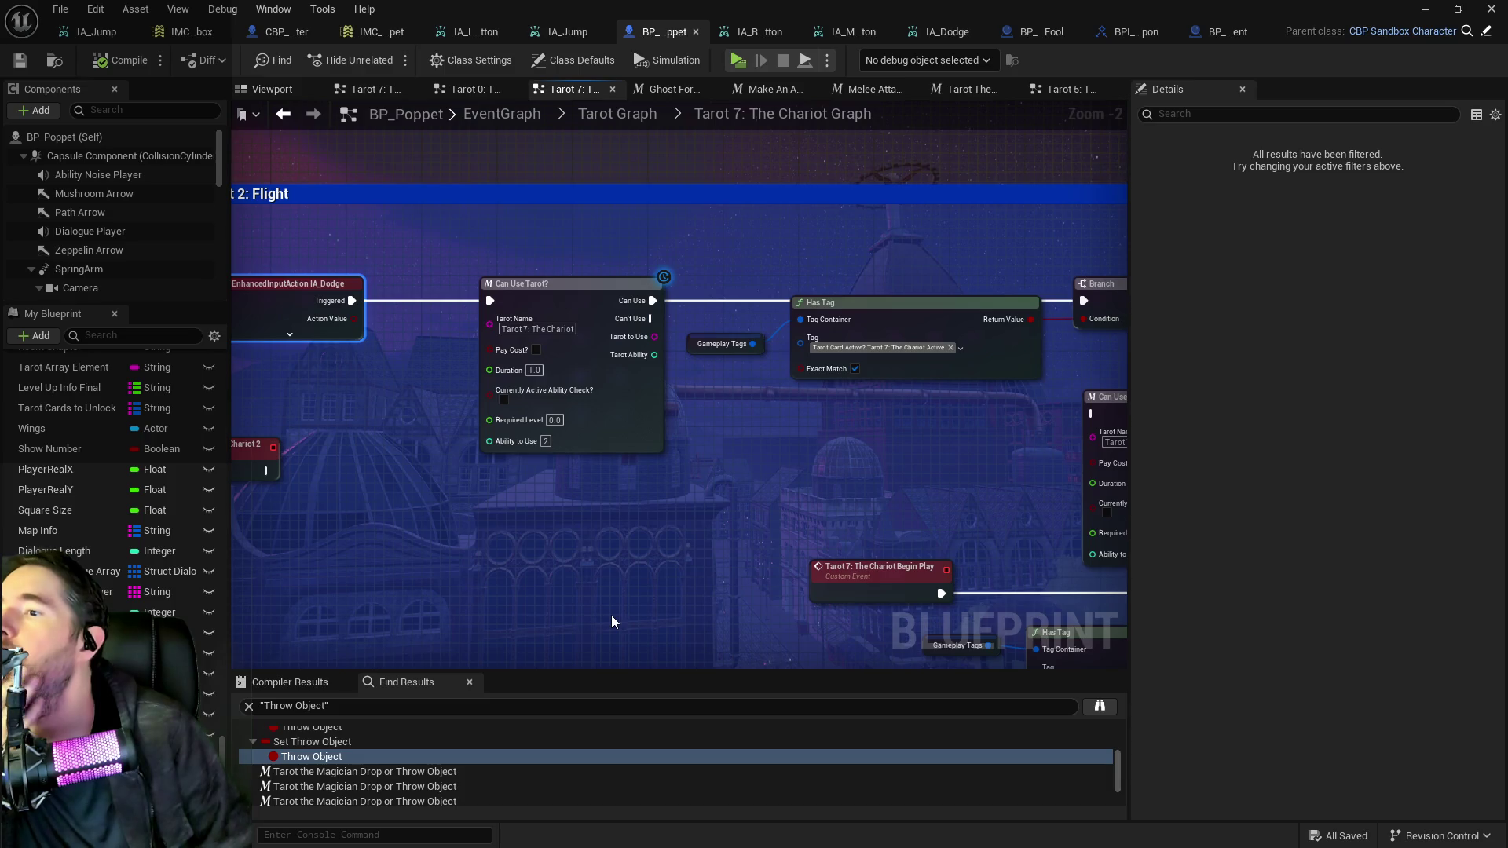
drag(728, 576, 526, 565)
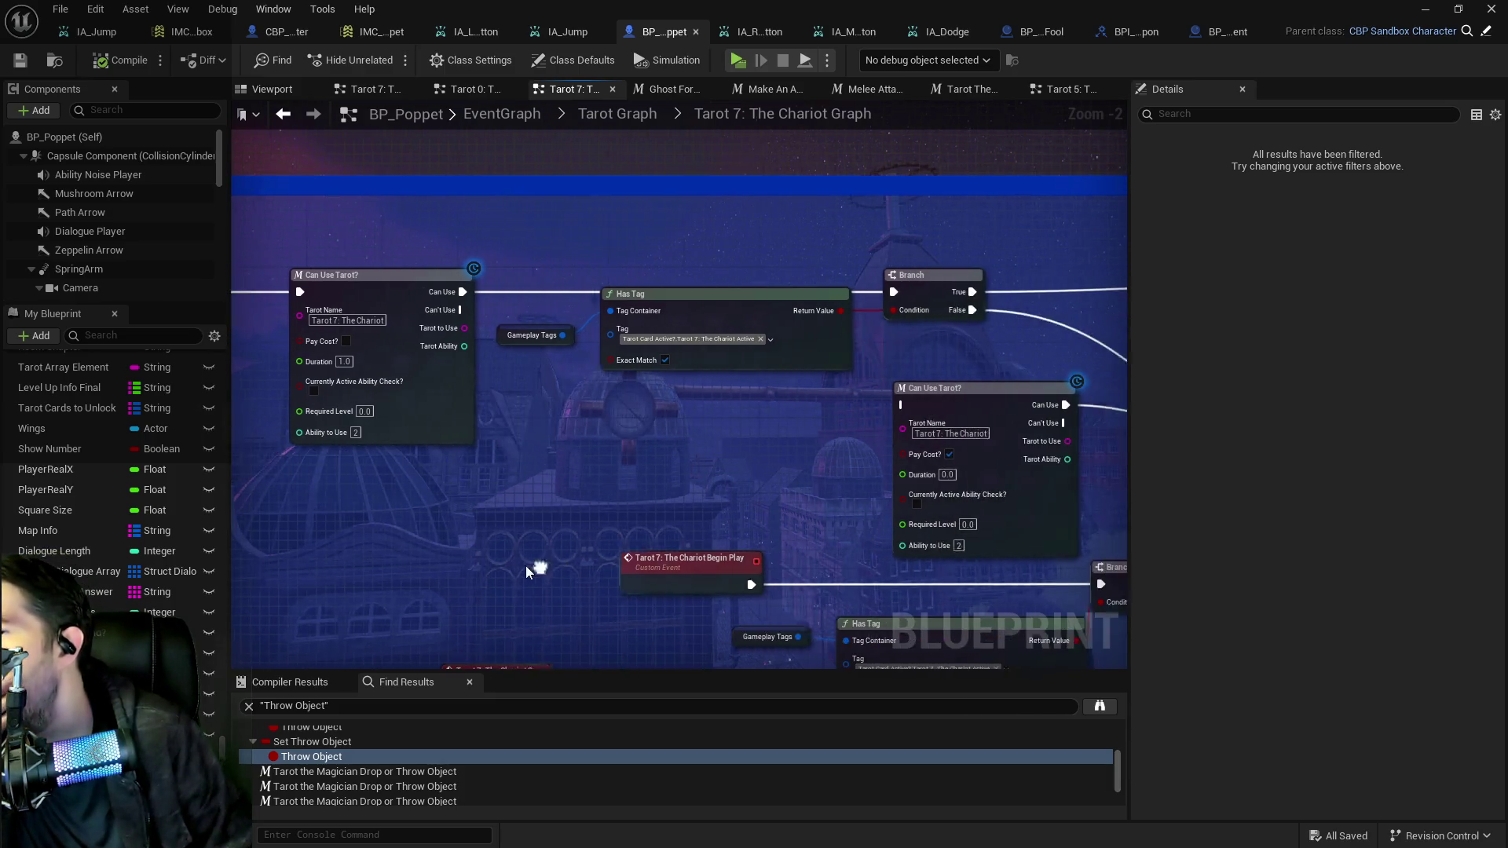
drag(657, 551, 382, 509)
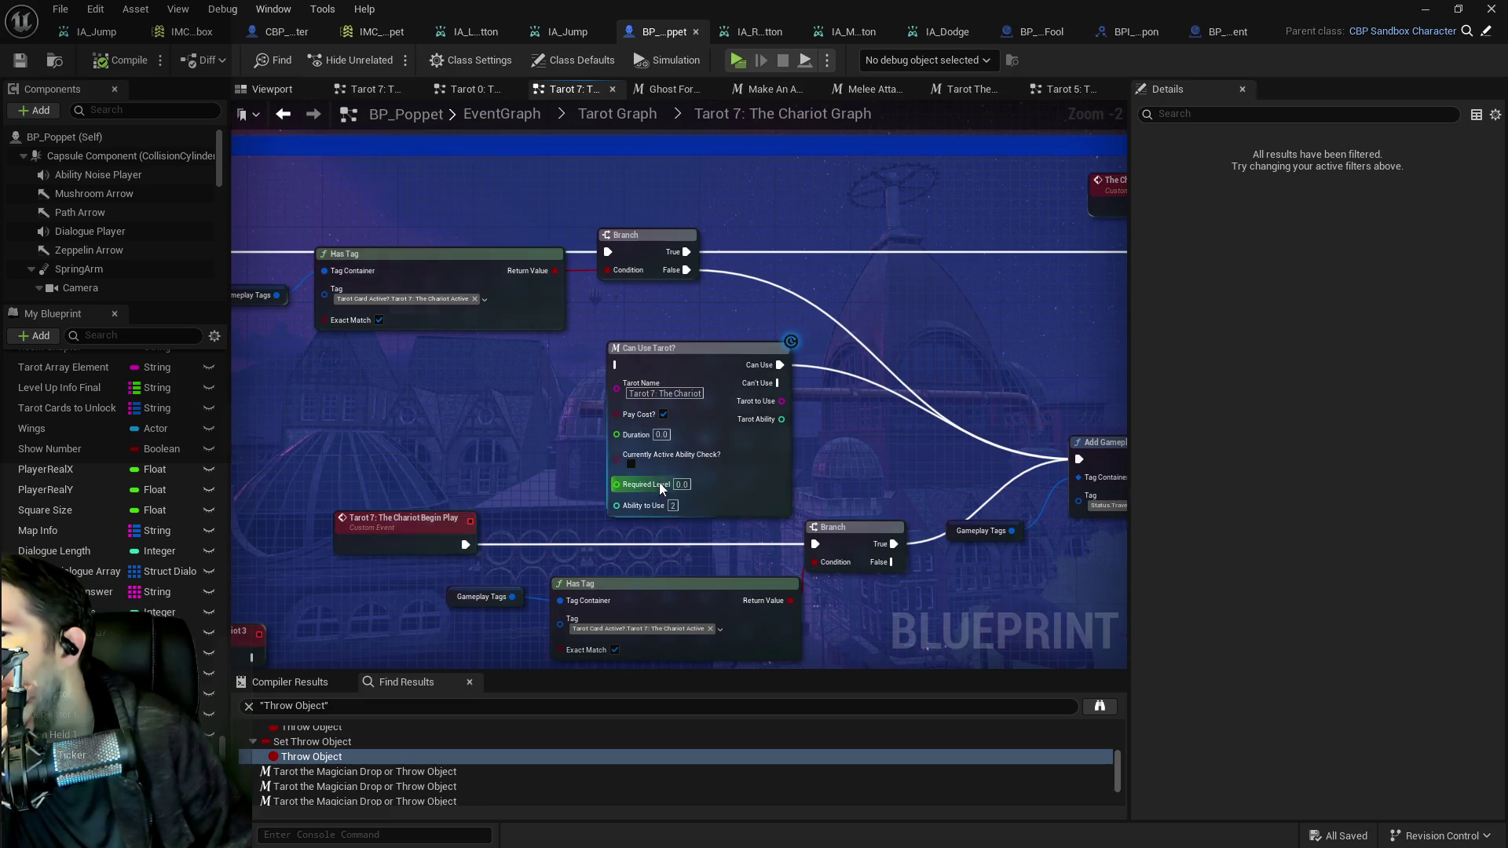
mouse_move(567, 385)
mouse_down()
mouse_move(597, 417)
mouse_move(671, 436)
mouse_up()
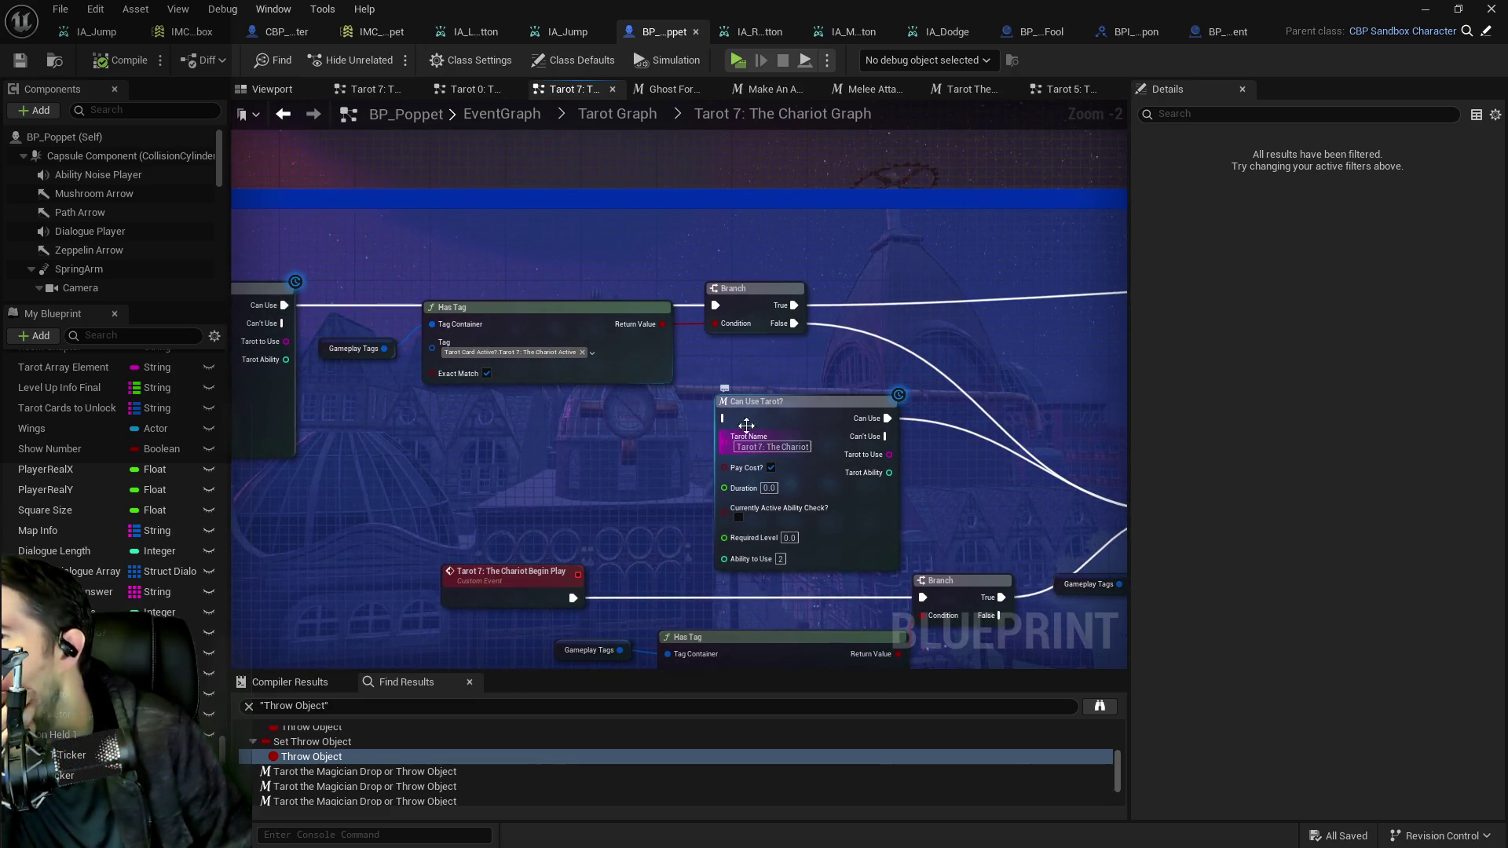
mouse_move(783, 423)
mouse_down()
mouse_move(481, 481)
mouse_move(688, 478)
mouse_move(425, 416)
mouse_move(154, 385)
mouse_move(330, 382)
mouse_move(432, 401)
mouse_up()
right_click(421, 390)
click(454, 316)
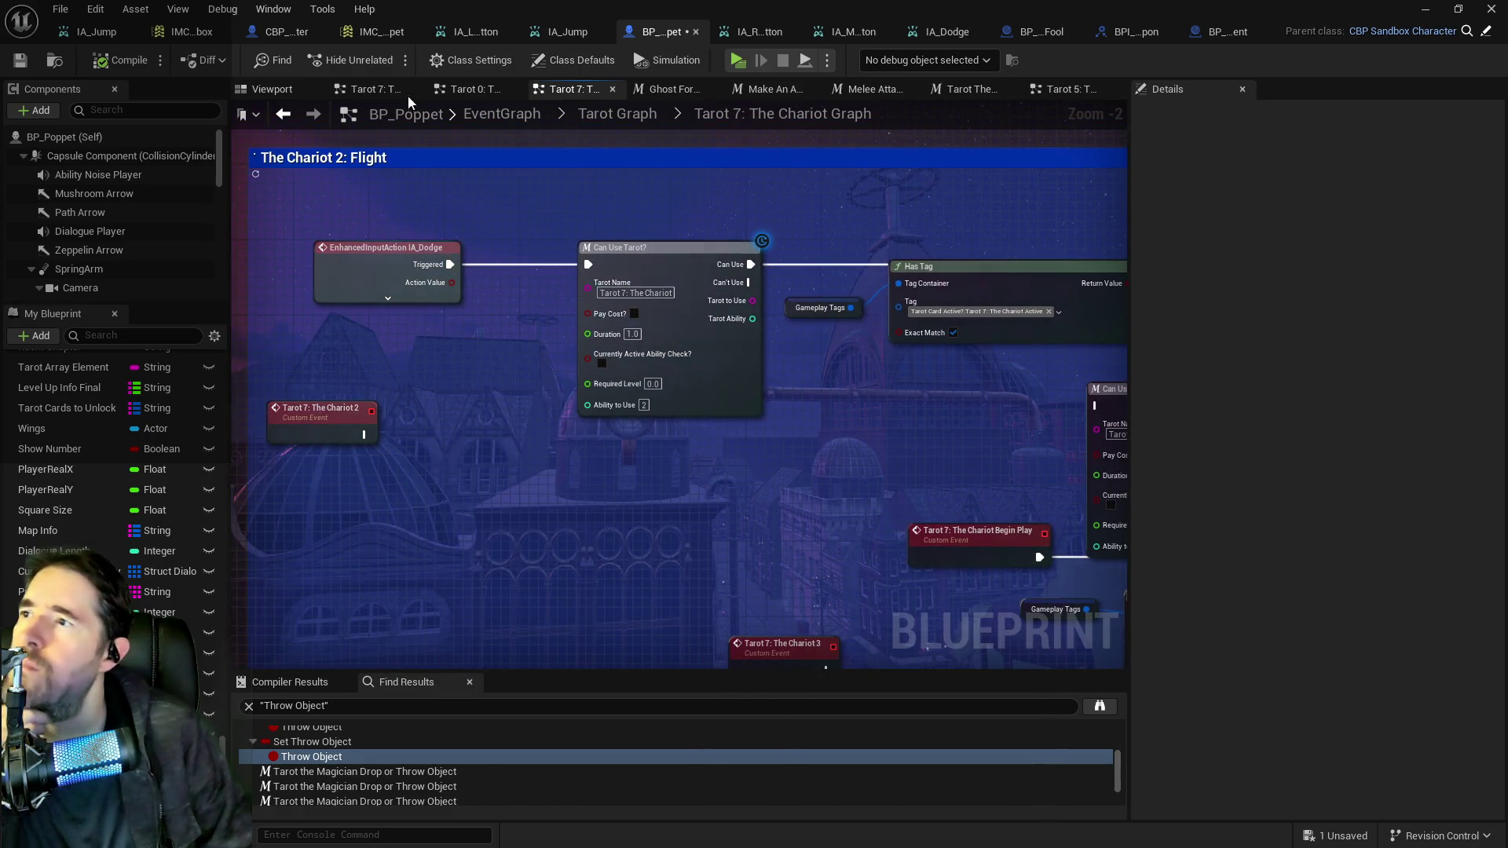
Review the input mapping context's Mappings, then bring up BP_Poppet's add-node menu.
click(382, 31)
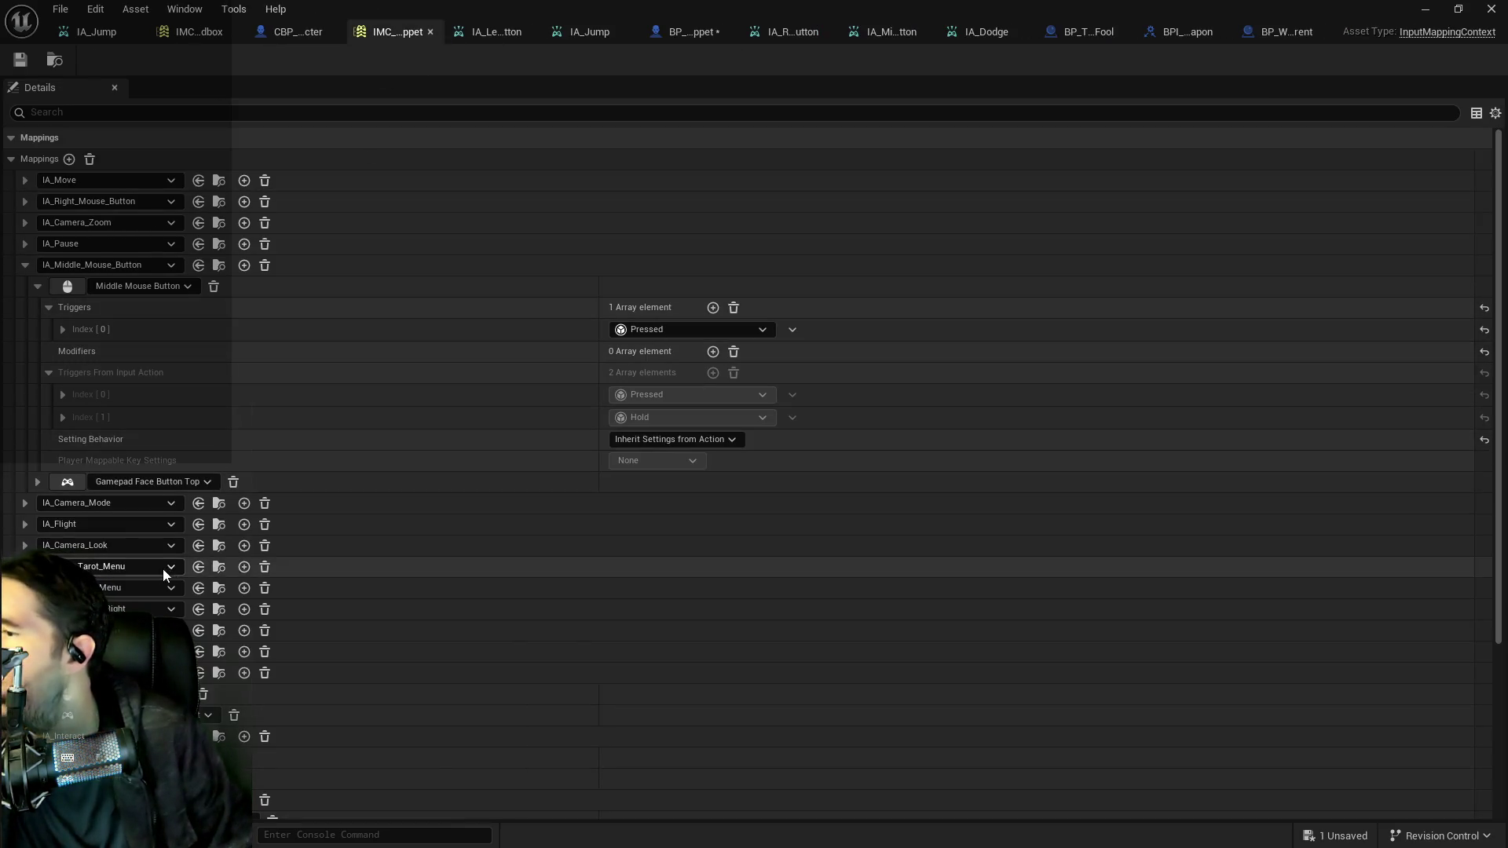
scroll(165, 576, down, 3)
scroll(118, 597, down, 5)
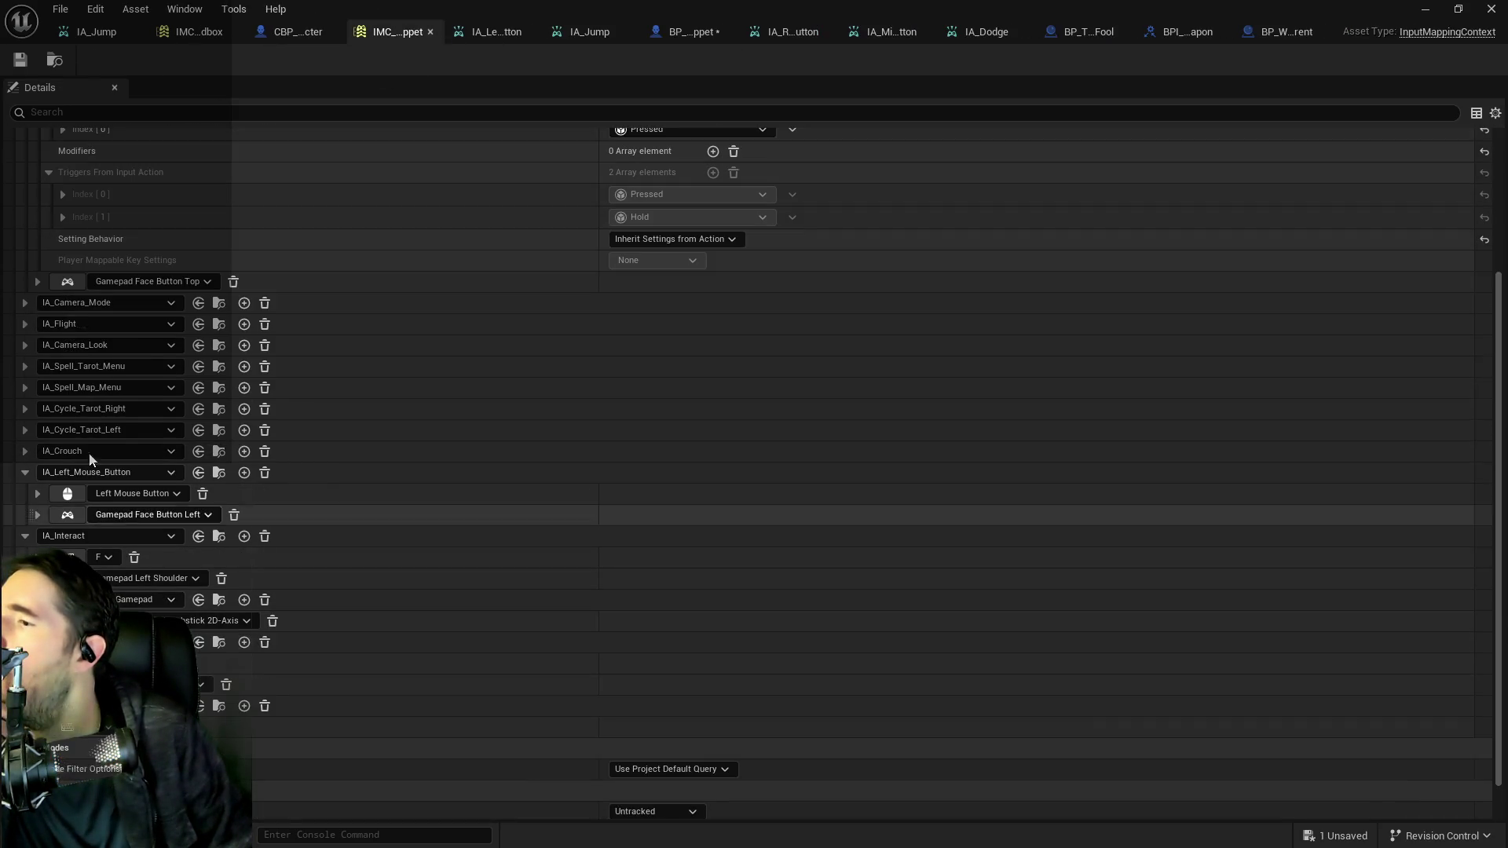
scroll(72, 375, down, 2)
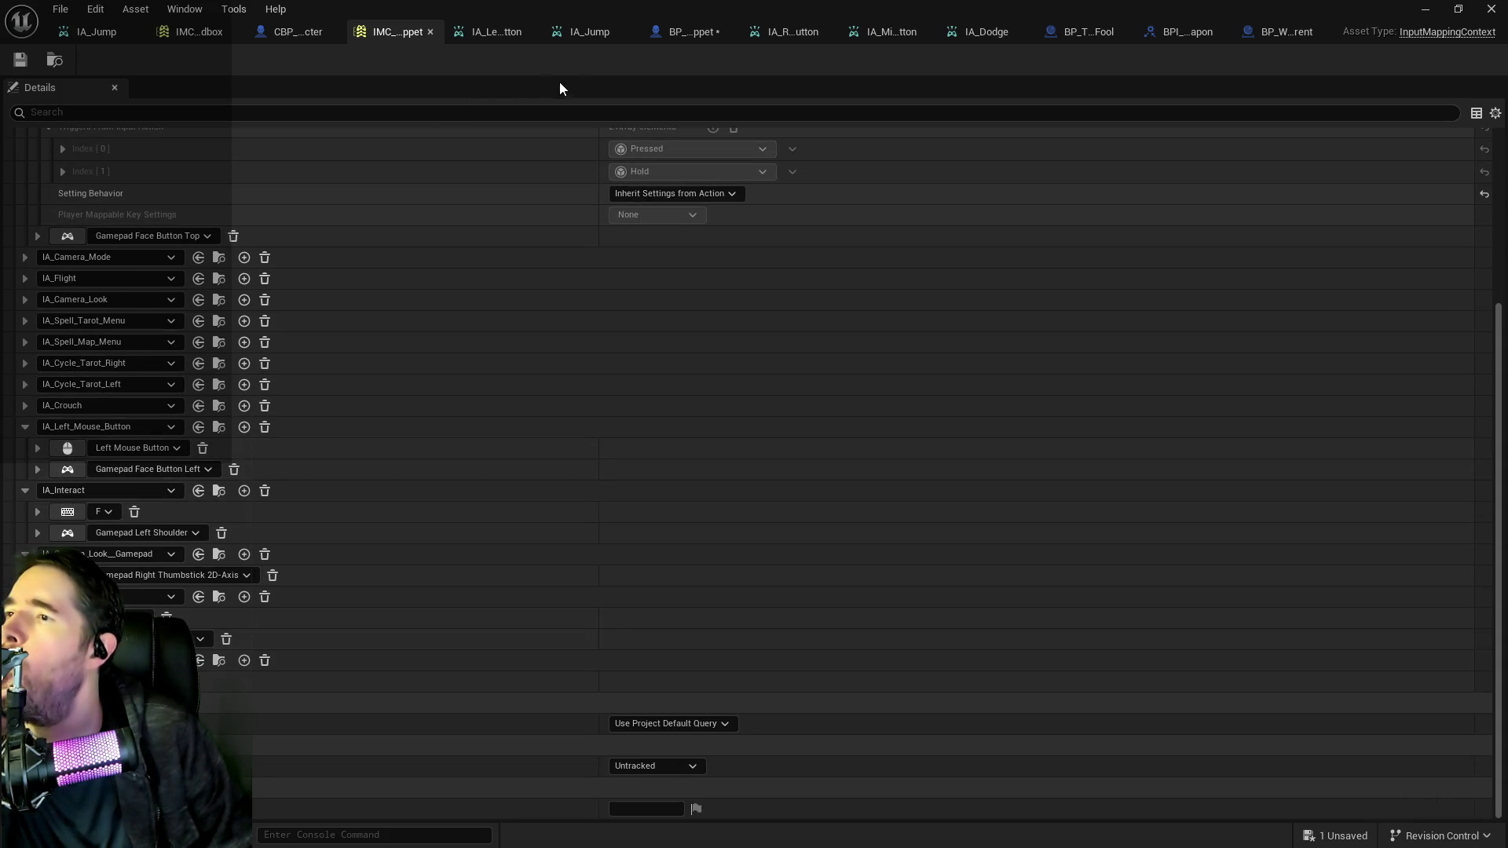
click(673, 35)
right_click(494, 368)
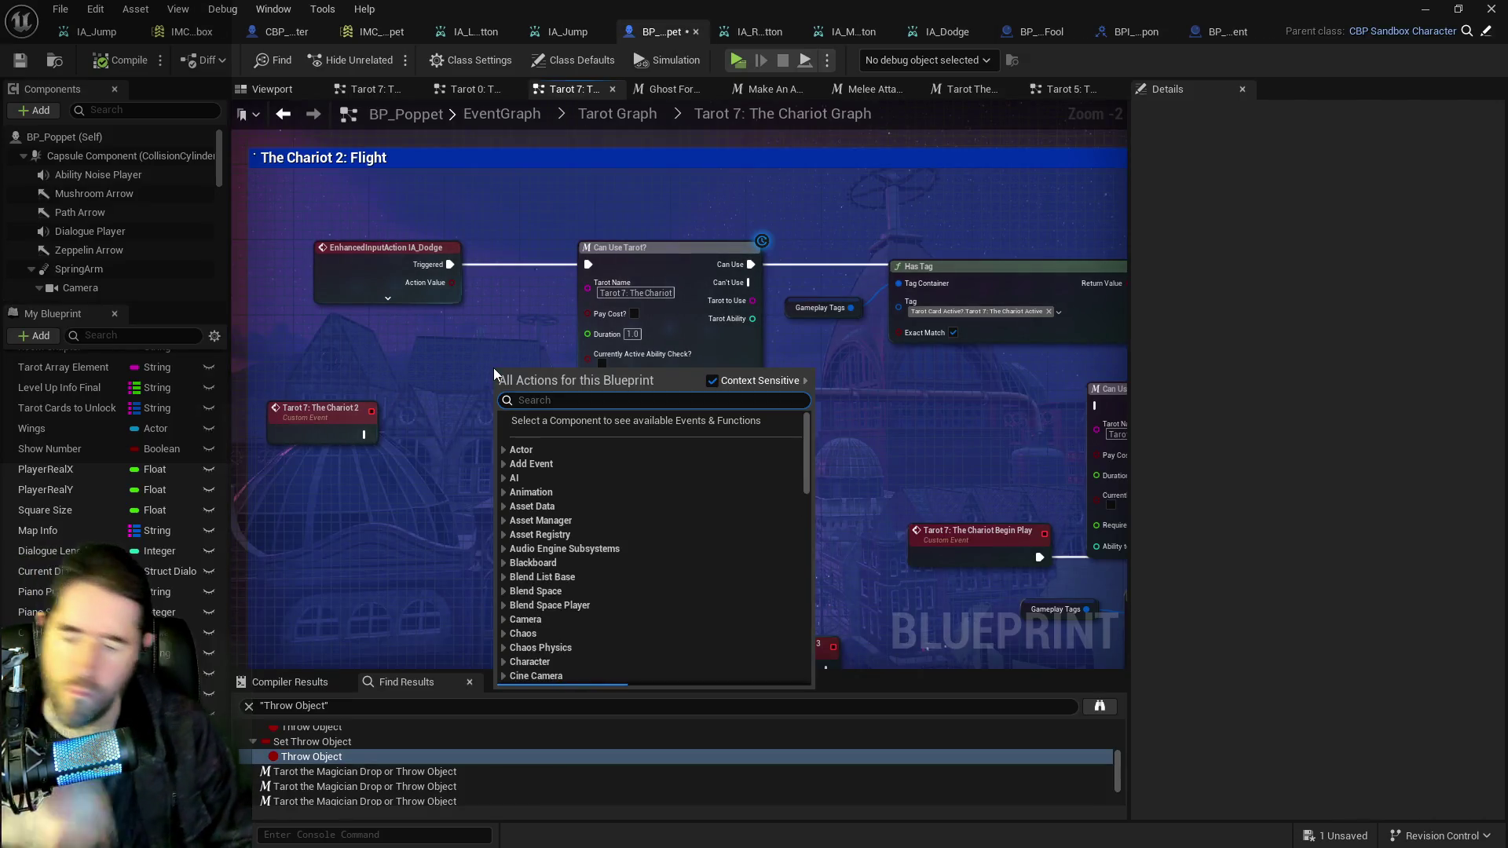
Add a Print String node between IA_Dodge Triggered and Can Use Tarot?
text(print string)
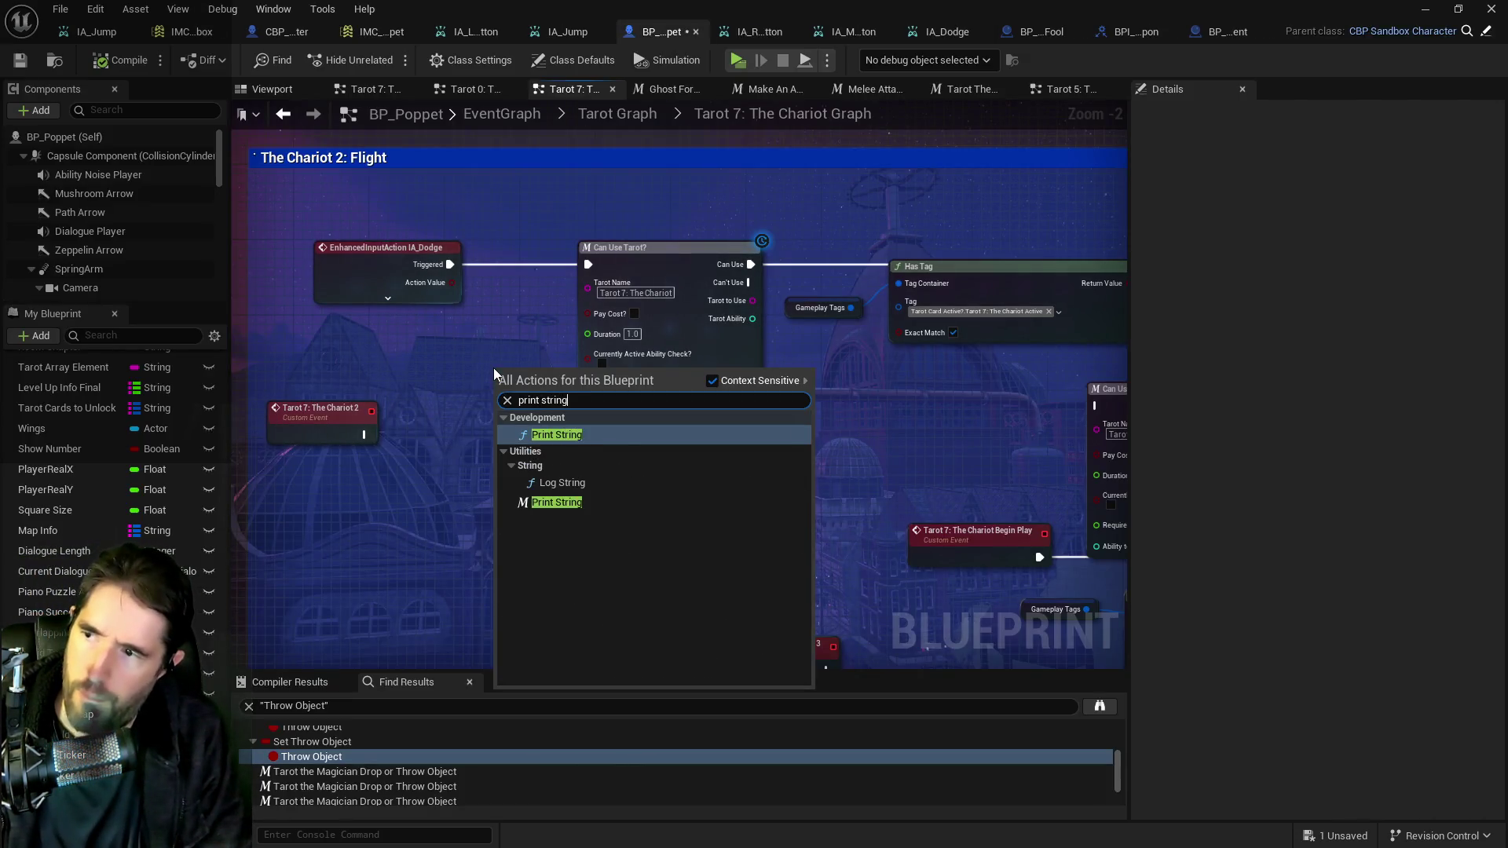
click(556, 502)
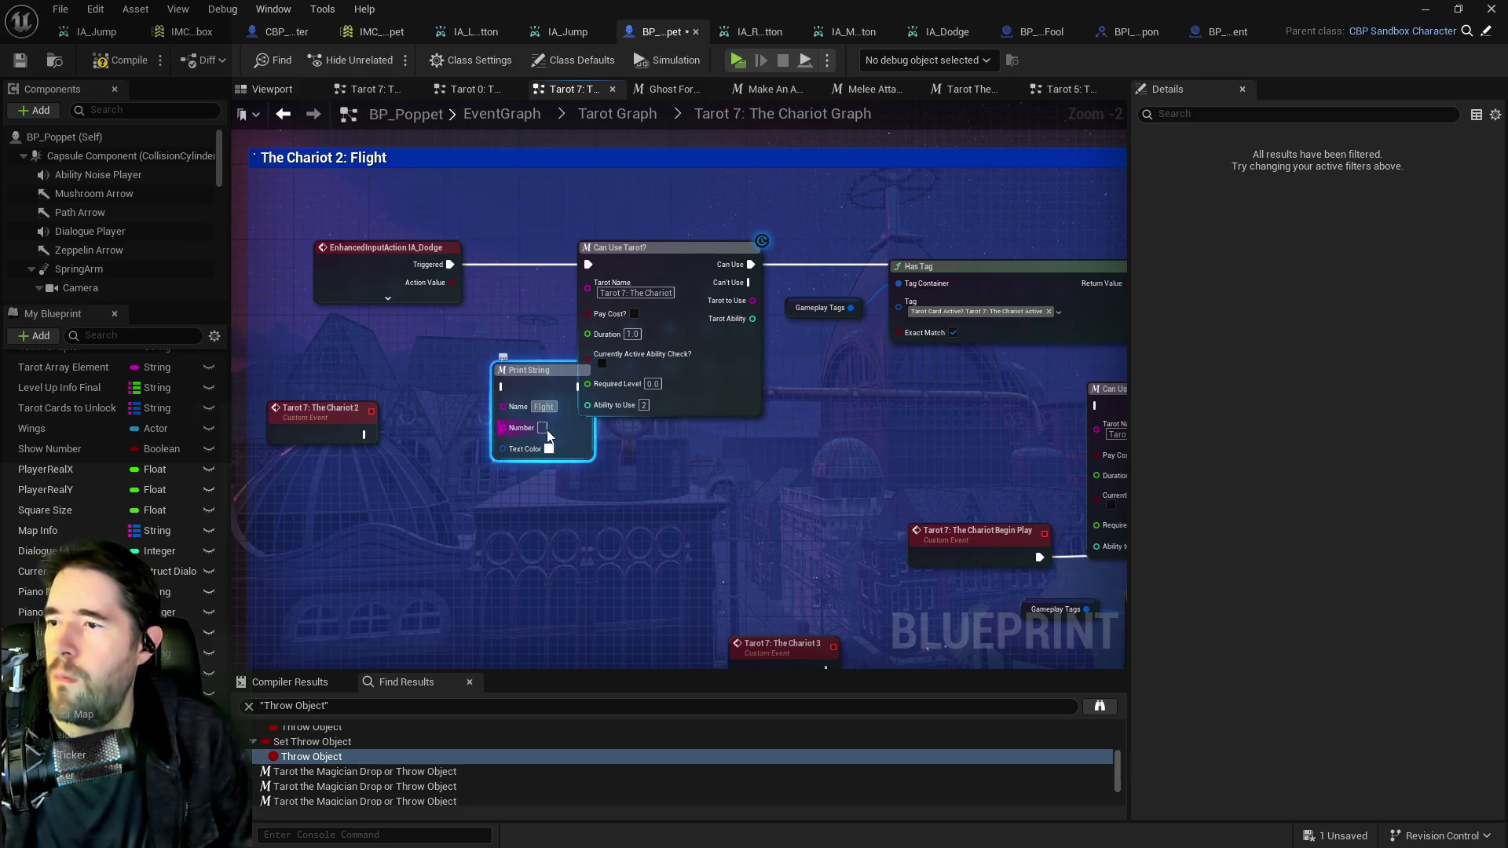
drag(555, 381, 525, 335)
drag(439, 262, 463, 327)
click(531, 322)
drag(554, 339, 589, 265)
Route Branch True through a Print String into Remove Gameplay Tag.
drag(848, 452, 410, 470)
mouse_move(589, 430)
mouse_down()
mouse_move(893, 403)
mouse_move(595, 352)
mouse_move(474, 352)
mouse_move(762, 387)
mouse_move(652, 363)
mouse_move(669, 288)
mouse_up()
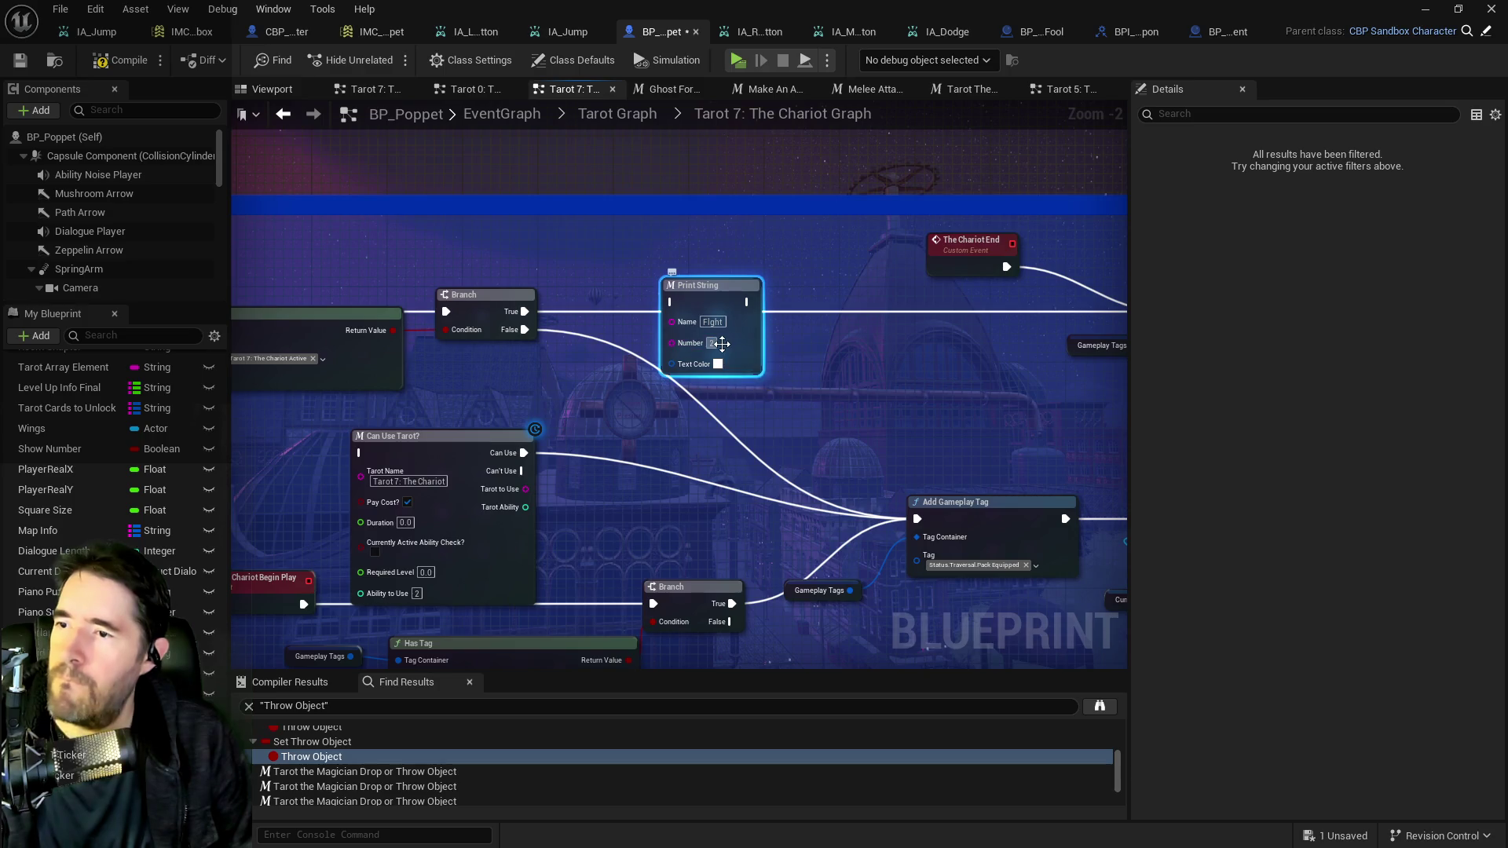
mouse_move(525, 311)
mouse_down()
mouse_move(656, 317)
mouse_move(673, 303)
mouse_up()
drag(851, 317, 539, 331)
drag(432, 315, 862, 326)
drag(311, 376, 553, 338)
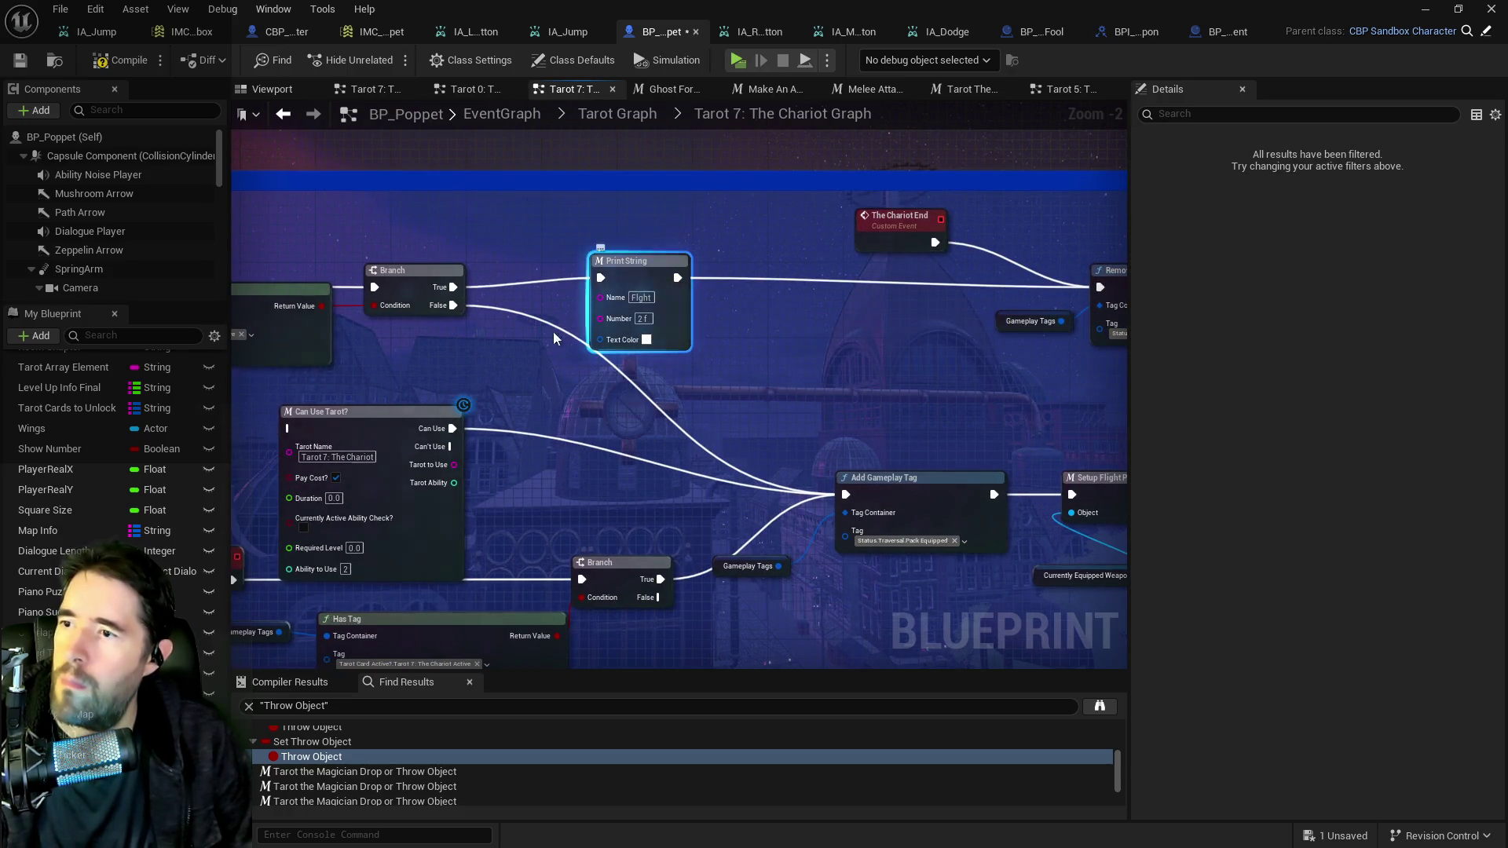
Duplicate the Print String for Branch False and compile the blueprint.
key(ctrl+d)
mouse_move(453, 305)
mouse_down()
mouse_move(553, 377)
mouse_move(640, 387)
mouse_move(843, 494)
mouse_up()
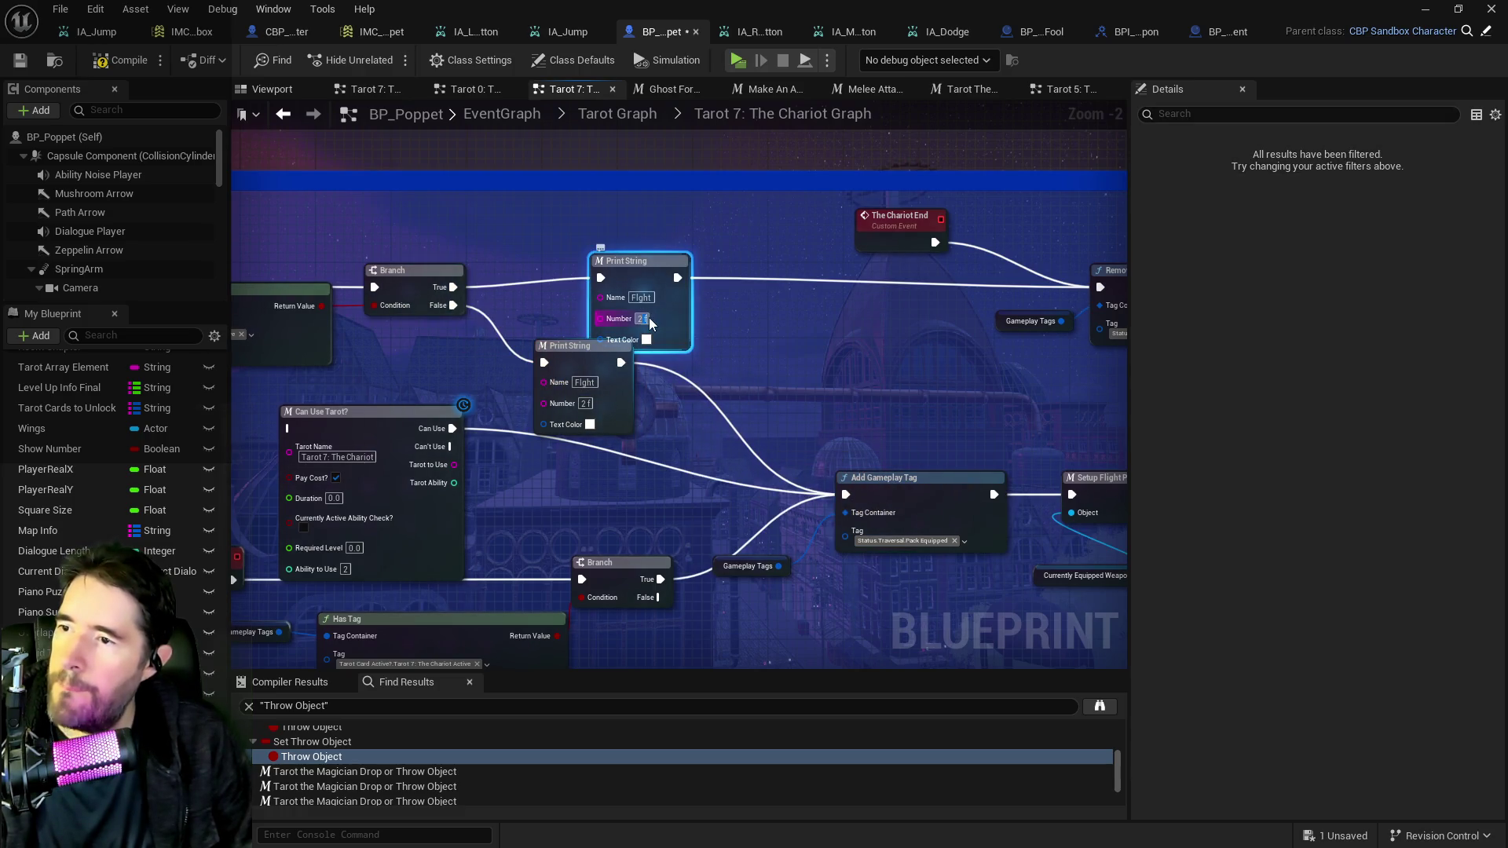
click(869, 361)
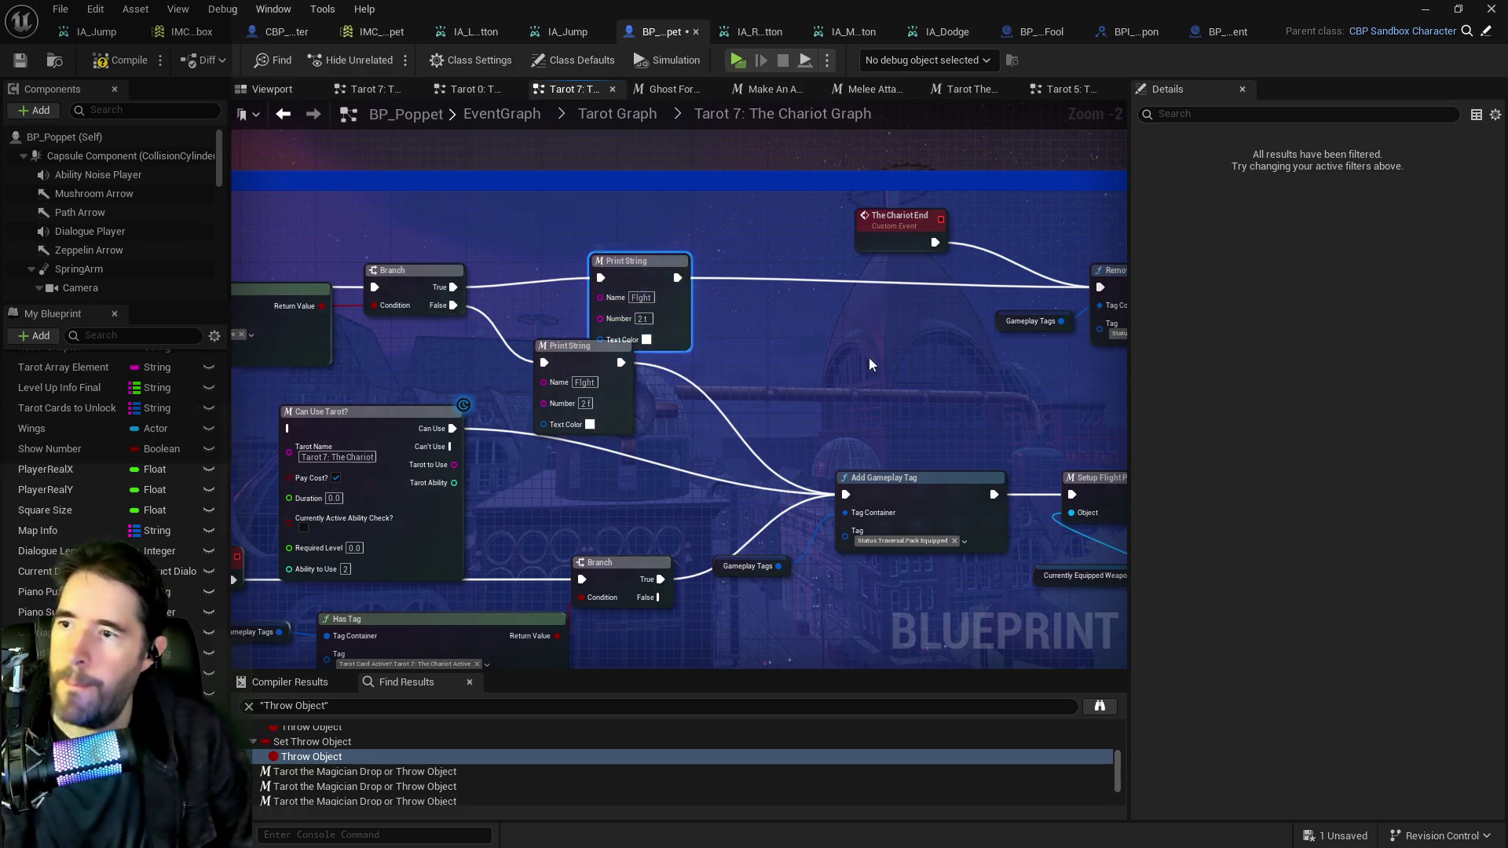
click(14, 66)
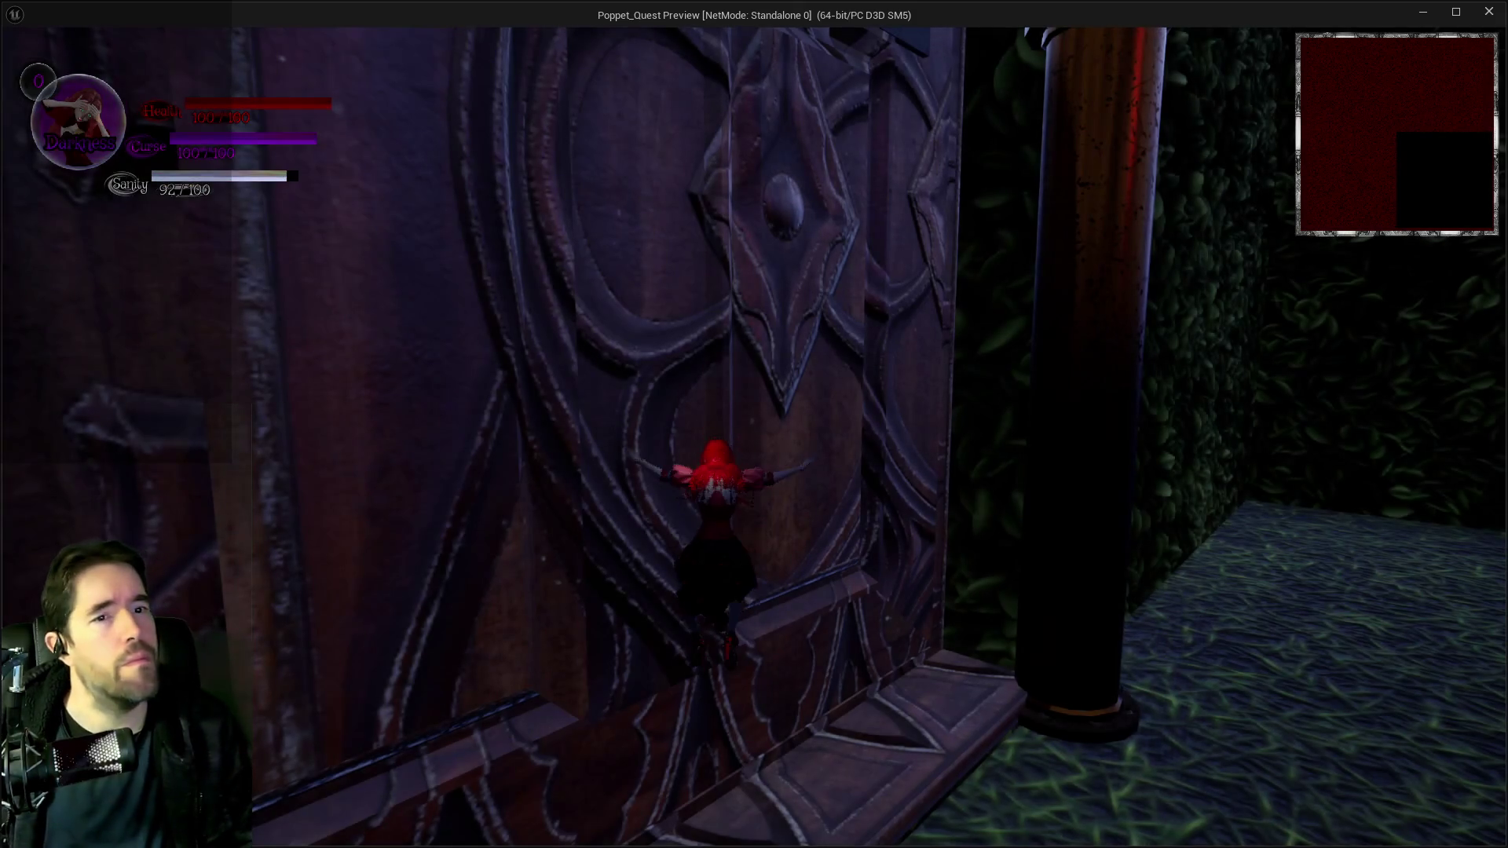
Run the character with WASD, trigger the tarot ability with Tab to watch Flight prints, then return to the editor.
key(d)
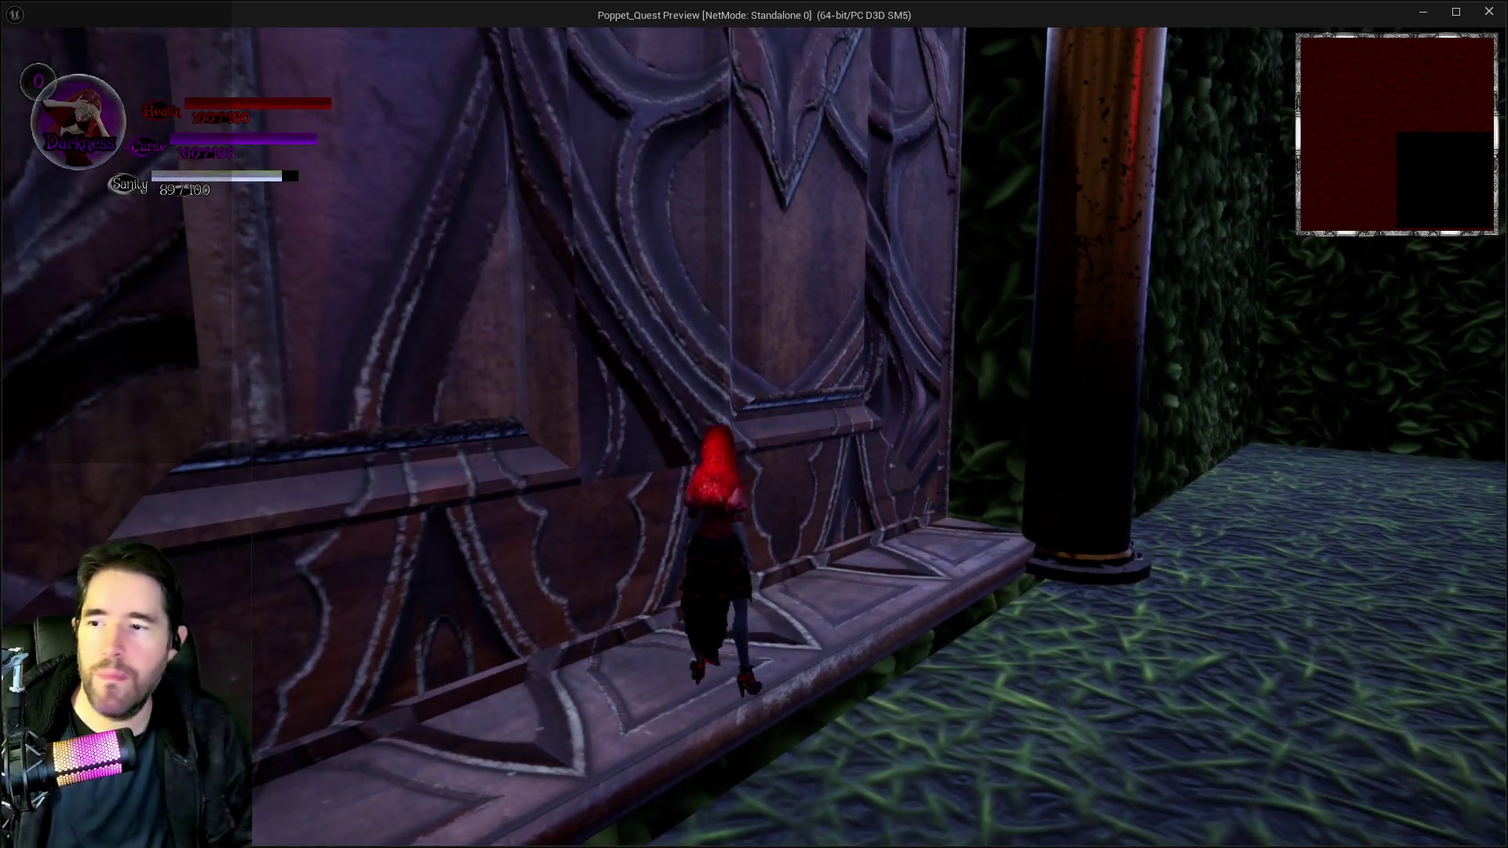
key(w)
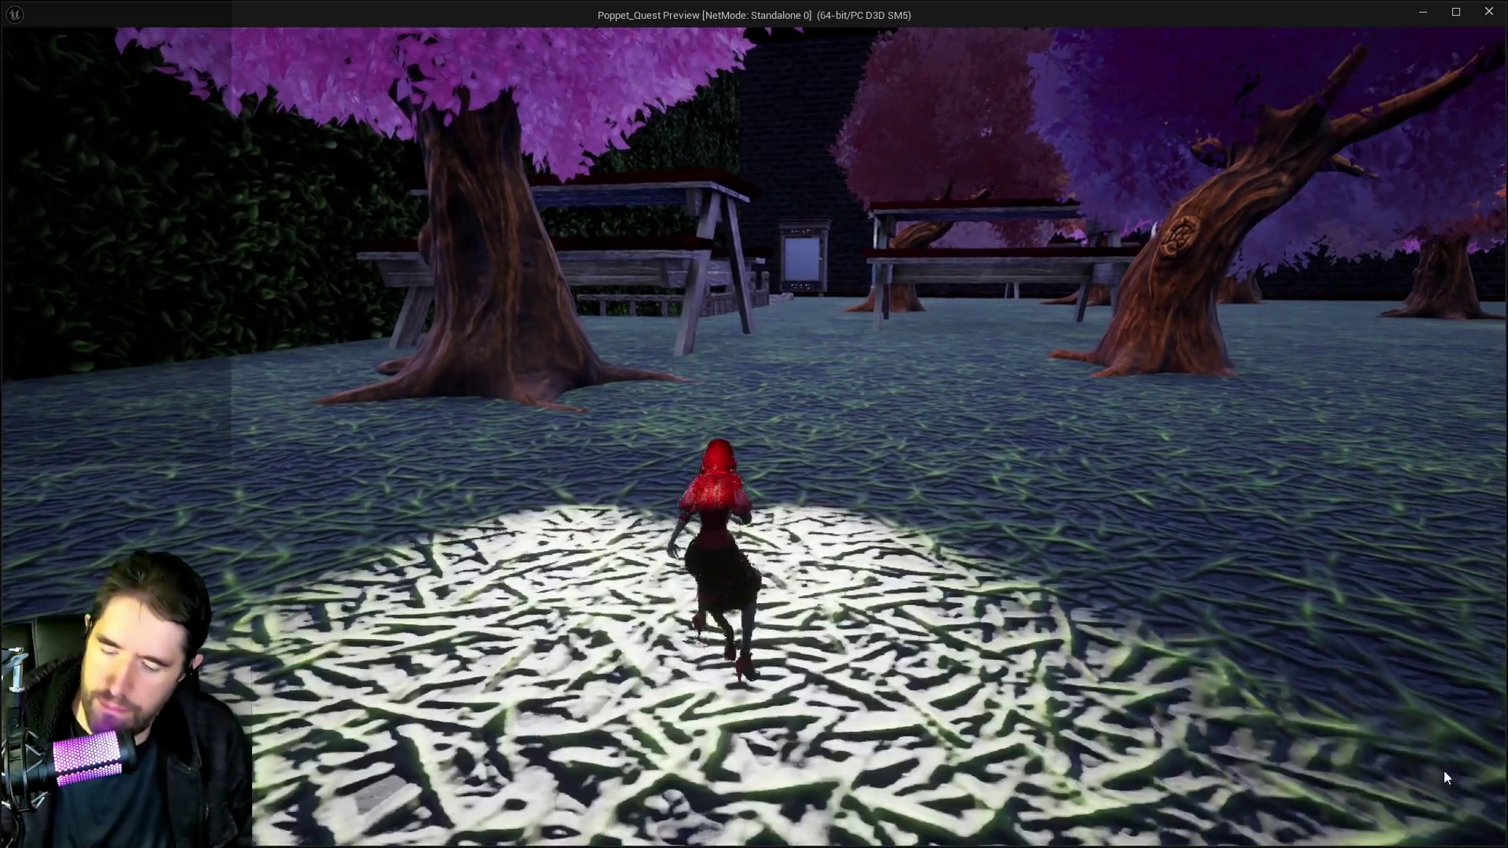
key(Tab)
key(Tab)
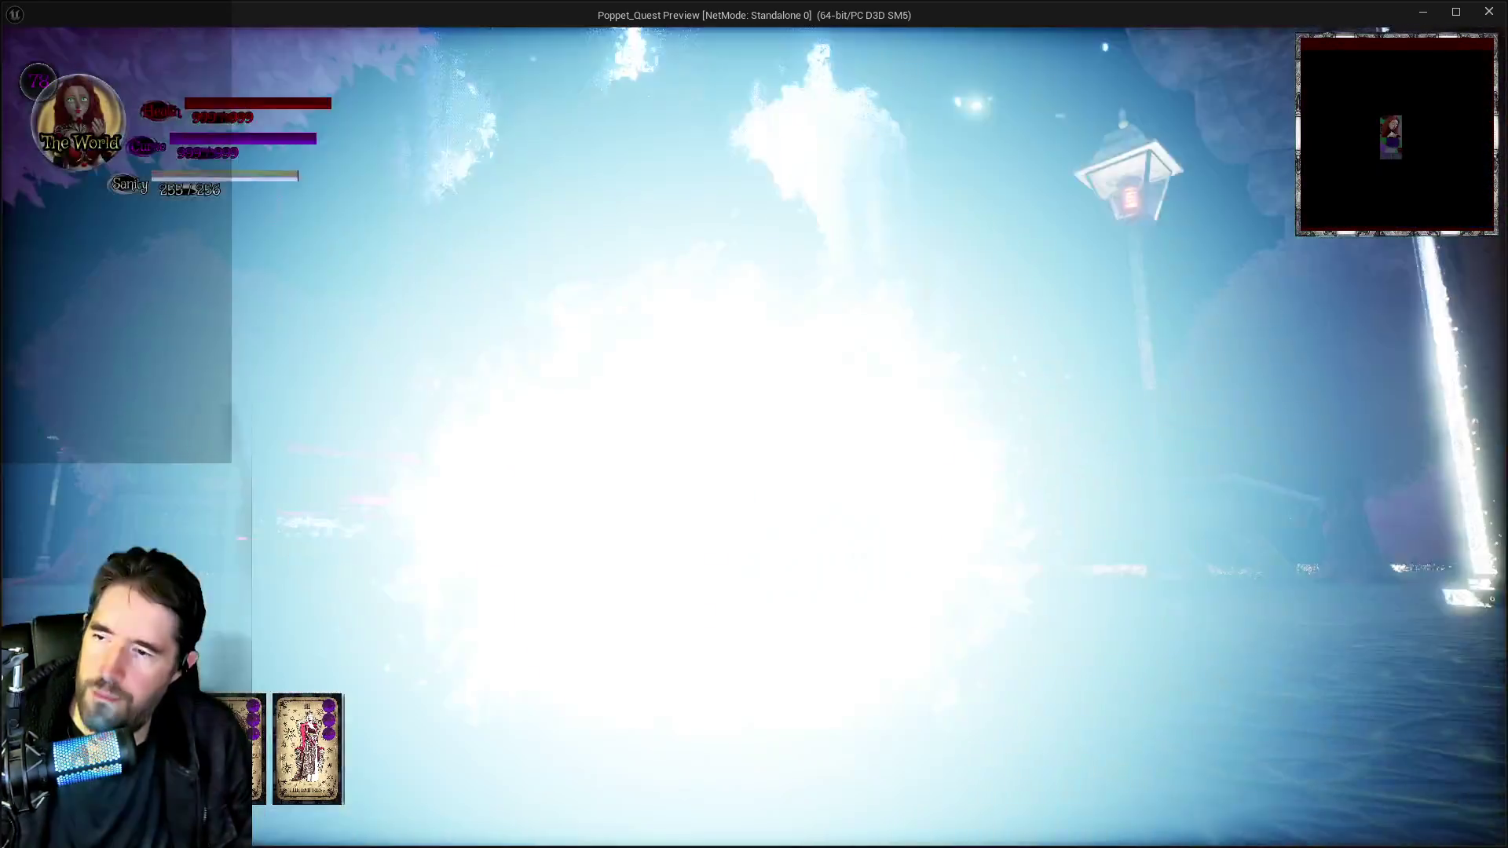
key(w)
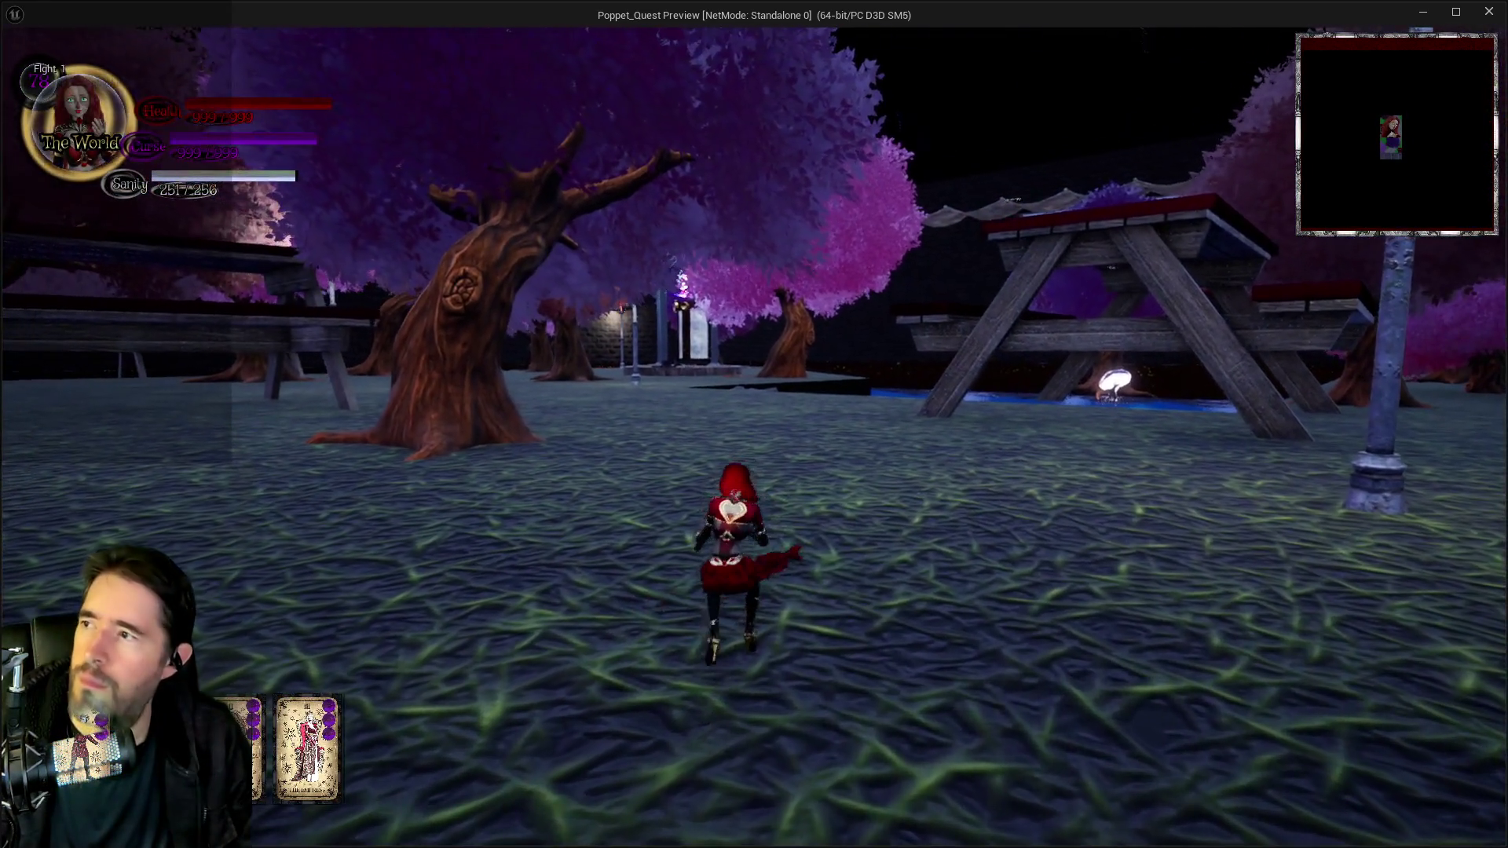
key(w)
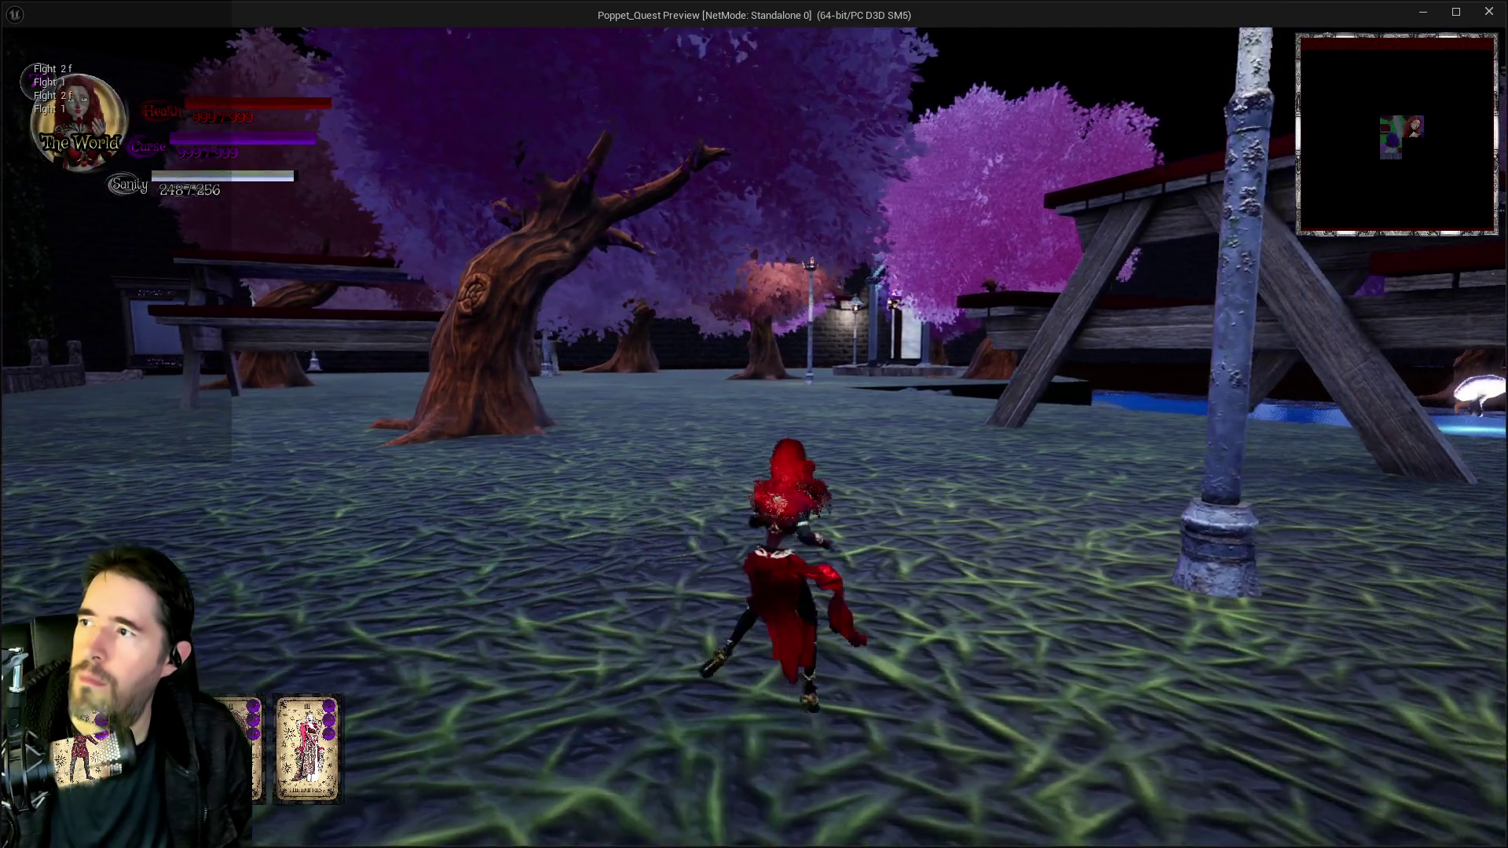
key(w)
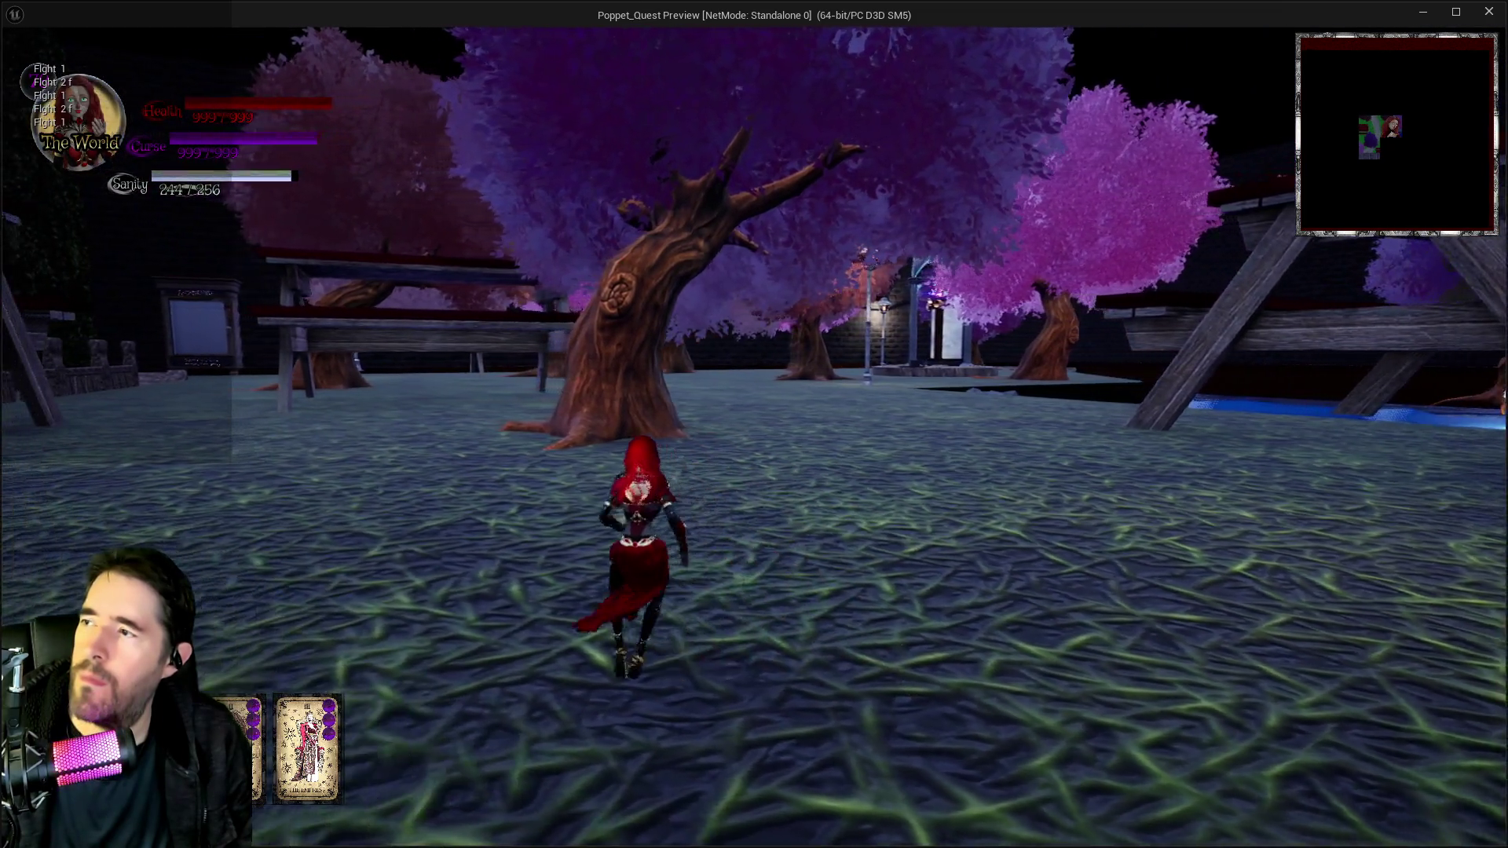
key(w)
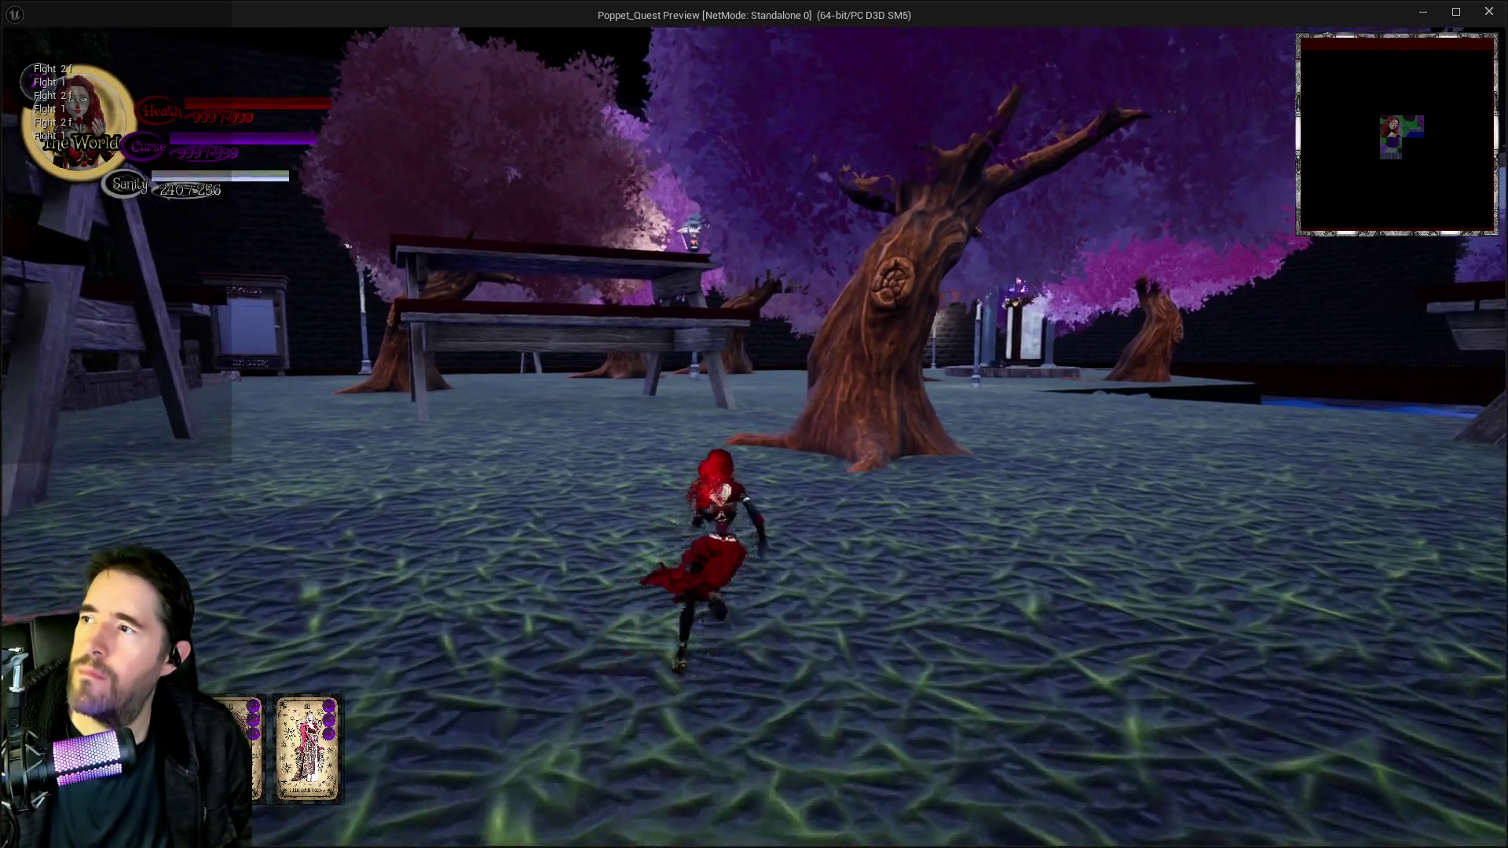
key(w)
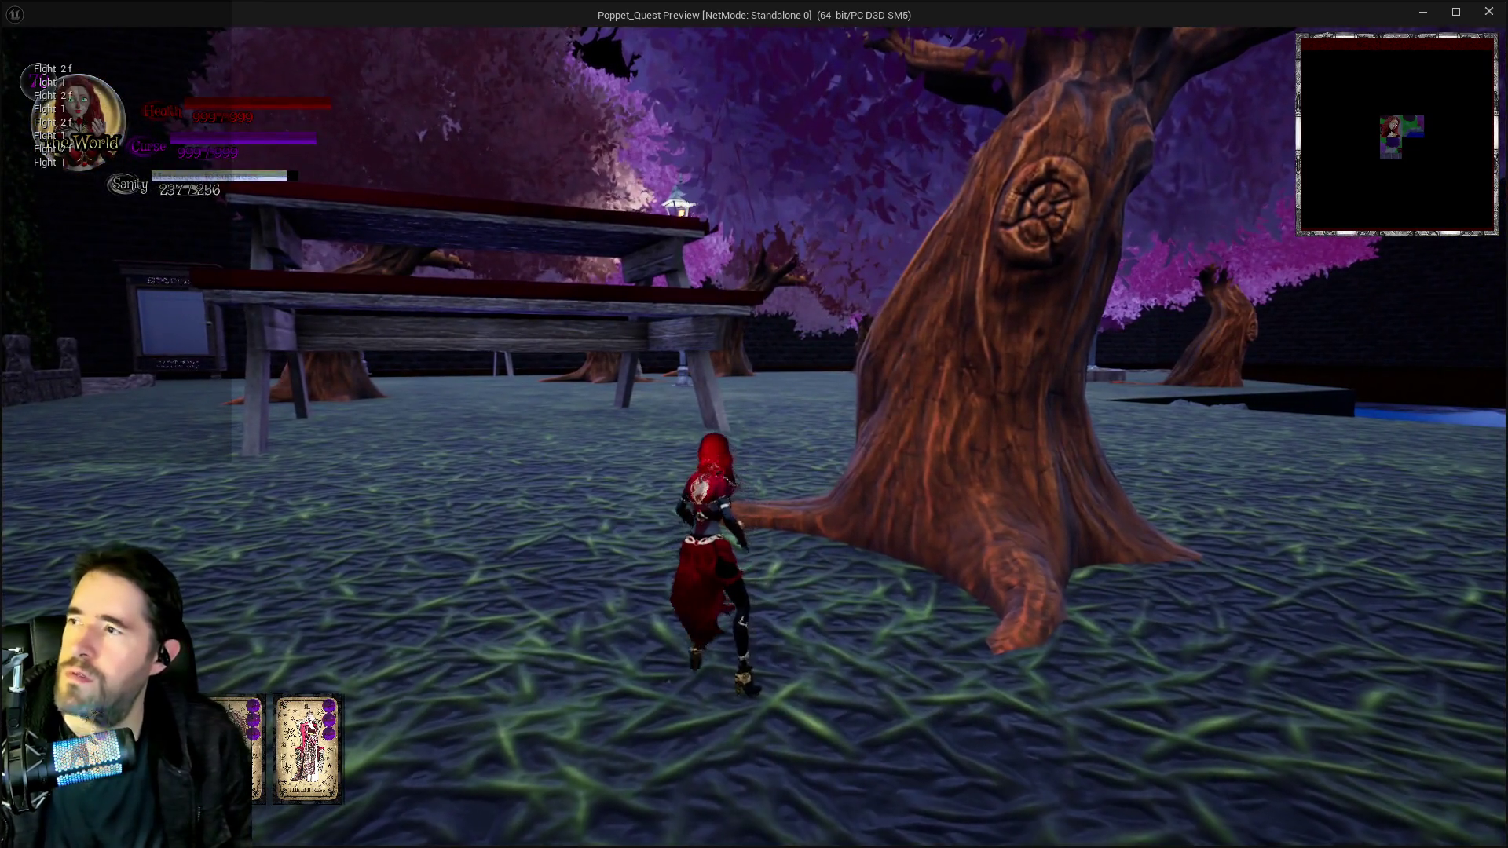
key(alt+Tab)
right_click(587, 492)
key(Escape)
mouse_move(572, 502)
mouse_down()
mouse_move(597, 379)
mouse_move(837, 367)
mouse_up()
drag(607, 296, 503, 259)
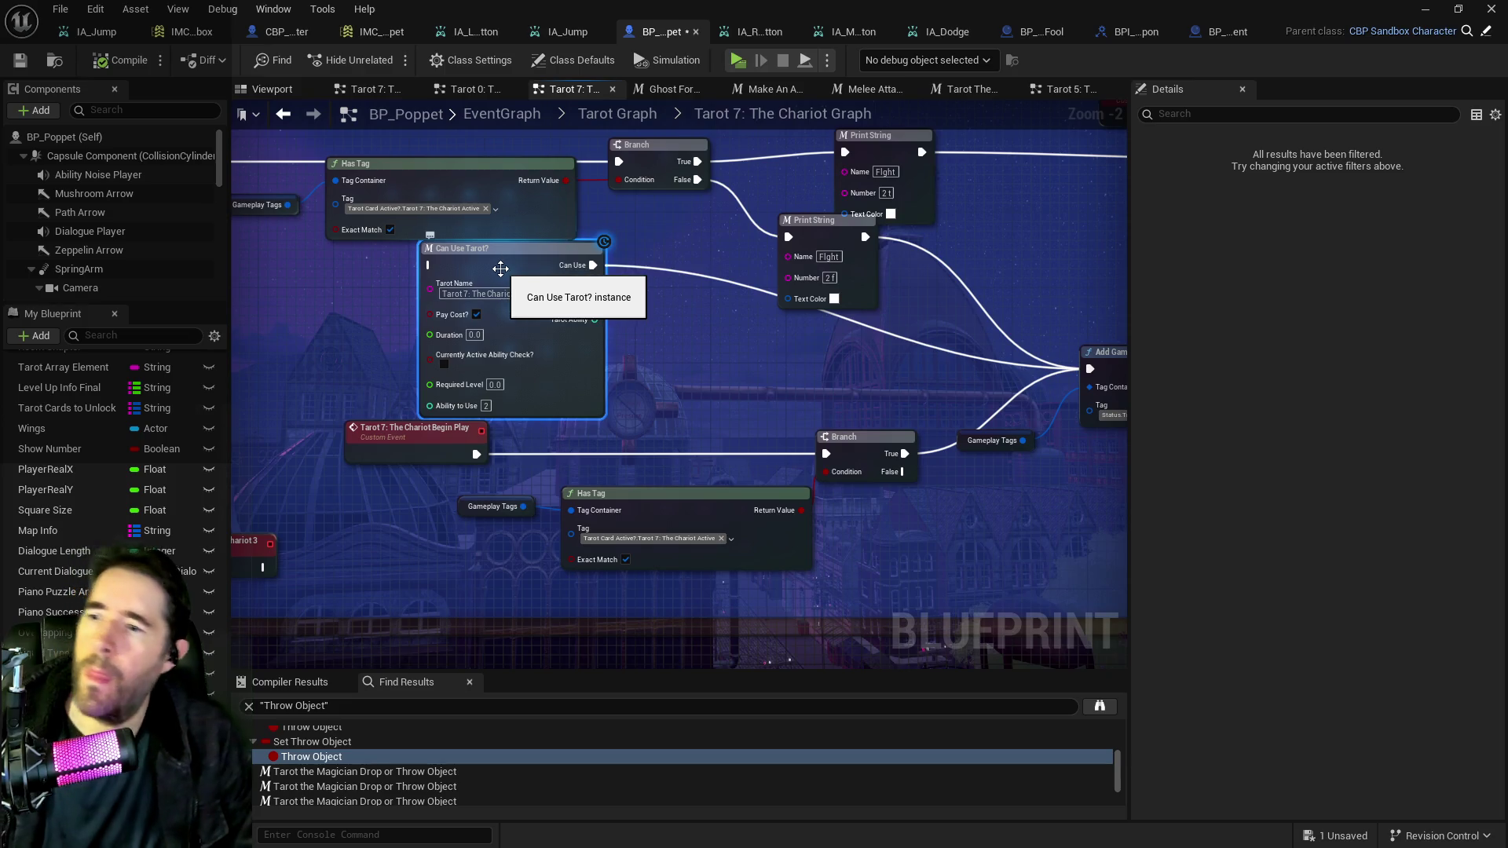
key(Delete)
drag(672, 412, 532, 462)
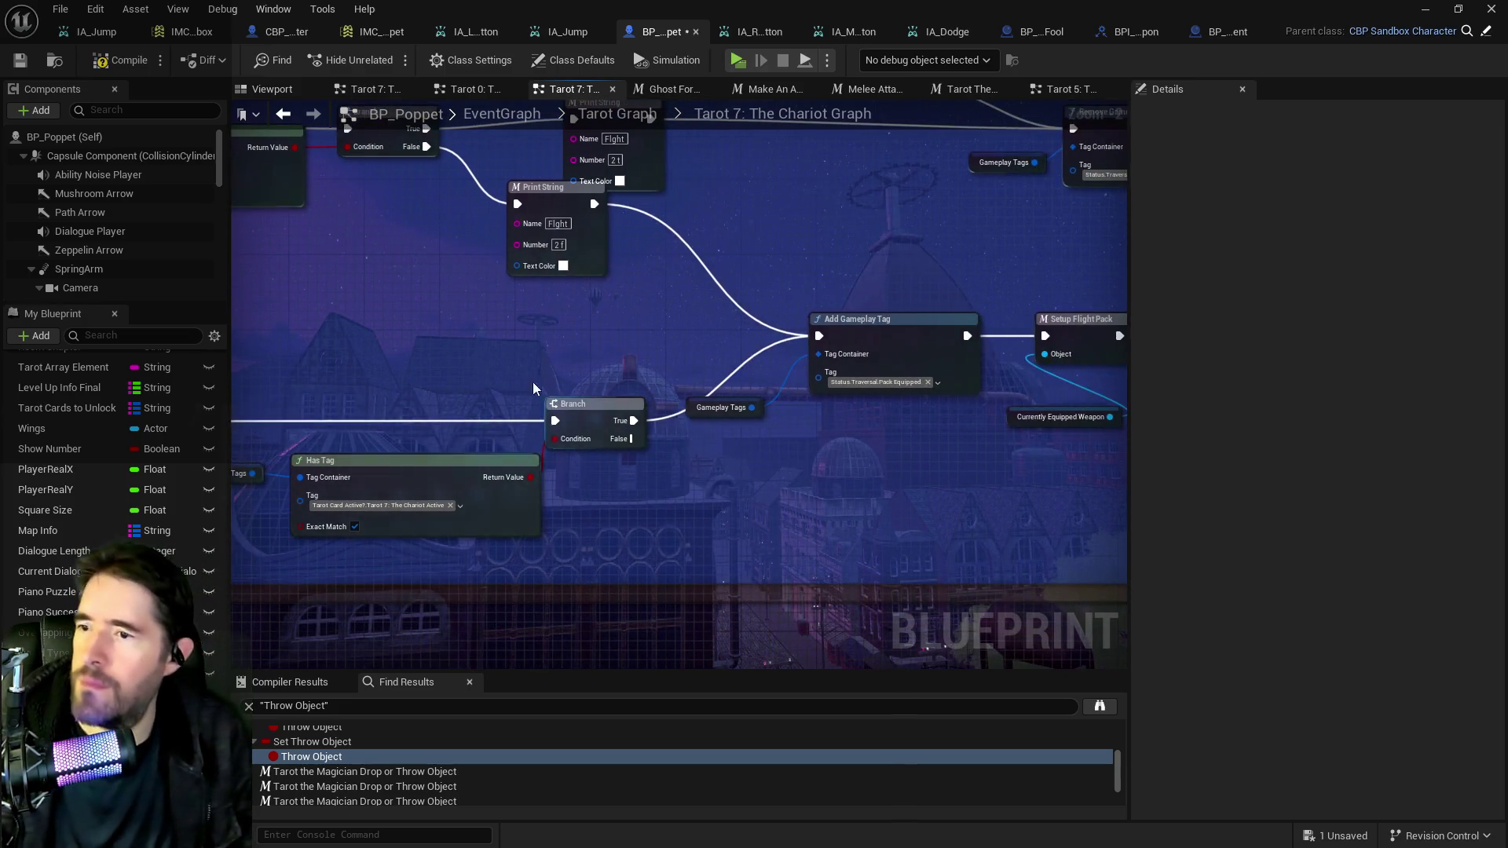
drag(674, 297, 669, 363)
mouse_move(880, 483)
mouse_down()
mouse_move(759, 450)
mouse_move(448, 496)
mouse_up()
drag(753, 372, 818, 365)
double_click(821, 374)
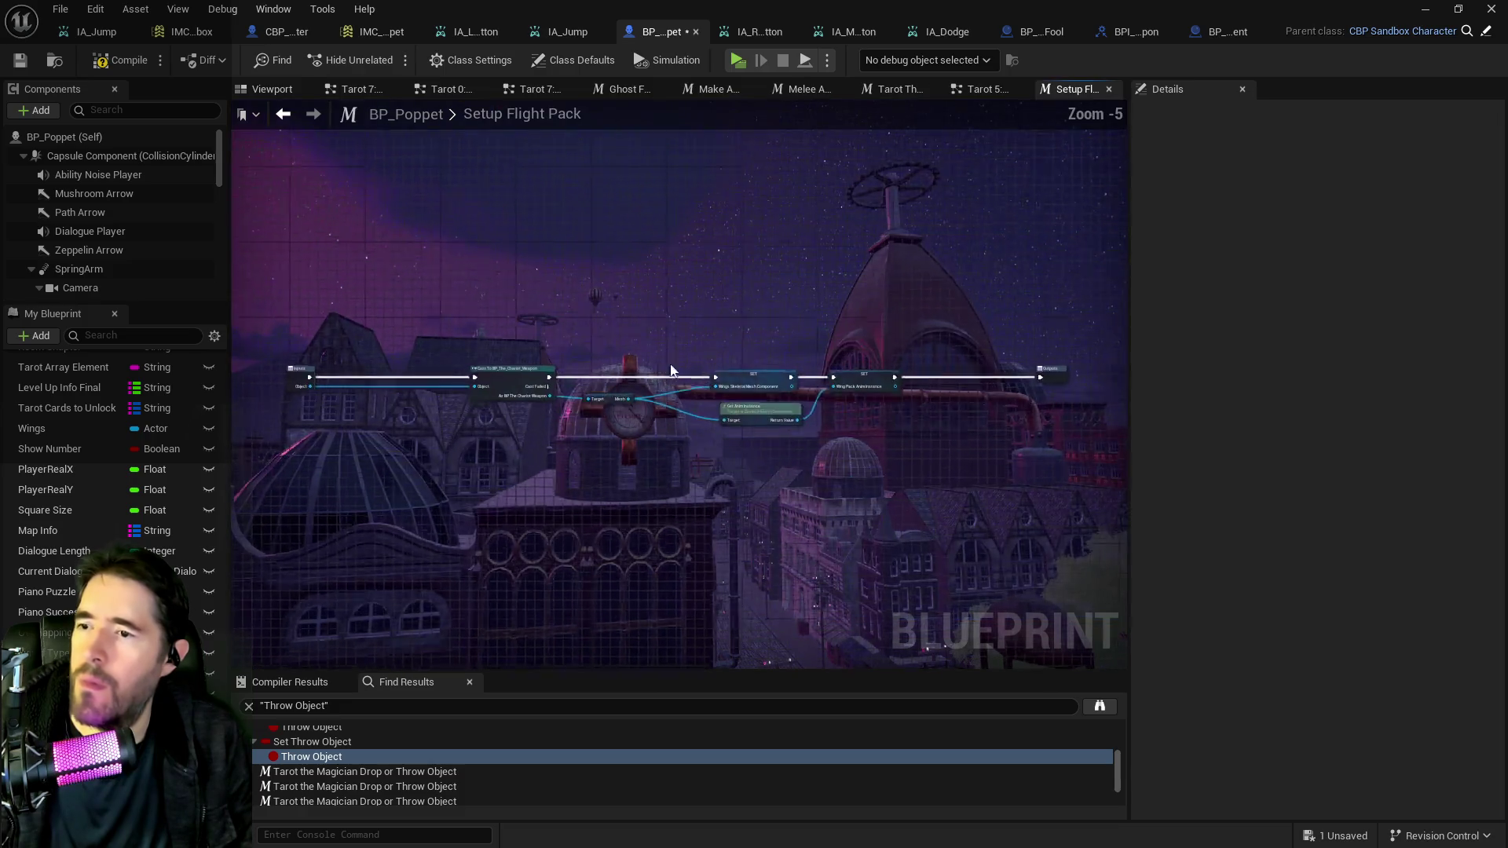
scroll(615, 426, up, 1)
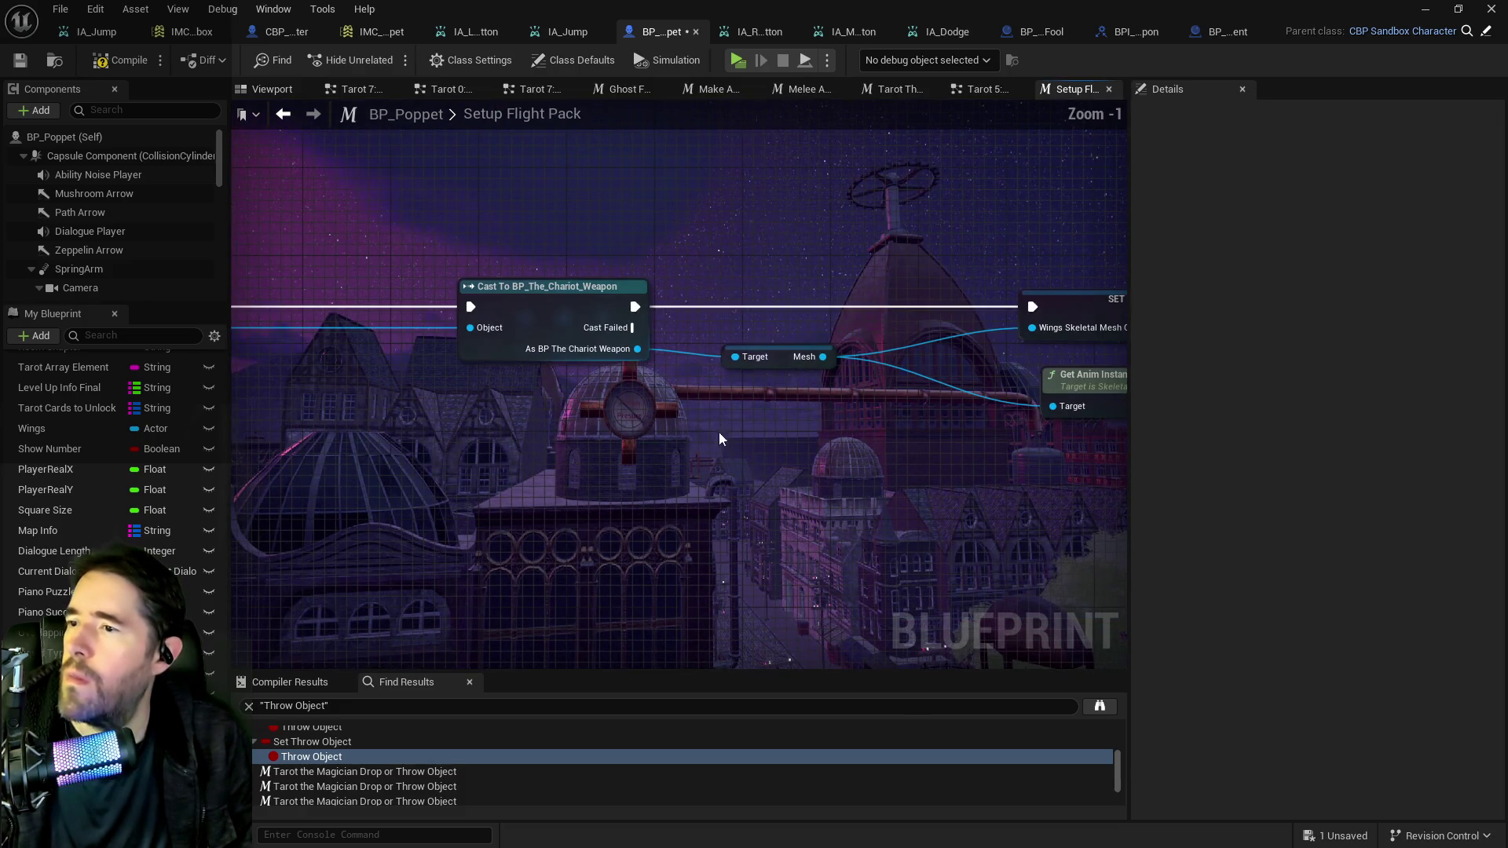
scroll(722, 436, down, 2)
mouse_move(696, 437)
mouse_down()
mouse_move(515, 418)
mouse_move(735, 411)
mouse_up()
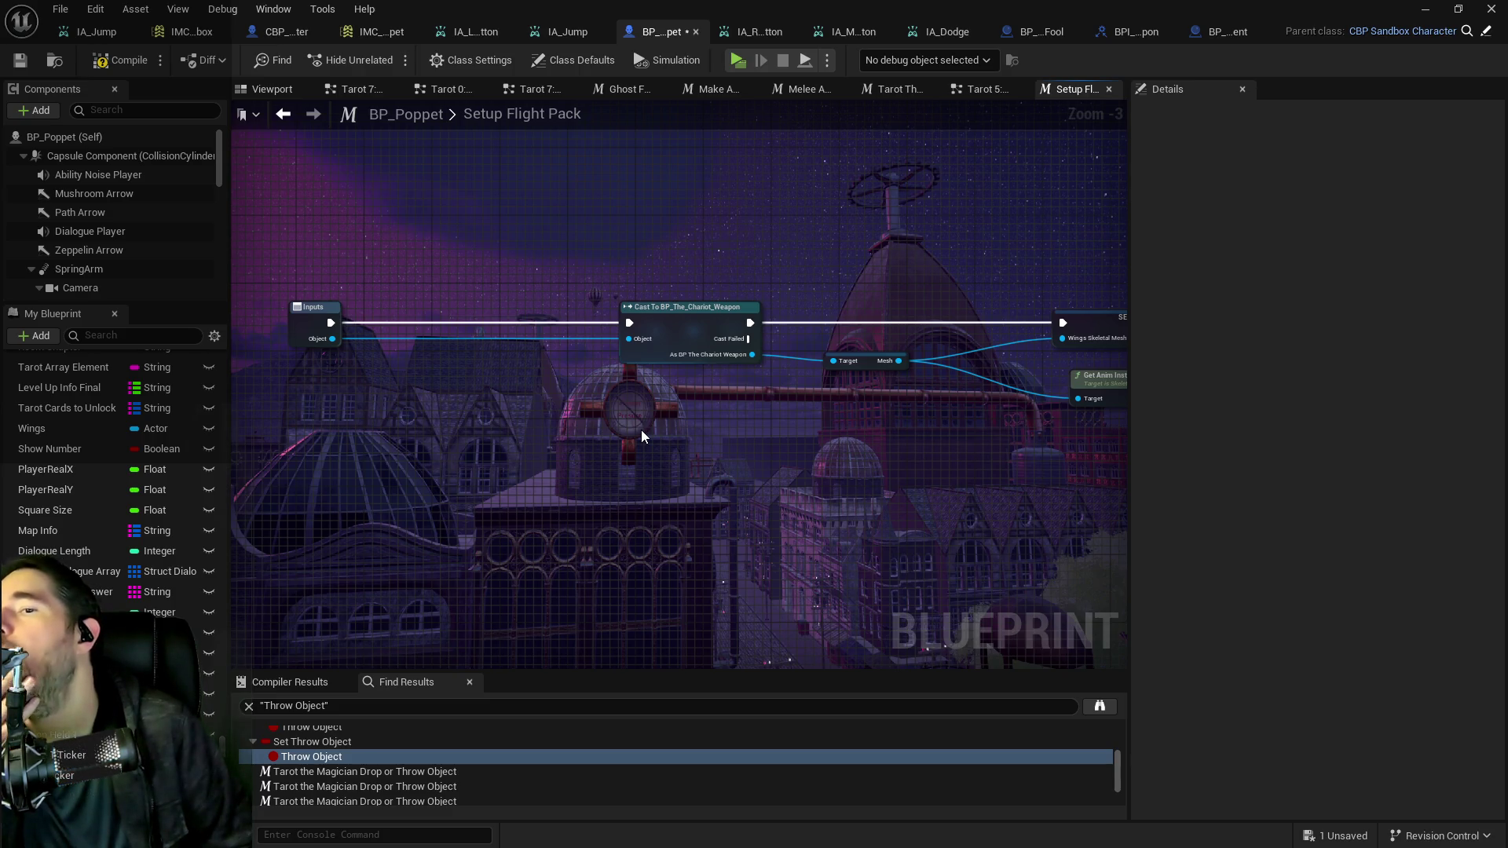
drag(641, 431, 674, 488)
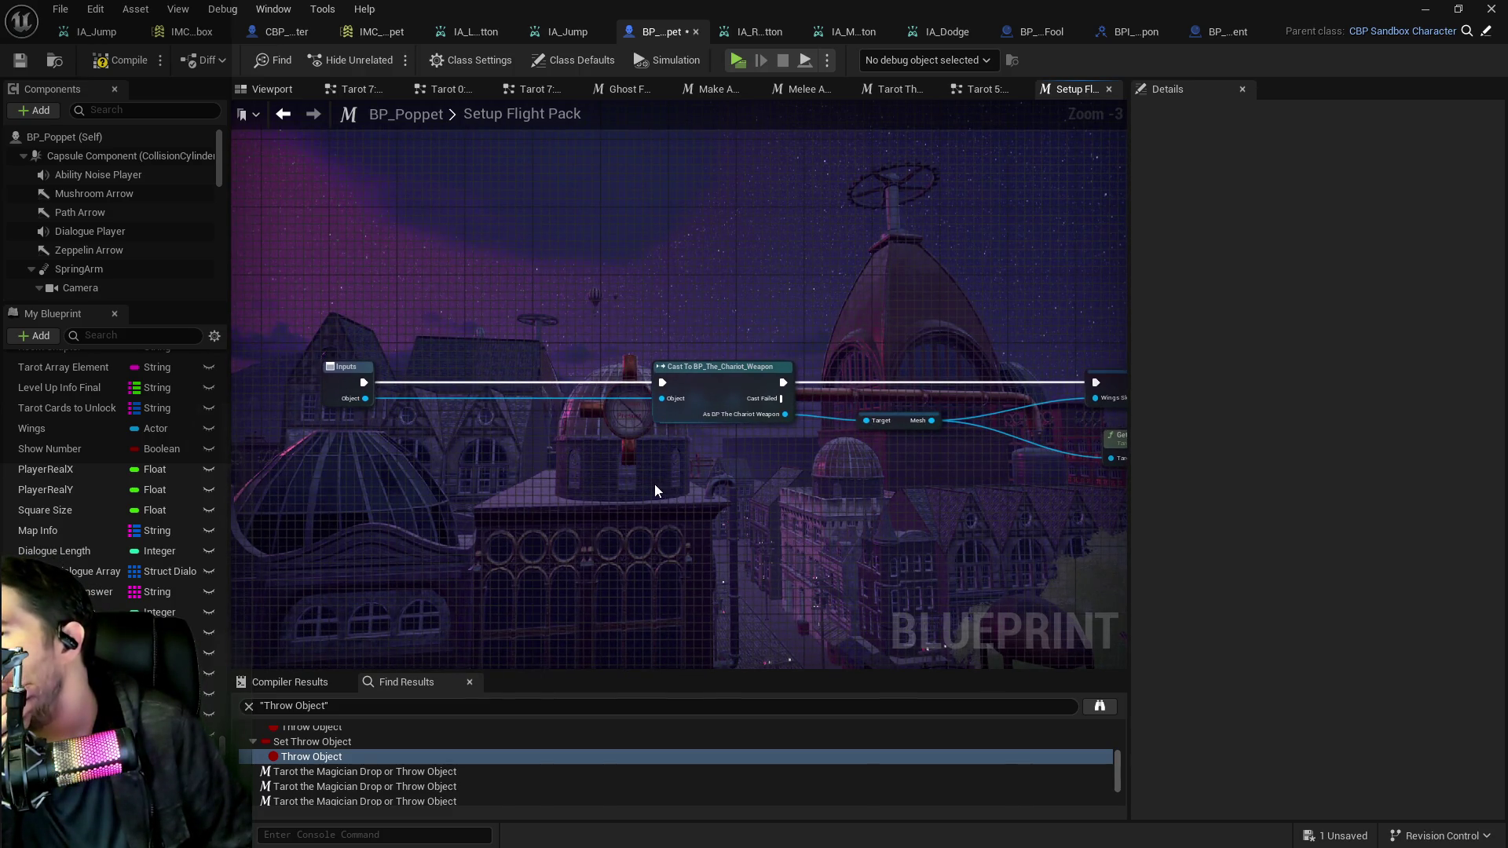
mouse_move(653, 484)
mouse_down()
mouse_move(572, 427)
mouse_move(264, 382)
mouse_up()
mouse_move(670, 455)
mouse_down()
mouse_move(366, 432)
mouse_move(1109, 501)
mouse_up()
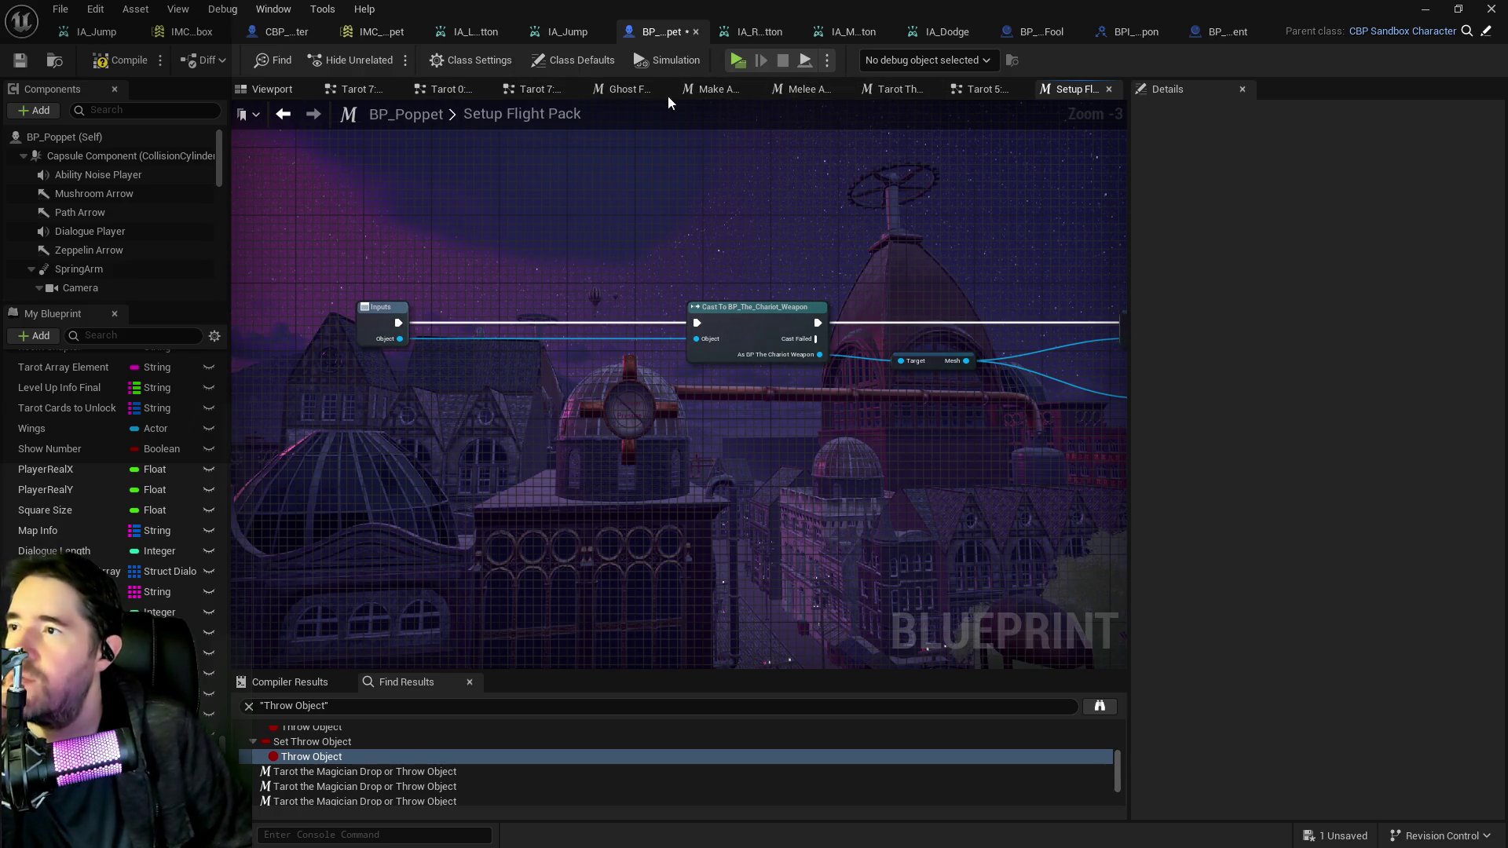
click(713, 93)
Close the Melee Attack, Make An Attack and Magician graph tabs, returning to the EventGraph.
click(797, 92)
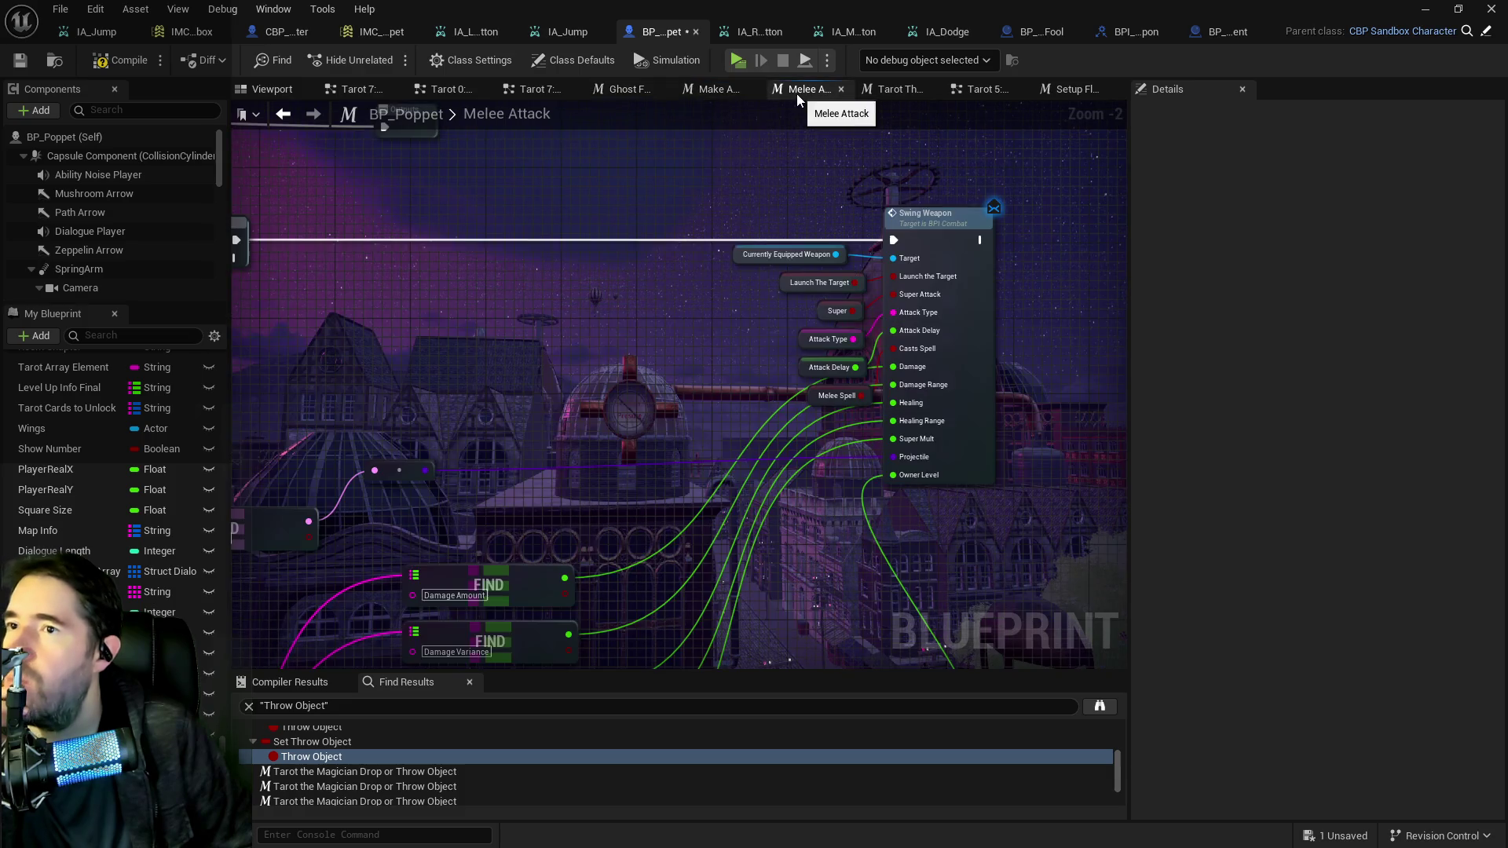
middle_click(798, 92)
middle_click(789, 92)
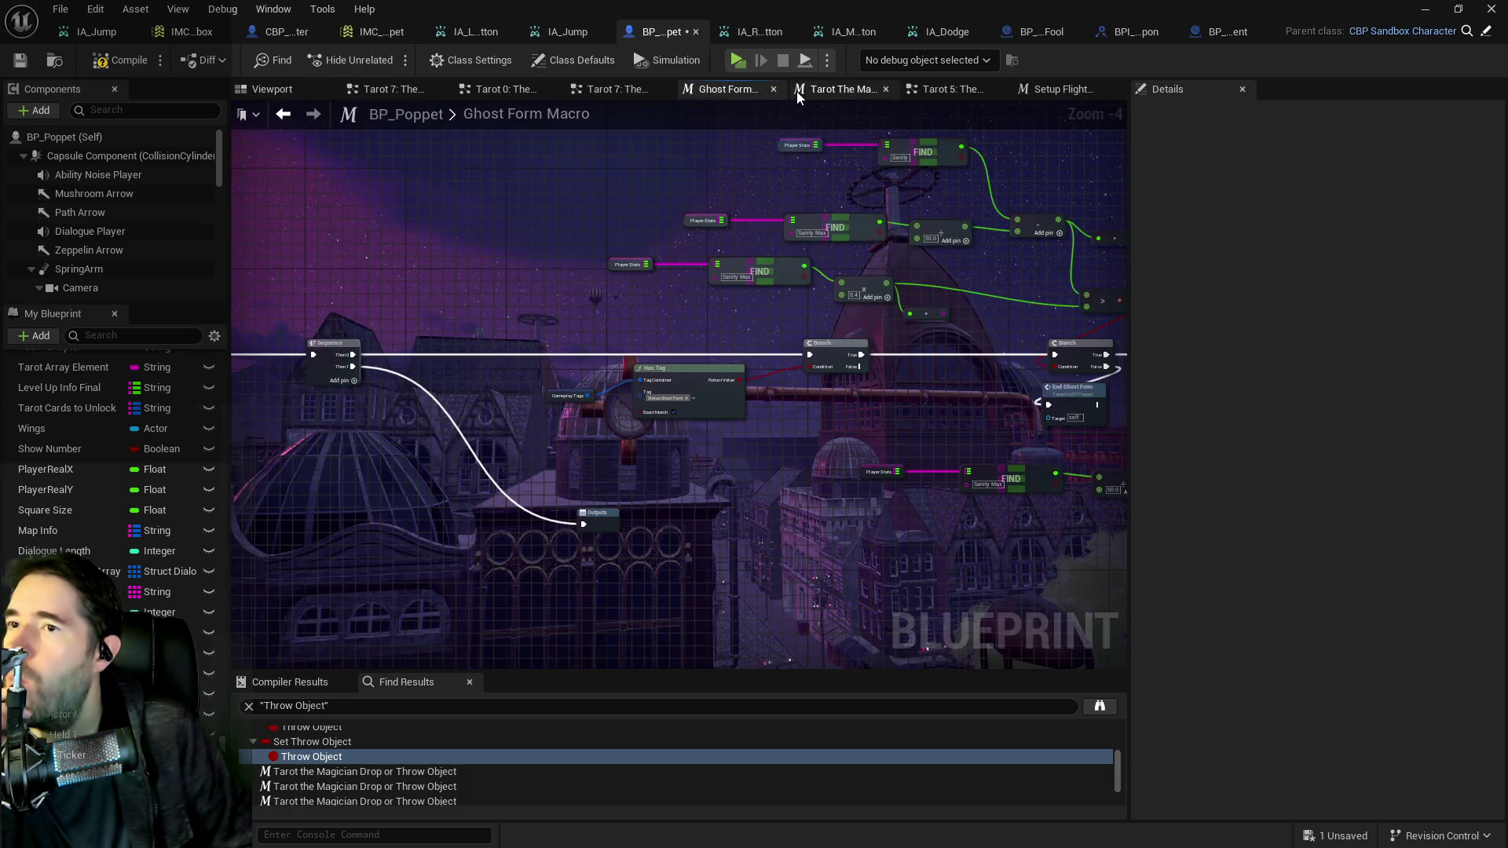
click(809, 91)
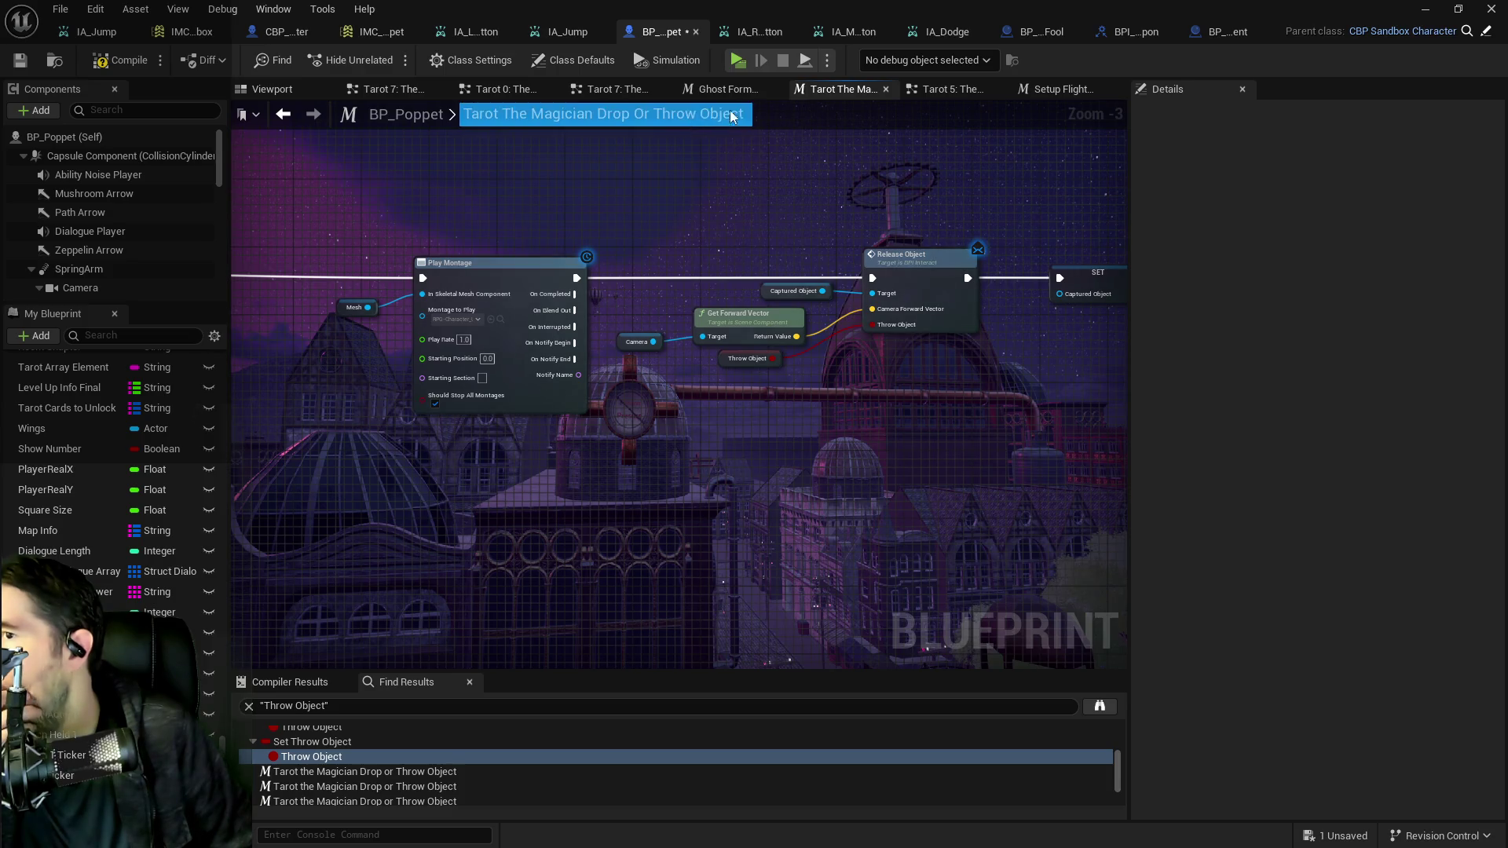
middle_click(848, 93)
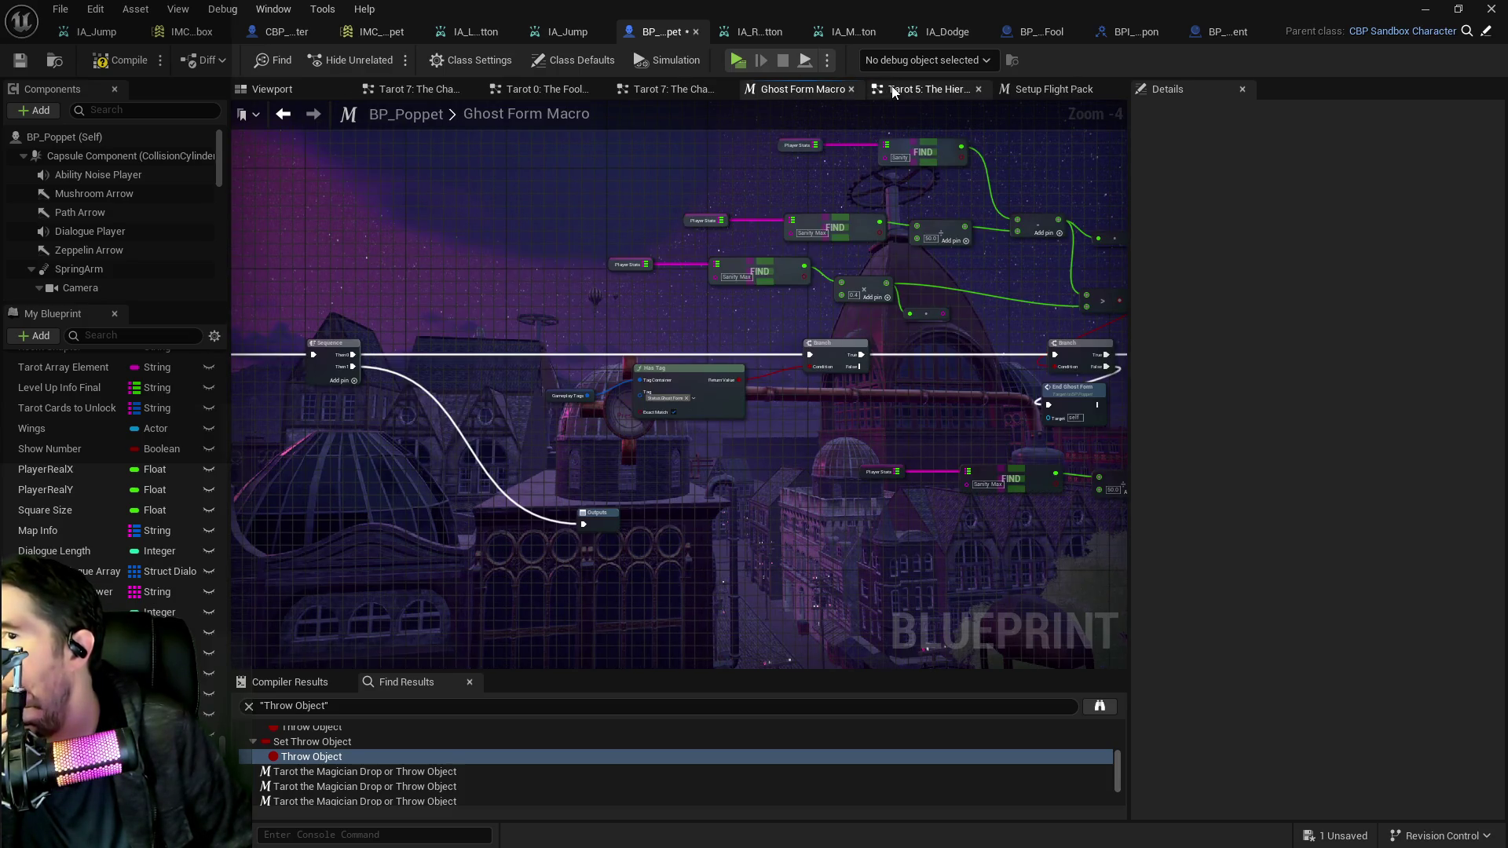
click(893, 92)
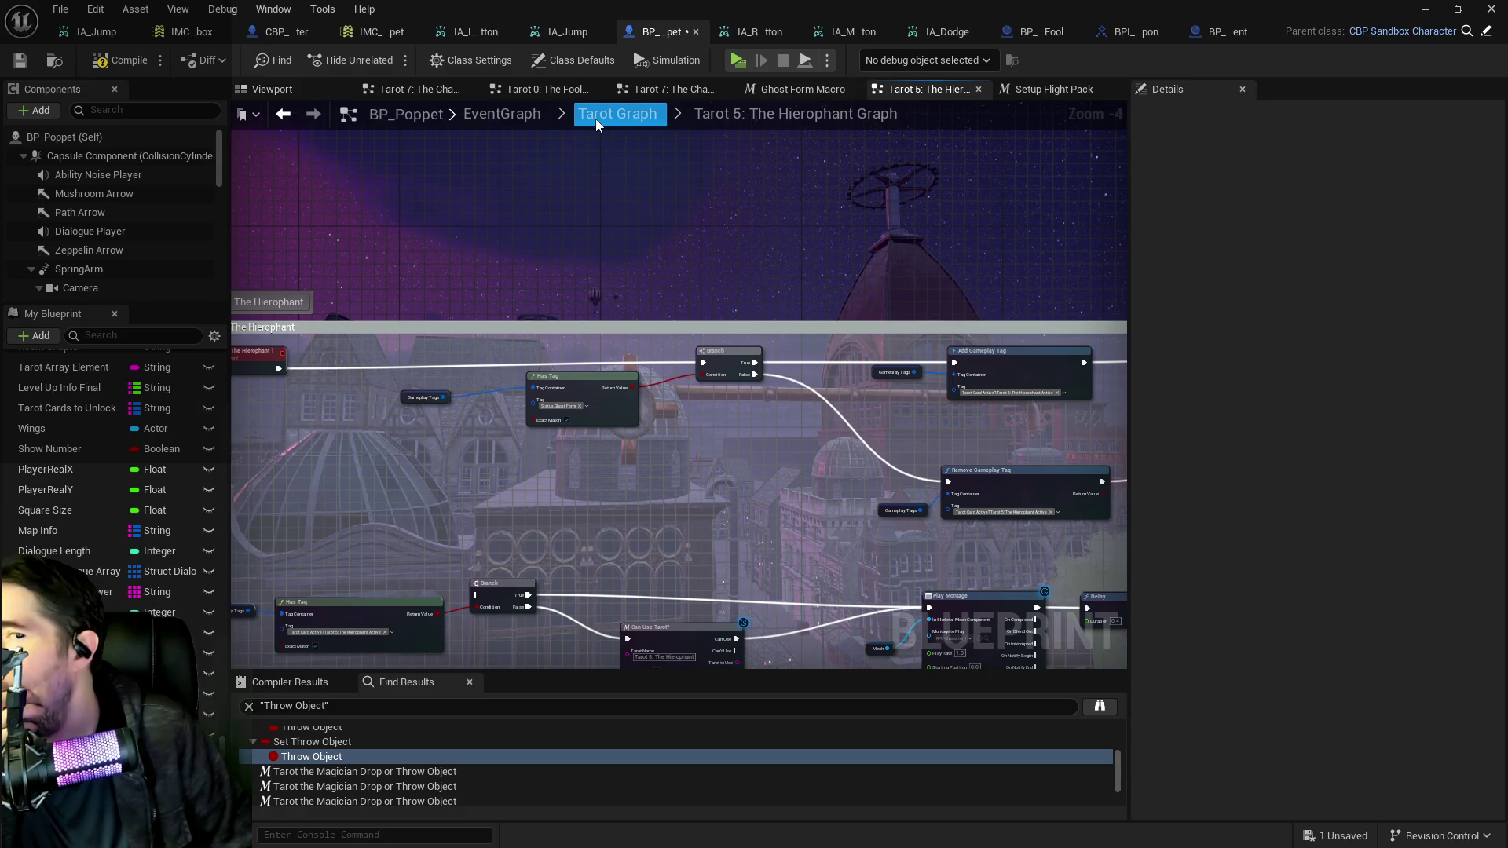
click(509, 115)
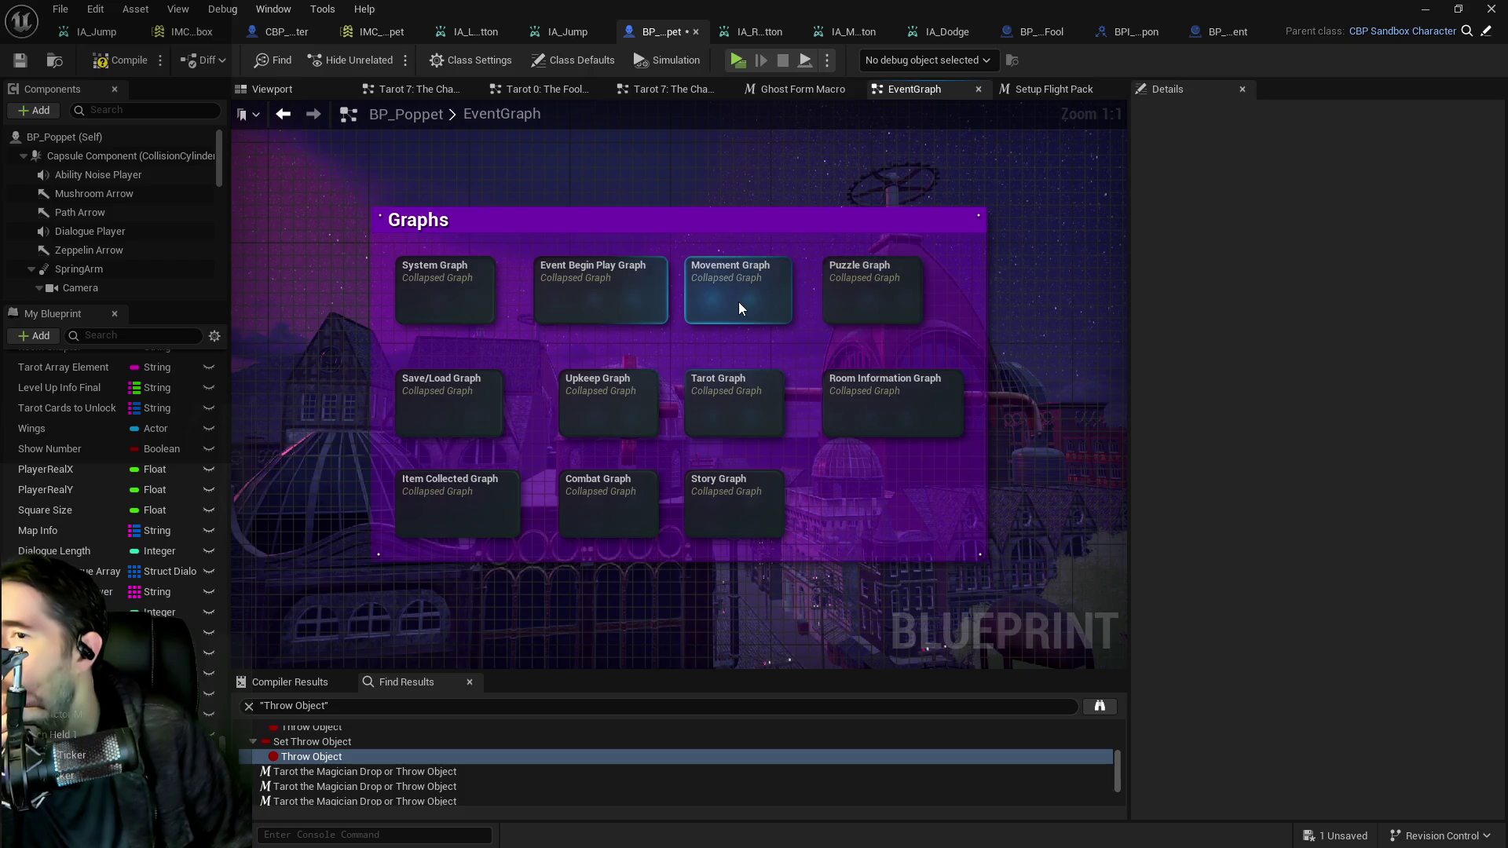
Open the Movement Graph and inspect SpawnActor, SET Wings, Attach Actor and Setup Flight Pack.
double_click(738, 308)
drag(576, 286, 346, 263)
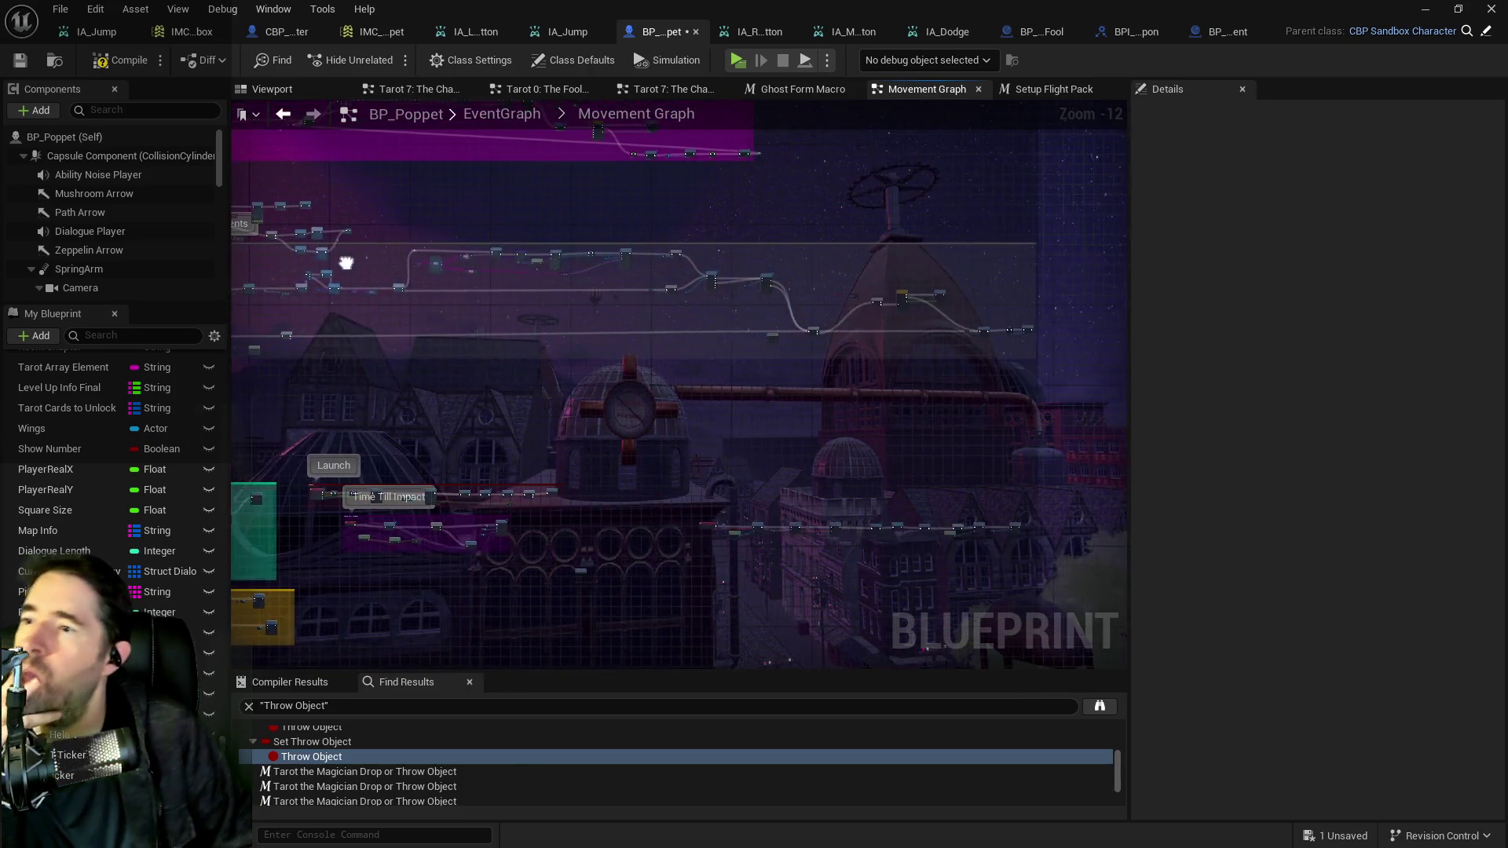
scroll(487, 315, up, 7)
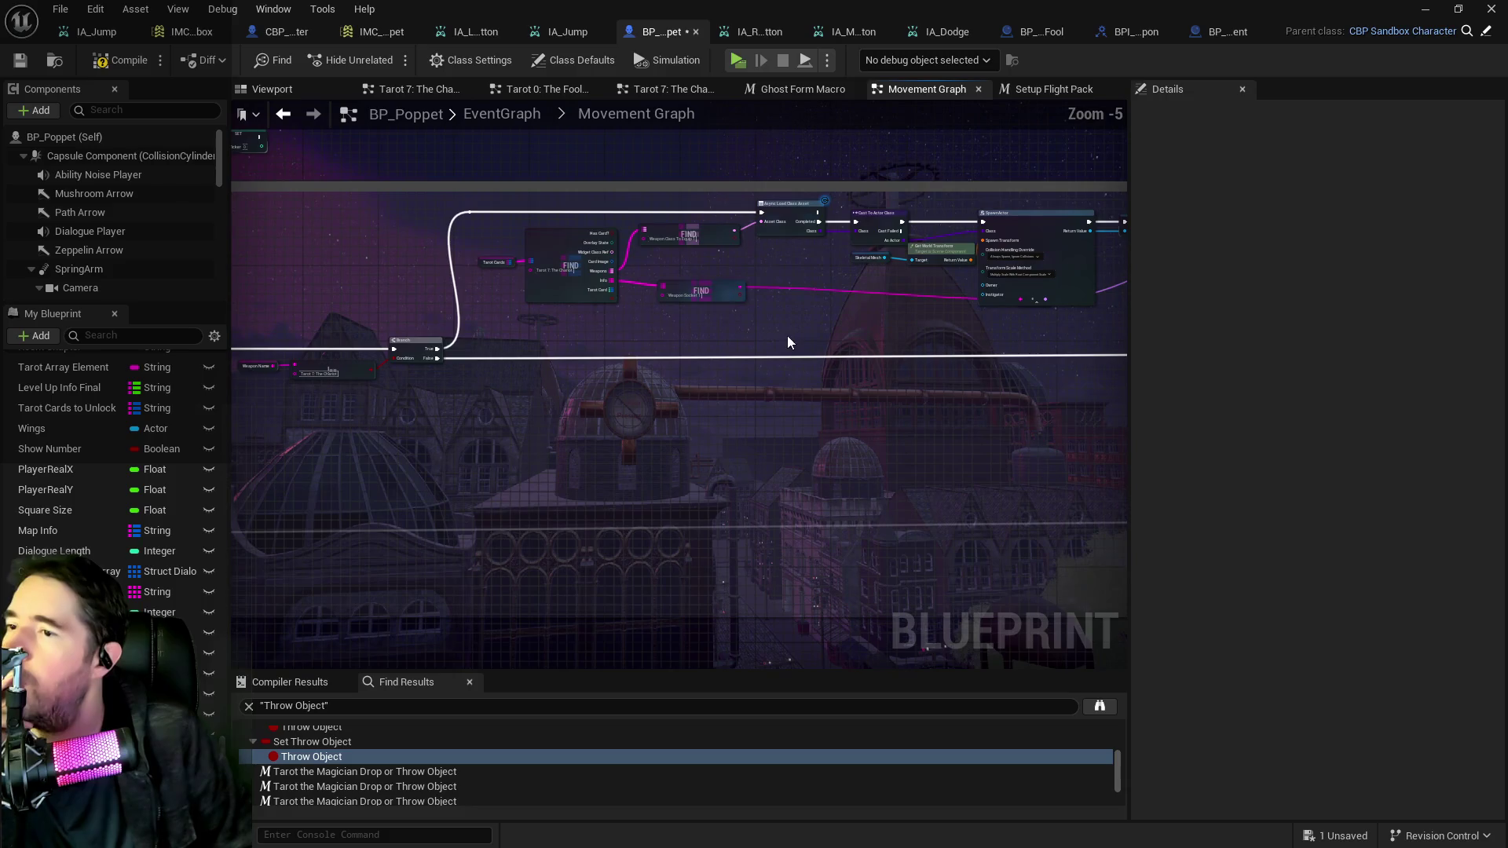
scroll(787, 336, up, 2)
drag(812, 356, 507, 328)
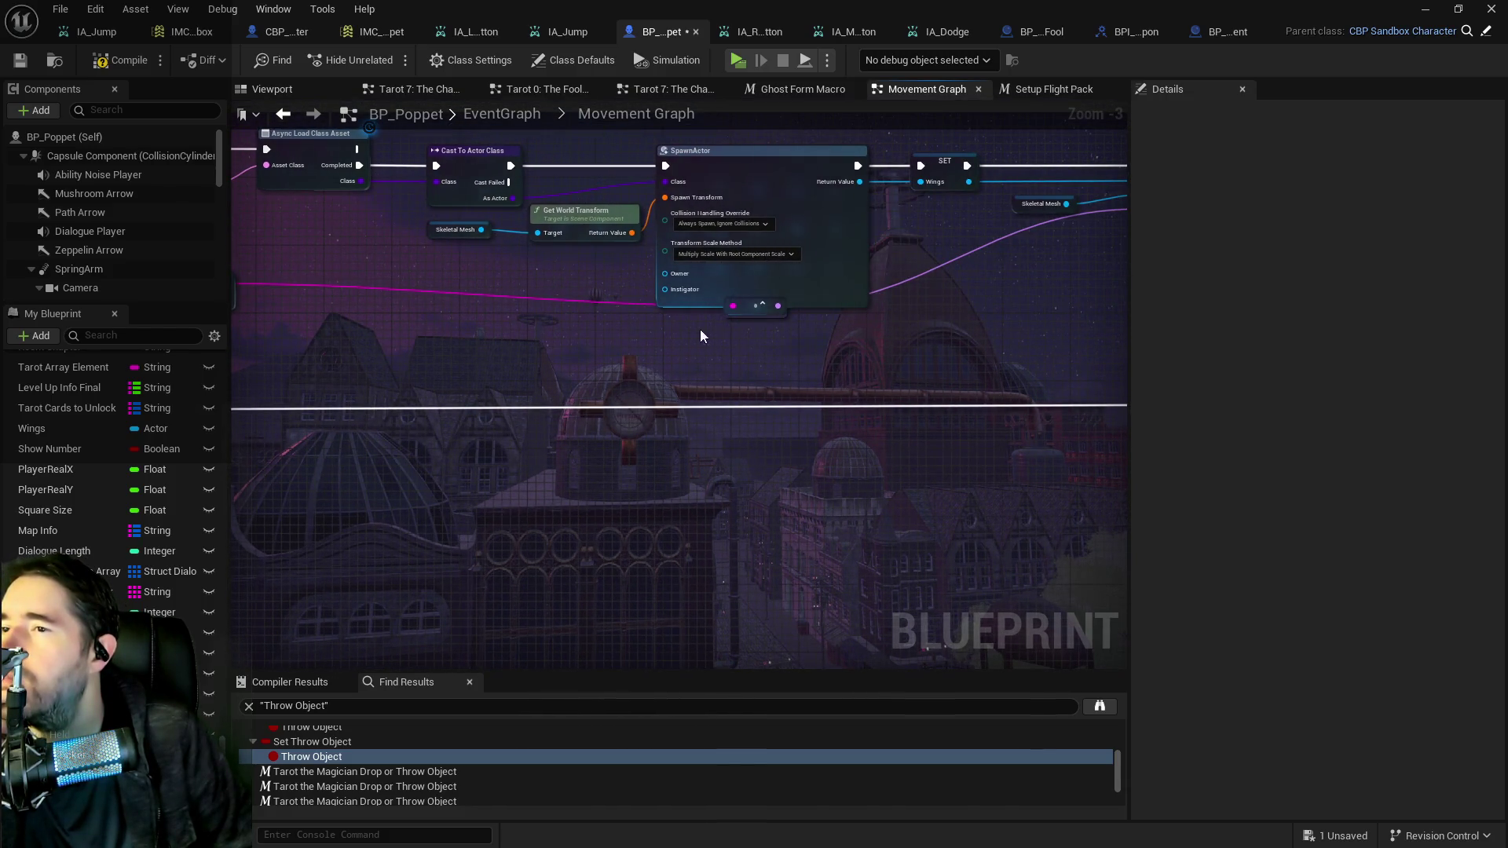
drag(745, 315, 522, 302)
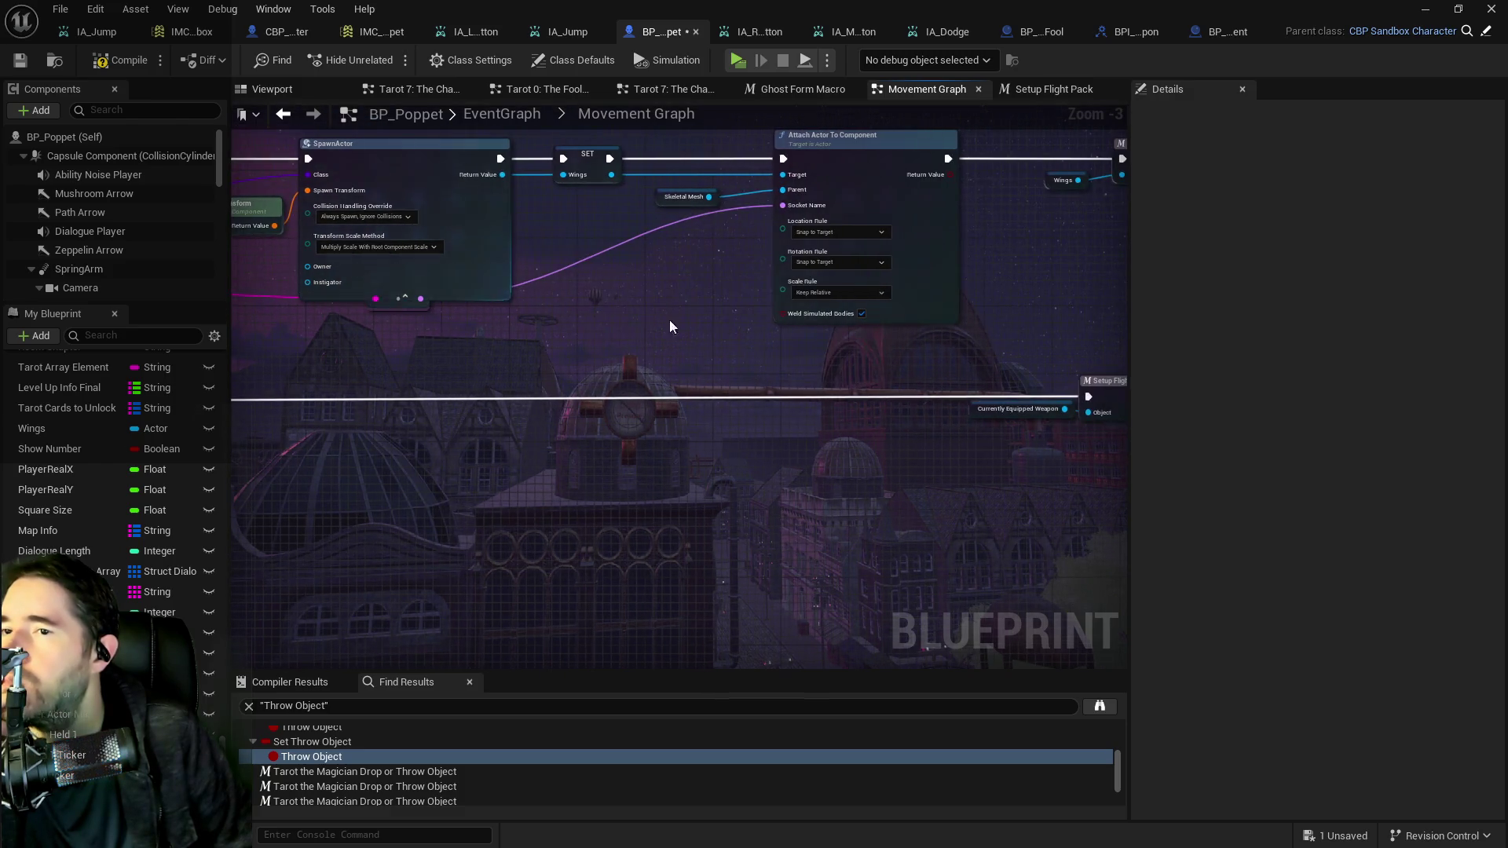
drag(669, 319, 384, 320)
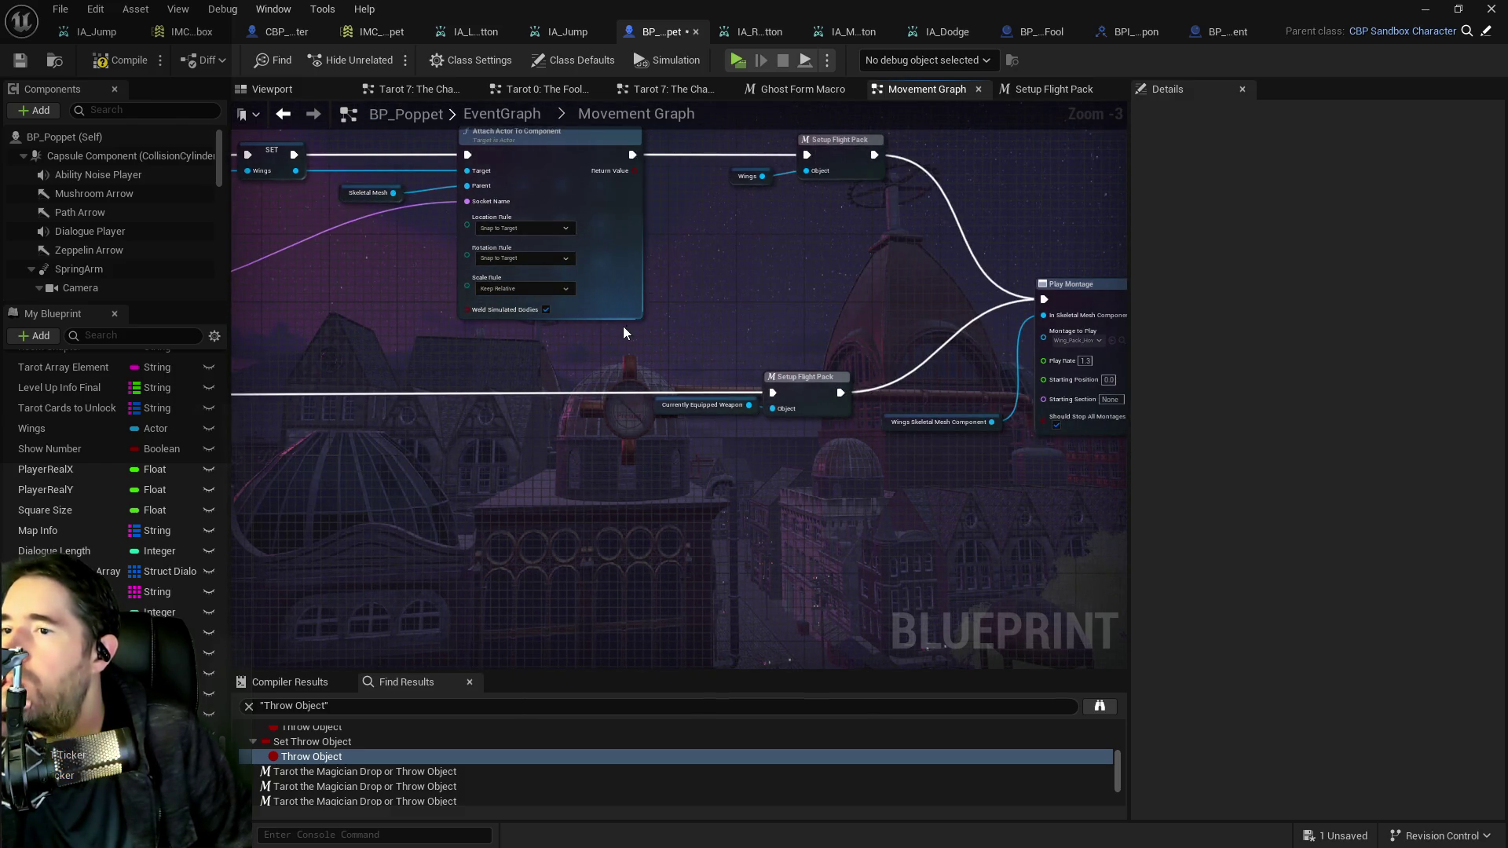
drag(624, 326, 558, 308)
drag(669, 305, 503, 397)
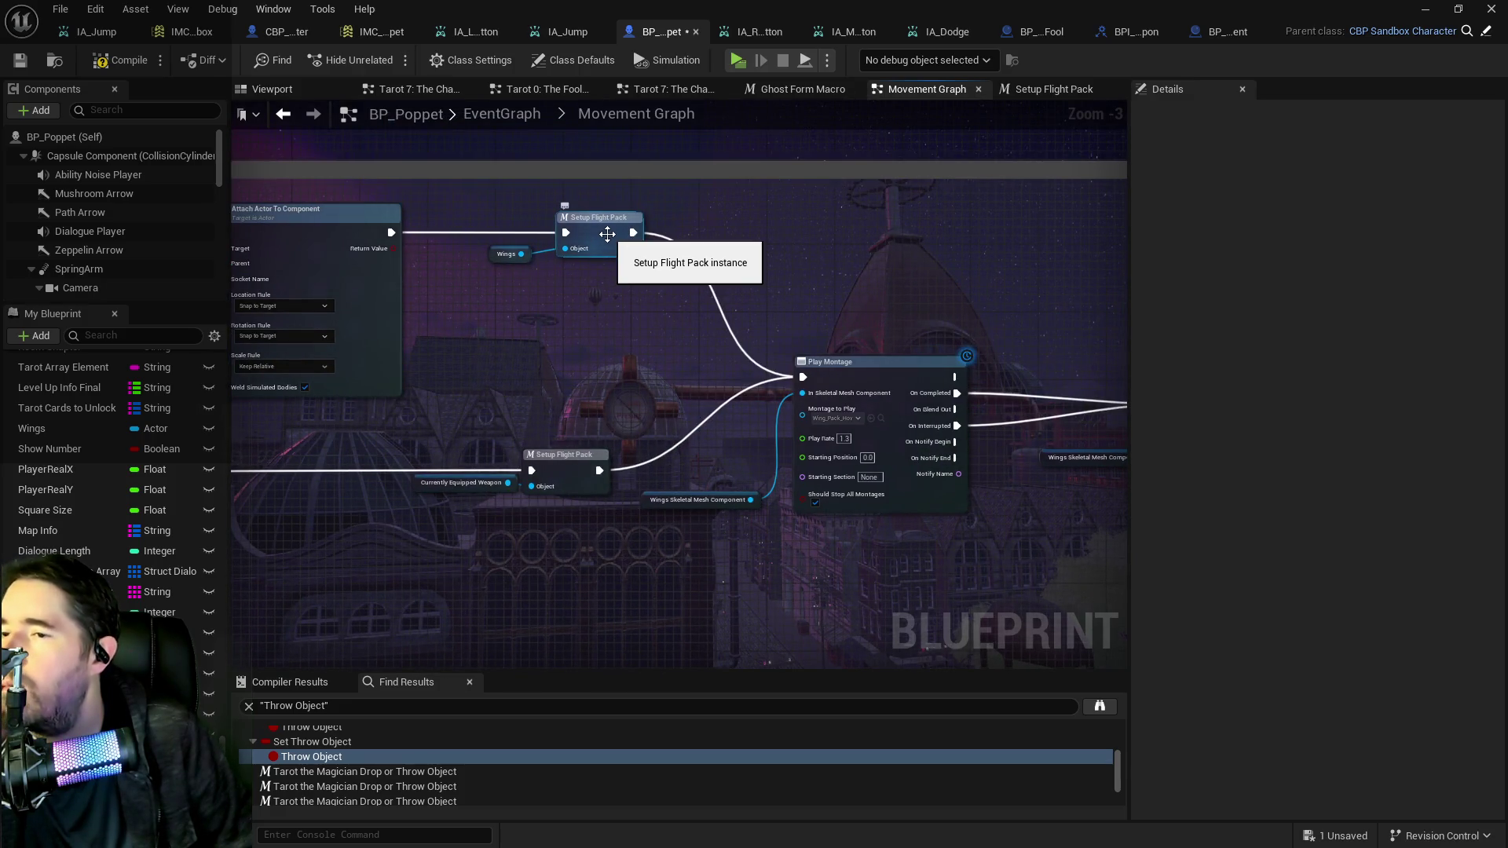
Inspect the later Play Montage, Branch, Timeline, Remove Gameplay Tag and Destroy Actor nodes.
scroll(570, 335, down, 2)
drag(570, 334, 334, 282)
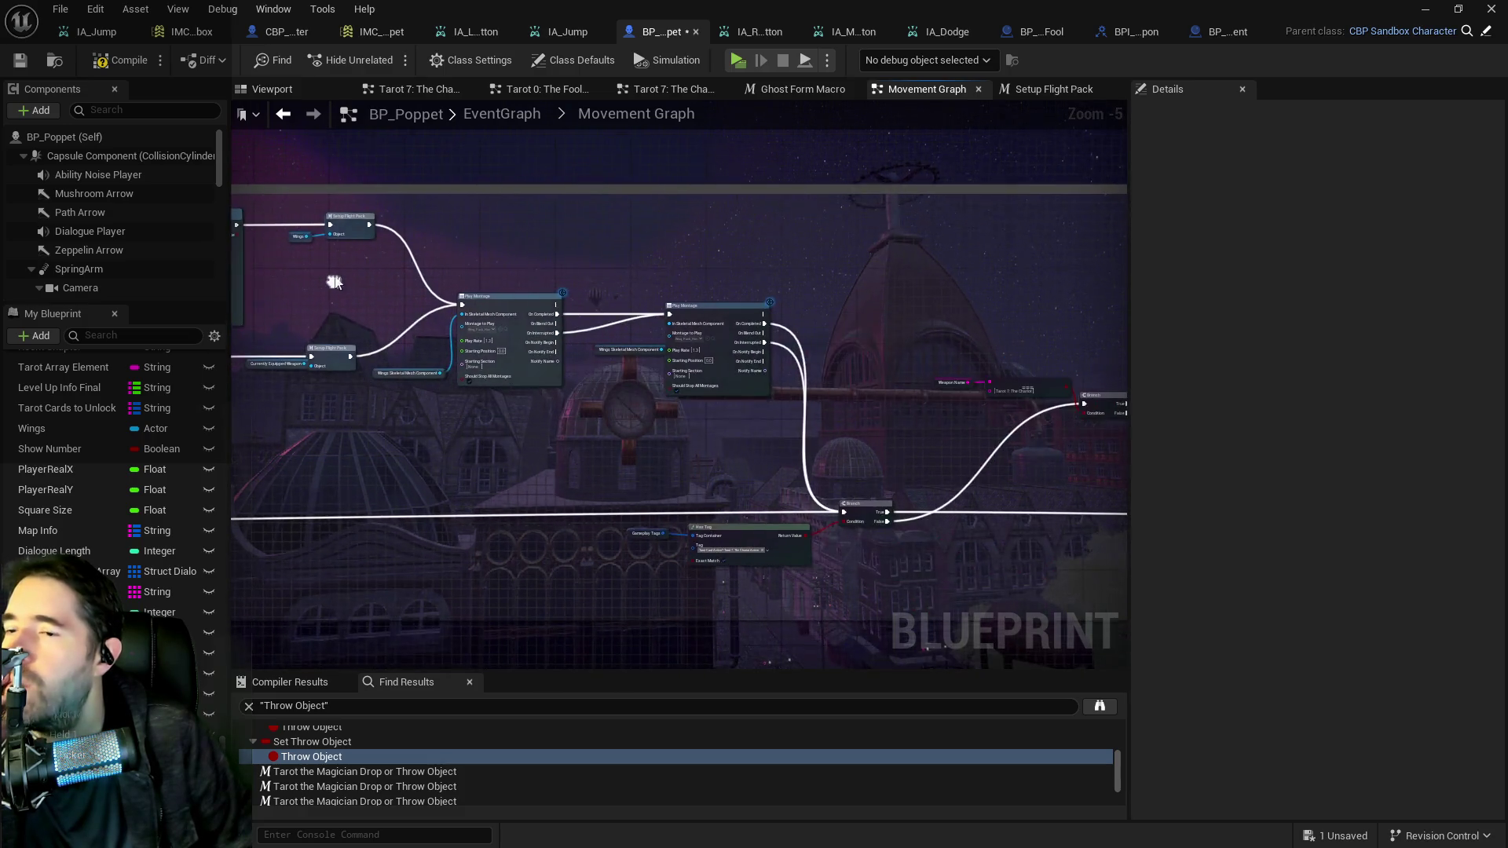
scroll(546, 338, up, 1)
mouse_move(545, 338)
mouse_down()
mouse_move(567, 362)
mouse_move(889, 468)
mouse_move(675, 384)
mouse_move(416, 361)
mouse_up()
drag(752, 332, 473, 331)
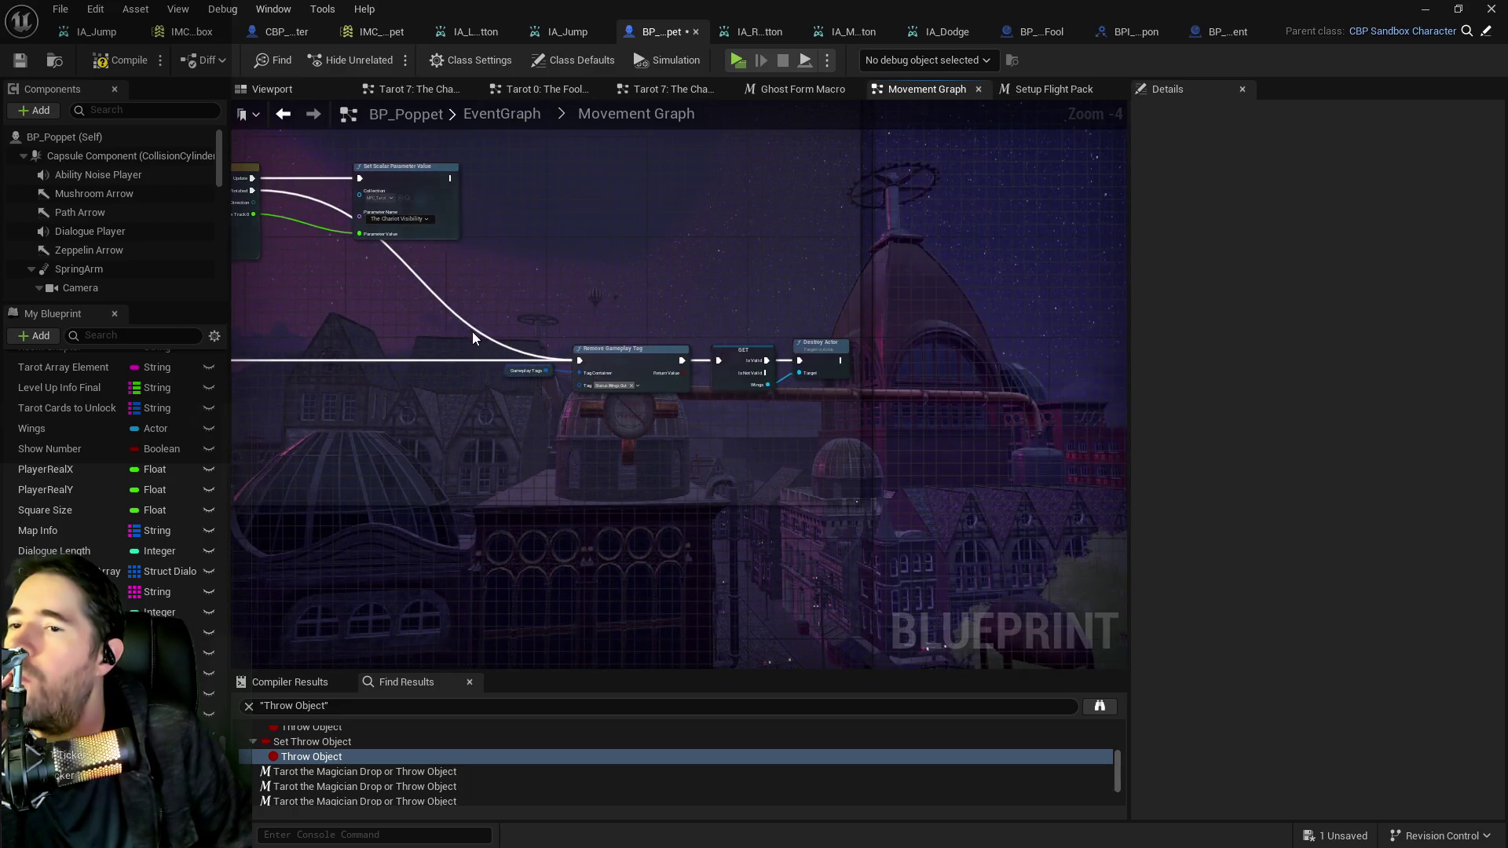
scroll(715, 380, up, 2)
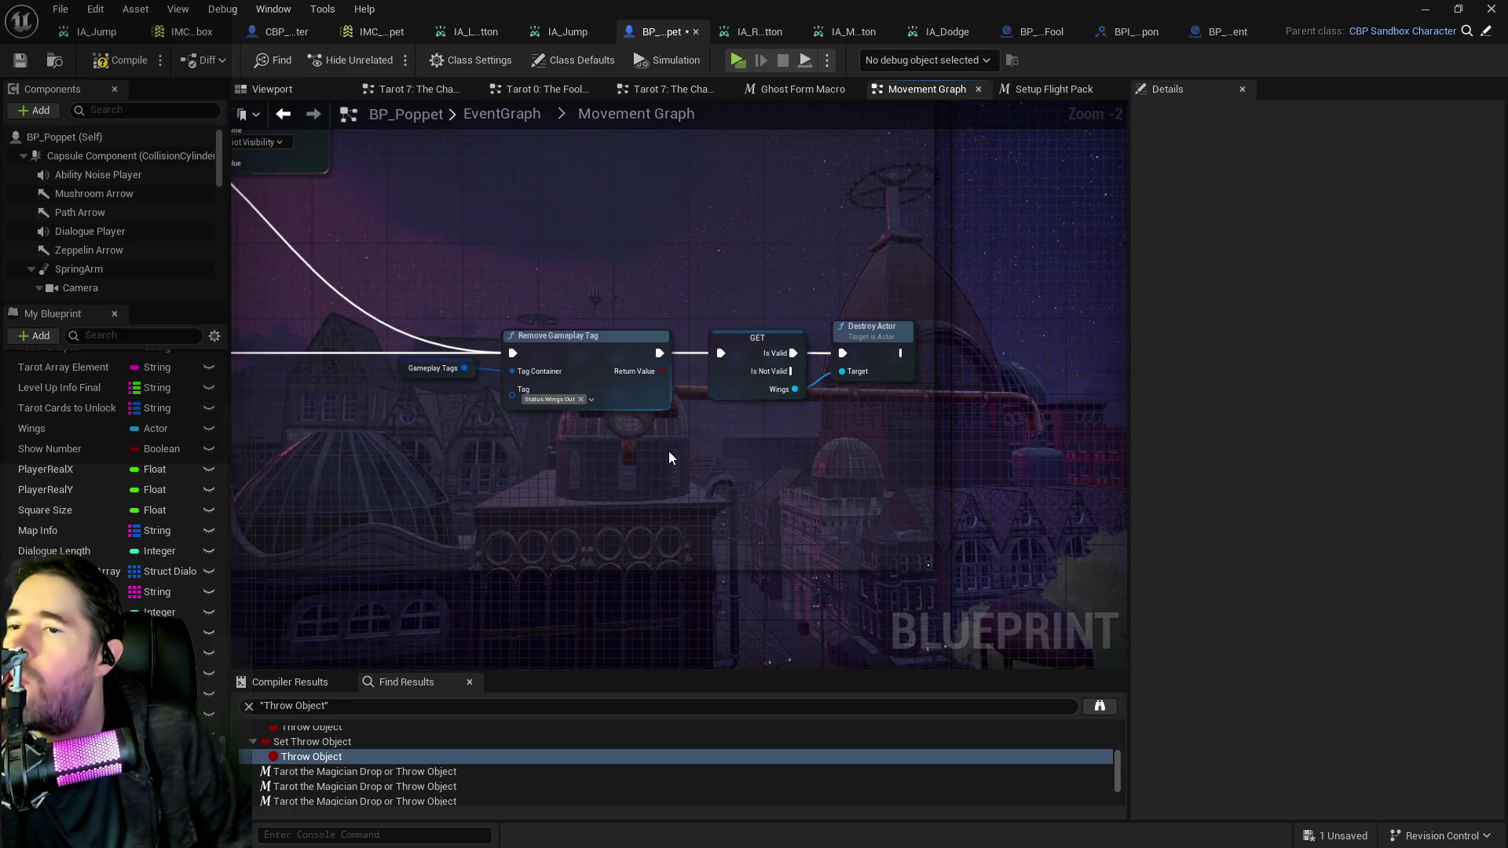
scroll(392, 429, down, 2)
Marquee-select the wings spawn-and-attach nodes feeding Setup Flight Pack.
drag(393, 429, 863, 608)
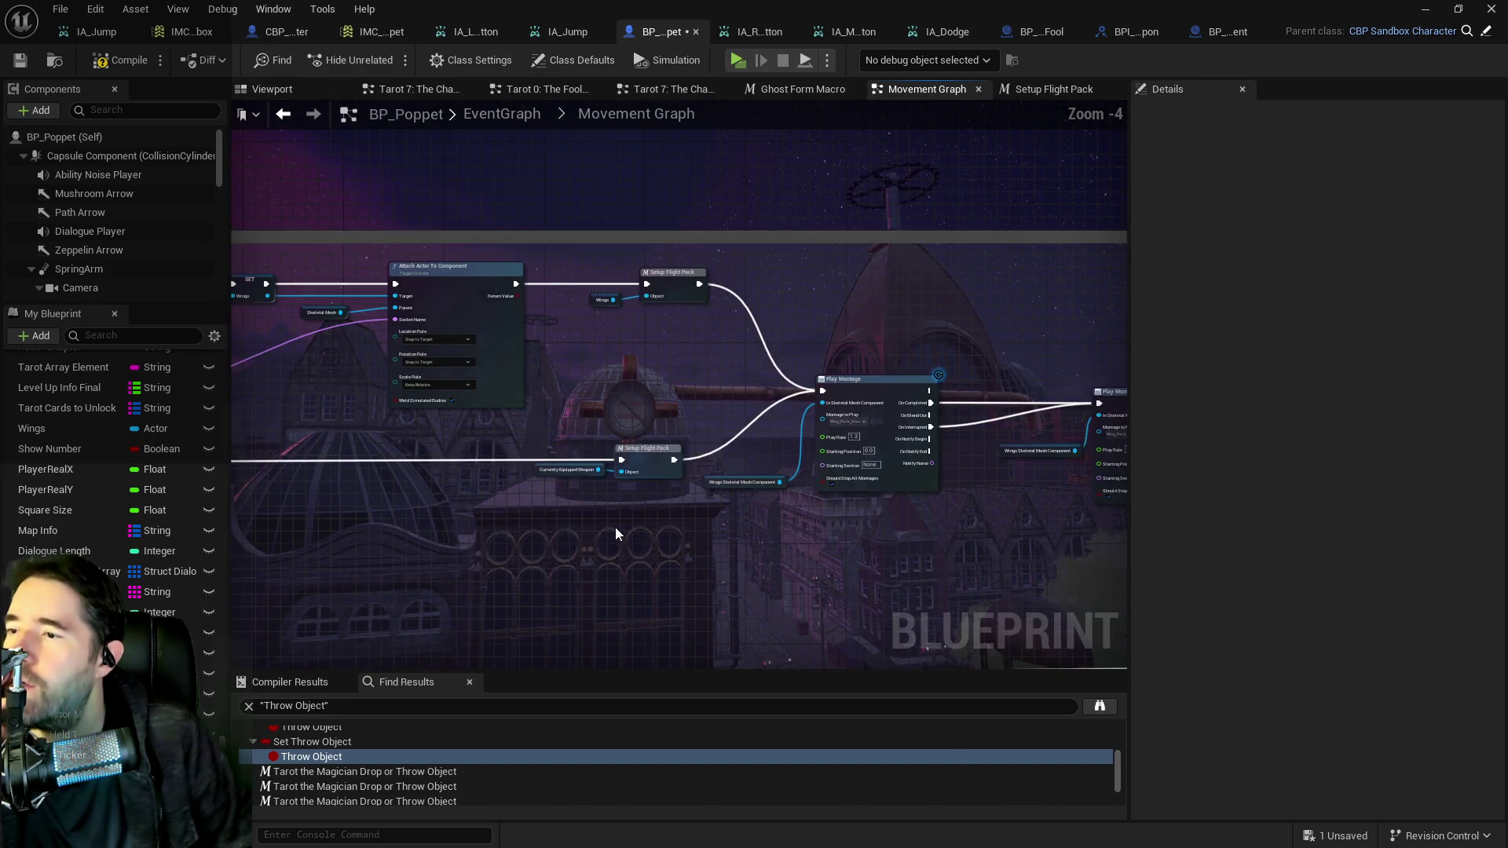
scroll(615, 534, down, 2)
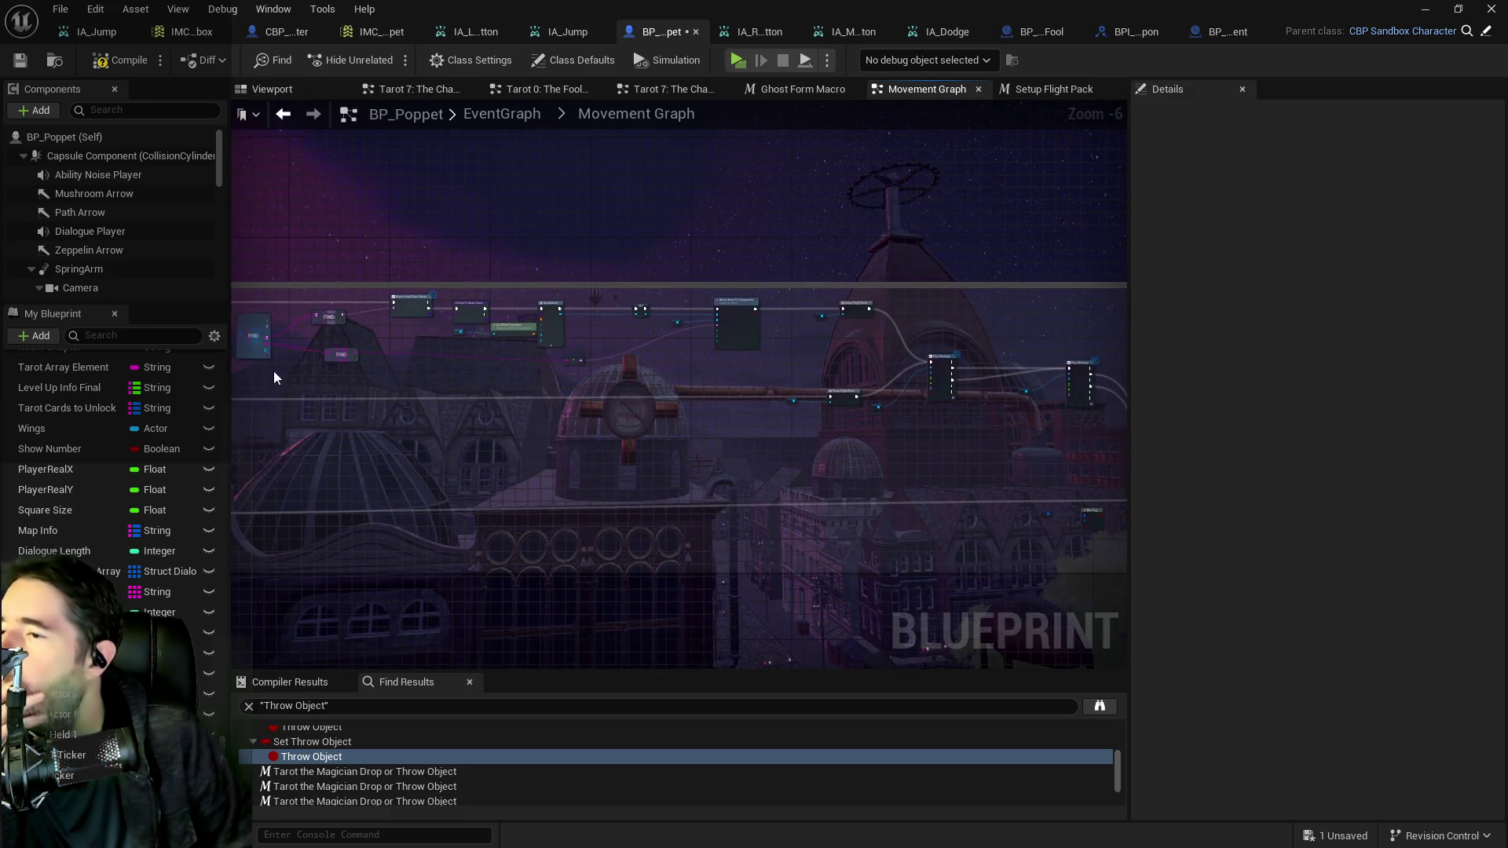
scroll(645, 374, up, 2)
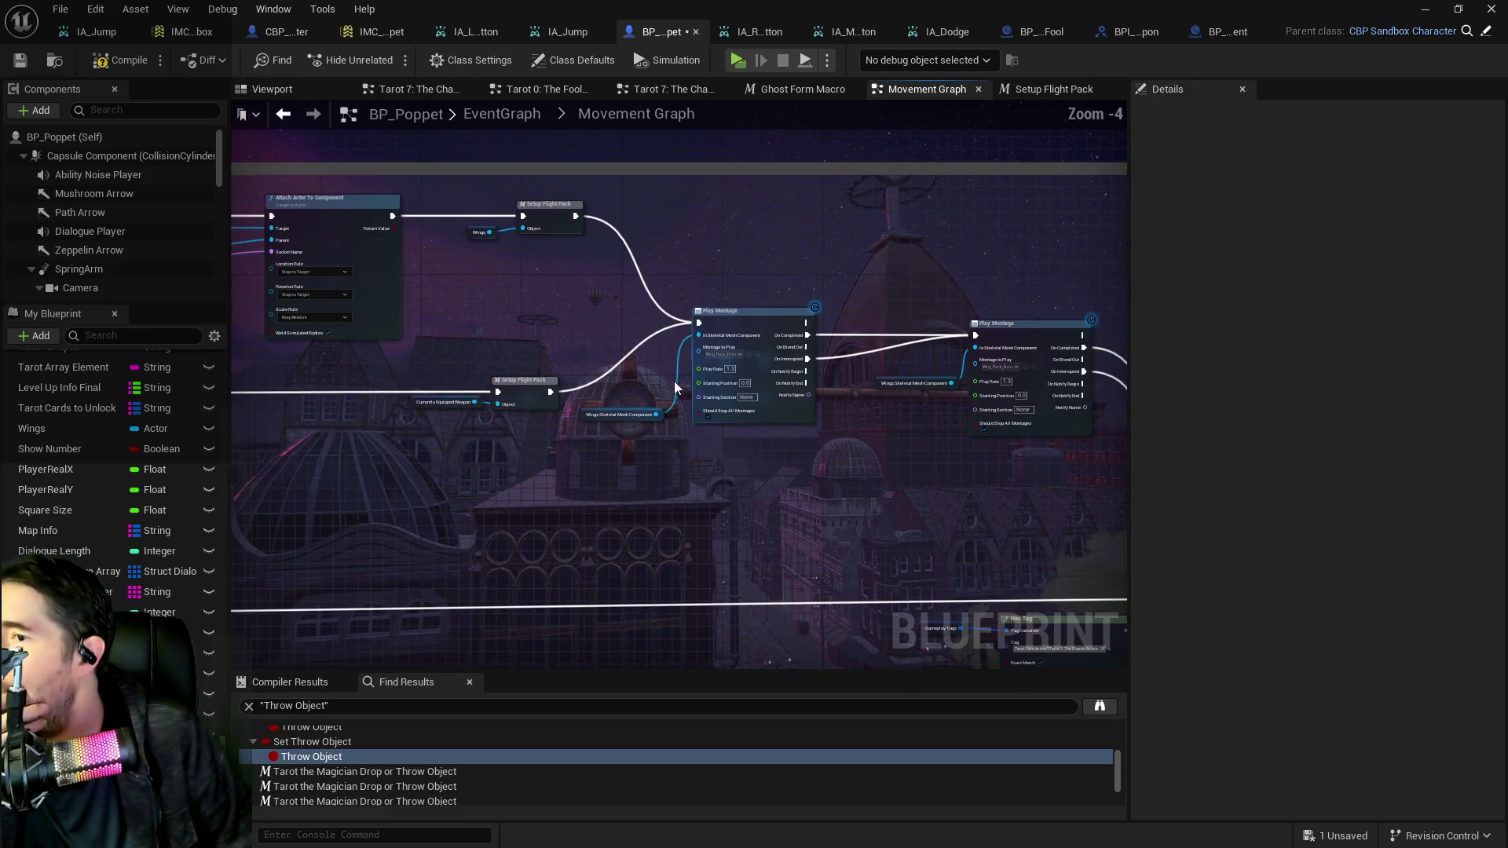
scroll(590, 421, down, 1)
drag(569, 437, 1171, 474)
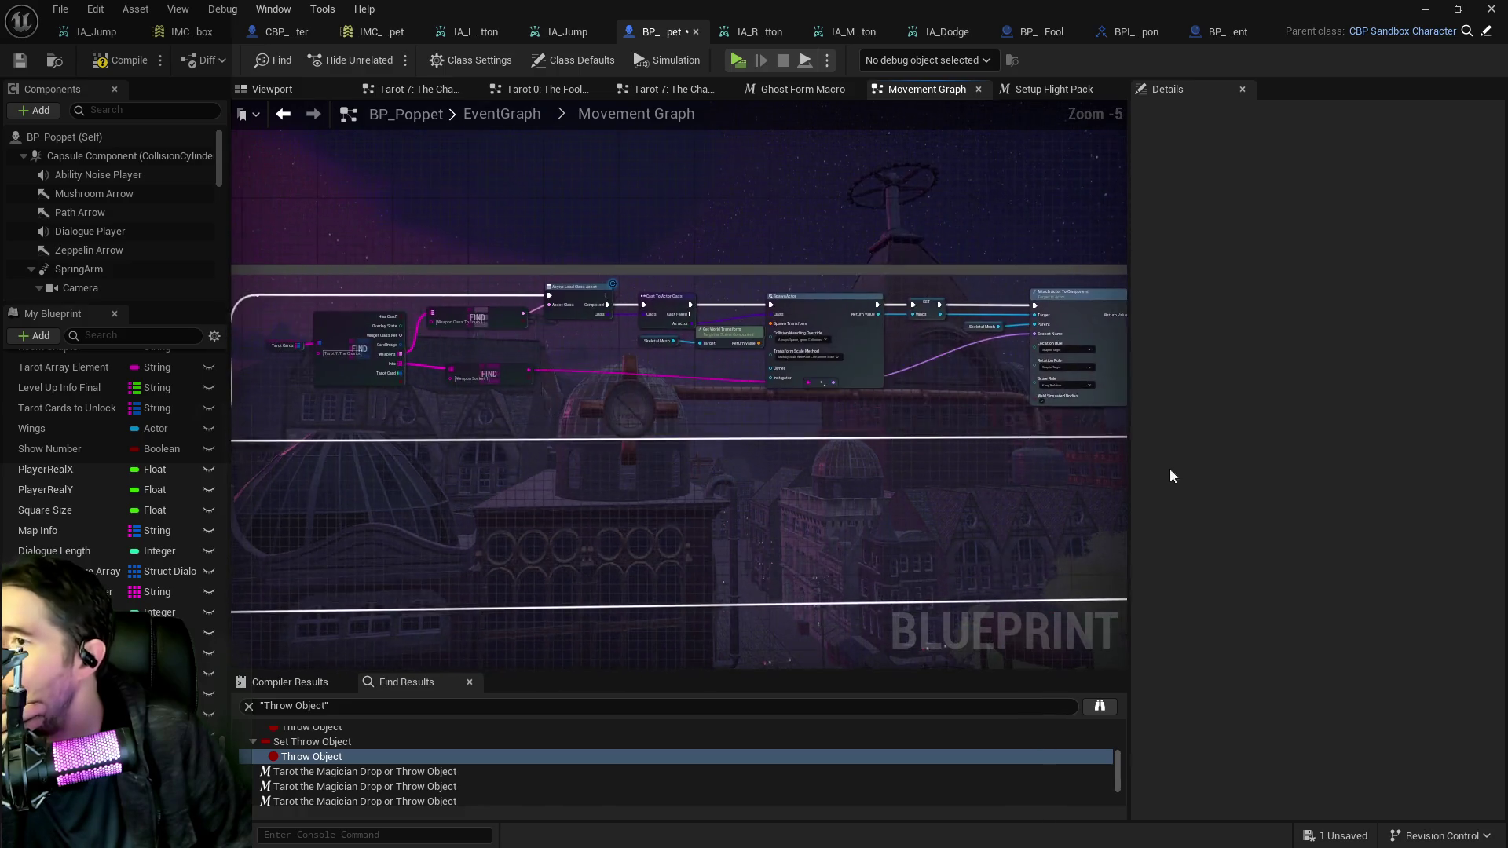
mouse_move(307, 288)
mouse_down()
mouse_move(450, 350)
mouse_move(1079, 412)
mouse_move(1075, 425)
mouse_move(1065, 403)
mouse_up()
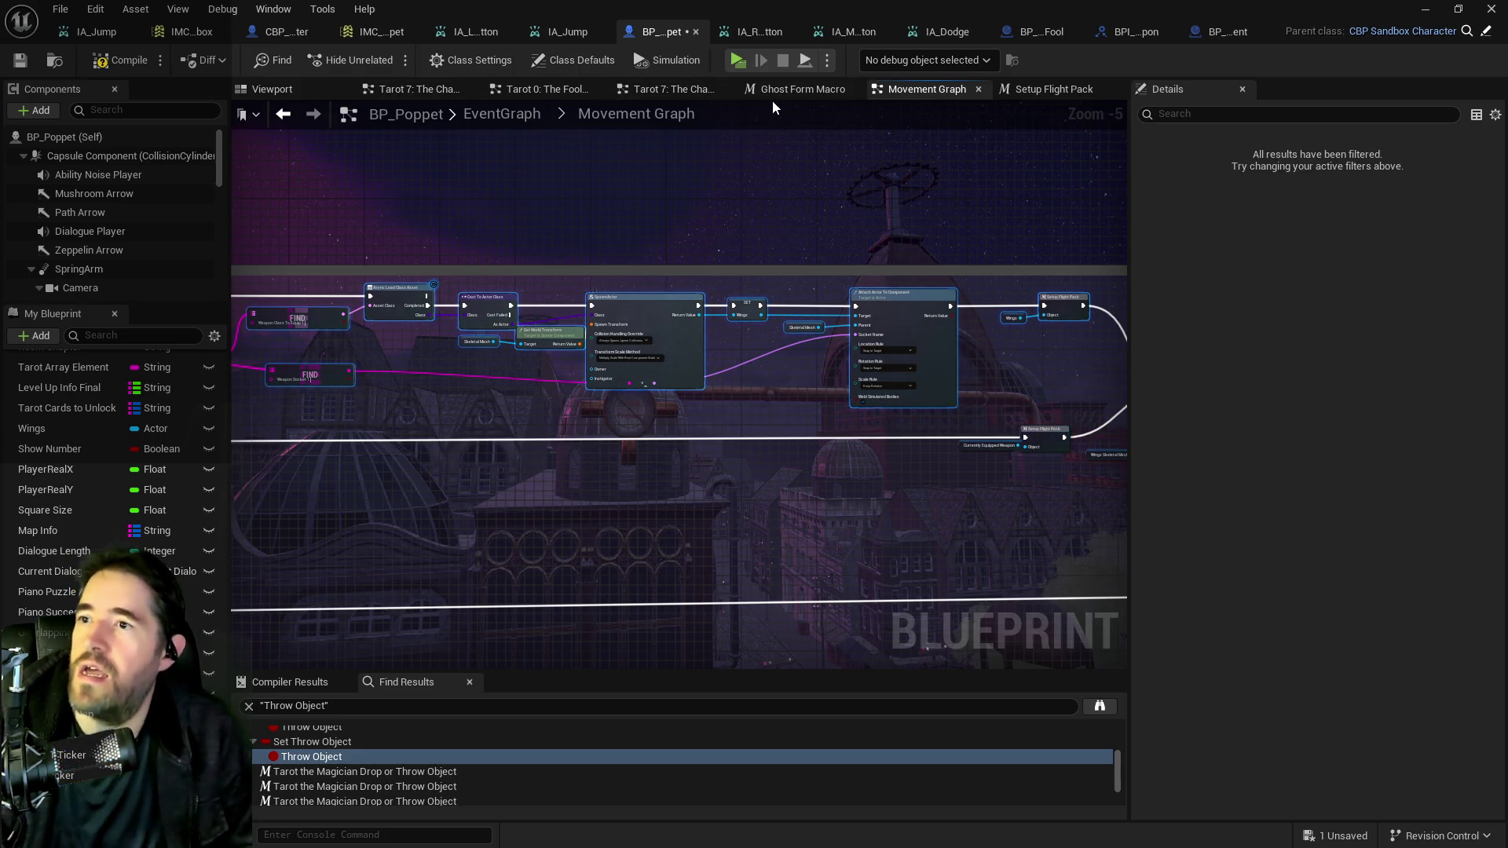
In the Chariot graph, position Print String between IA_Dodge and Can Use Tarot?
click(421, 97)
drag(661, 336, 562, 332)
mouse_move(747, 385)
mouse_down()
mouse_move(714, 334)
mouse_move(89, 175)
mouse_up()
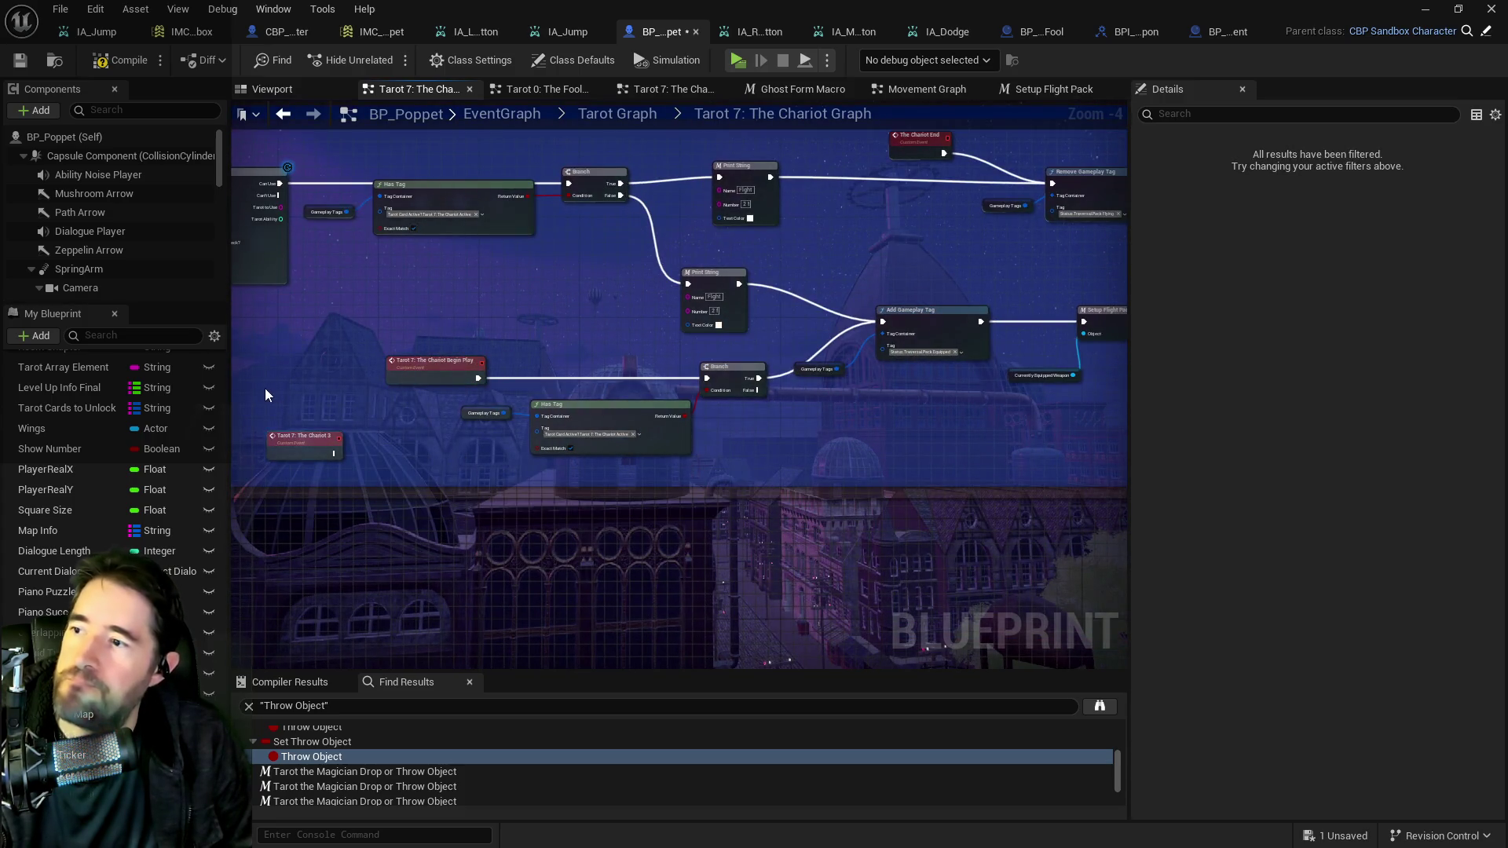
mouse_move(380, 388)
mouse_down()
mouse_move(568, 389)
mouse_move(490, 330)
mouse_up()
drag(522, 278, 457, 259)
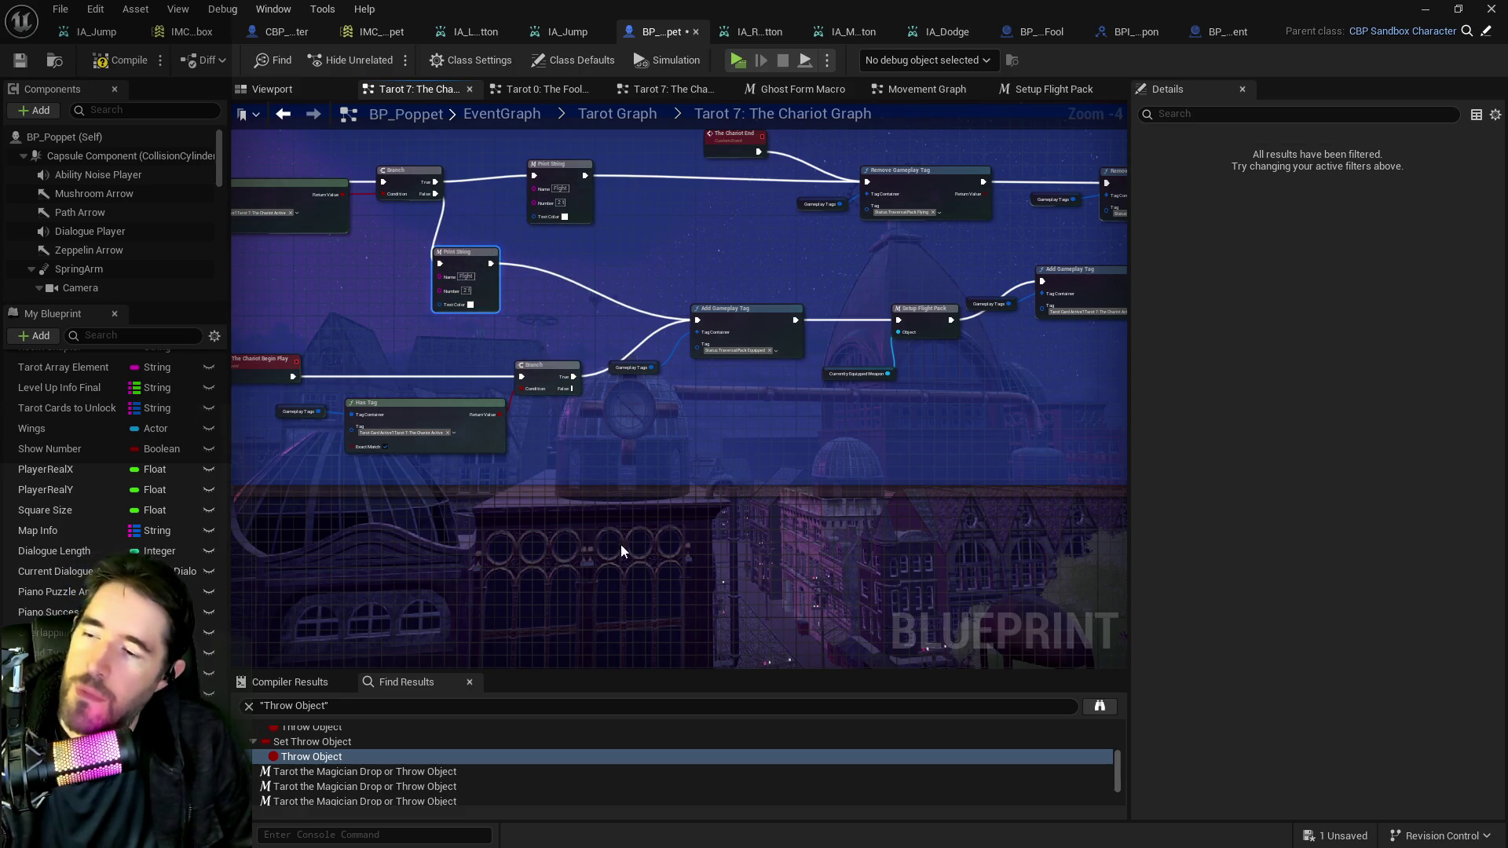
Wire Print String and Branch True into Async Load Class Asset.
drag(621, 550, 827, 488)
mouse_move(643, 402)
mouse_down()
mouse_move(721, 417)
mouse_move(684, 413)
mouse_move(724, 404)
mouse_move(614, 330)
mouse_up()
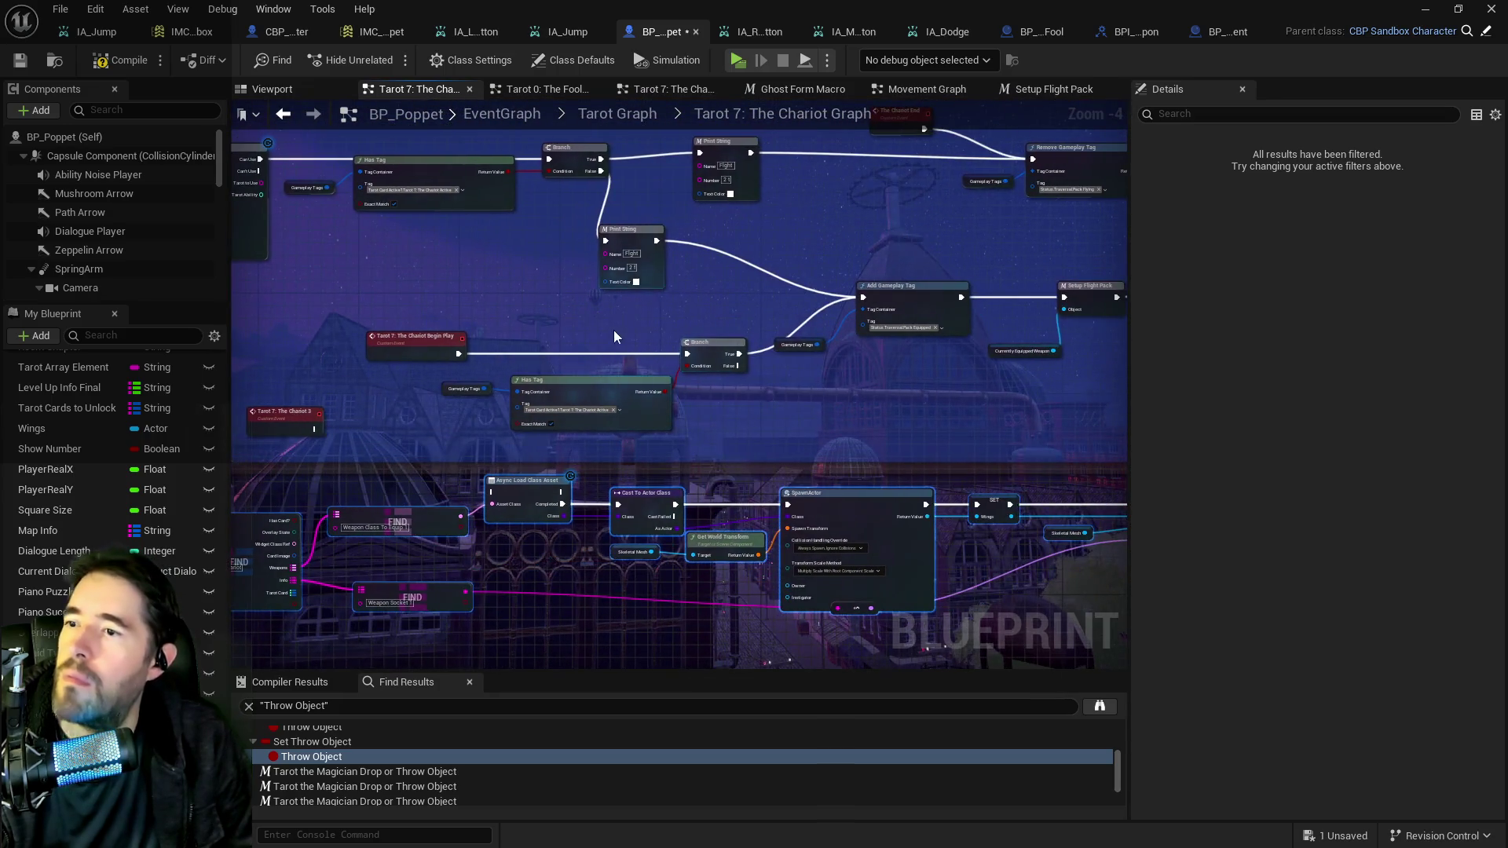
drag(756, 312, 529, 314)
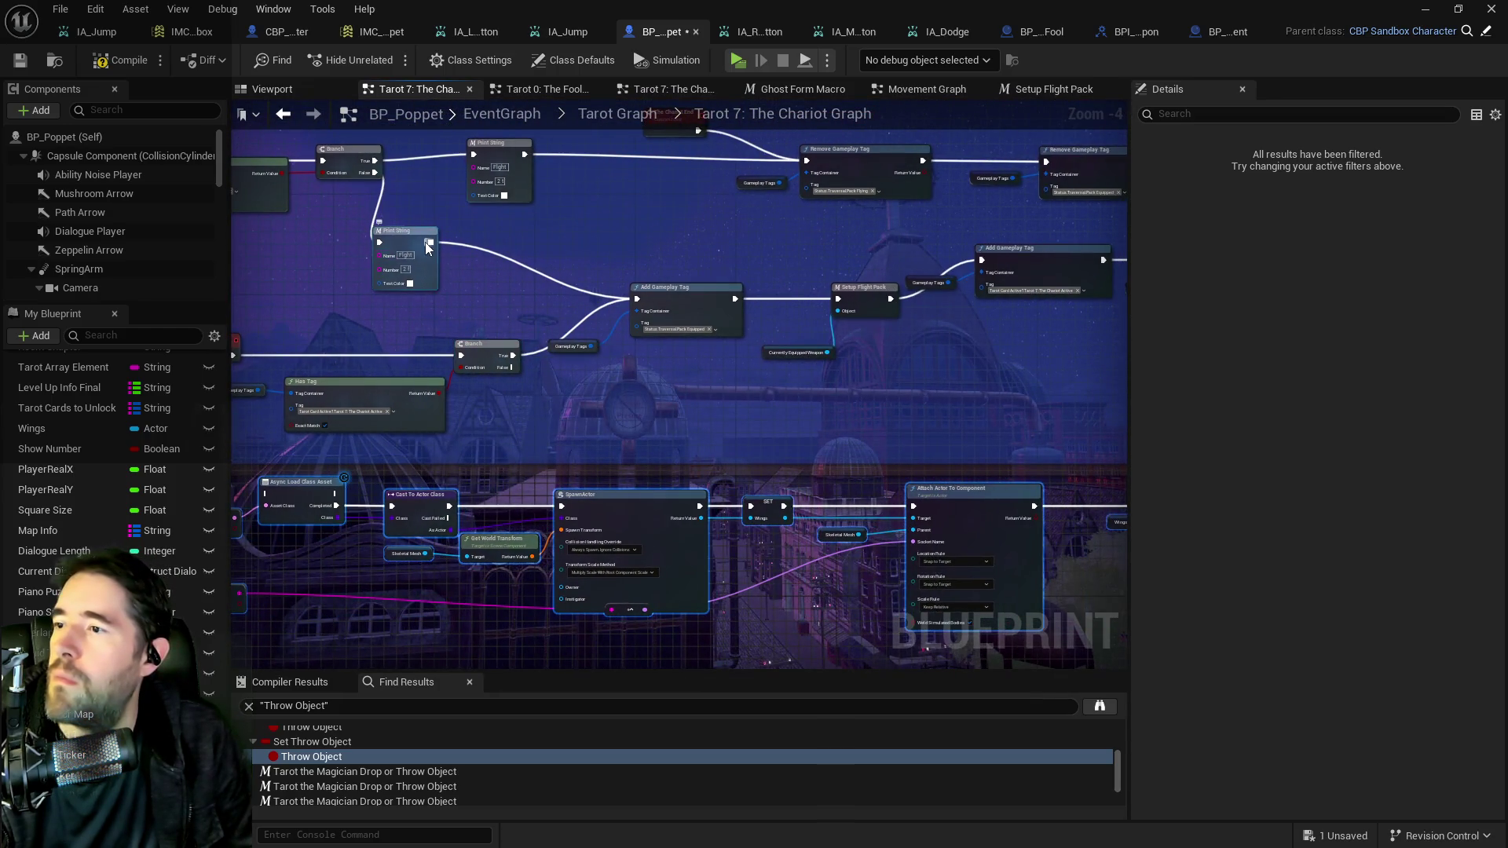
mouse_move(430, 243)
mouse_down()
mouse_move(534, 273)
mouse_move(483, 271)
mouse_move(641, 468)
mouse_move(377, 495)
mouse_move(369, 417)
mouse_move(876, 494)
mouse_up()
drag(1124, 345, 724, 334)
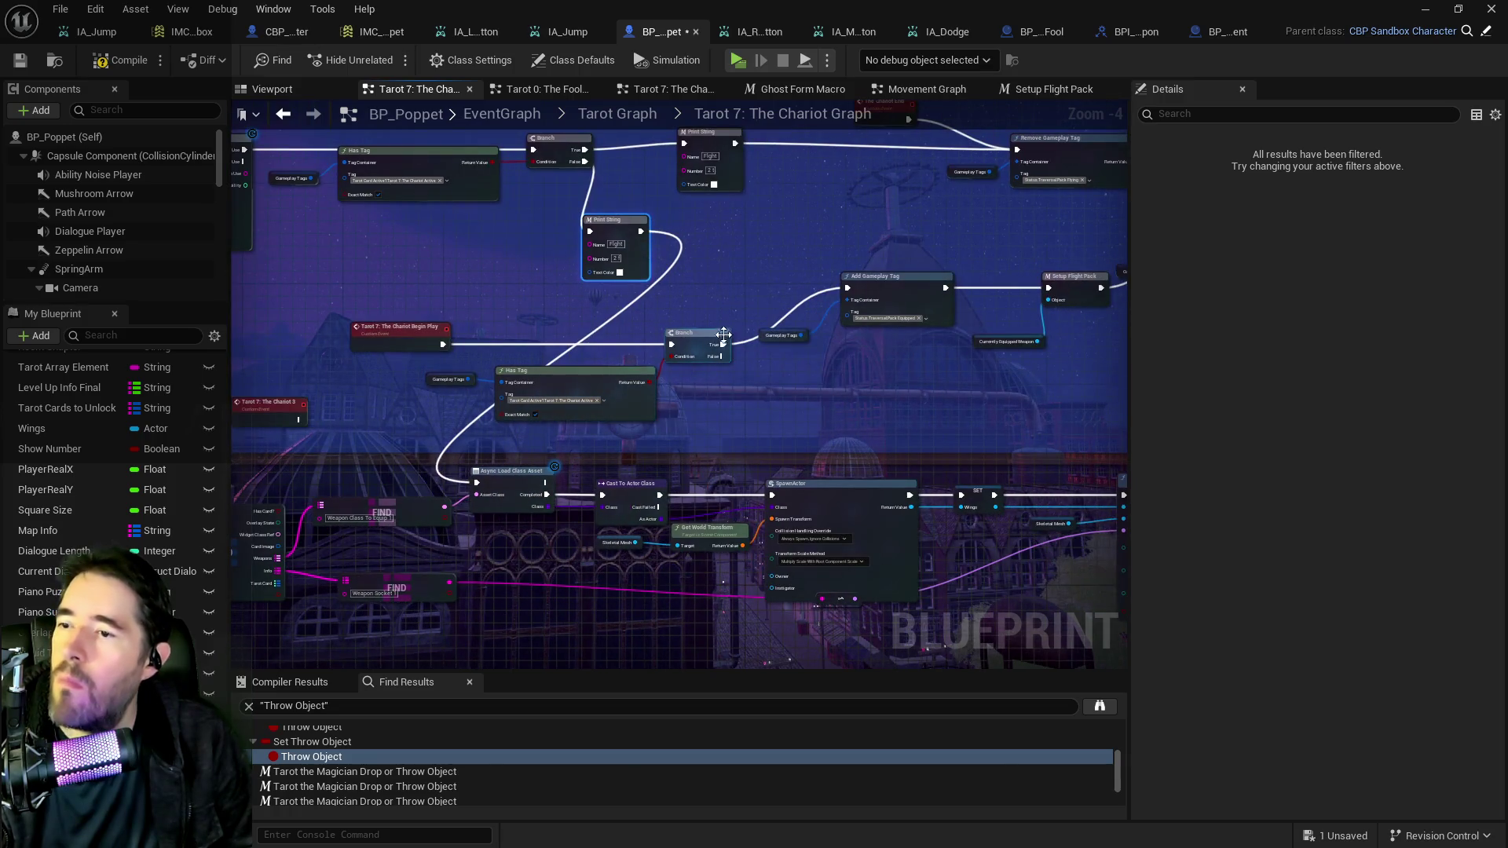
mouse_move(895, 469)
mouse_down()
mouse_move(539, 420)
mouse_move(863, 371)
mouse_up()
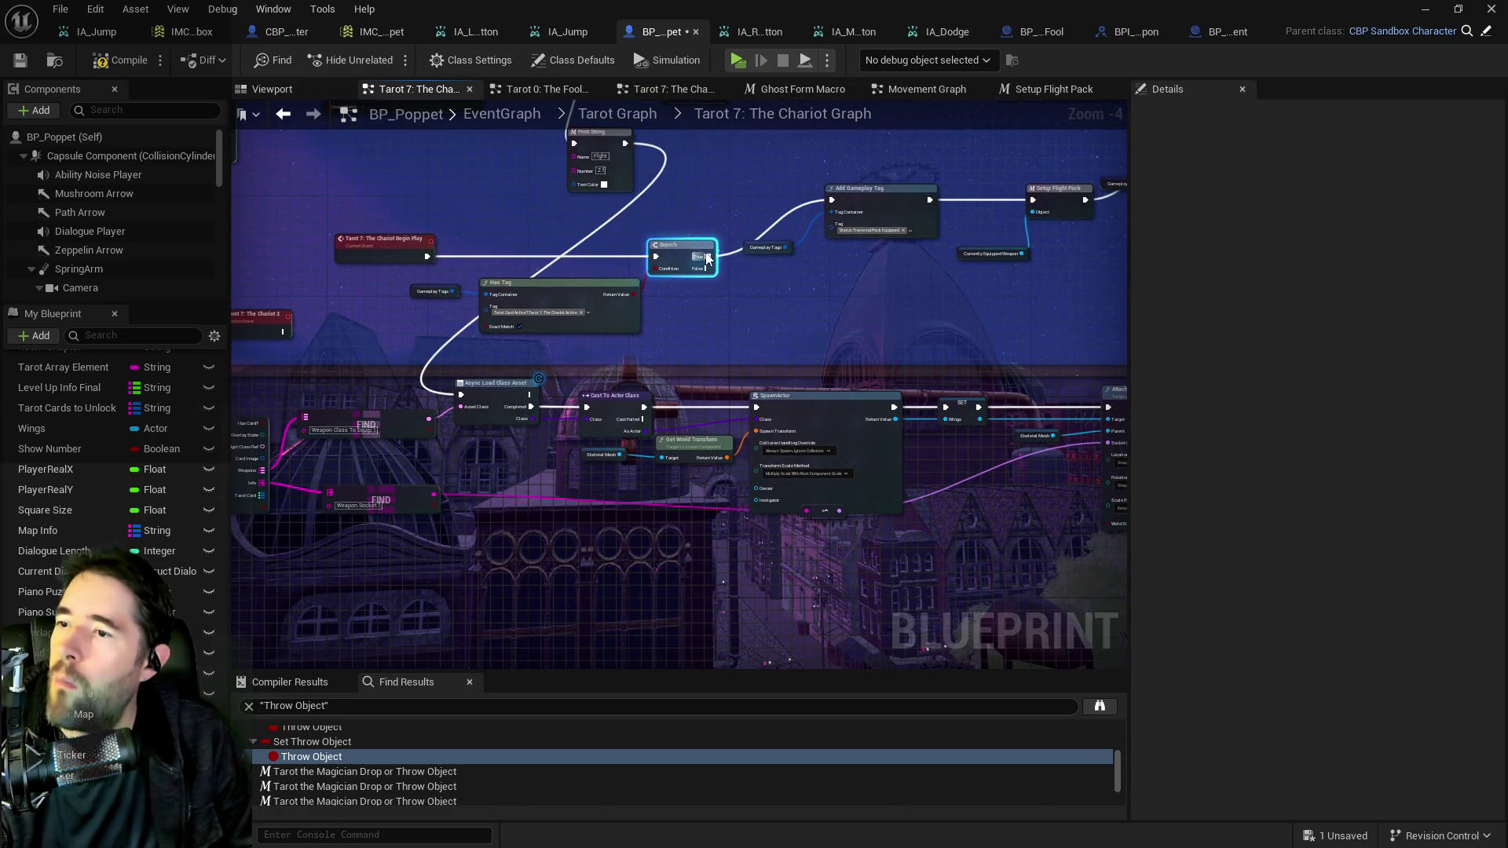
mouse_move(704, 260)
mouse_down()
mouse_move(601, 346)
mouse_move(464, 395)
mouse_up()
drag(1104, 409, 740, 400)
Link Add Gameplay Tag's execution into the wings chain near Attach Actor To Component.
mouse_move(971, 411)
mouse_down()
mouse_move(471, 337)
mouse_move(310, 222)
mouse_move(331, 189)
mouse_up()
scroll(630, 438, up, 1)
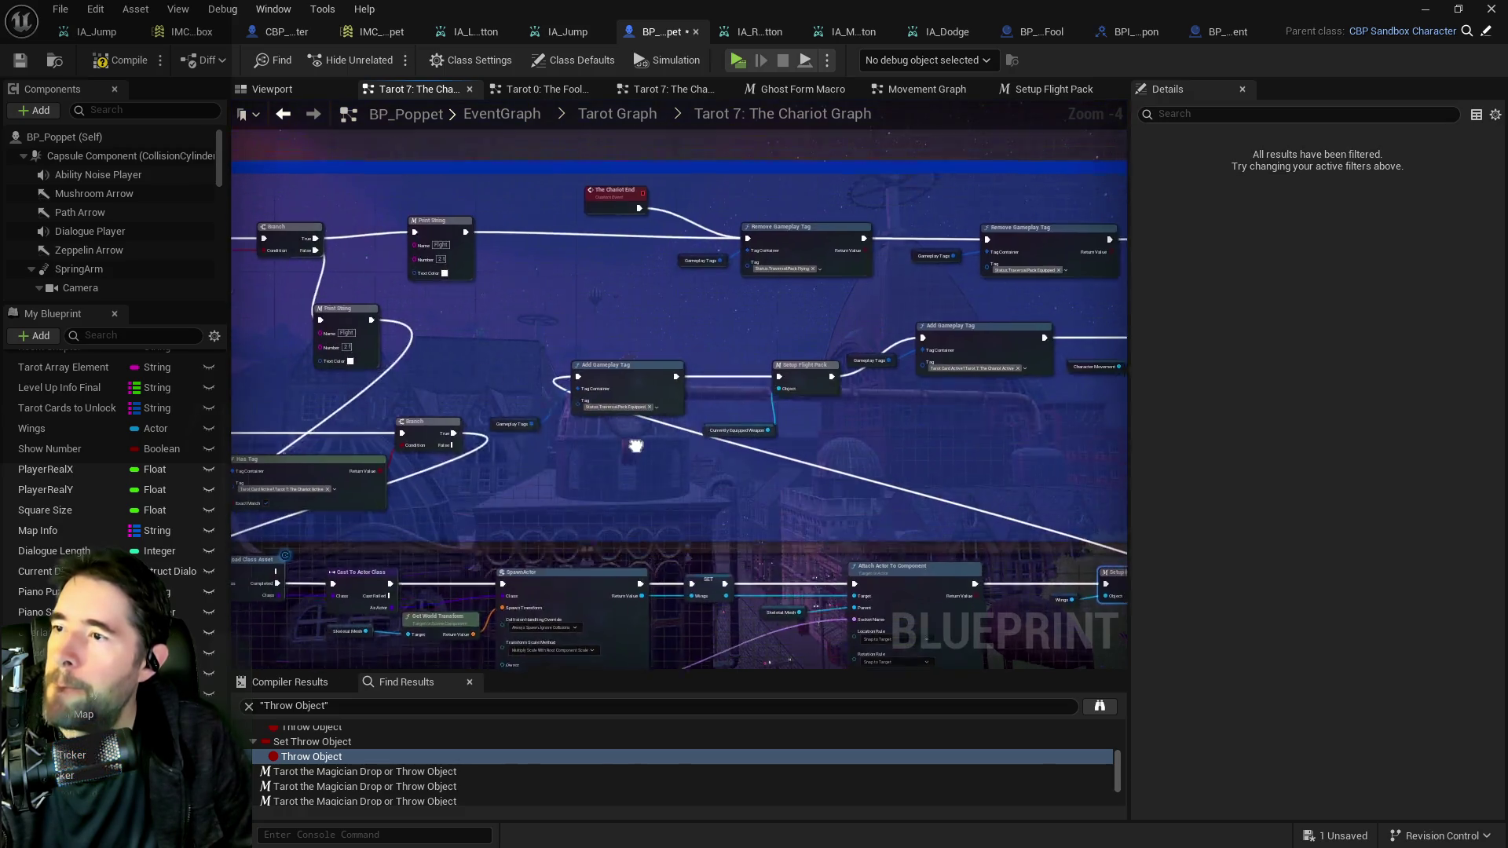
scroll(803, 442, up, 1)
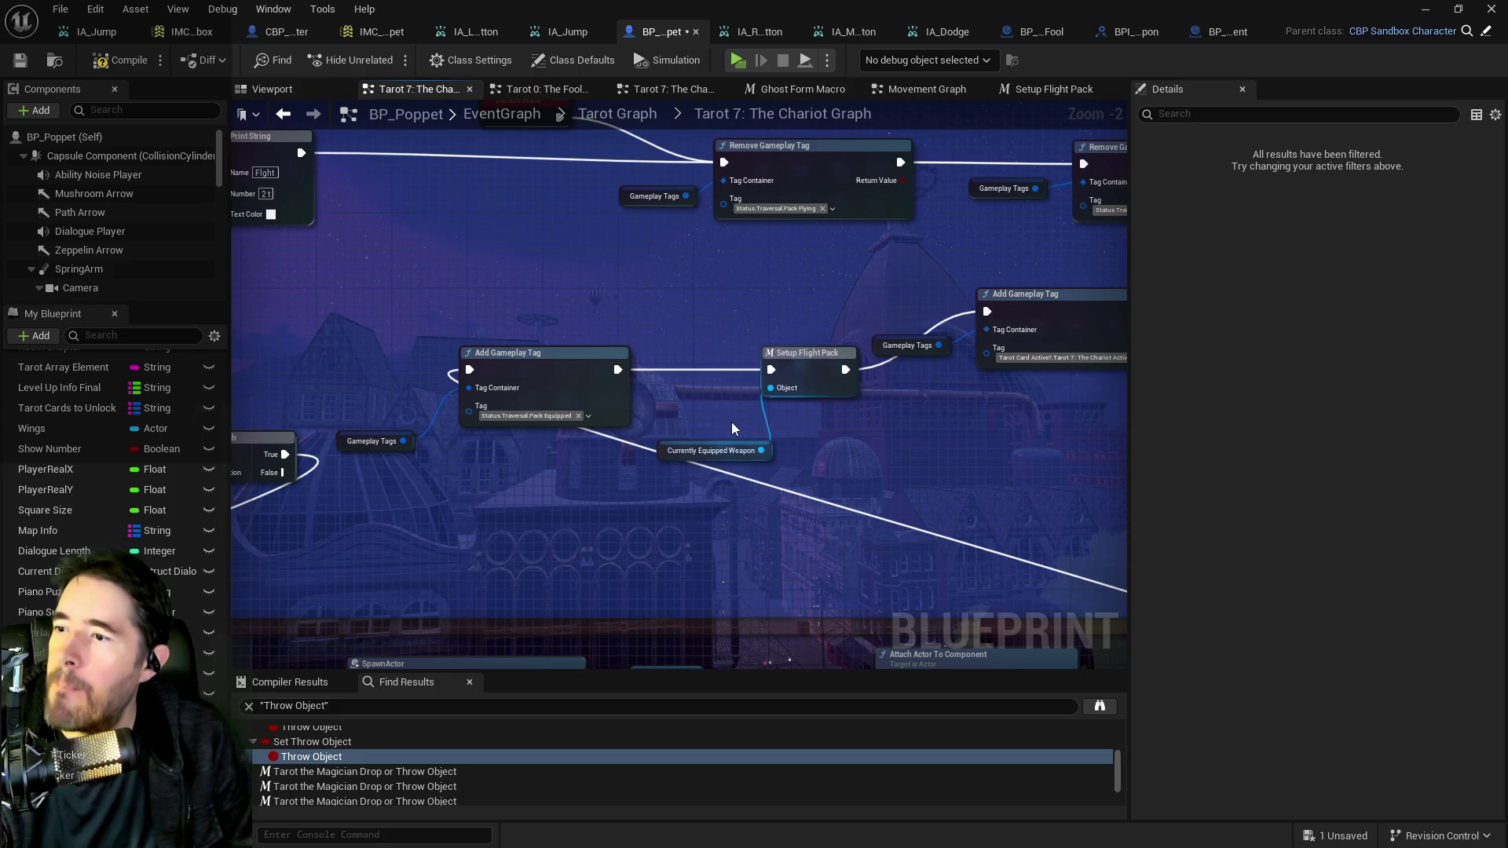
mouse_move(544, 354)
mouse_down()
mouse_move(842, 281)
mouse_move(911, 295)
mouse_move(559, 352)
mouse_up()
drag(913, 442, 595, 215)
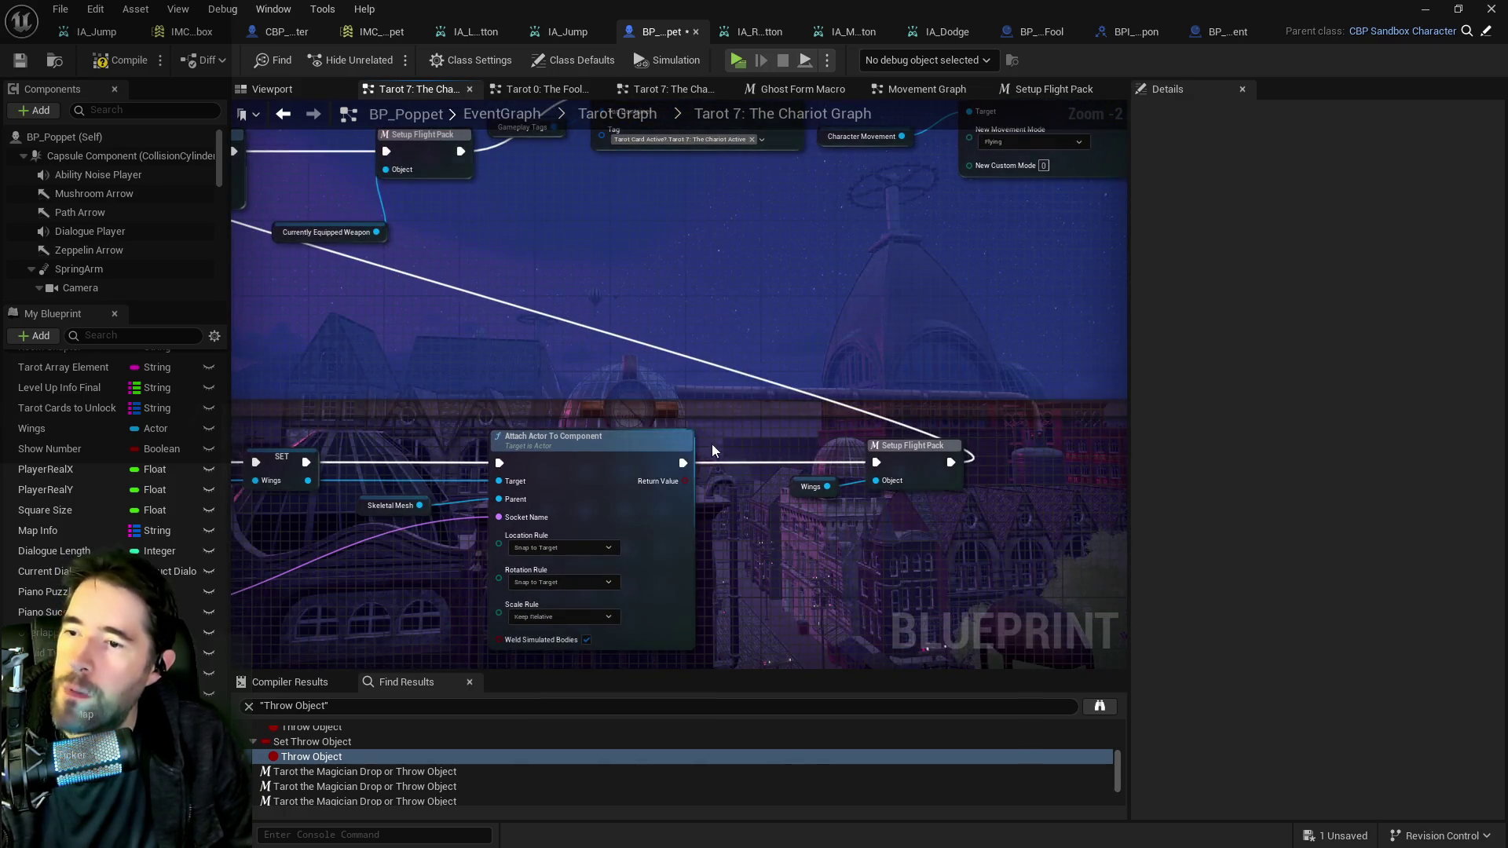
Move the Wings getter from the second Setup Flight Pack into the first one's Object pin, deleting Currently Equipped Weapon.
drag(712, 445, 750, 515)
click(826, 534)
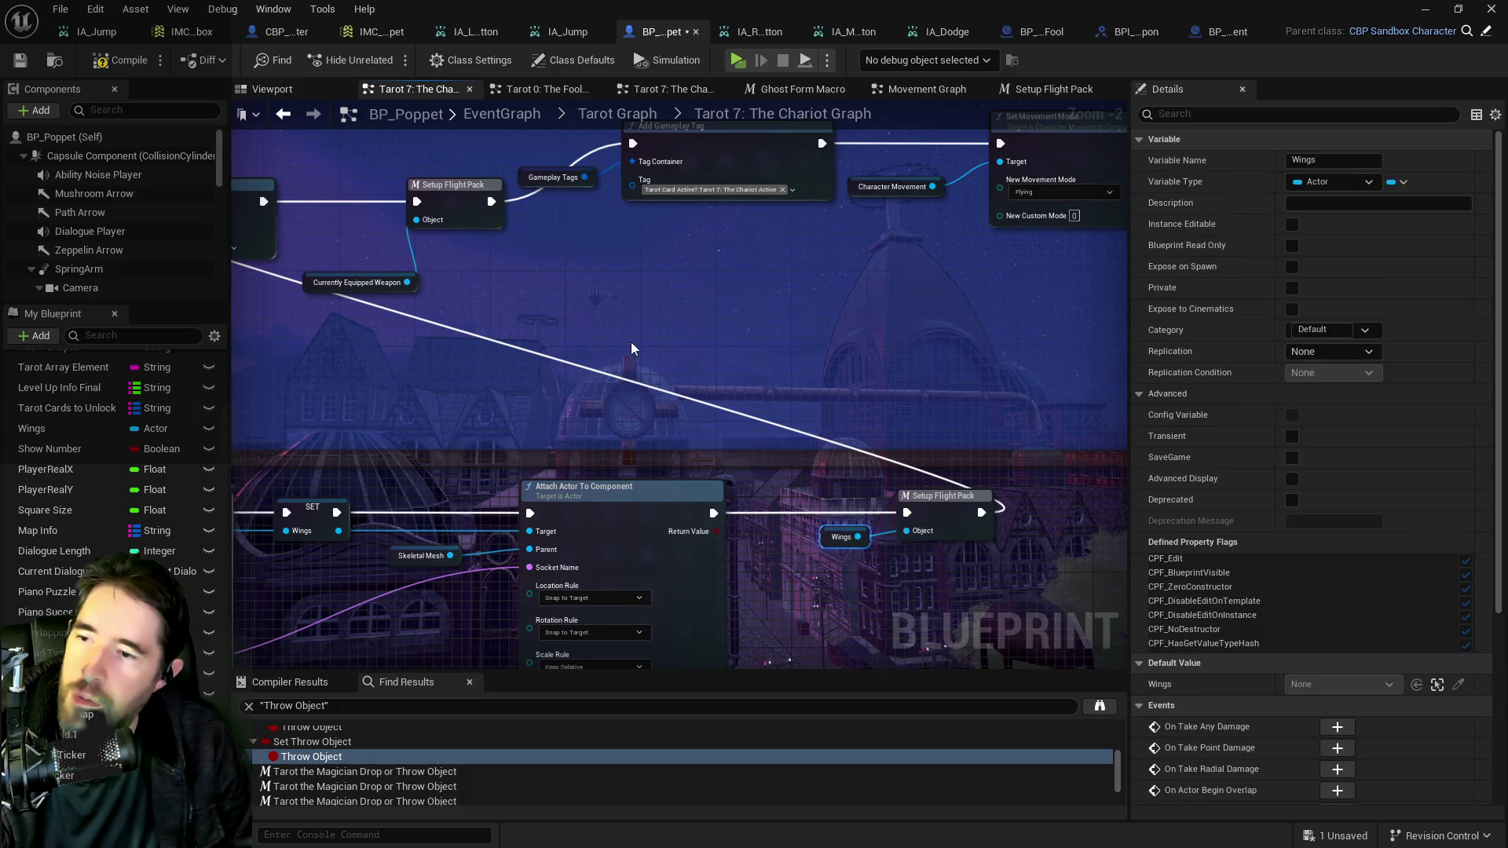
key(Delete)
key(ctrl+v)
mouse_move(358, 244)
mouse_down()
mouse_move(422, 219)
mouse_move(412, 299)
mouse_up()
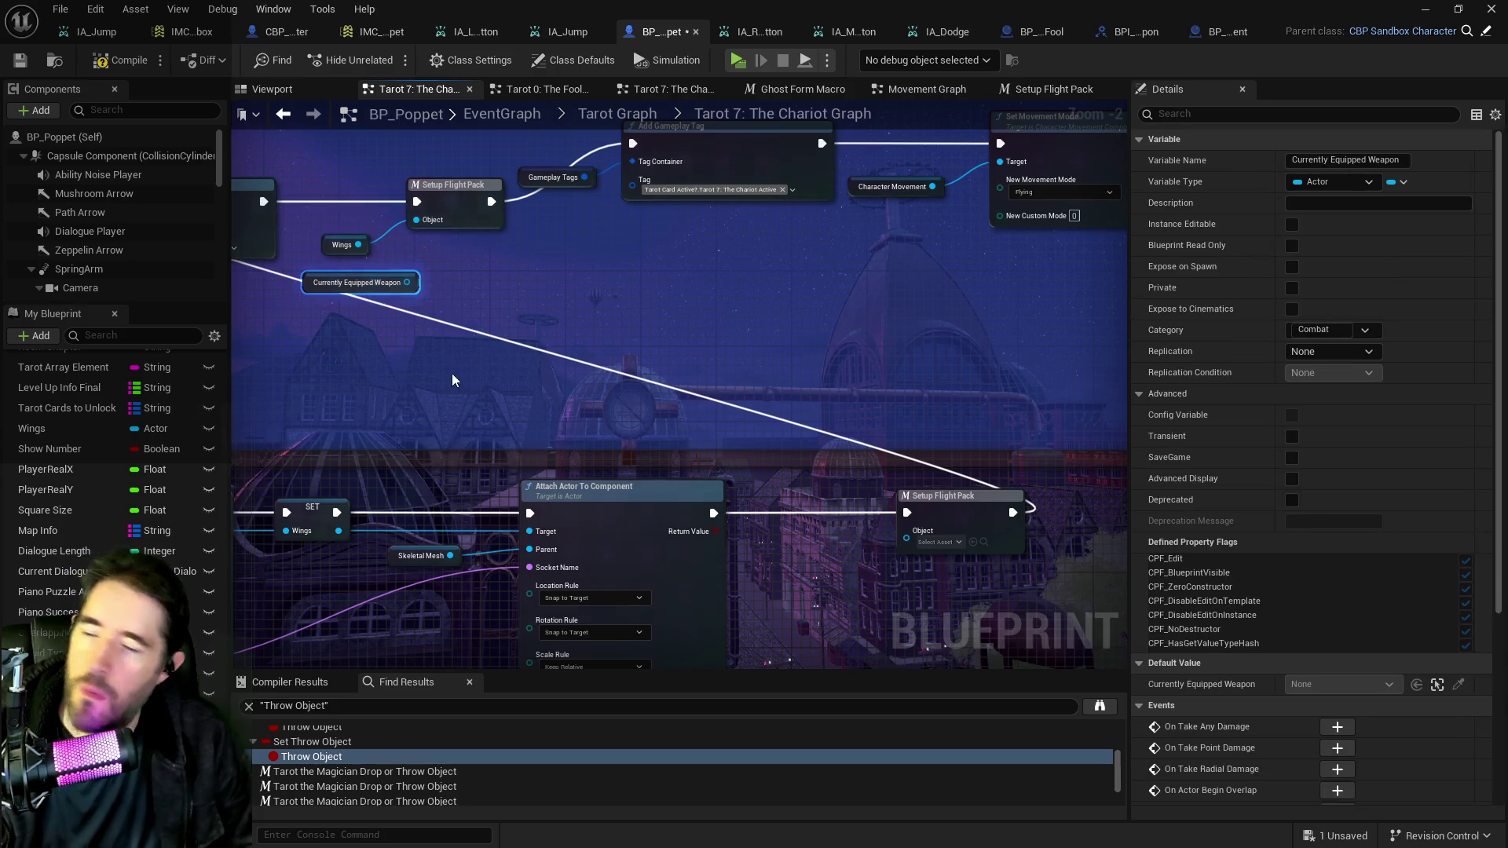
key(Delete)
drag(947, 496, 748, 497)
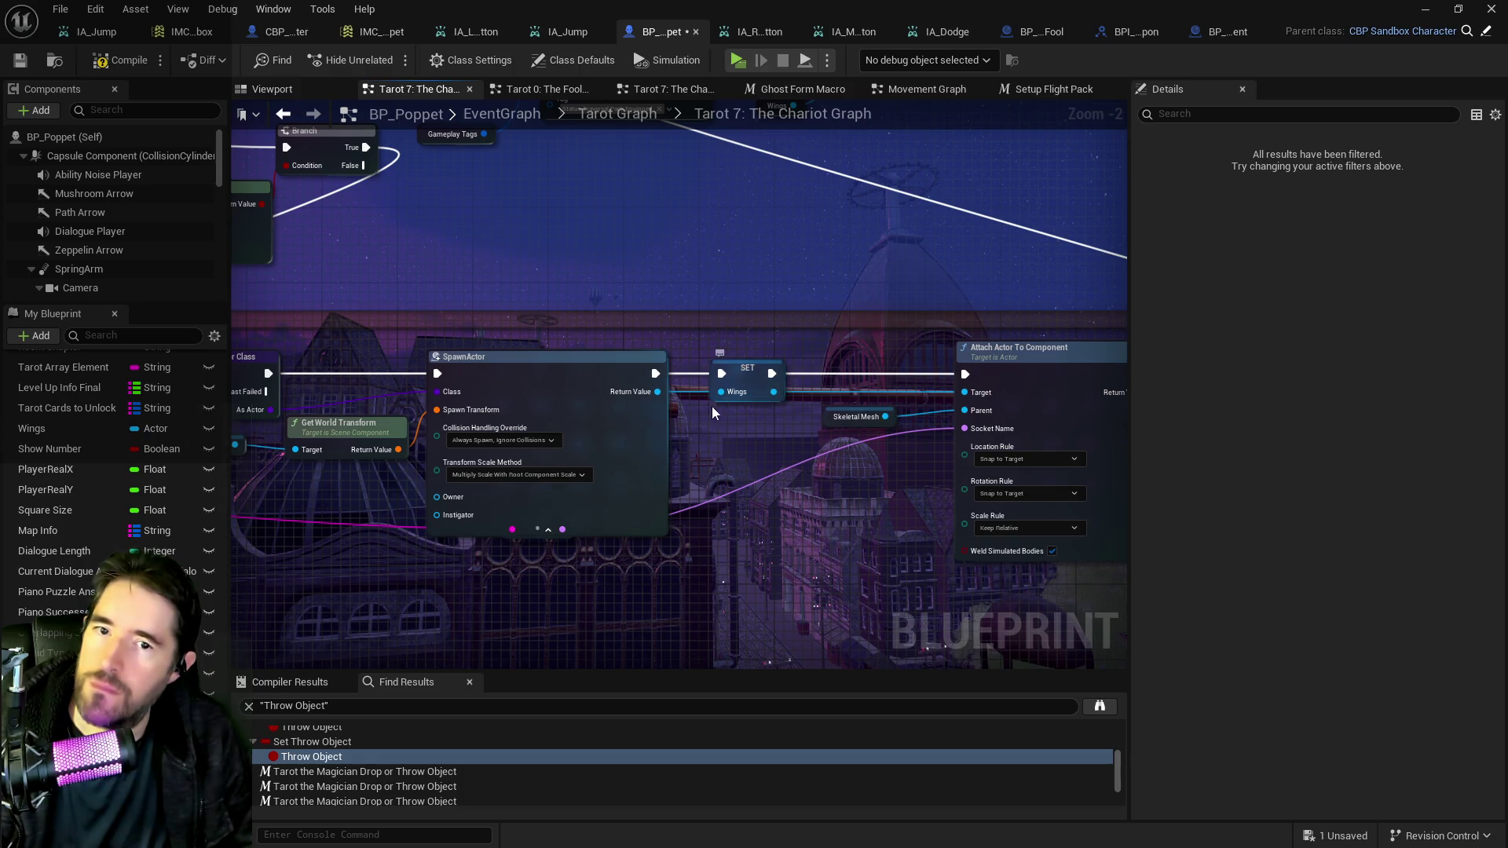
drag(654, 401, 738, 460)
Promote SpawnActor's return value to a new Equipped Wings variable and run SpawnActor into its SET.
click(786, 534)
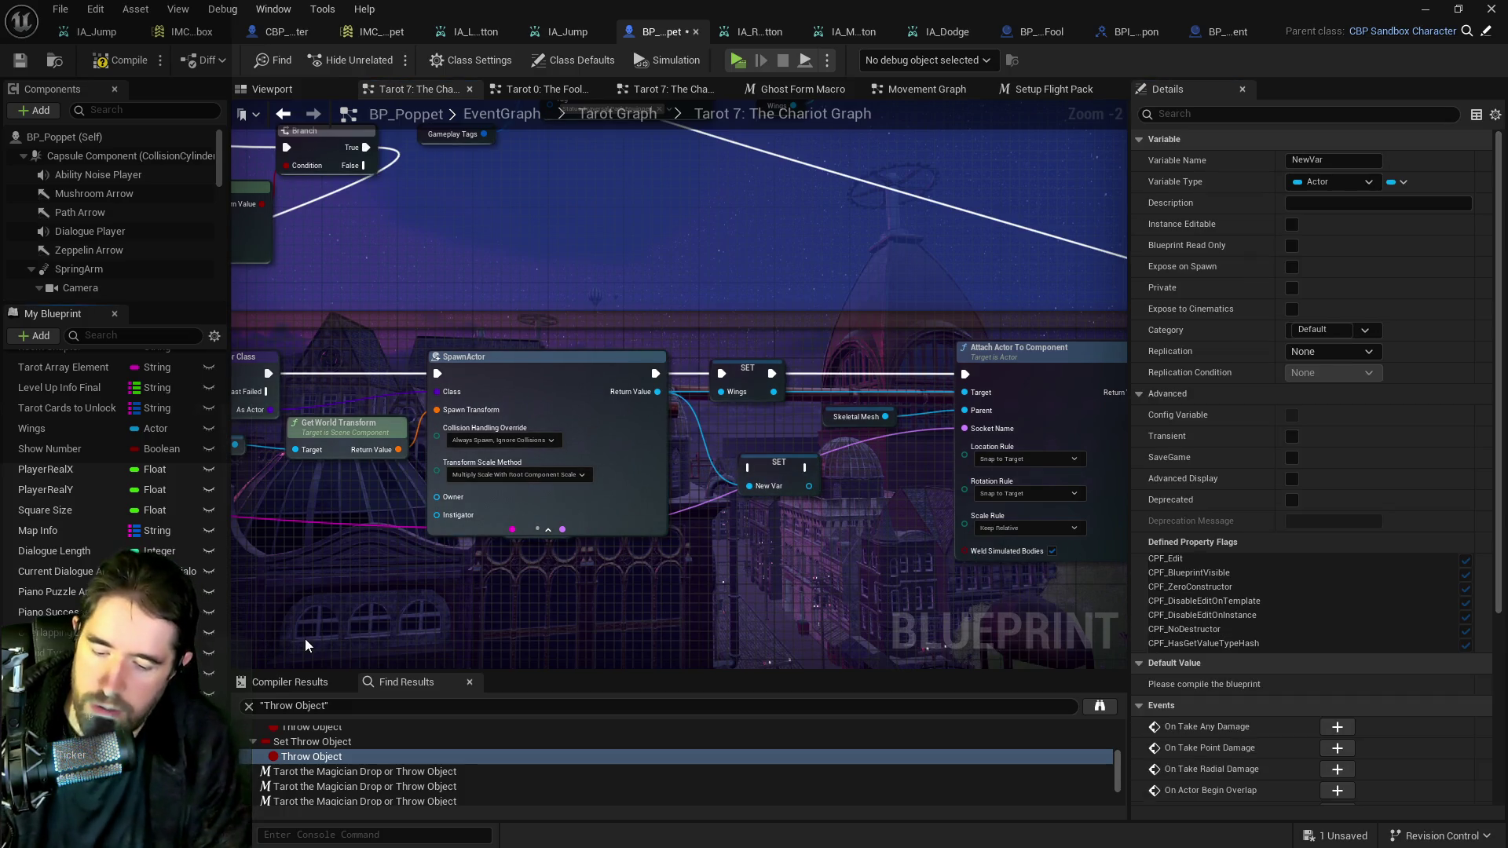
text(Equipped Wings)
key(Return)
drag(656, 374, 750, 469)
click(791, 464)
Replace the old SET Wings node with the Equipped Wings set and link Attach Actor into Add Gameplay Tag.
drag(965, 374, 791, 369)
click(751, 365)
key(Delete)
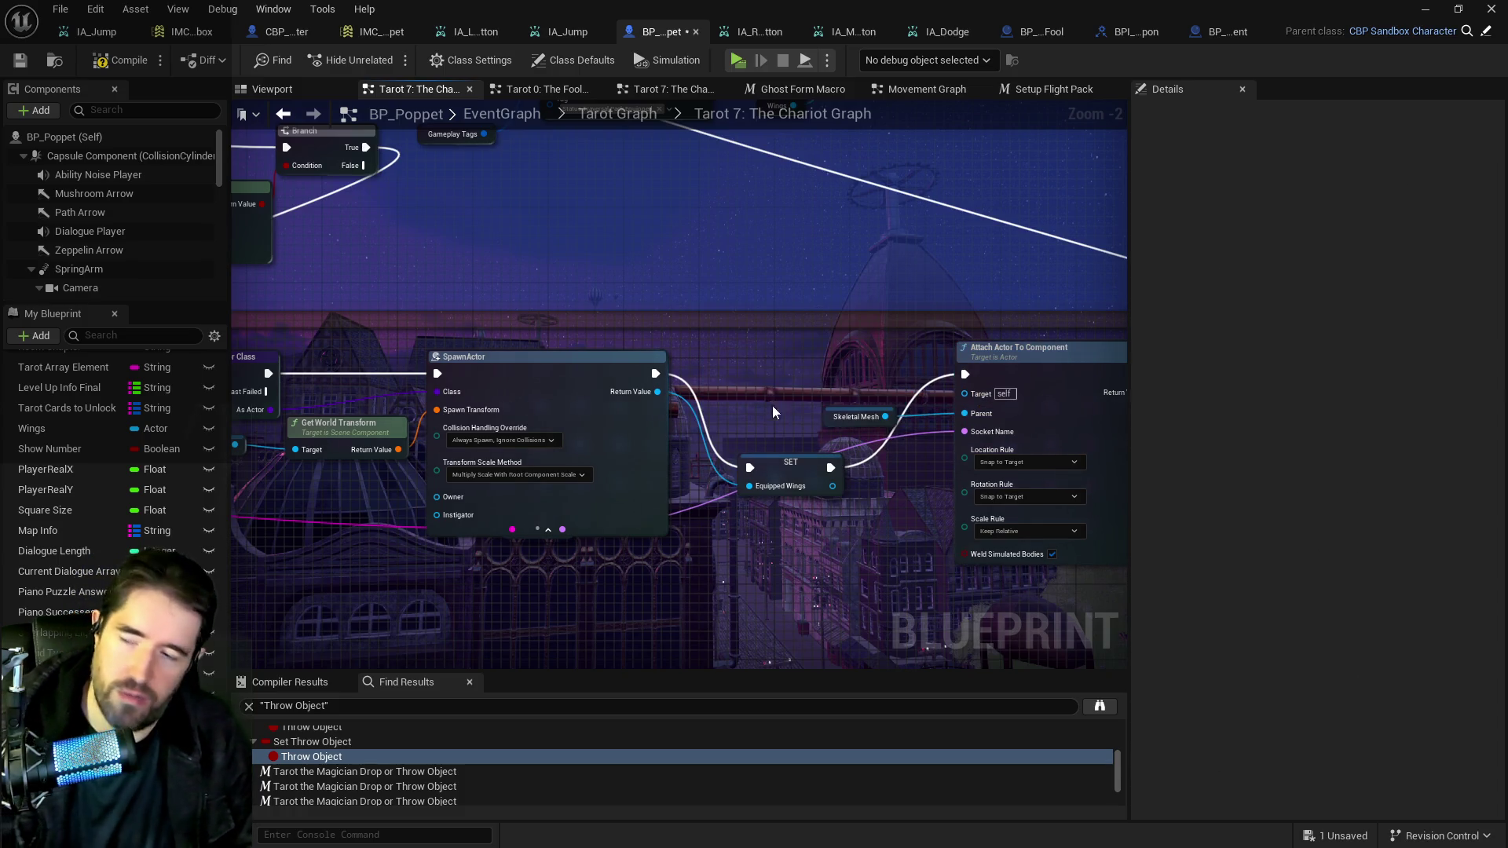
mouse_move(791, 469)
mouse_down()
mouse_move(772, 366)
mouse_move(965, 395)
mouse_up()
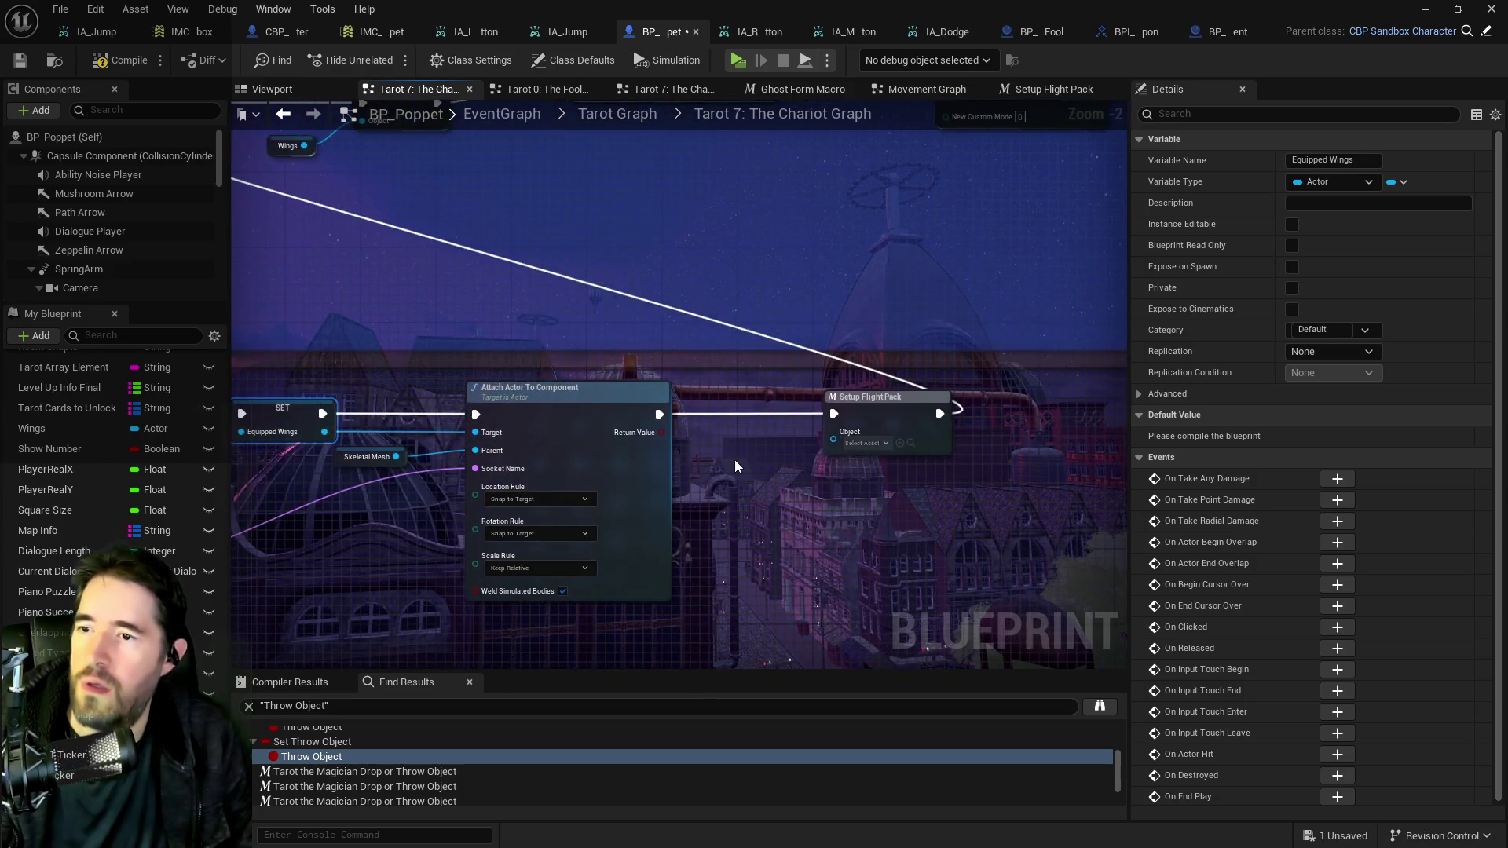
mouse_move(902, 530)
mouse_down()
mouse_move(996, 578)
mouse_move(341, 276)
mouse_move(447, 272)
mouse_up()
mouse_move(436, 400)
mouse_down()
mouse_move(665, 305)
mouse_move(902, 233)
mouse_move(997, 225)
mouse_move(724, 190)
mouse_move(982, 260)
mouse_move(1064, 195)
mouse_move(864, 157)
mouse_move(707, 259)
mouse_move(677, 400)
mouse_up()
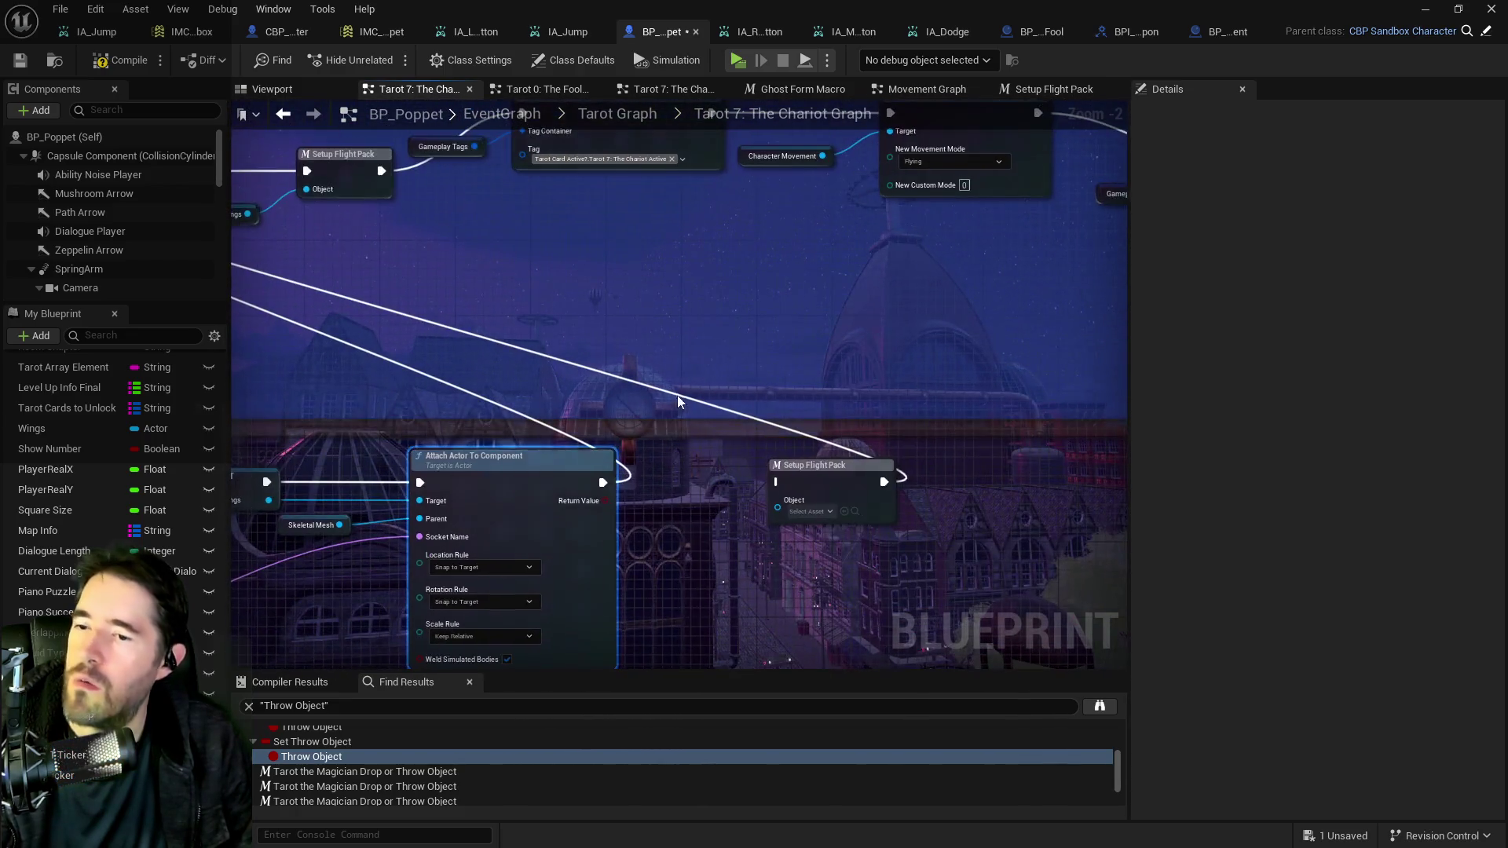
Delete the second Setup Flight Pack and wire an Equipped Wings getter into the first one's Object pin, replacing Wings.
click(846, 479)
key(Delete)
drag(634, 343, 1059, 474)
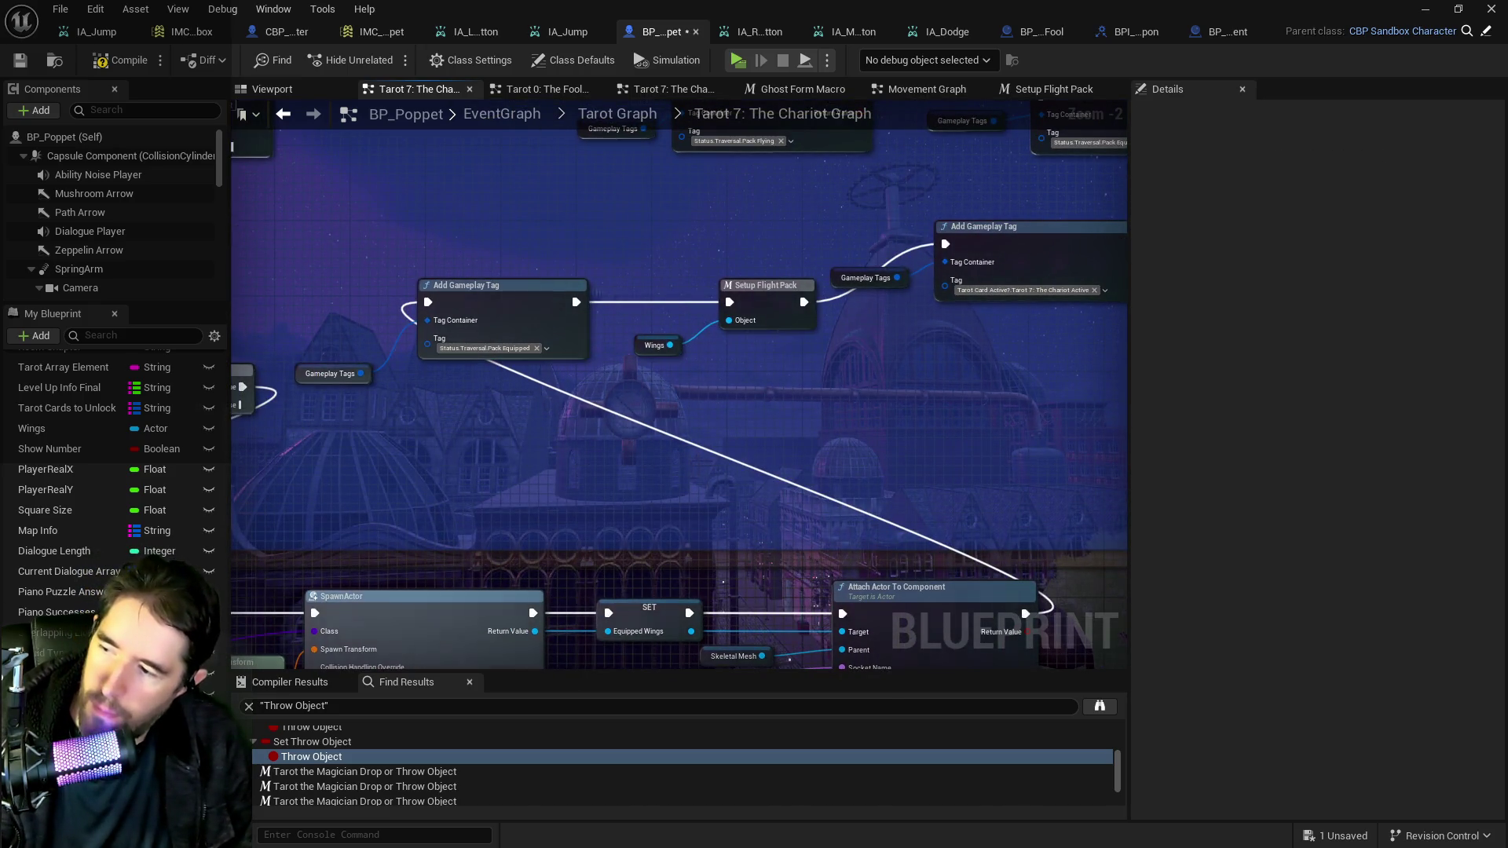
mouse_move(55, 632)
mouse_down()
mouse_move(638, 422)
mouse_move(729, 322)
mouse_up()
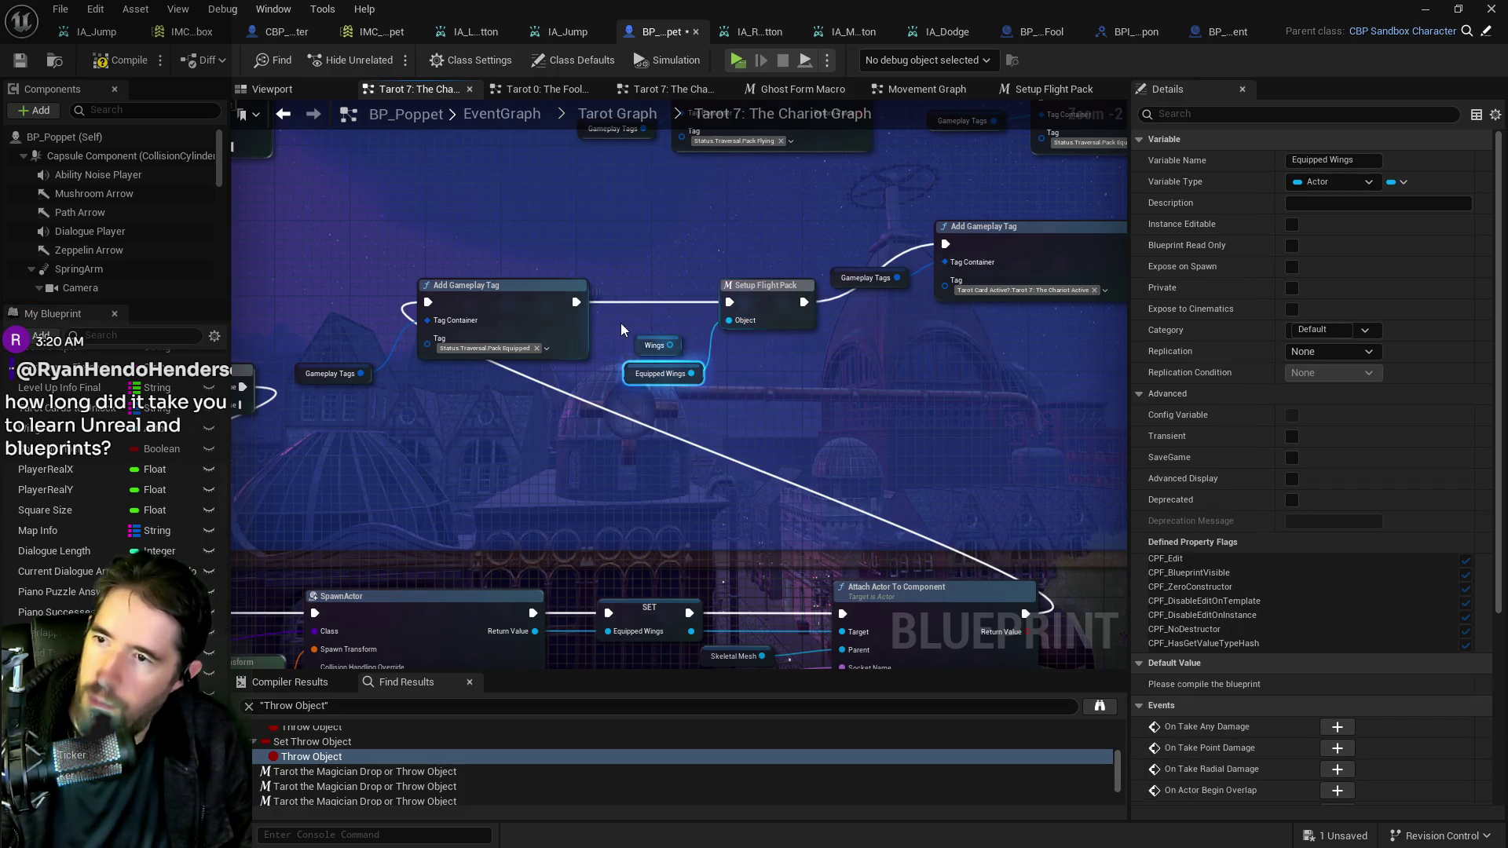
click(660, 345)
key(Delete)
click(653, 374)
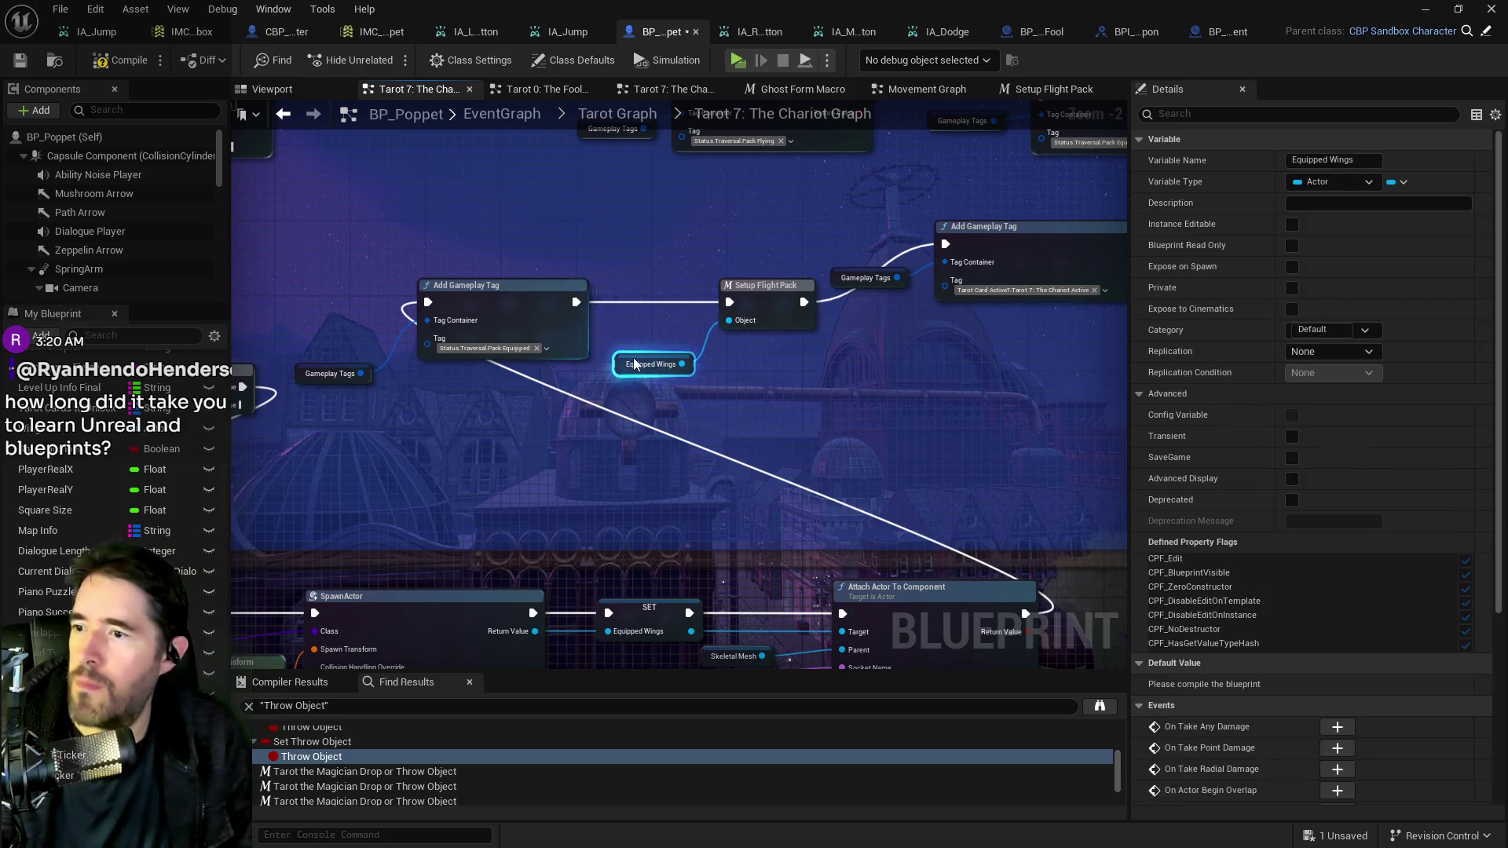
scroll(629, 377, down, 5)
Regroup the loose nodes inside the Chariot 2: Flight comment, then survey the Movement Graph.
drag(311, 382, 469, 332)
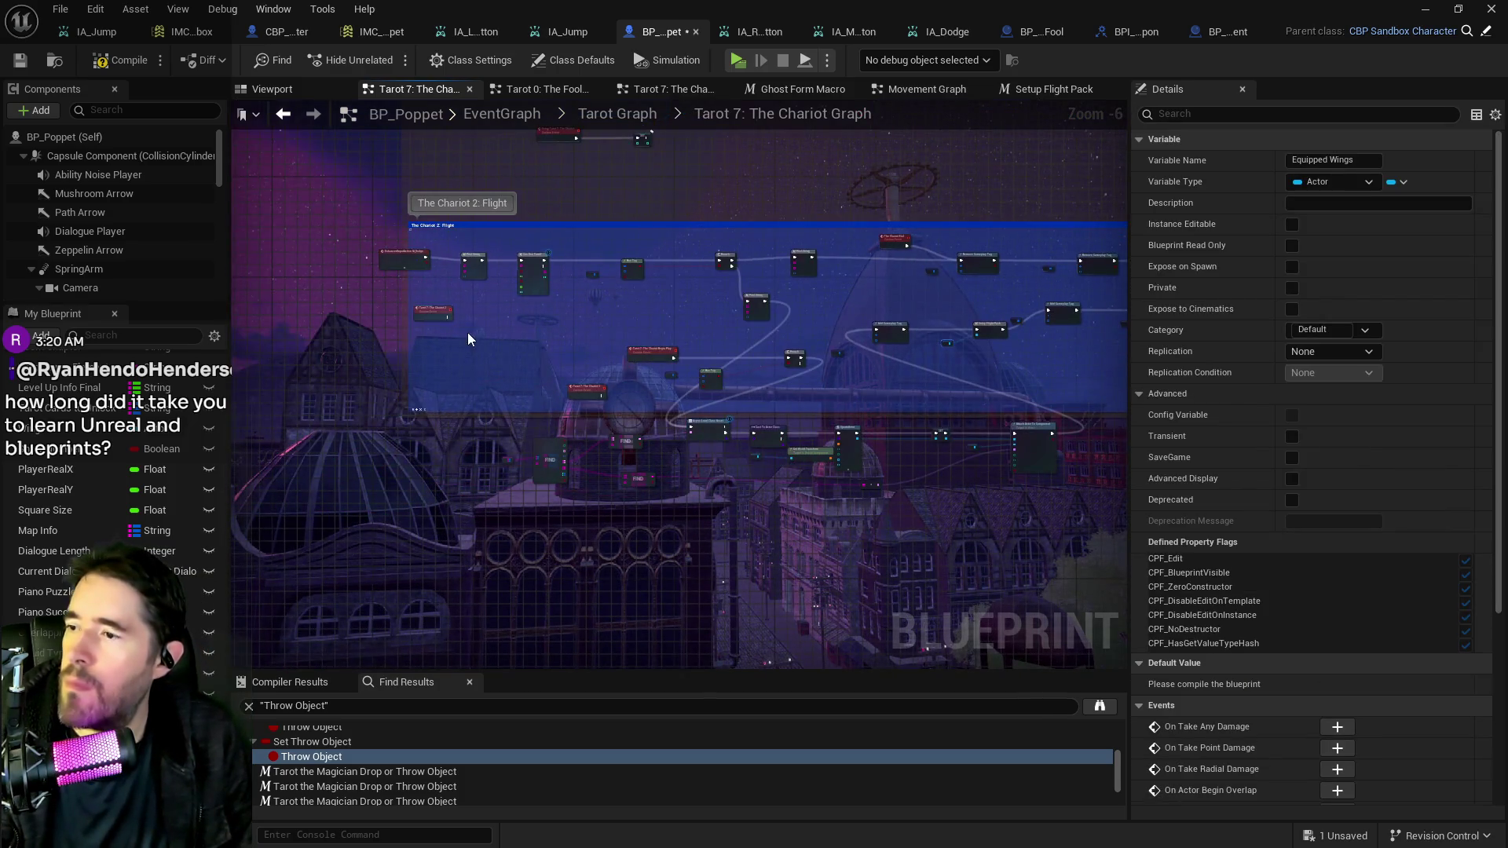
click(801, 393)
mouse_move(792, 358)
mouse_down()
mouse_move(653, 370)
mouse_move(494, 431)
mouse_up()
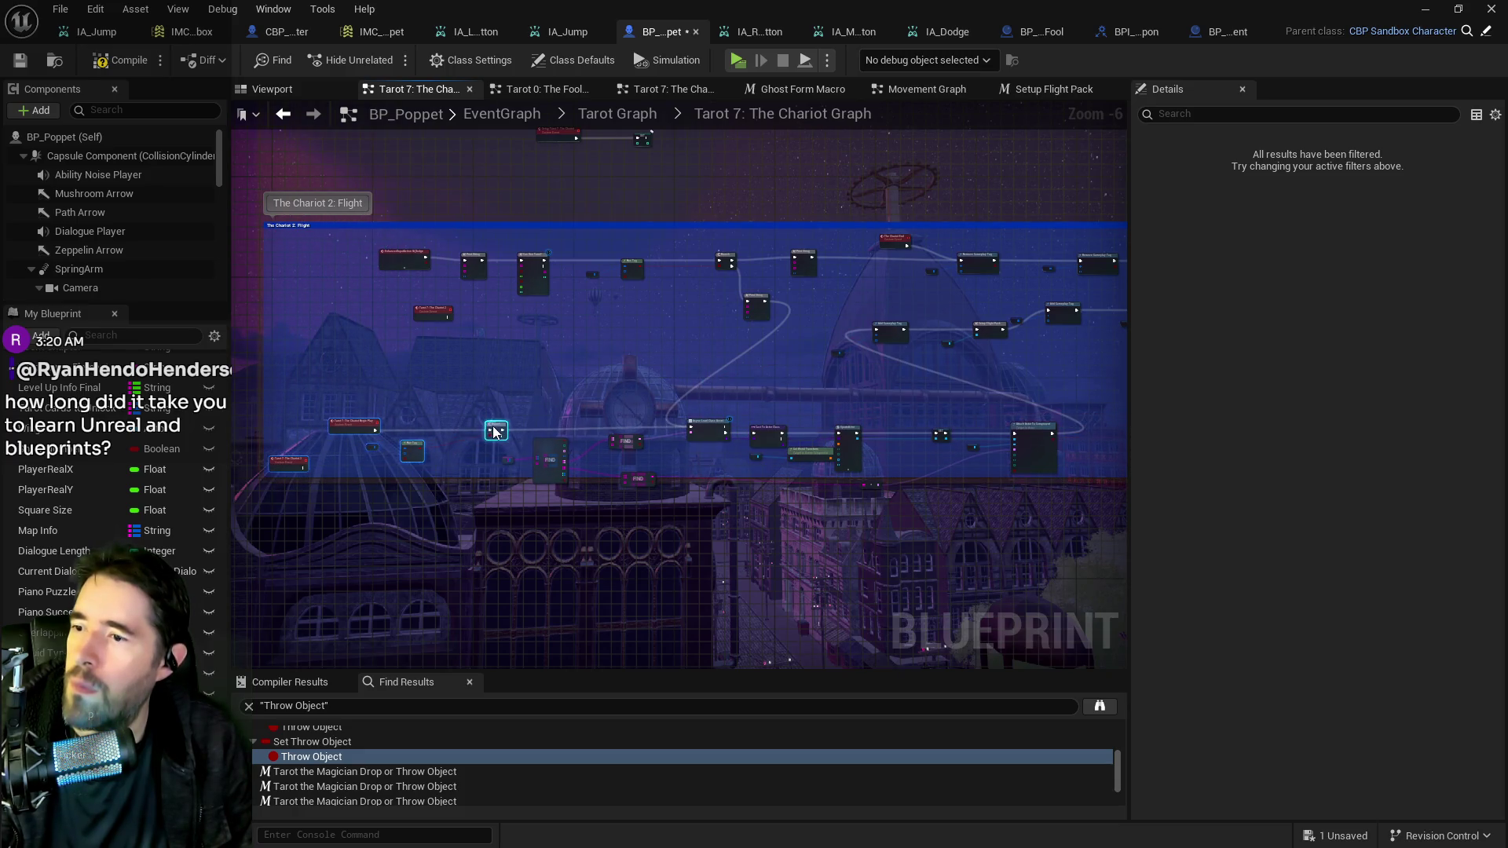
scroll(496, 428, down, 3)
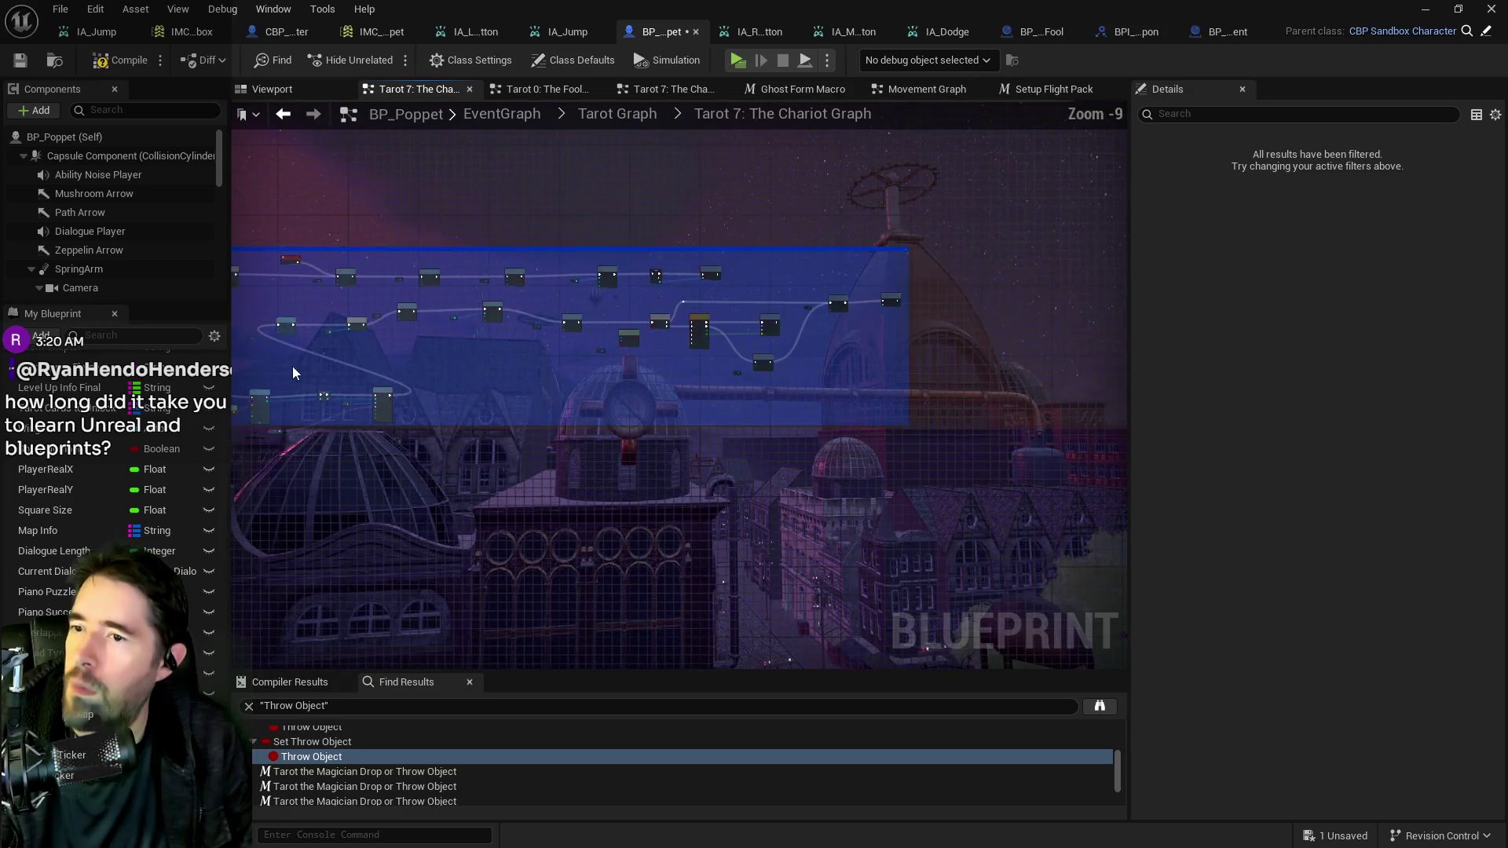
drag(759, 303, 1105, 369)
mouse_move(694, 301)
mouse_down()
mouse_move(851, 346)
mouse_move(856, 377)
mouse_up()
mouse_move(785, 335)
mouse_down()
mouse_move(649, 297)
mouse_move(851, 147)
mouse_up()
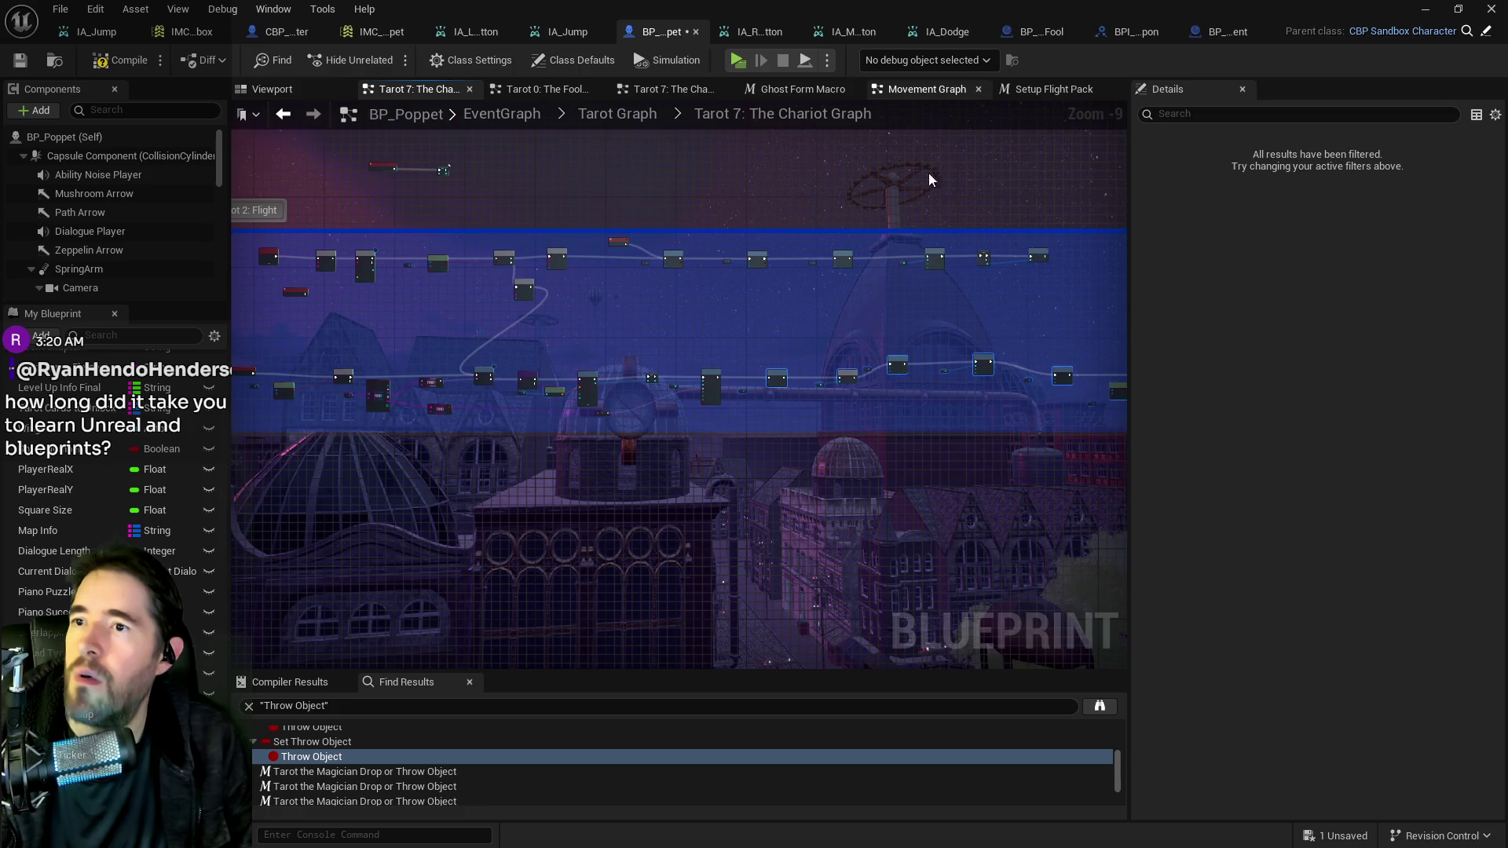
mouse_move(771, 405)
mouse_down()
mouse_move(341, 235)
mouse_move(474, 337)
mouse_move(644, 342)
mouse_up()
Copy the Remove Gameplay Tag, GET and Destroy Actor nodes from Movement Graph and return to the Chariot graph.
scroll(864, 385, up, 3)
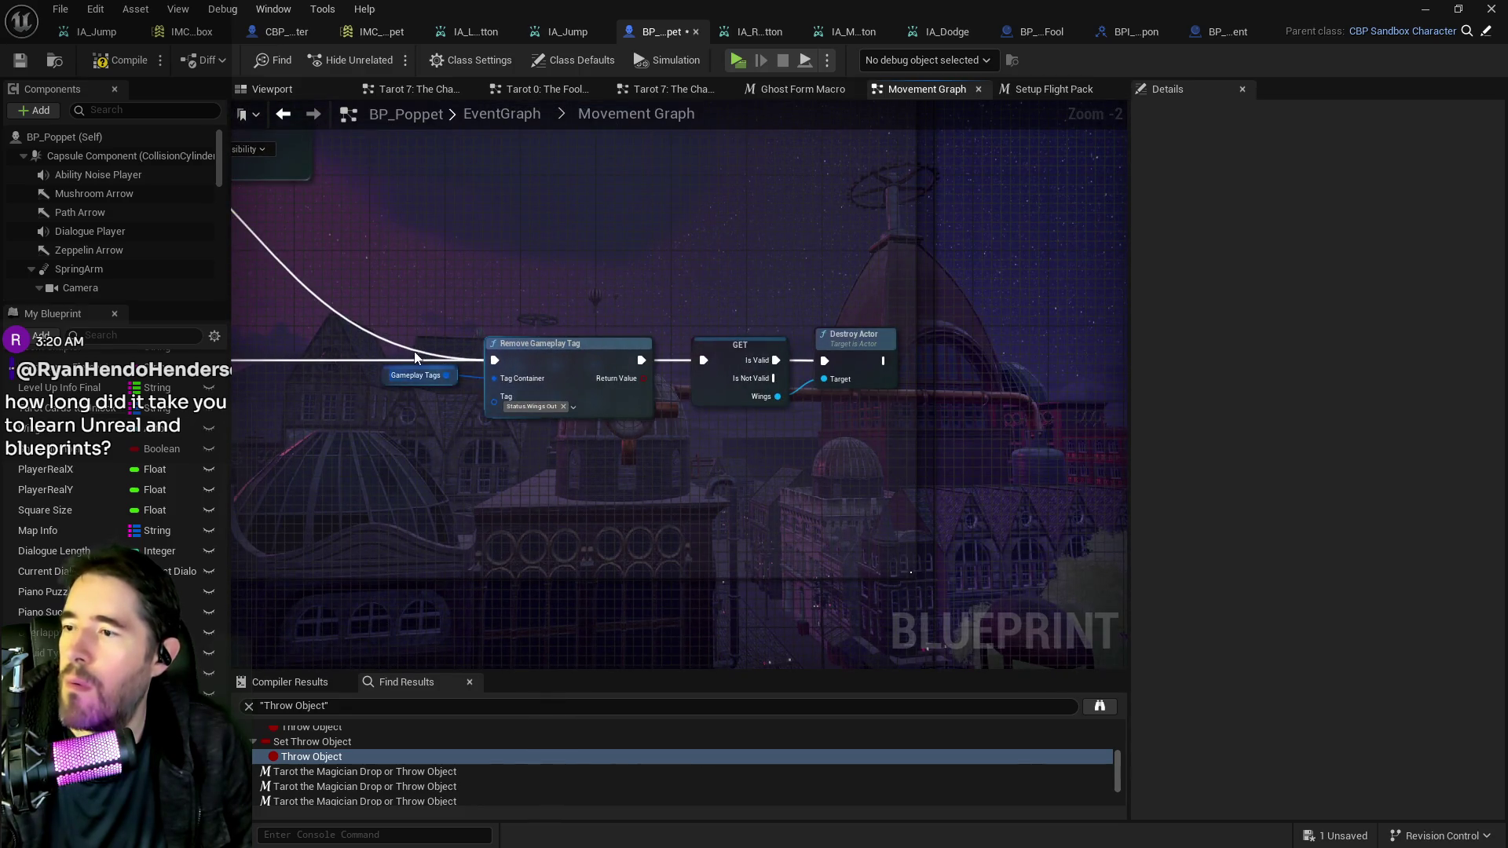
mouse_move(403, 319)
mouse_down()
mouse_move(647, 399)
mouse_move(859, 422)
mouse_up()
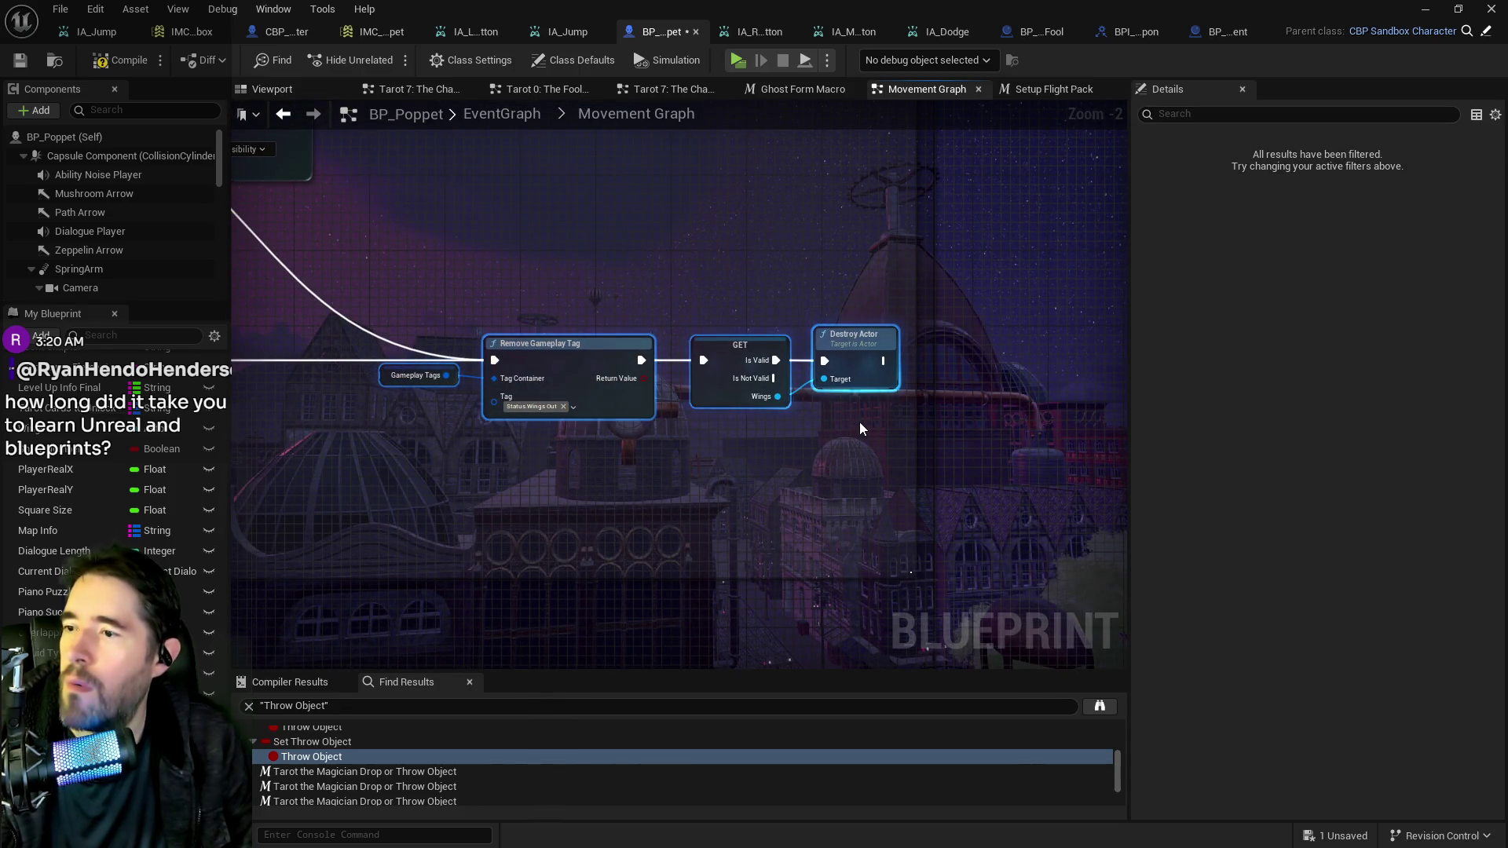
click(1034, 89)
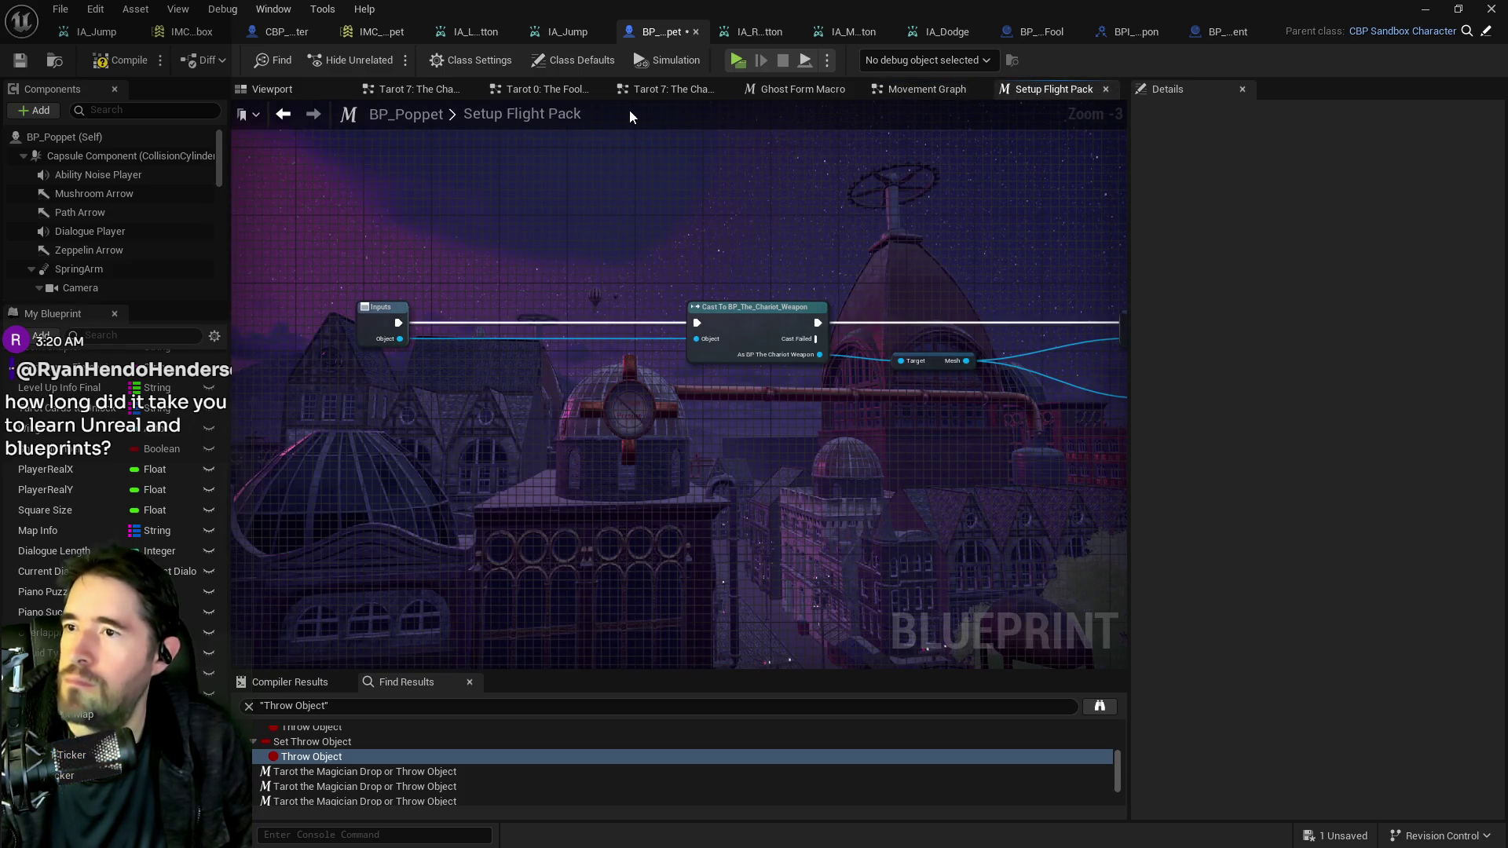
click(413, 90)
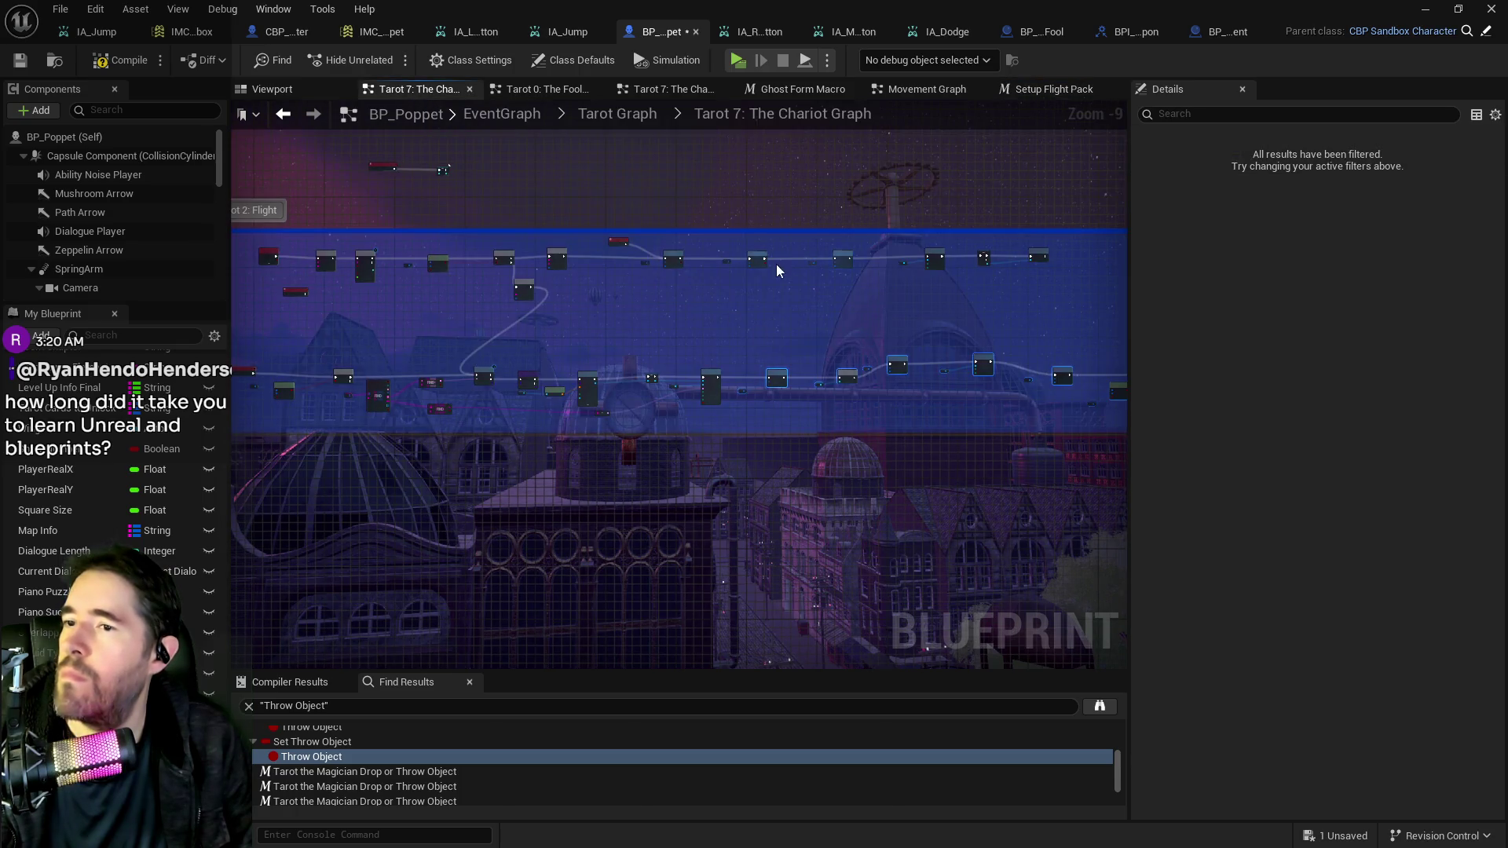
scroll(817, 279, up, 7)
Paste the copied wing cleanup nodes near the end of the Chariot sequence.
mouse_move(933, 393)
mouse_down()
mouse_move(861, 409)
mouse_move(781, 399)
mouse_move(599, 351)
mouse_up()
drag(797, 342, 531, 336)
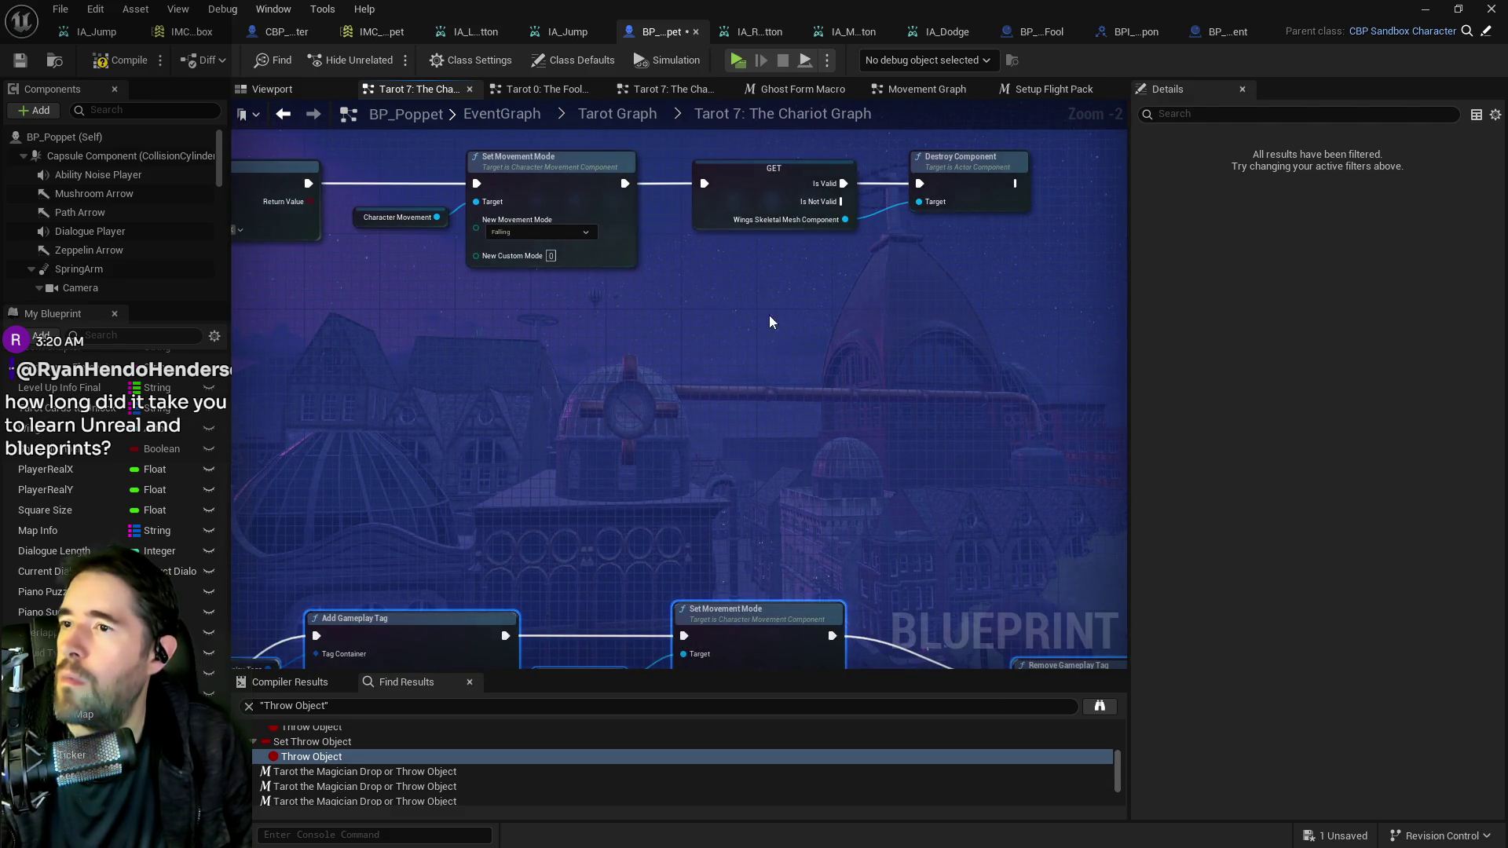
drag(769, 322, 704, 313)
key(ctrl+v)
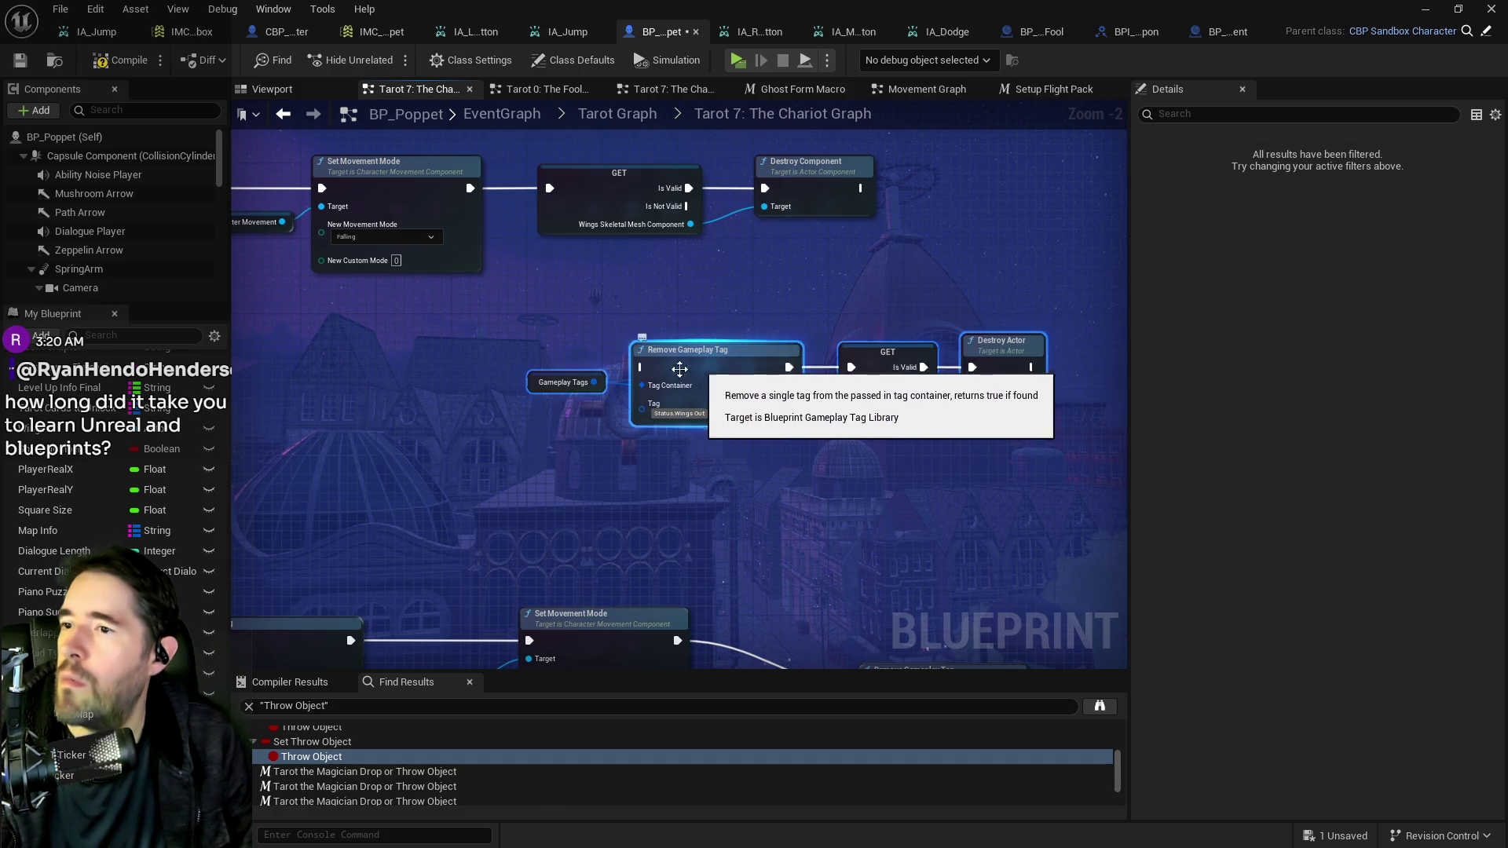
mouse_move(517, 250)
mouse_down()
mouse_move(831, 340)
mouse_move(1021, 472)
mouse_up()
drag(1044, 404, 481, 361)
Wire Set Movement Mode into Remove Gameplay Tag, delete GET and Destroy Component, then compile and save BP_Poppet.
drag(368, 213, 537, 393)
drag(424, 174, 709, 253)
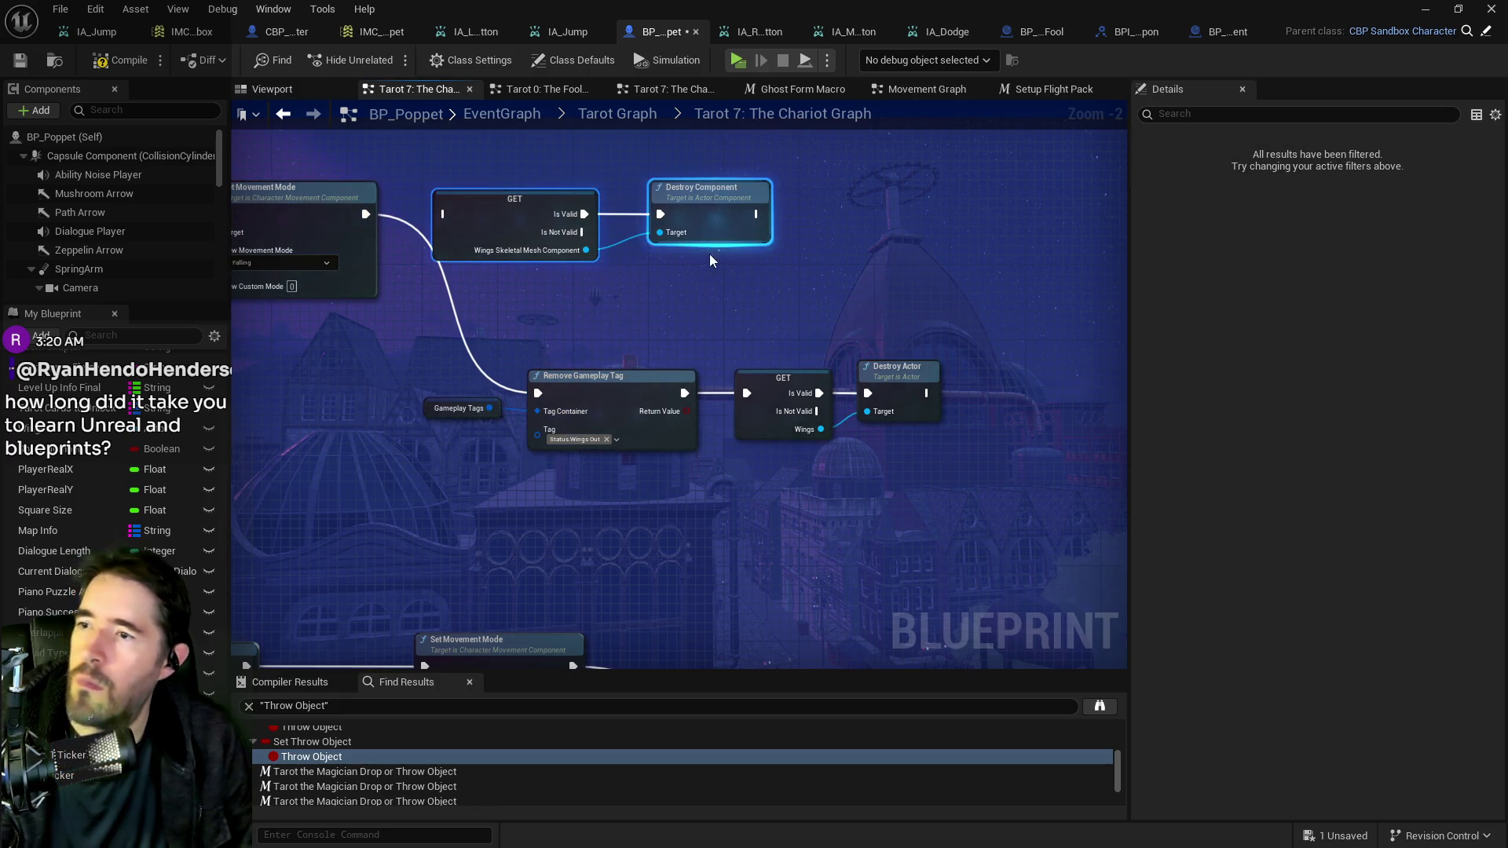
key(Delete)
drag(488, 280, 979, 489)
drag(643, 392, 634, 204)
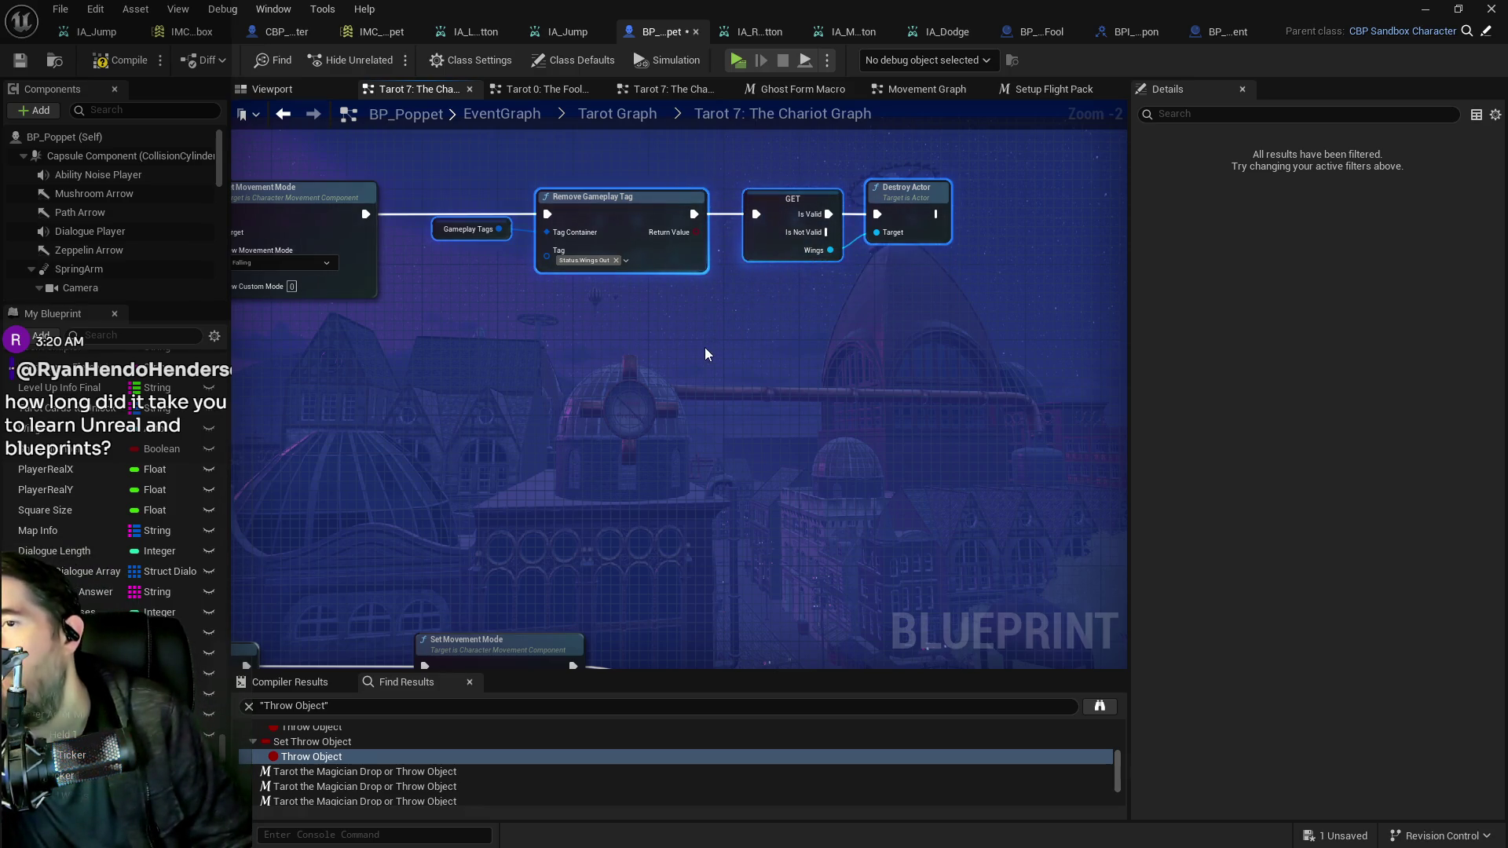
scroll(677, 370, down, 3)
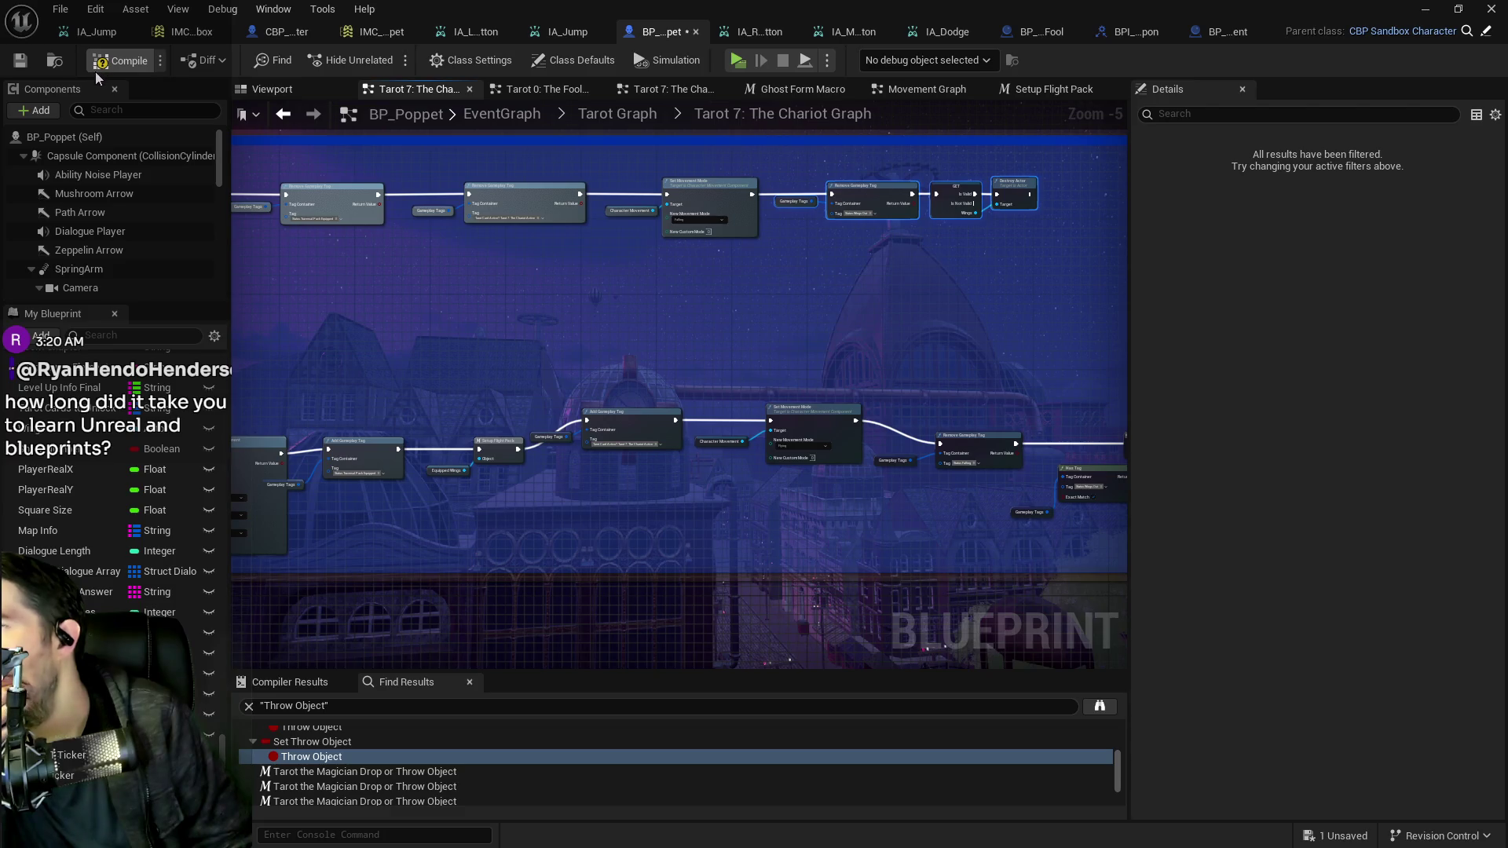
click(9, 65)
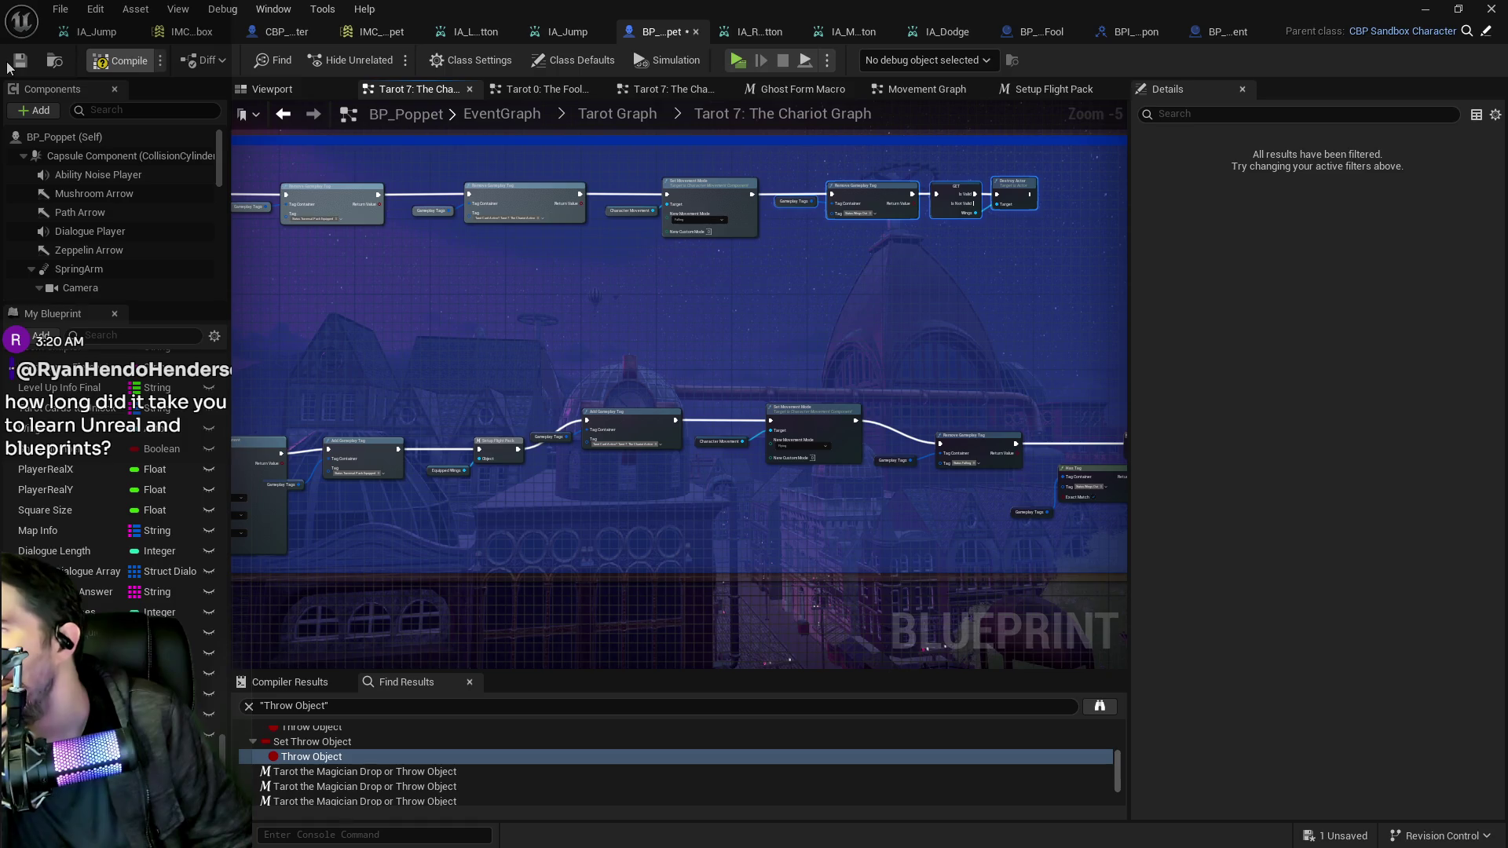
click(10, 68)
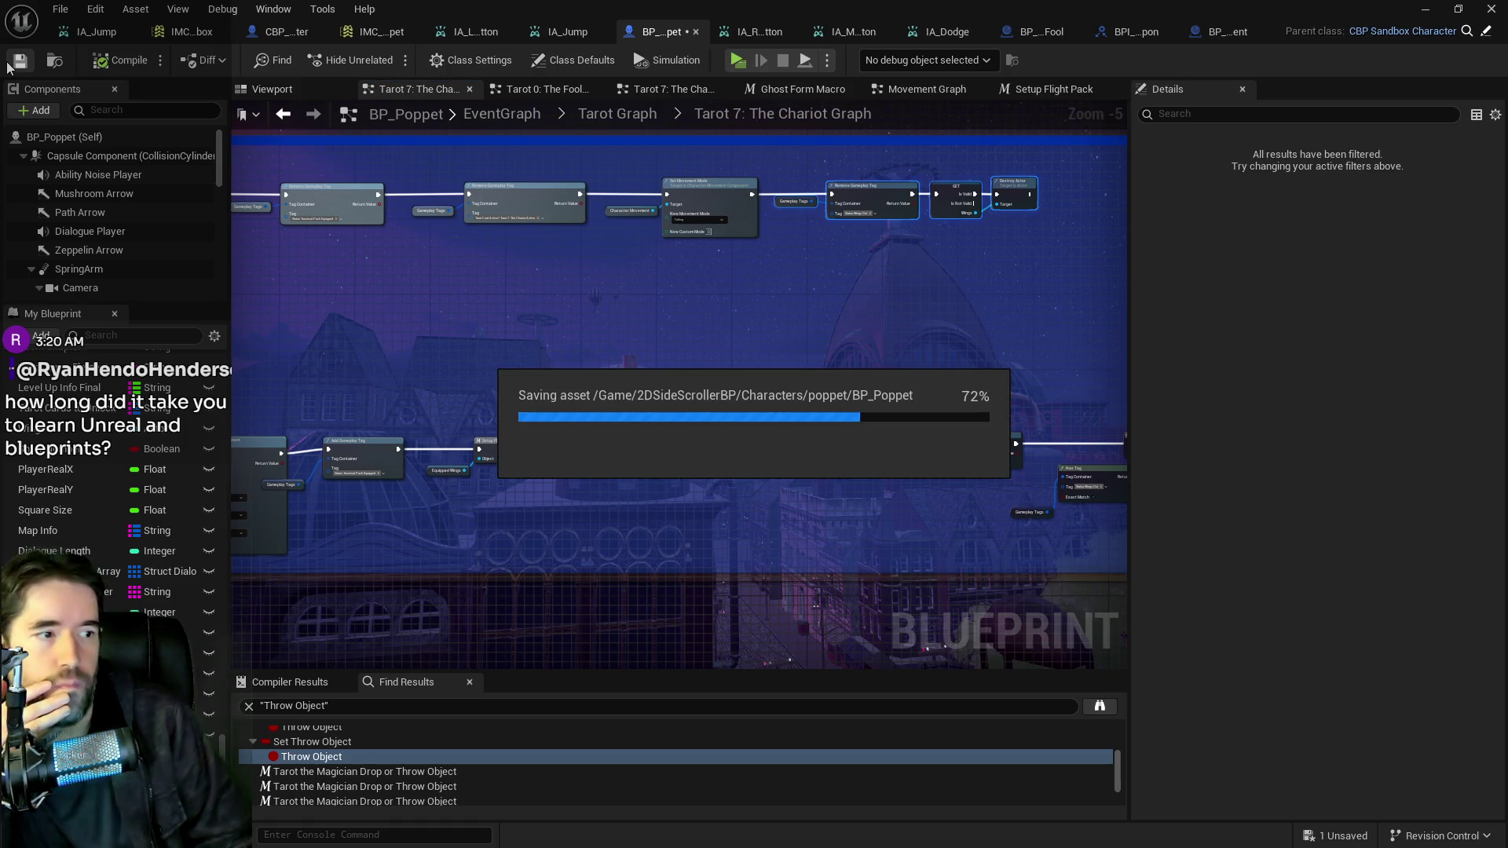
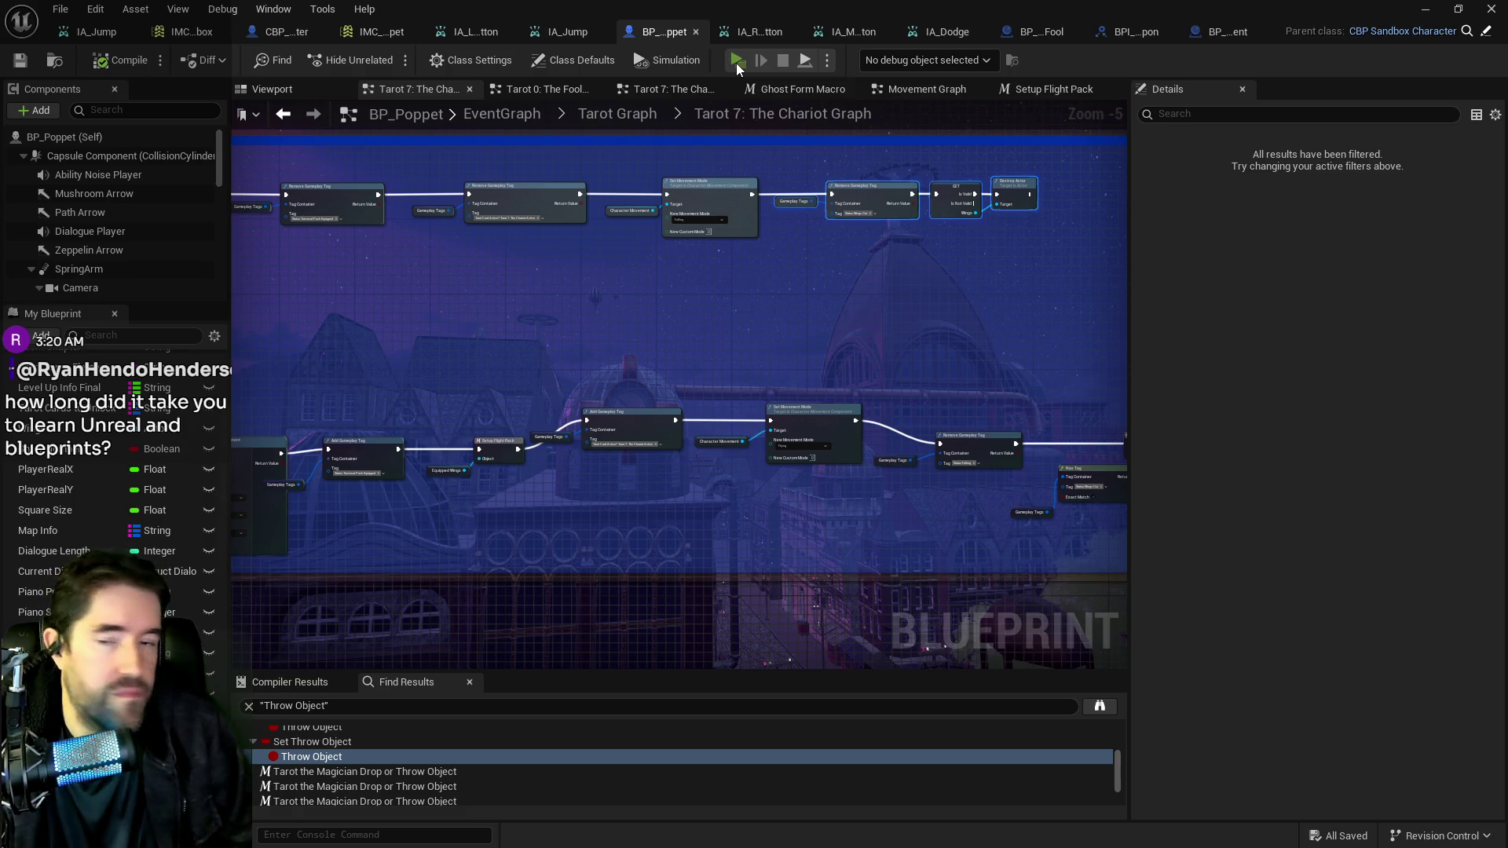
Nudge Add Gameplay Tag, place the Gameplay Tags variable beside it, and save the Blueprint.
key(ctrl+z)
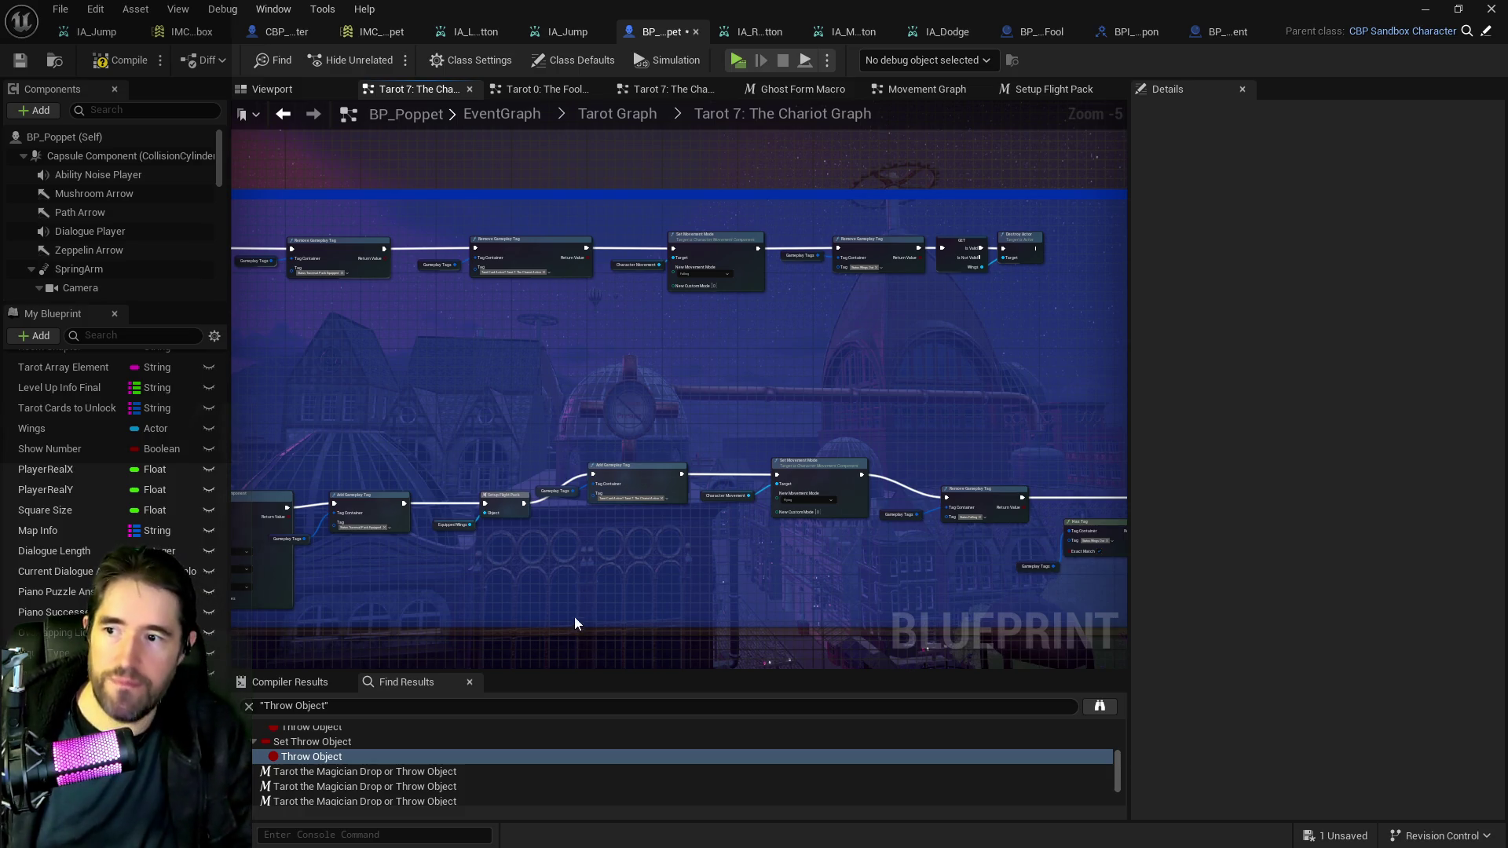
scroll(627, 545, up, 3)
scroll(618, 561, down, 3)
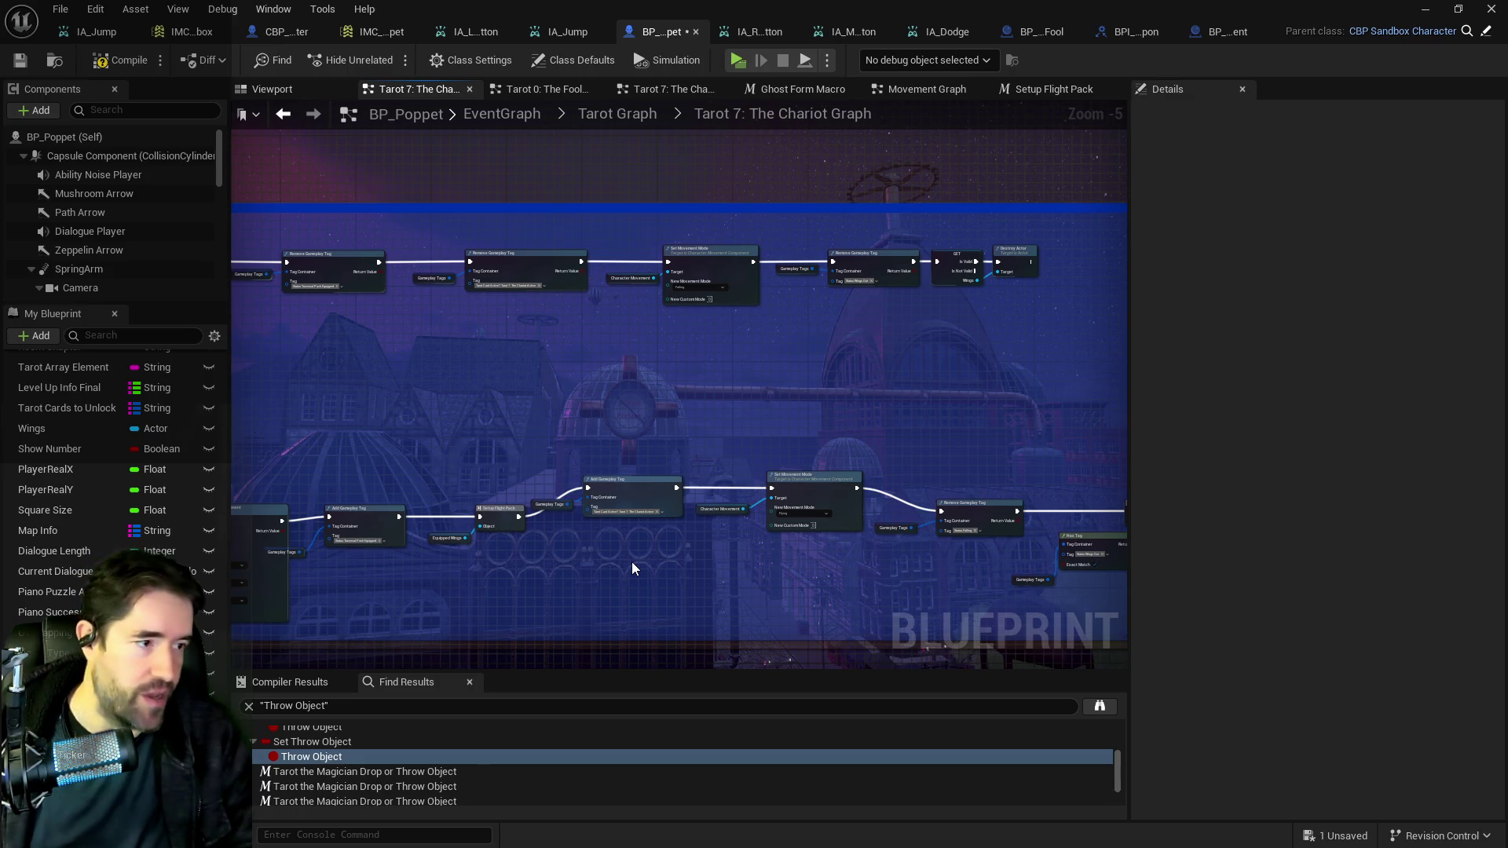
drag(631, 563, 909, 582)
drag(794, 542, 919, 478)
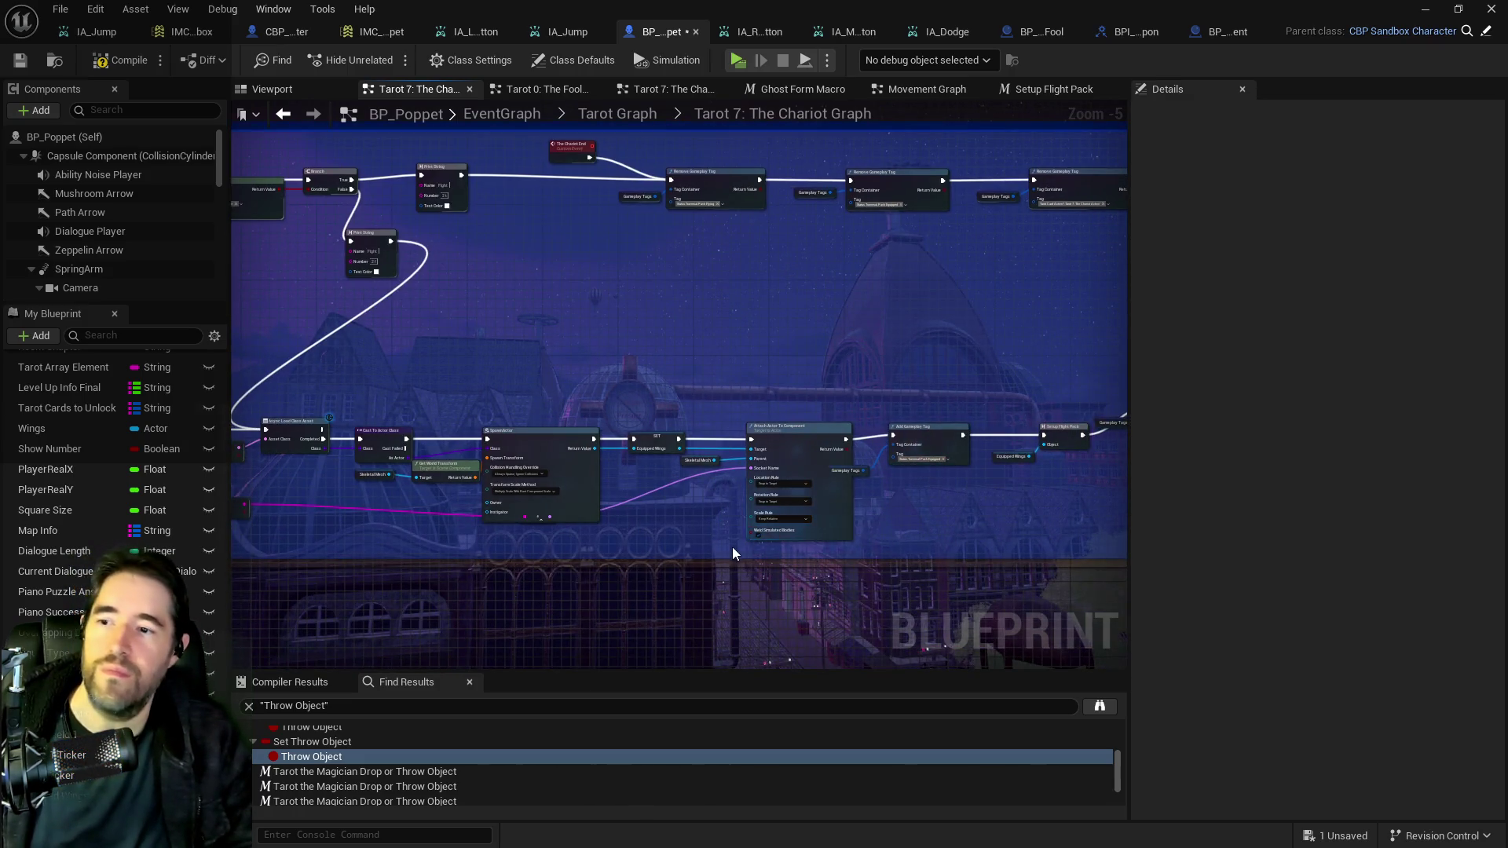
scroll(945, 466, up, 2)
click(935, 416)
drag(935, 416, 943, 425)
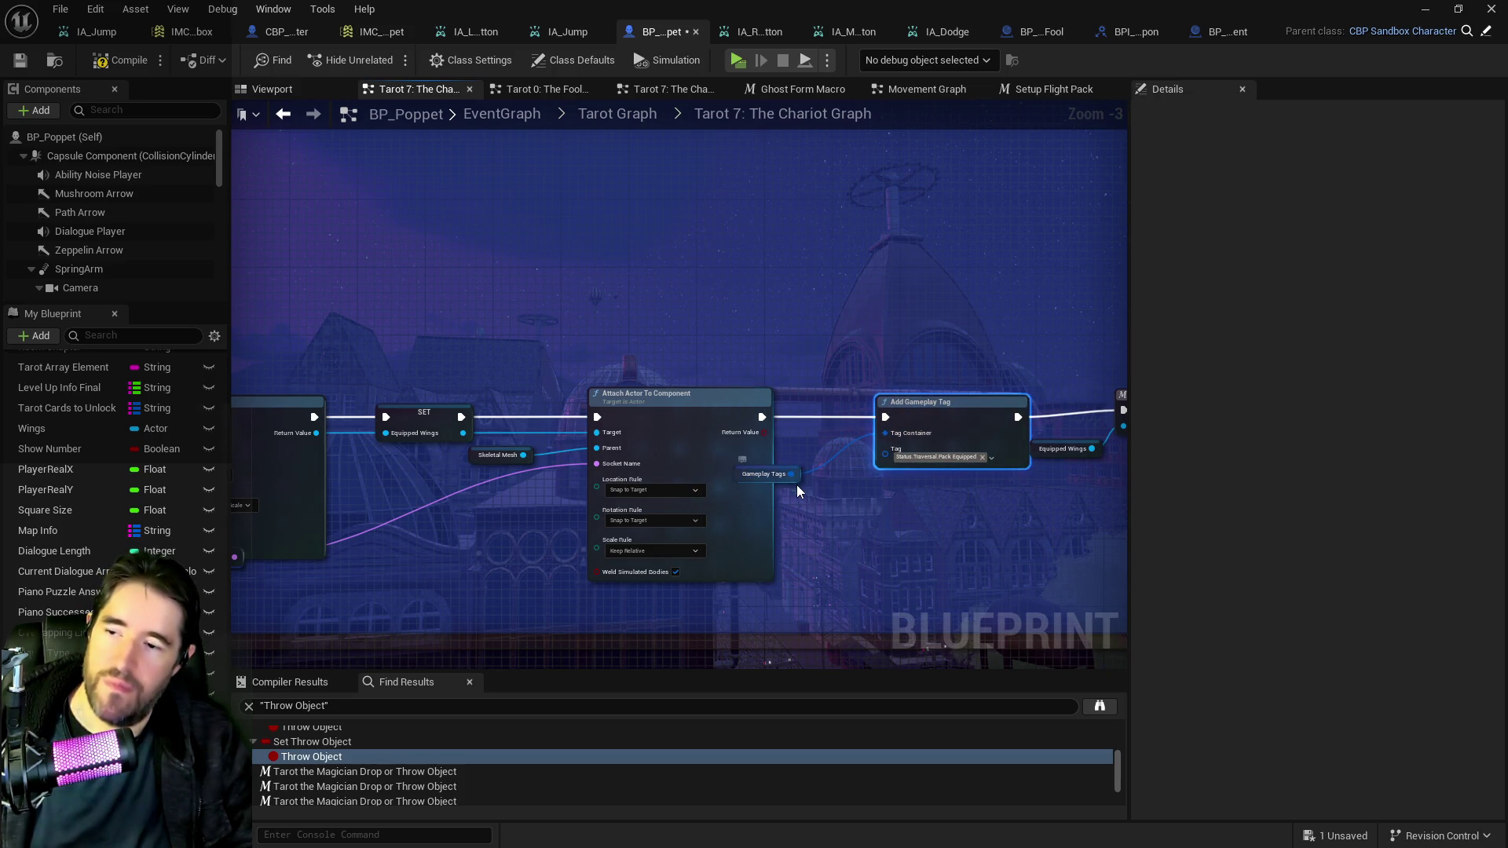
drag(773, 475, 825, 448)
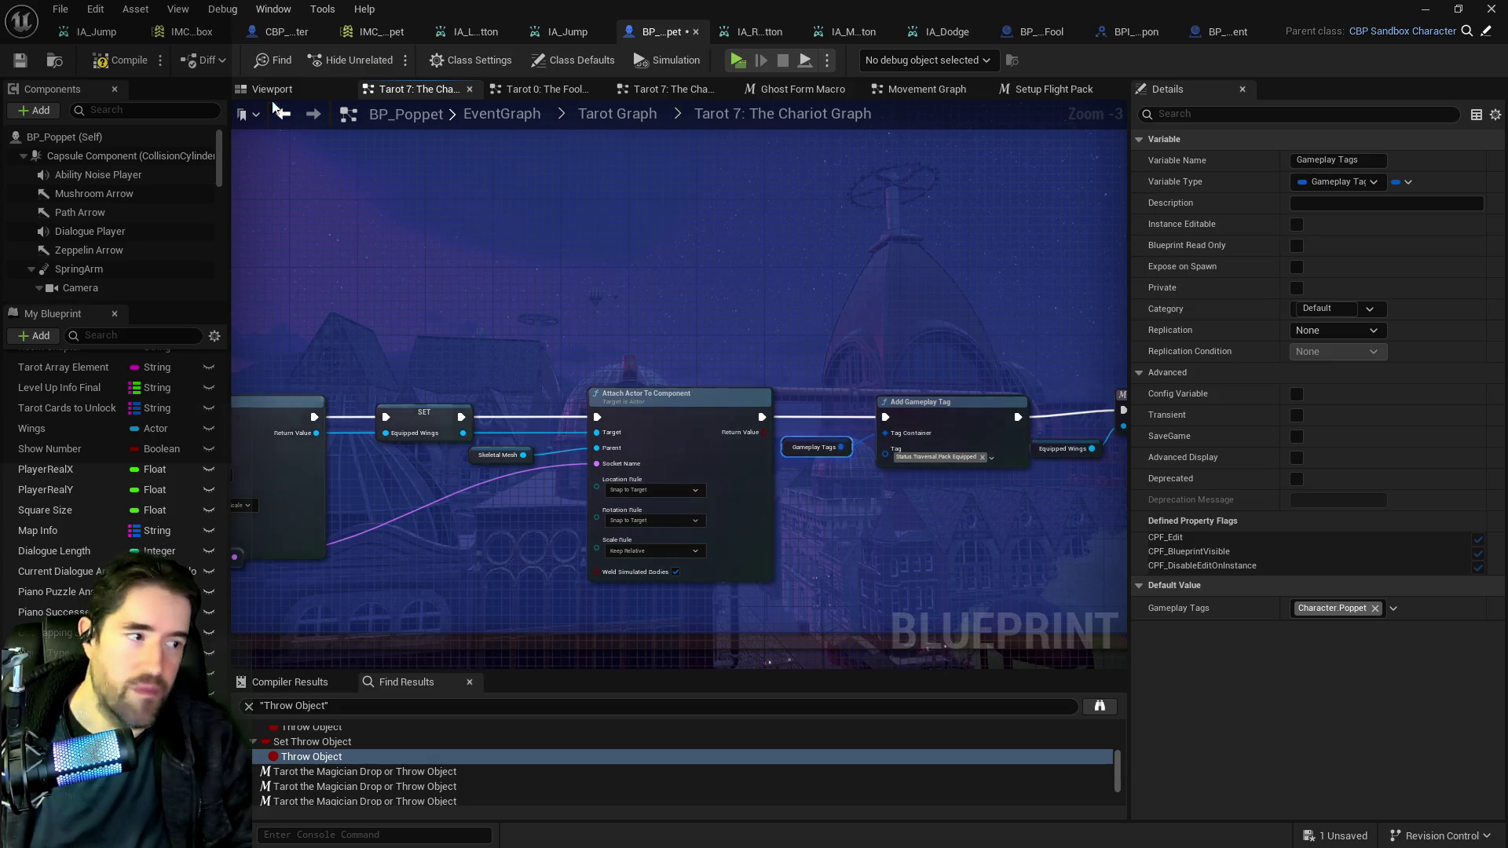
click(20, 67)
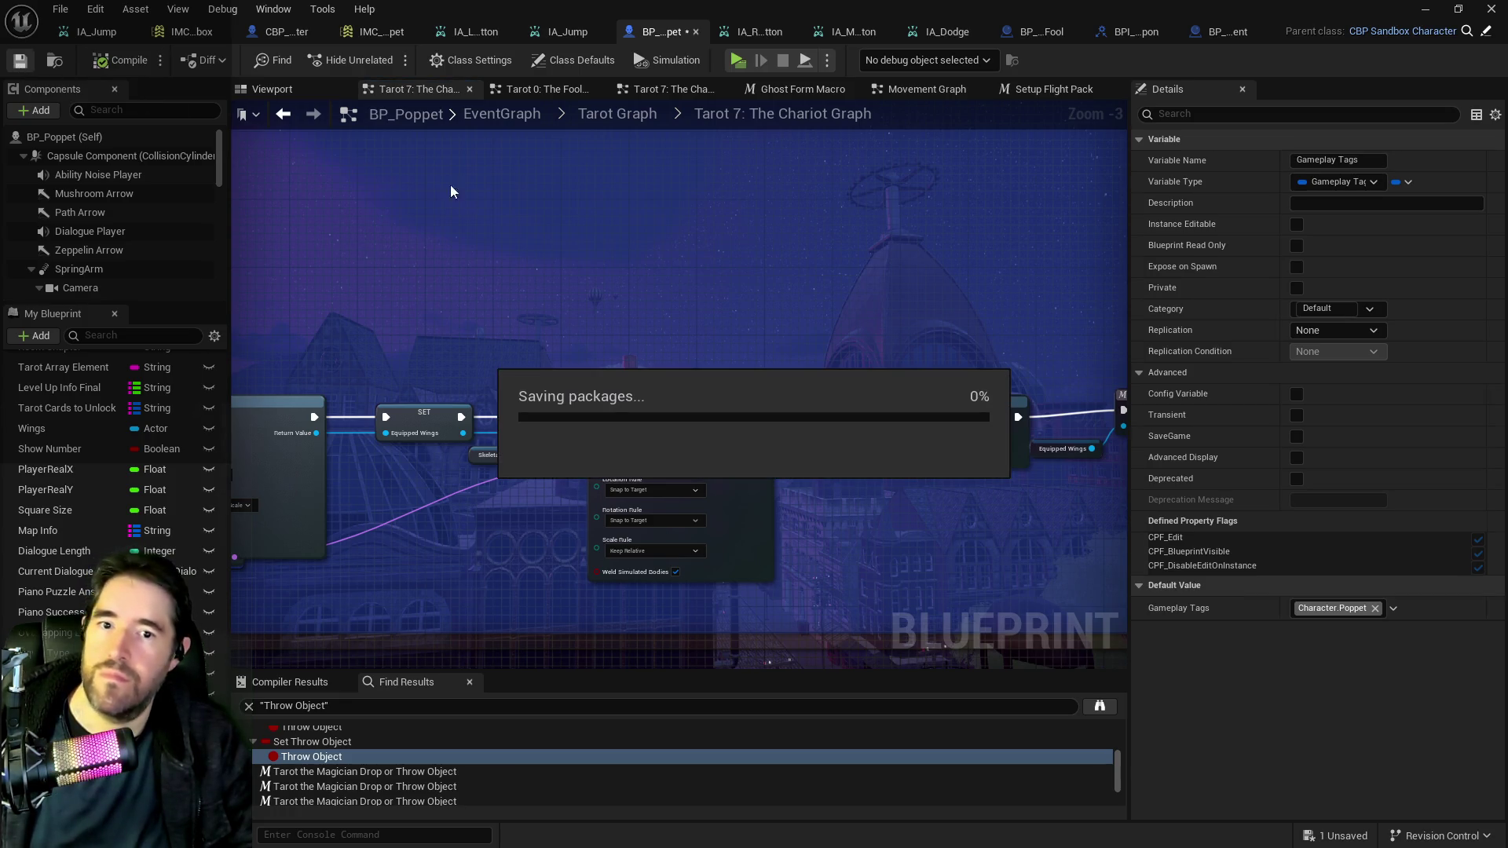
Pan across the Chariot graph and lower the reroute point under SpawnActor.
scroll(900, 600, down, 2)
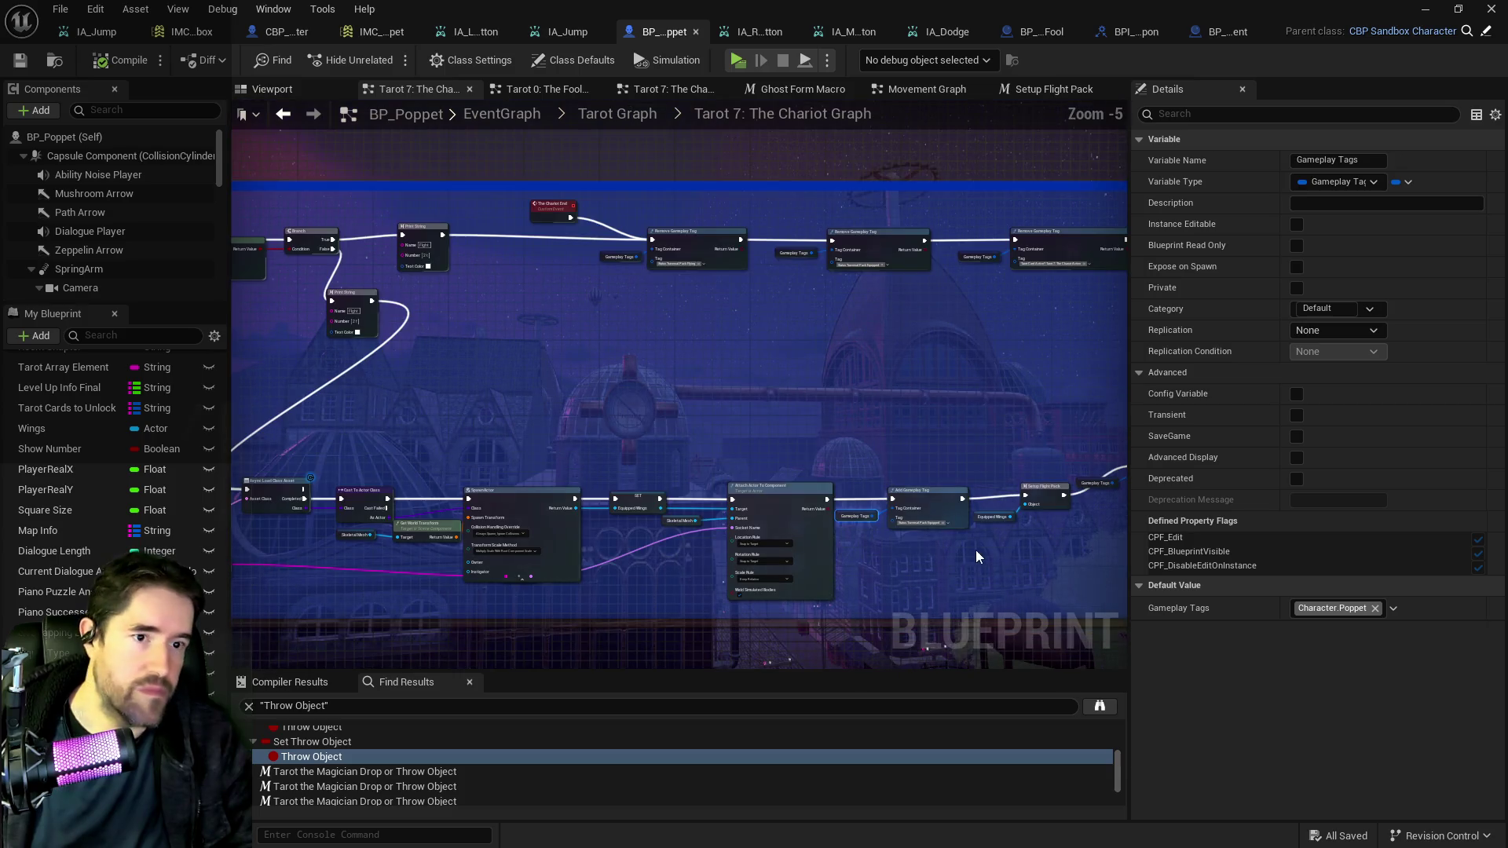
drag(976, 556, 502, 506)
mouse_move(724, 494)
mouse_down()
mouse_move(465, 427)
mouse_move(1123, 413)
mouse_up()
drag(668, 525, 1060, 512)
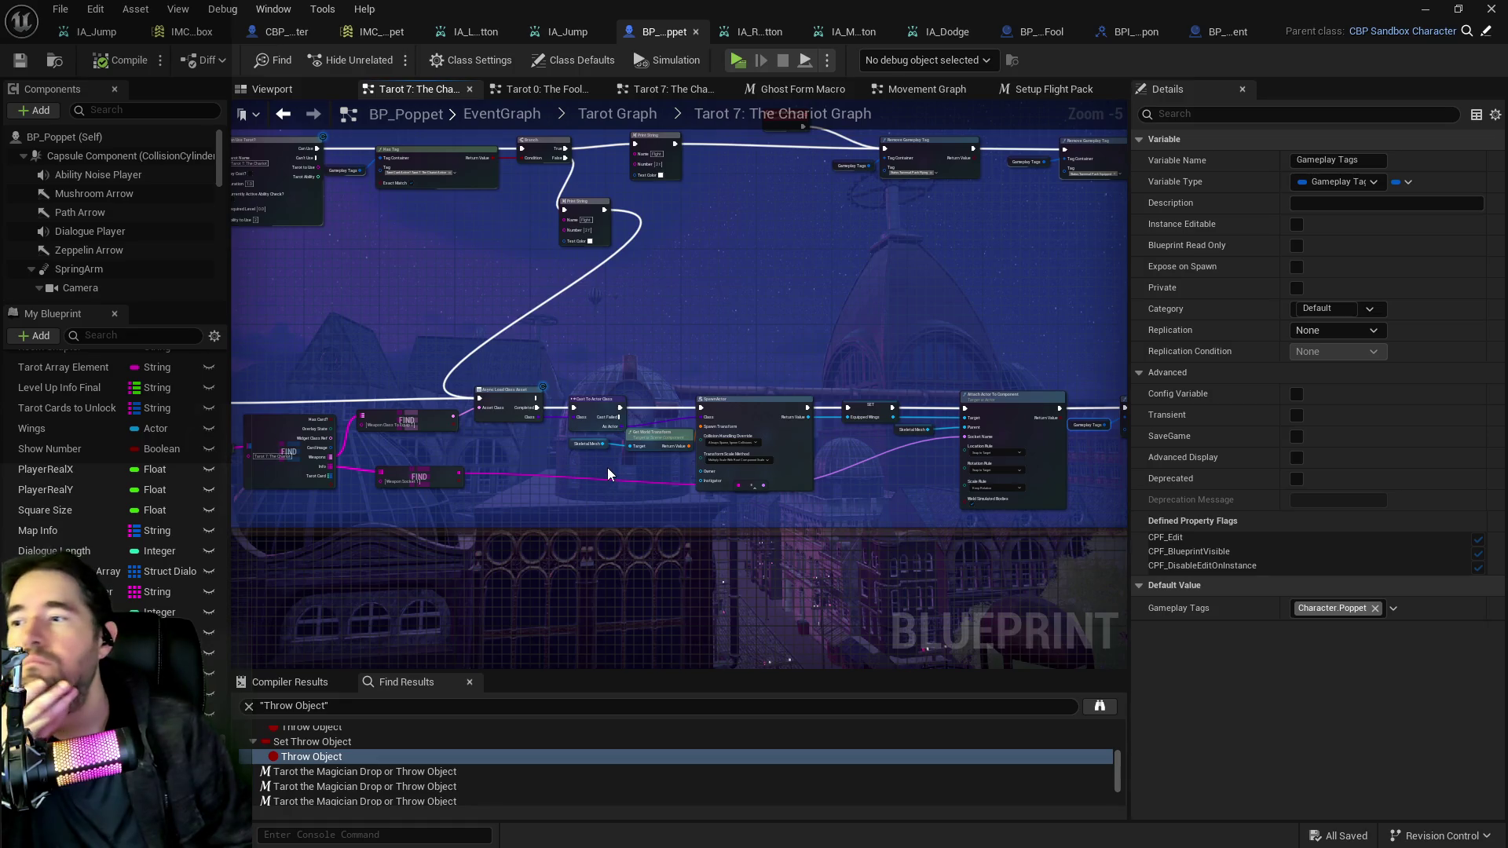
scroll(607, 469, up, 2)
drag(664, 484, 399, 468)
mouse_move(619, 493)
mouse_down()
mouse_move(619, 542)
mouse_move(564, 558)
mouse_up()
scroll(848, 465, down, 2)
mouse_move(578, 483)
mouse_down()
mouse_move(729, 428)
mouse_move(628, 354)
mouse_move(553, 238)
mouse_up()
scroll(553, 238, up, 2)
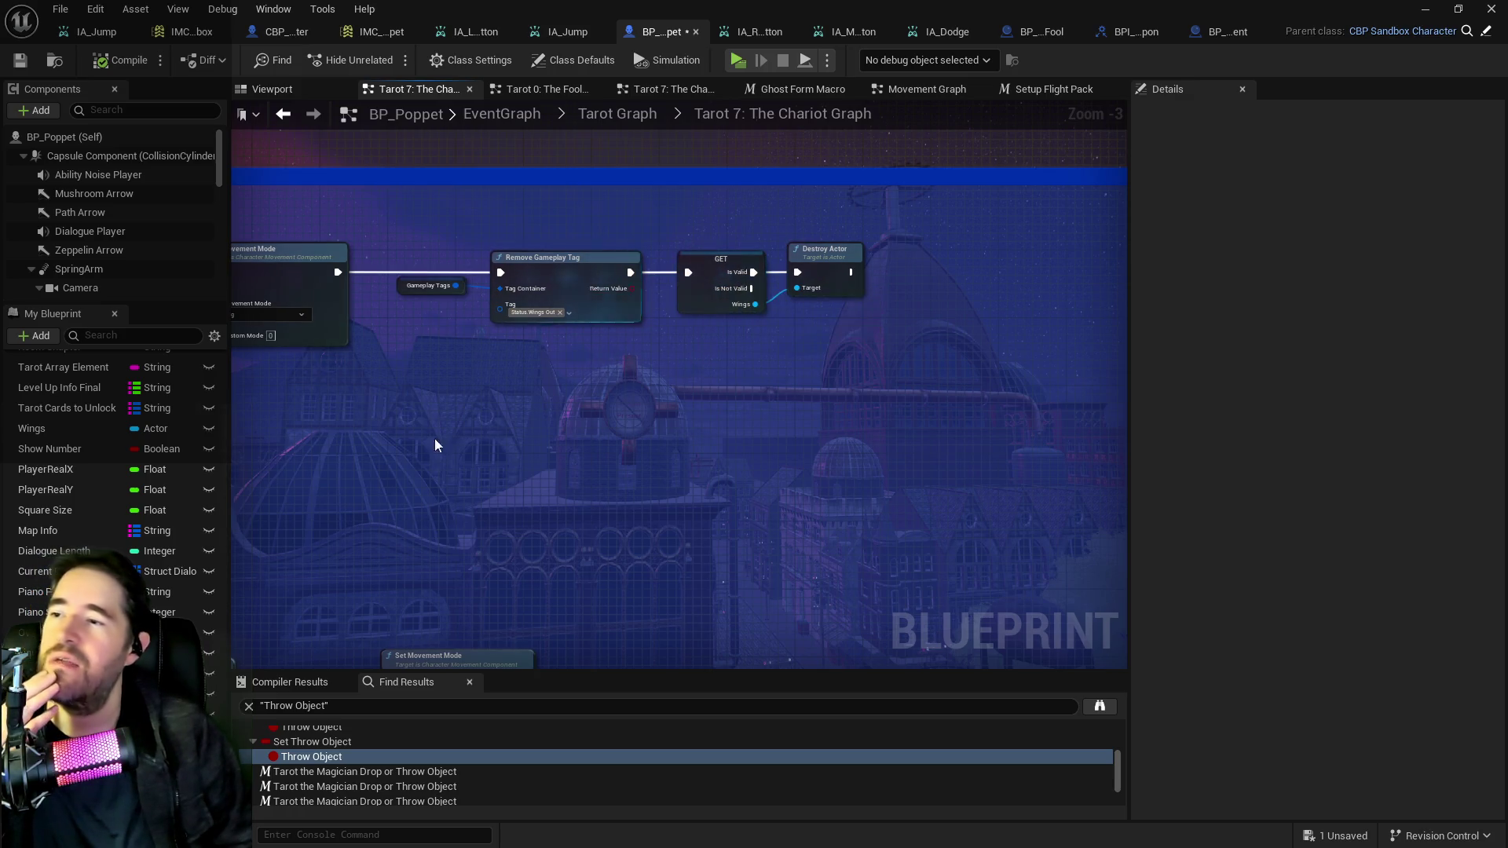
Add an Equipped Wings getter and convert it to a validated get.
drag(48, 633, 701, 374)
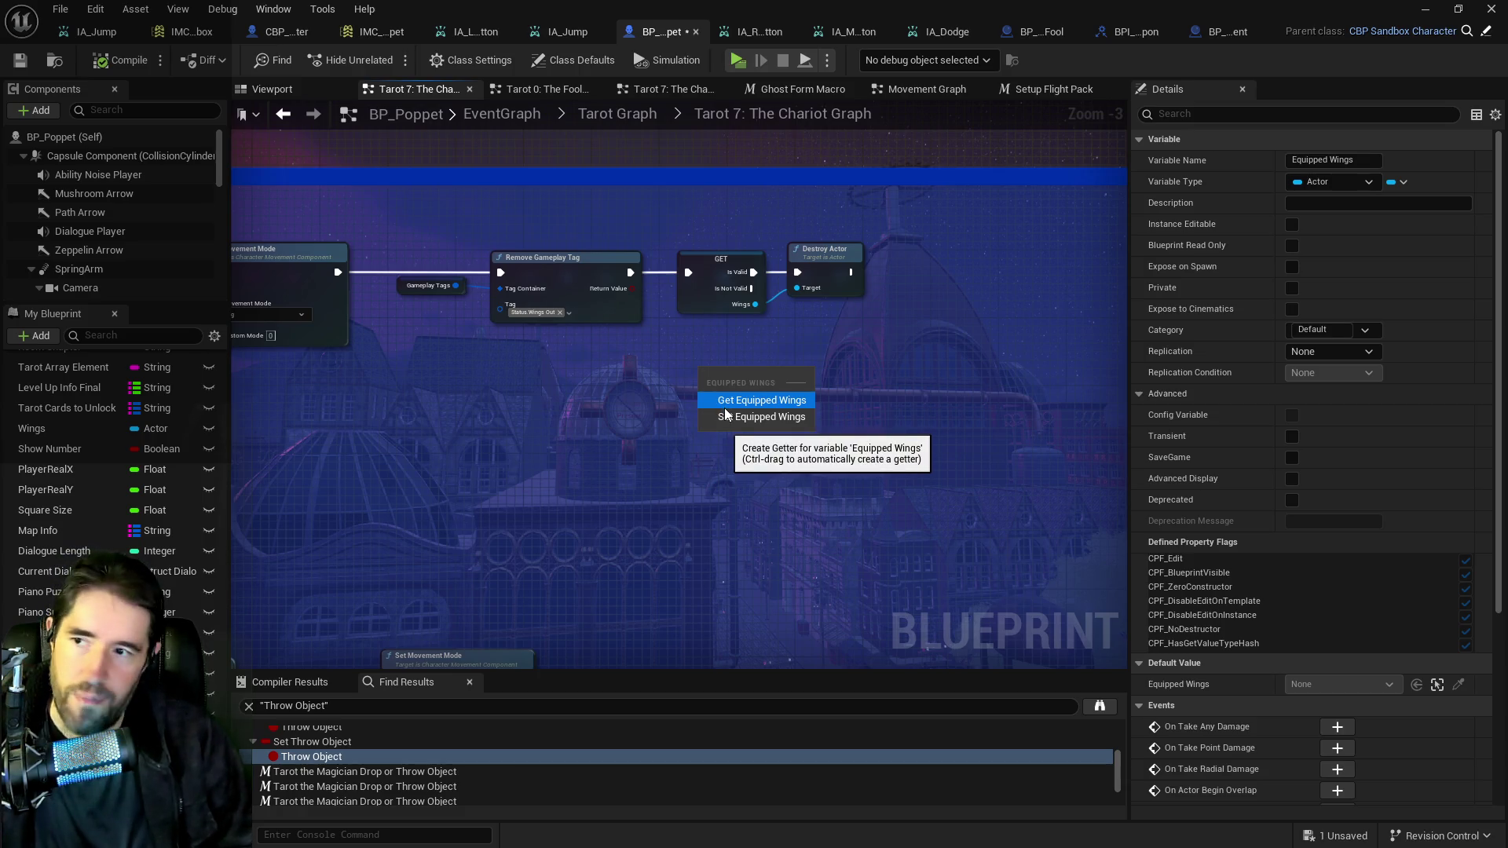
click(723, 402)
scroll(720, 391, up, 3)
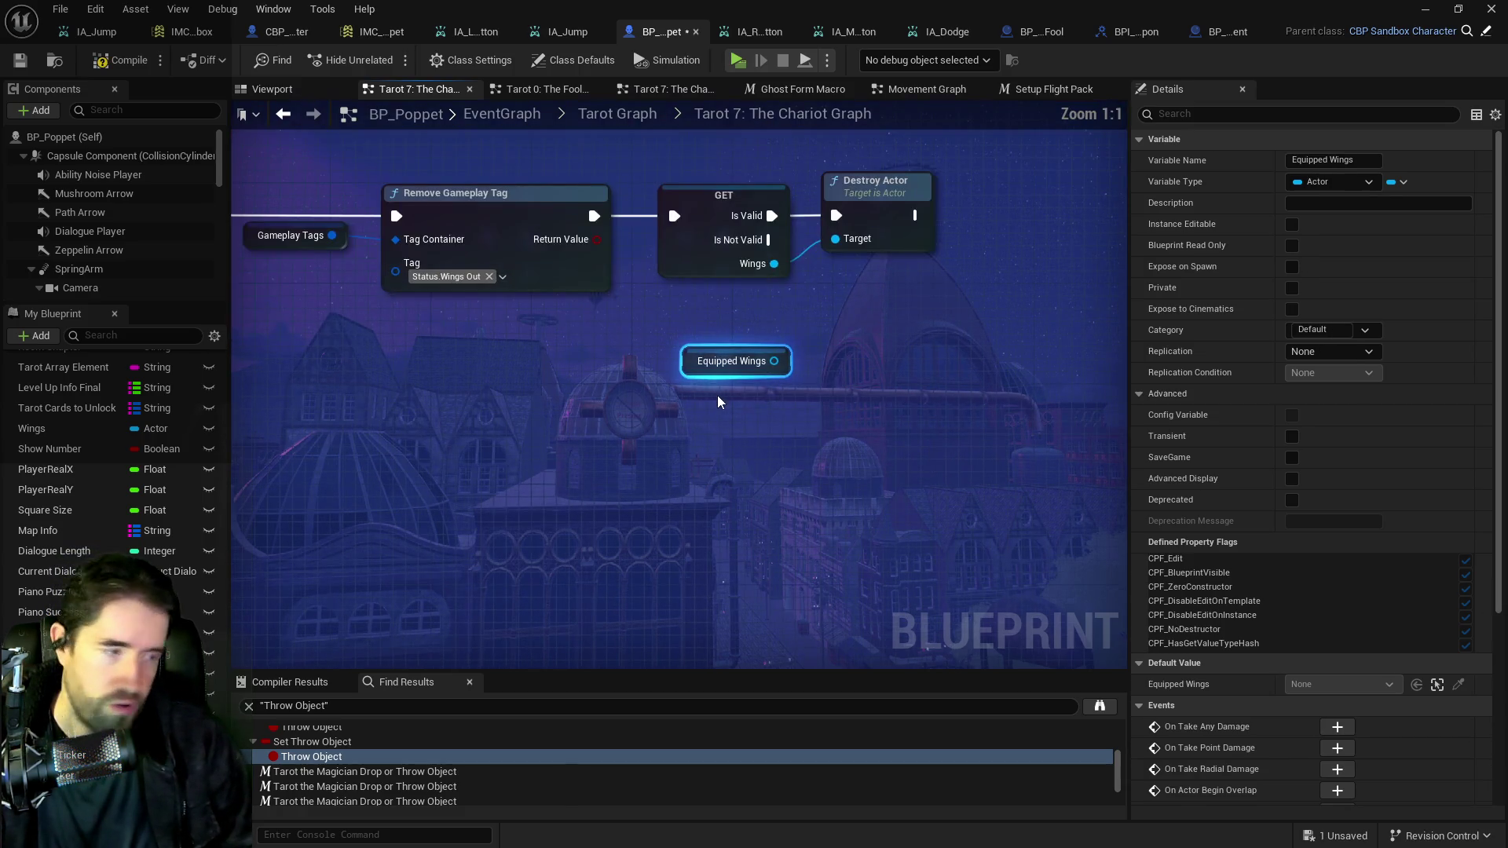
right_click(692, 354)
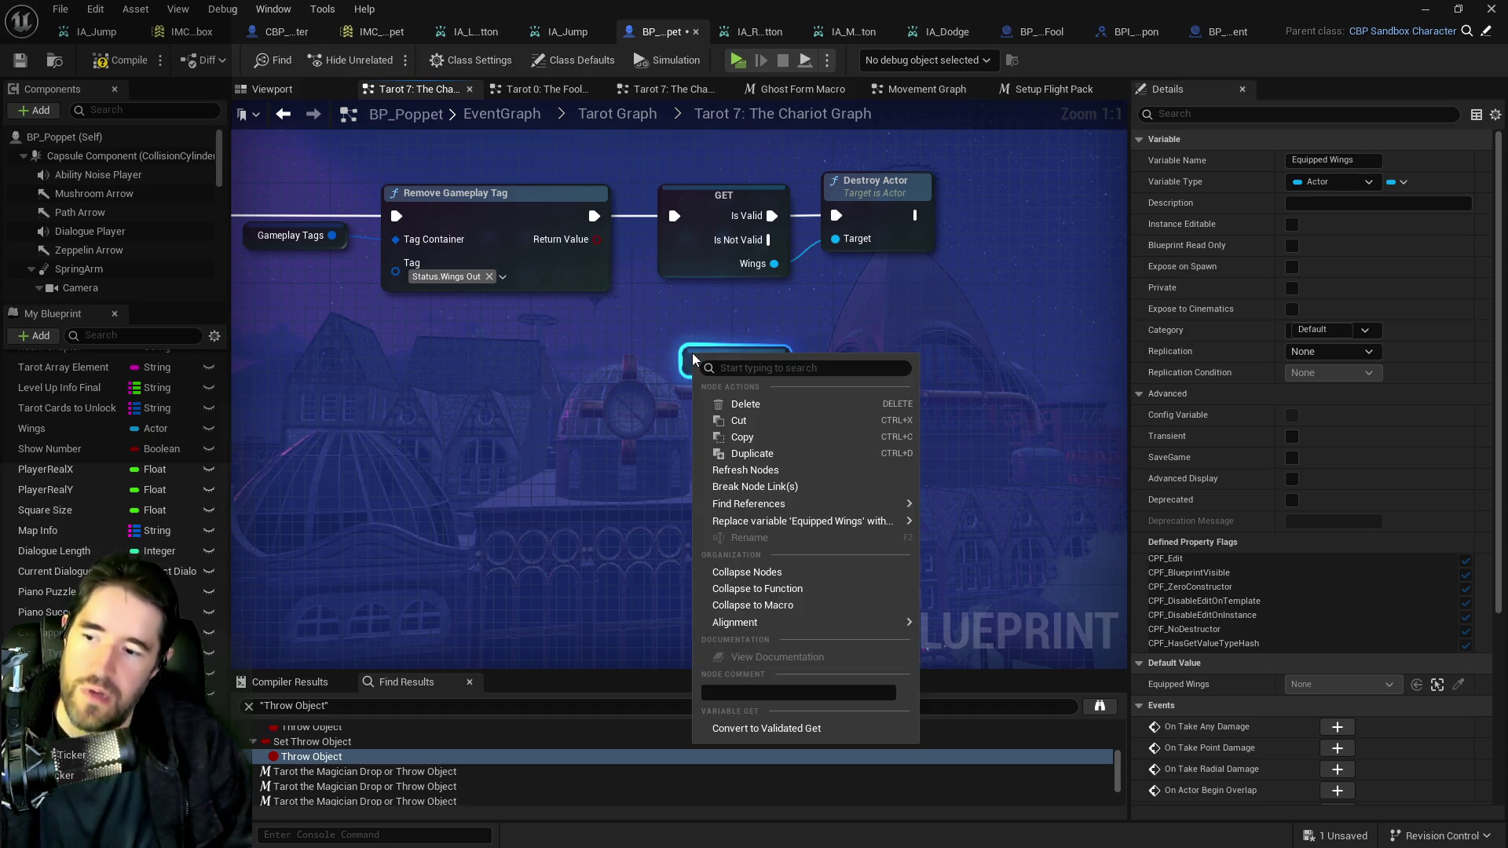
click(751, 729)
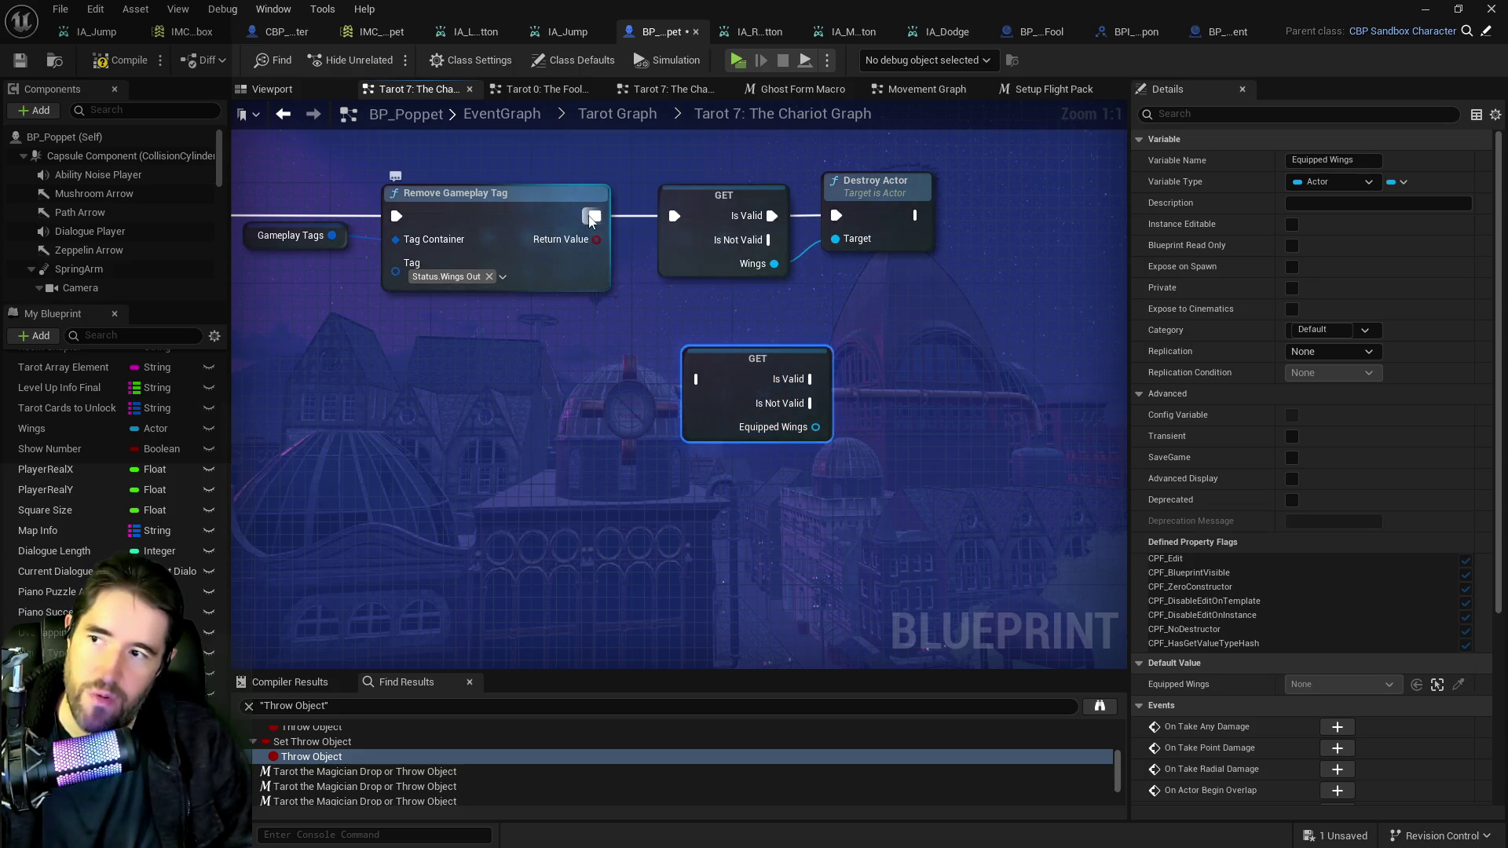
Wire the validated Equipped Wings between Remove Gameplay Tag and Destroy Actor, replacing the old Wings get.
drag(595, 216, 701, 381)
drag(809, 379, 835, 216)
drag(816, 426, 835, 239)
click(715, 209)
key(Delete)
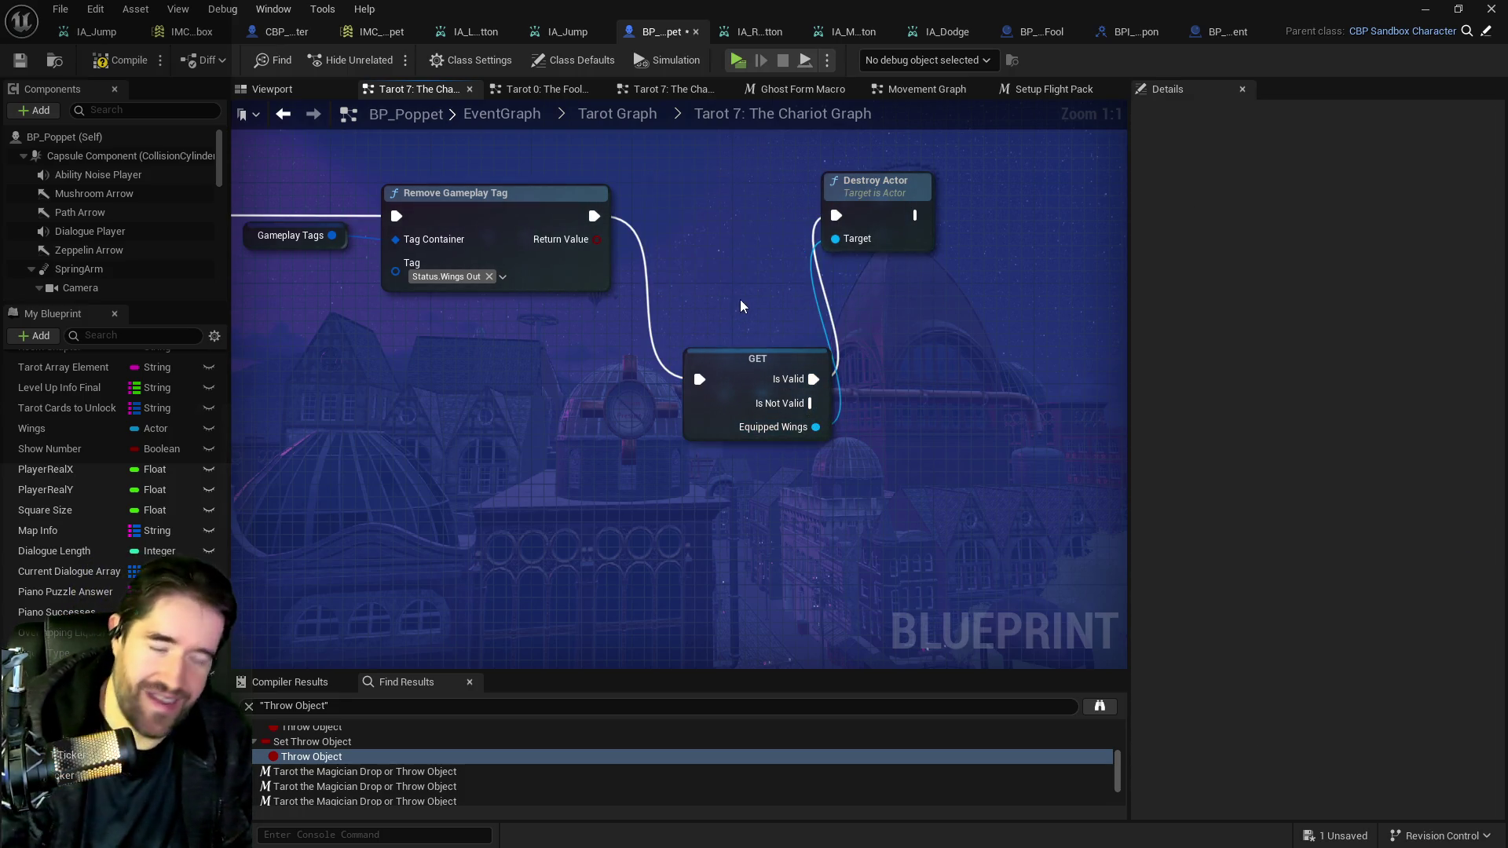
mouse_move(717, 359)
mouse_down()
mouse_move(705, 207)
mouse_move(669, 195)
mouse_up()
Try an Is Valid node off Equipped Wings, then delete it as unneeded.
drag(766, 264, 886, 333)
text(is v)
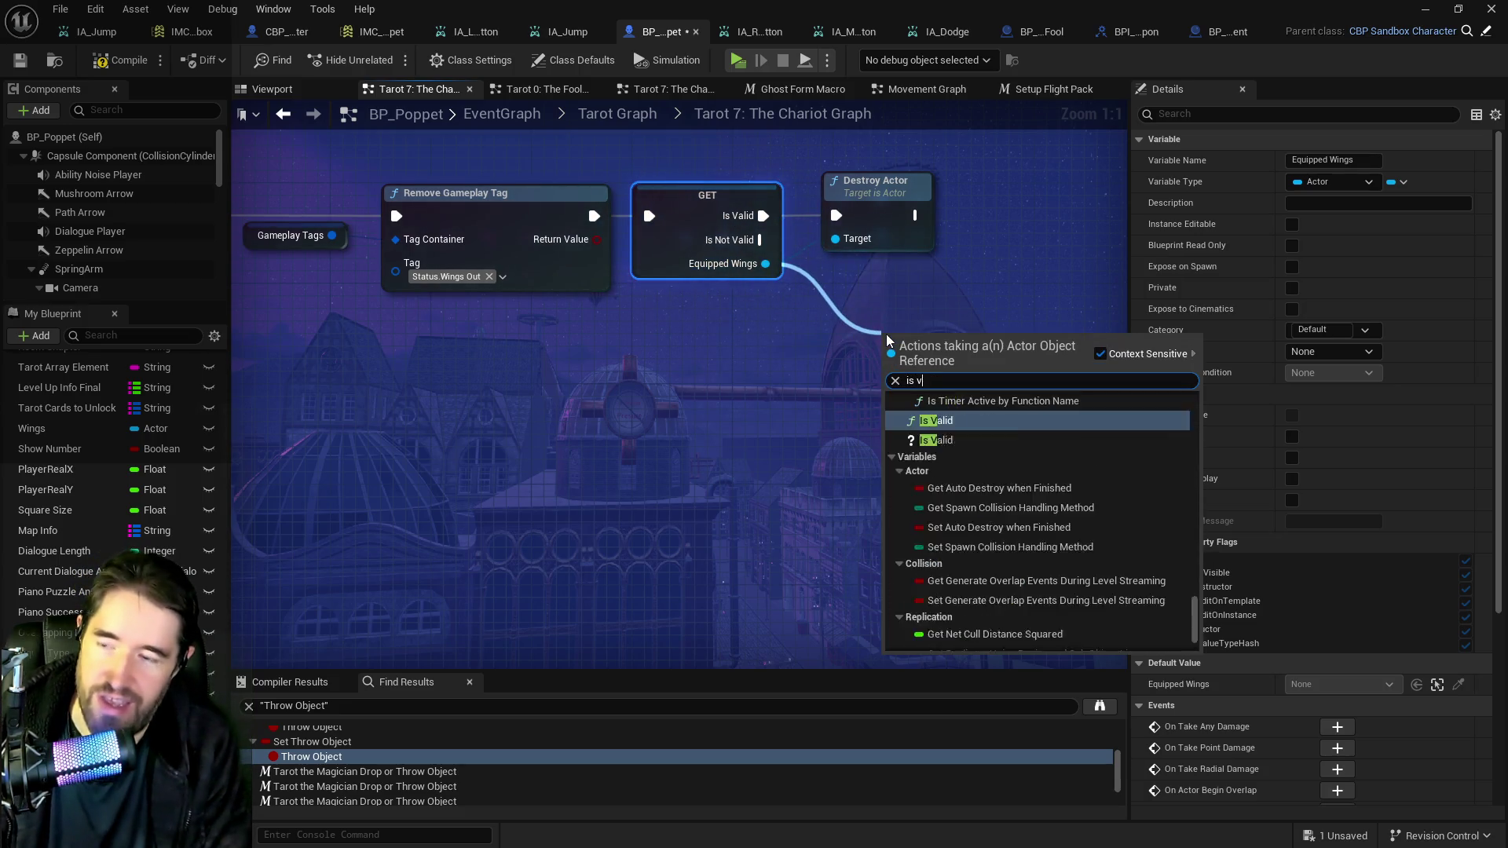
text(alid)
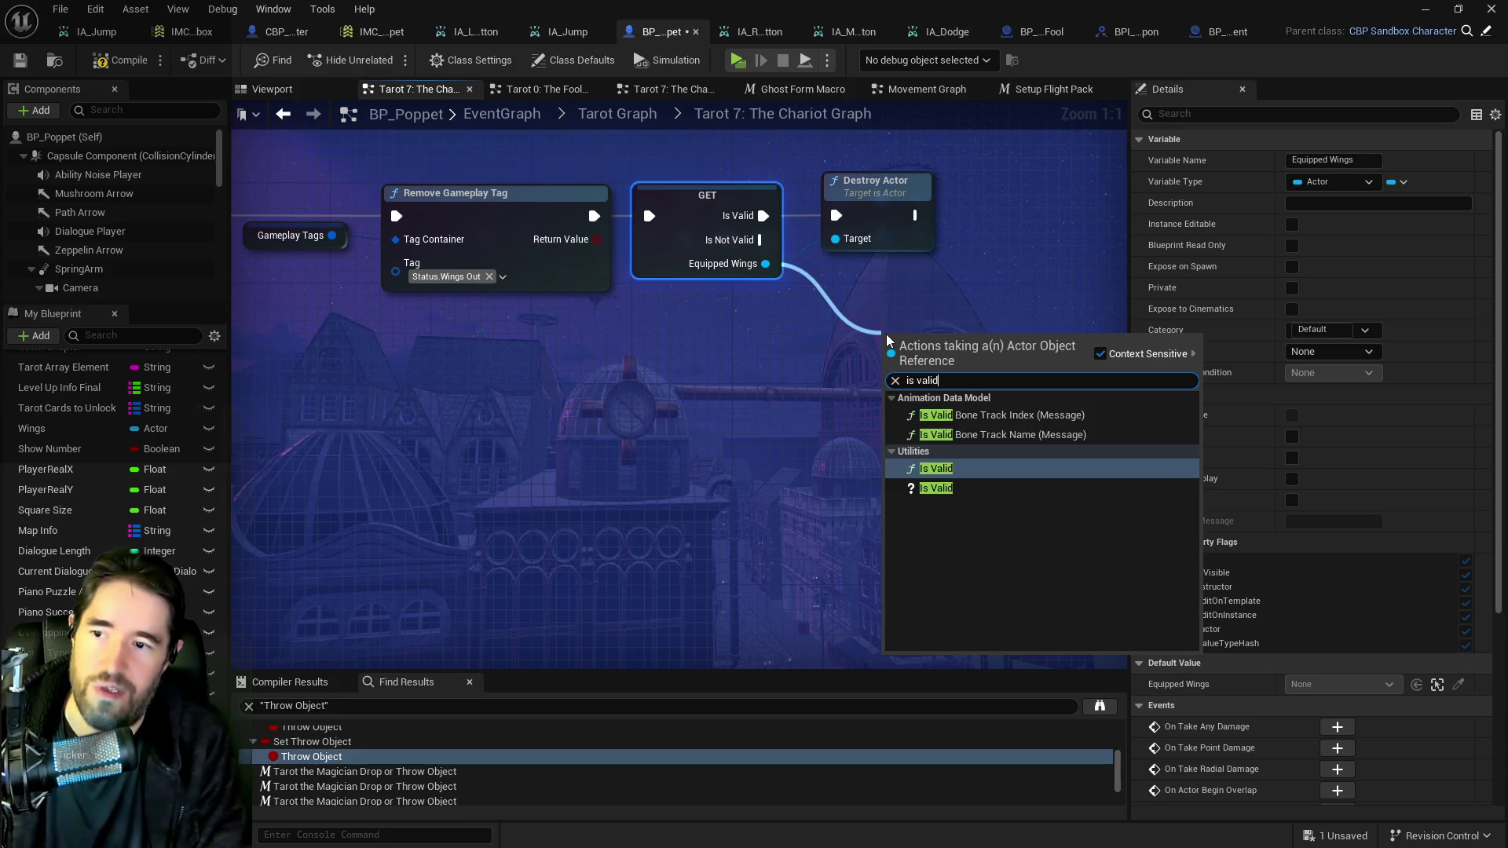
click(937, 489)
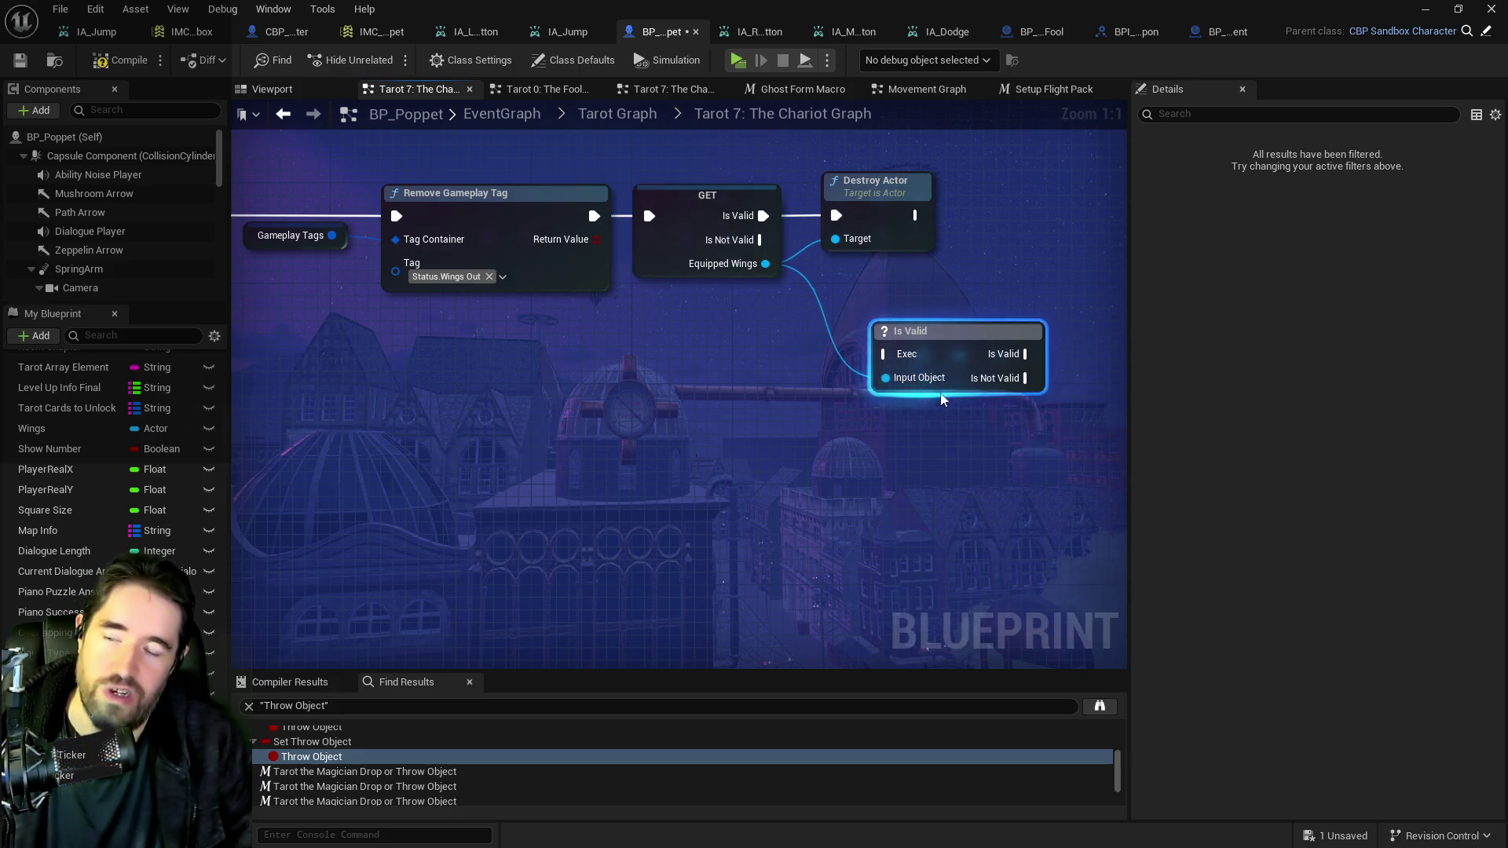
drag(856, 387, 616, 385)
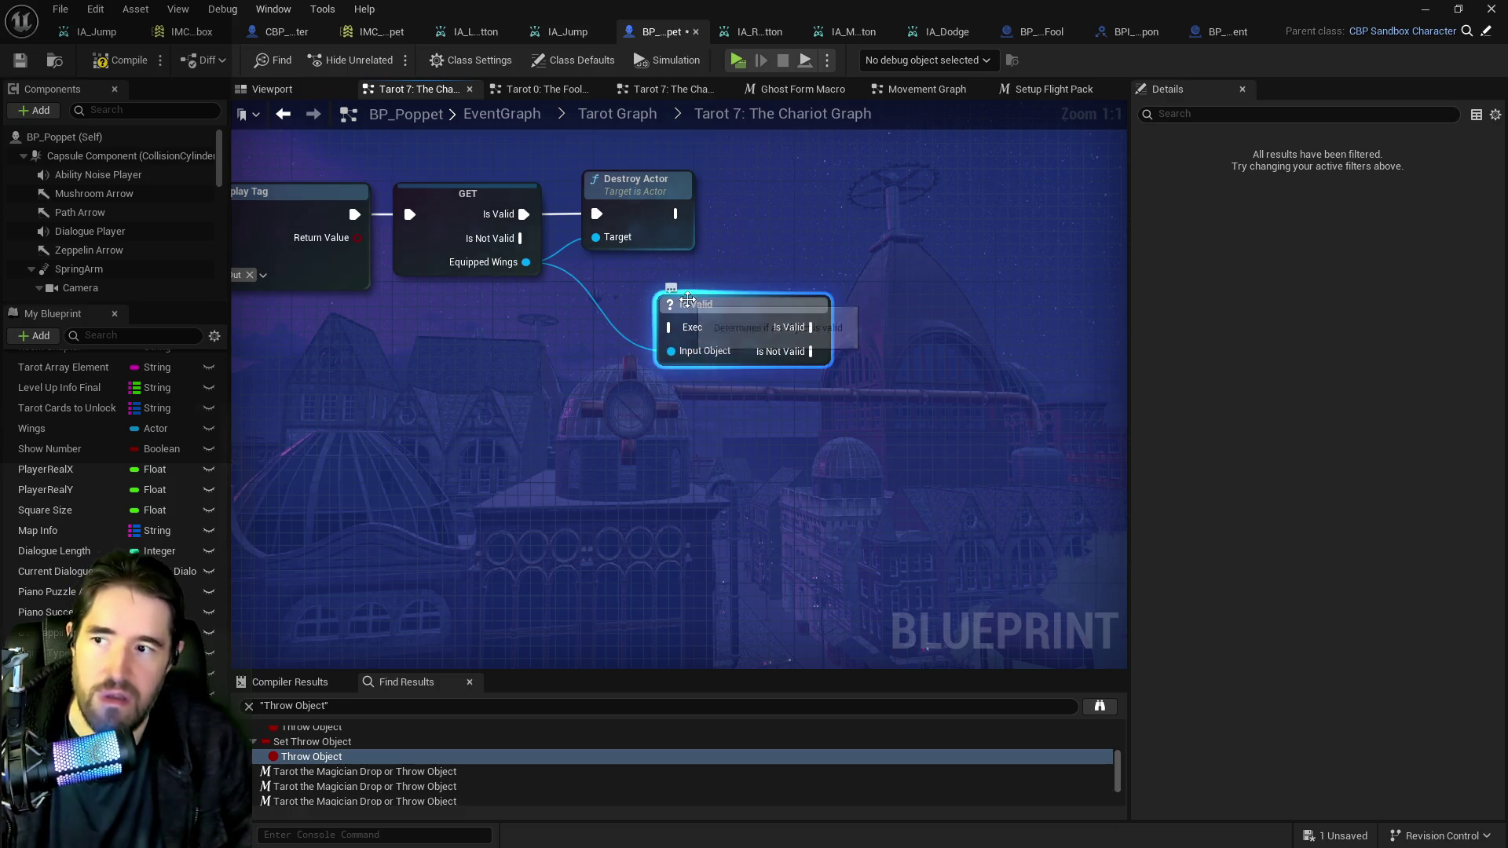
drag(637, 282, 724, 349)
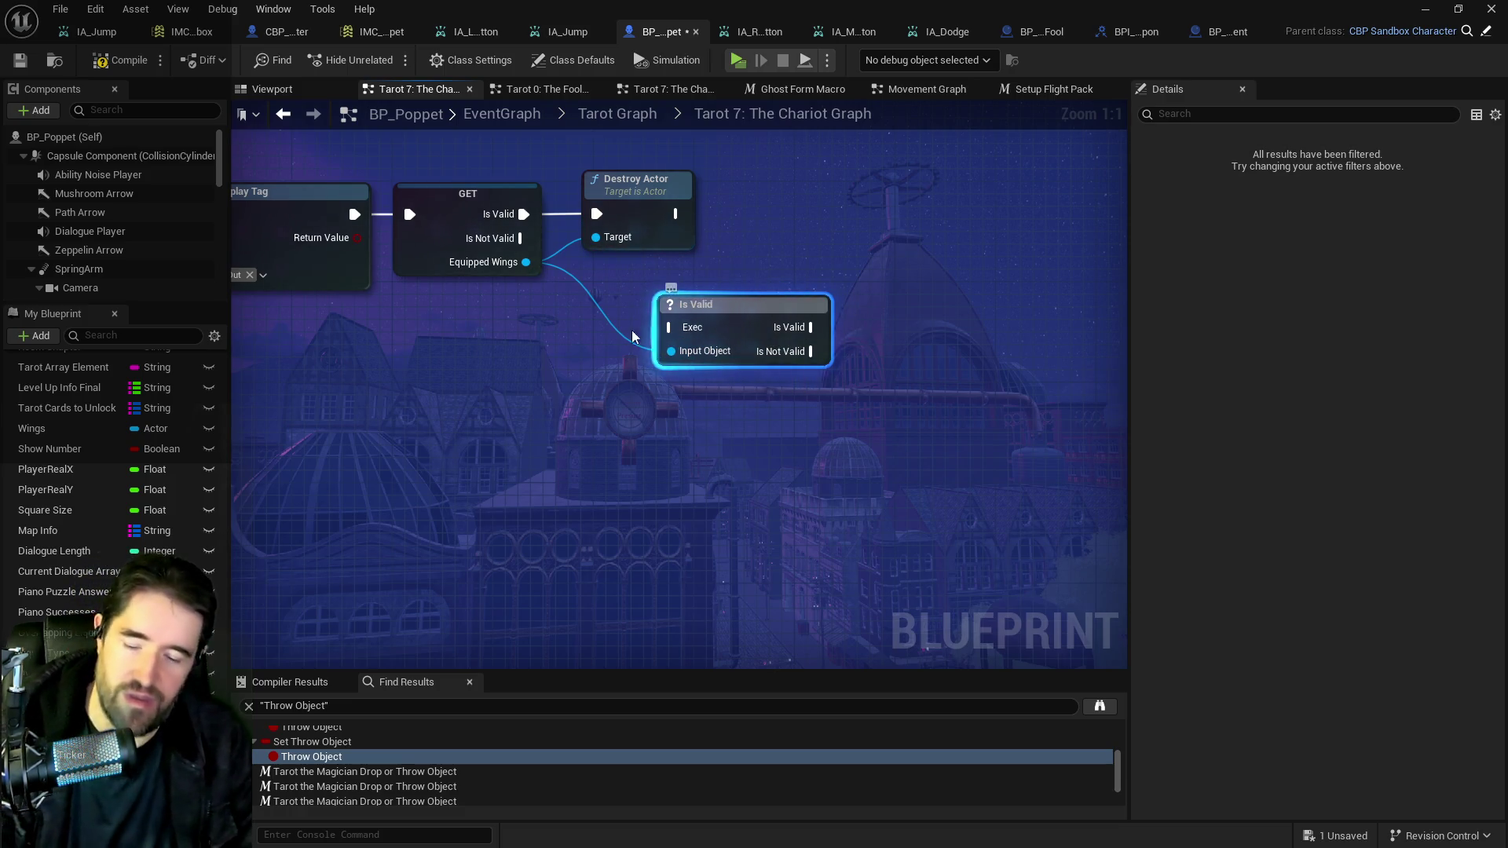
key(Delete)
Compile and save the Blueprint with F7 and Ctrl+S.
right_click(428, 230)
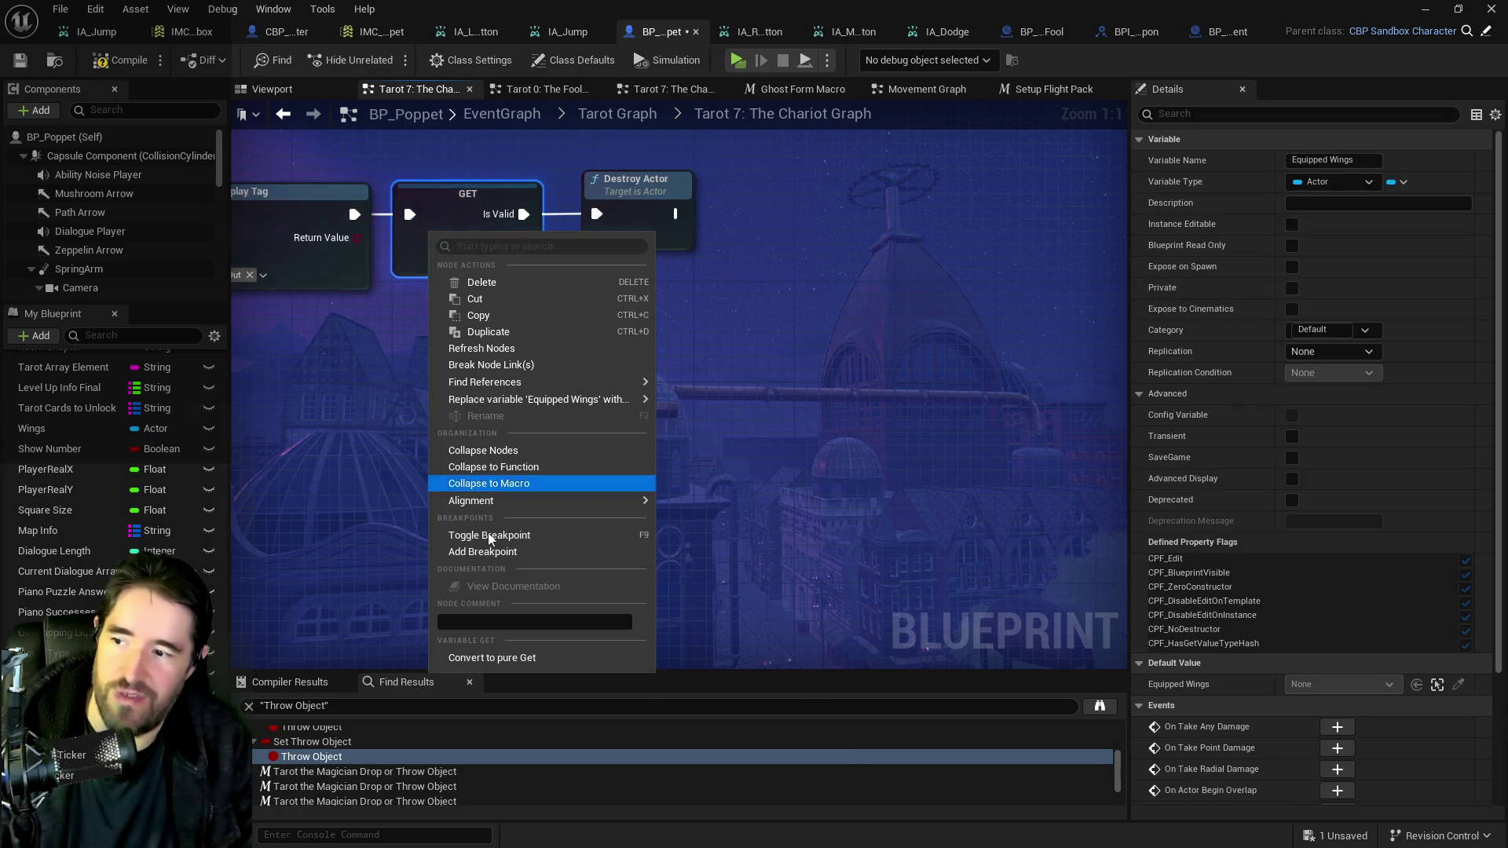
click(882, 320)
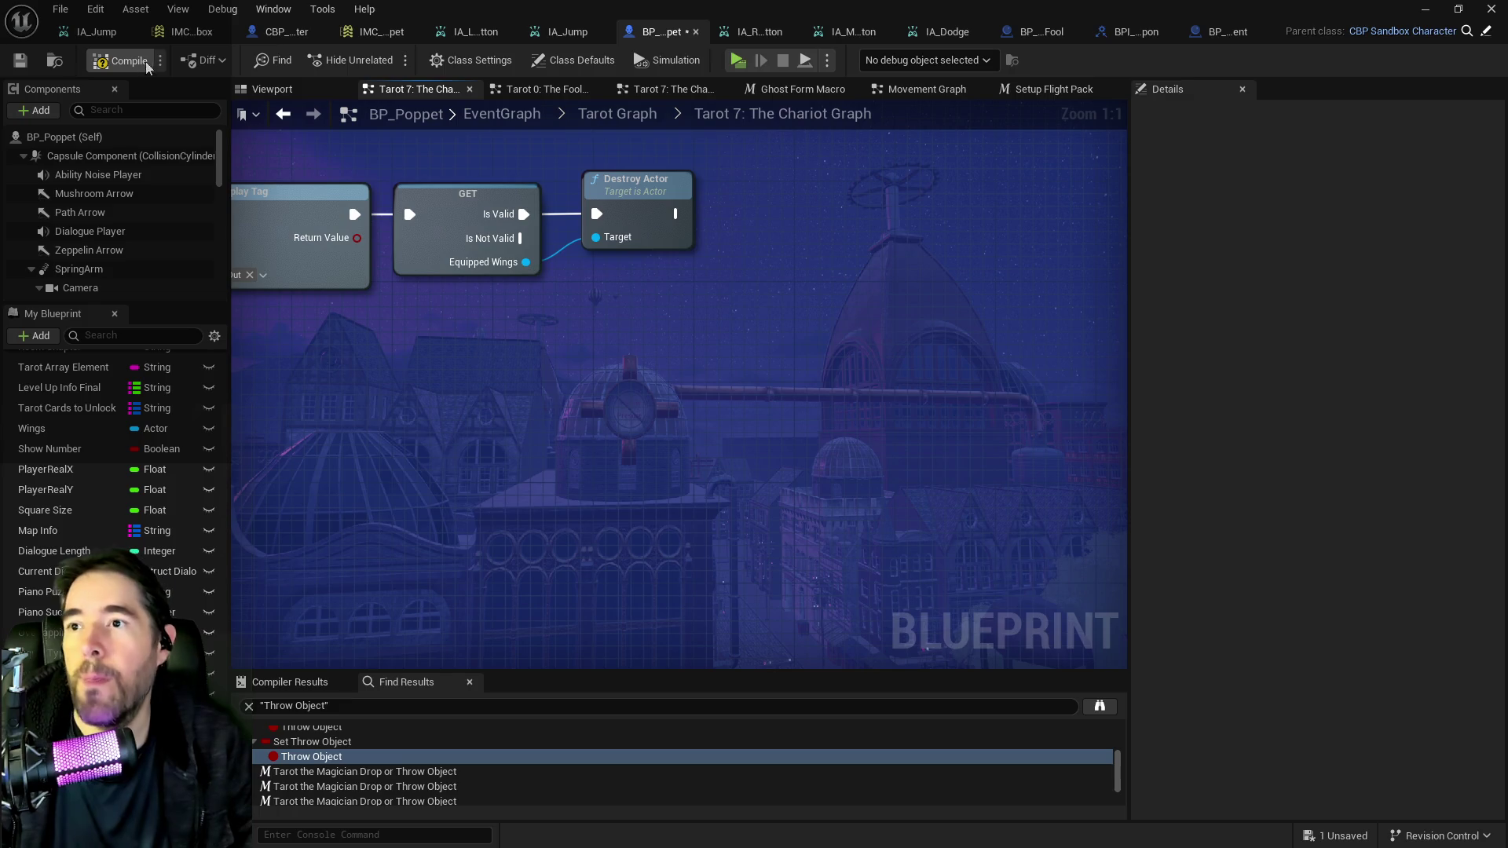
key(F7)
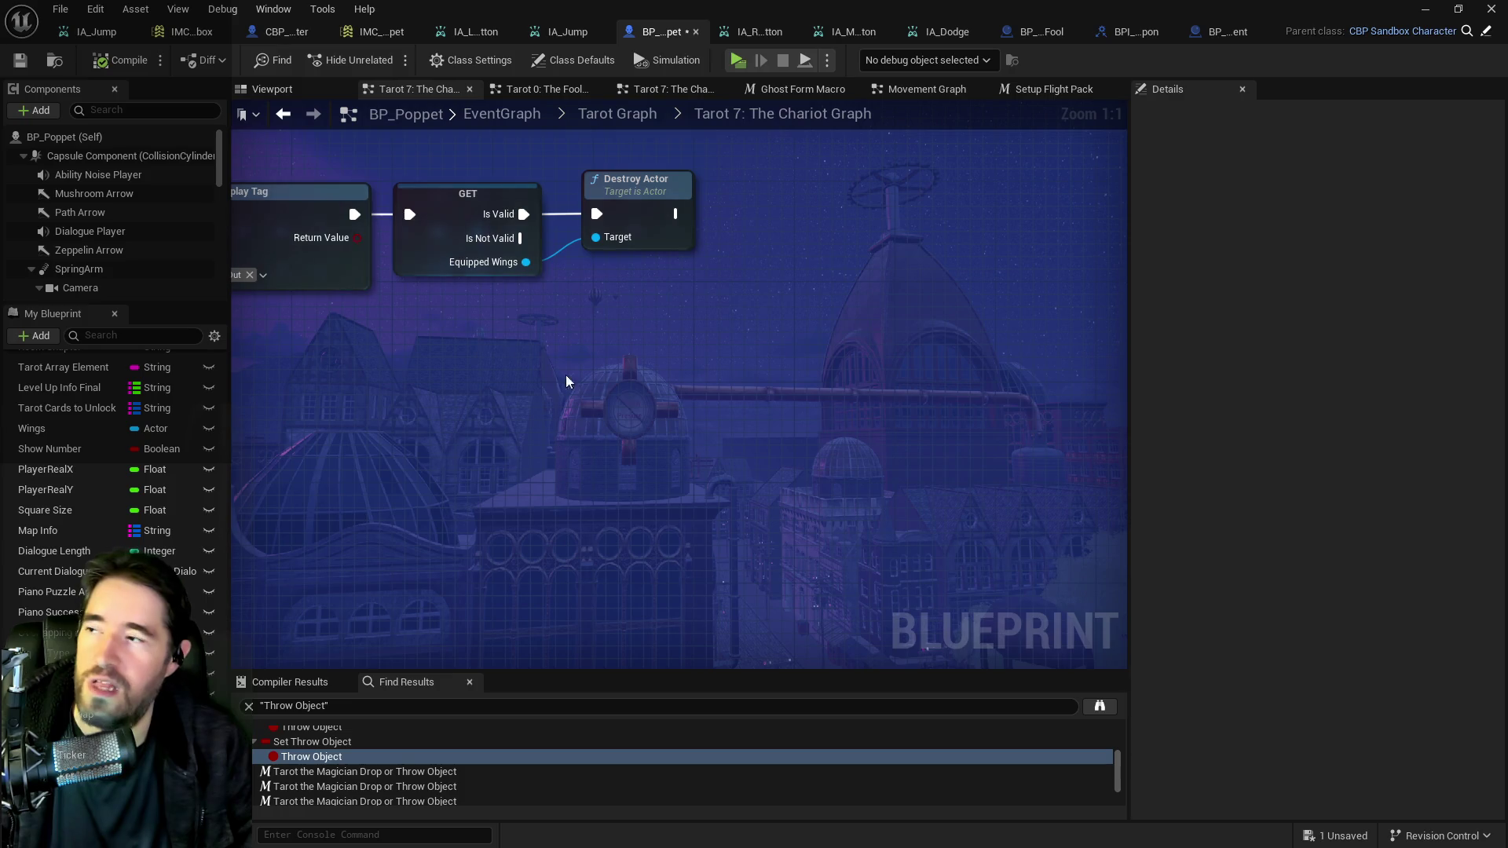
key(ctrl+s)
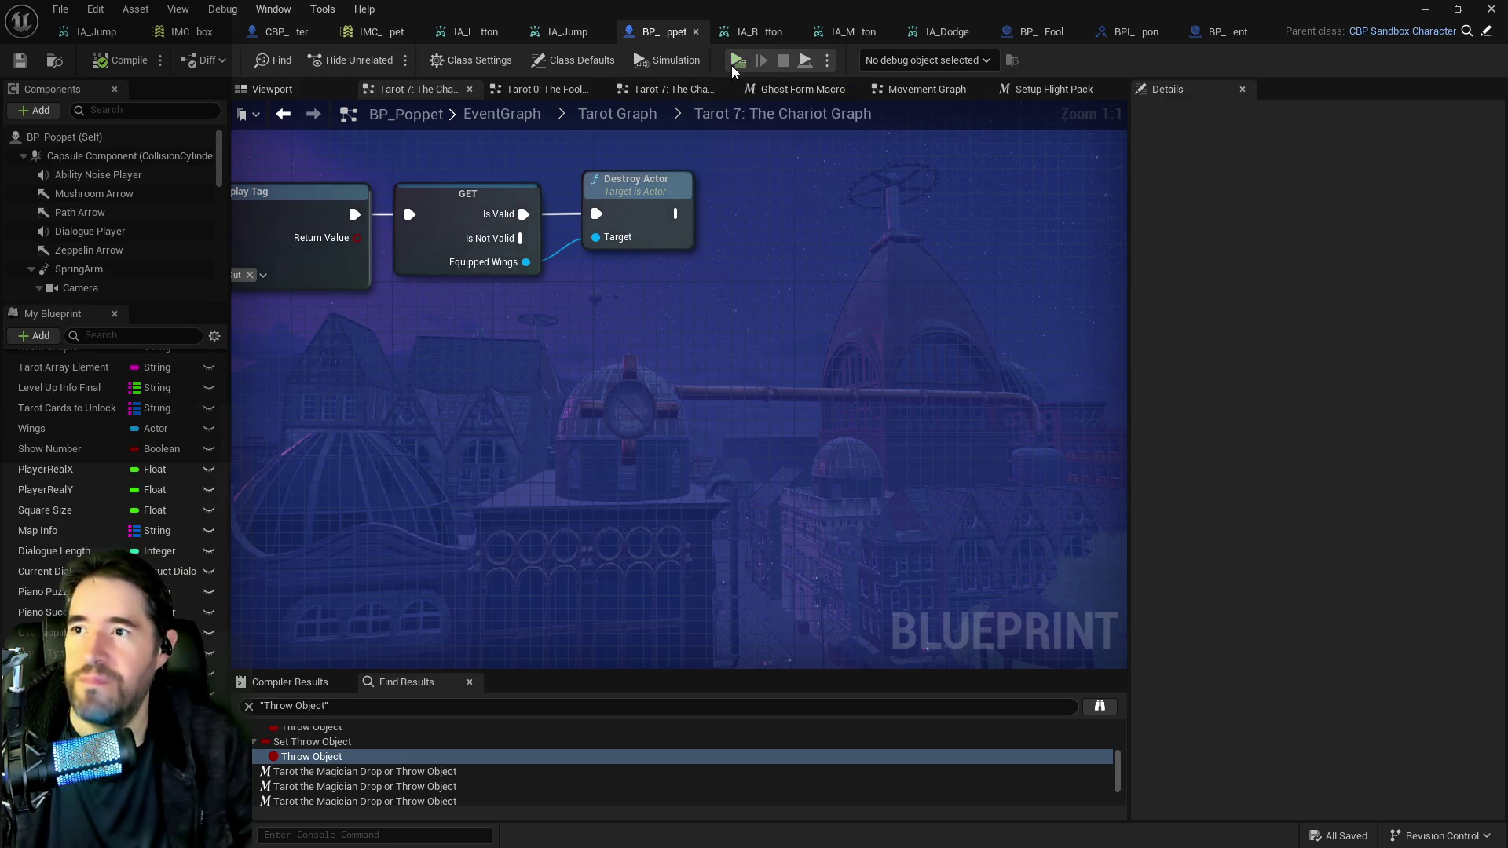
scroll(663, 364, down, 2)
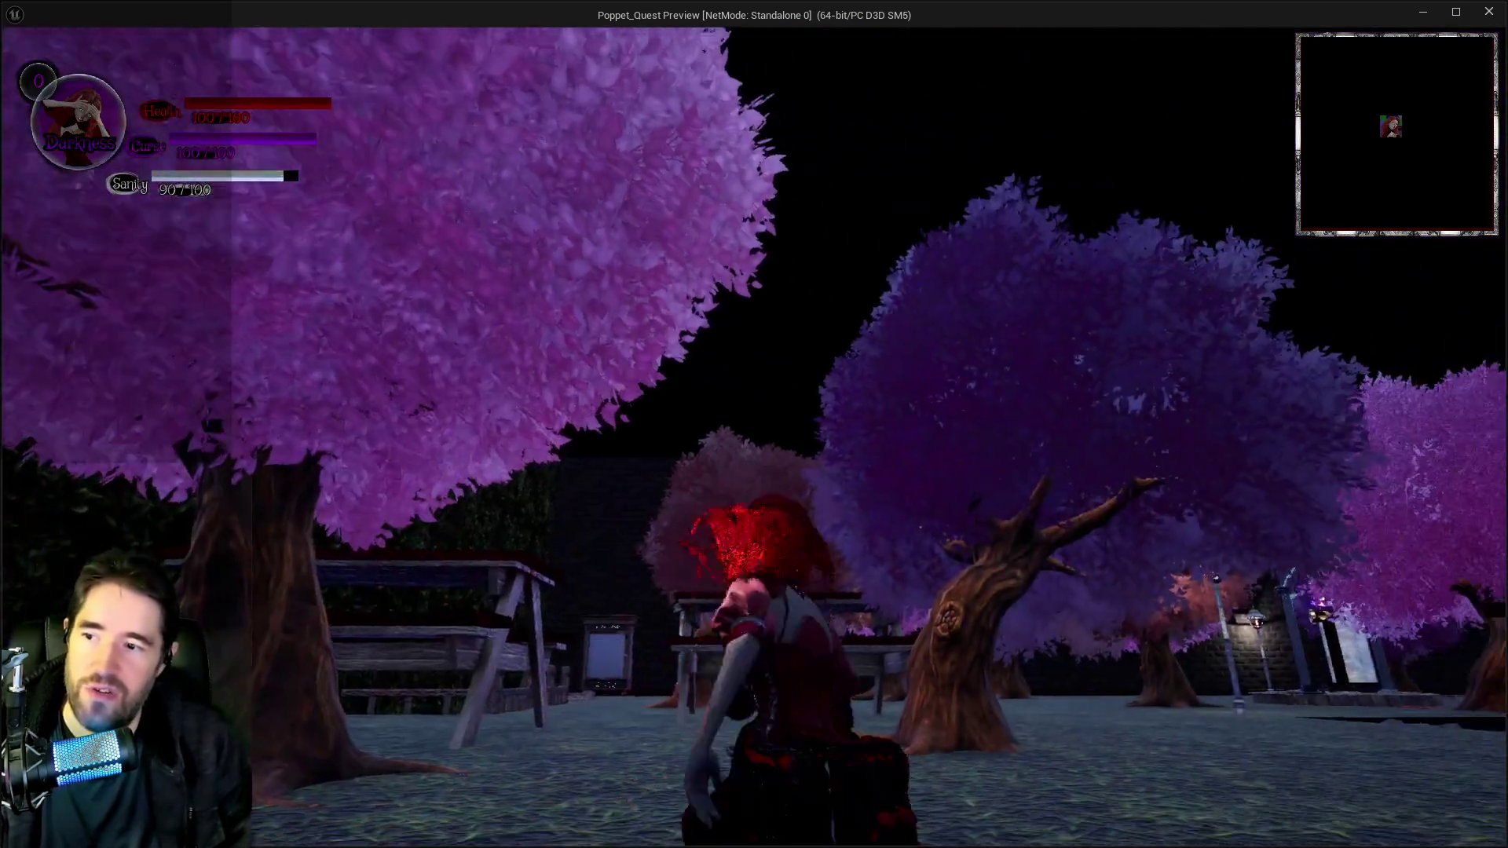
Run Poppet across the garden toward the picnic table, then pause the game.
key(w)
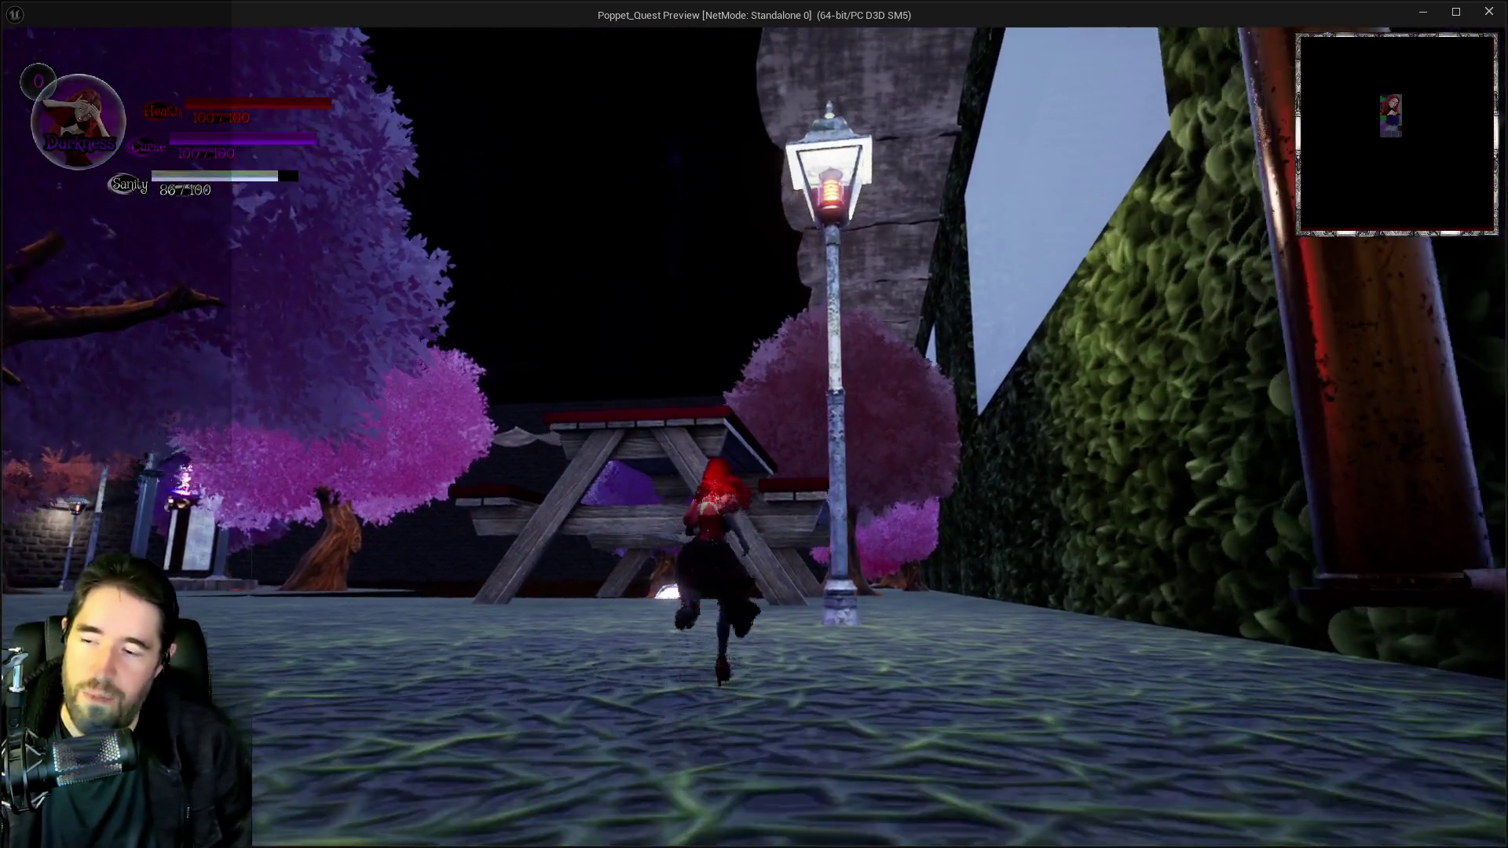
key(q)
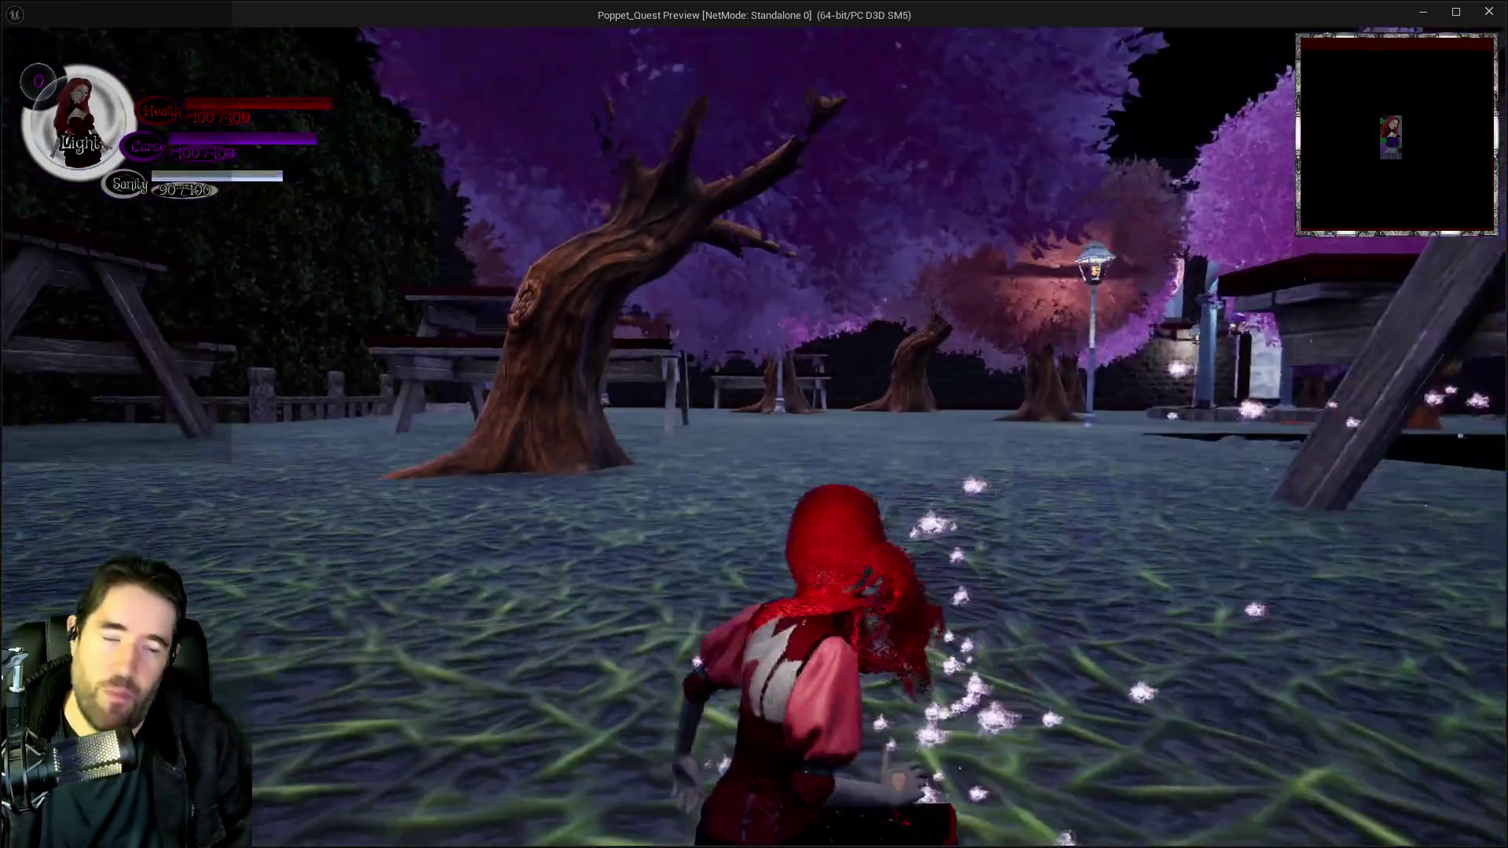
key(Escape)
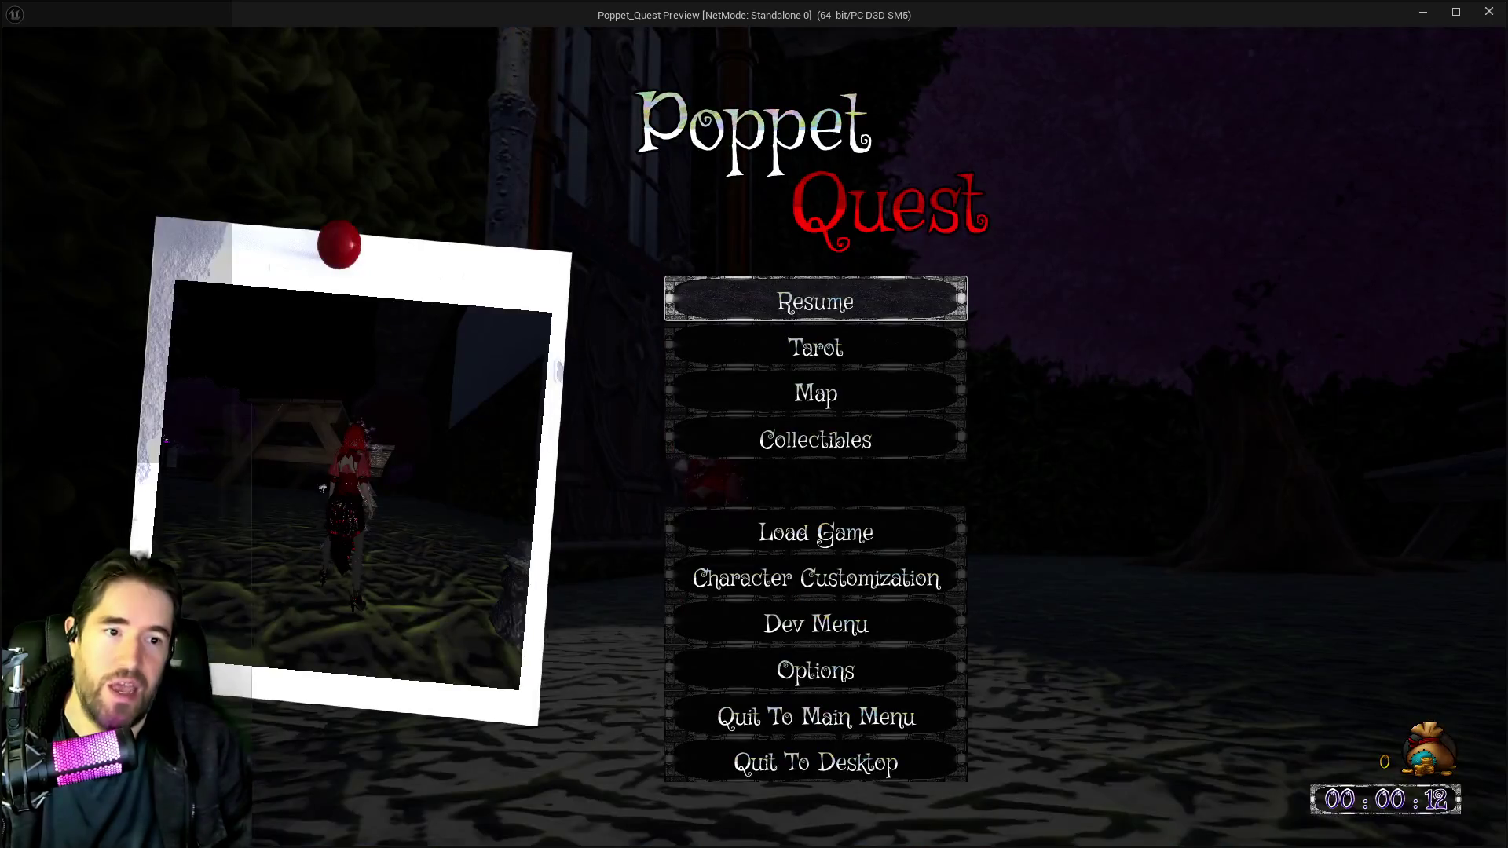
Browse up to the 2DSideScrollerBP folder, close the asset browser, minimize the Blueprint editor, and resume play.
key(alt+Tab)
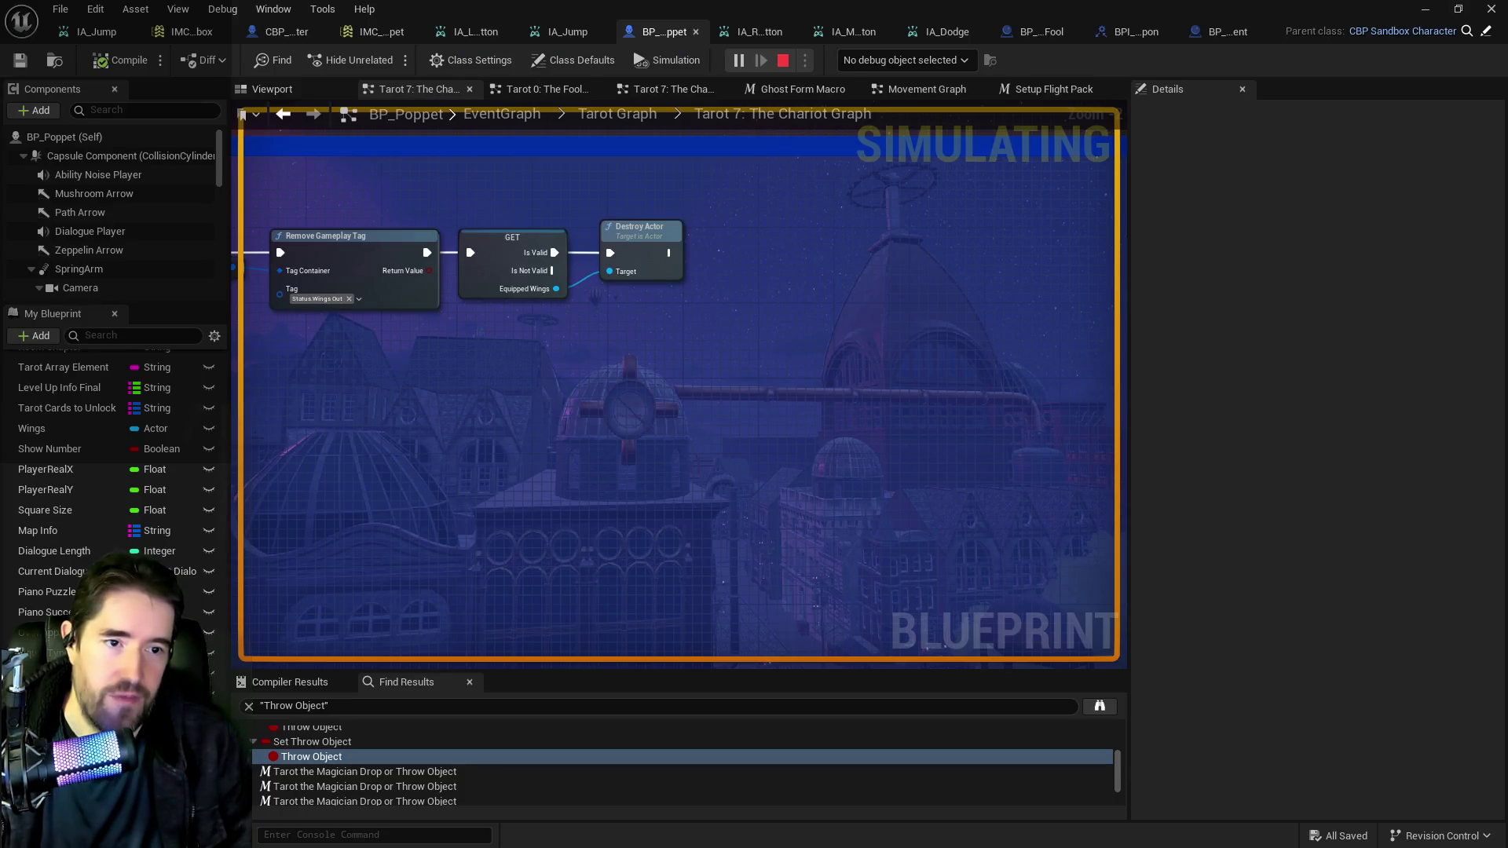
key(alt+Tab)
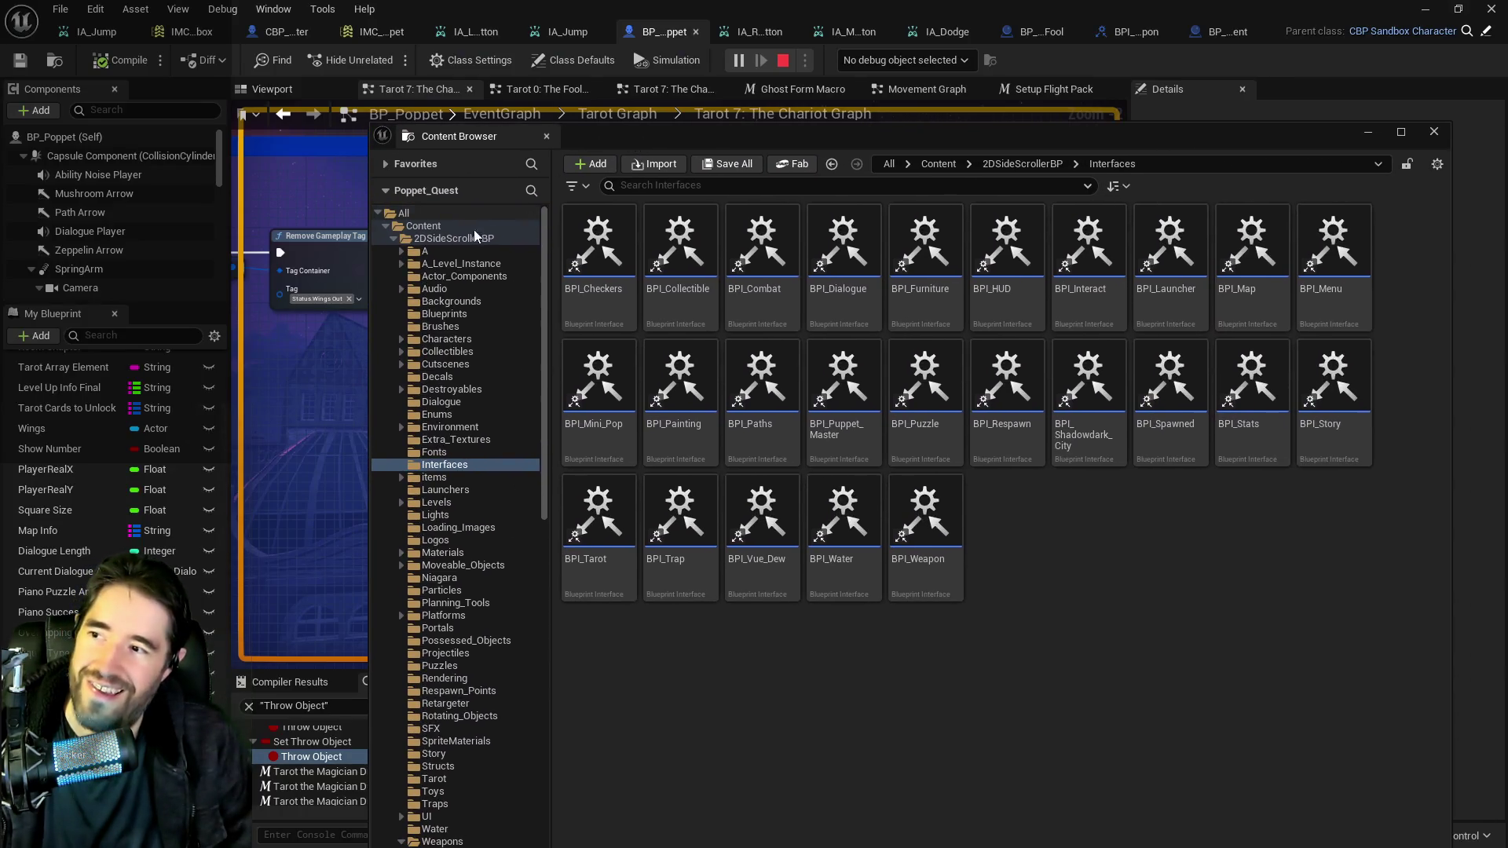
click(403, 239)
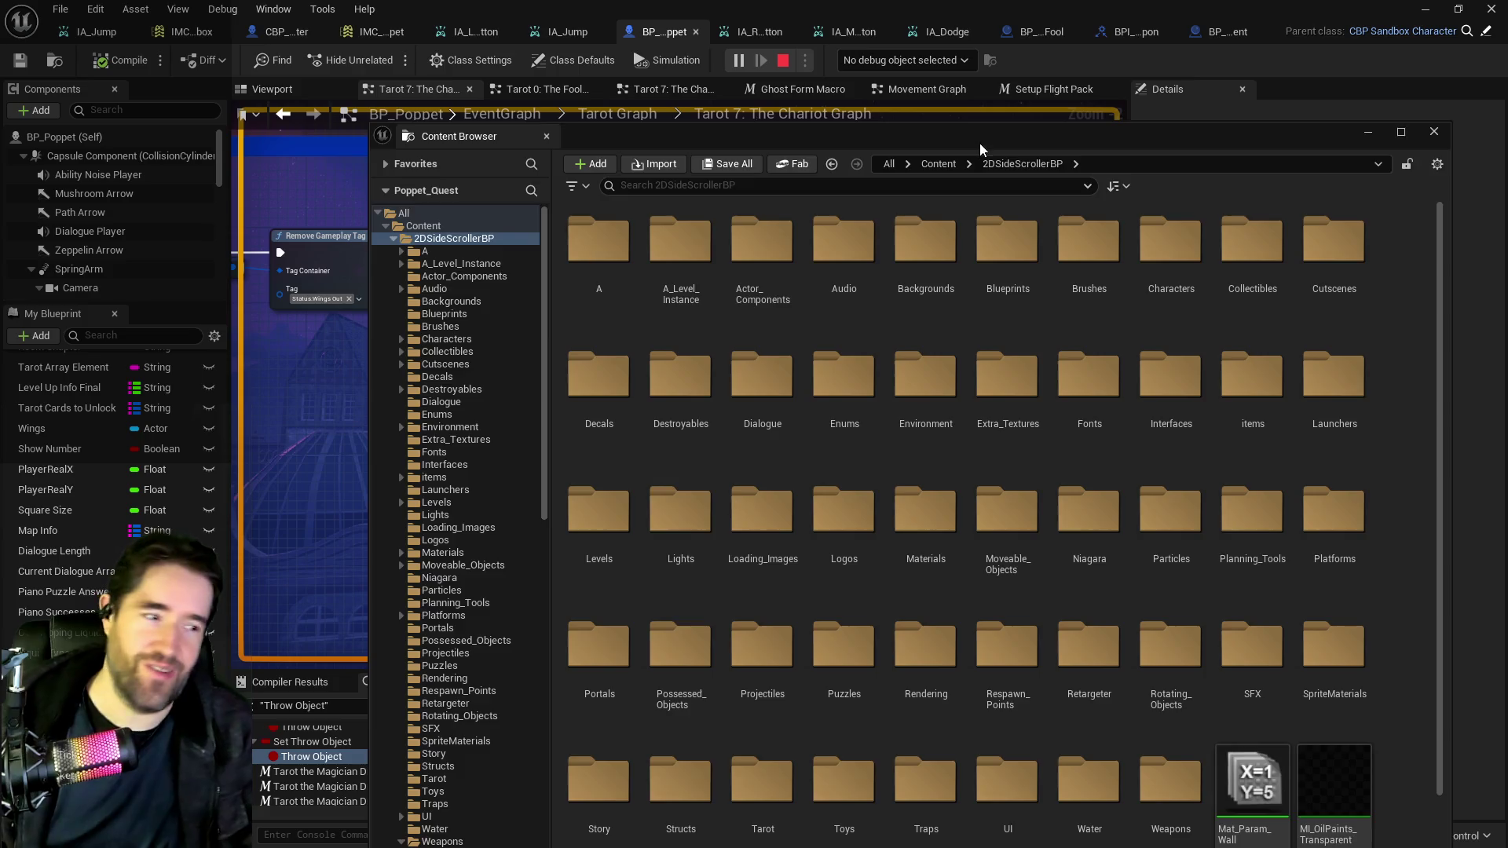
key(ctrl+space)
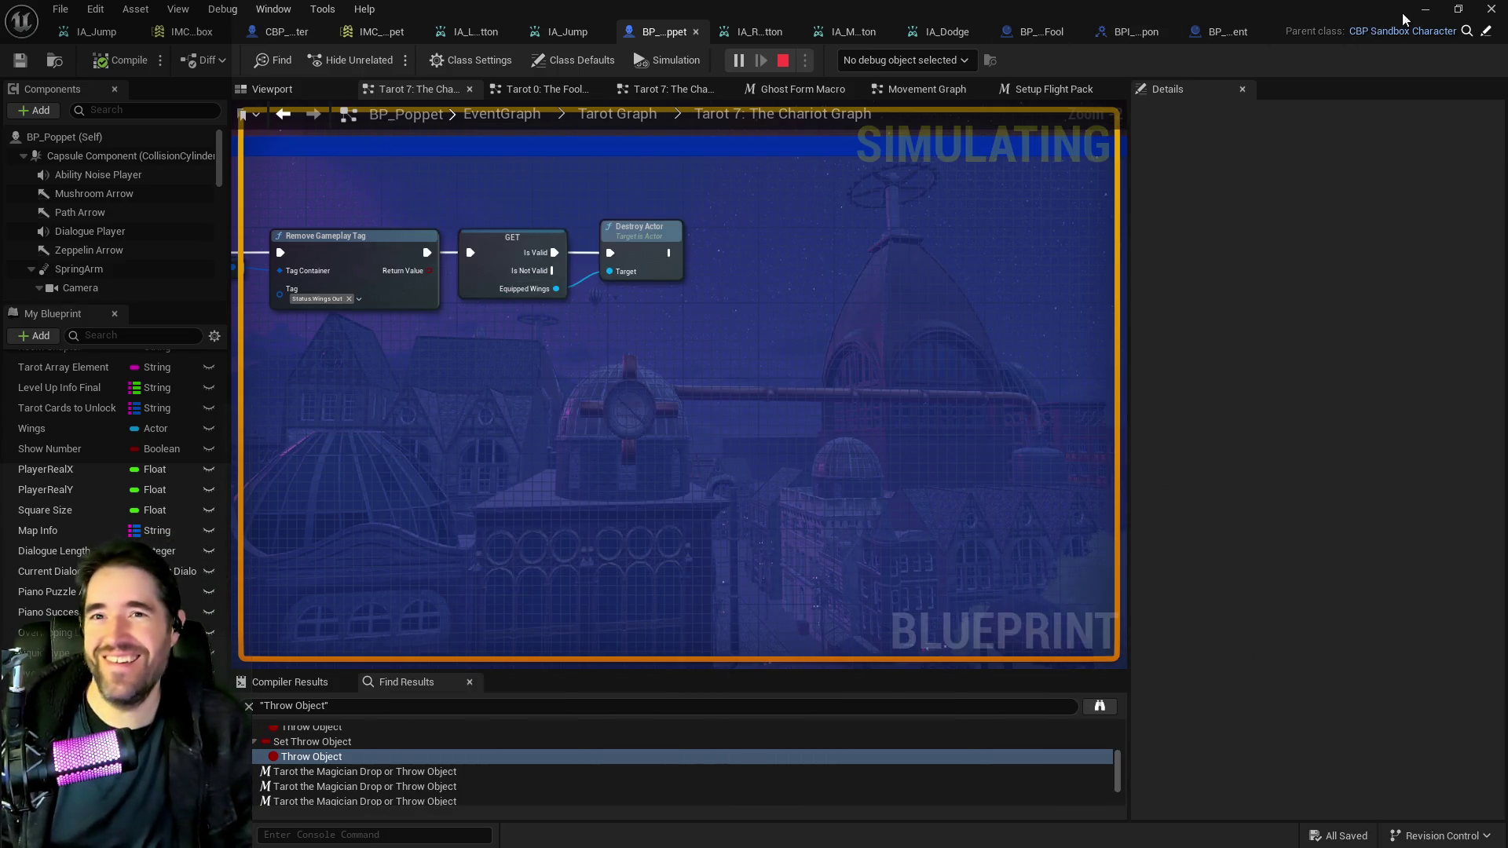
click(1425, 9)
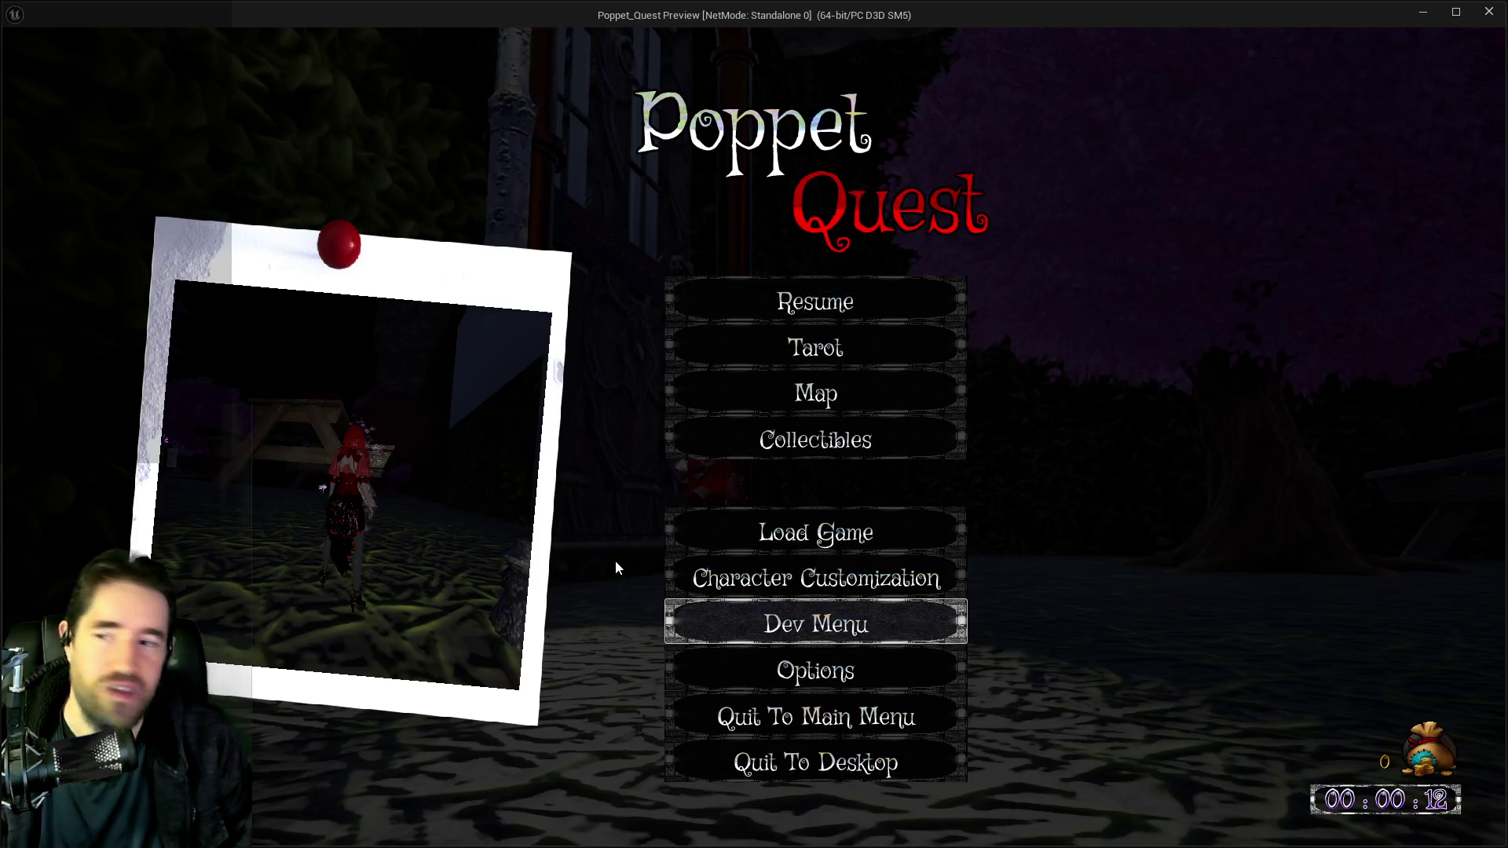
click(727, 295)
Run forward, then open and close the inventory screen.
key(w)
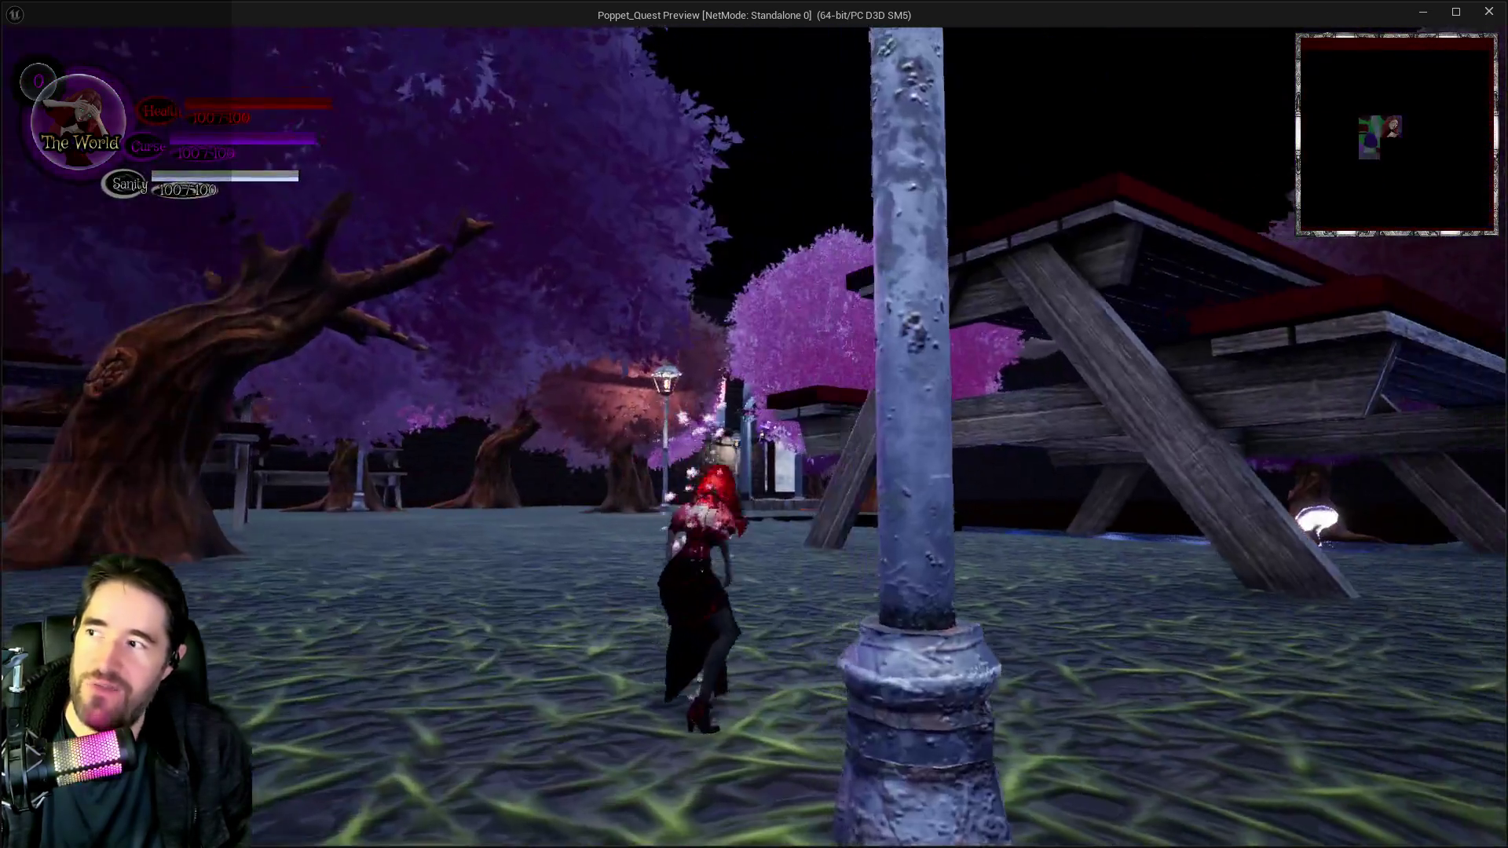
key(i)
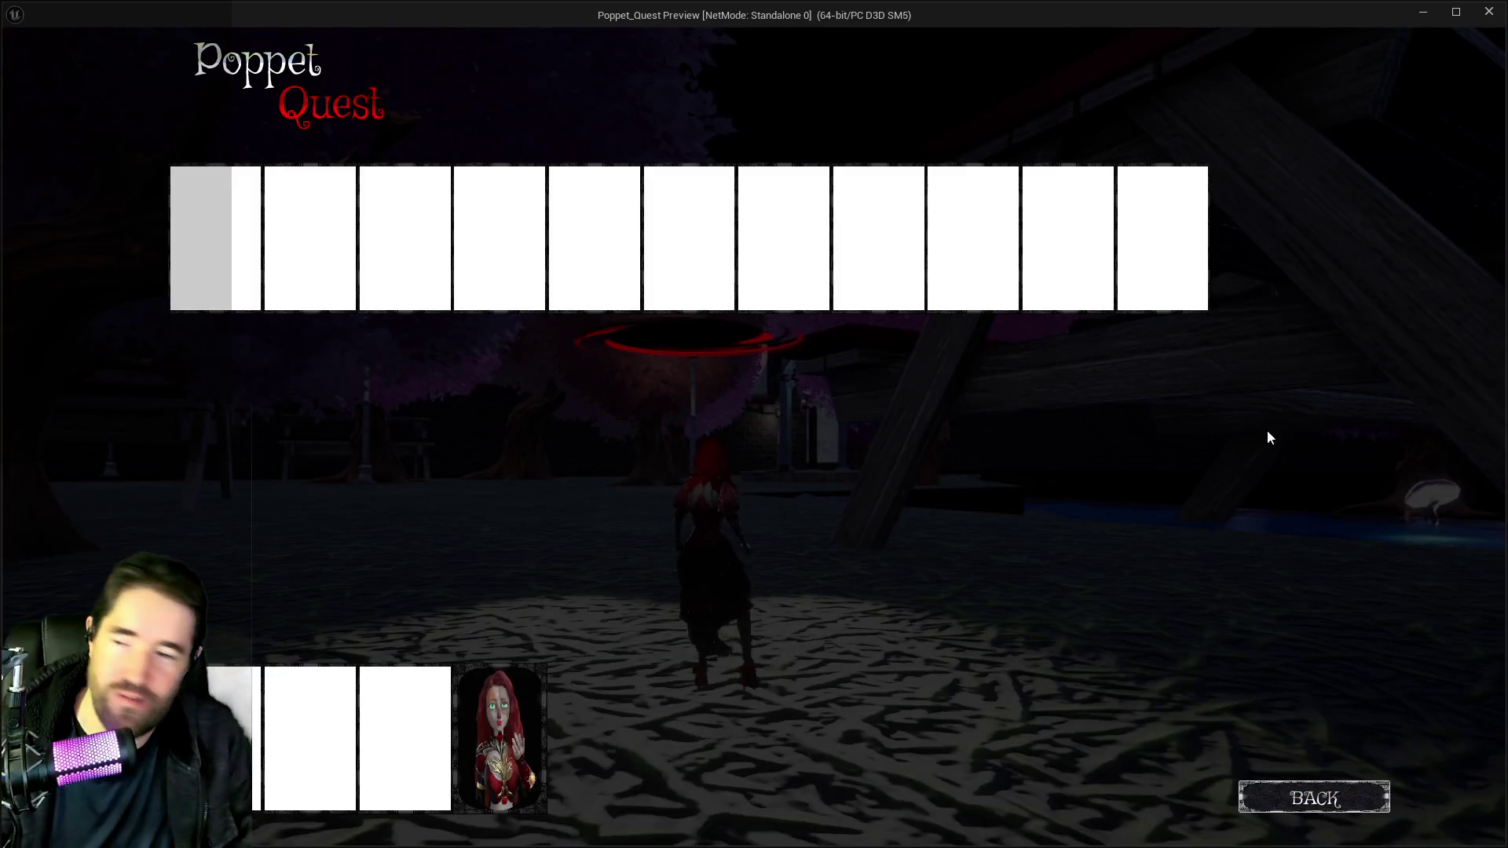
click(526, 731)
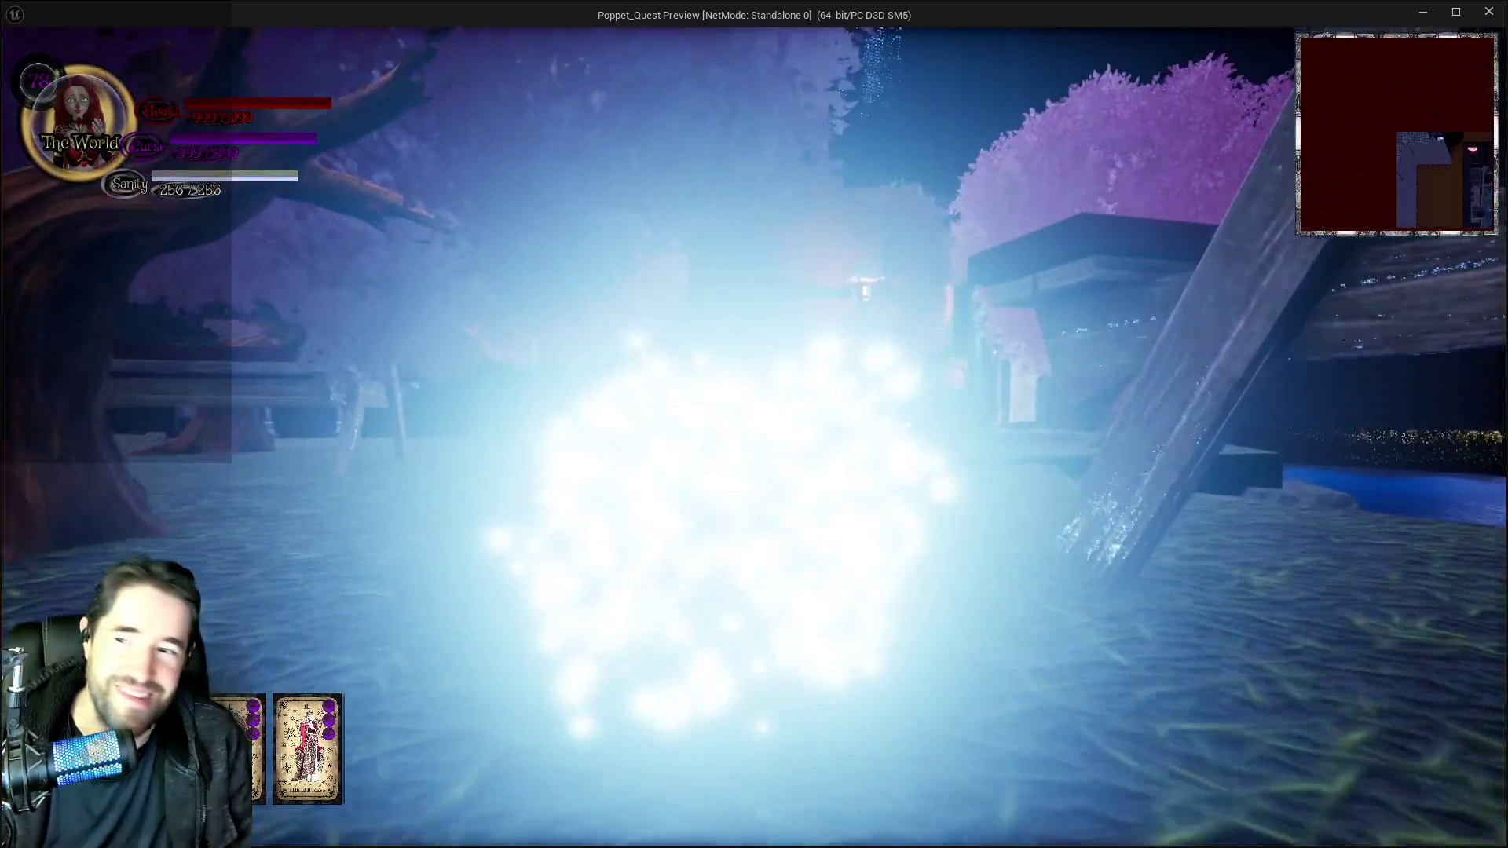
Fly with the wings across the lit plaza and past the pedestal, then open the floor map.
key(w)
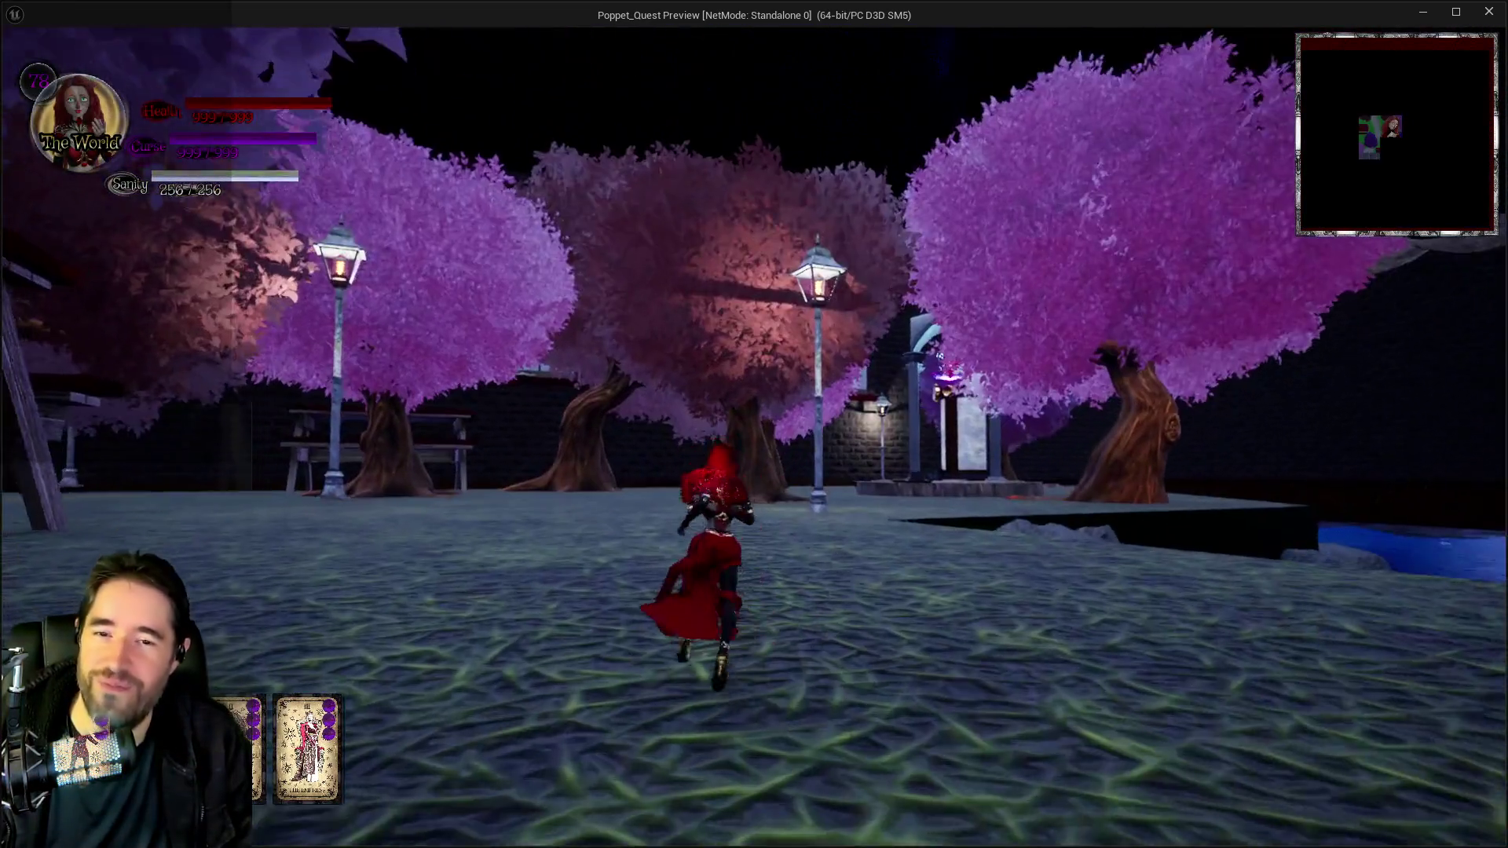
key(space)
key(space)
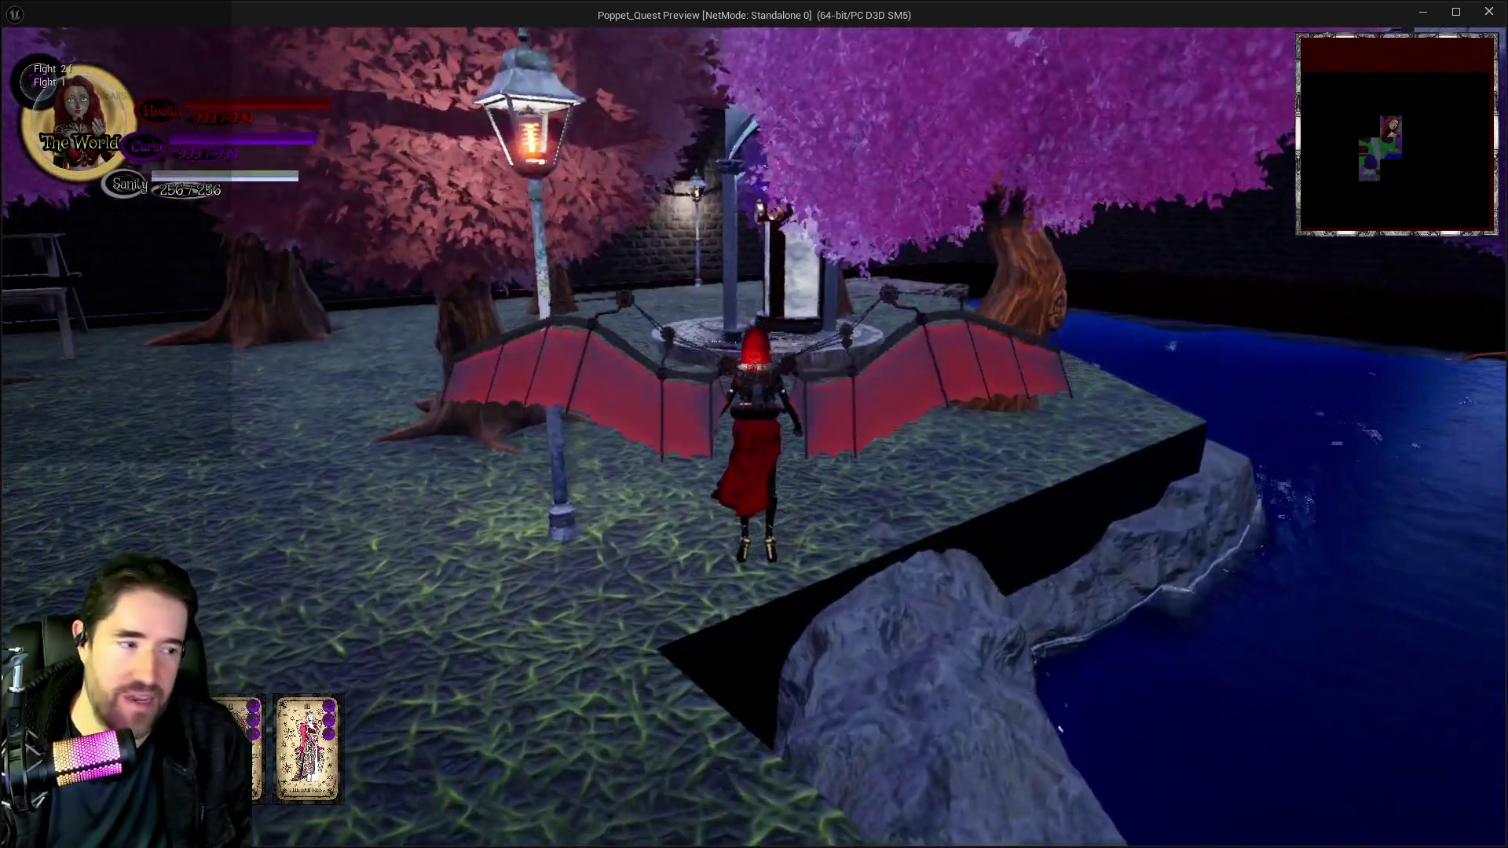
key(a)
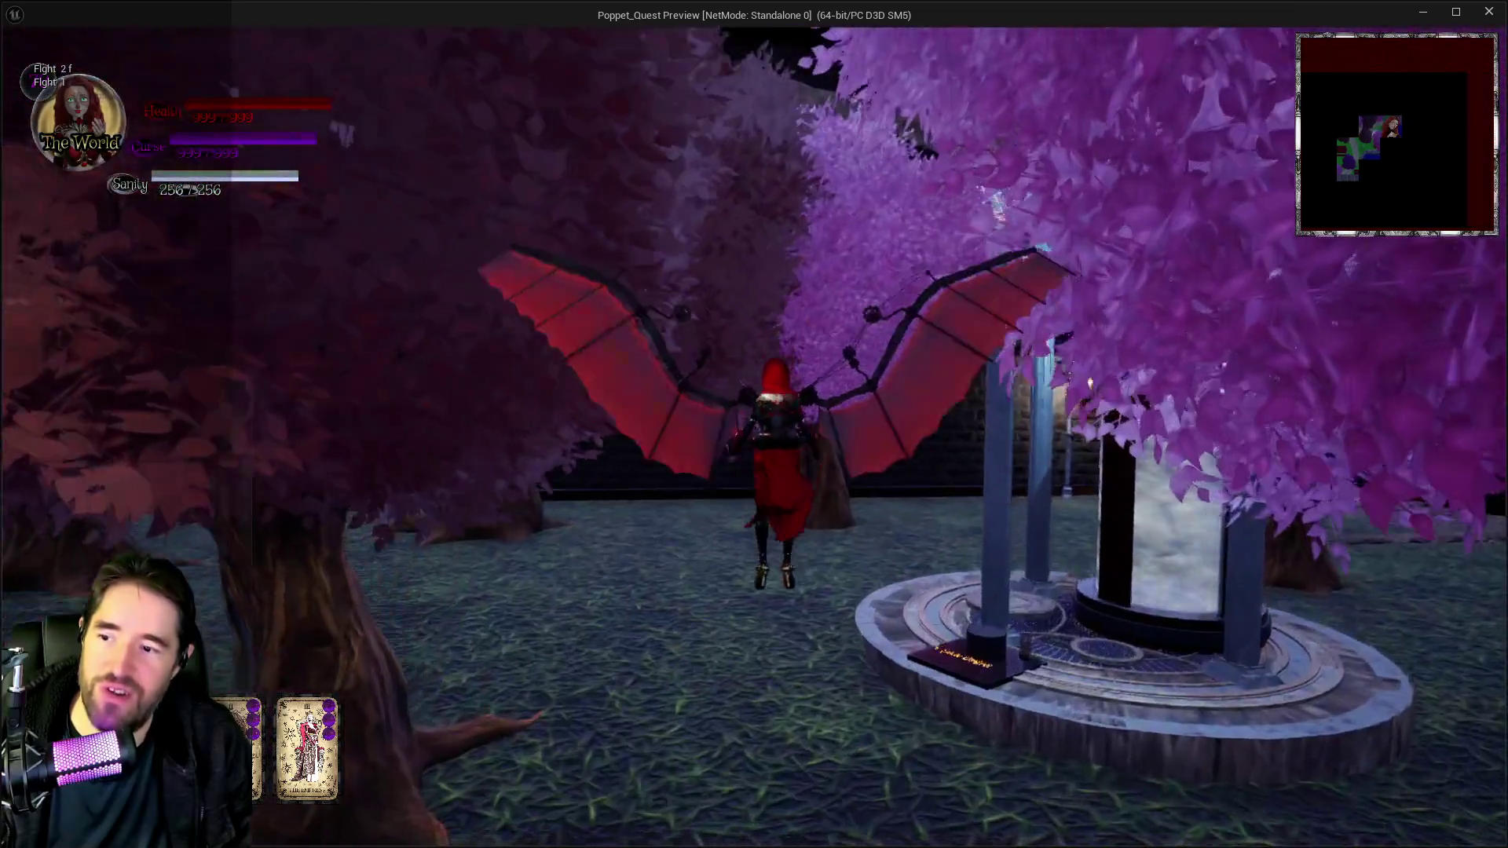
key(w)
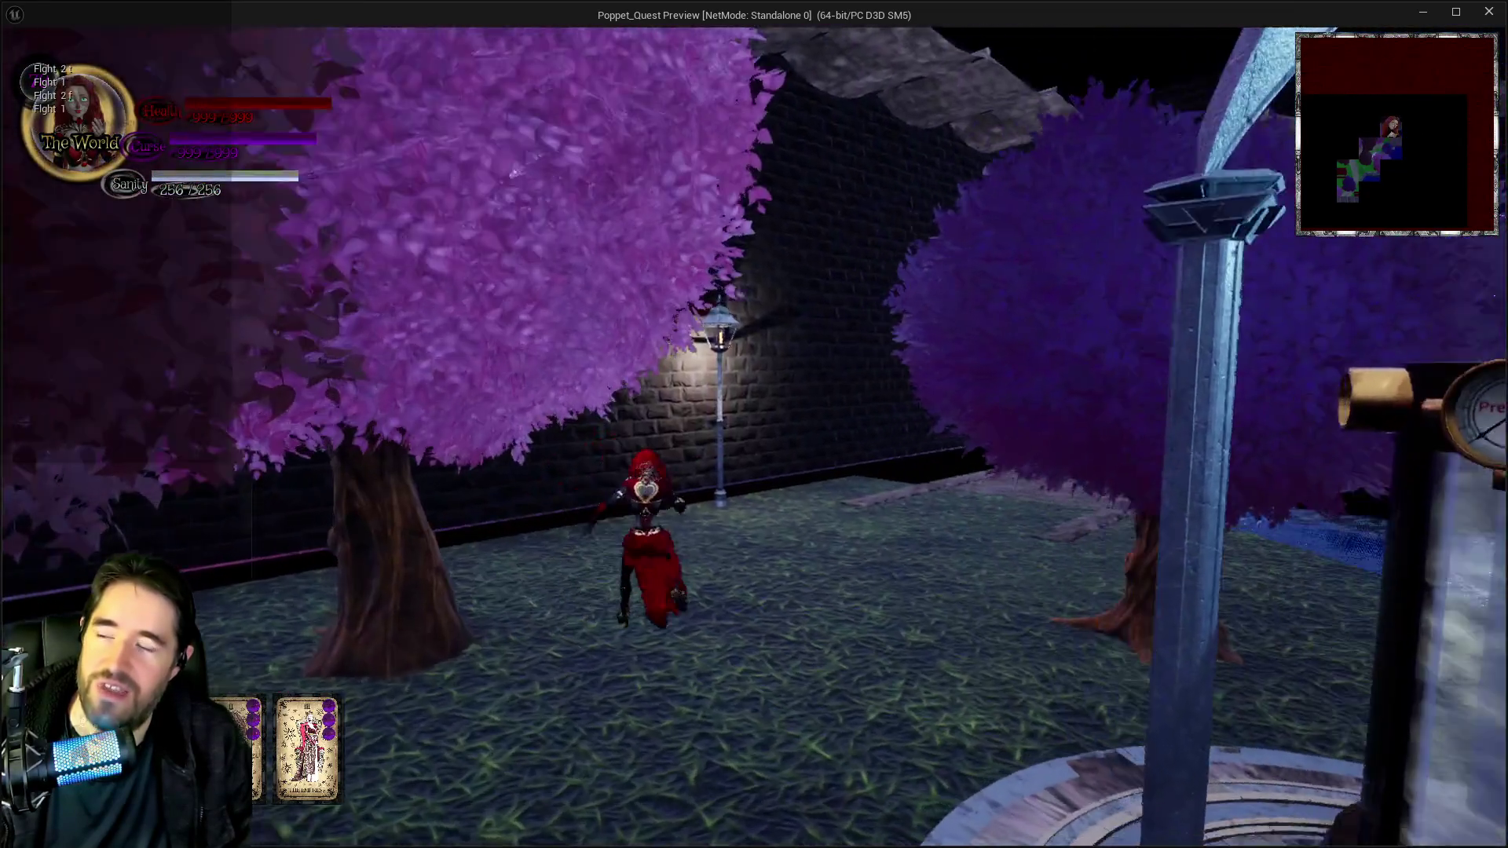
key(w)
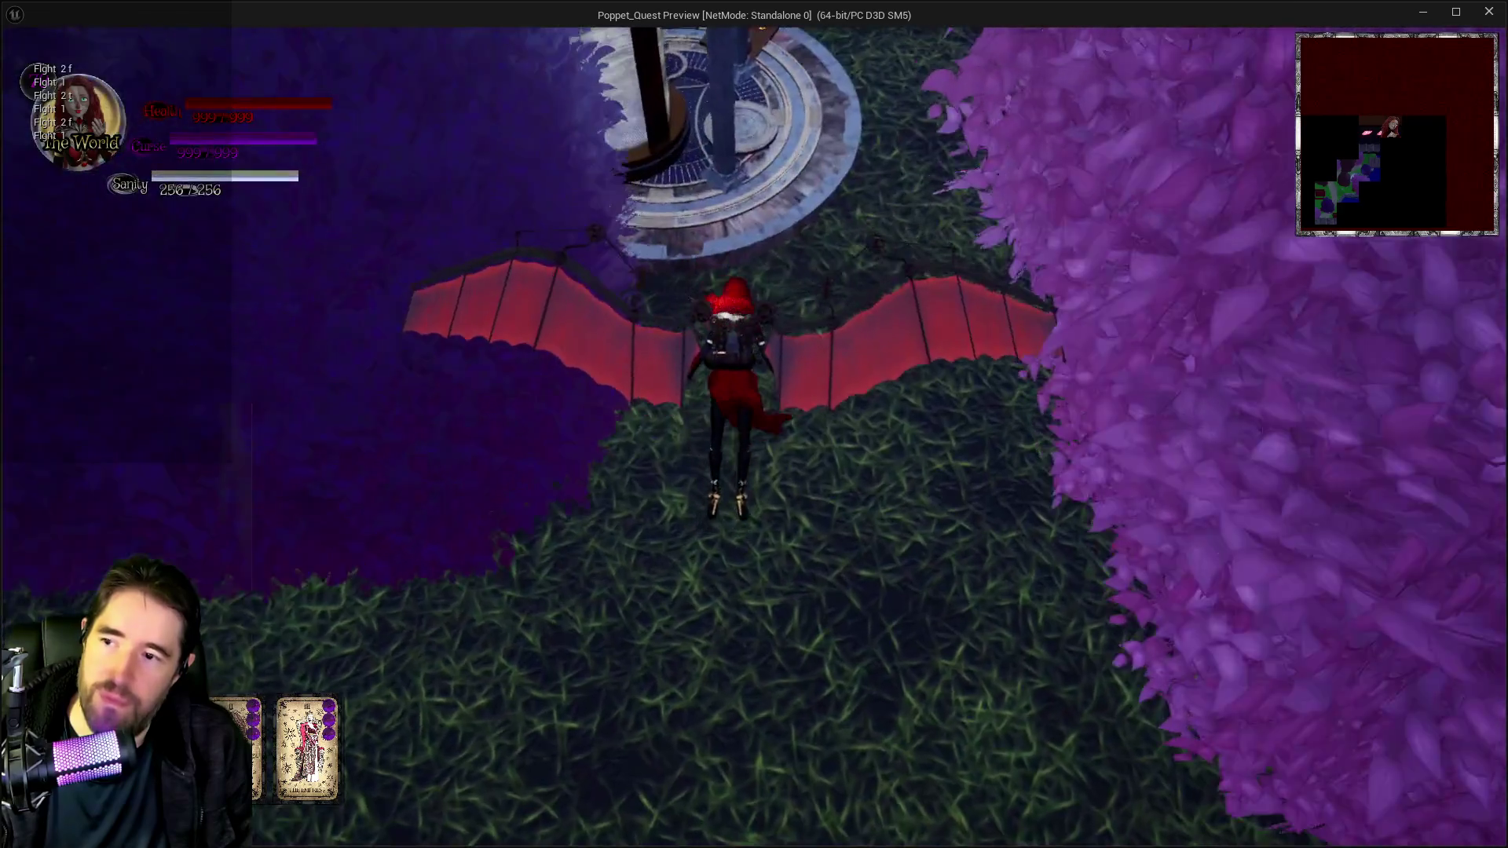
scroll(754, 424, up, 5)
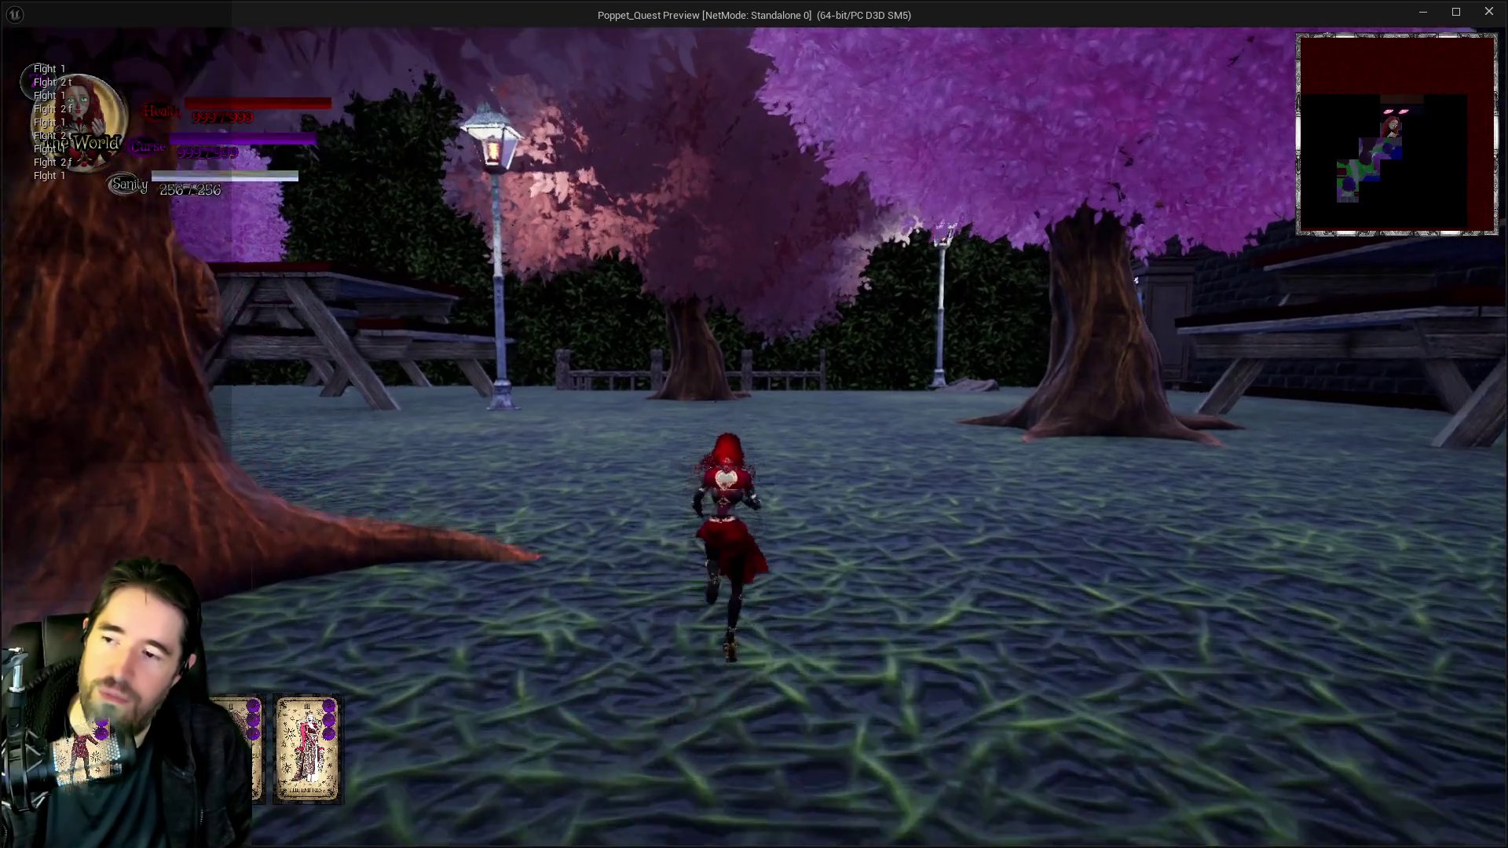
key(space)
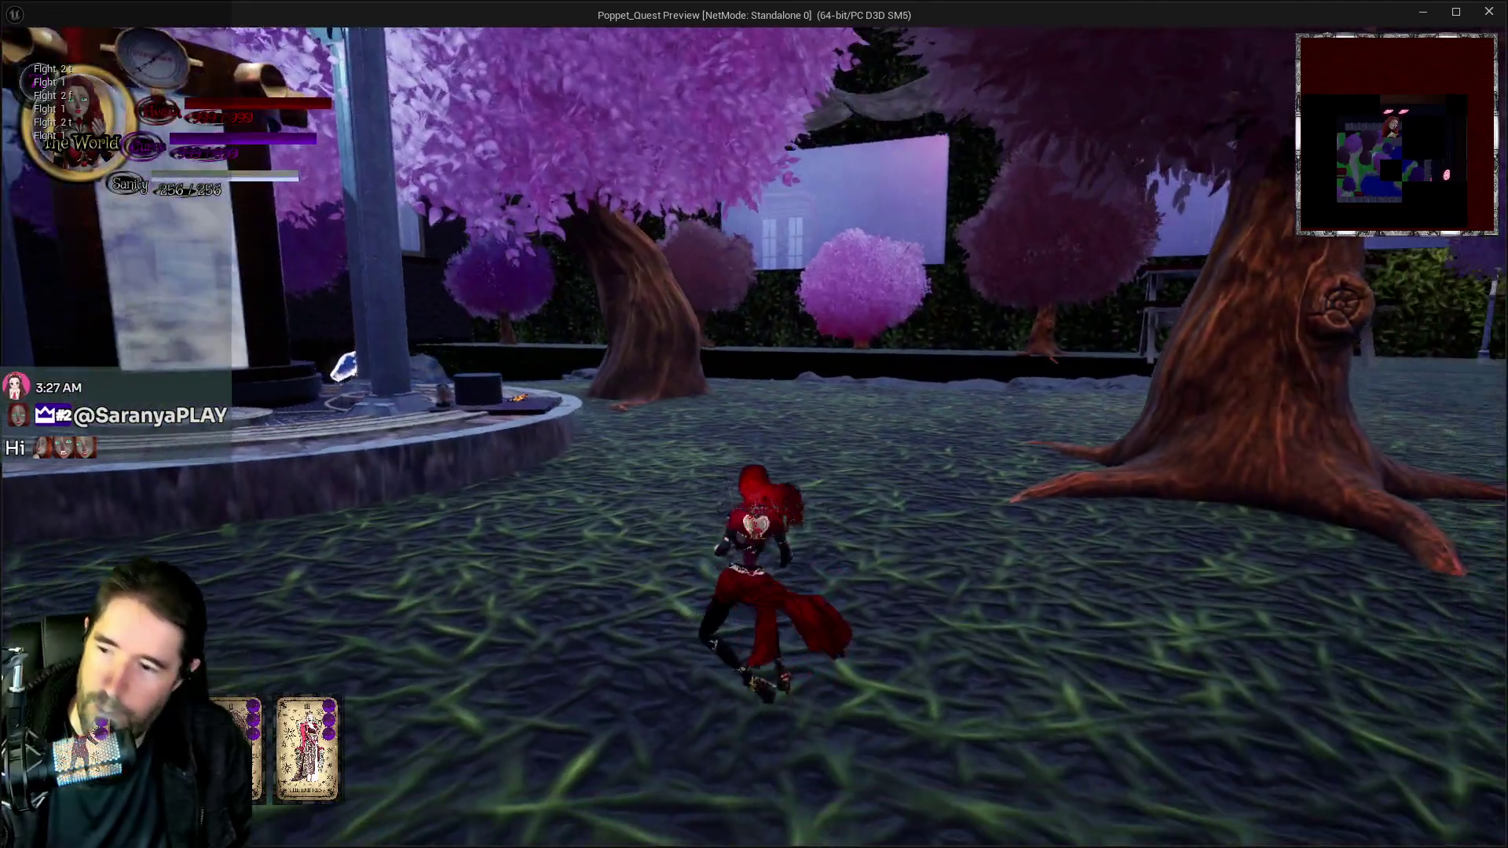
key(m)
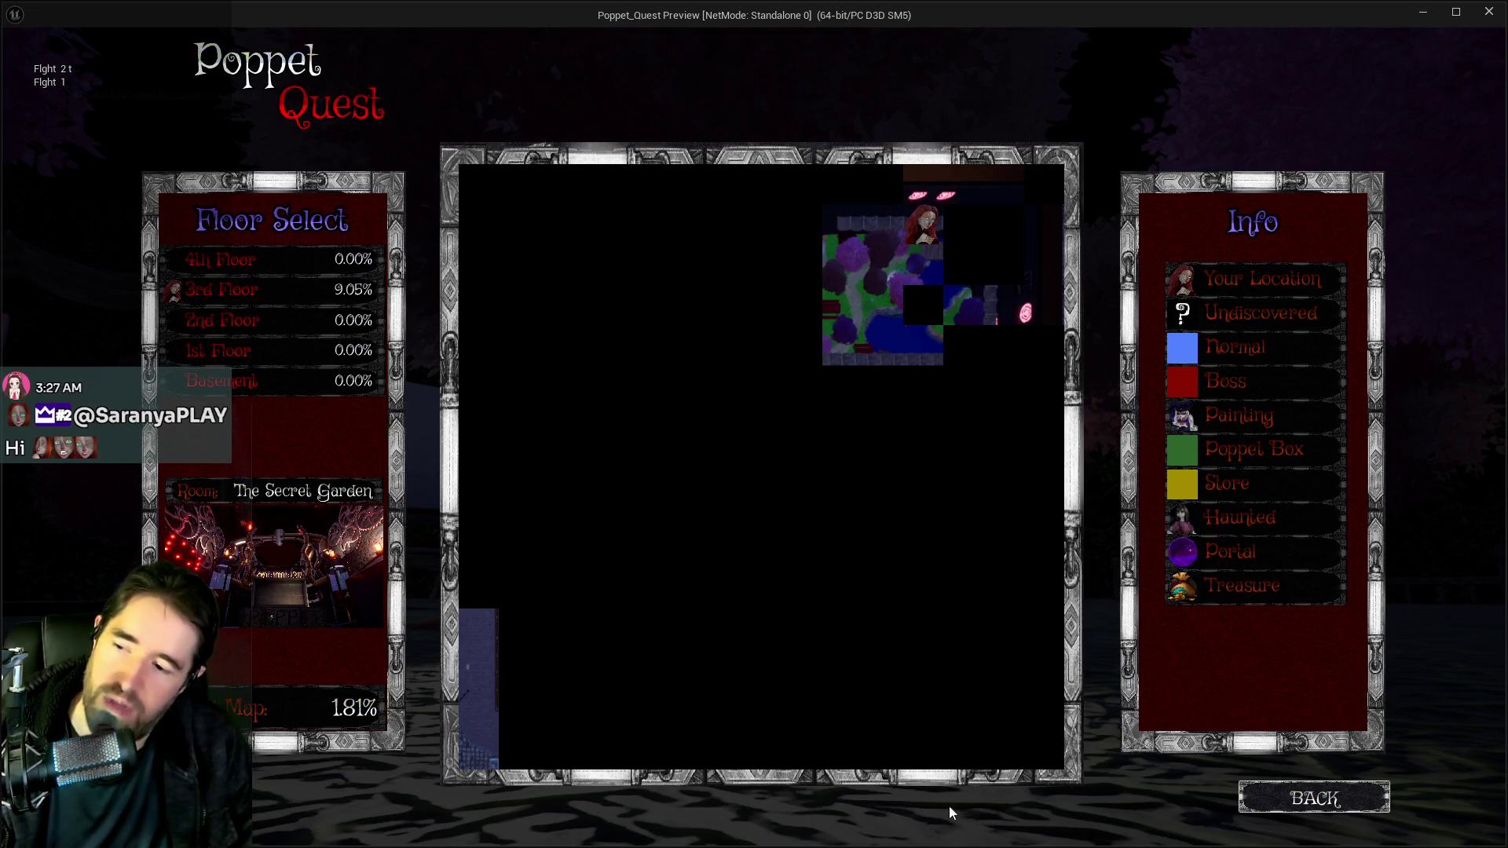
Close the map screen and stop the game preview.
click(1281, 814)
key(Escape)
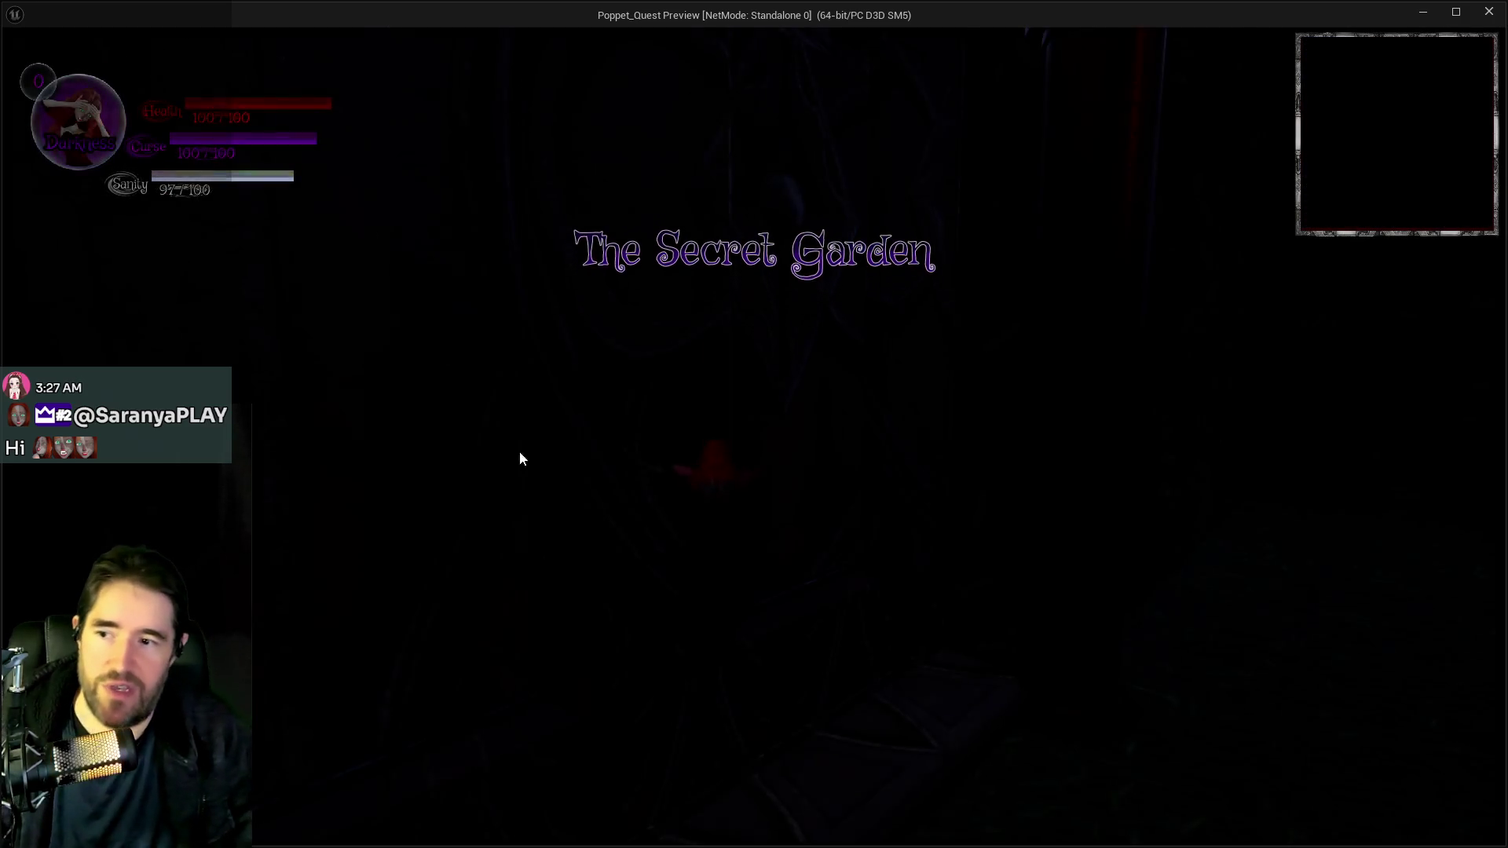
Run Poppet toward the picnic table, fountain and pool, toggling between Light and Darkness modes.
click(520, 459)
key(w)
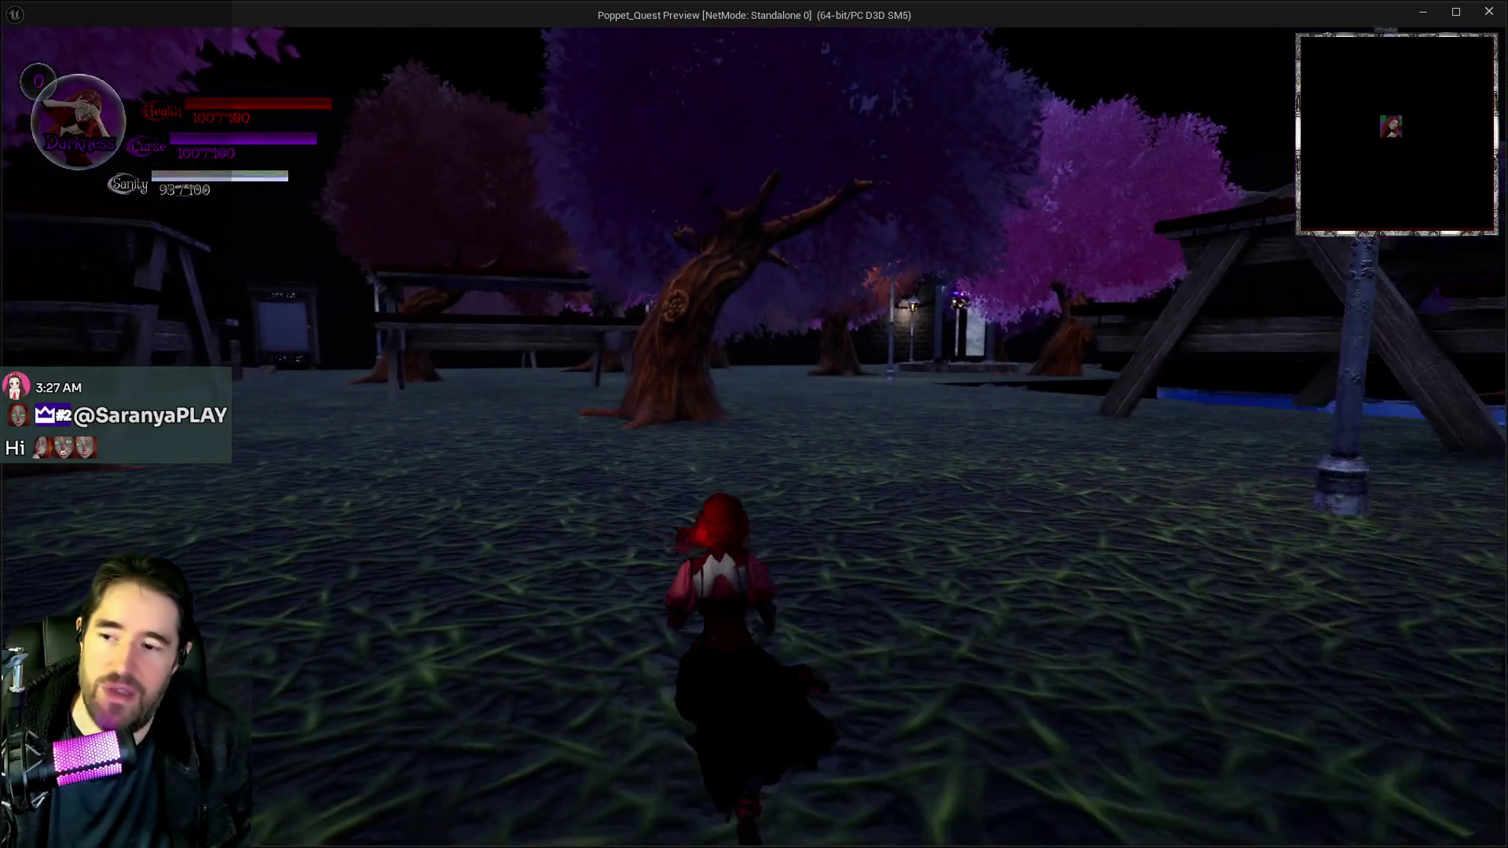
key(d)
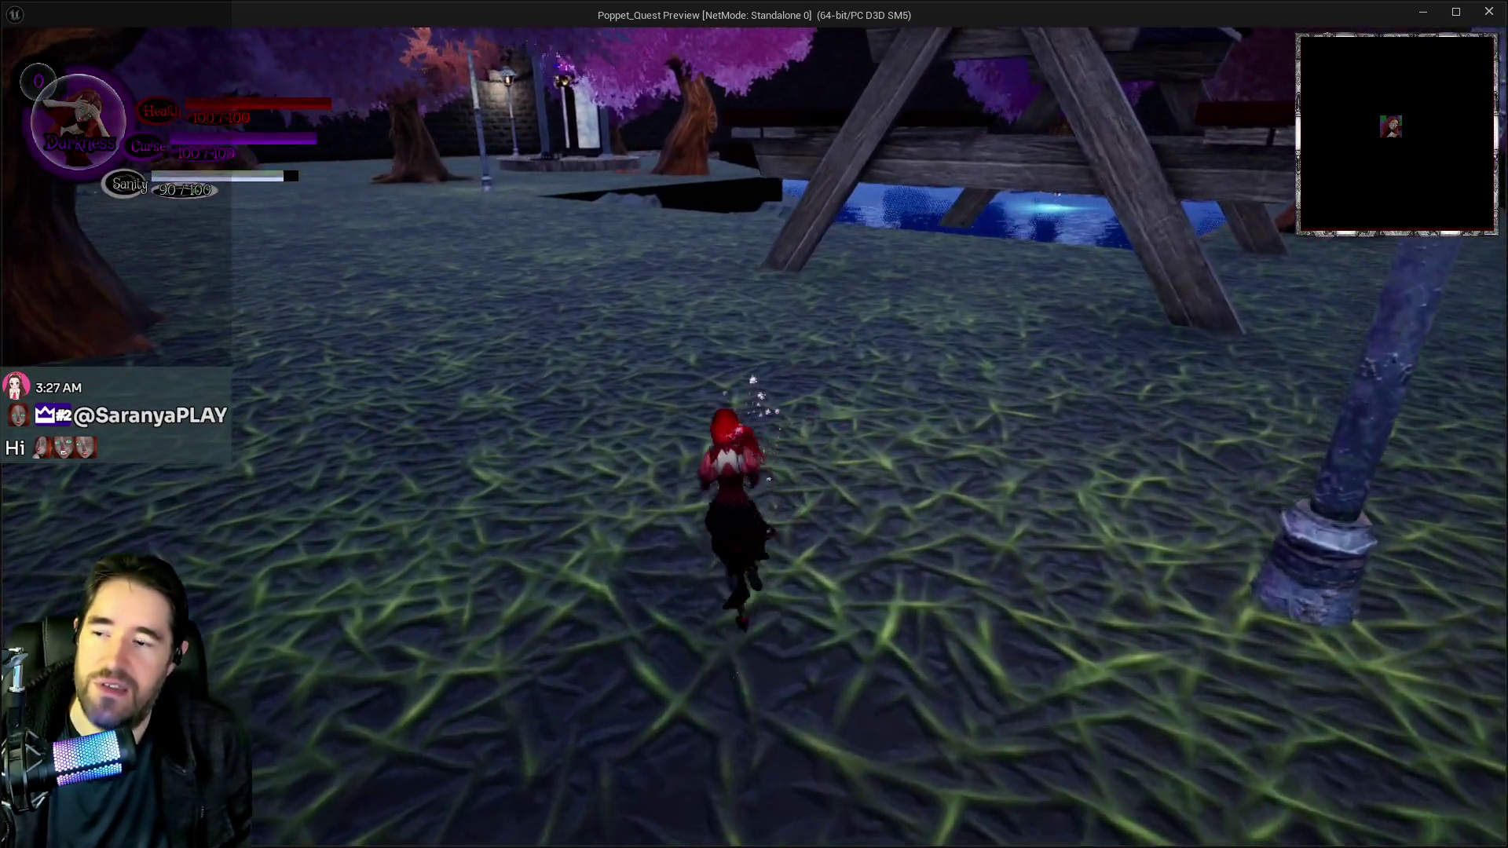
key(q)
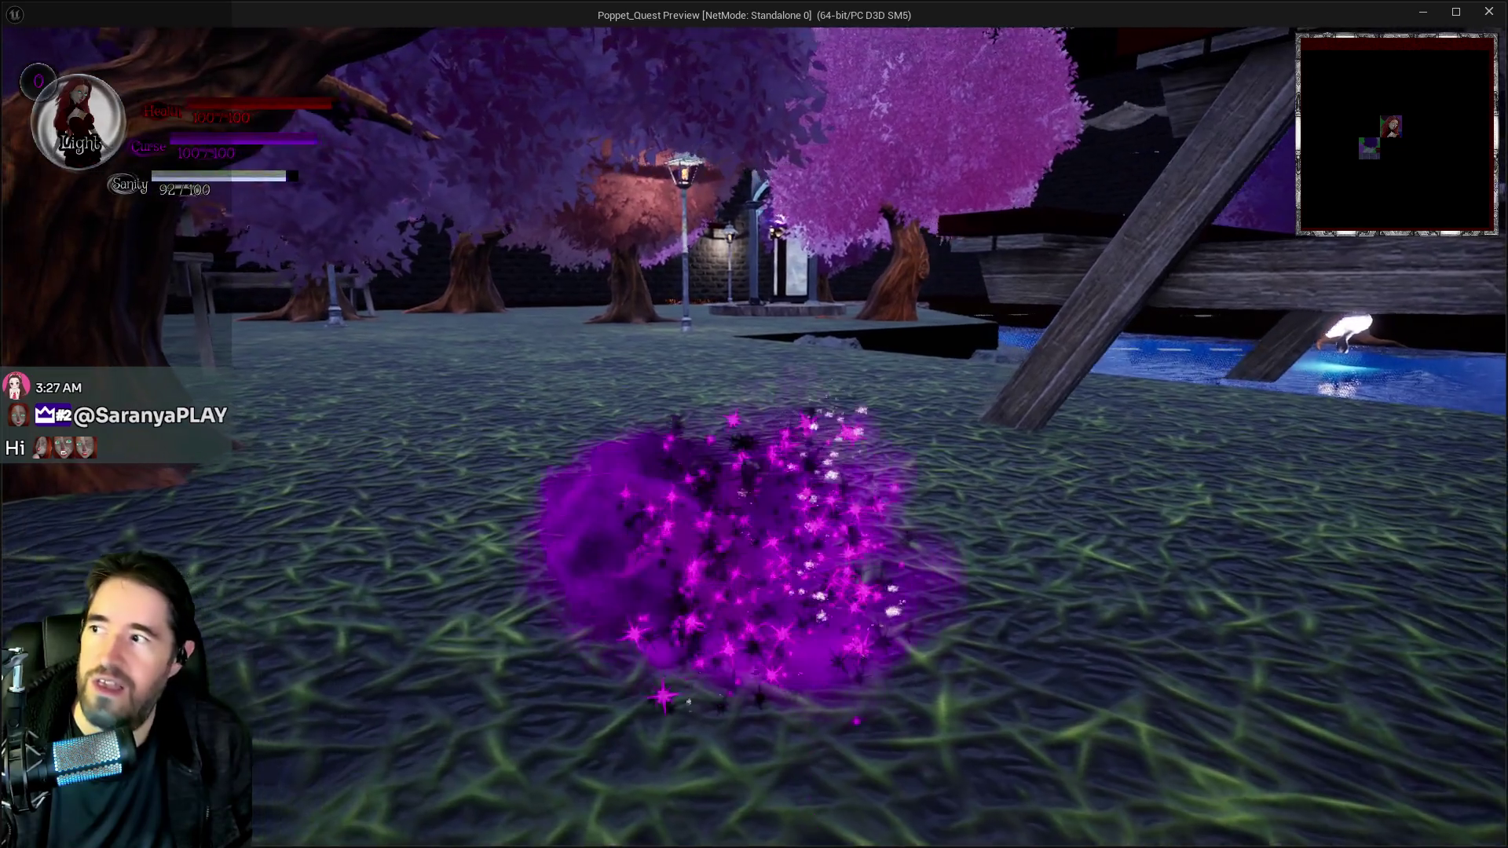
key(q)
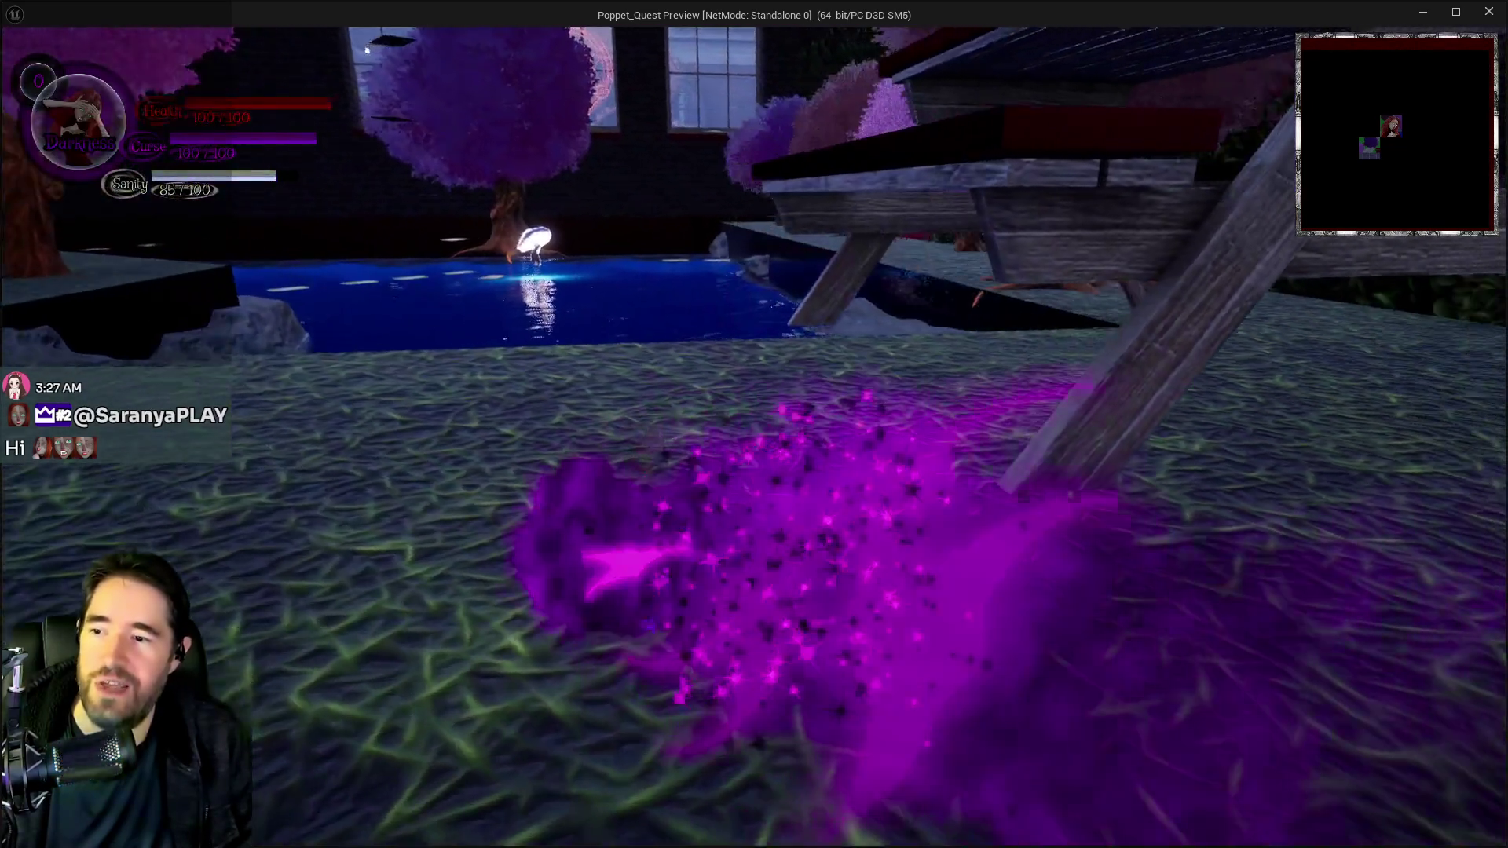
key(a)
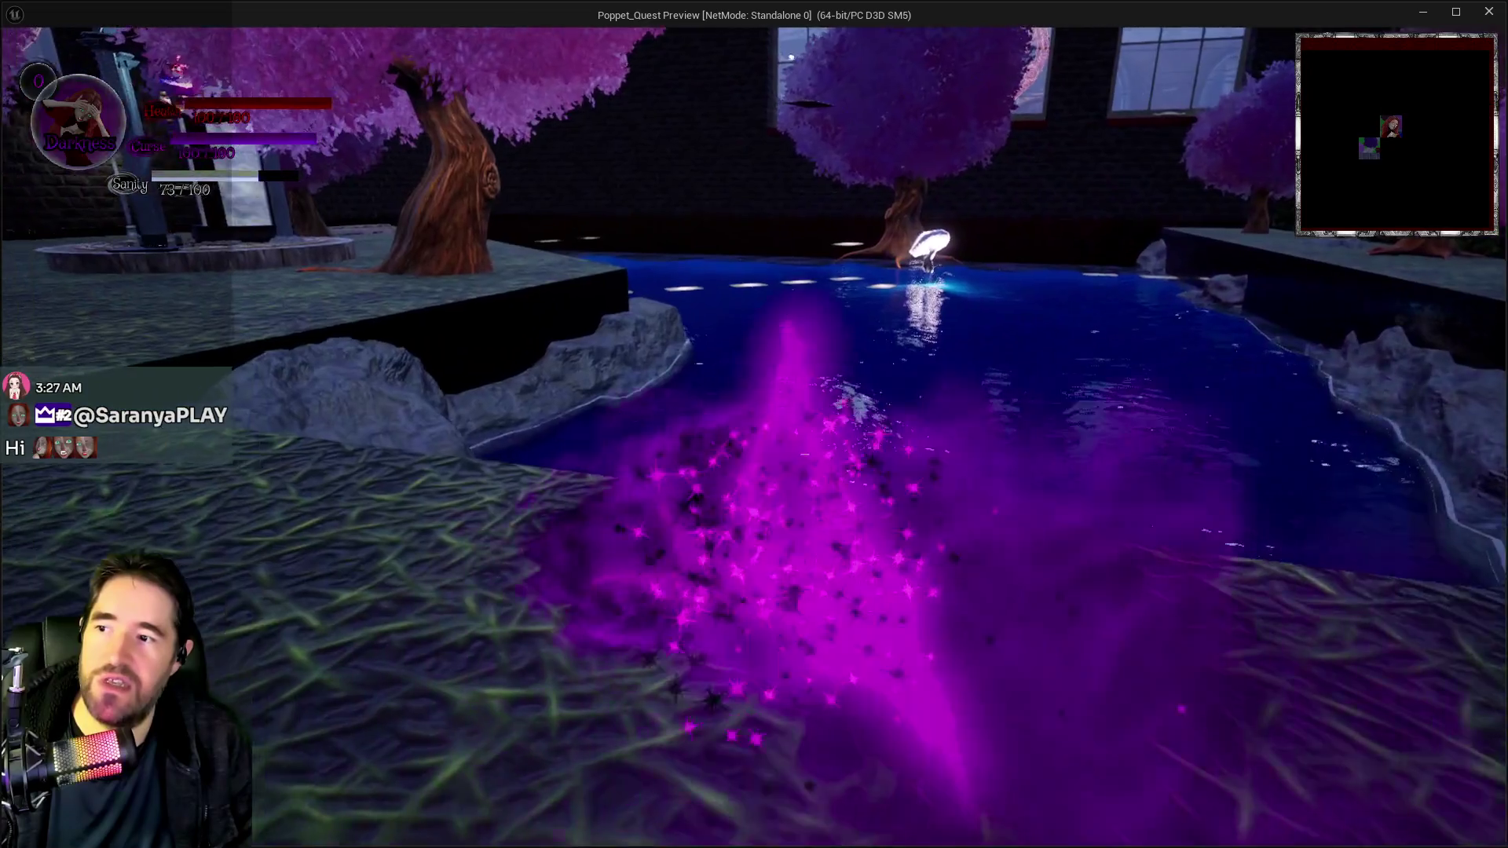
key(a)
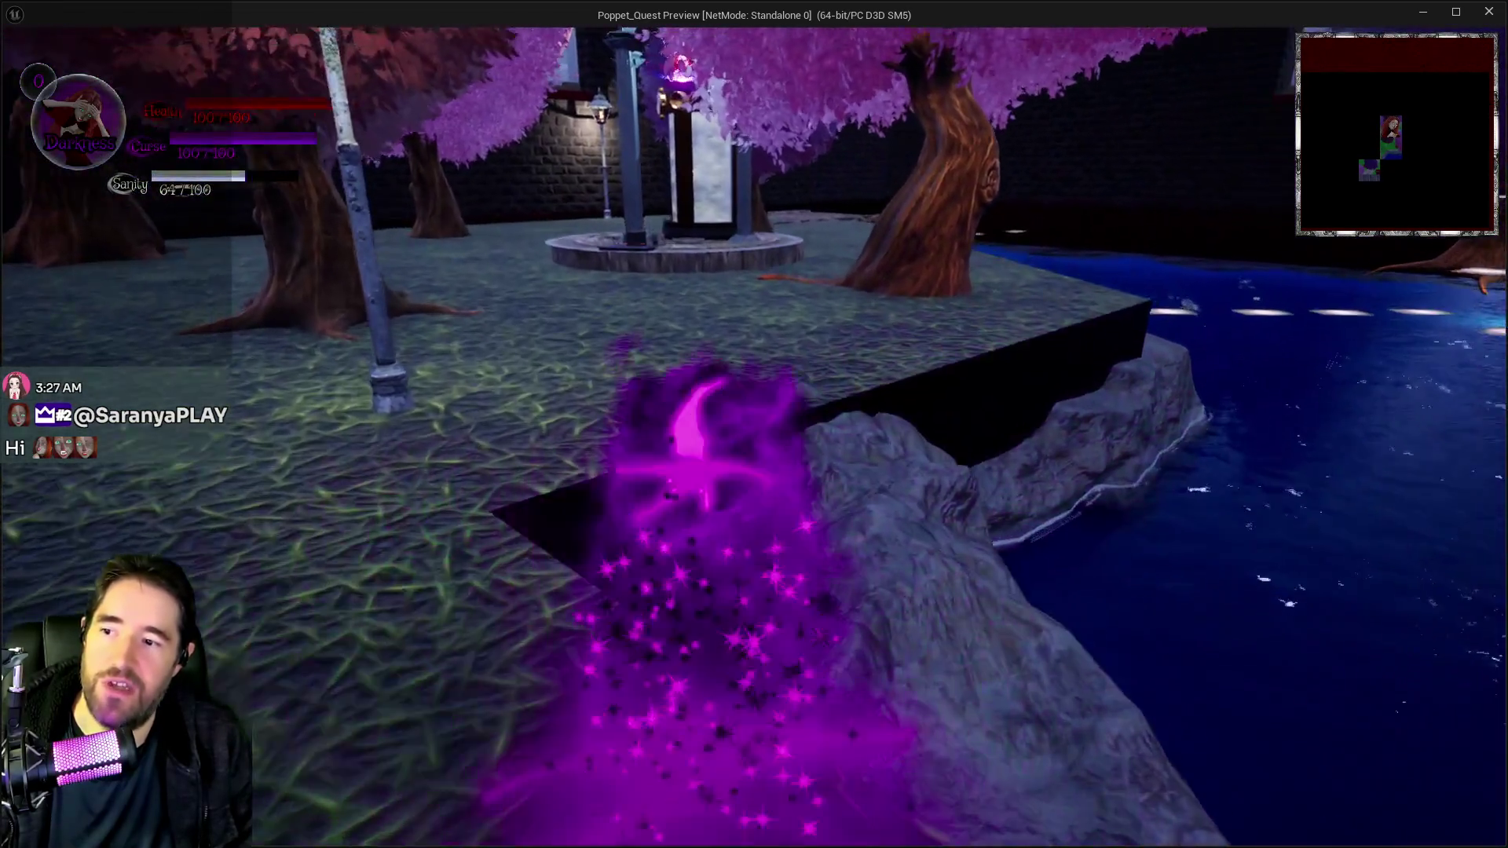
key(q)
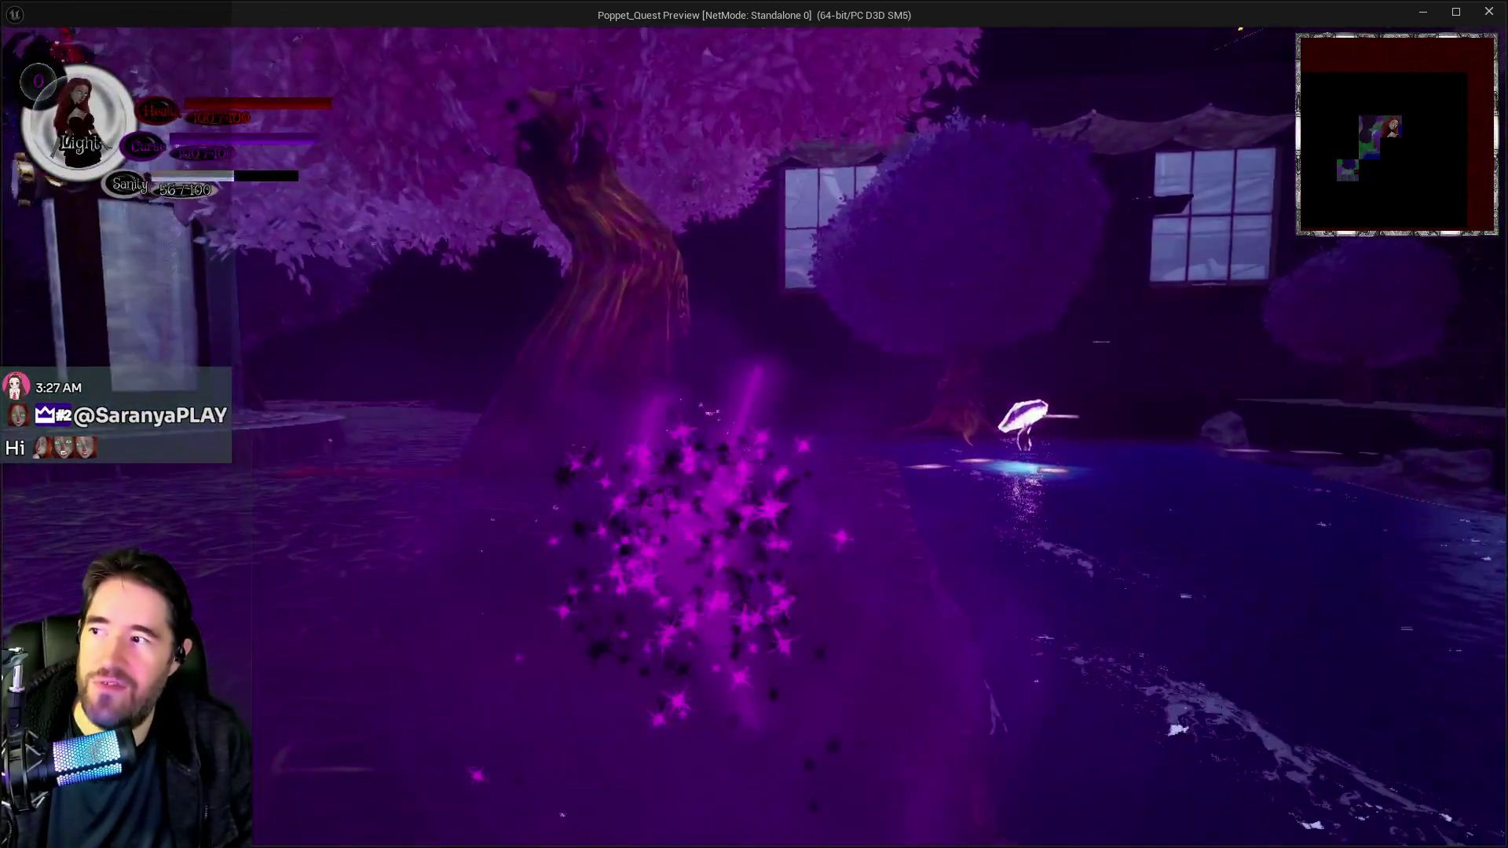
key(q)
key(w)
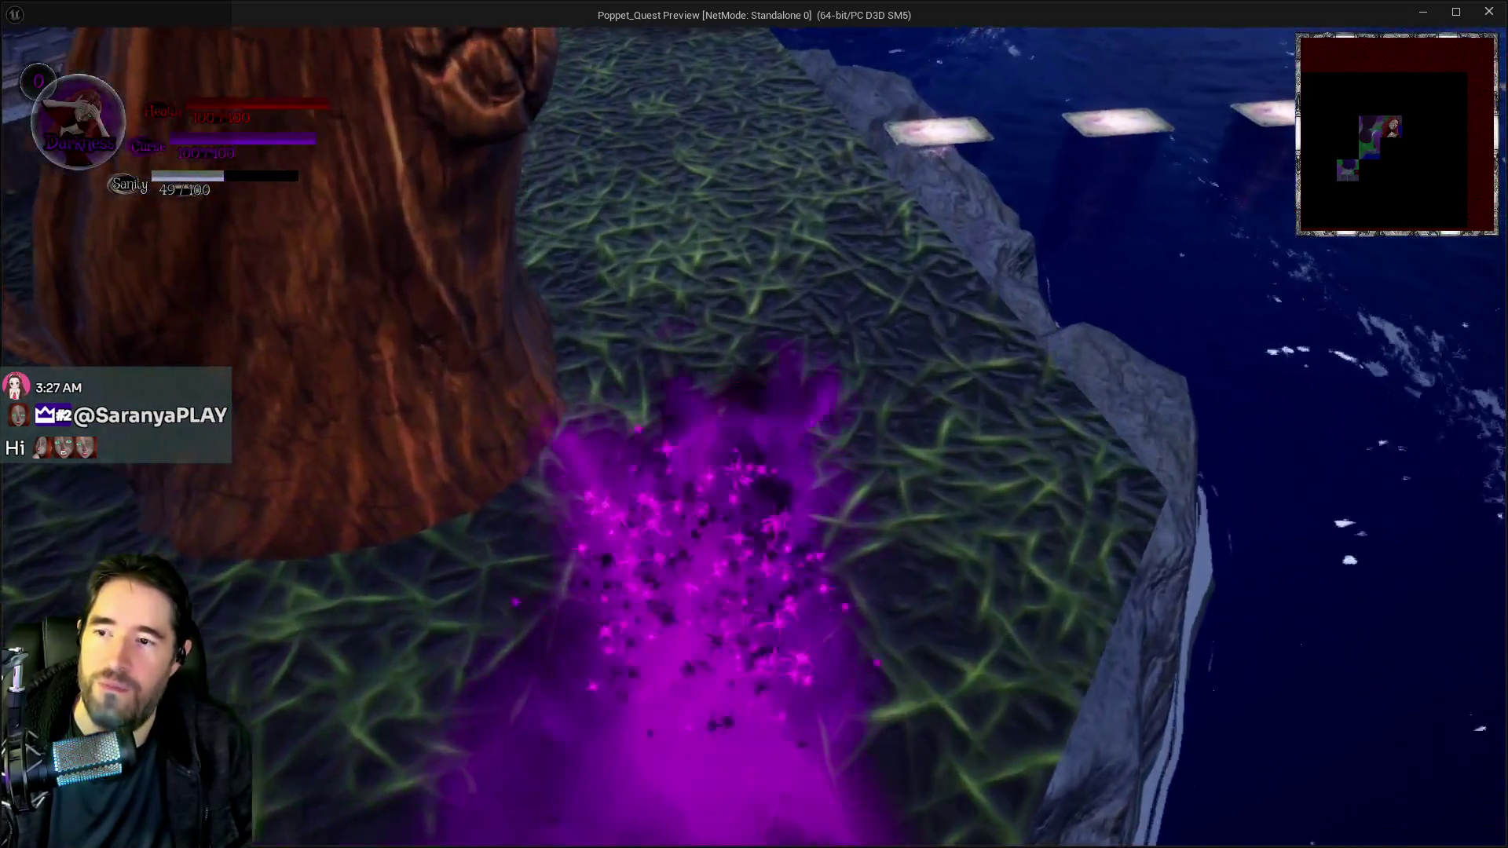
key(w)
Run along the brick wall, past the purple tree and gazebo to the pool, then open and close the inventory.
key(w)
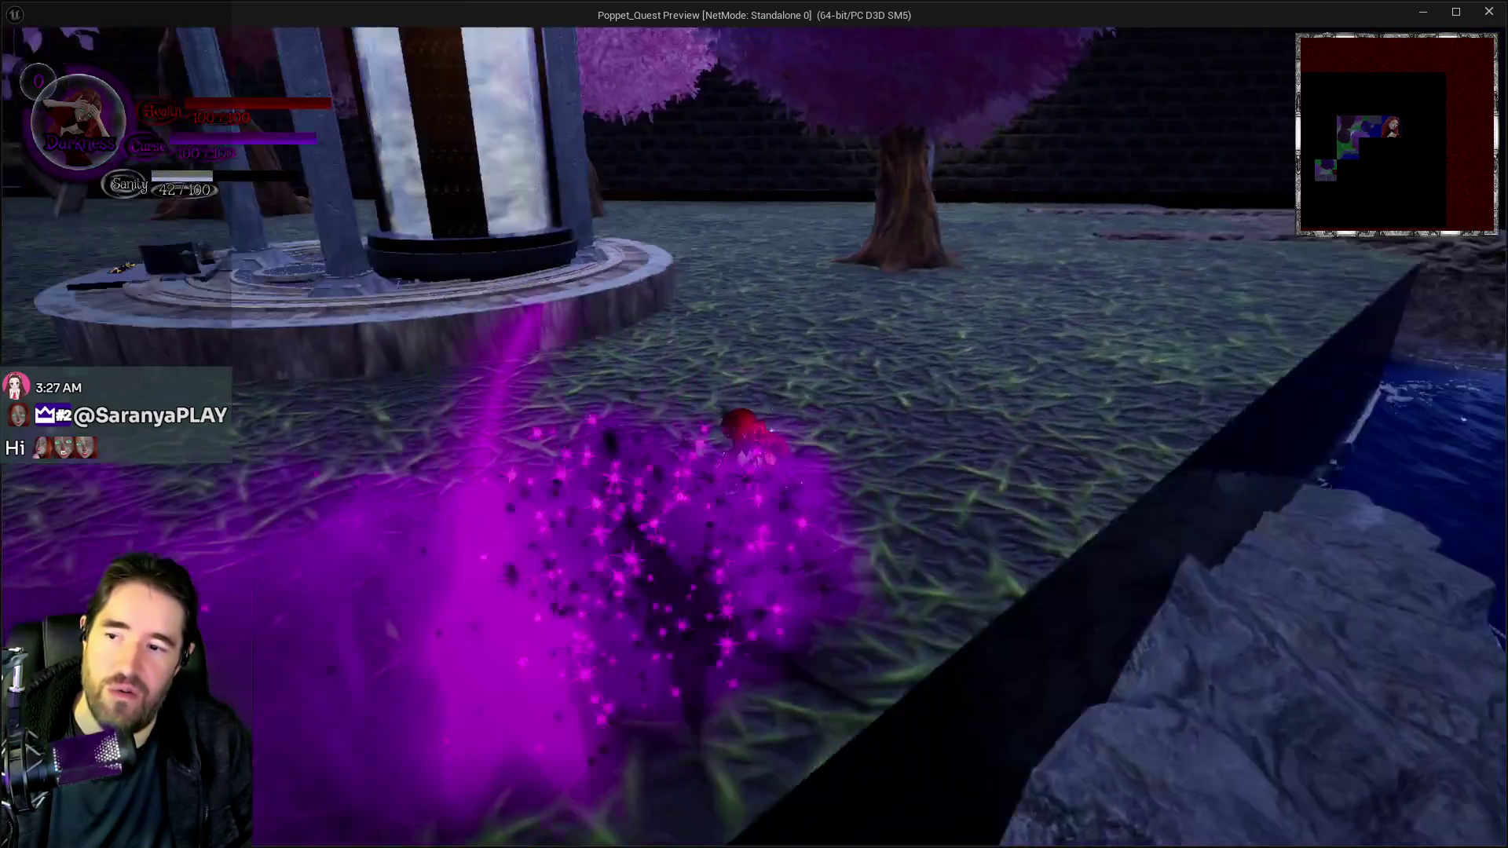
key(q)
key(w)
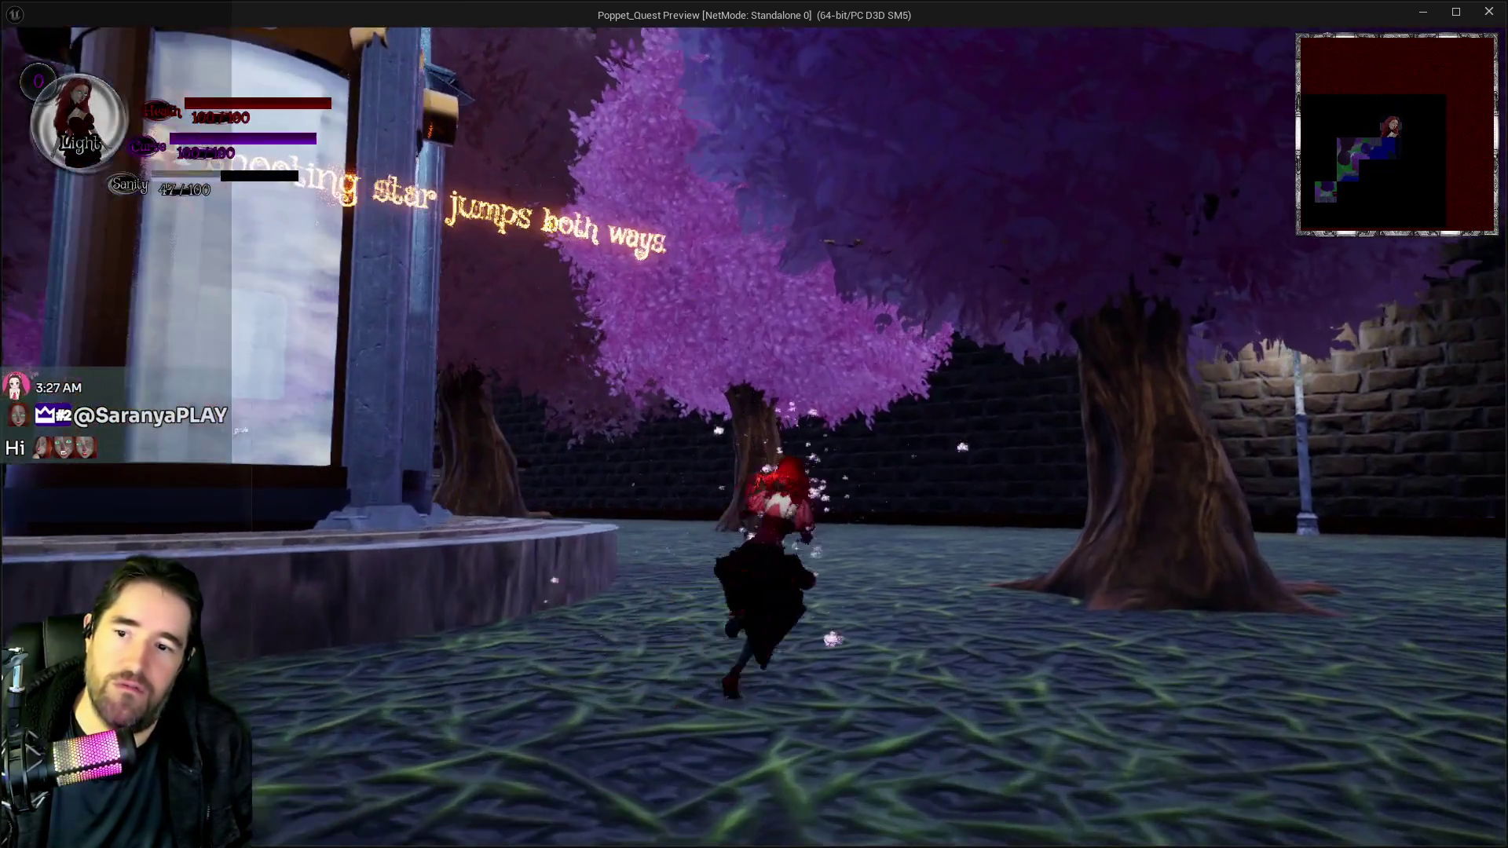
key(w)
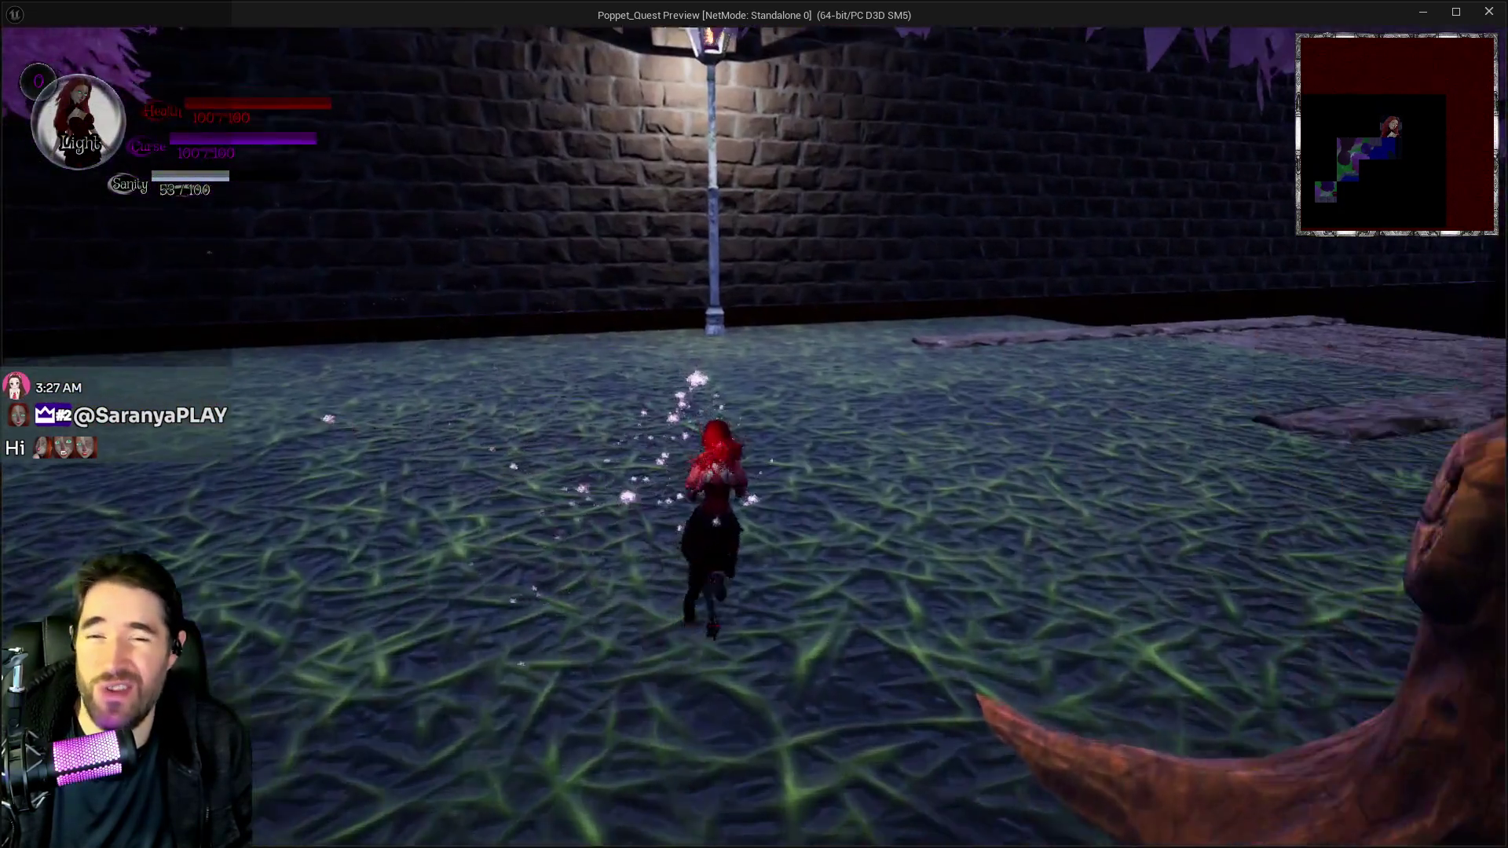
key(w)
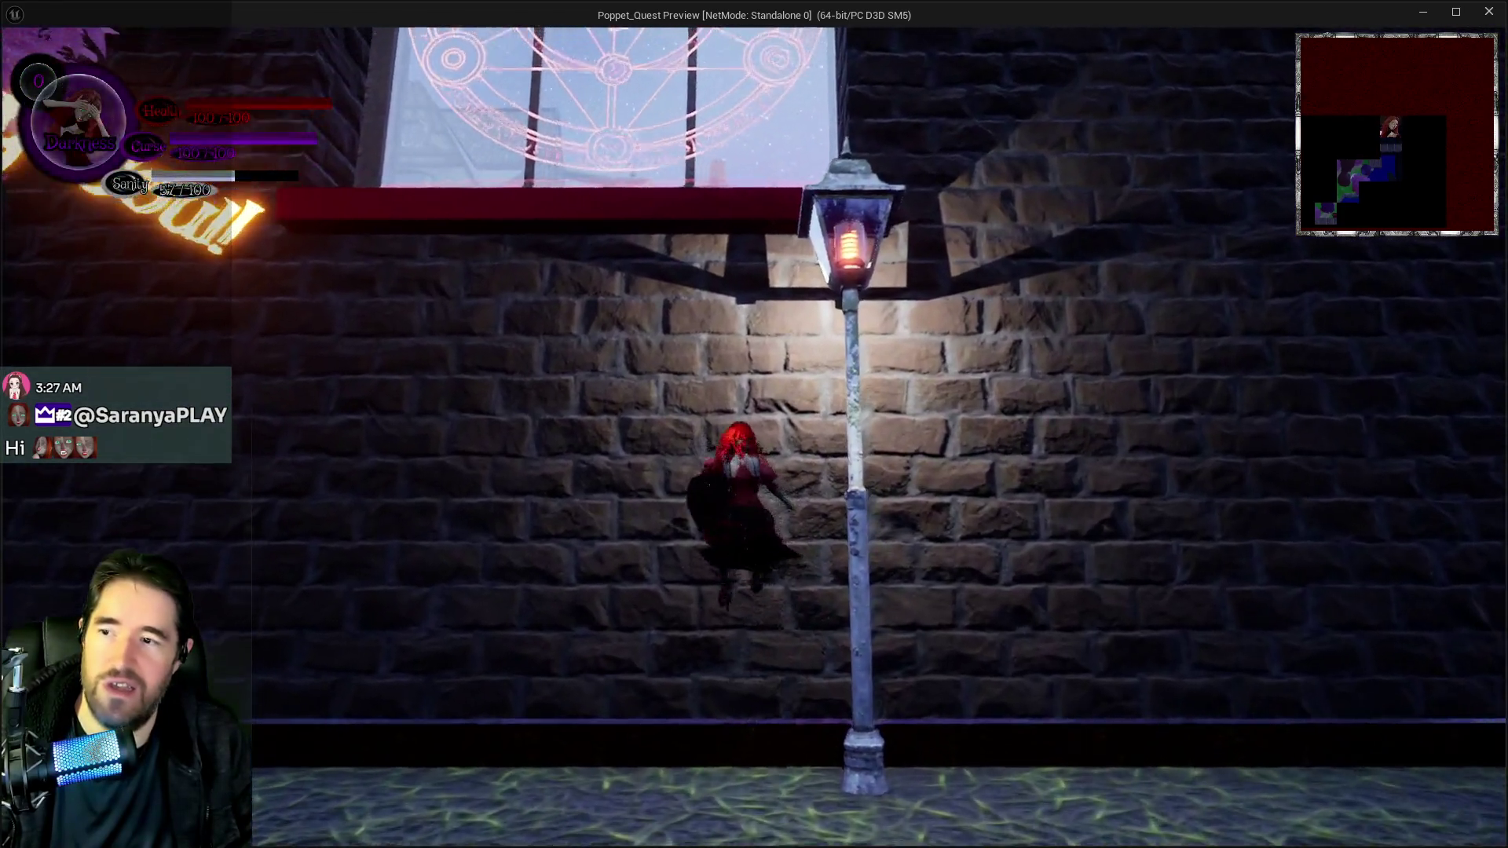
key(w)
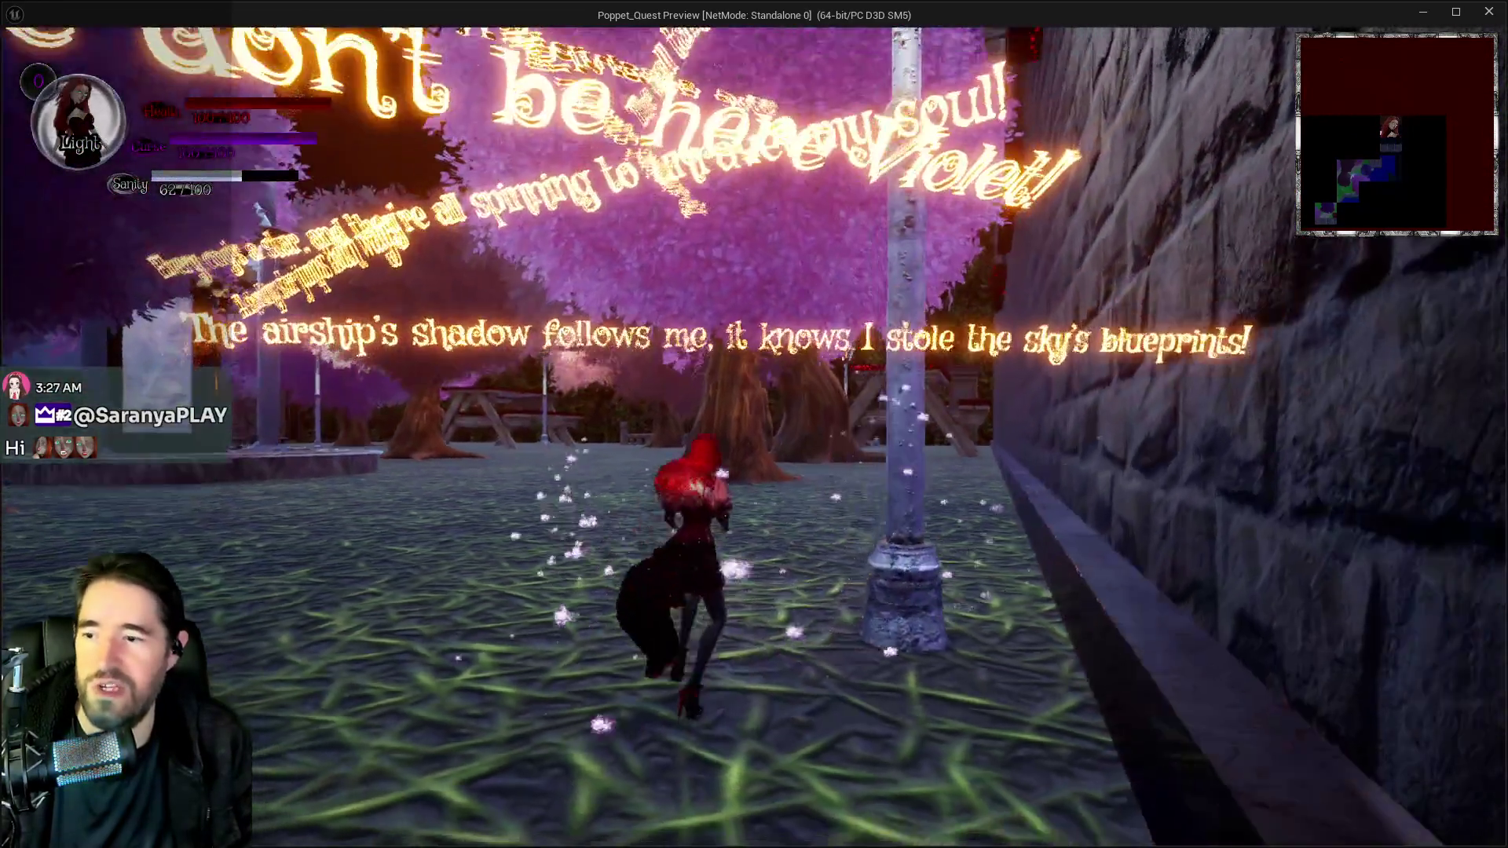
key(w)
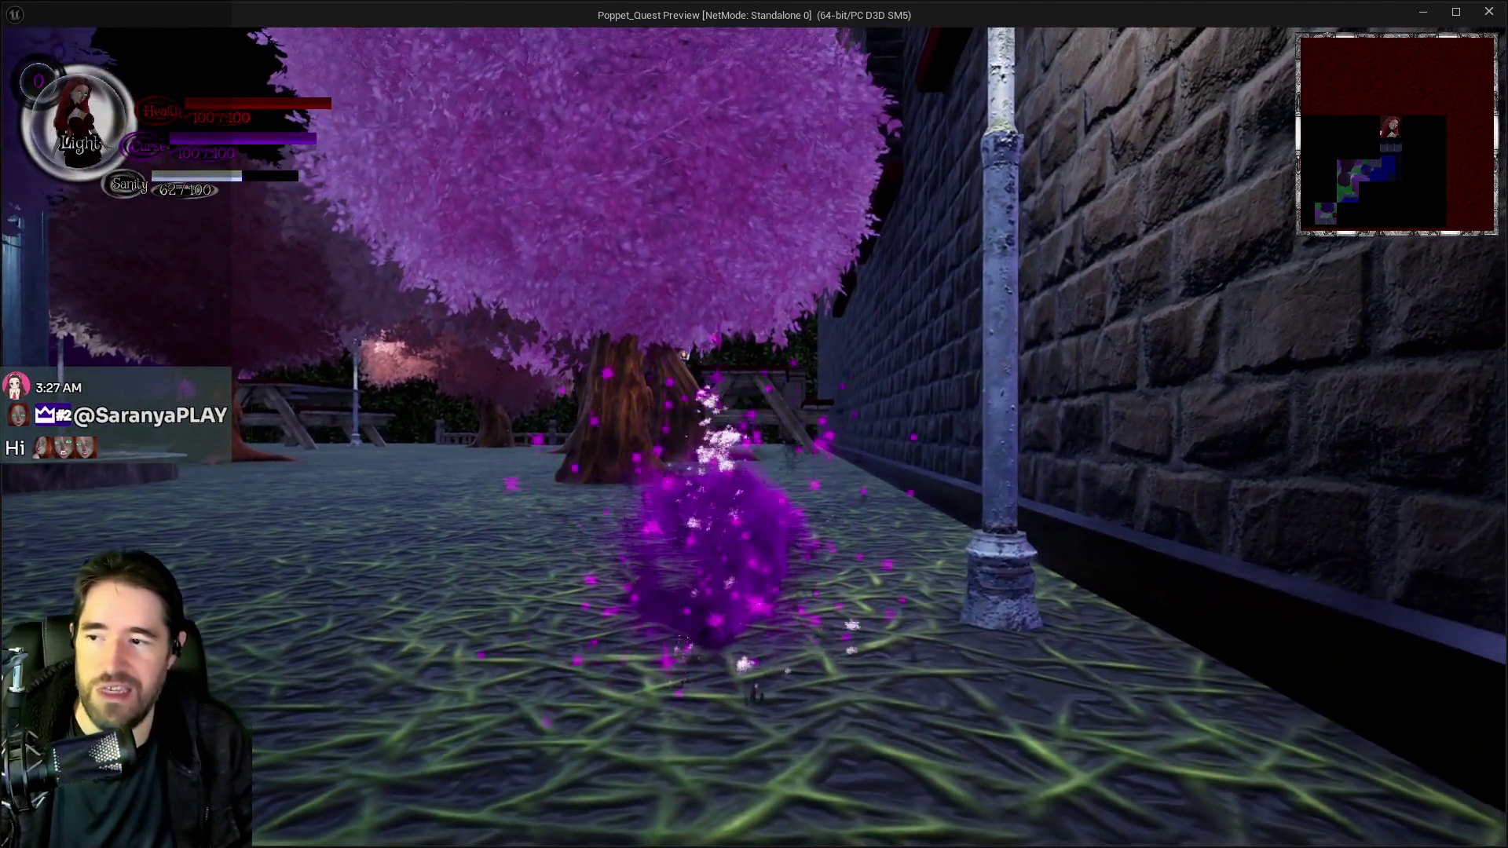
key(w)
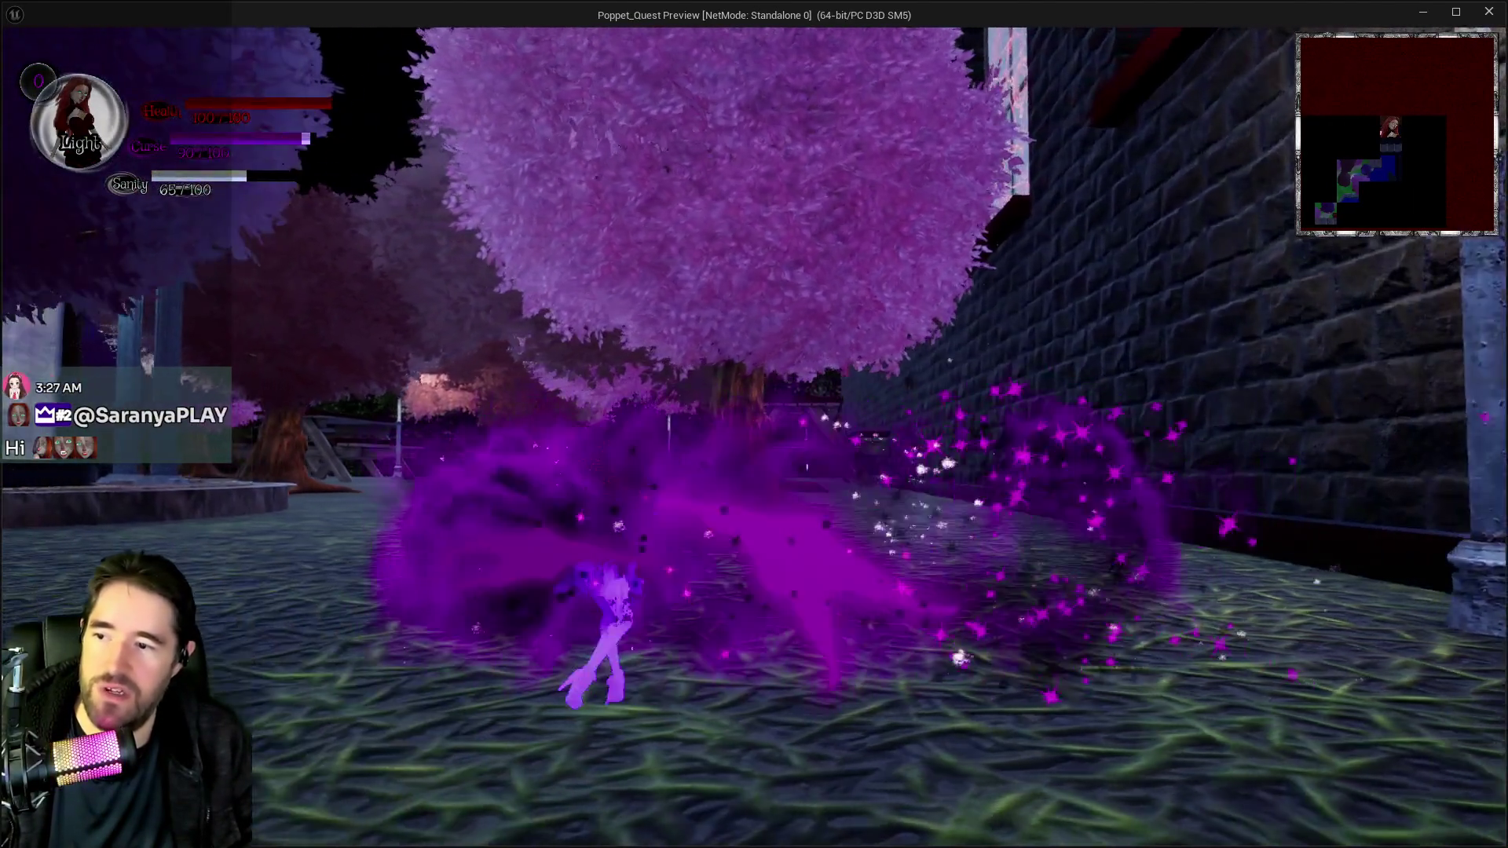
key(w)
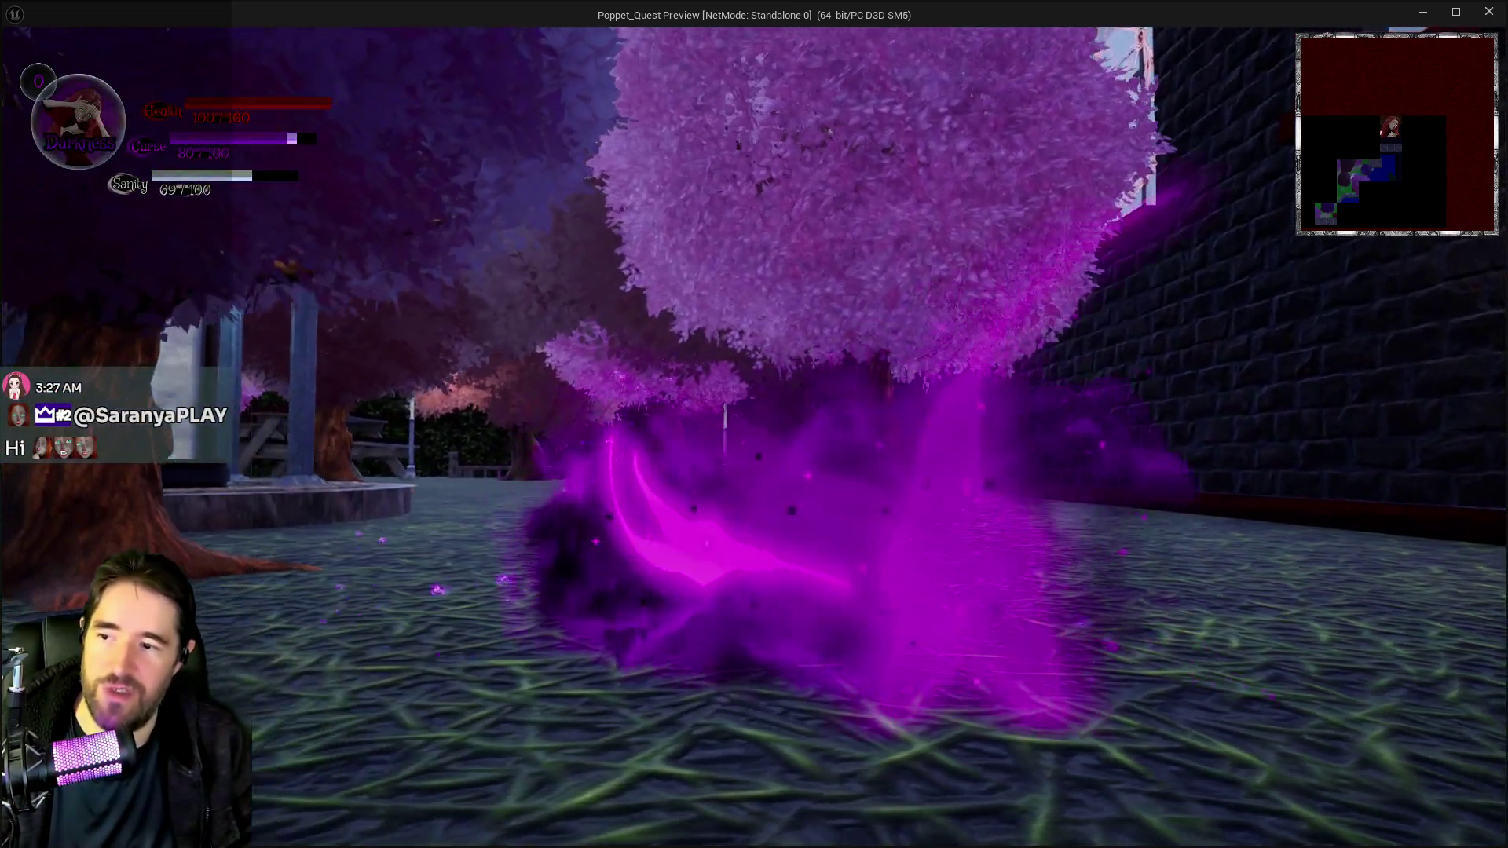
key(w)
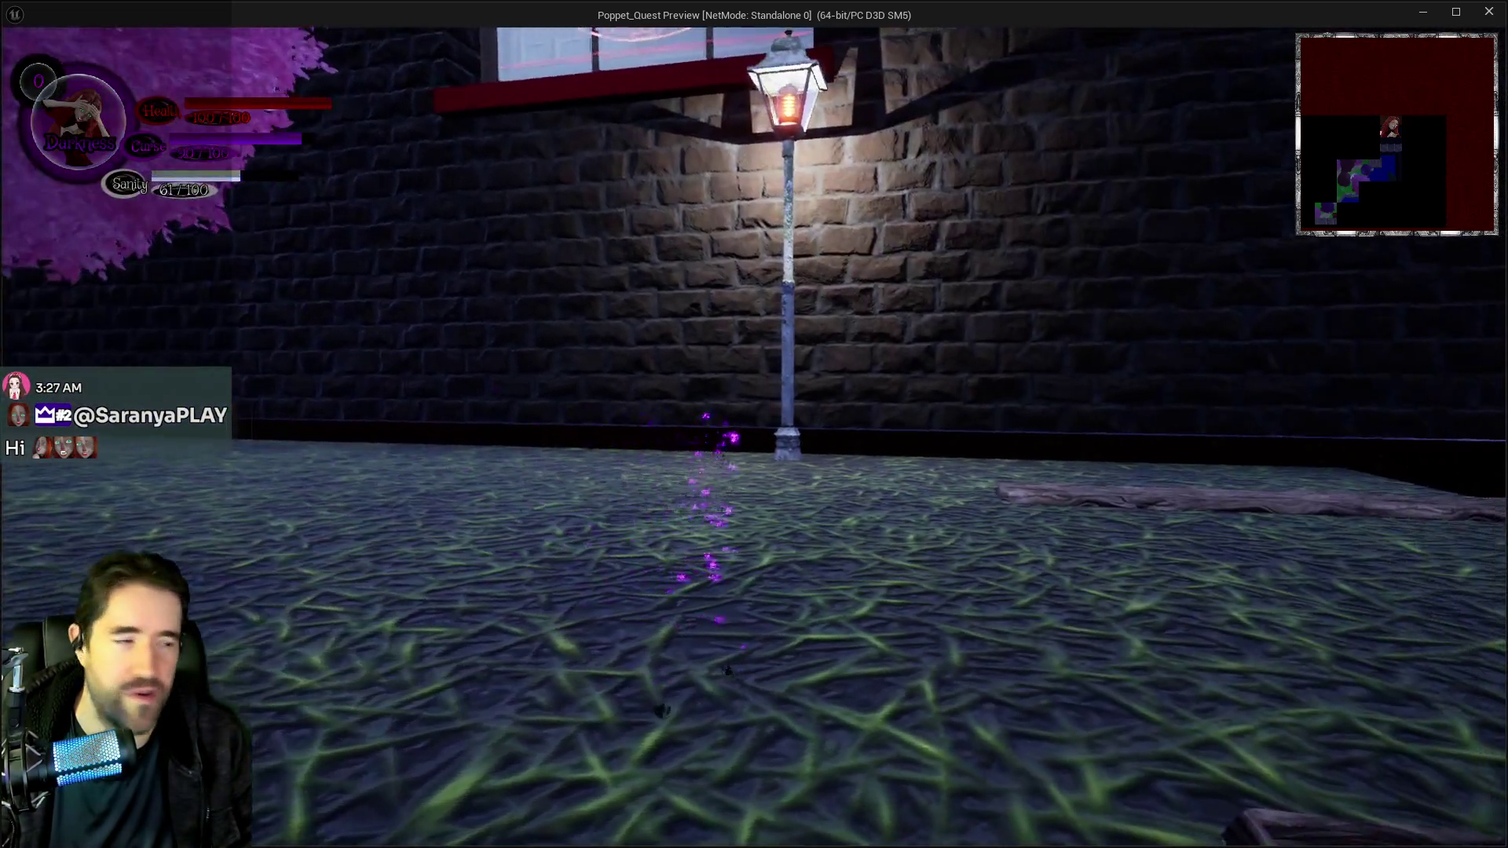
key(w)
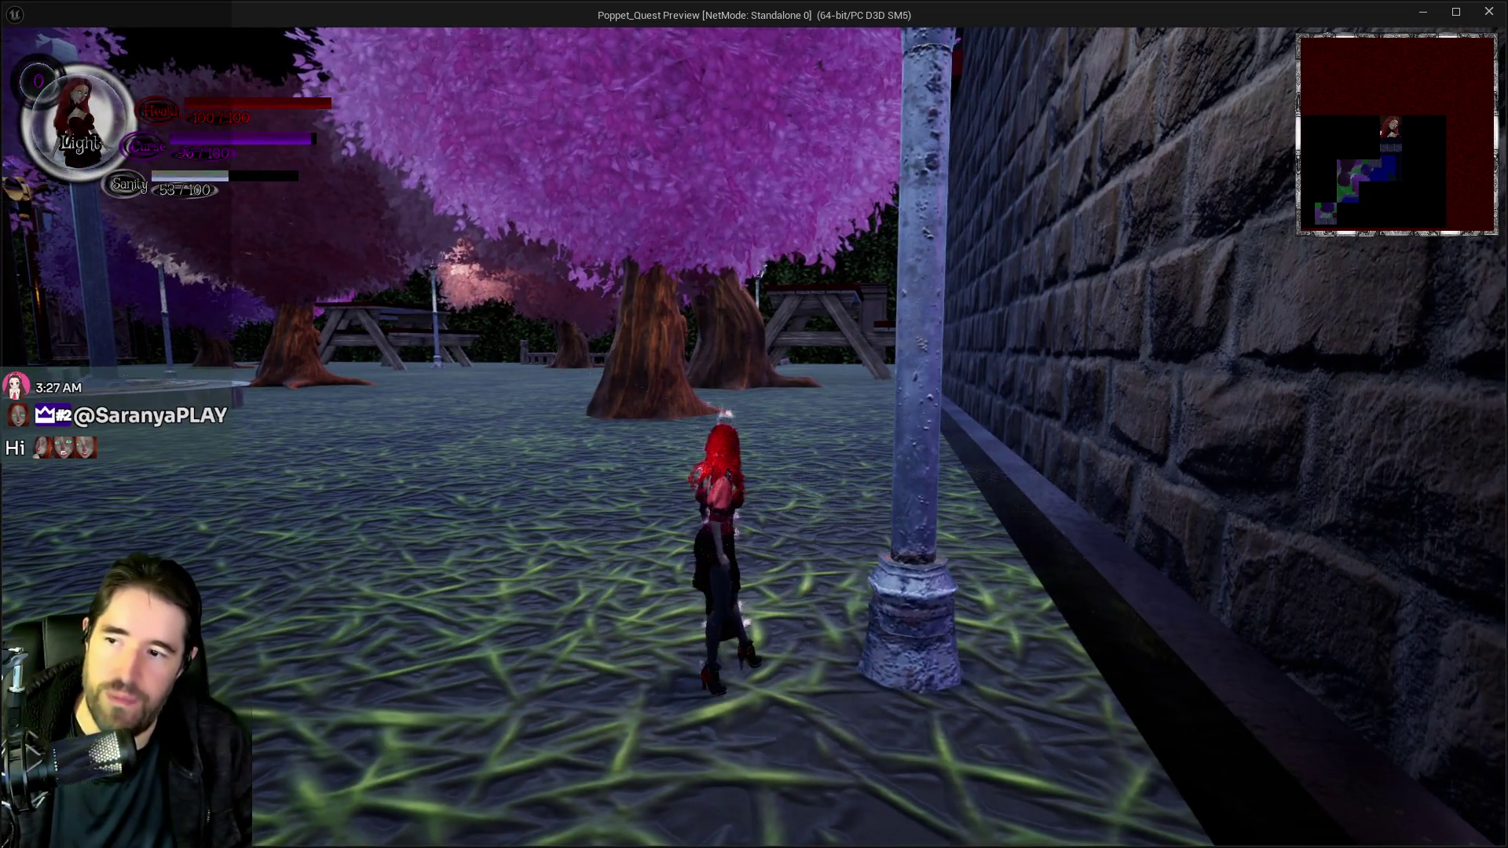
key(w)
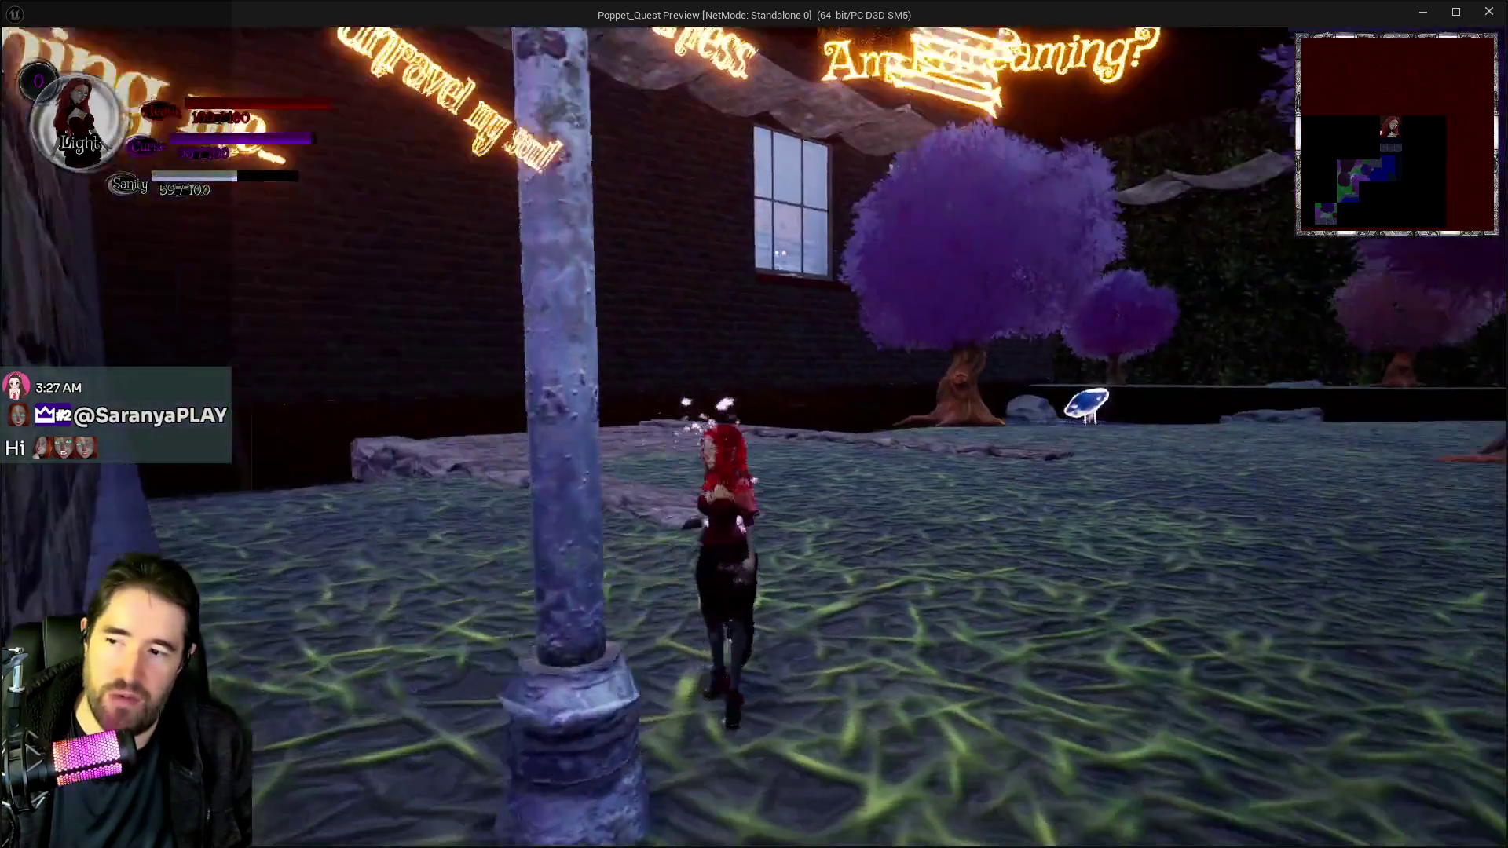
key(w)
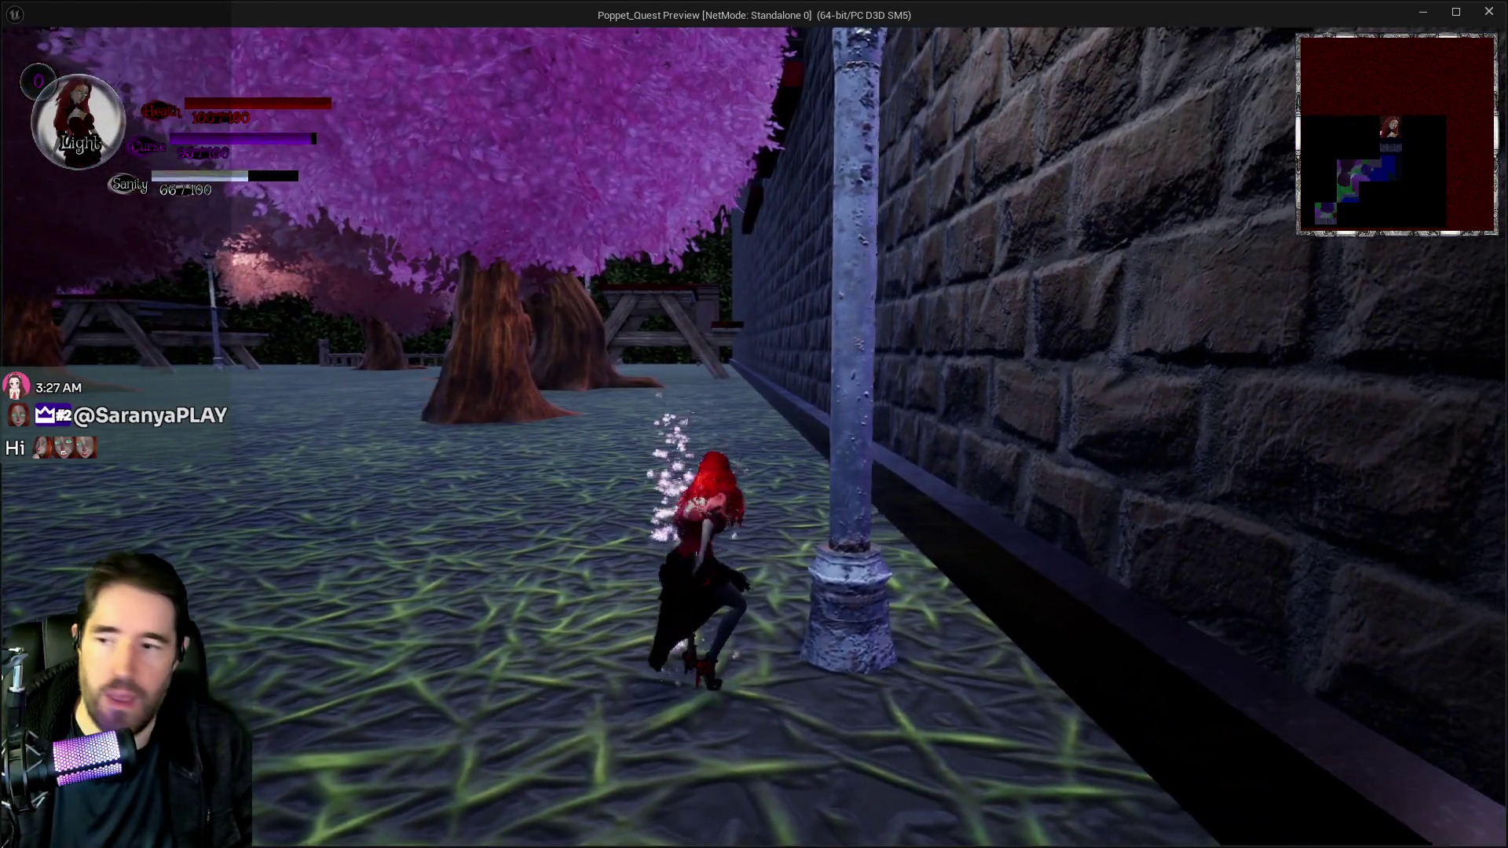
key(w)
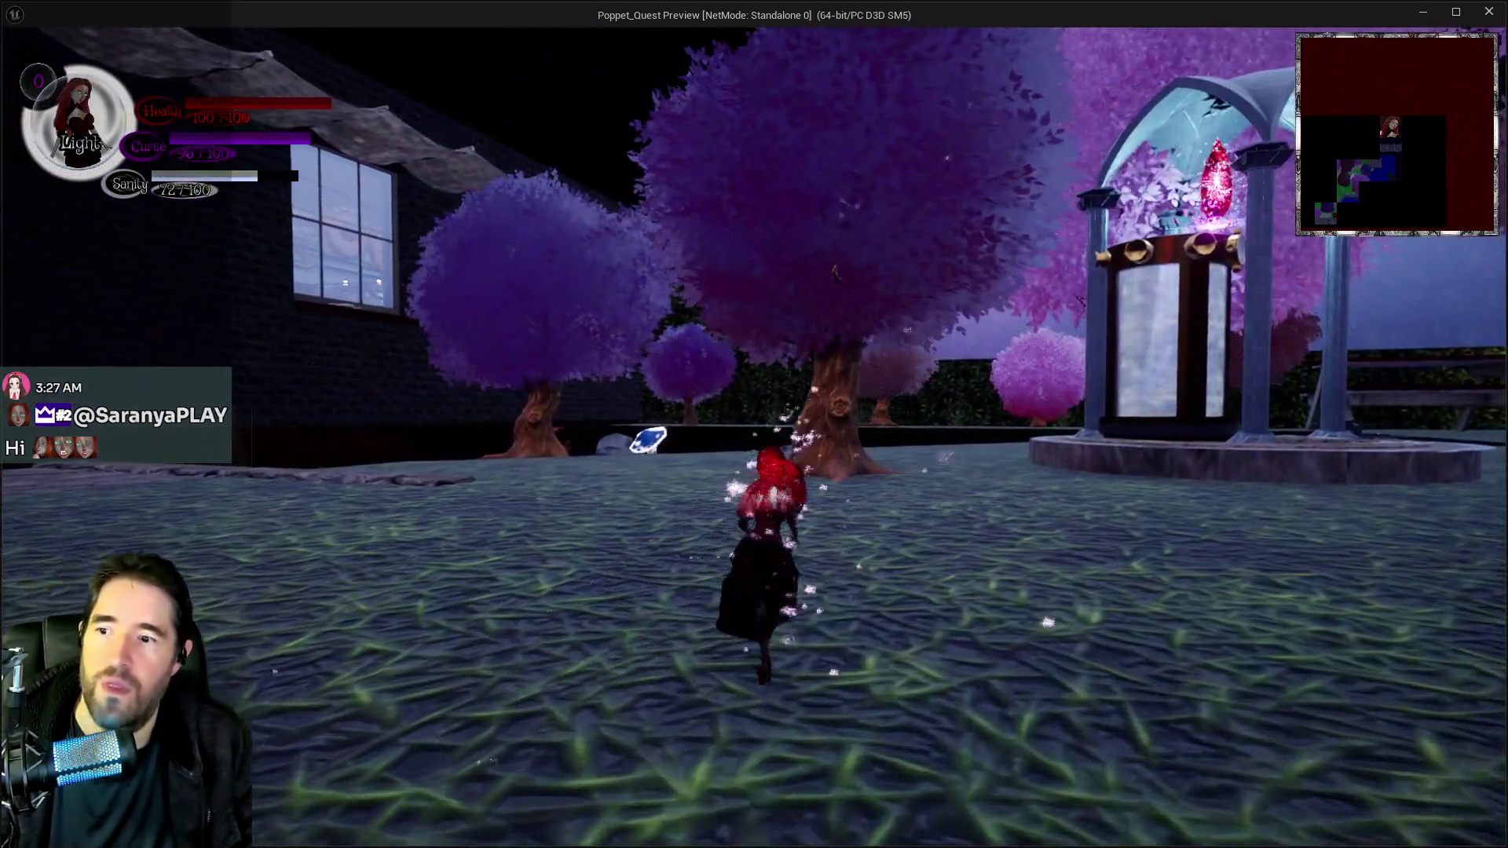
key(w)
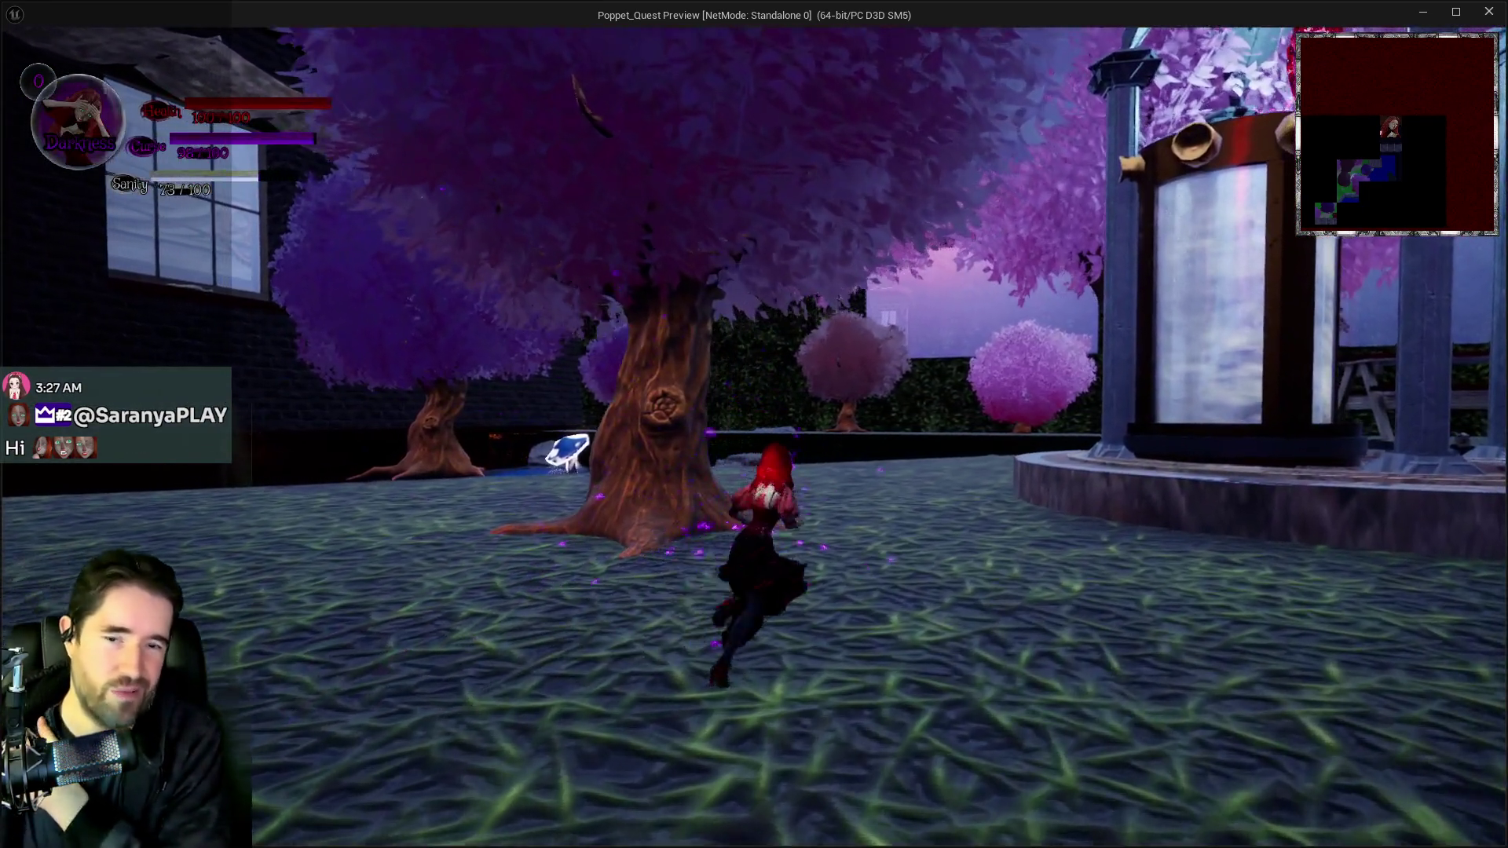
key(w)
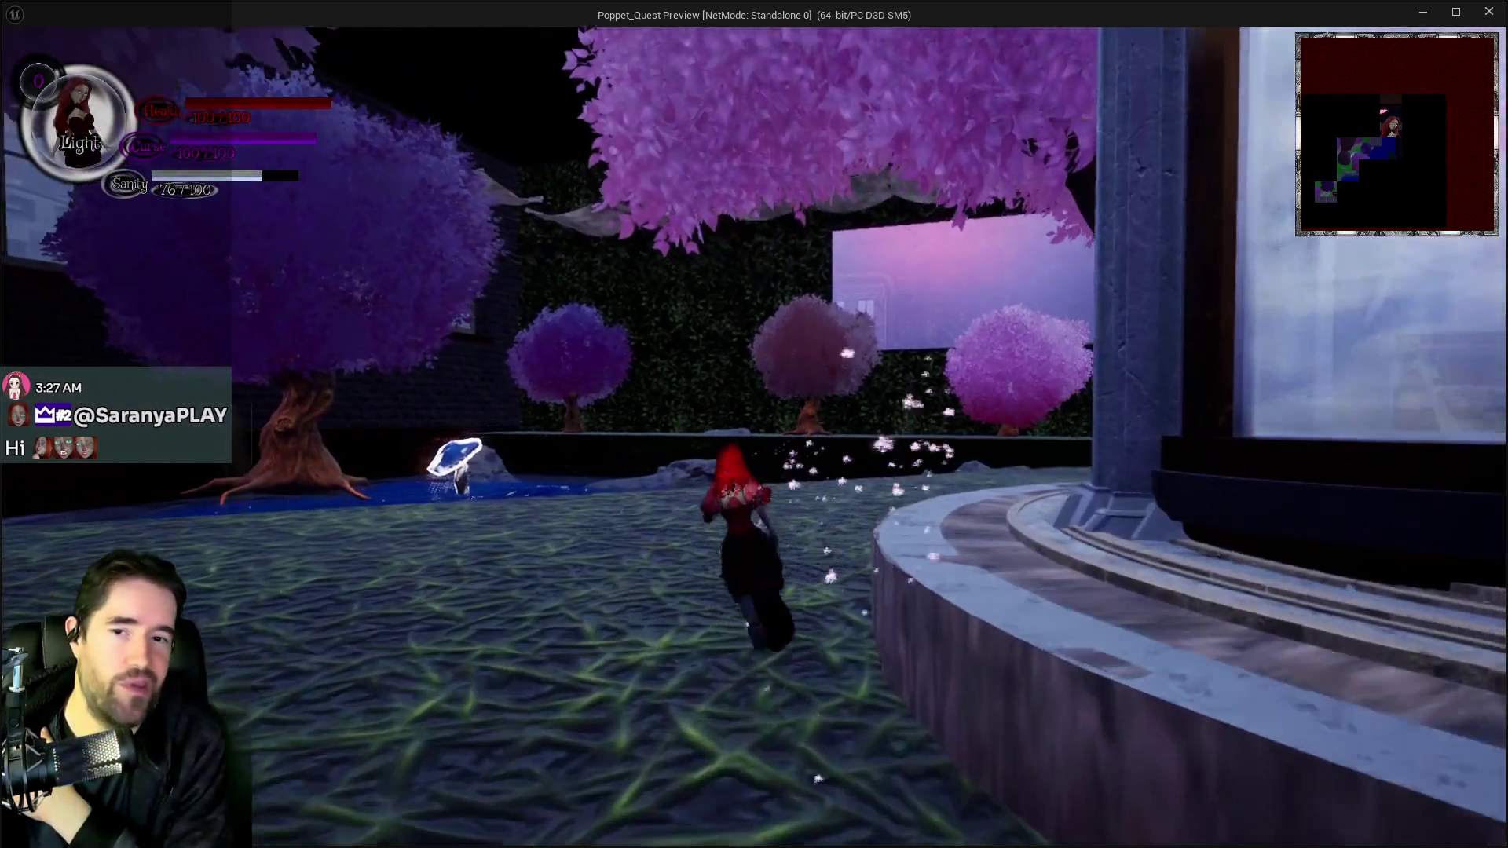
key(w)
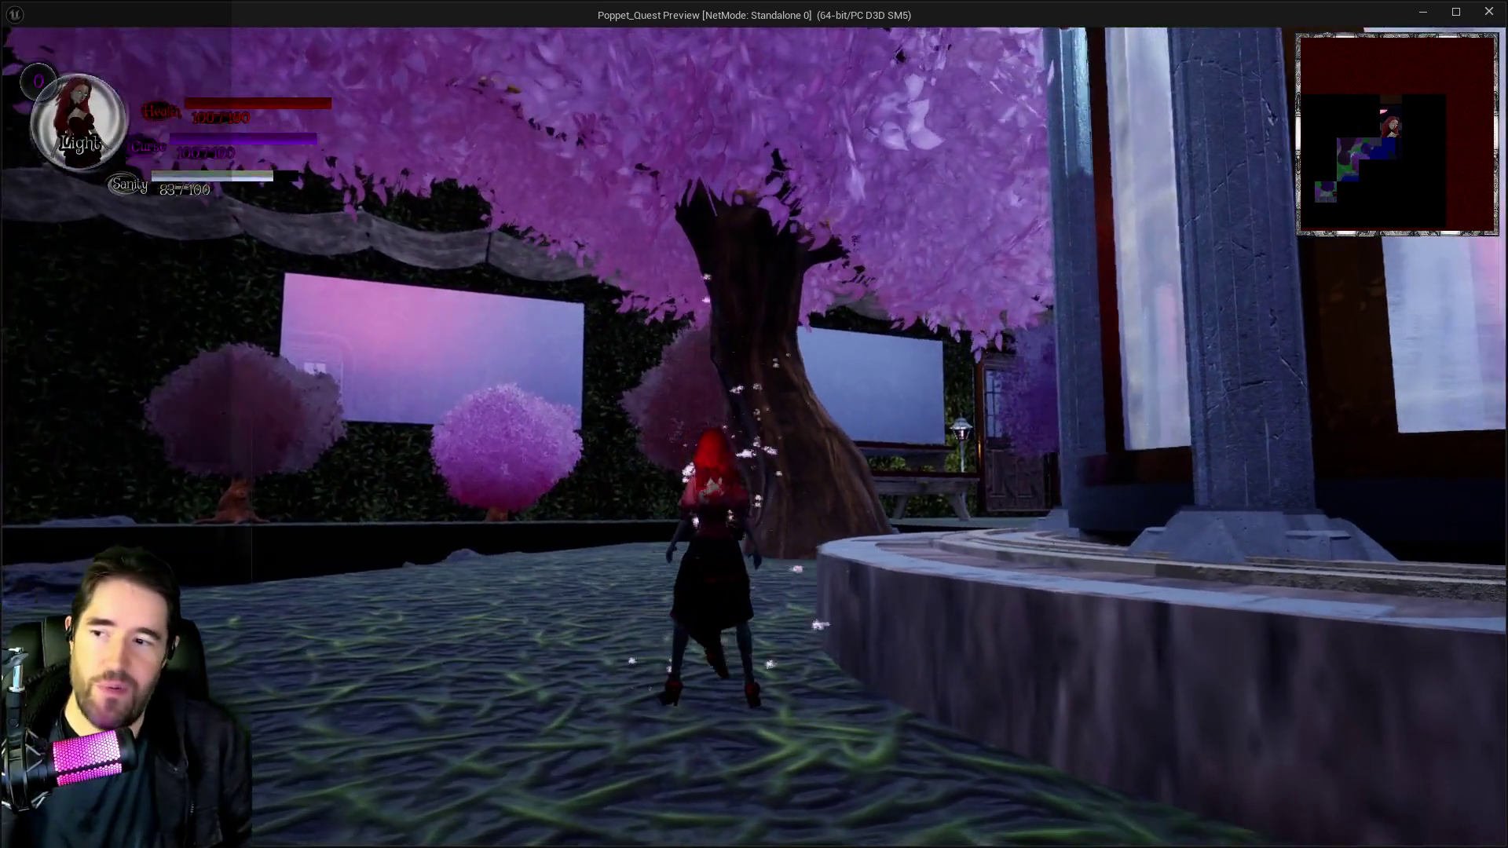
key(w)
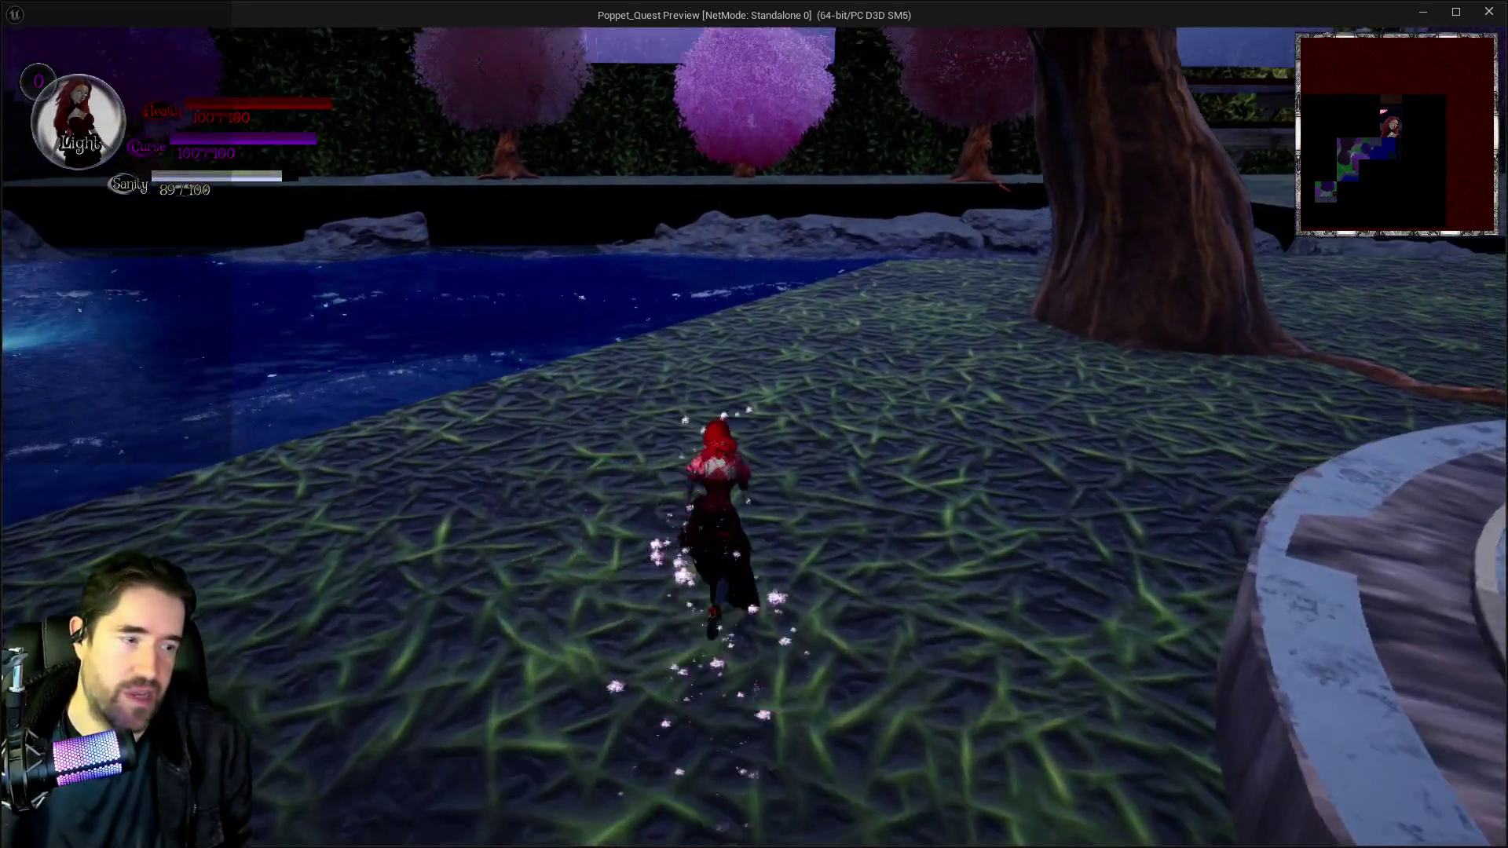
key(w)
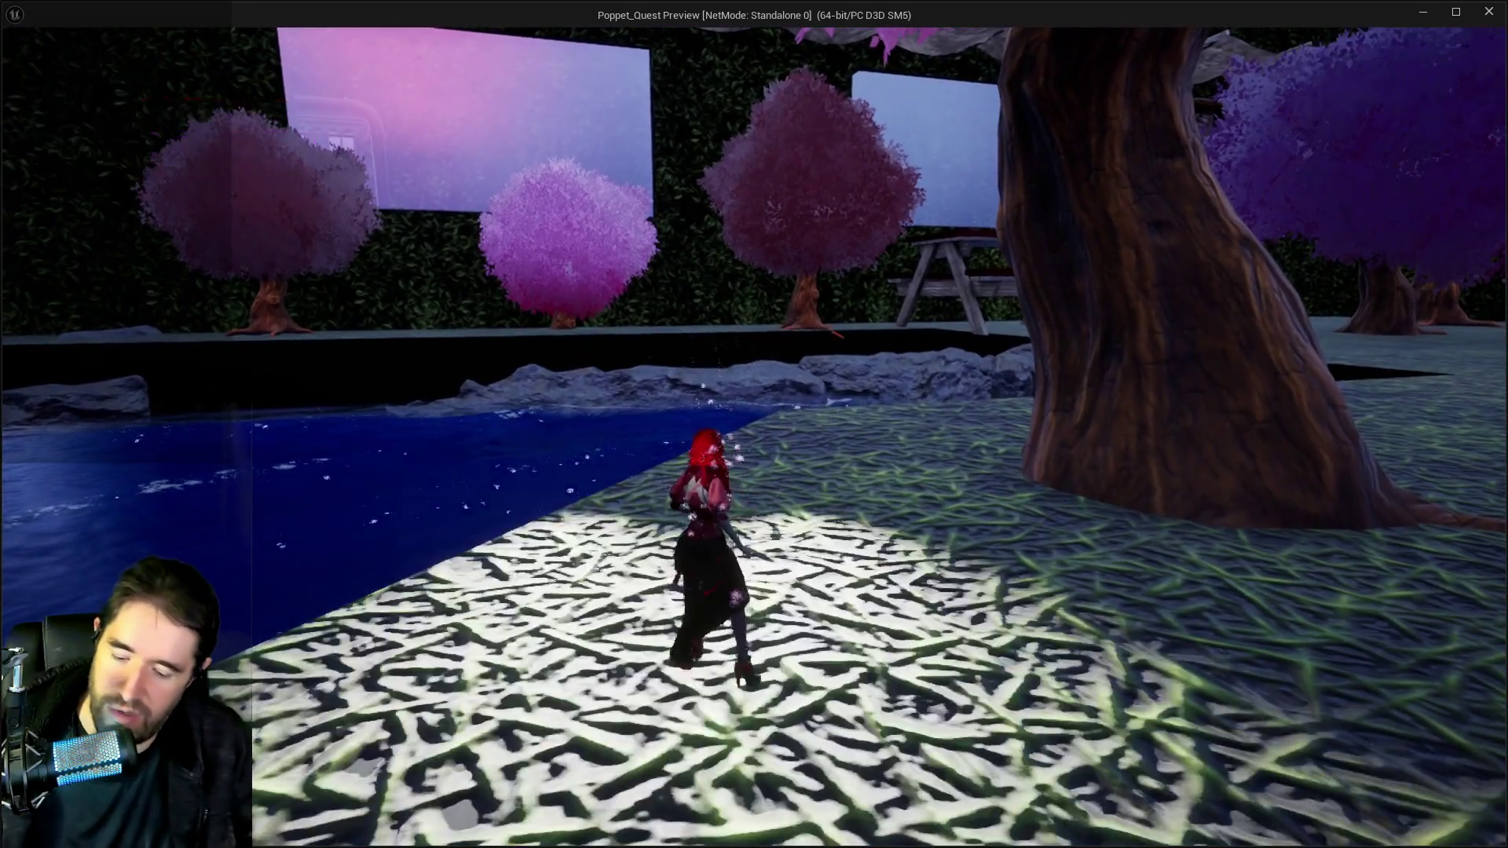
key(i)
key(i)
key(w)
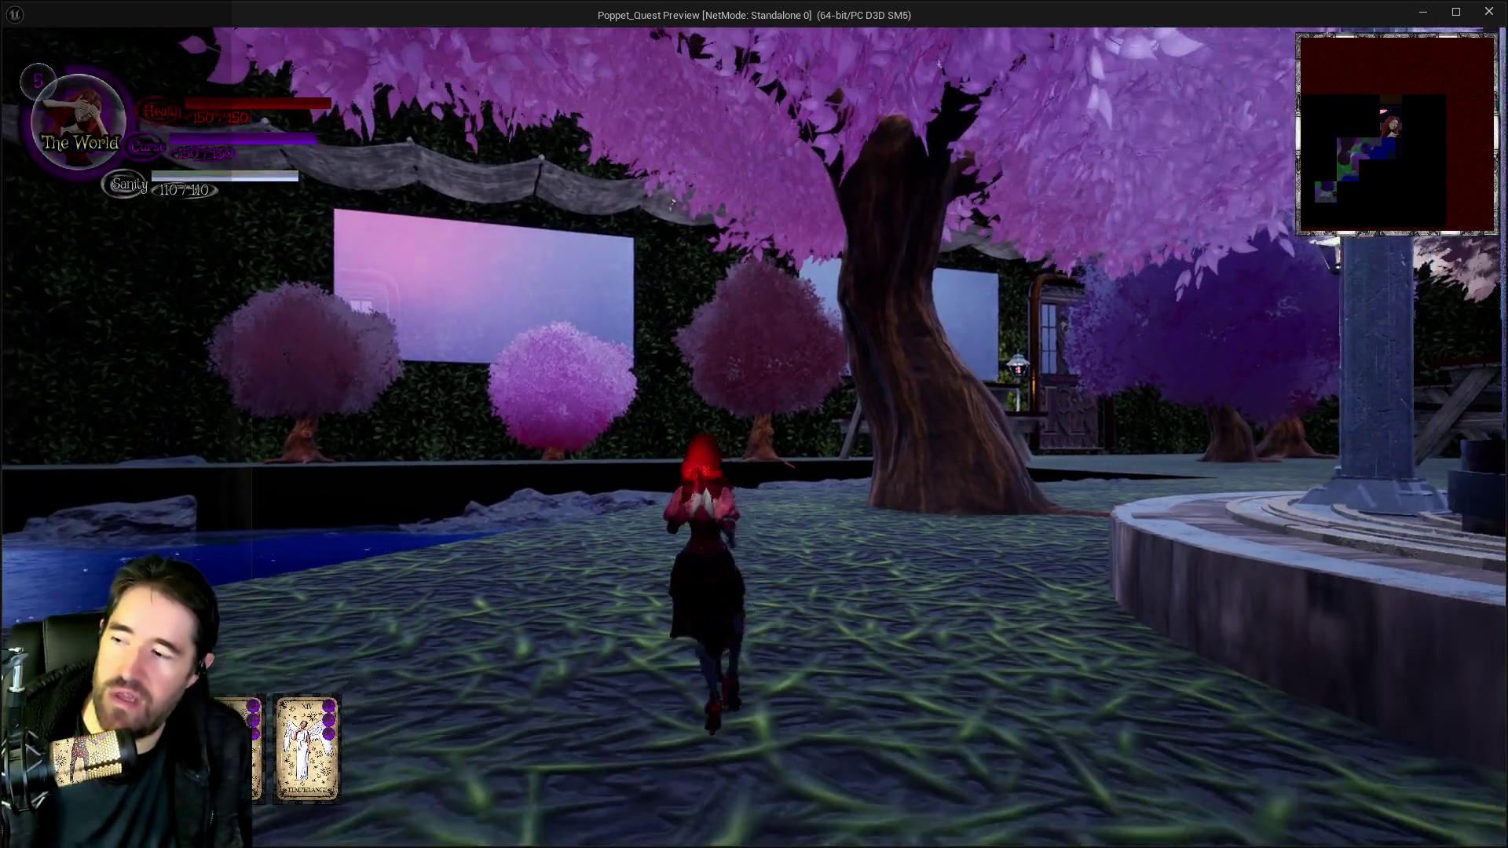
Mist-dash across the pool's card path, swim to shore, and stop the play session.
click(752, 437)
key(shift)
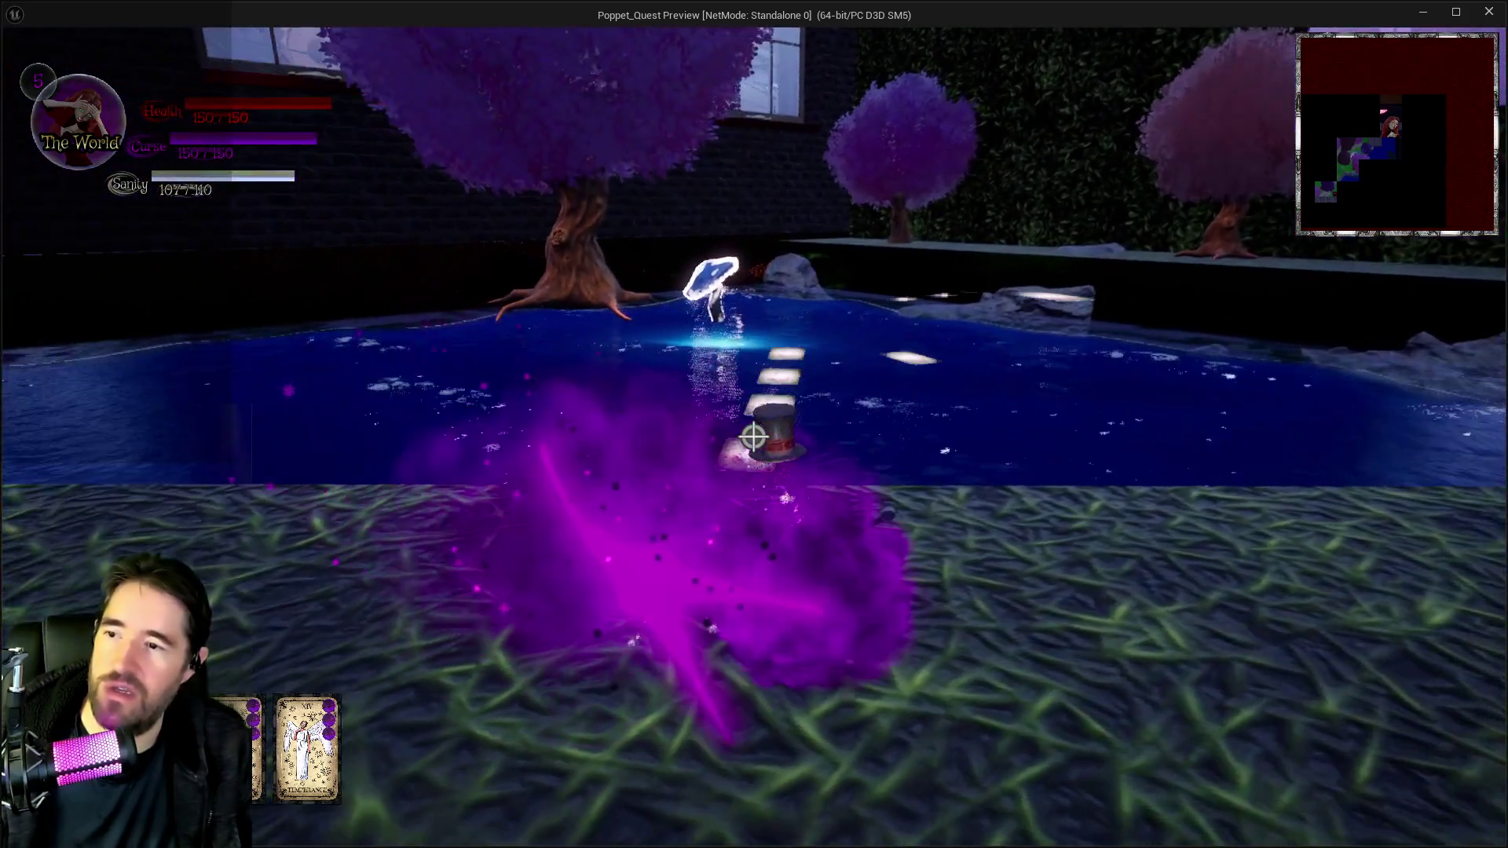
key(w)
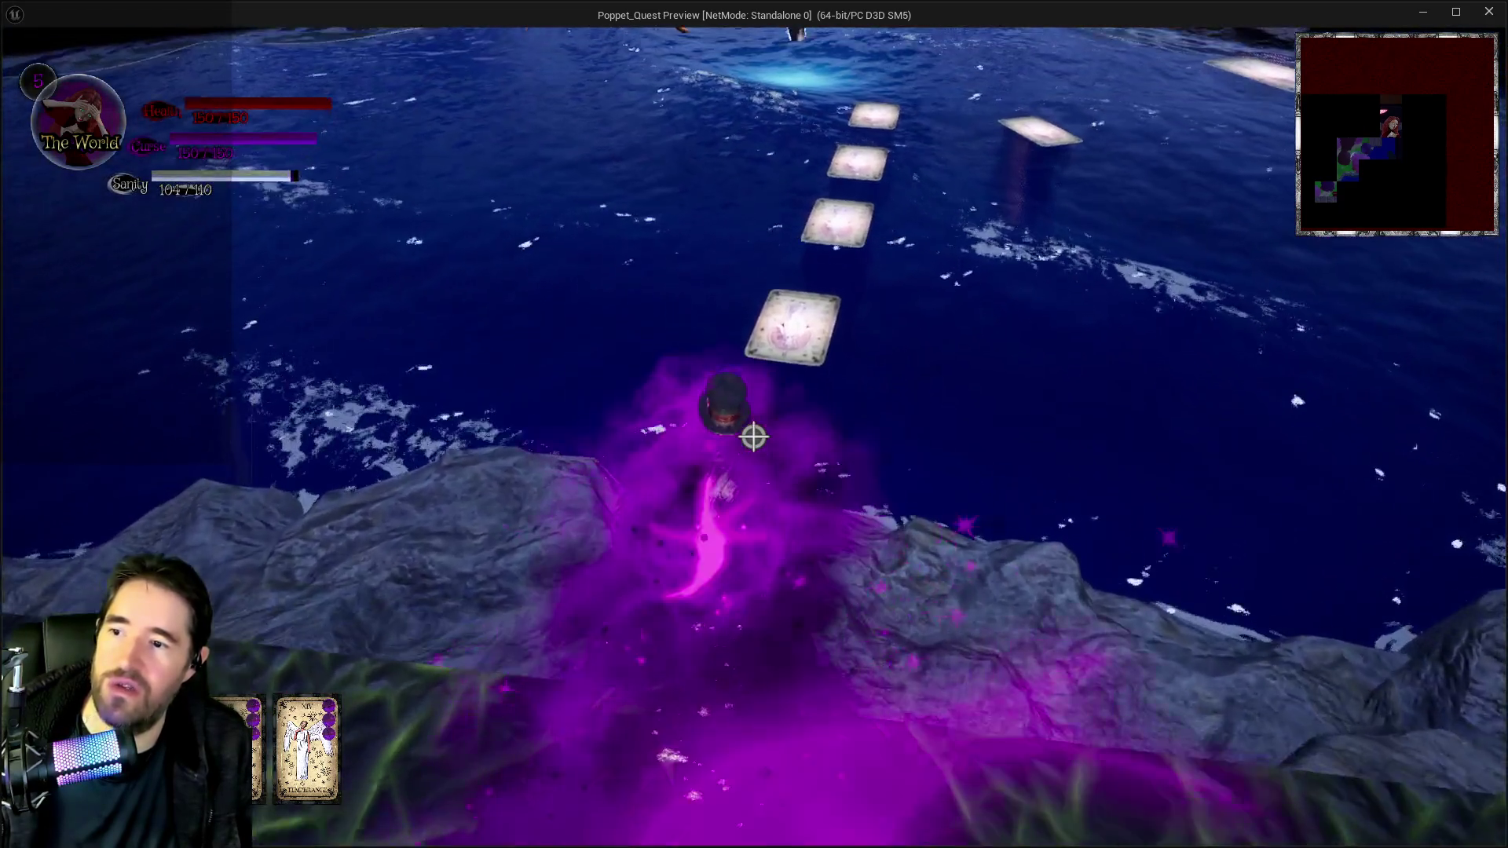
key(w)
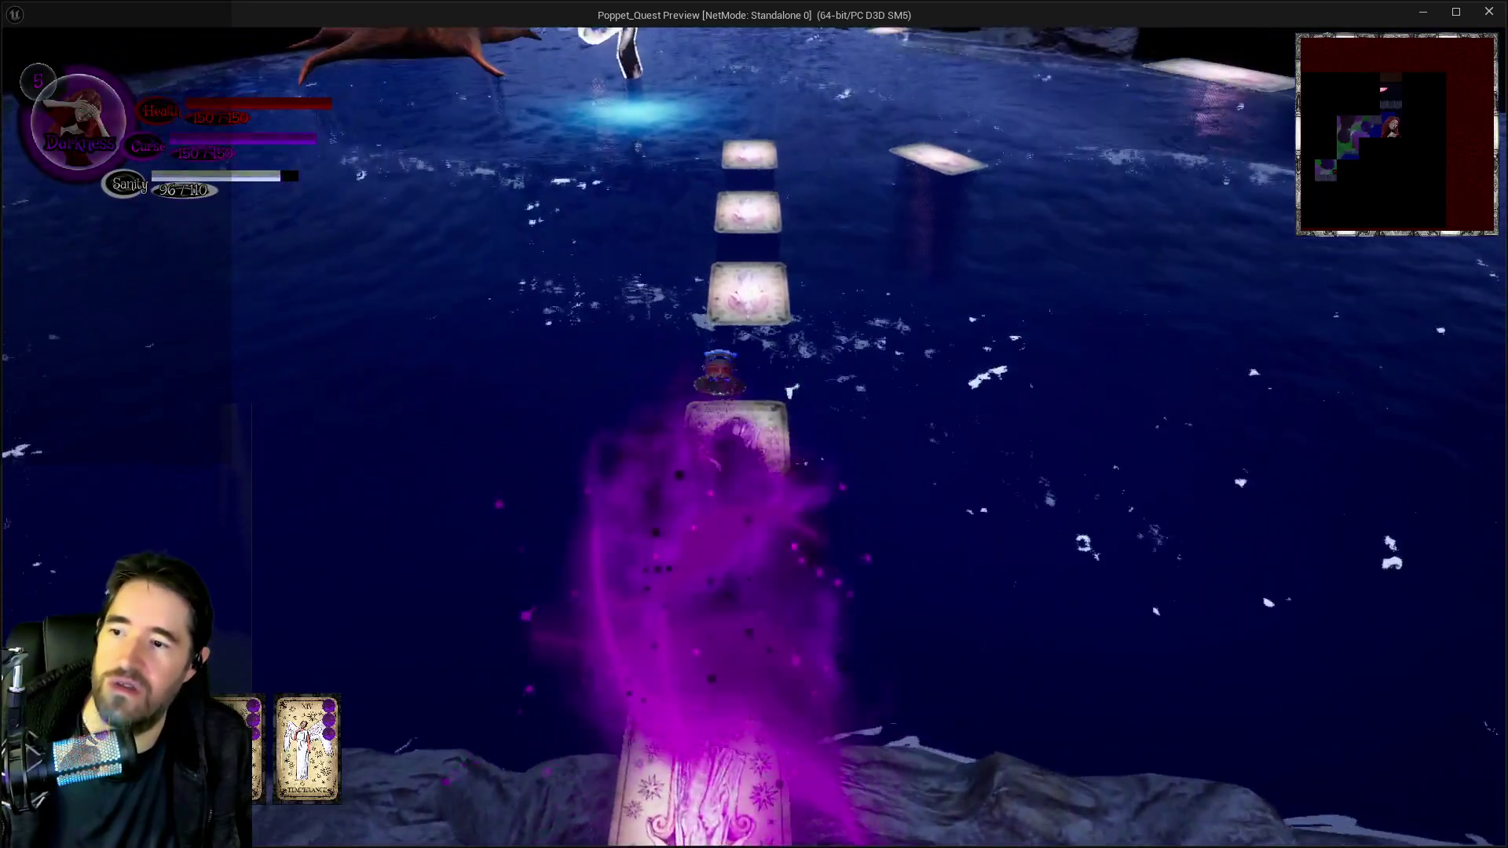
key(w)
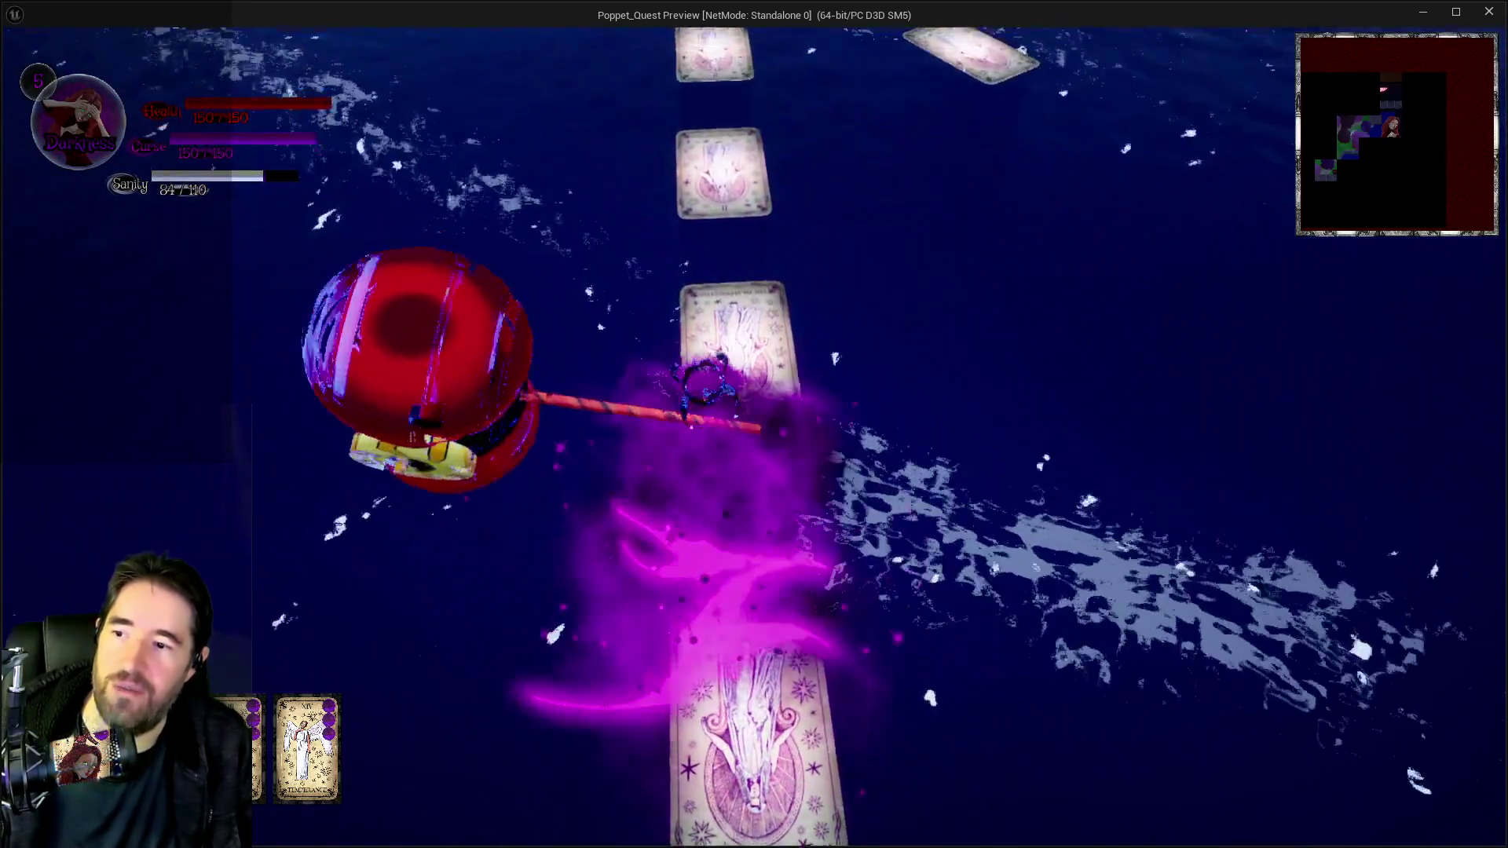
key(w)
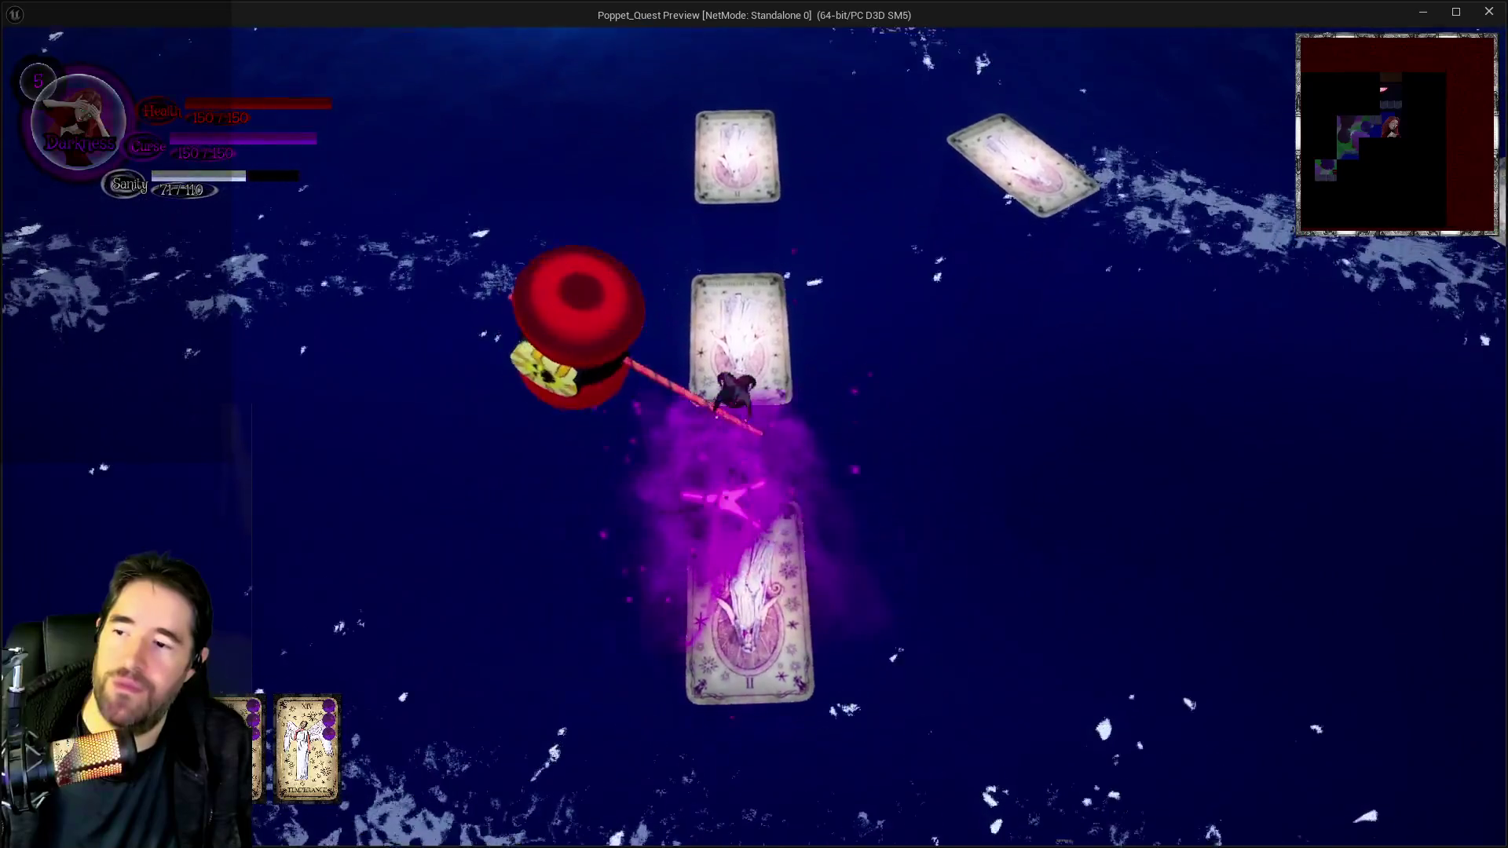
key(w)
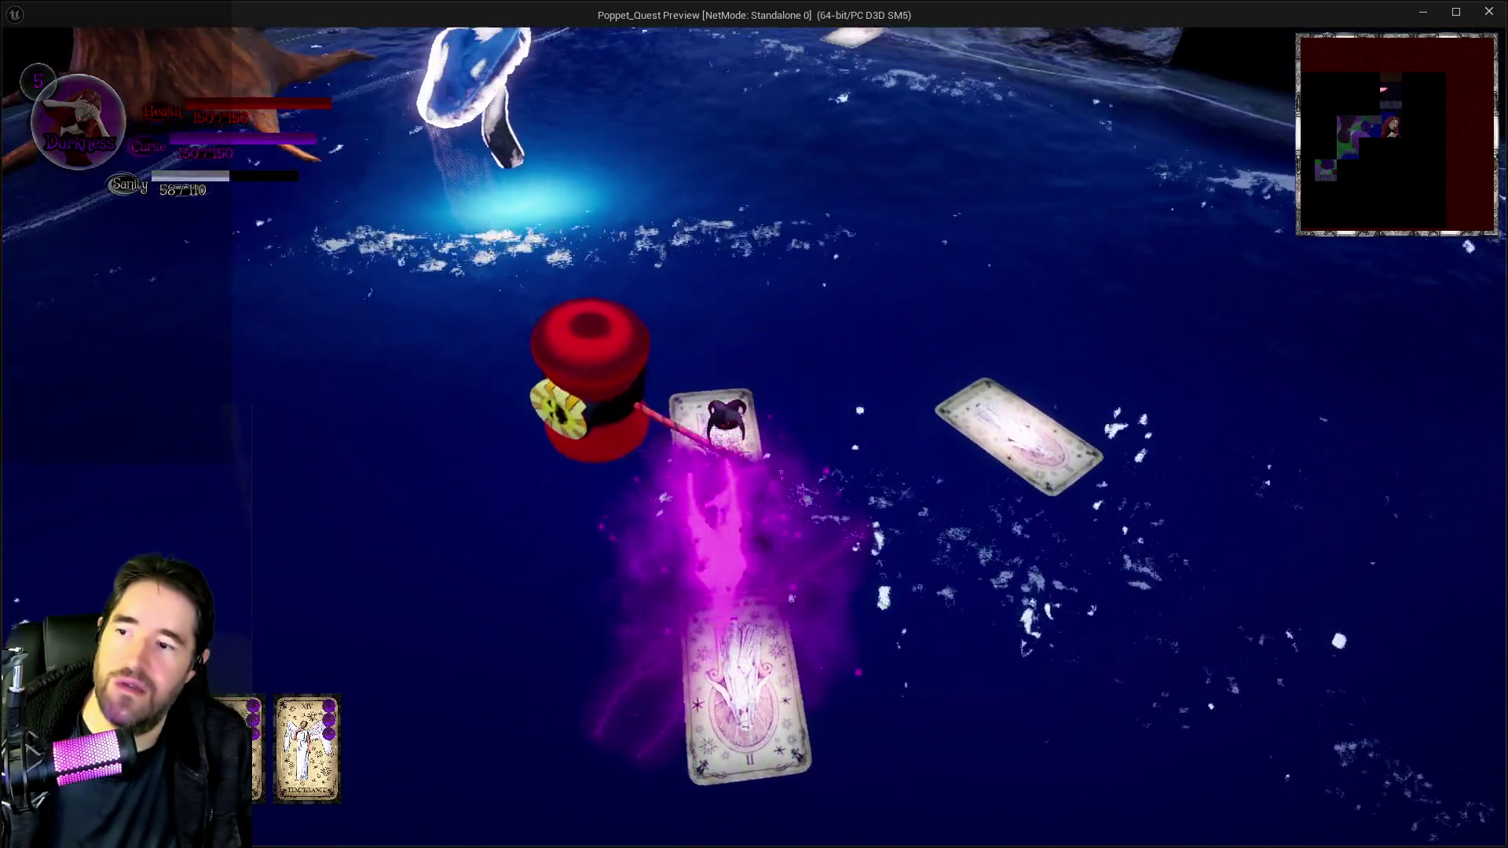
key(w)
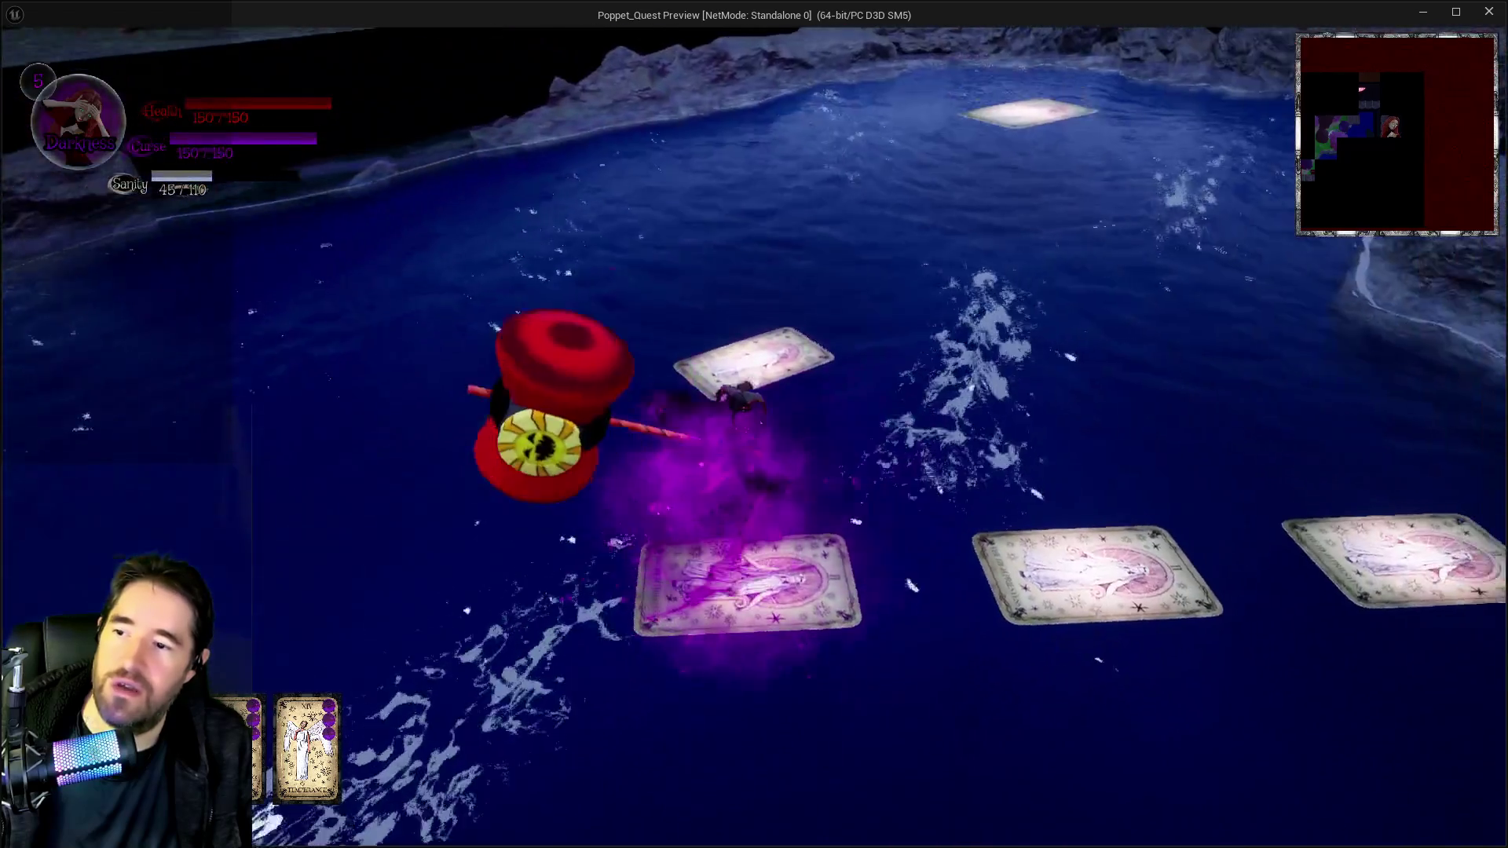
key(w)
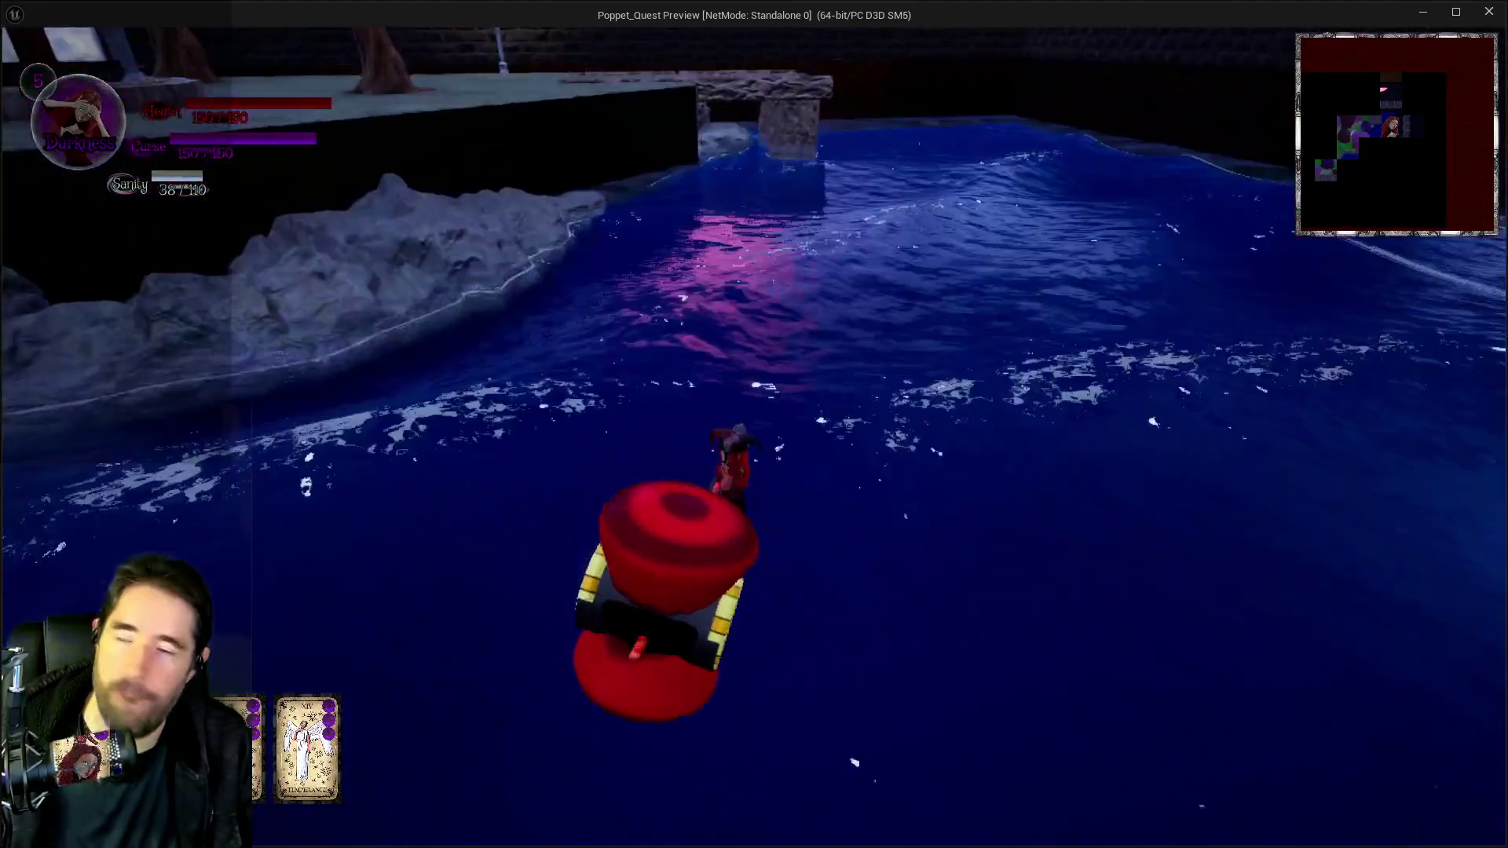
key(alt+Tab)
key(Escape)
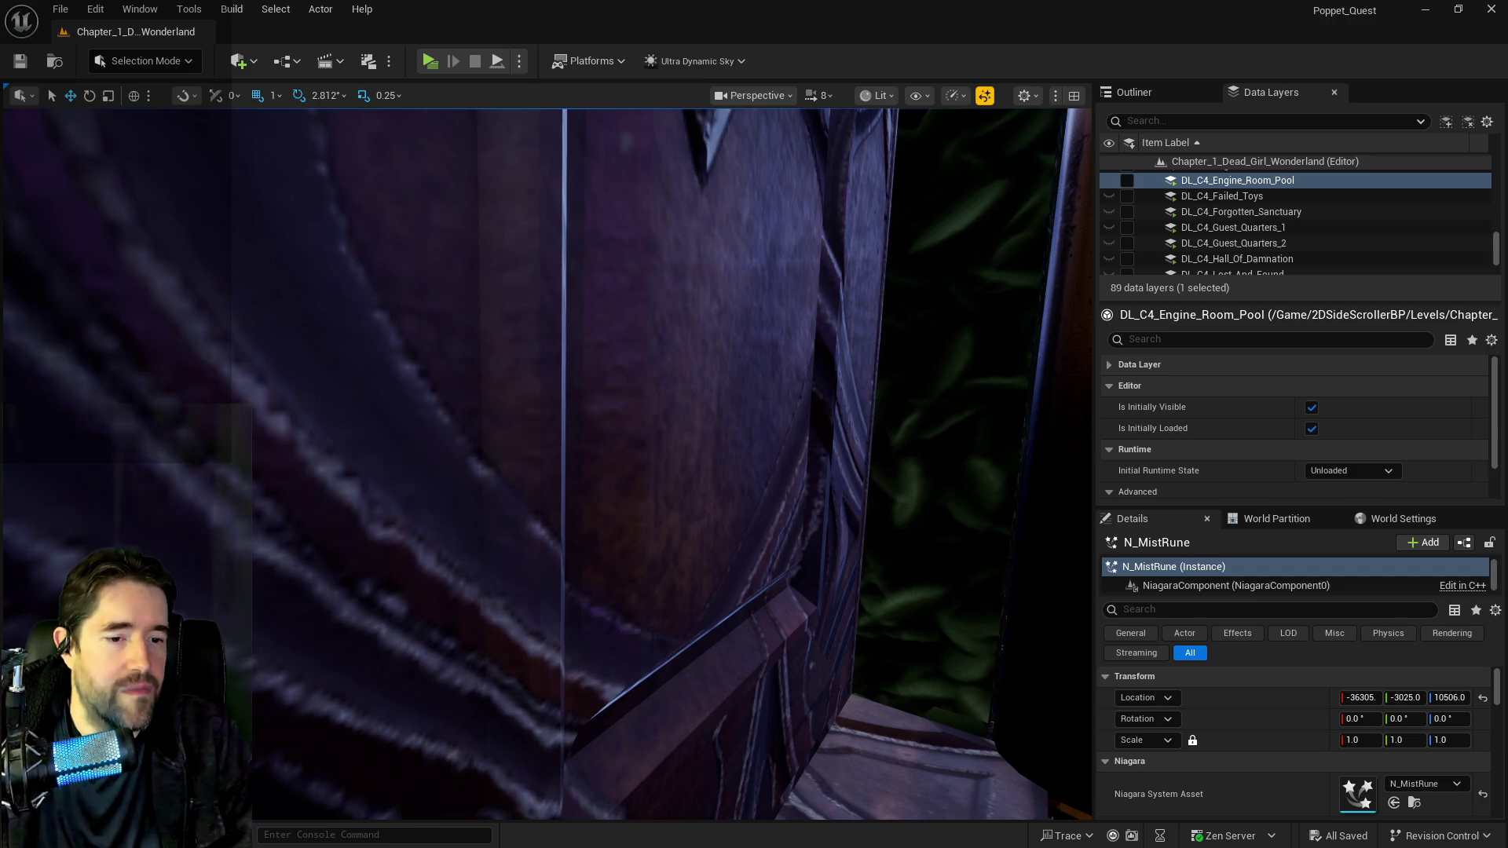
Switch to the PQ Revised Tarot Abilities document window.
key(alt+Tab)
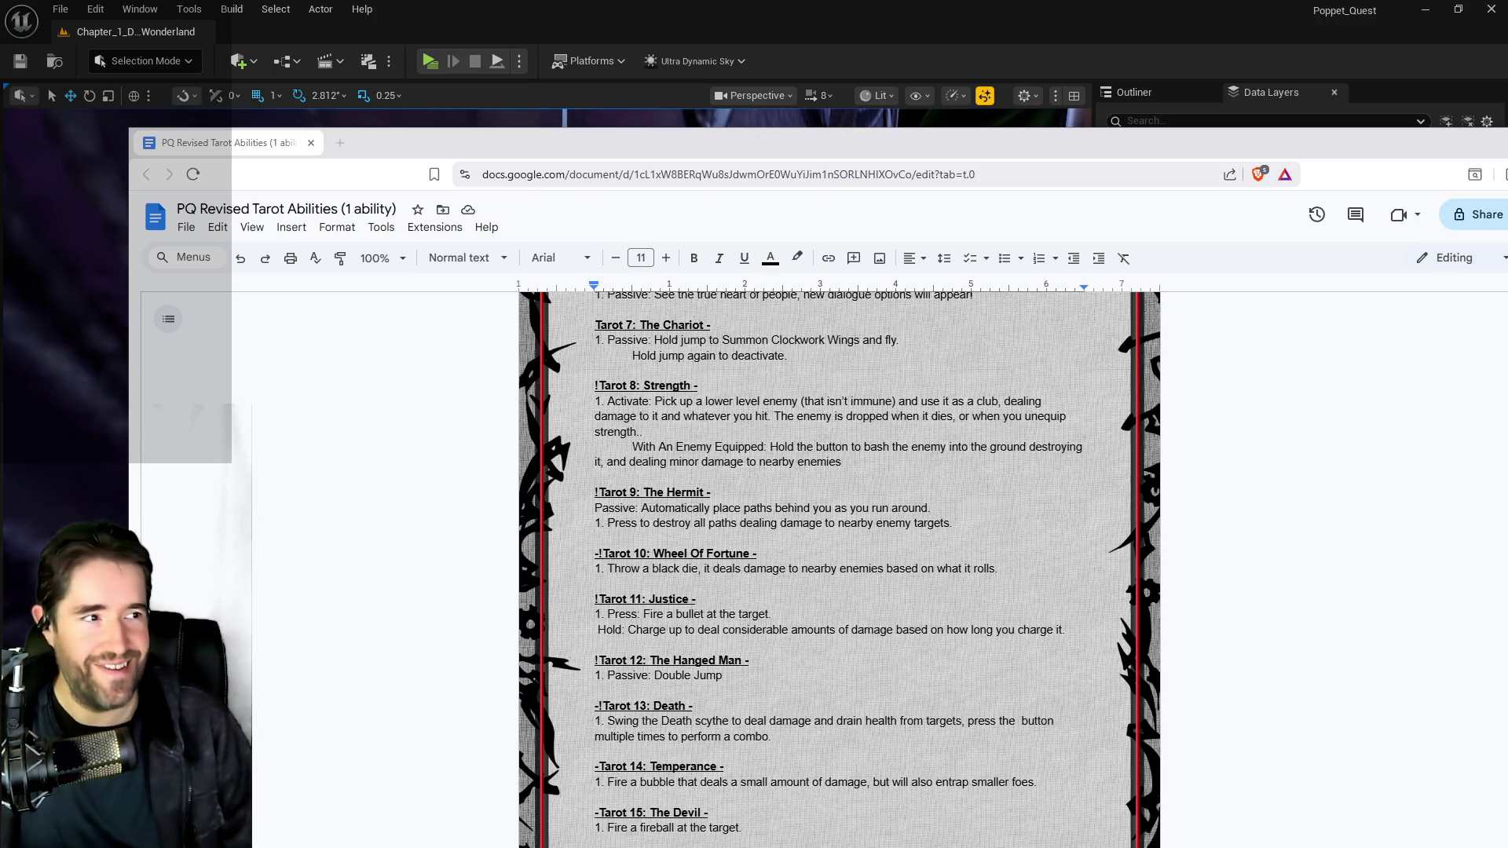
Scroll through the tarot ability list, ending on the Tarot 4–9 section.
scroll(404, 625, down, 4)
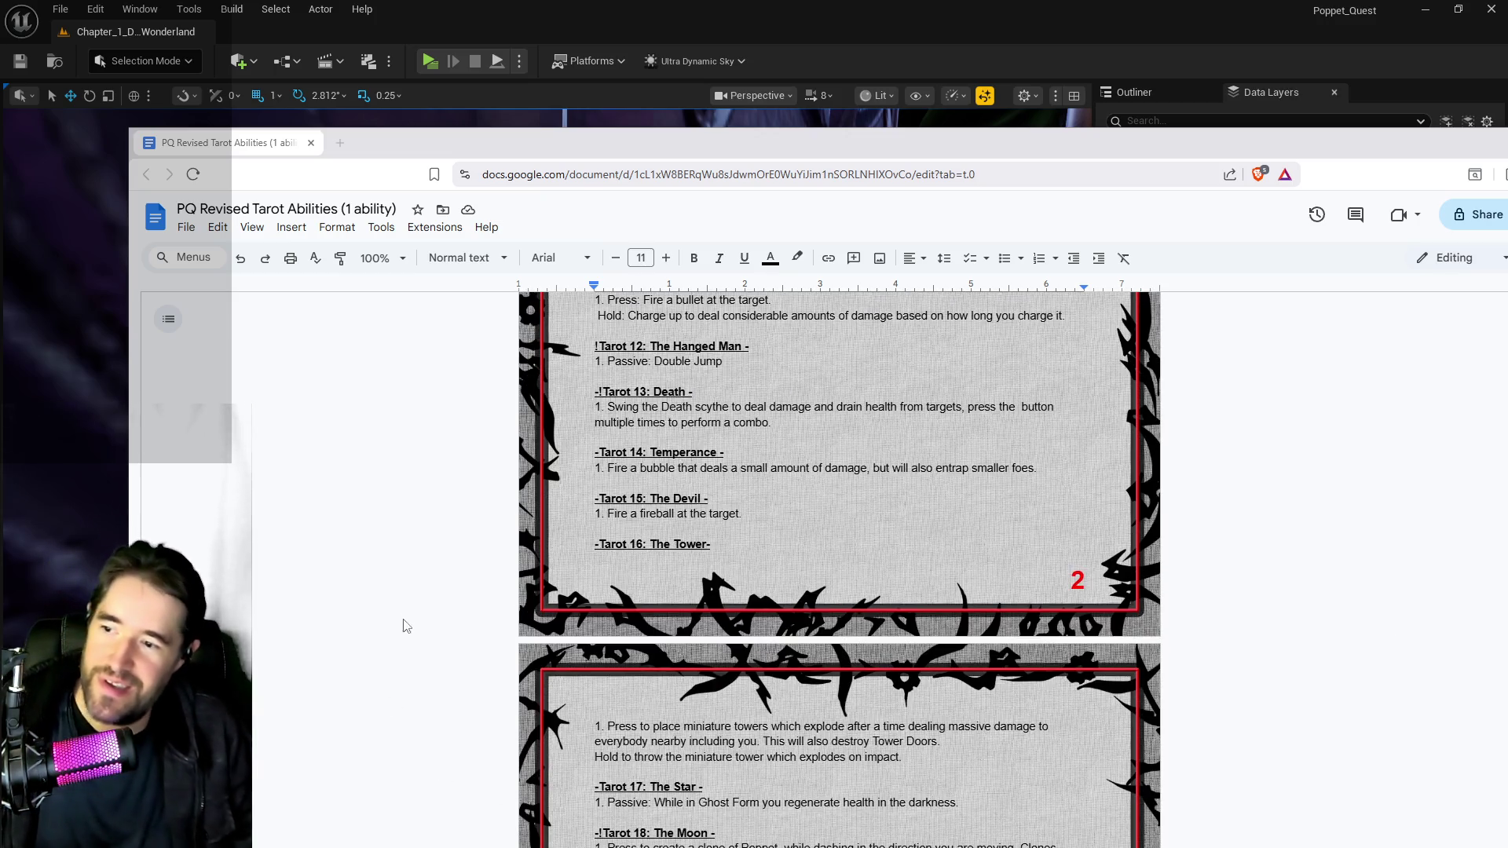
scroll(487, 706, up, 8)
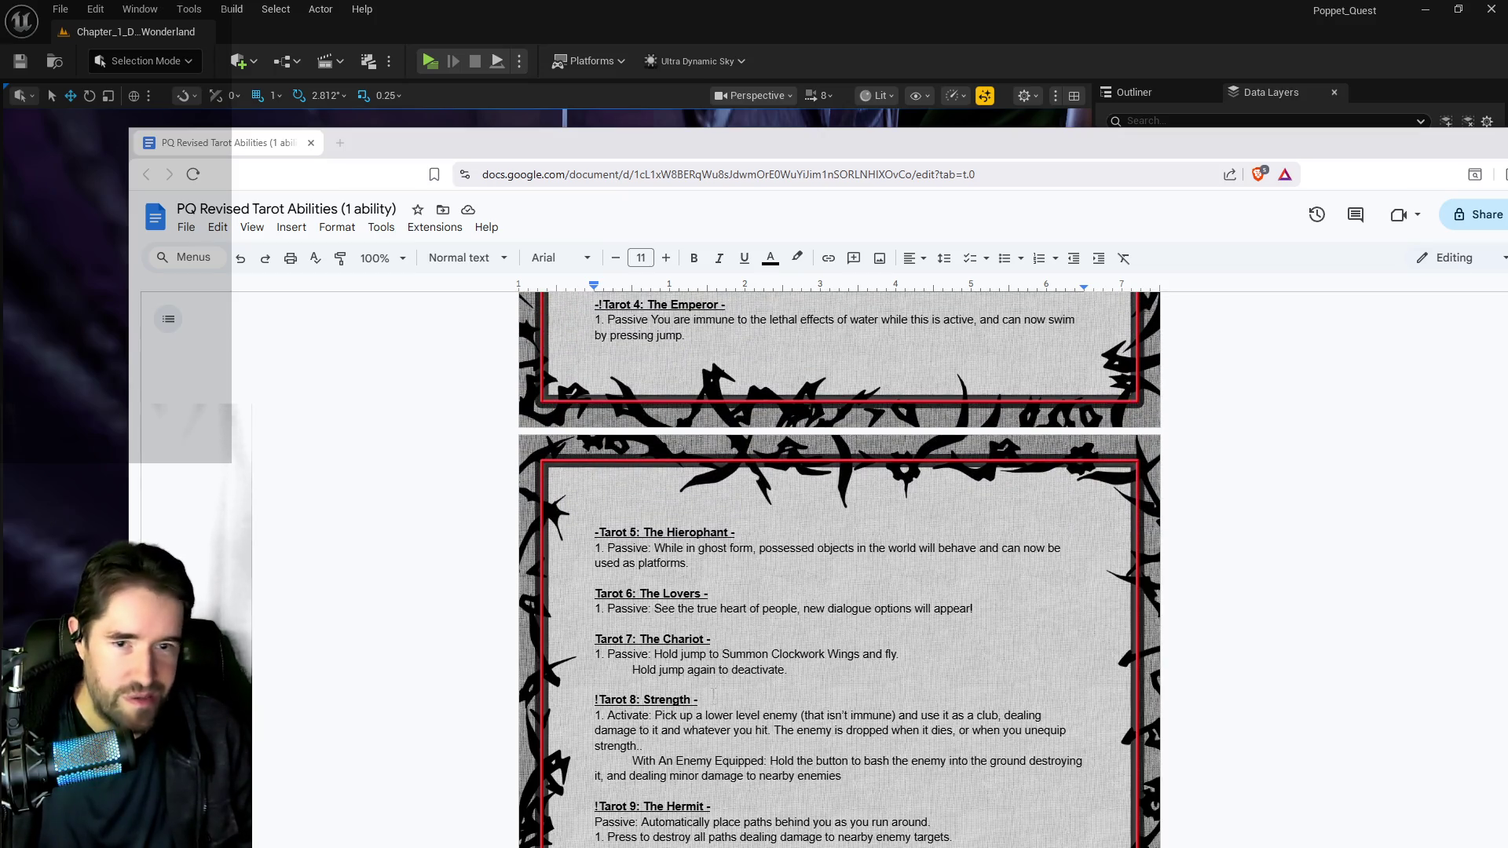
scroll(713, 693, up, 5)
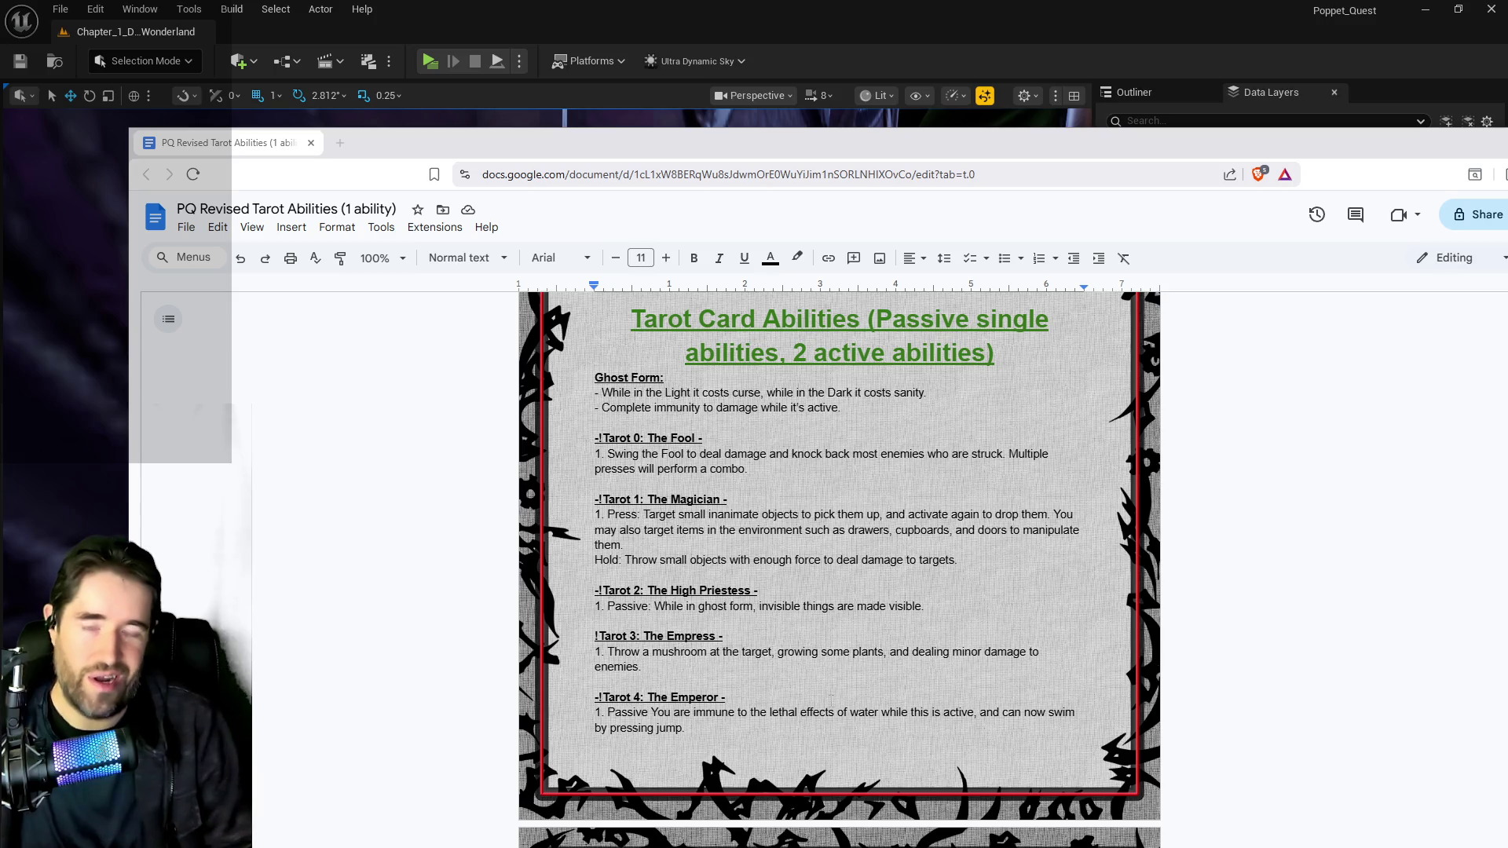
scroll(905, 695, down, 4)
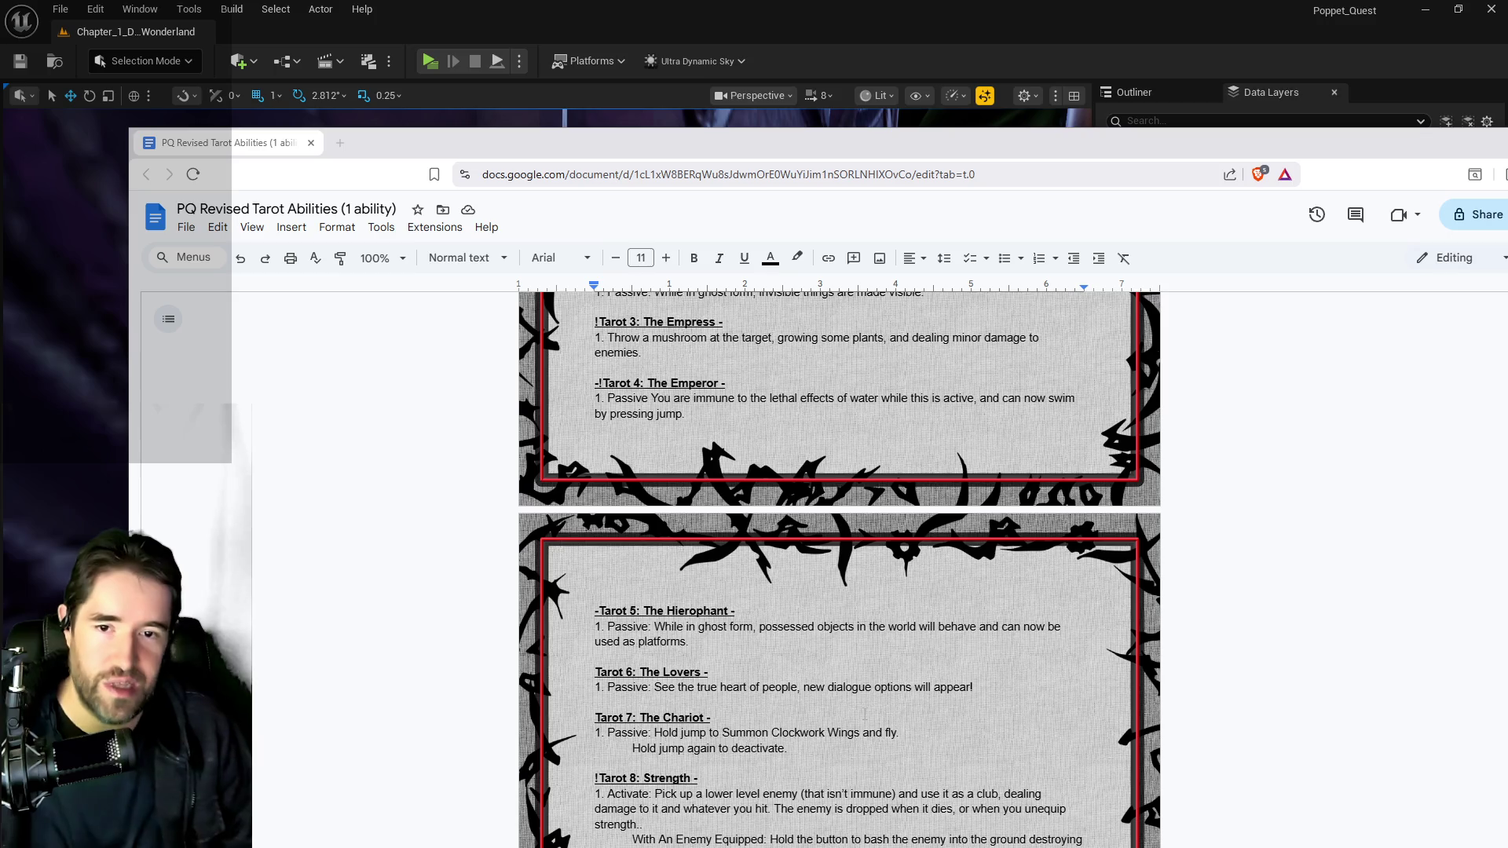
scroll(865, 715, down, 7)
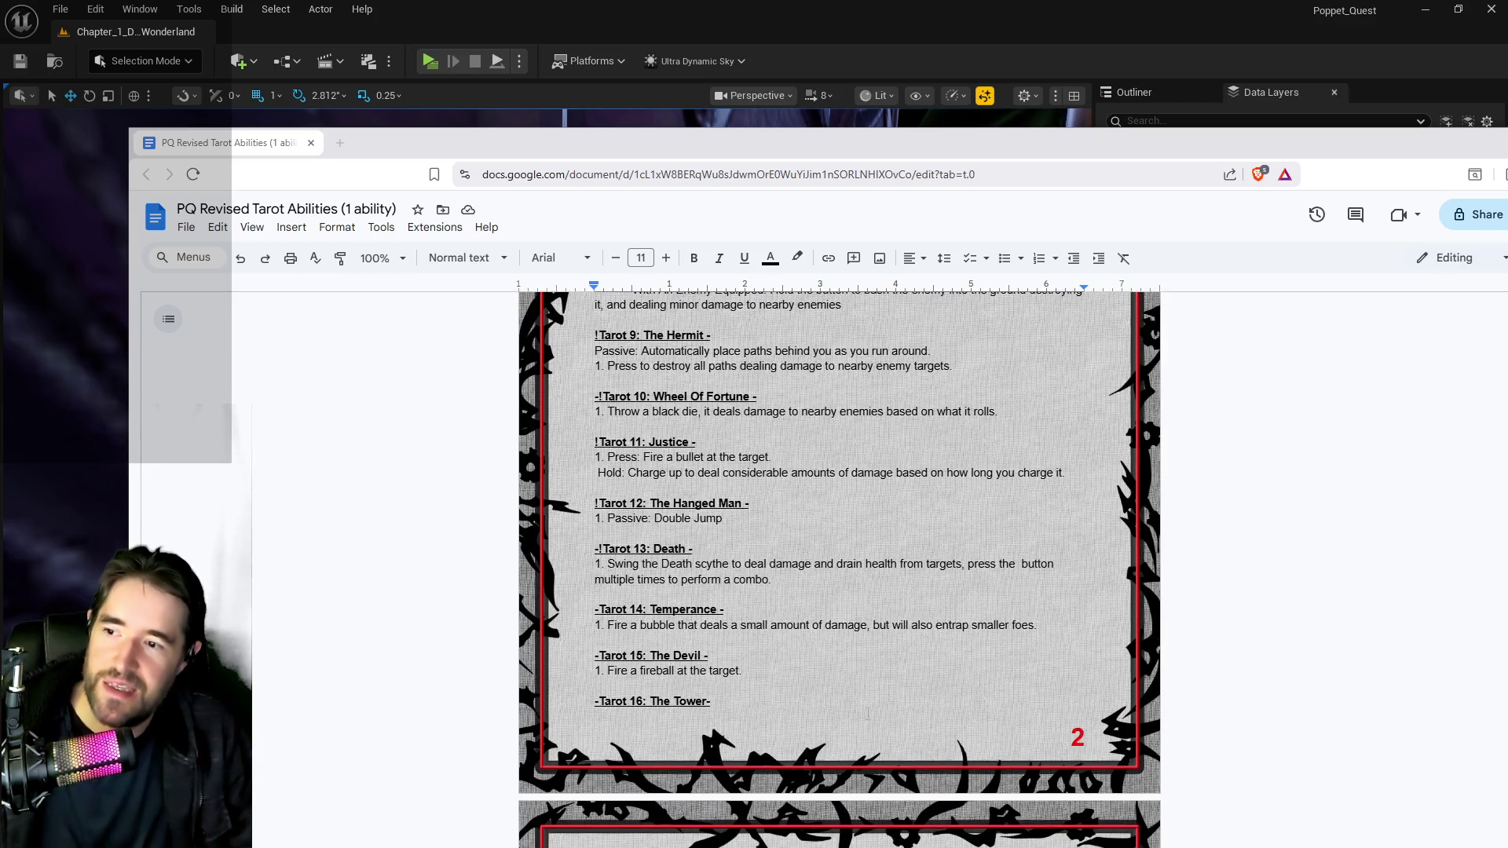
scroll(868, 713, down, 6)
scroll(846, 711, down, 3)
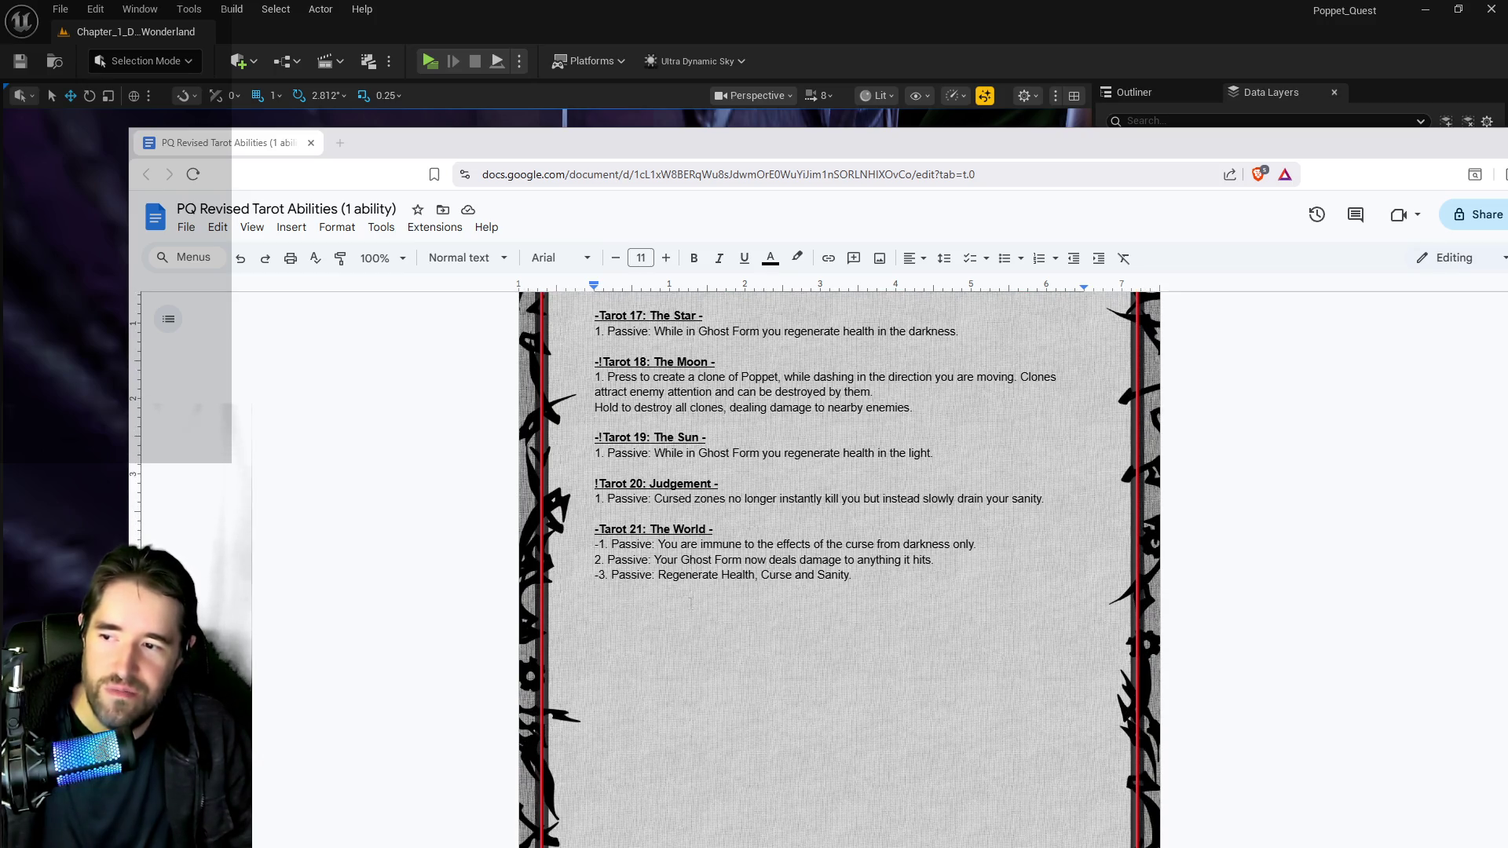
scroll(691, 603, up, 4)
scroll(839, 566, down, 5)
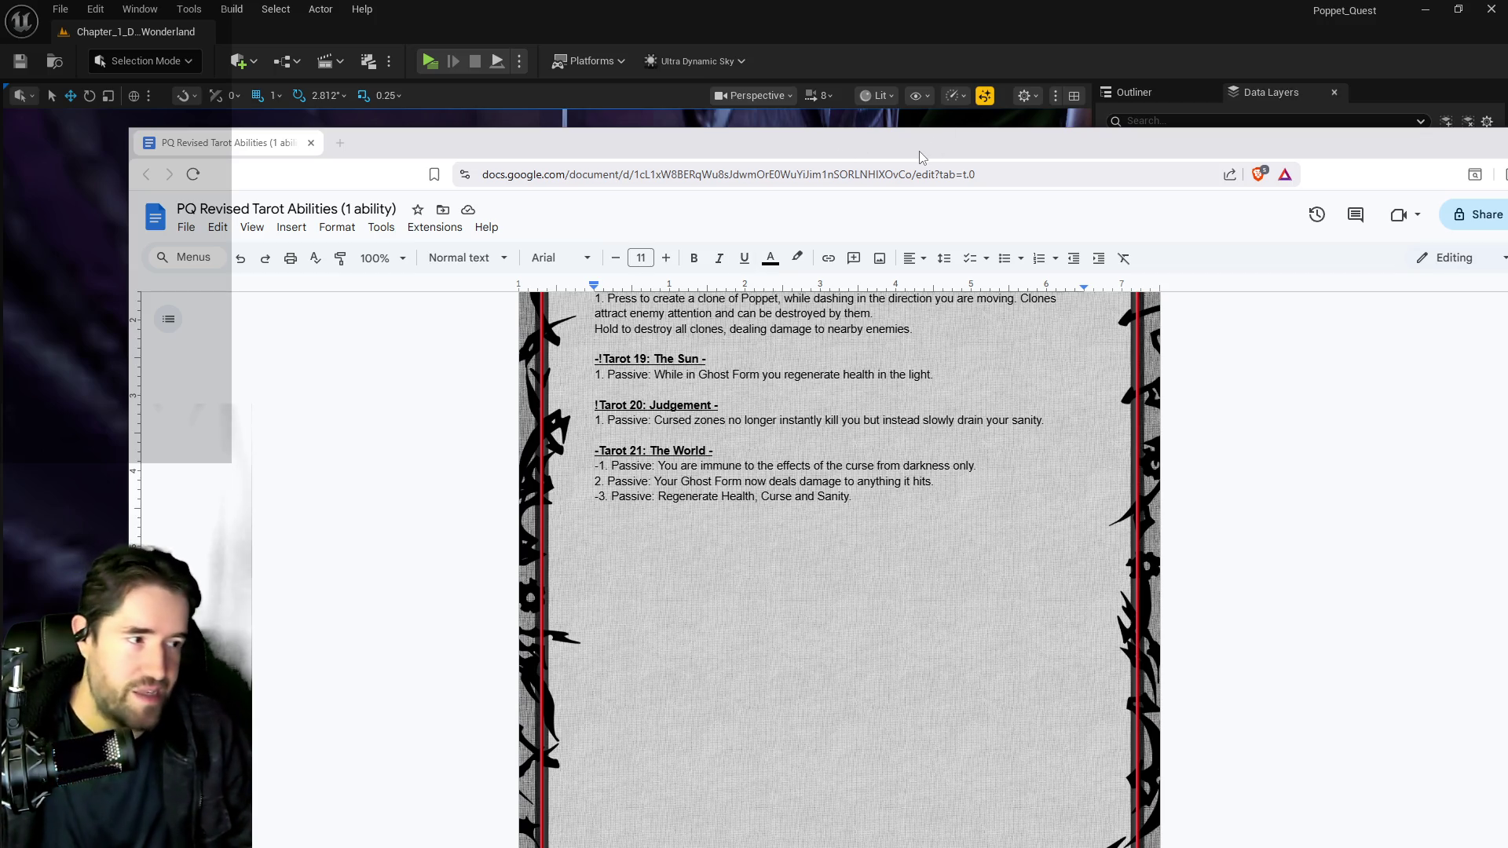
scroll(784, 644, up, 4)
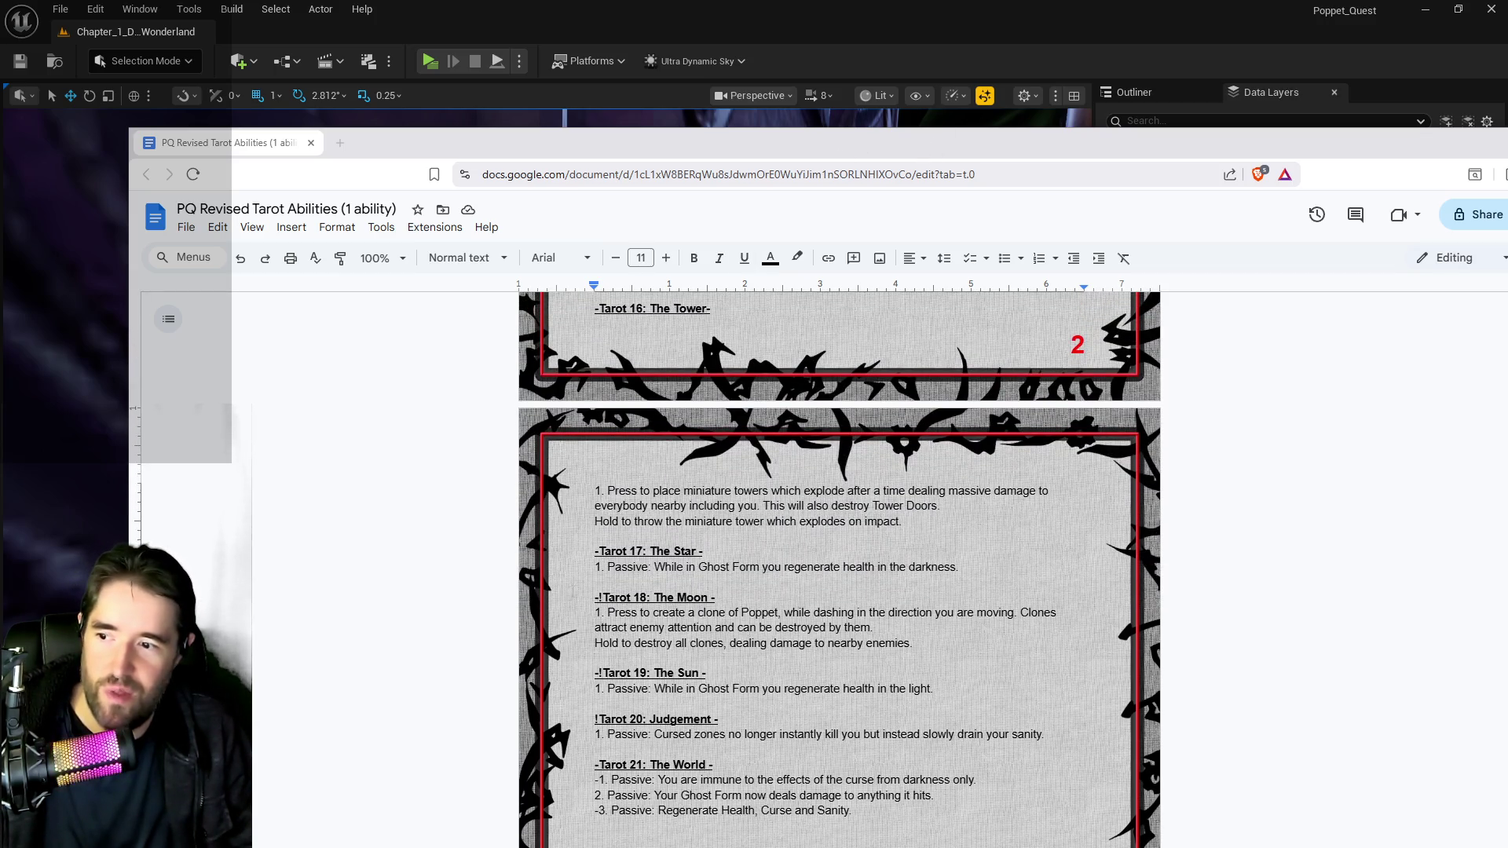
scroll(684, 577, up, 6)
scroll(684, 578, up, 4)
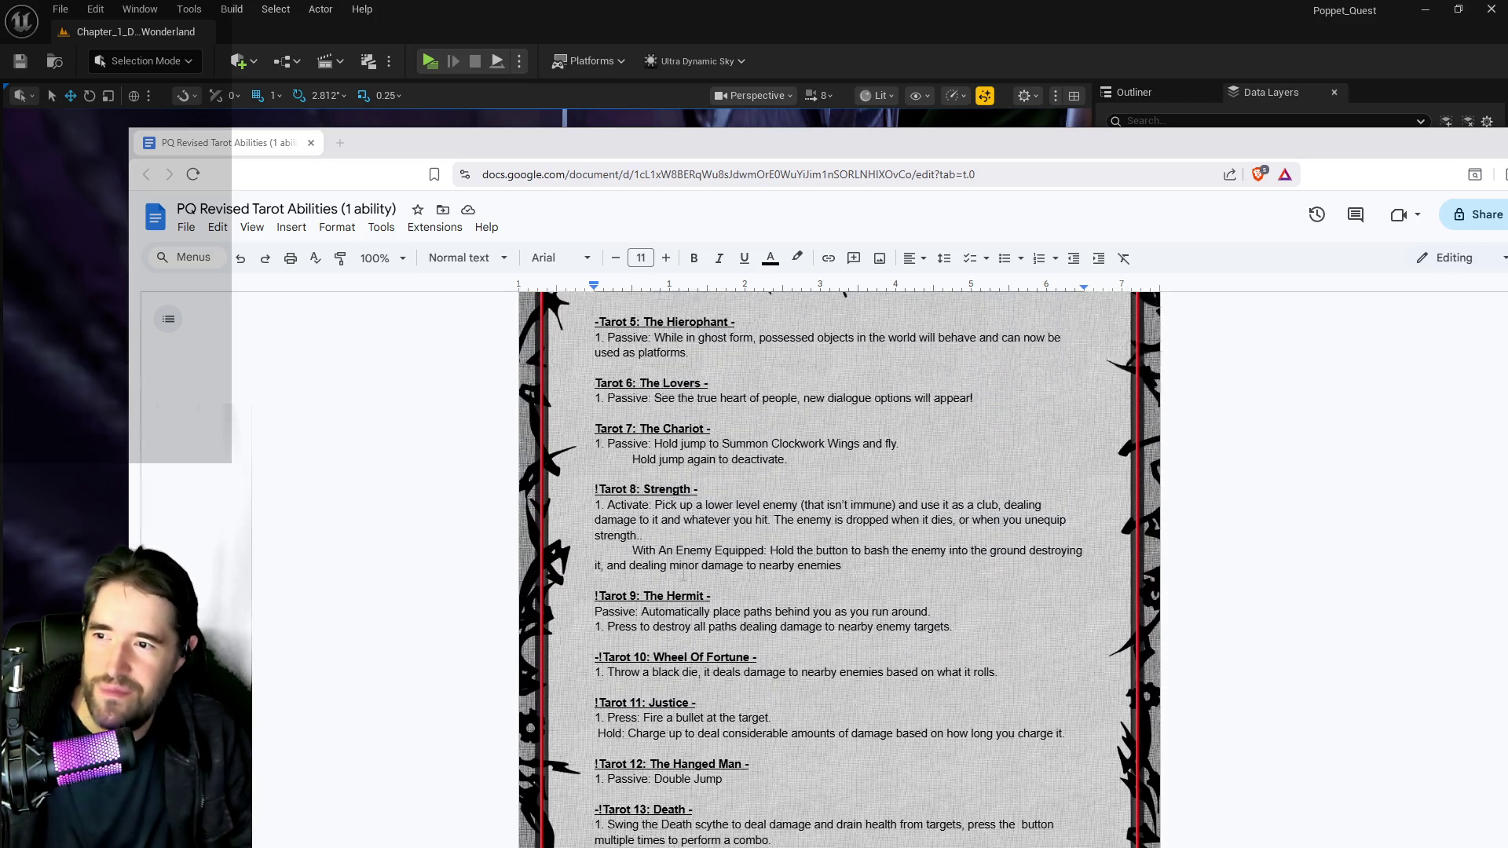
scroll(684, 577, up, 3)
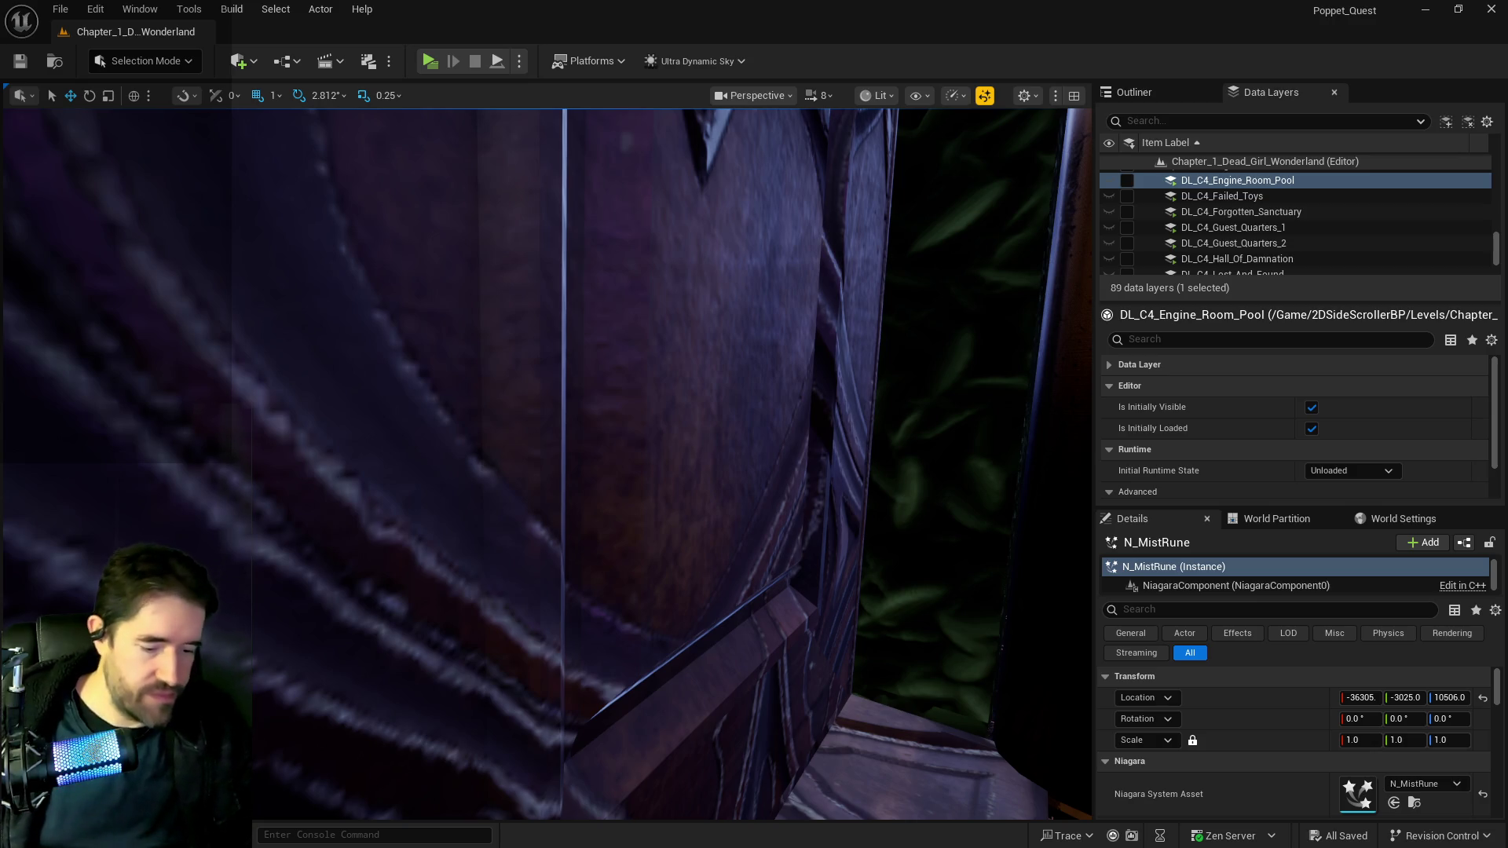
Fly the viewport past the purple curtains to the N_MistRune carpet effect, then bring the tarot abilities document over the editor.
drag(747, 562, 691, 542)
drag(628, 591, 629, 591)
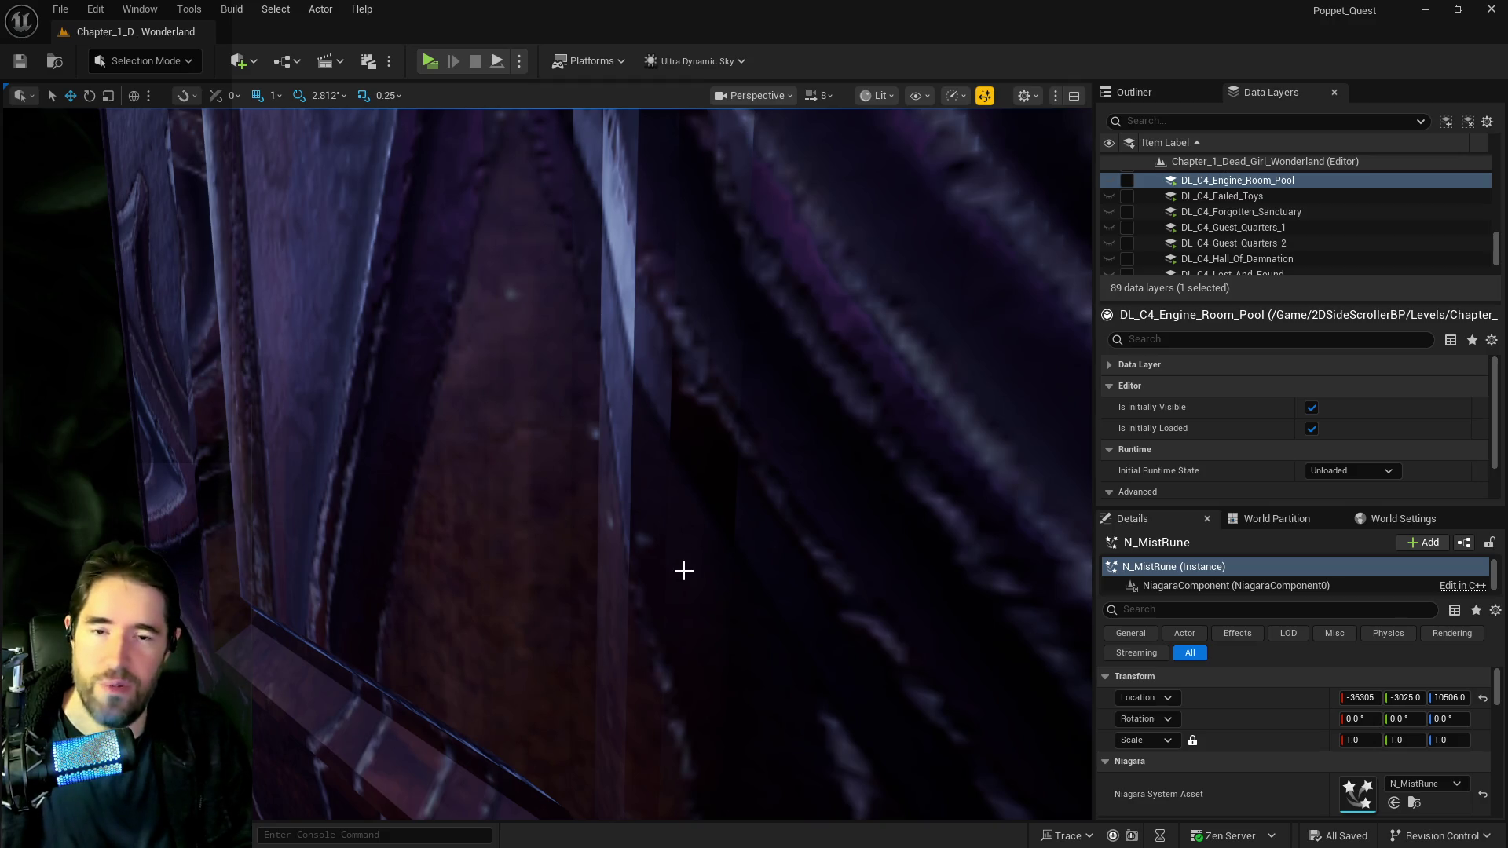
key(f)
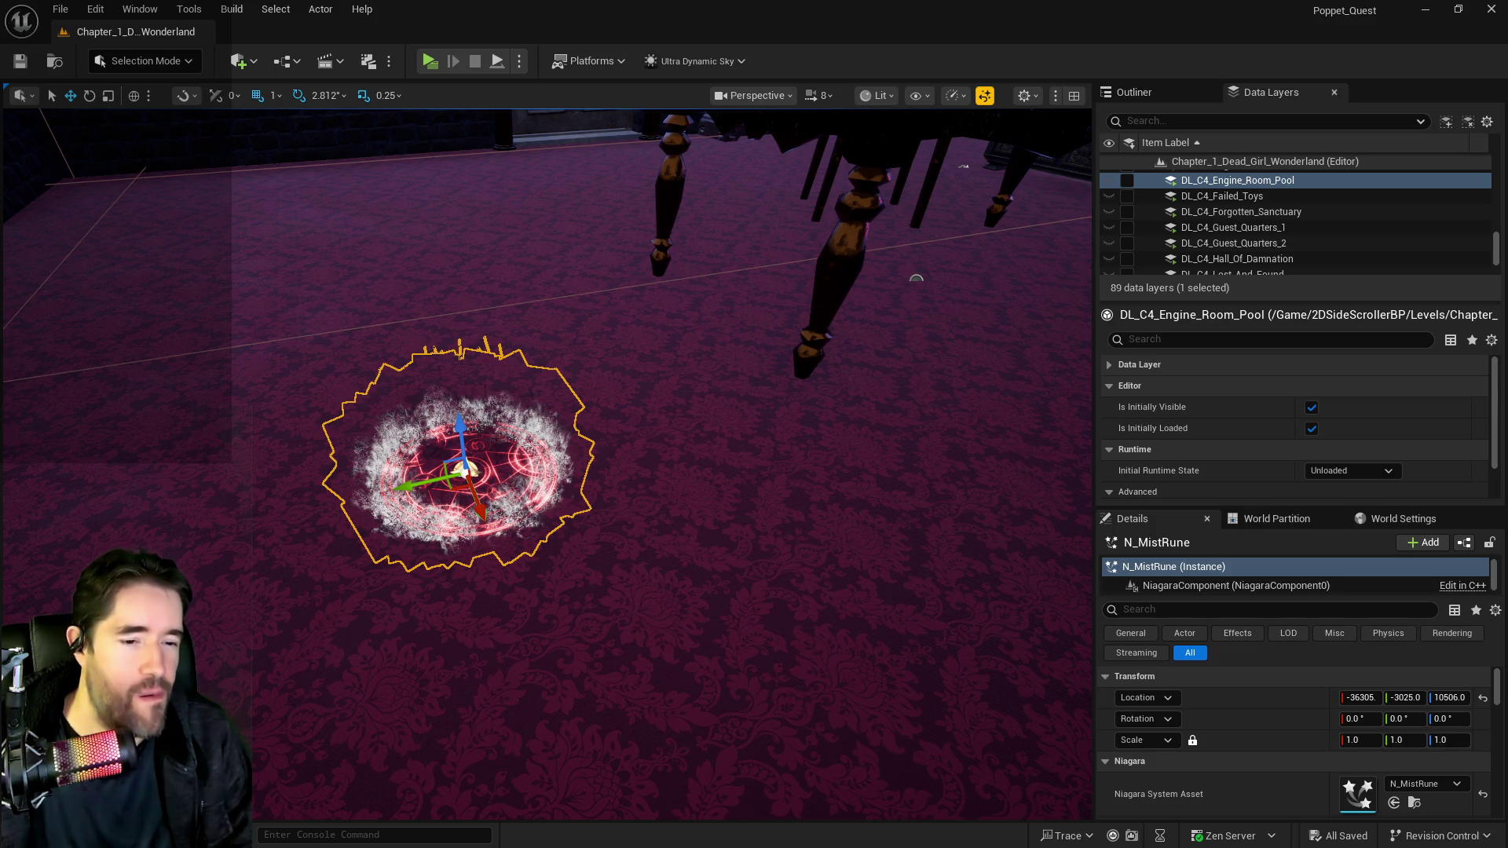
drag(1501, 130, 357, 146)
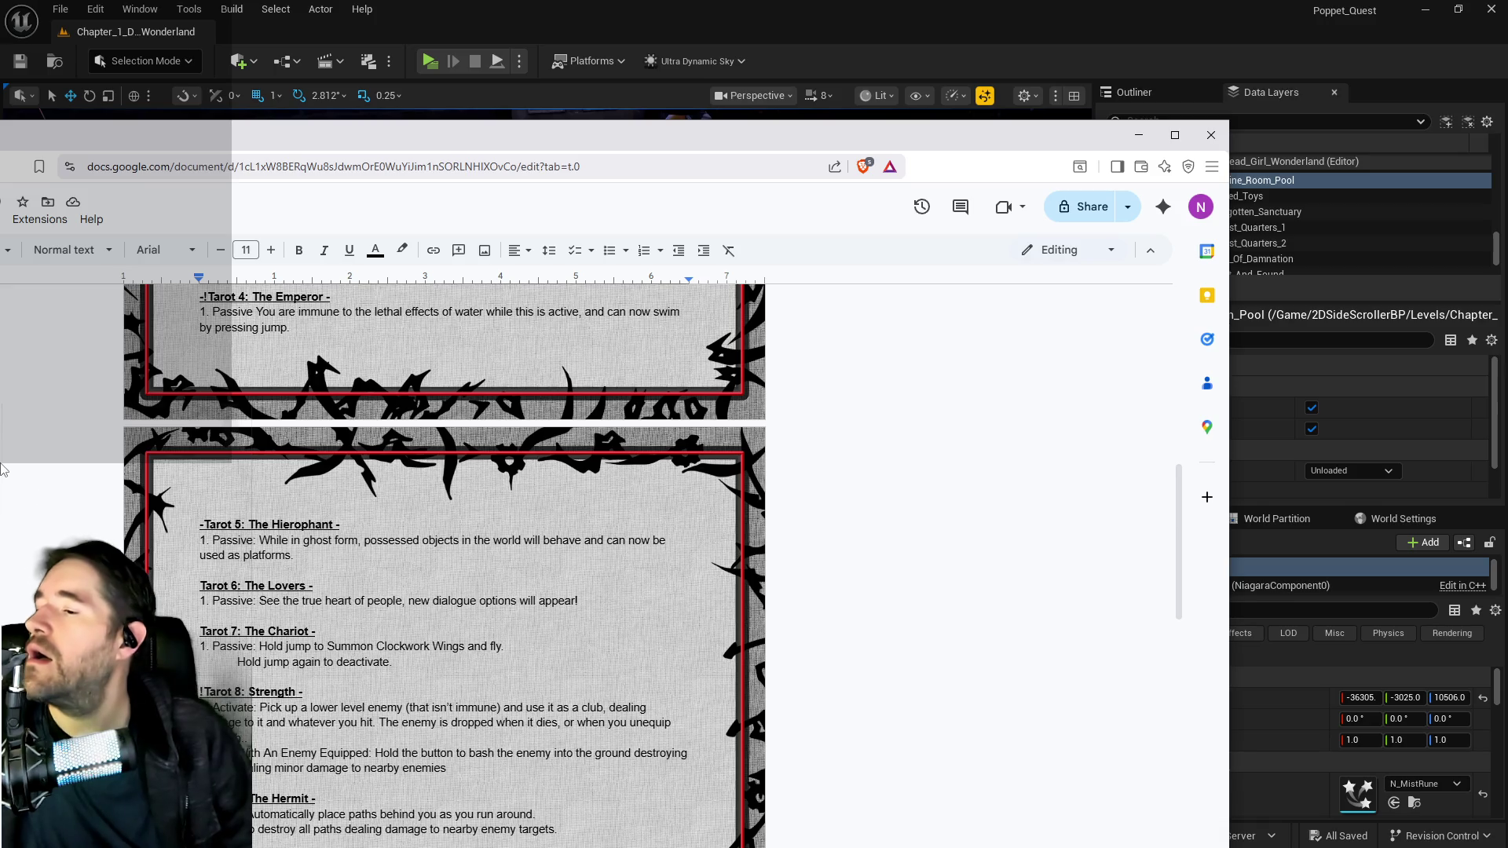
Prefix the Tarot 7: The Chariot heading with '!'.
scroll(3, 469, down, 1)
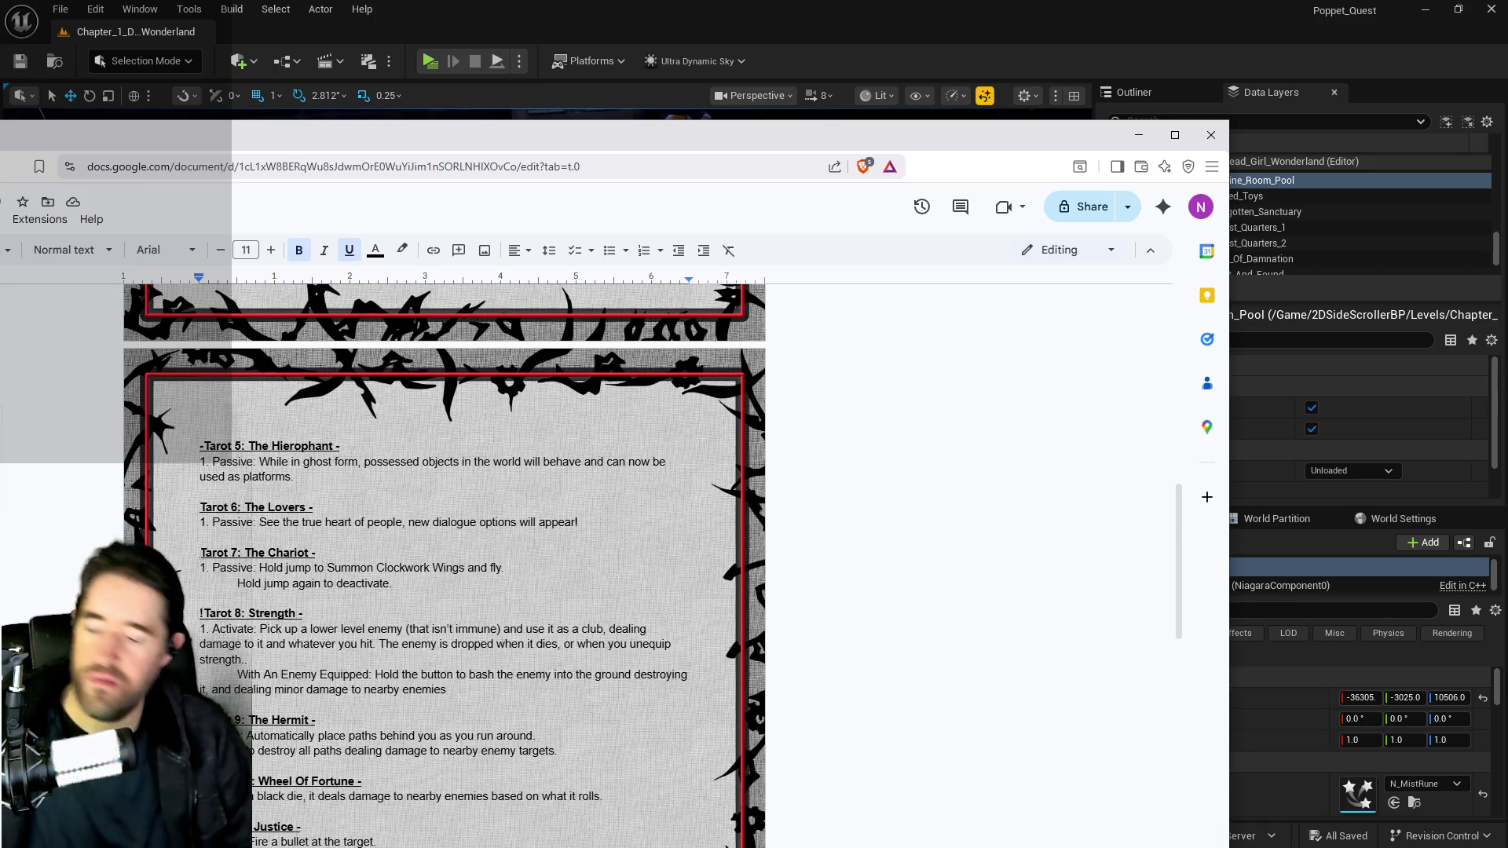
click(201, 553)
text(!)
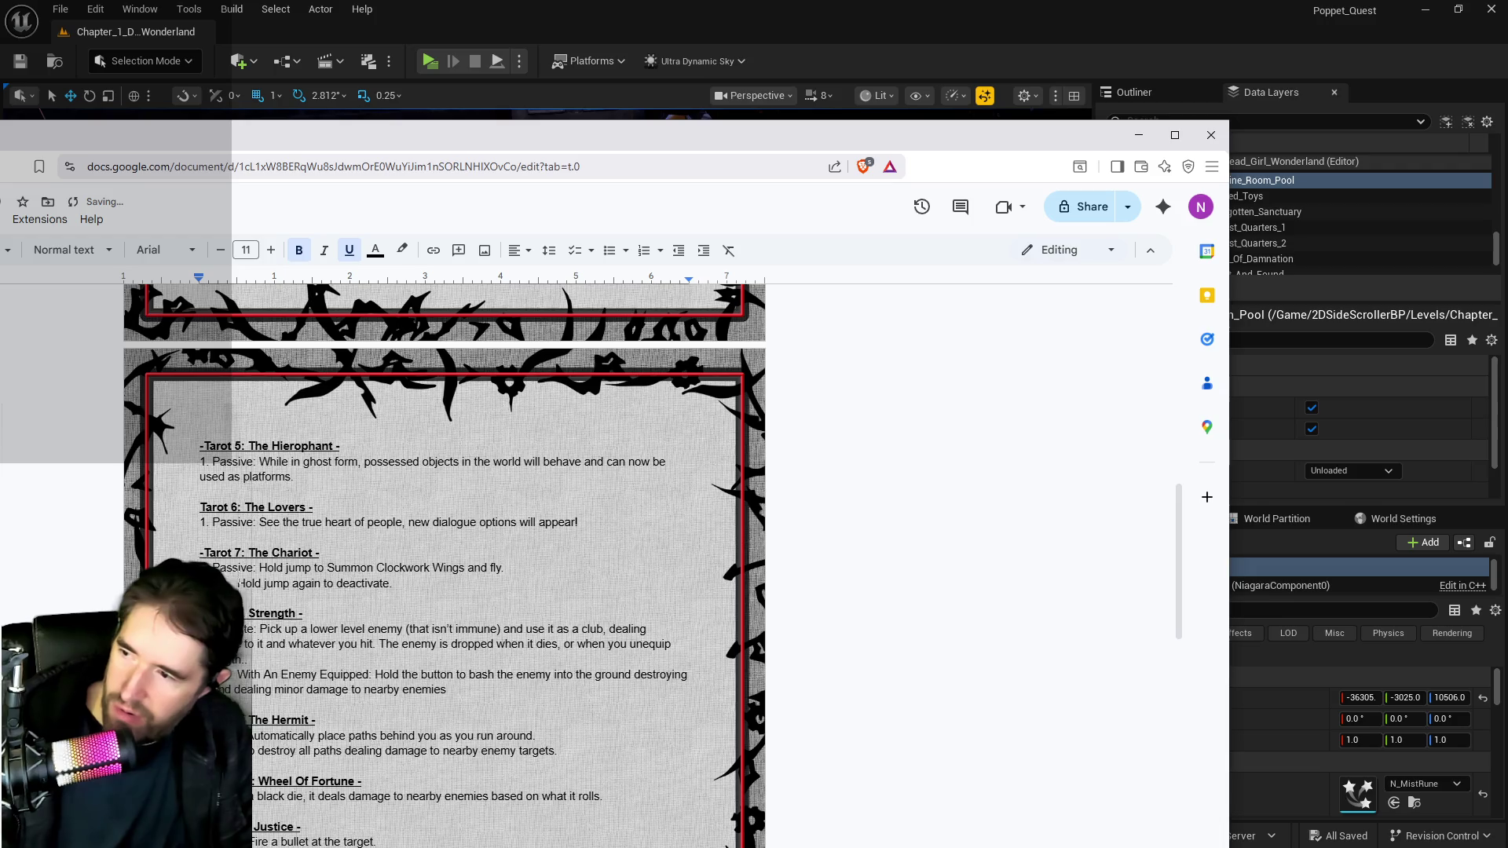
Change 'jump' to 'dodge' in both Chariot summon and deactivate lines.
double_click(299, 568)
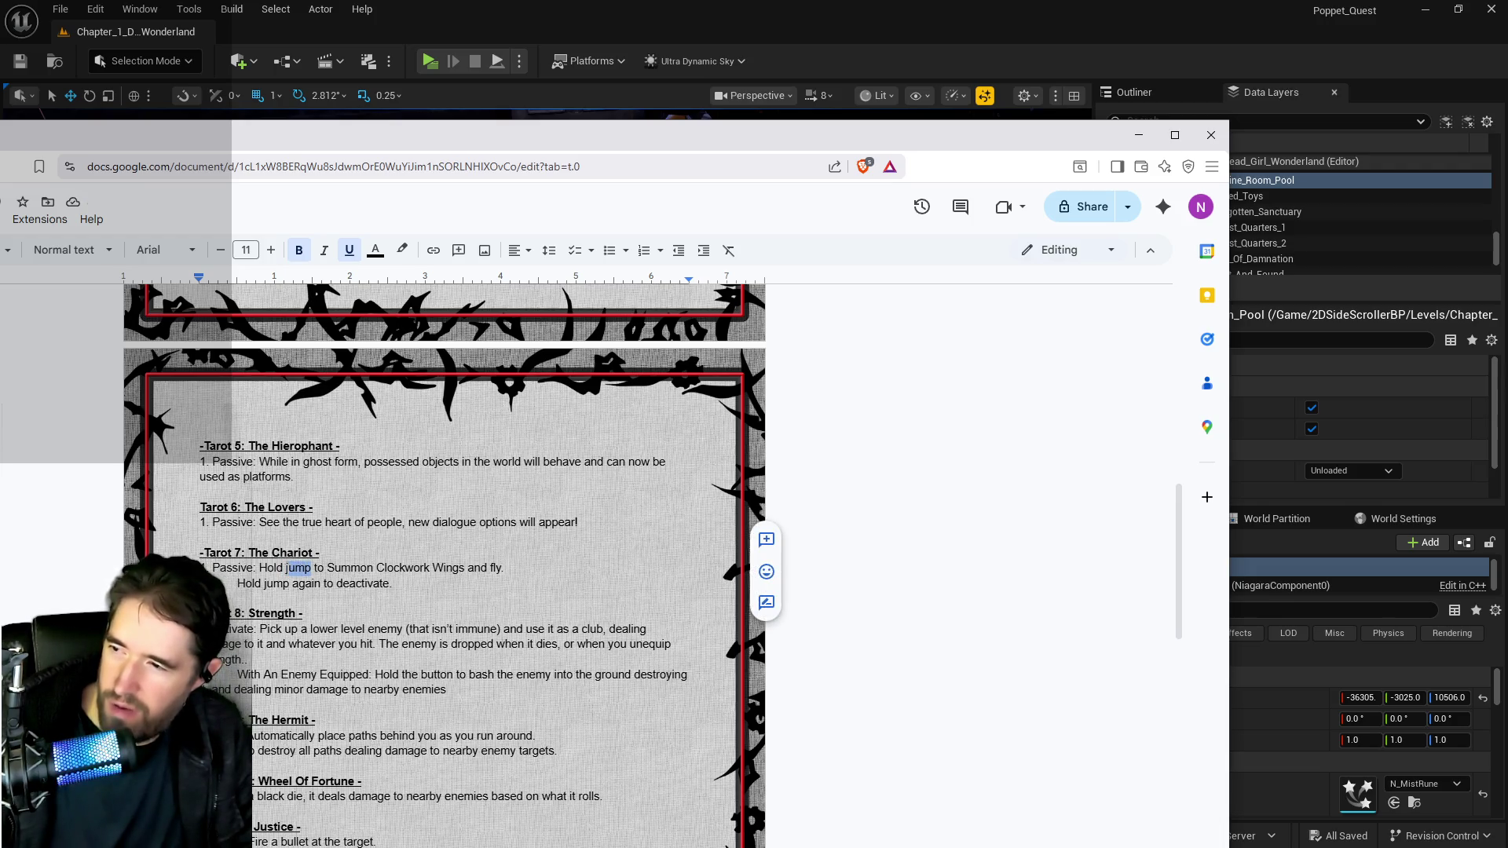
text(dodge)
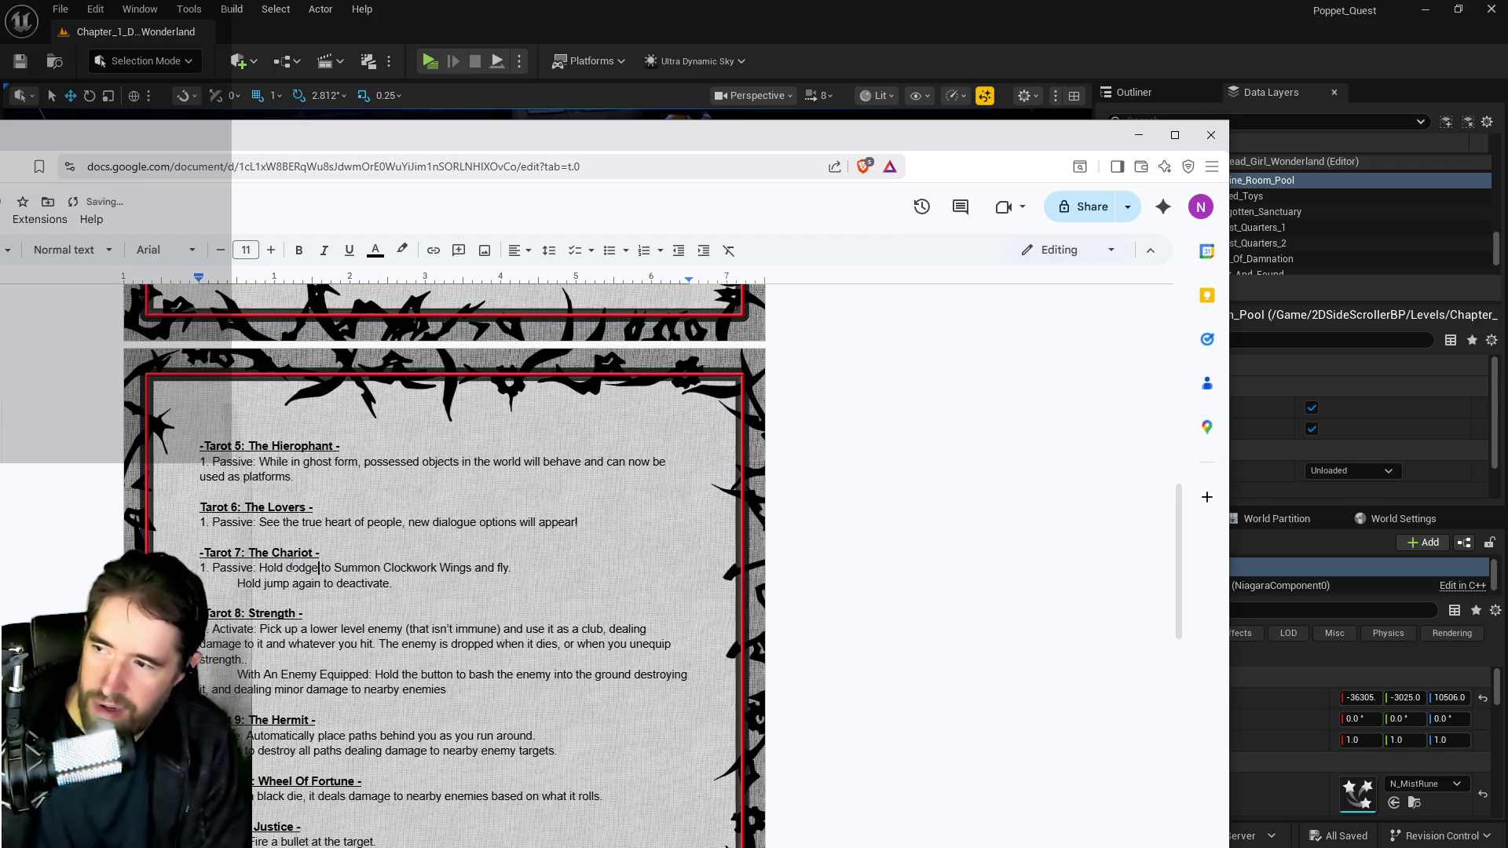
double_click(277, 584)
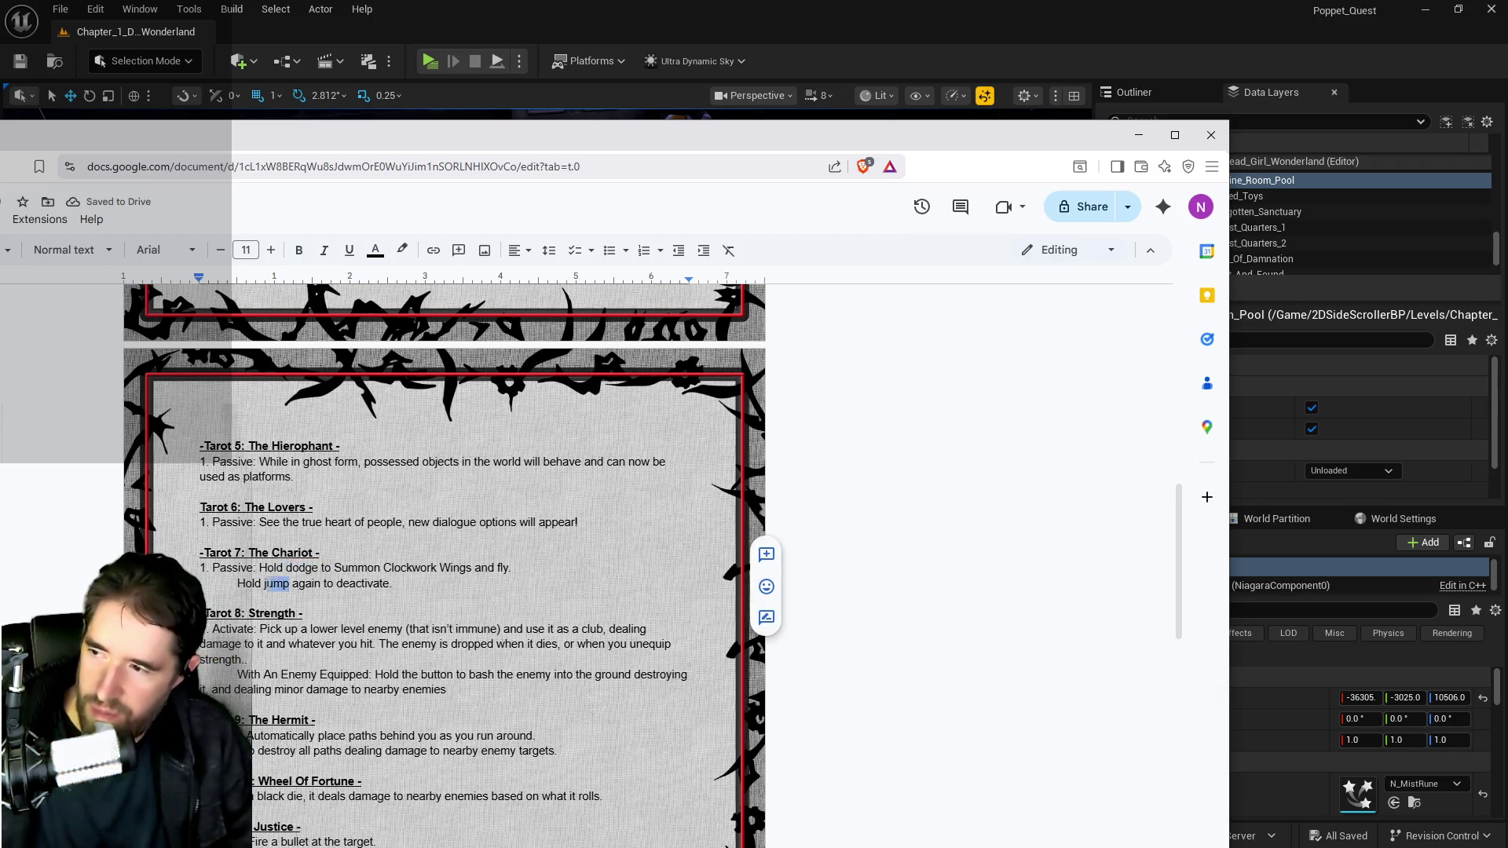
text(dodge)
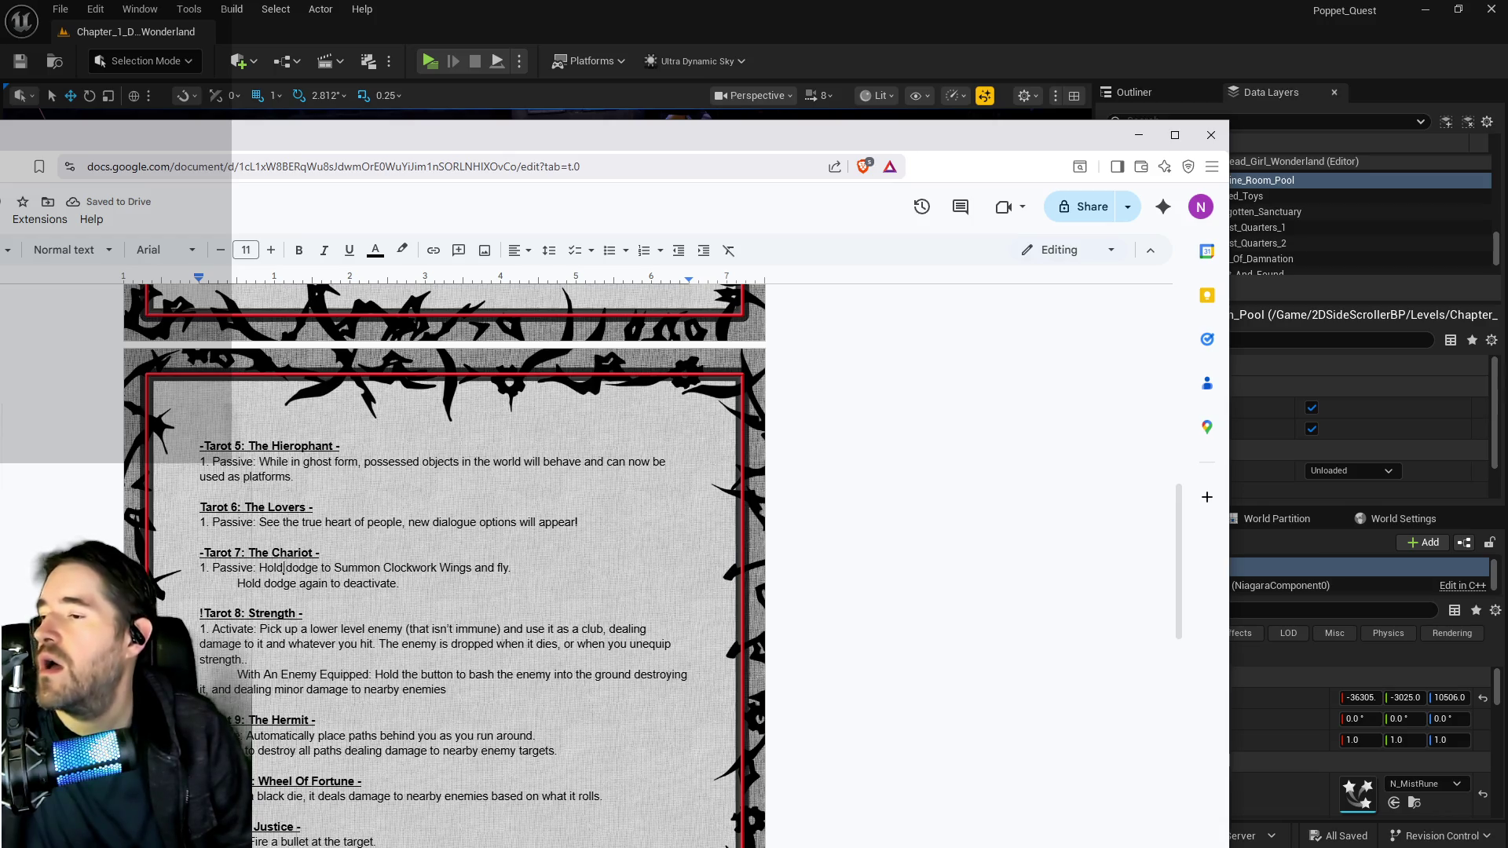
Replace 'Hold' with 'Press' in both Chariot lines.
double_click(281, 567)
text(Press)
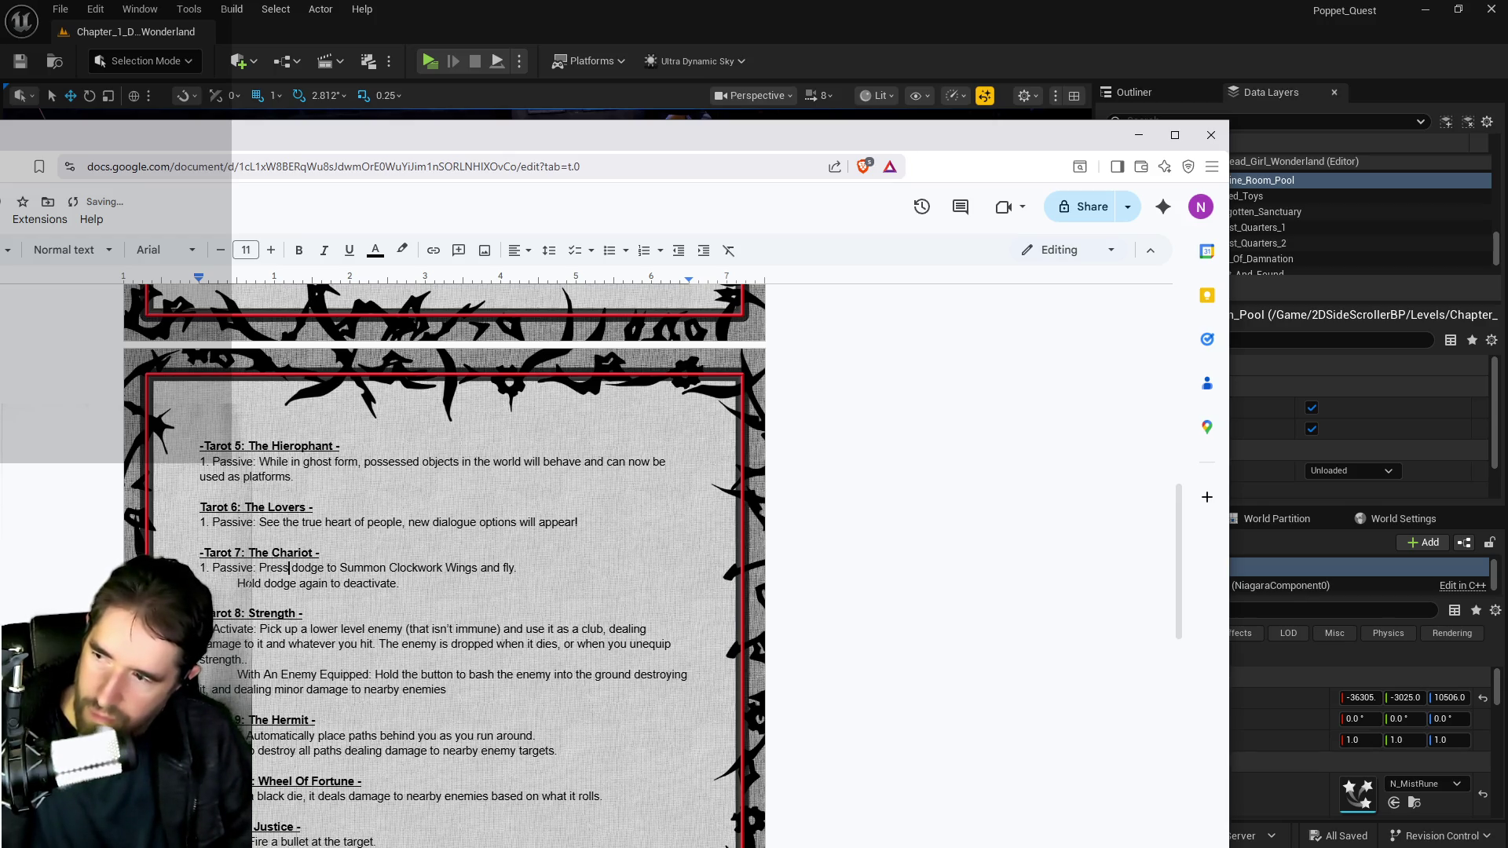
double_click(249, 583)
text(Press)
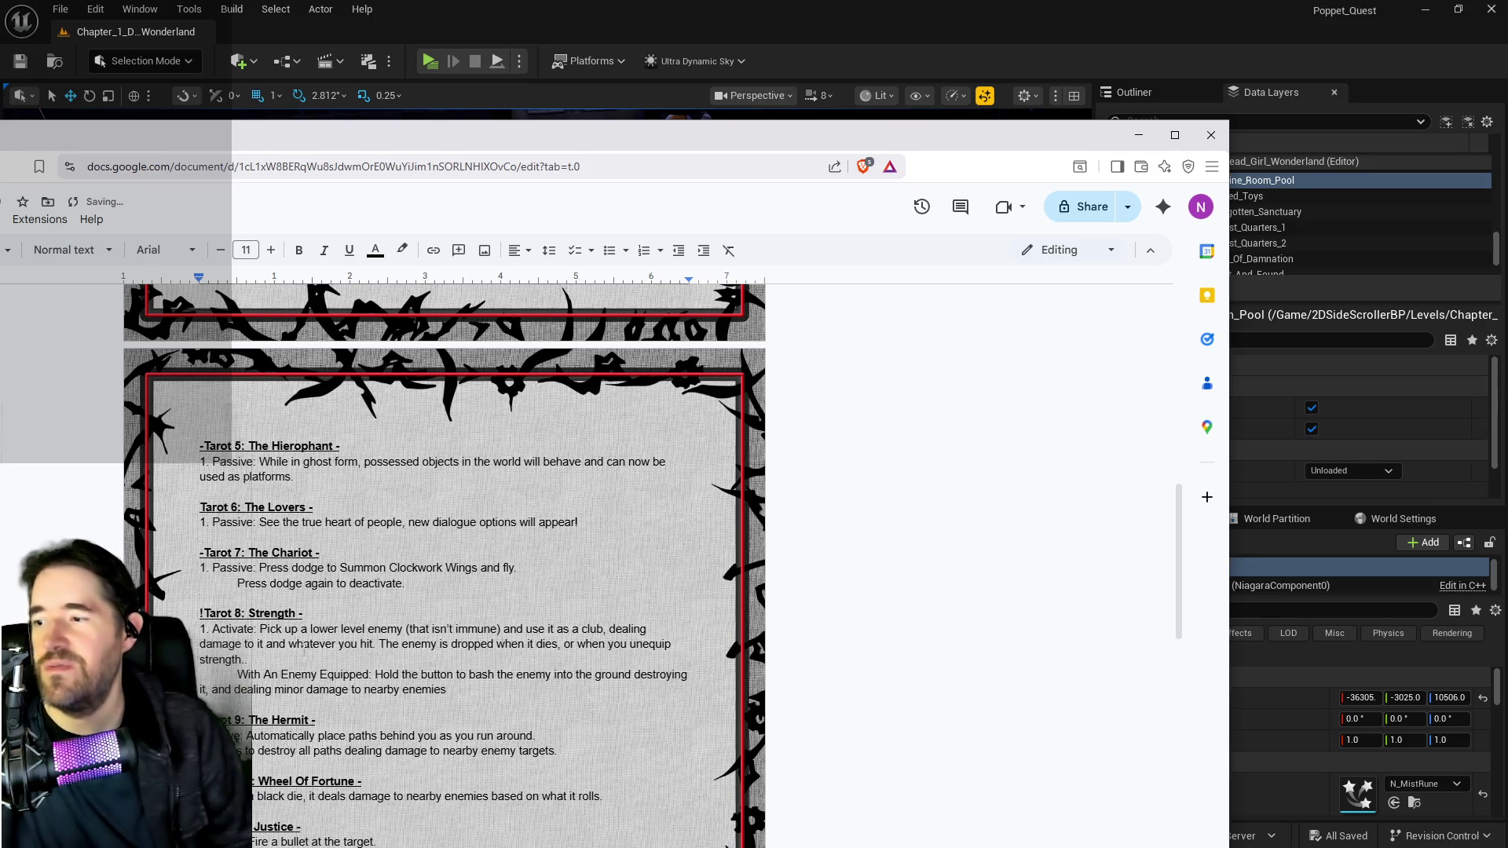
scroll(304, 648, down, 1)
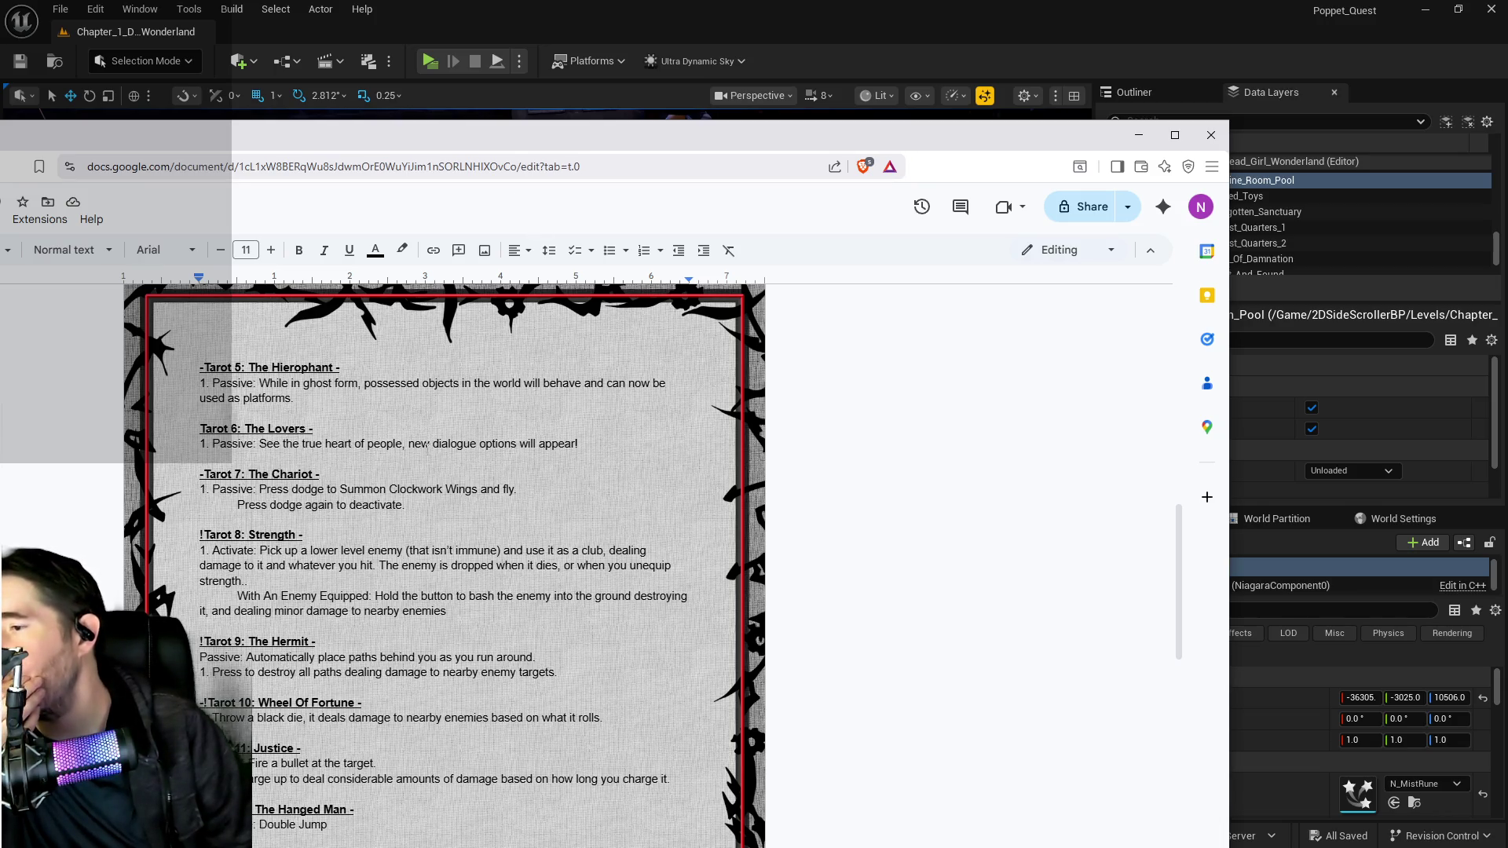
scroll(428, 445, down, 2)
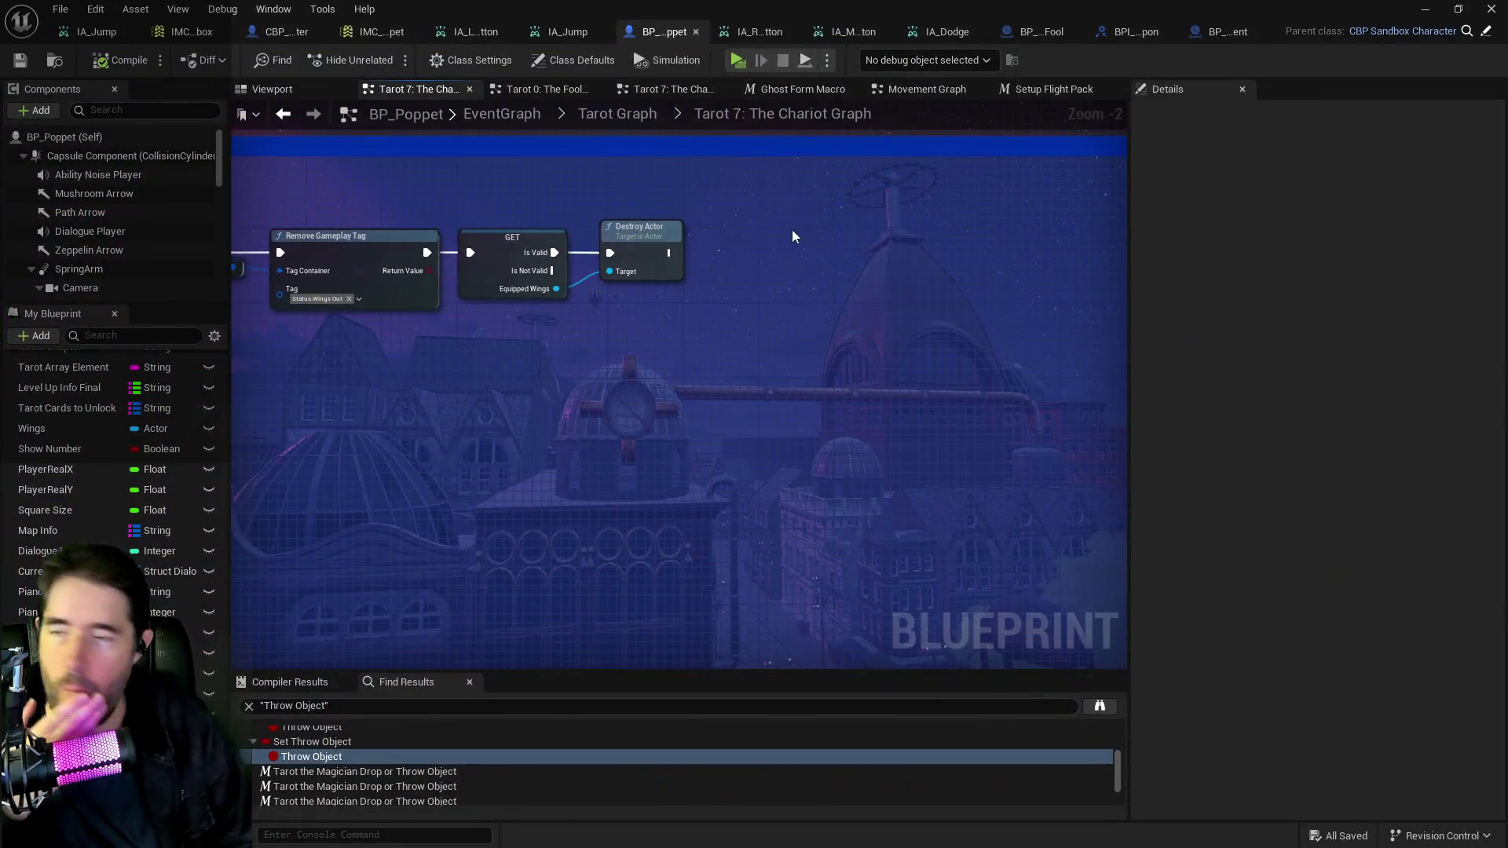
Return to BP_Poppet's Tarot Graph overview and pan to the Fool and Strength graphs.
click(613, 113)
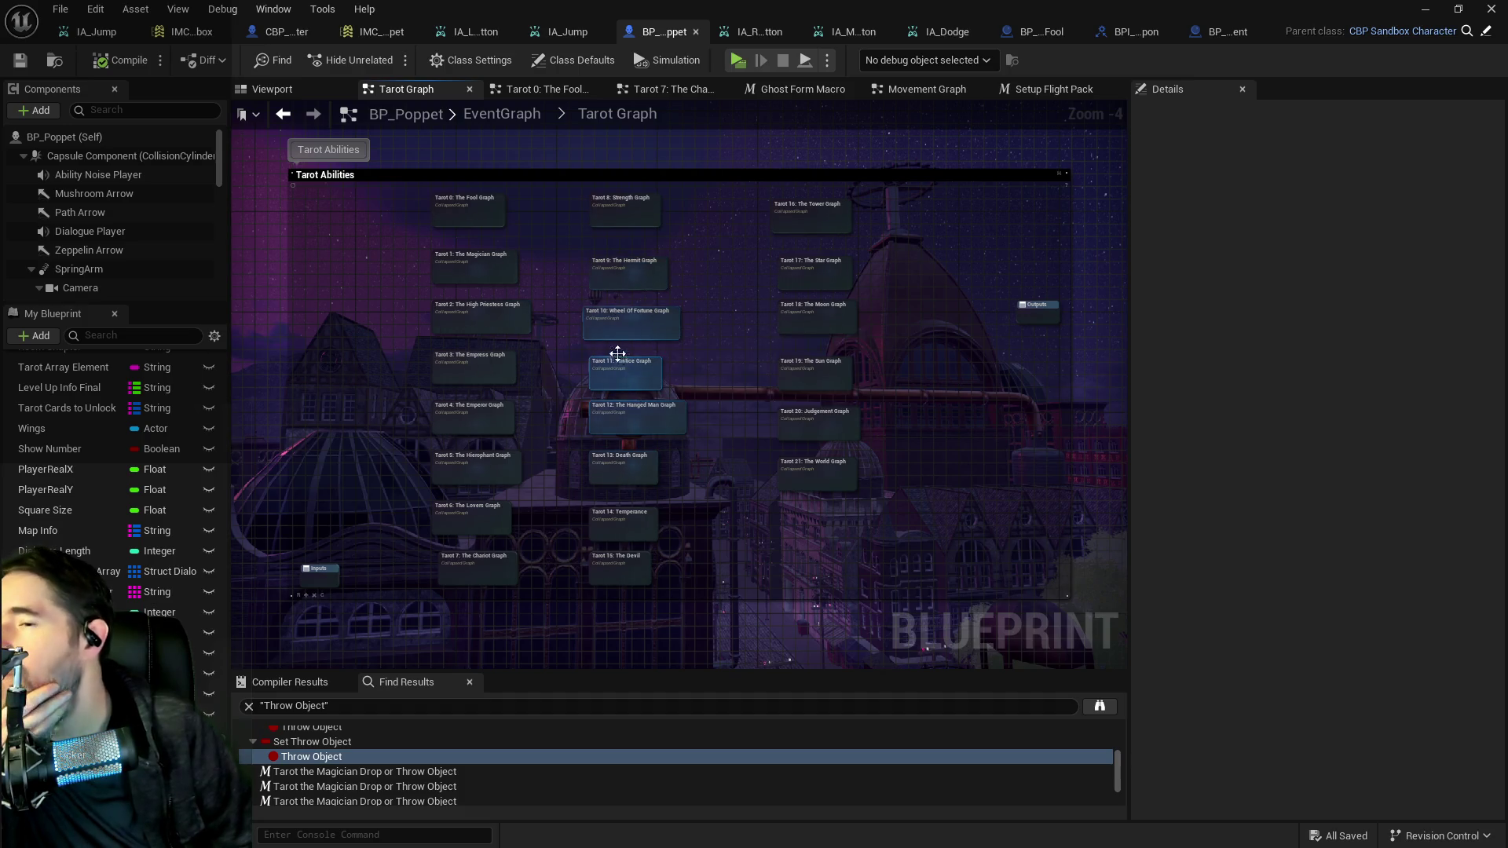
drag(576, 259, 552, 208)
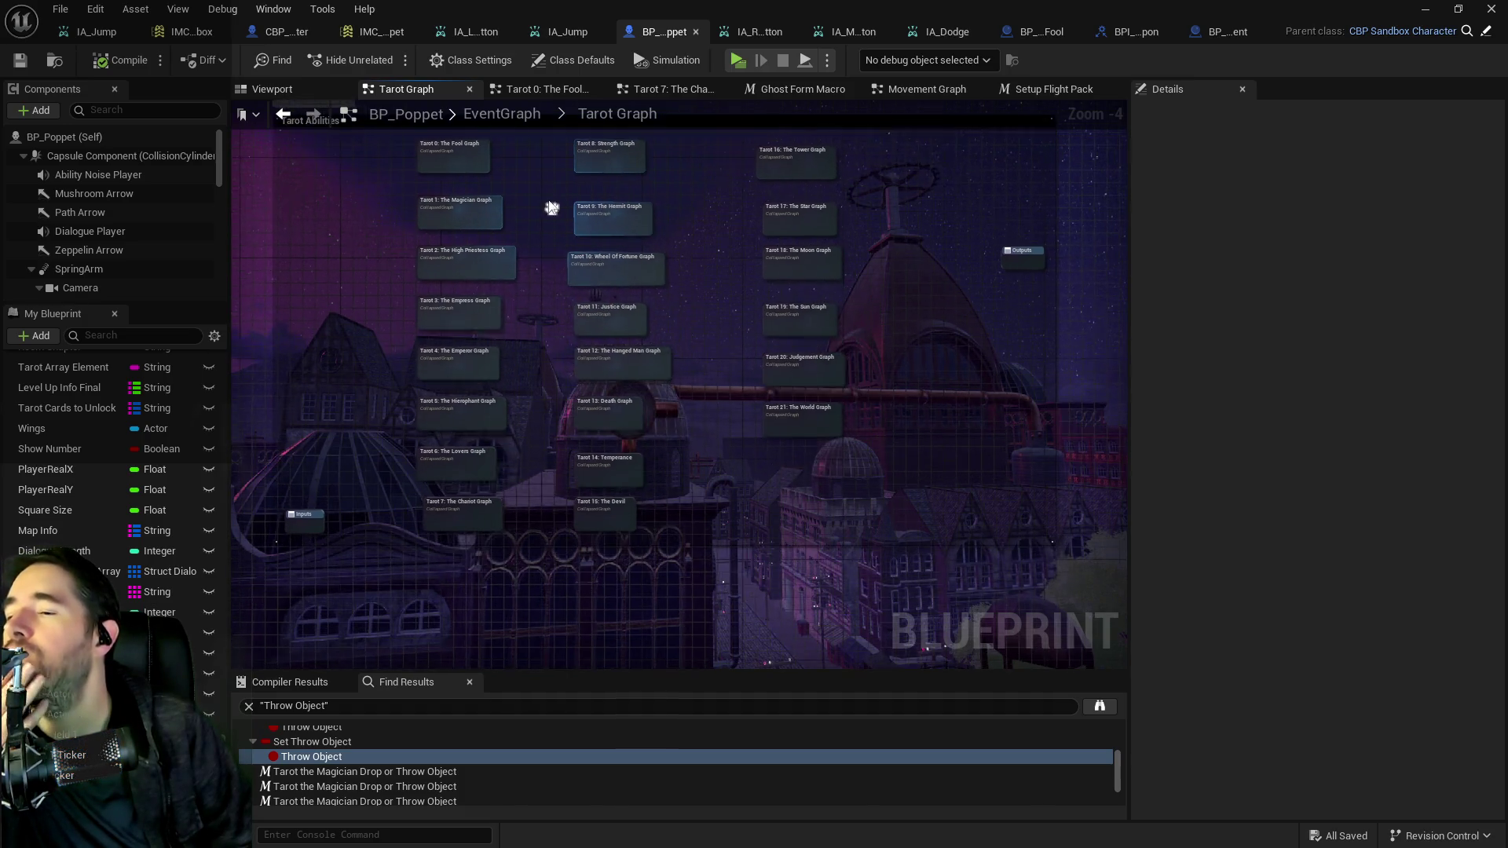
scroll(551, 208, up, 4)
mouse_move(550, 401)
mouse_down()
mouse_move(562, 196)
mouse_move(570, 399)
mouse_move(592, 423)
mouse_move(580, 518)
mouse_up()
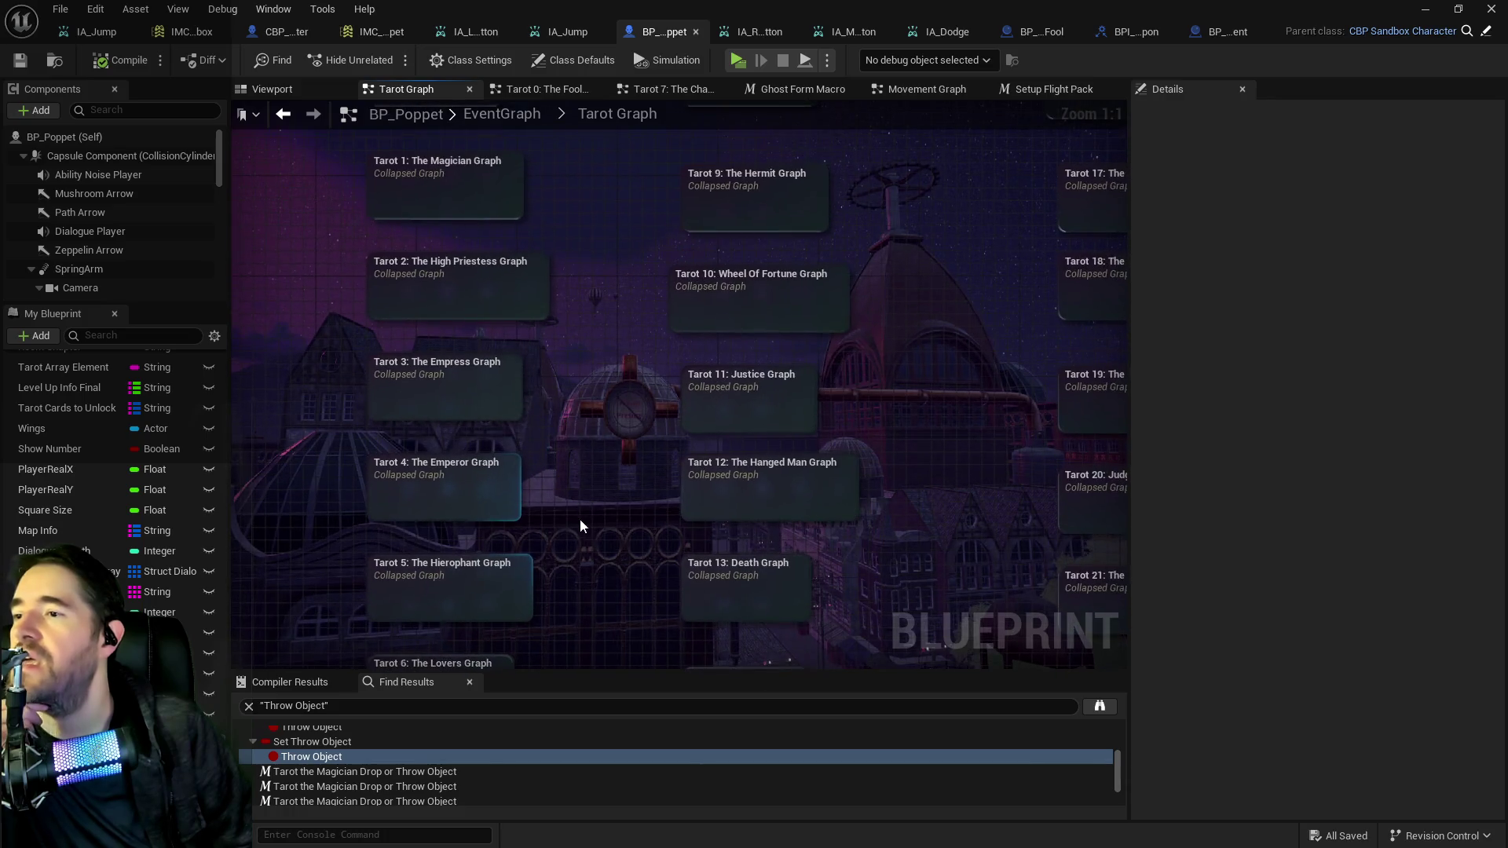
drag(595, 413, 570, 491)
mouse_move(557, 360)
mouse_down()
mouse_move(556, 405)
mouse_move(528, 388)
mouse_up()
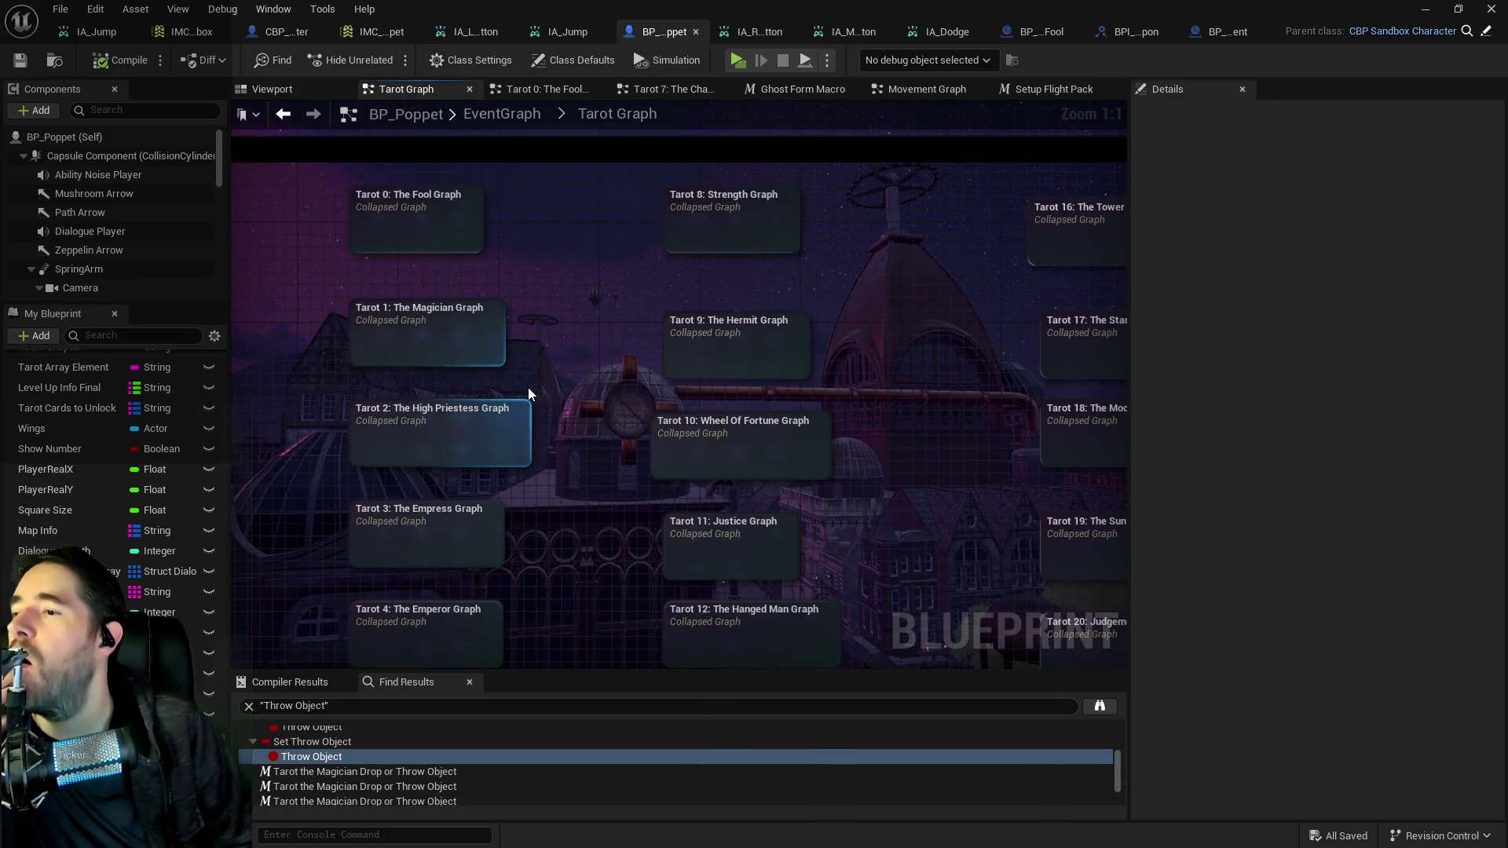
Open the Tarot 1: The Magician graph and select its Charge Up nodes.
double_click(472, 338)
scroll(588, 399, up, 5)
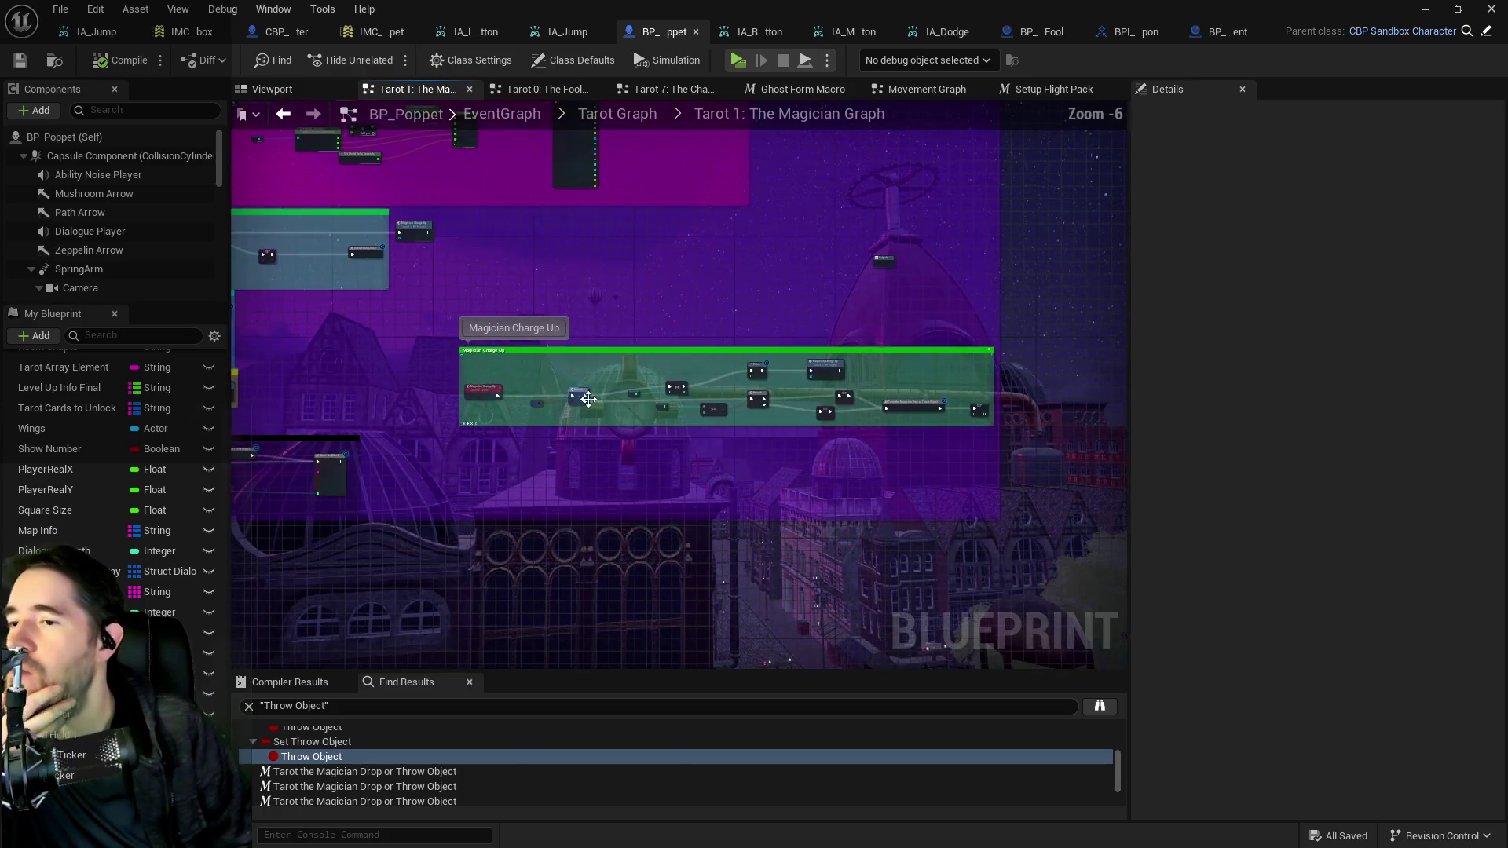
scroll(588, 399, up, 1)
scroll(517, 331, up, 1)
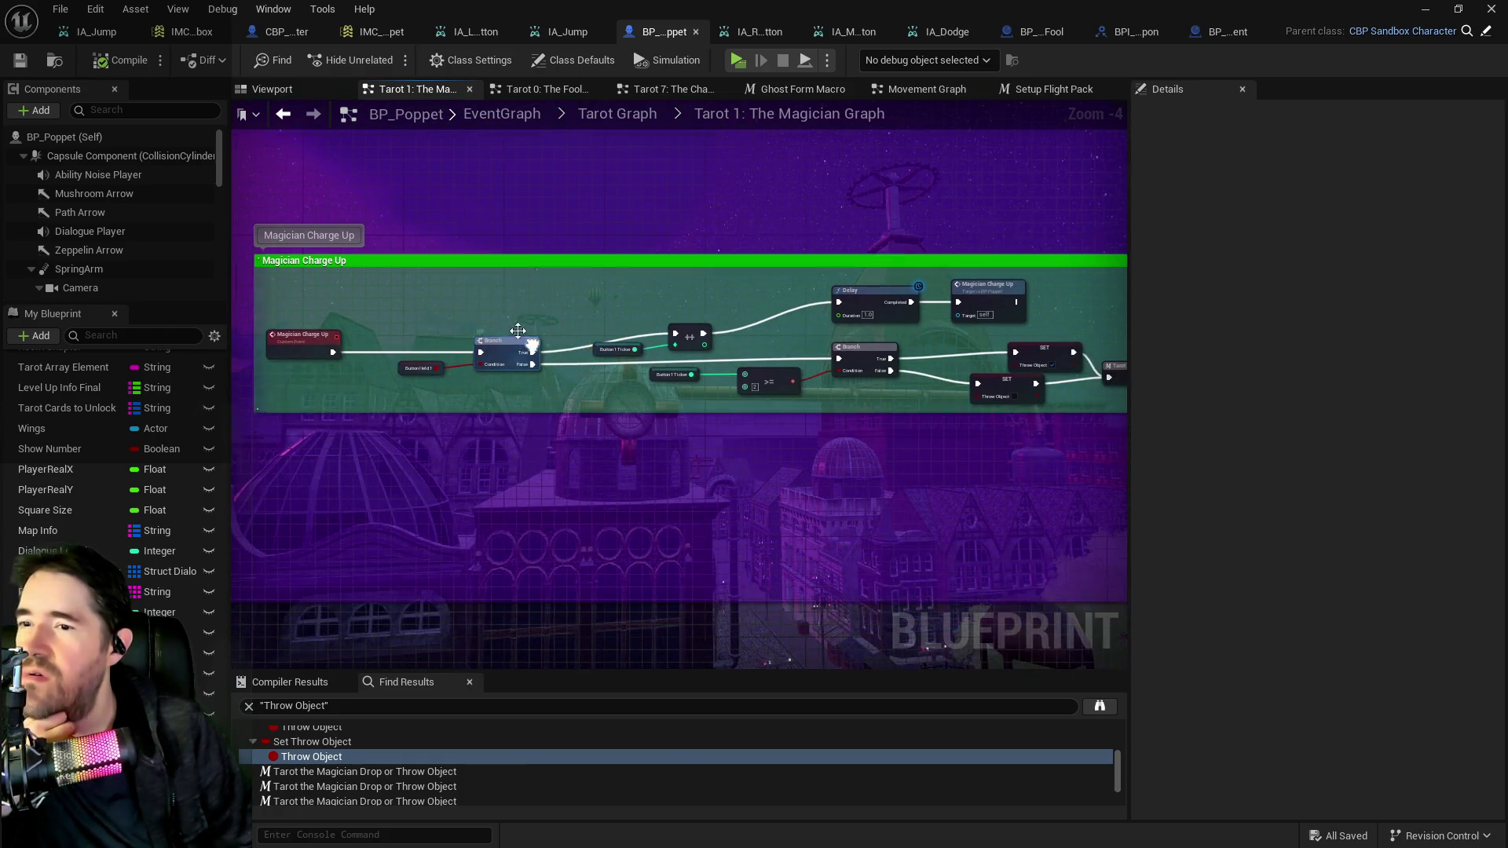
mouse_move(394, 265)
mouse_down()
mouse_move(1185, 427)
mouse_move(903, 417)
mouse_up()
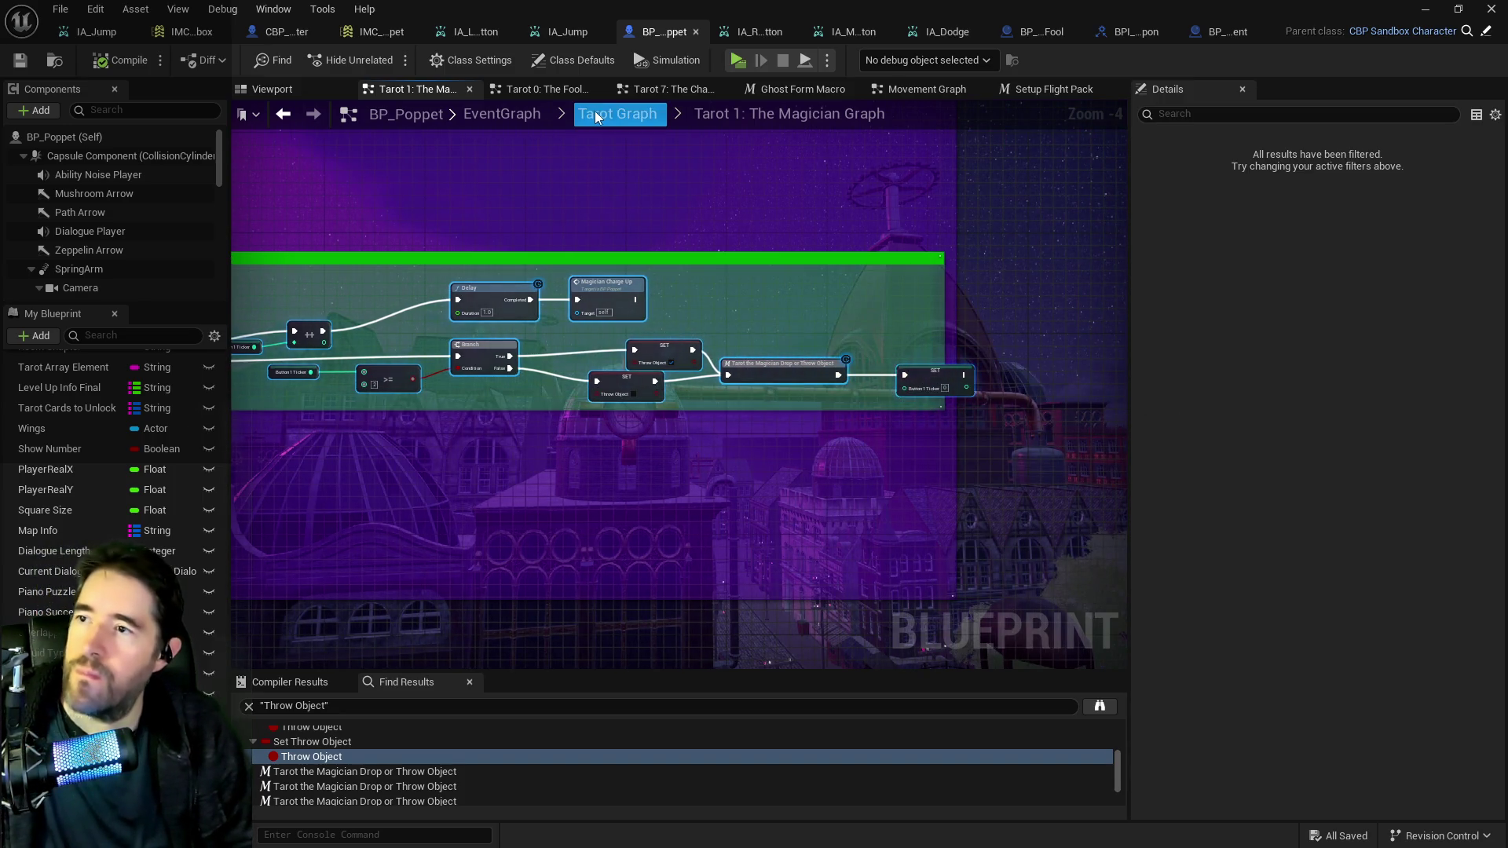
Go back to the Tarot Graph overview and open the Tarot 8: Strength graph.
click(595, 117)
scroll(747, 350, up, 5)
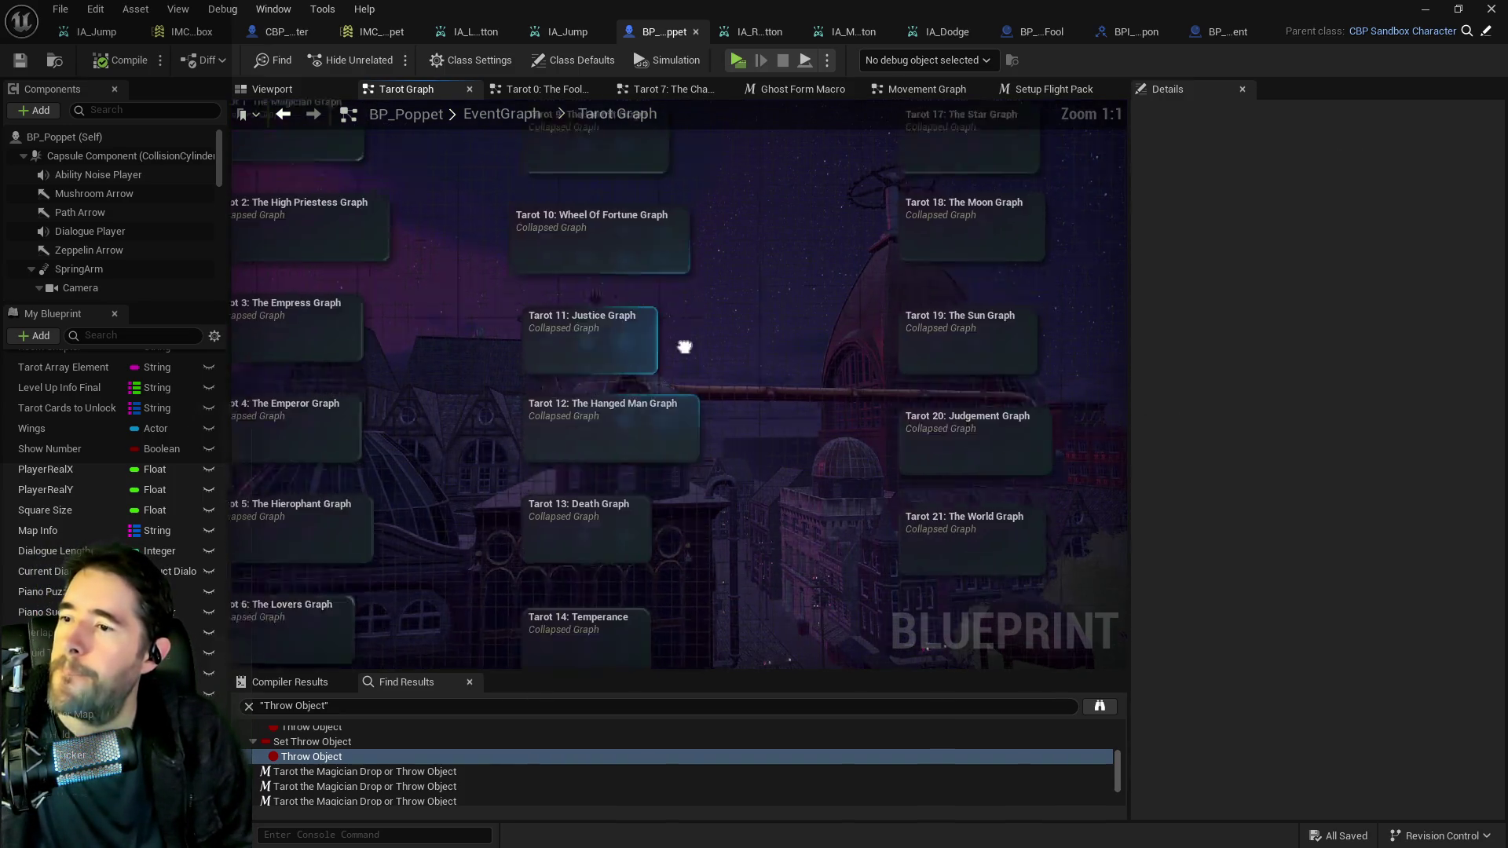
drag(626, 347, 651, 320)
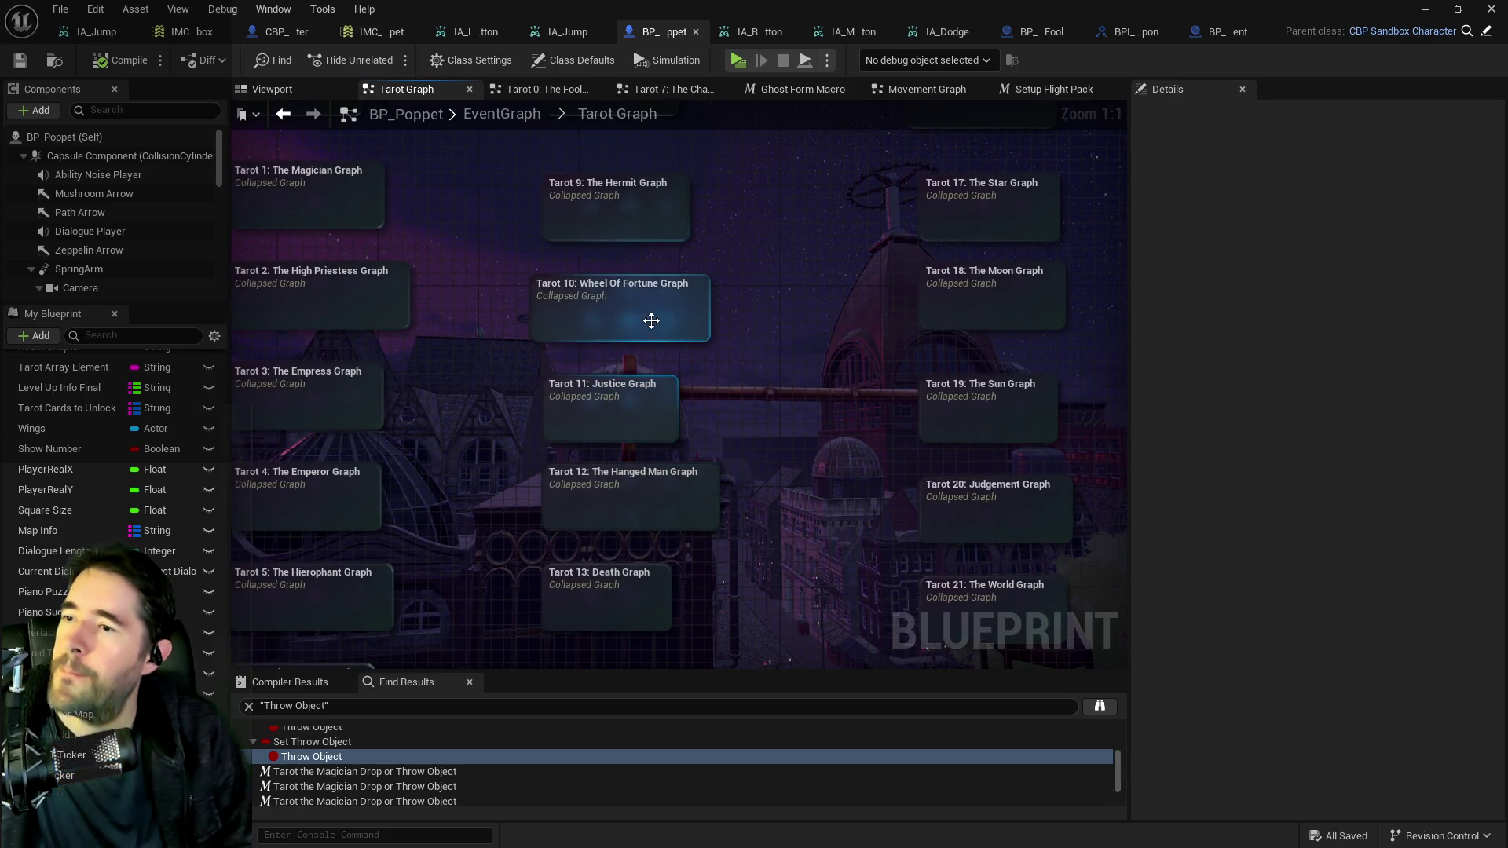
drag(651, 396, 653, 474)
drag(734, 266, 735, 377)
double_click(601, 267)
Move the Tarot 8: Strength 3 event and Strength nodes down to make room.
scroll(715, 449, up, 3)
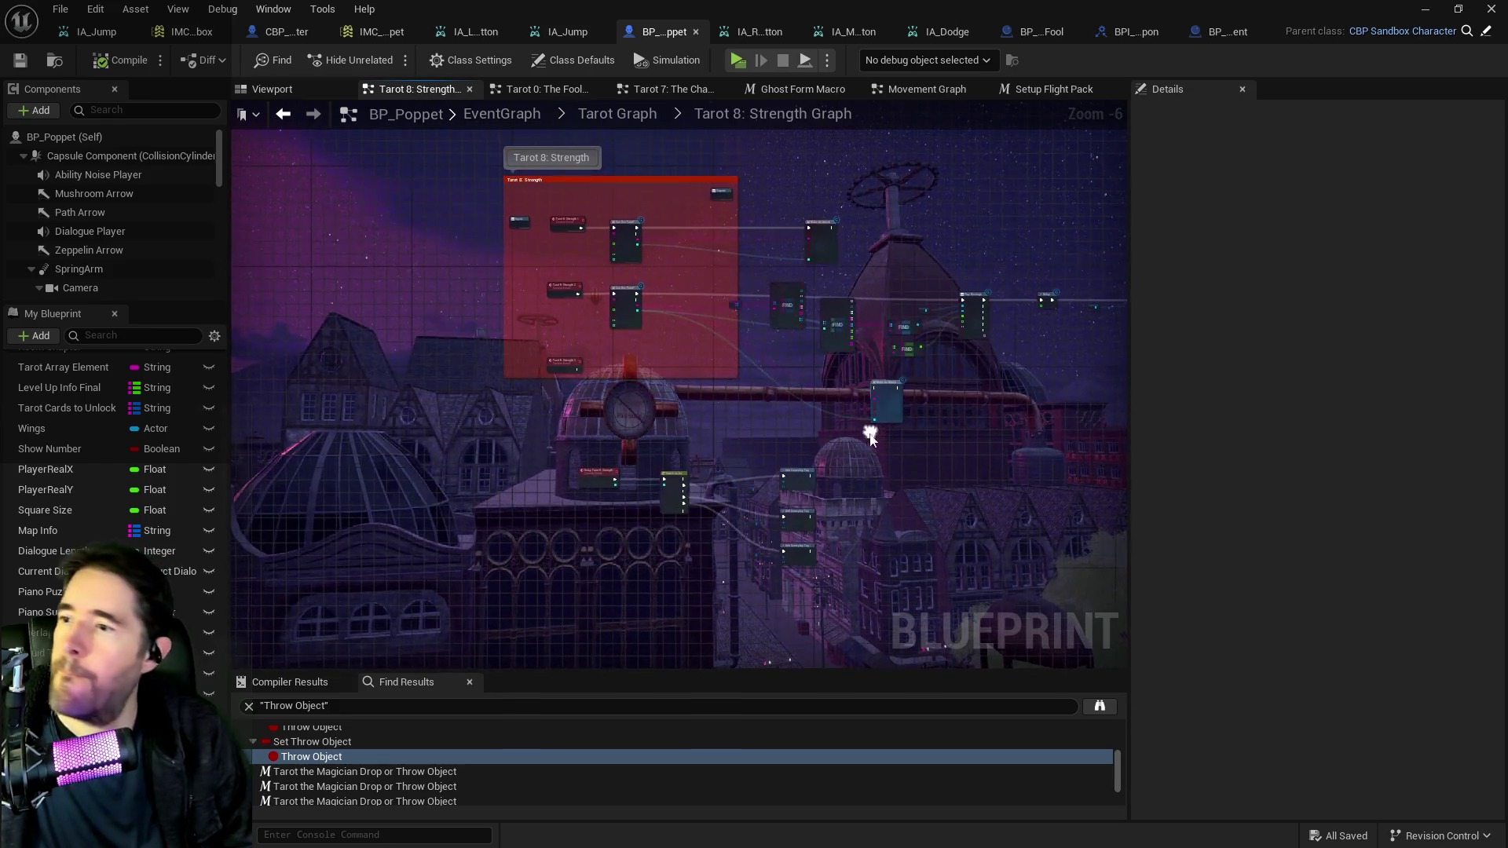
scroll(570, 263, down, 2)
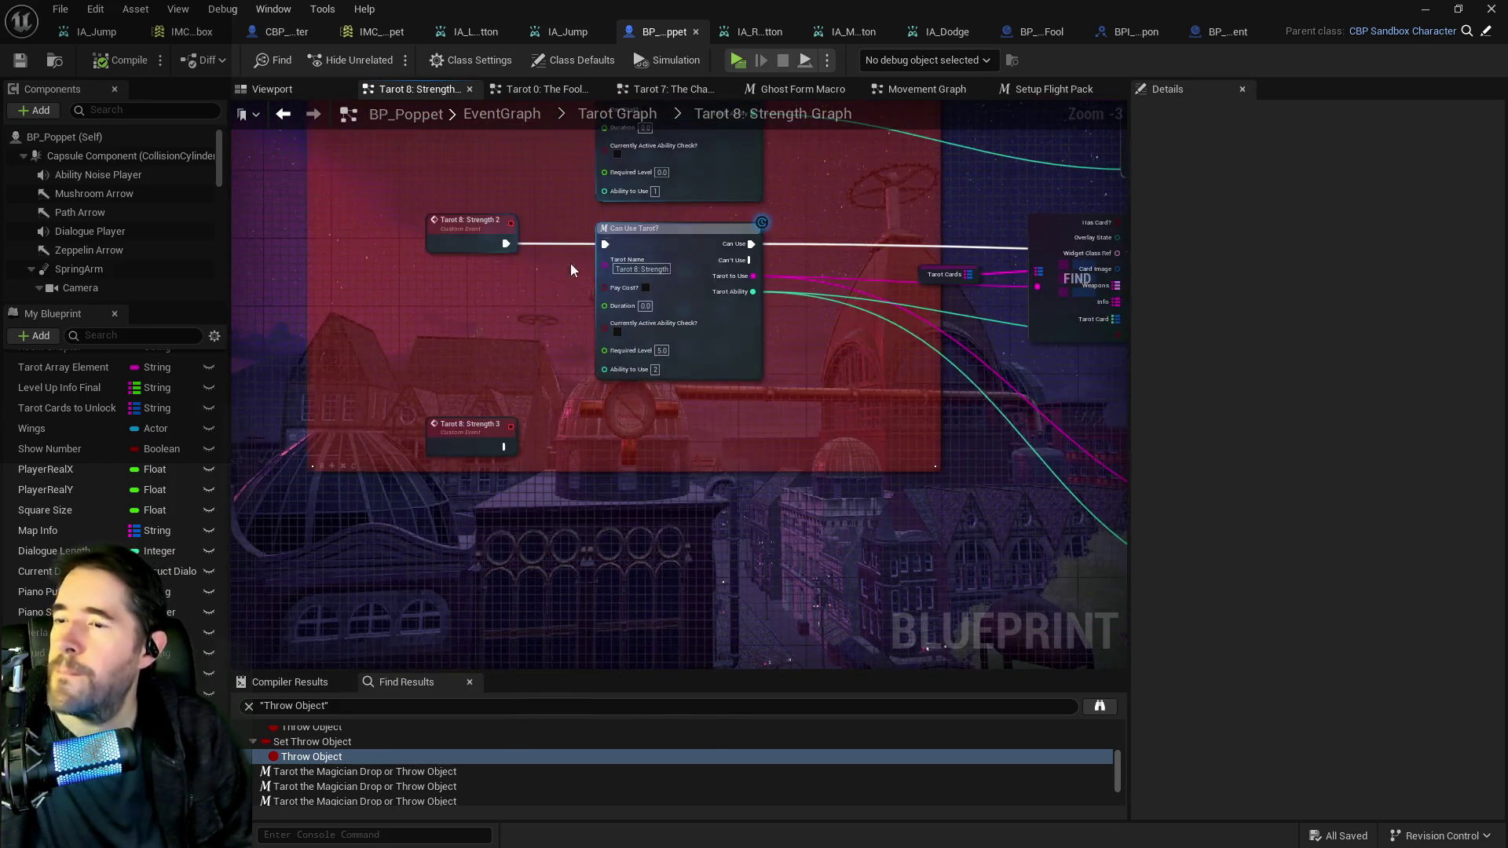
mouse_move(519, 371)
mouse_down()
mouse_move(428, 492)
mouse_move(476, 662)
mouse_move(473, 610)
mouse_up()
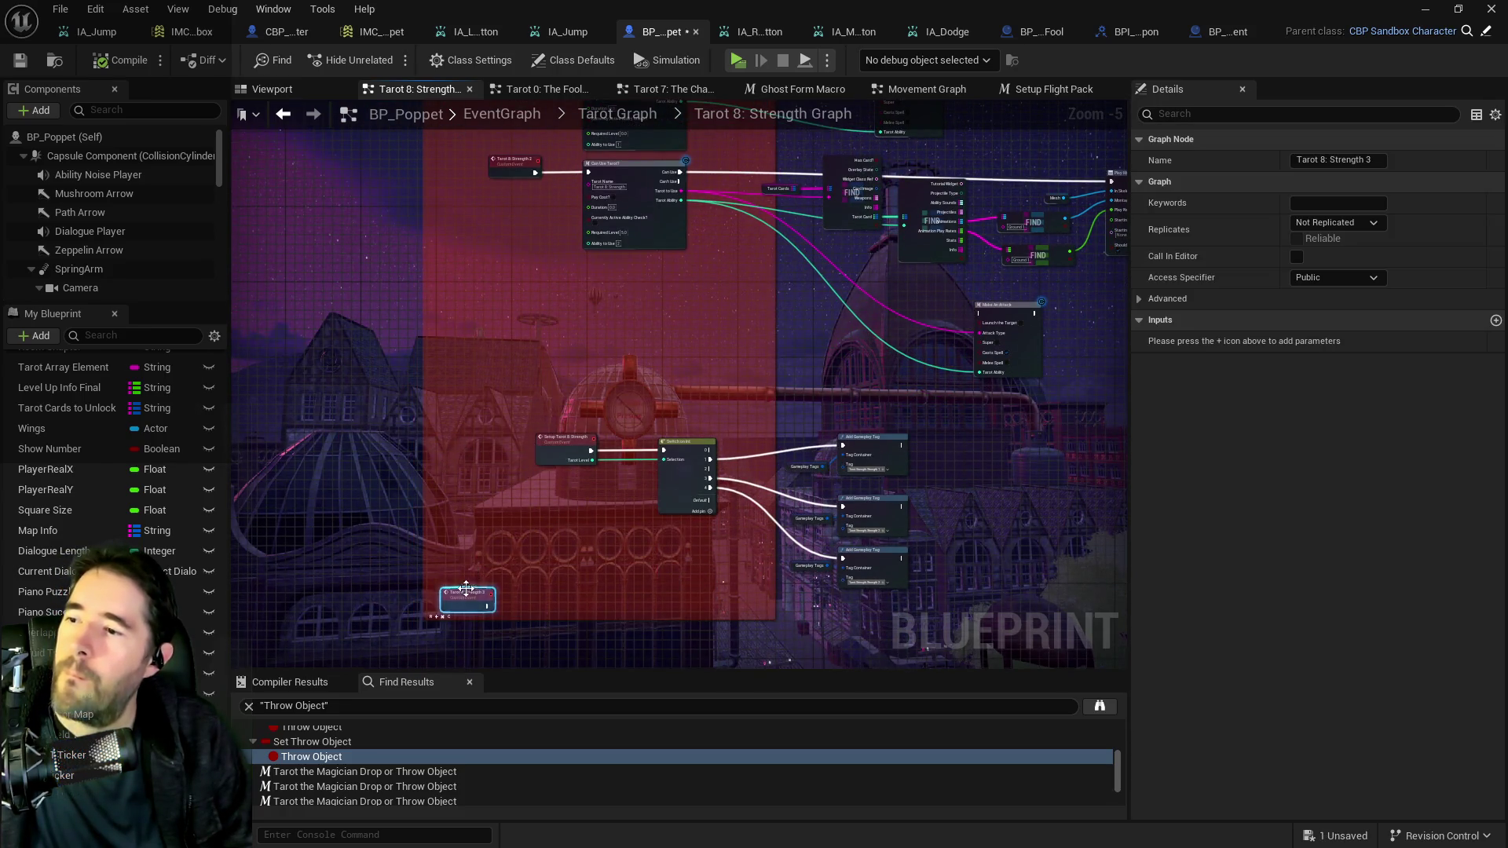
scroll(467, 589, up, 1)
scroll(430, 585, up, 1)
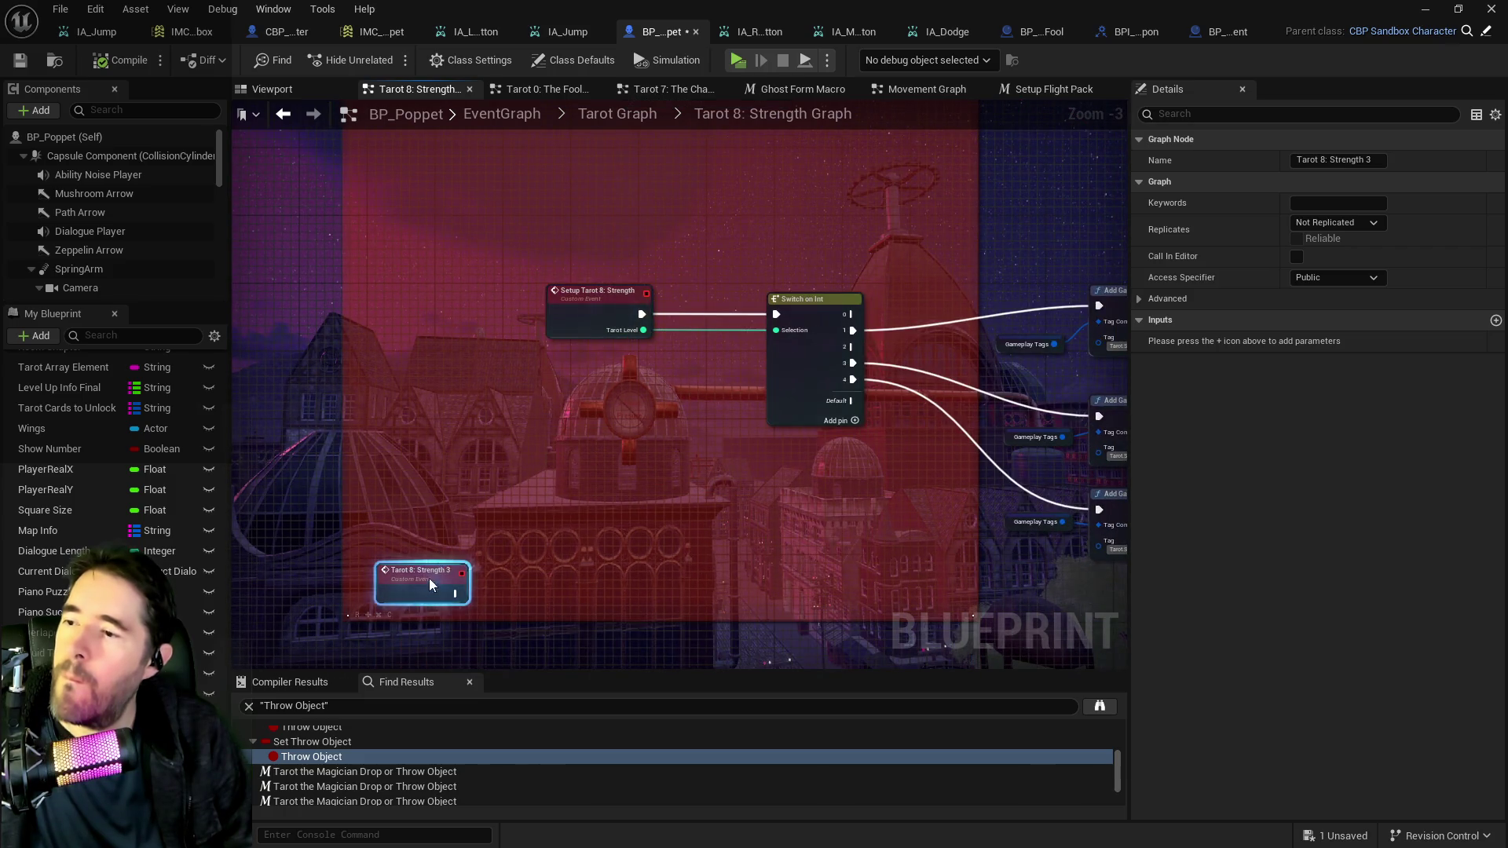
scroll(625, 364, up, 1)
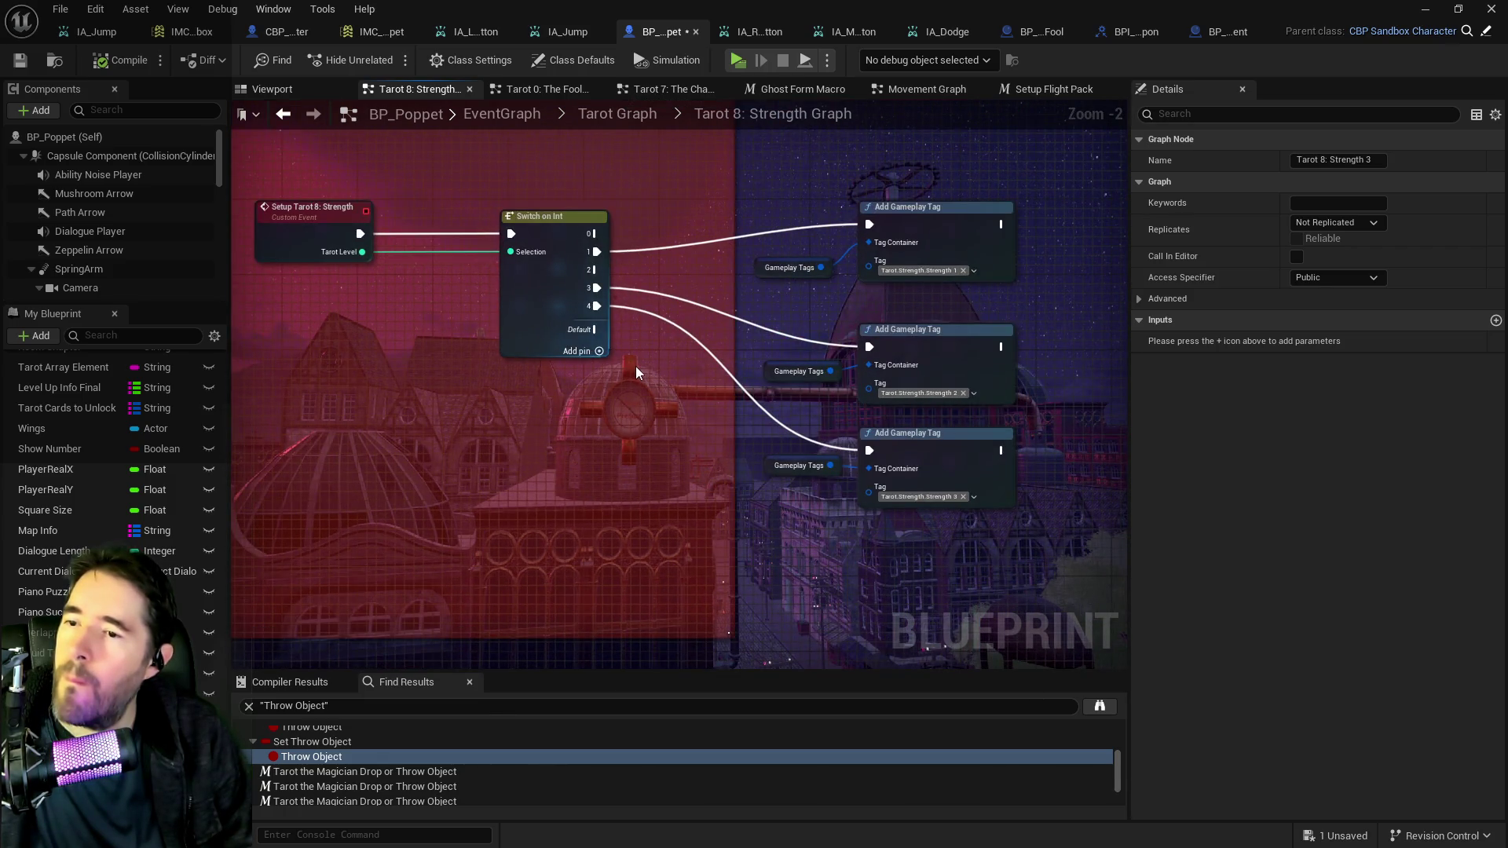
scroll(634, 366, down, 4)
drag(510, 300, 750, 412)
drag(611, 330, 629, 413)
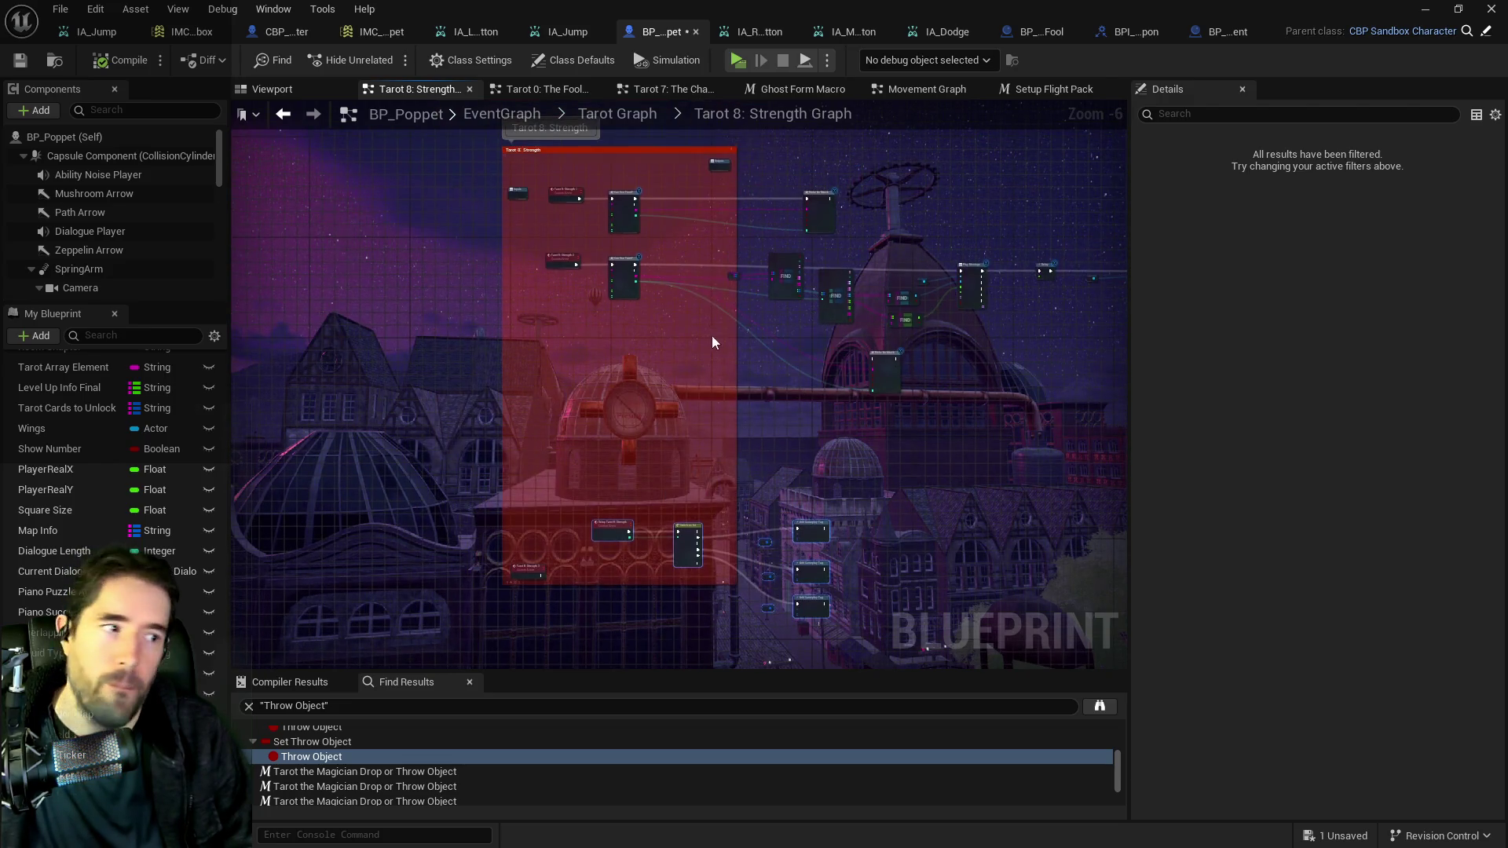
scroll(701, 286, up, 4)
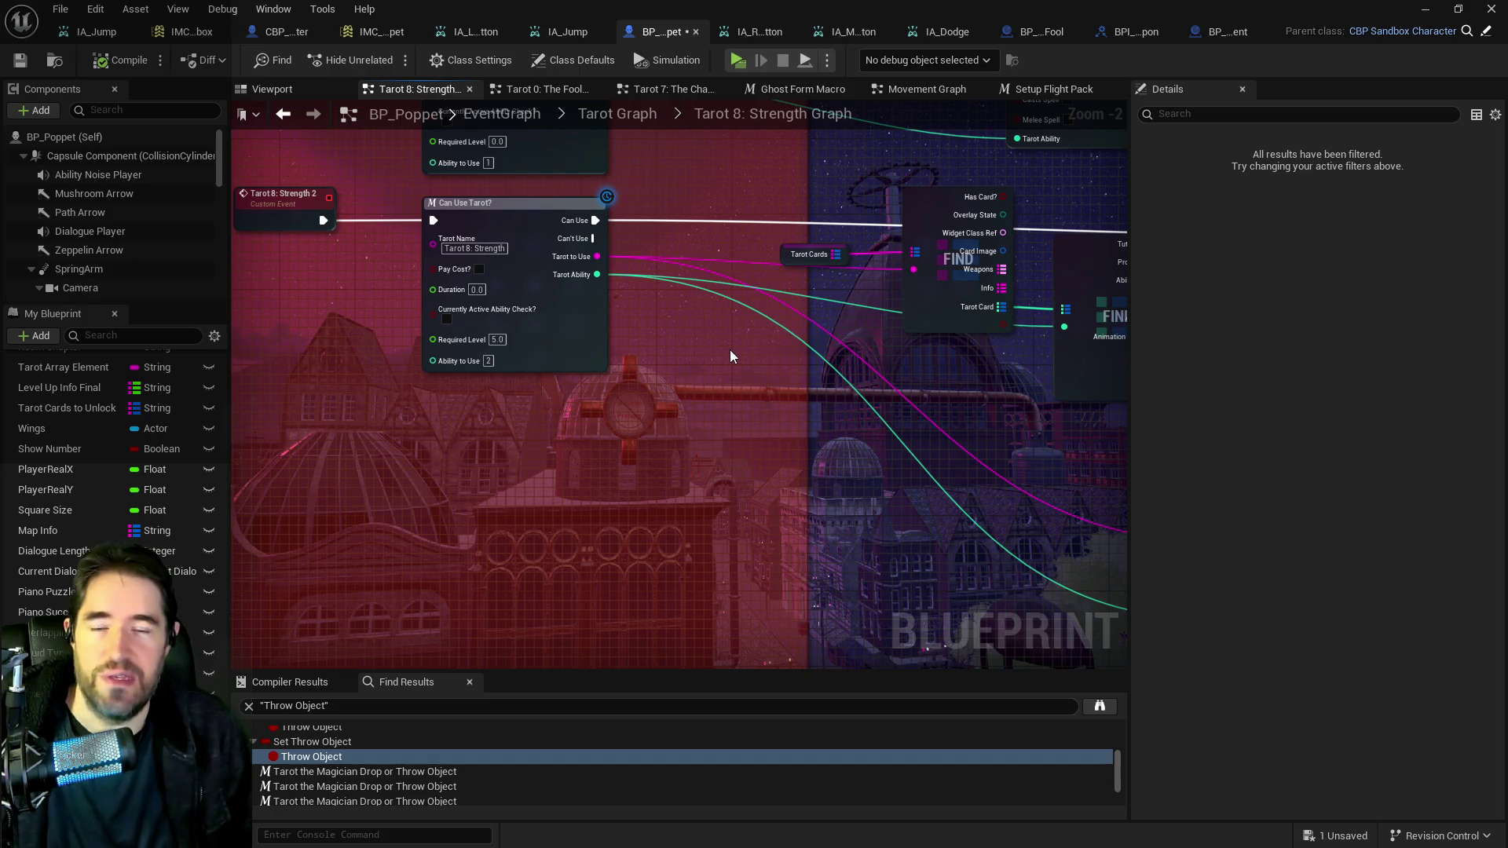
scroll(729, 350, down, 3)
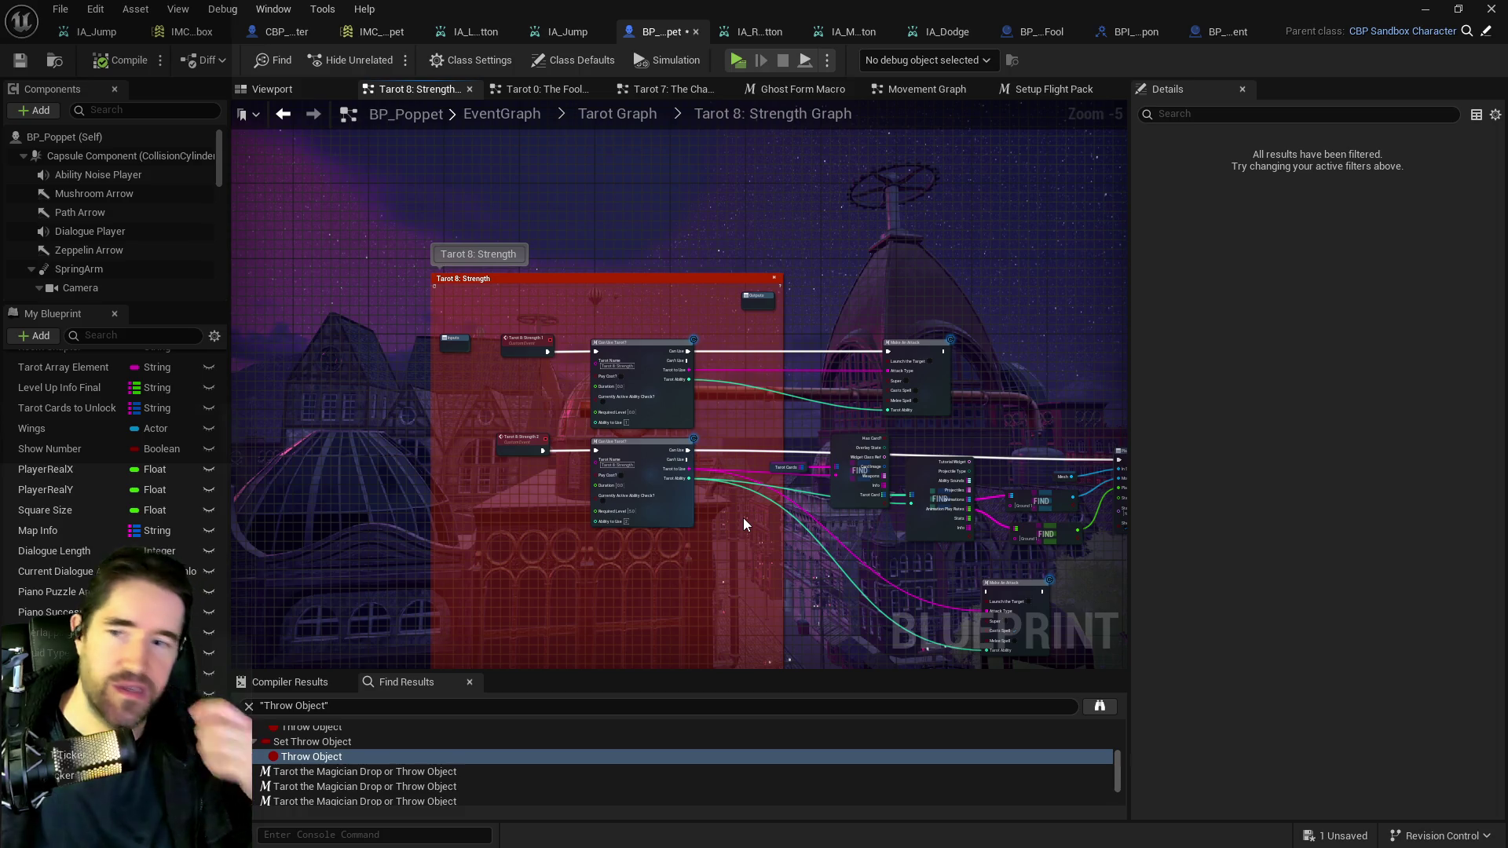
mouse_move(866, 443)
mouse_down()
mouse_move(839, 426)
mouse_move(660, 408)
mouse_move(533, 468)
mouse_move(603, 308)
mouse_move(742, 307)
mouse_move(795, 283)
mouse_move(831, 299)
mouse_up()
scroll(741, 307, up, 2)
Paste the copied Branch, ticker and Delay charge-up nodes above Make An Attack.
key(ctrl+v)
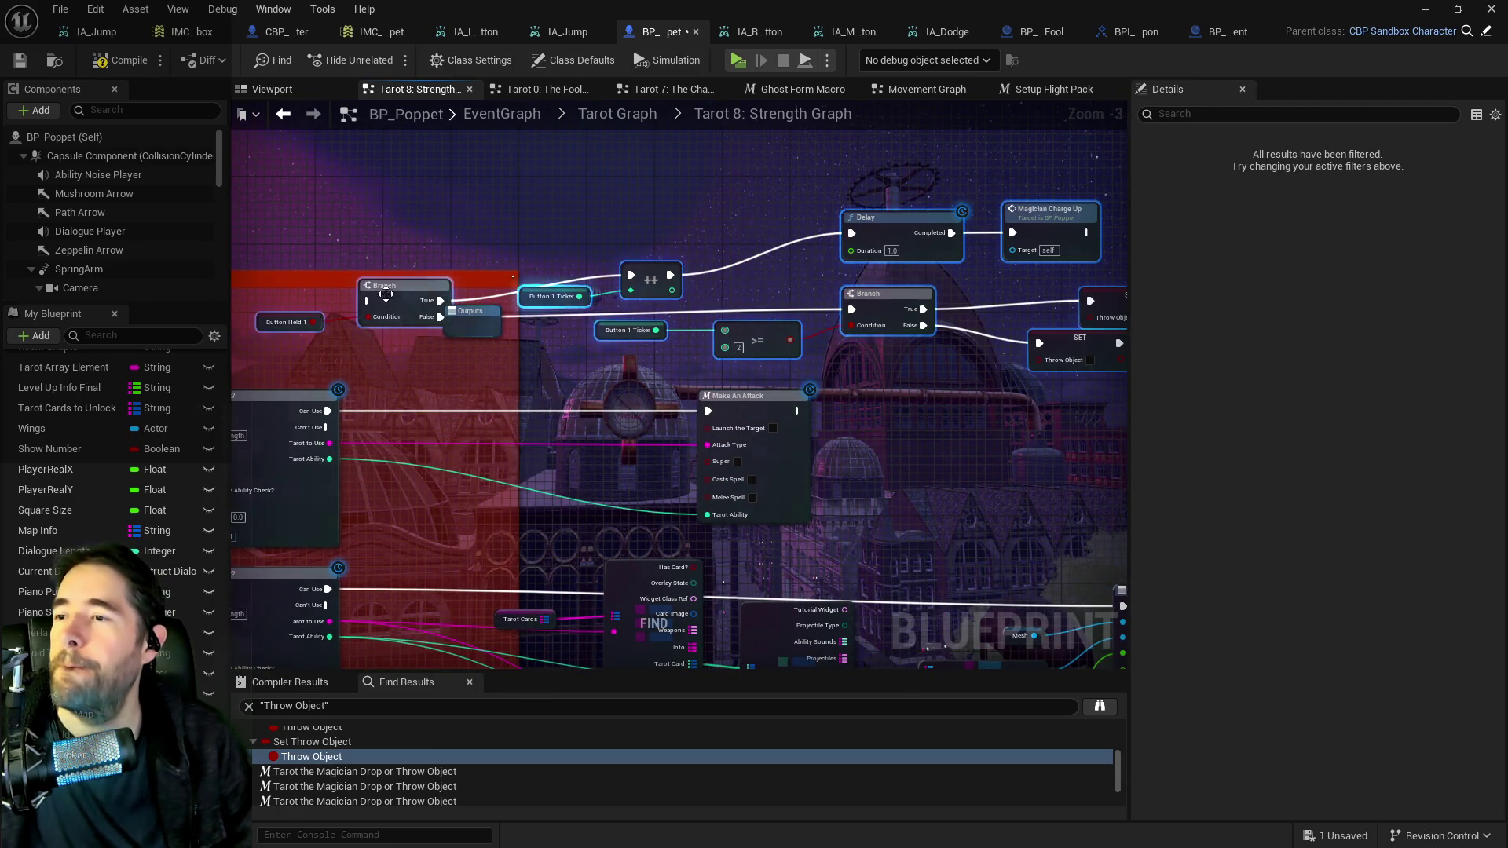
click(711, 301)
scroll(685, 348, up, 1)
mouse_move(685, 347)
mouse_down()
mouse_move(691, 430)
mouse_move(1202, 385)
mouse_up()
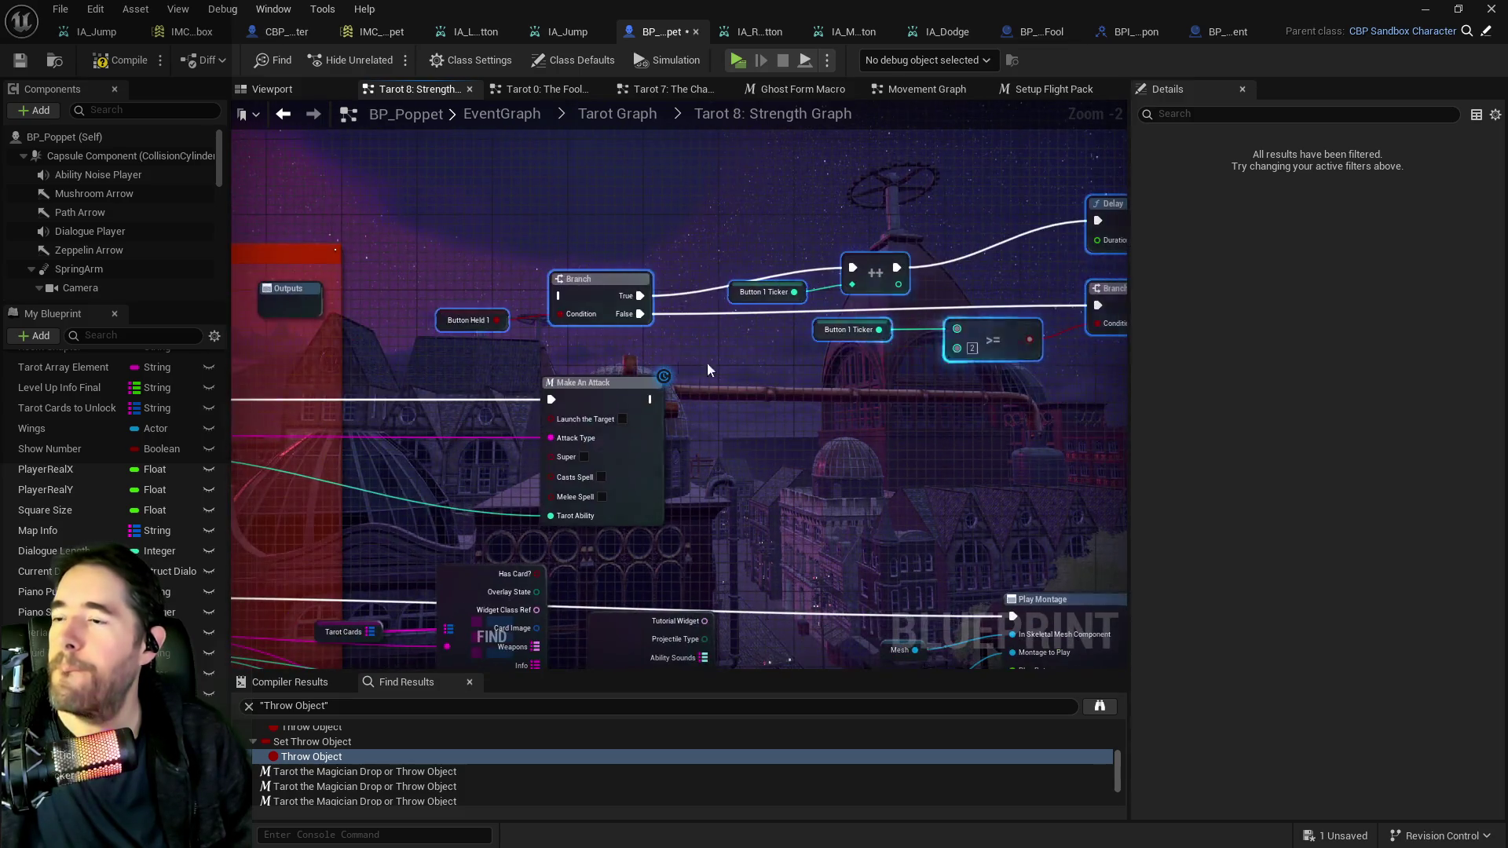
right_click(464, 228)
mouse_move(374, 212)
mouse_down()
mouse_move(940, 211)
mouse_move(762, 228)
mouse_move(856, 237)
mouse_up()
Add a custom event named Strength Charge Up and wire it into the Branch.
right_click(856, 237)
text(custo)
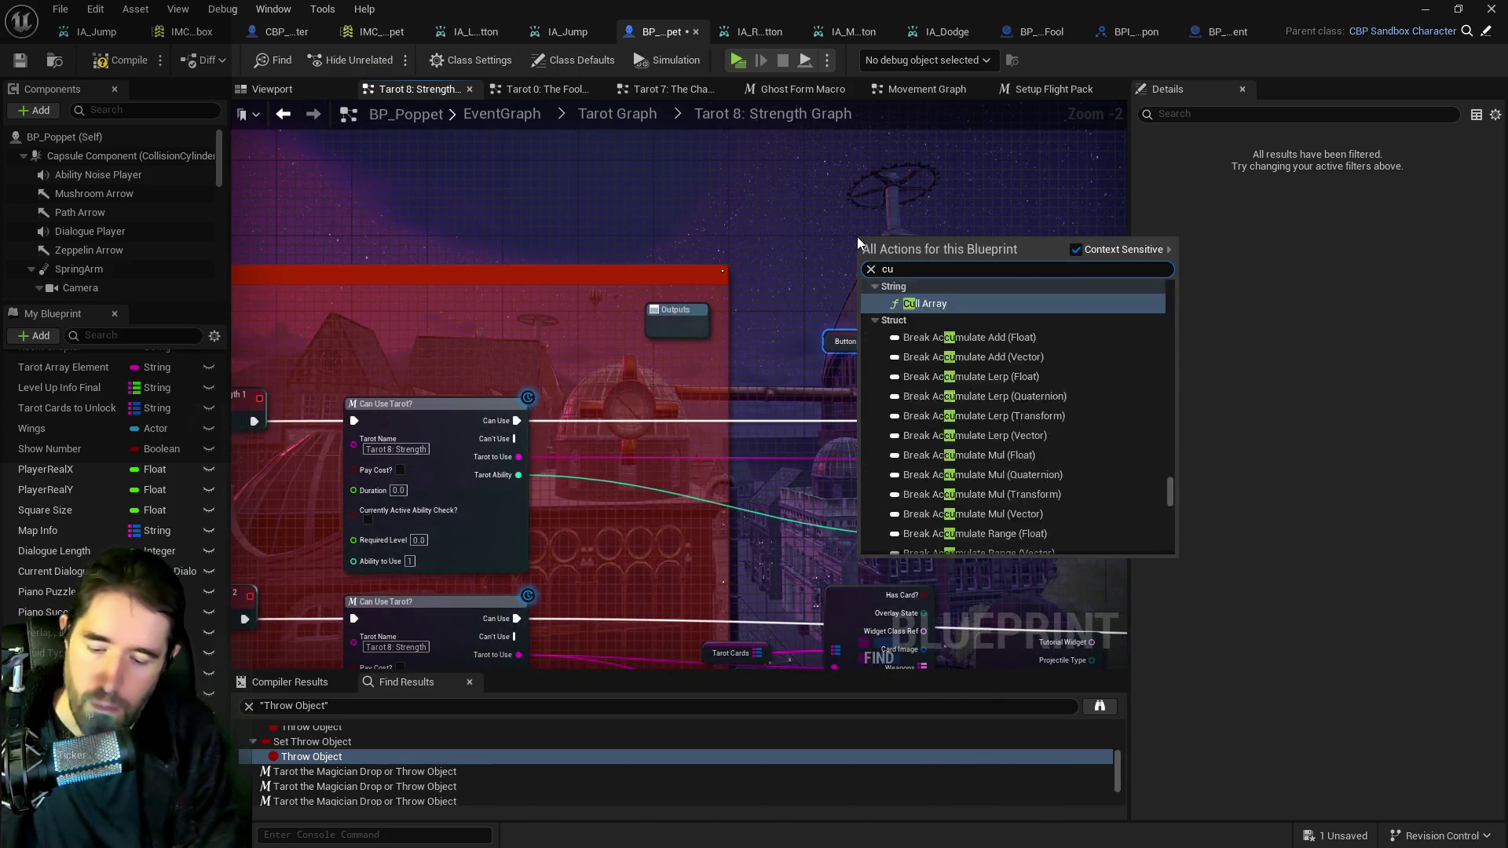
key(Return)
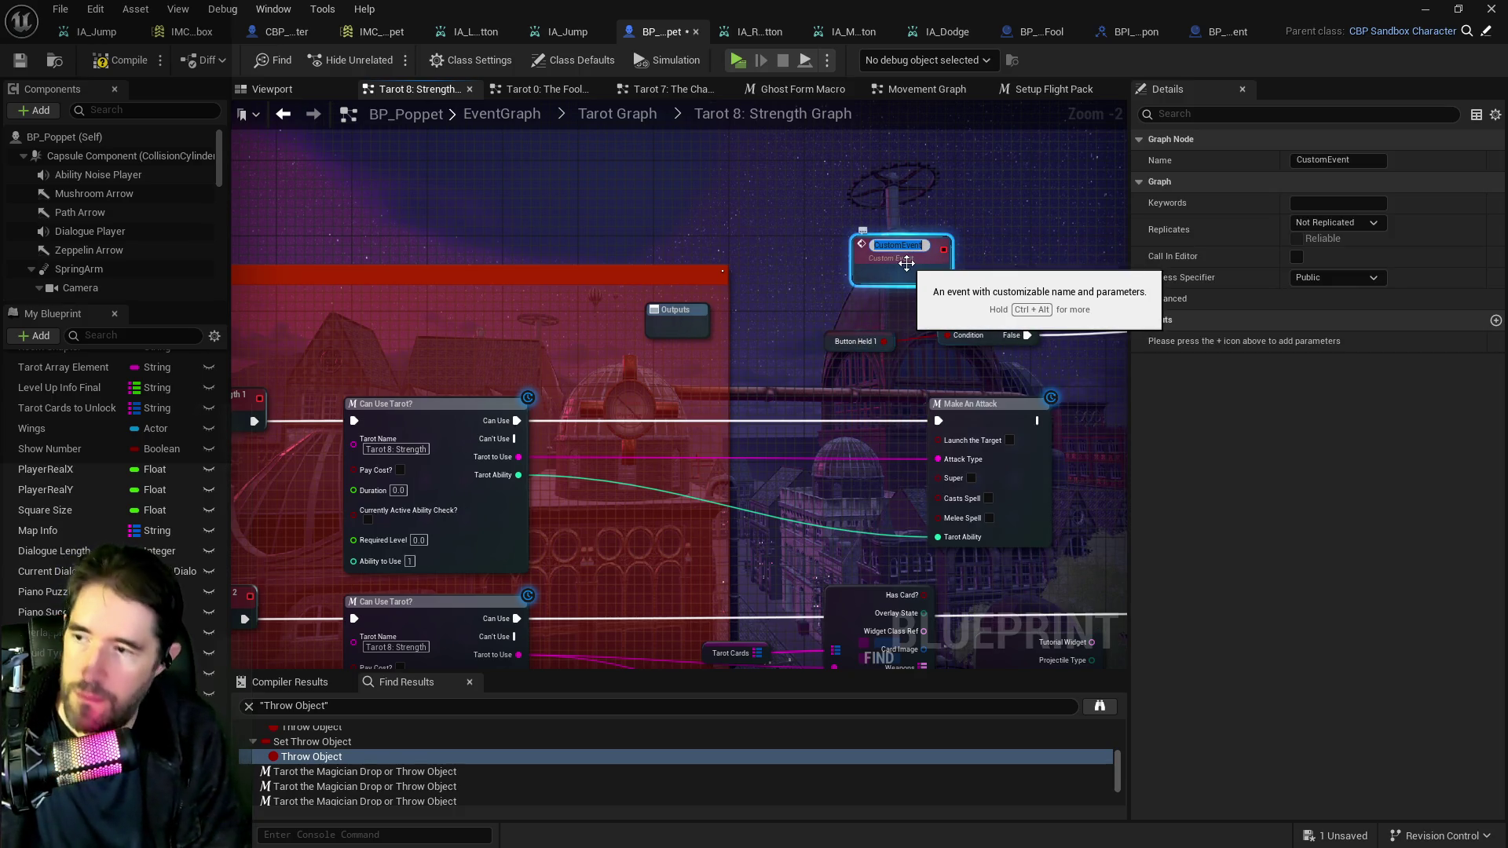
text(Strength Charge Up)
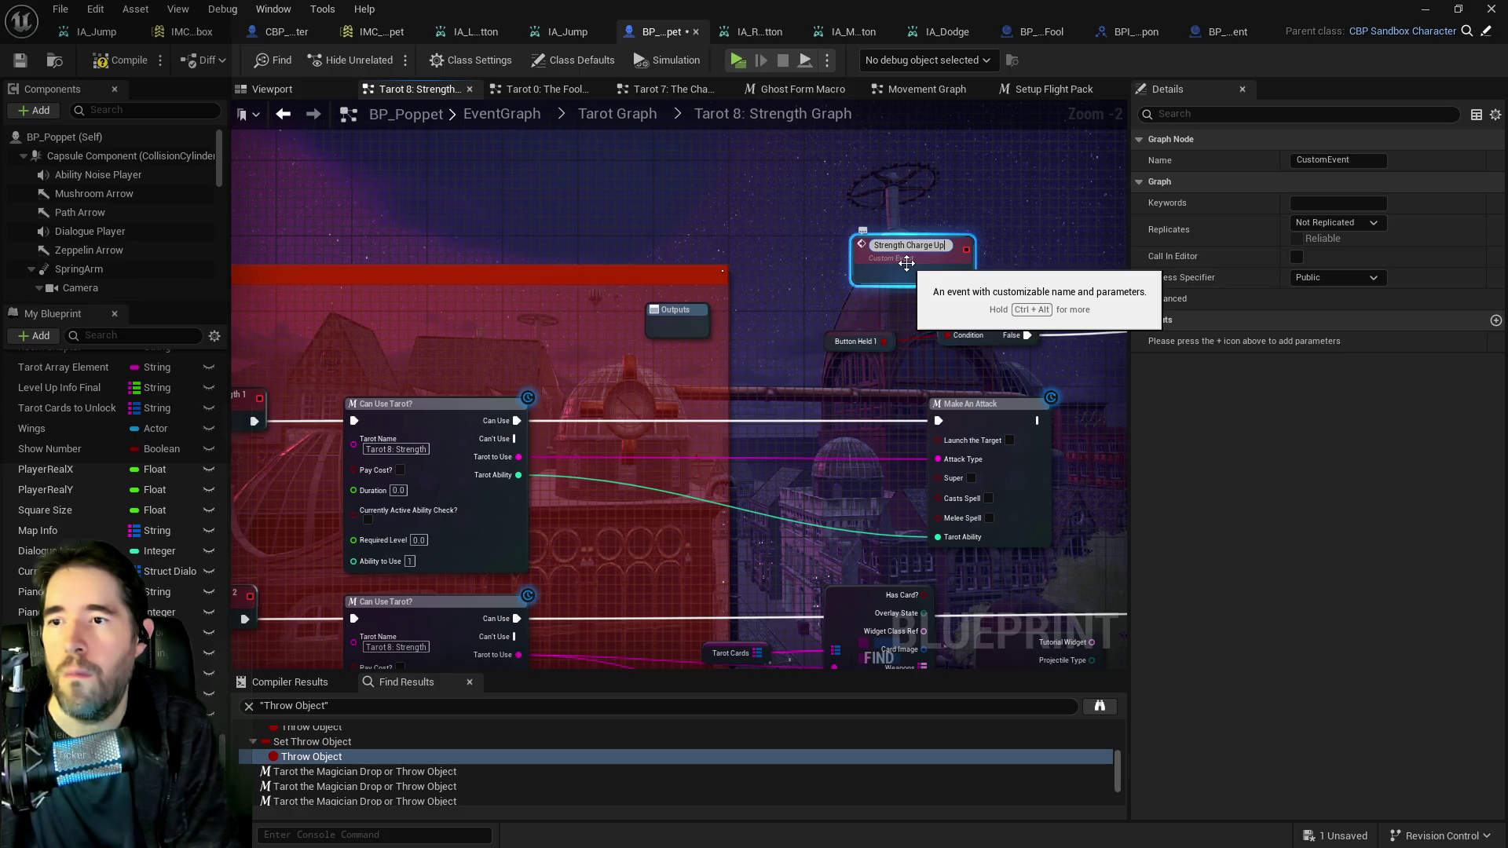
key(Return)
mouse_move(907, 263)
mouse_down()
mouse_move(777, 263)
mouse_move(785, 298)
mouse_move(739, 313)
mouse_up()
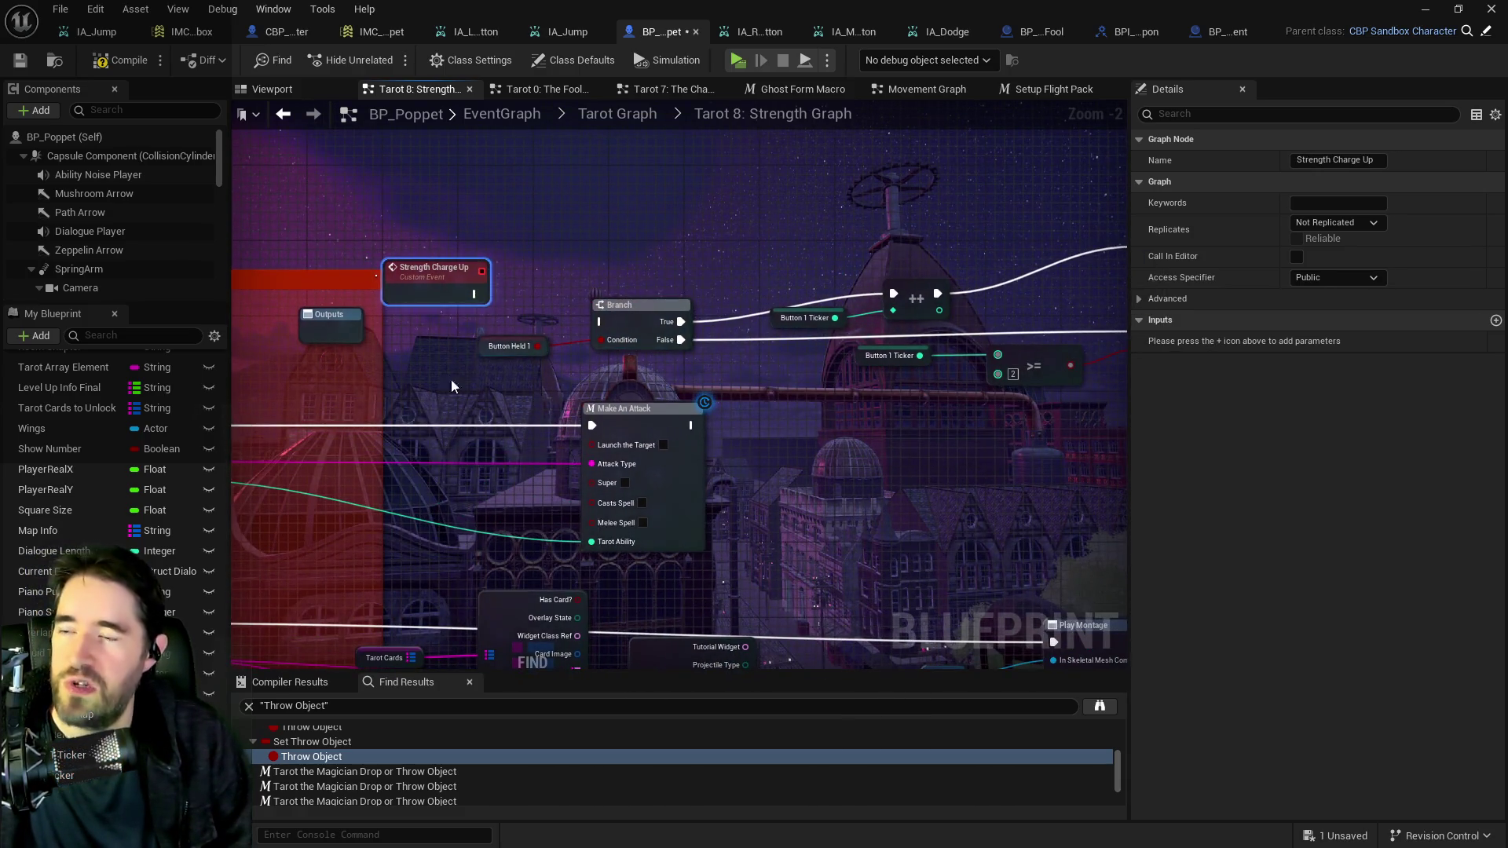
mouse_move(474, 294)
mouse_down()
mouse_move(599, 322)
mouse_move(472, 316)
mouse_move(711, 248)
mouse_up()
Delete the Make An Attack node following the first Can Use Tarot? check.
scroll(712, 248, down, 1)
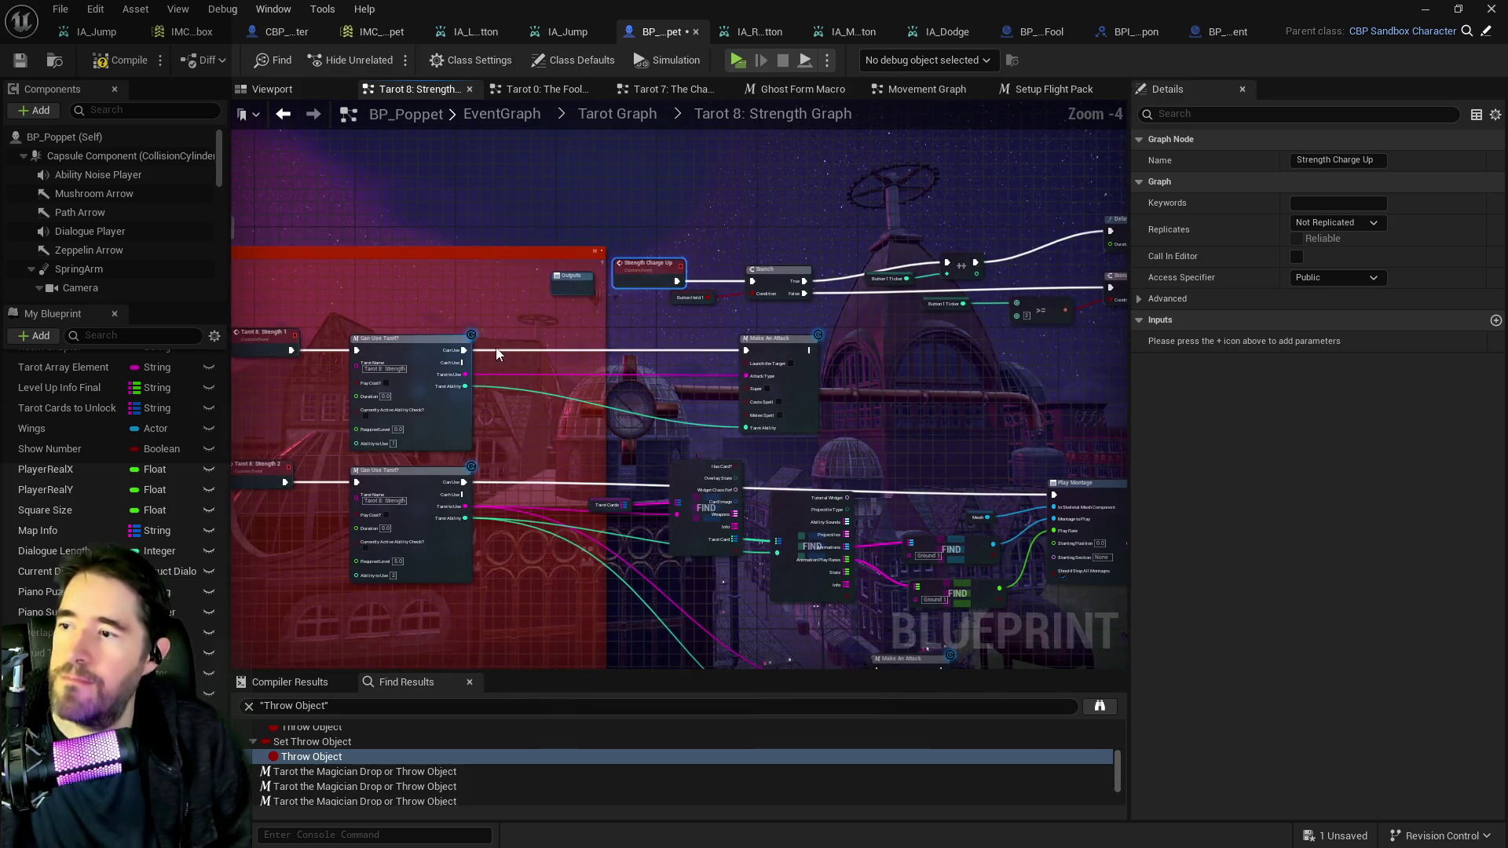
scroll(496, 347, down, 1)
drag(714, 323, 601, 343)
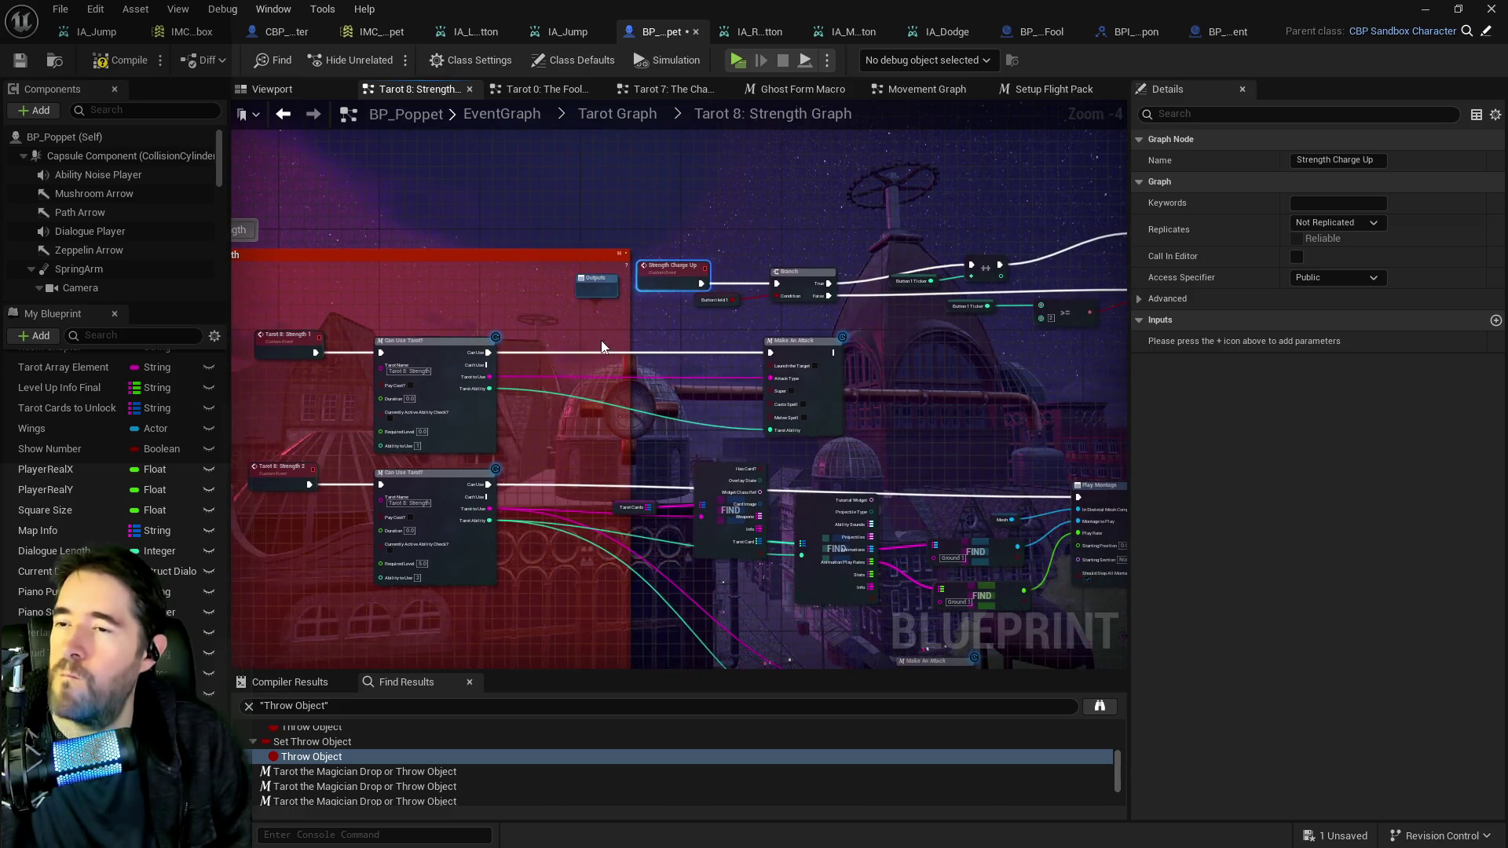
scroll(469, 351, up, 3)
scroll(623, 353, down, 2)
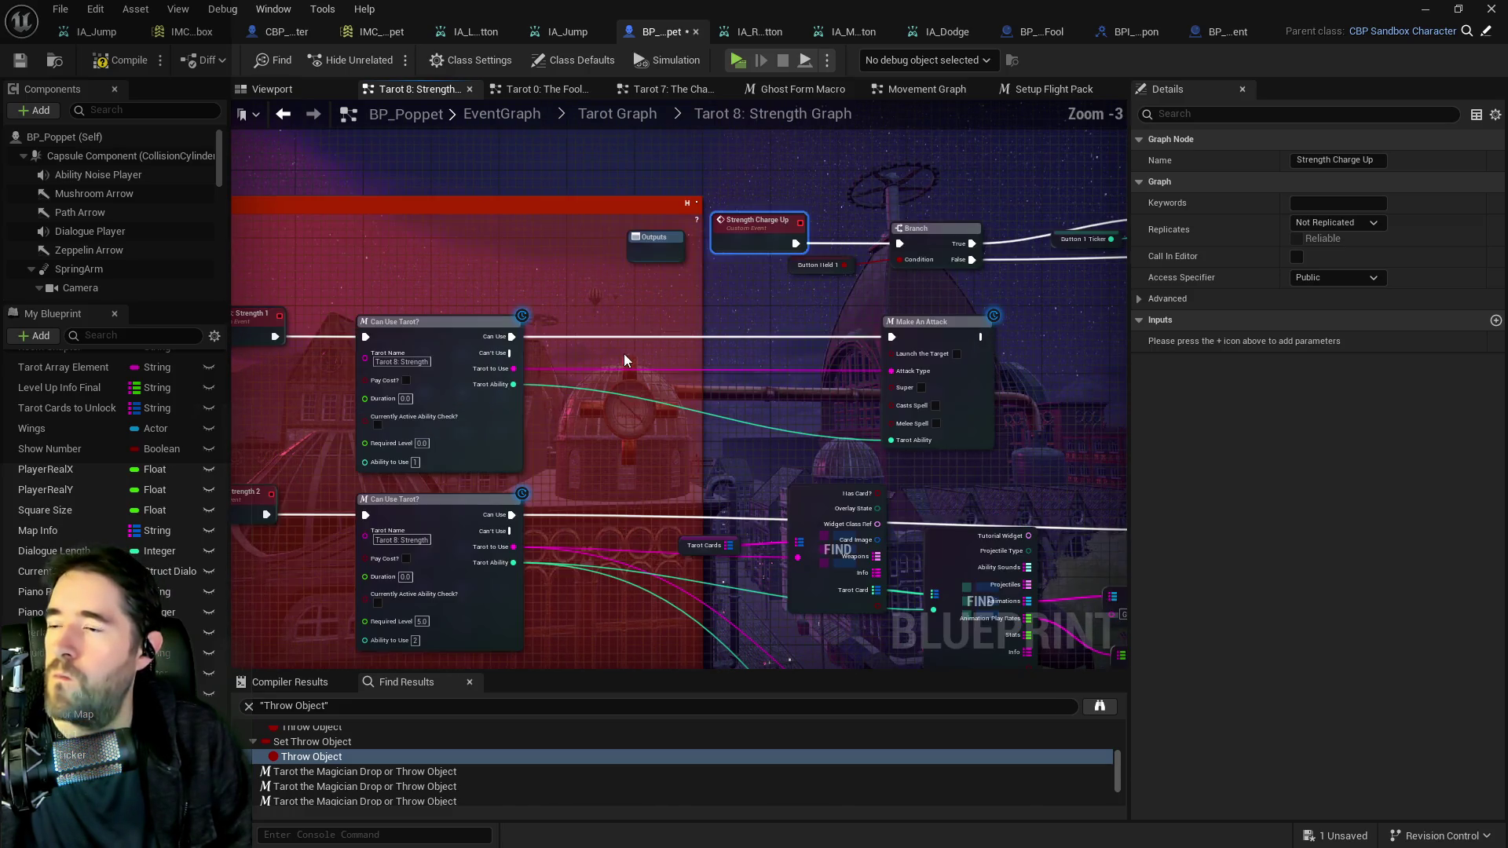
mouse_move(582, 402)
mouse_down()
mouse_move(687, 357)
mouse_move(545, 359)
mouse_move(675, 399)
mouse_move(421, 370)
mouse_up()
click(809, 361)
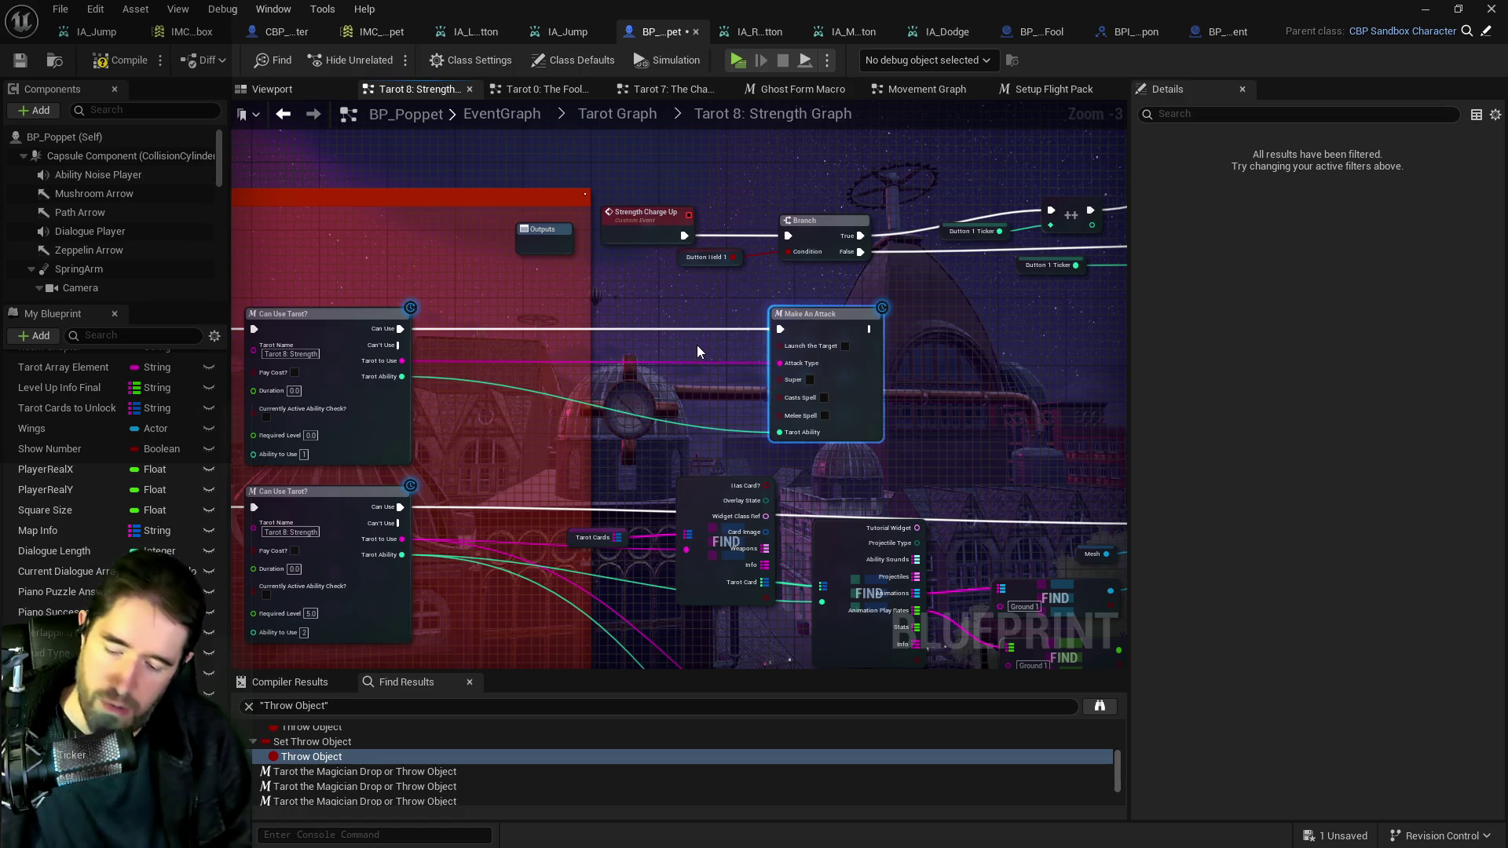
mouse_move(633, 350)
mouse_down()
mouse_move(901, 427)
mouse_move(736, 405)
mouse_move(638, 318)
mouse_move(579, 360)
mouse_up()
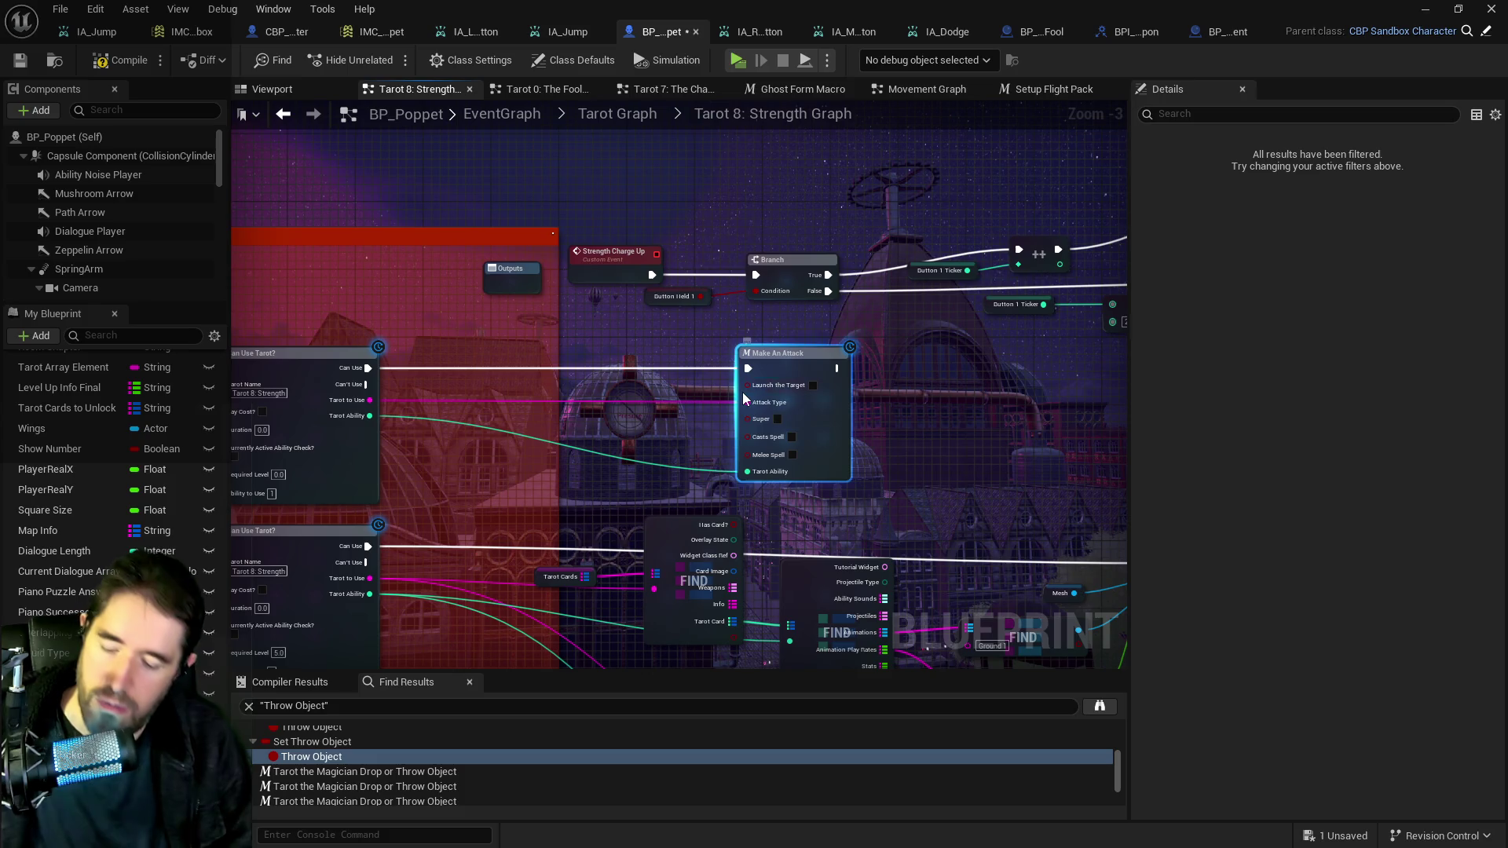
key(Delete)
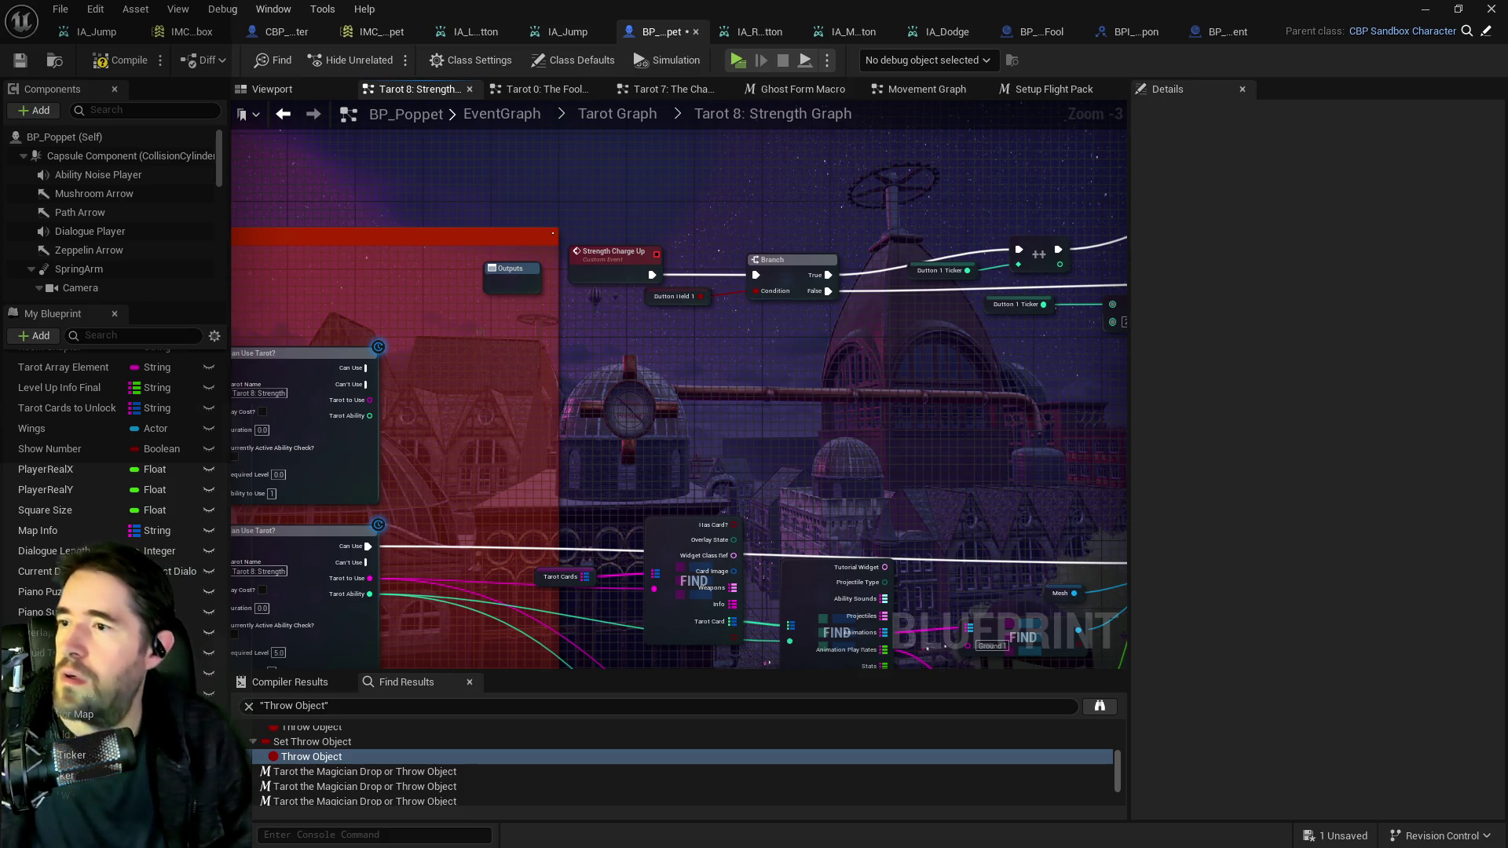
drag(857, 404, 939, 453)
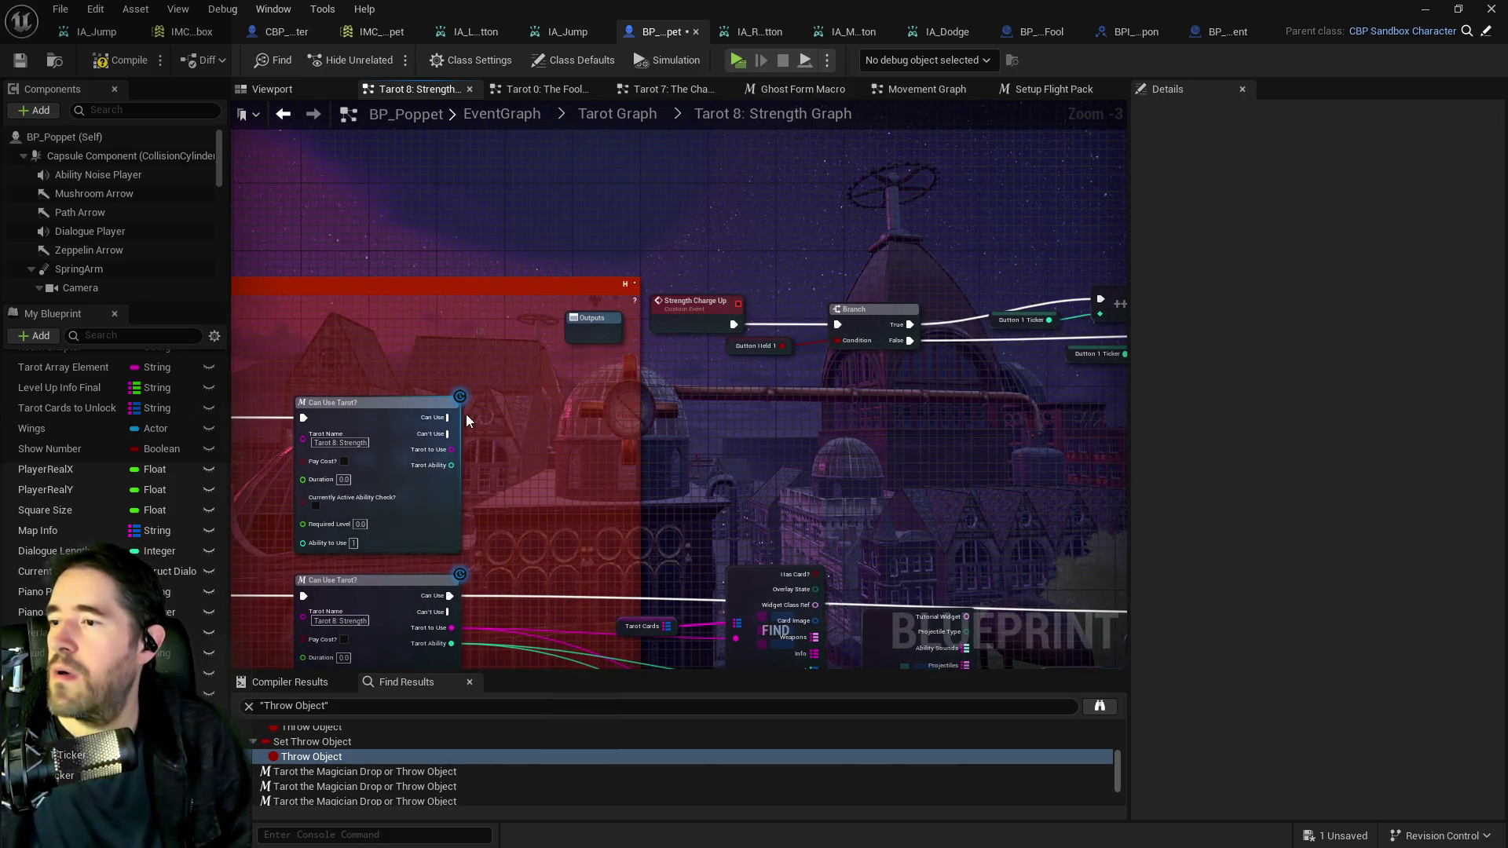
drag(449, 417, 748, 418)
Replace the Delay's Magician Charge Up call with a Strength Charge Up call.
text(strength)
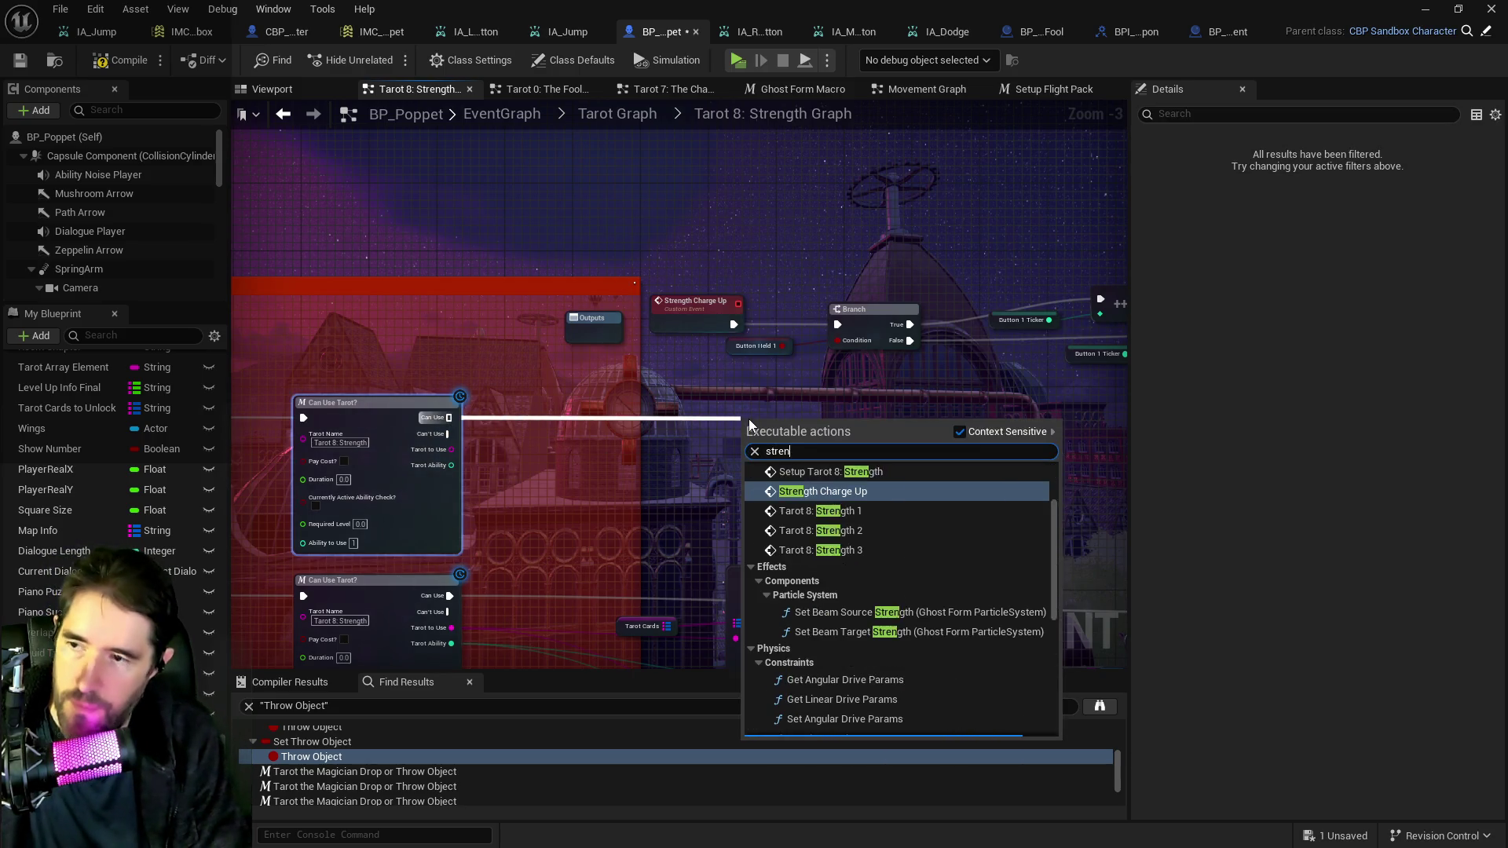
click(812, 494)
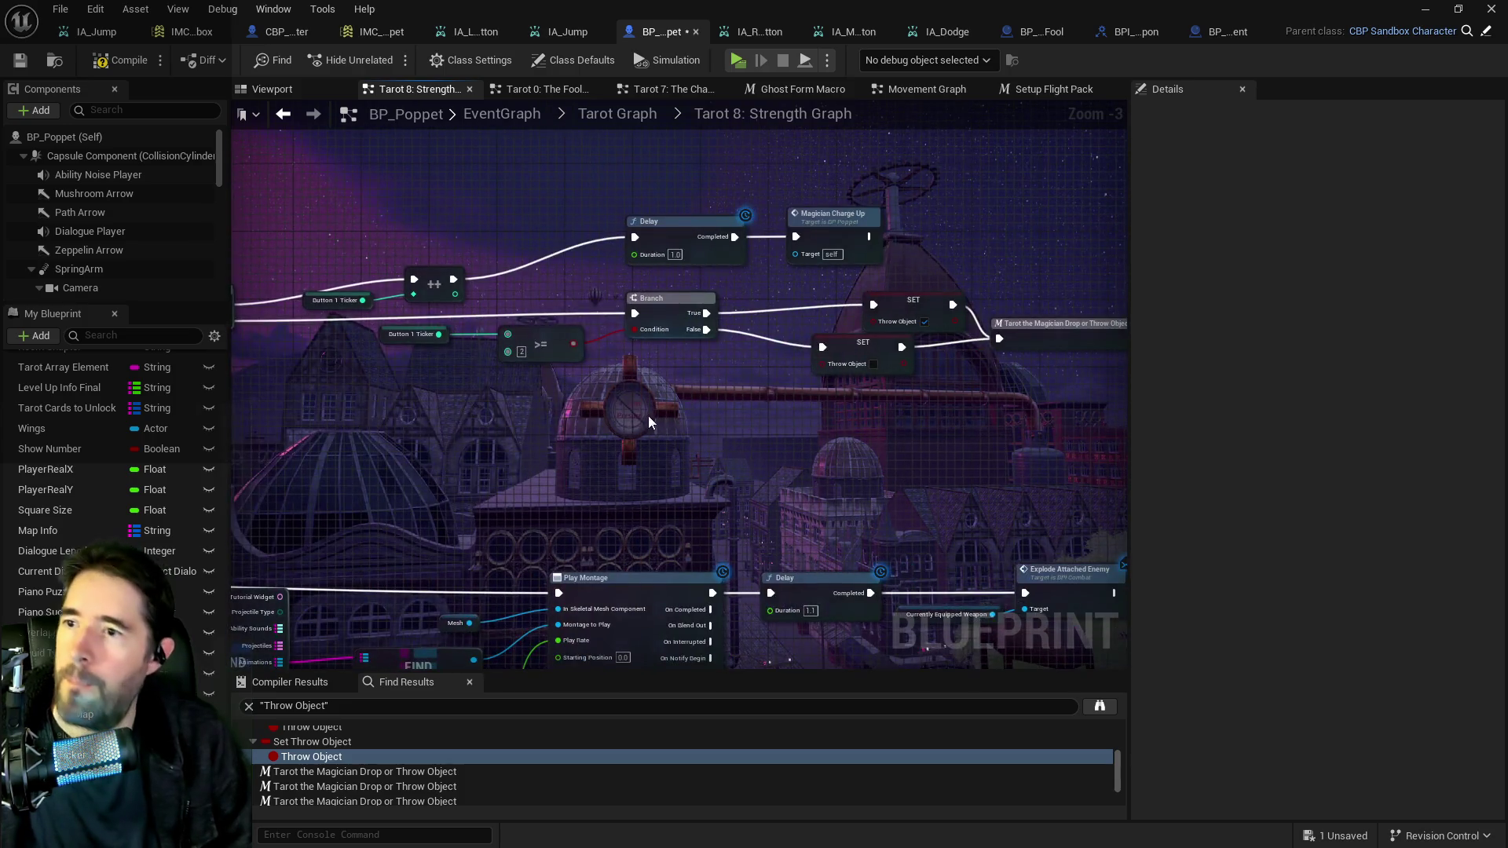
right_click(752, 385)
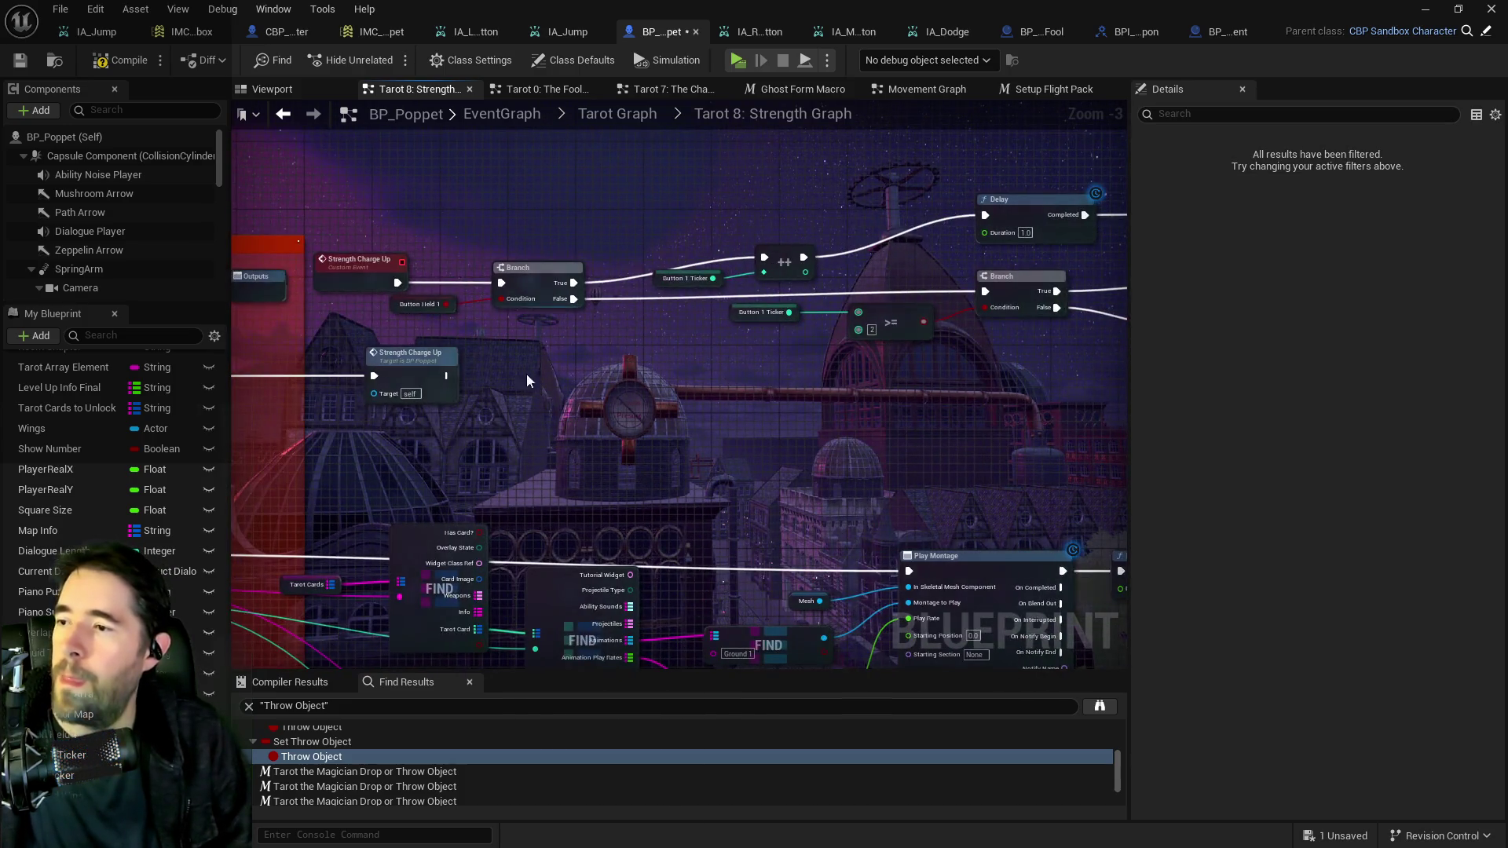
click(974, 259)
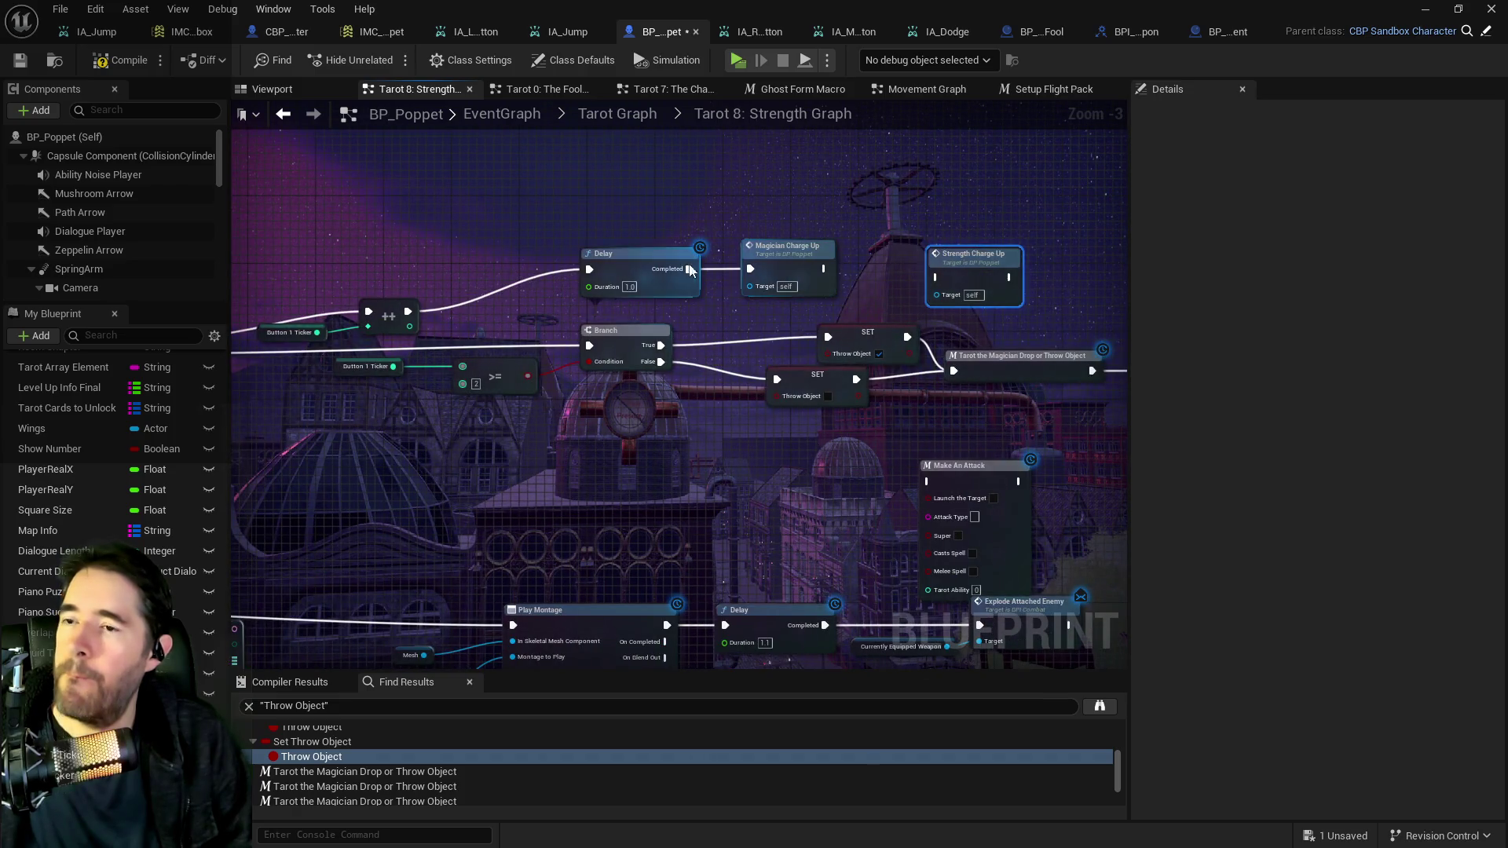
drag(823, 269, 934, 276)
drag(957, 275, 947, 259)
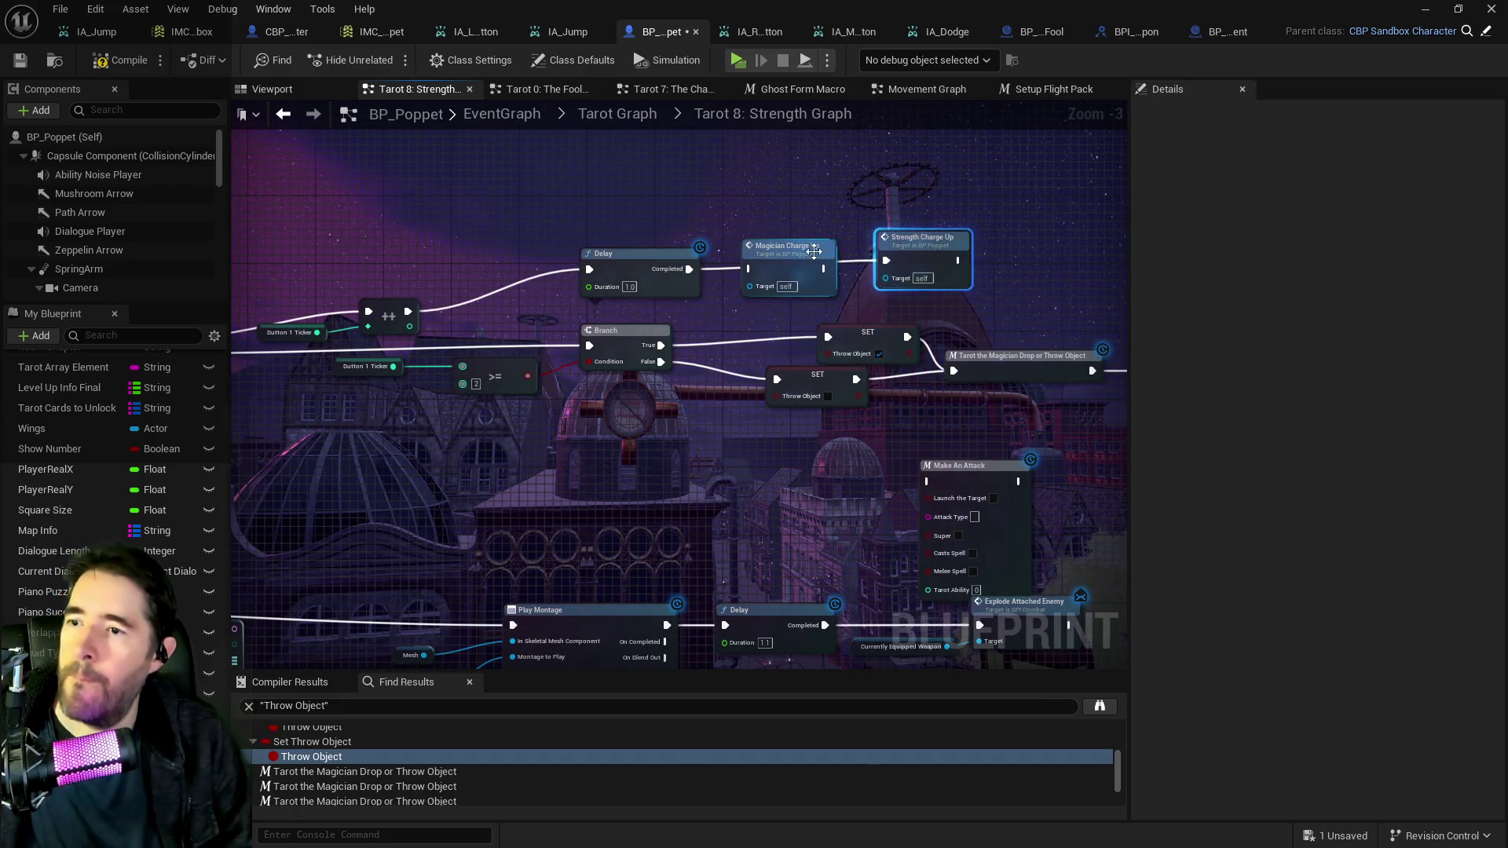
click(786, 245)
key(Delete)
Raise the >= threshold from 2 to 3 and reposition Strength Charge Up and Make An Attack.
scroll(483, 361, up, 2)
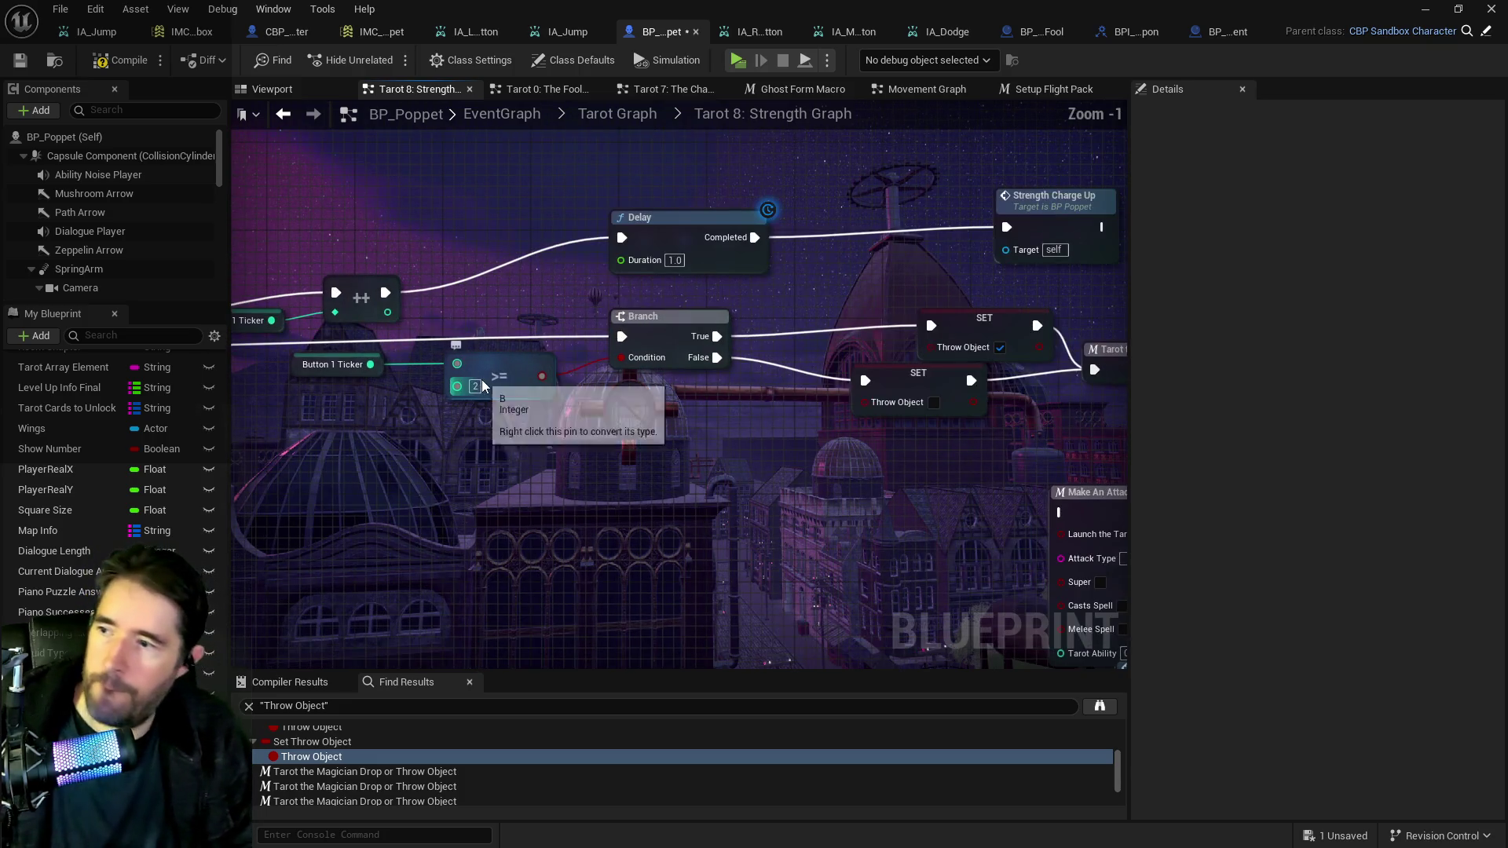
click(467, 388)
text(3)
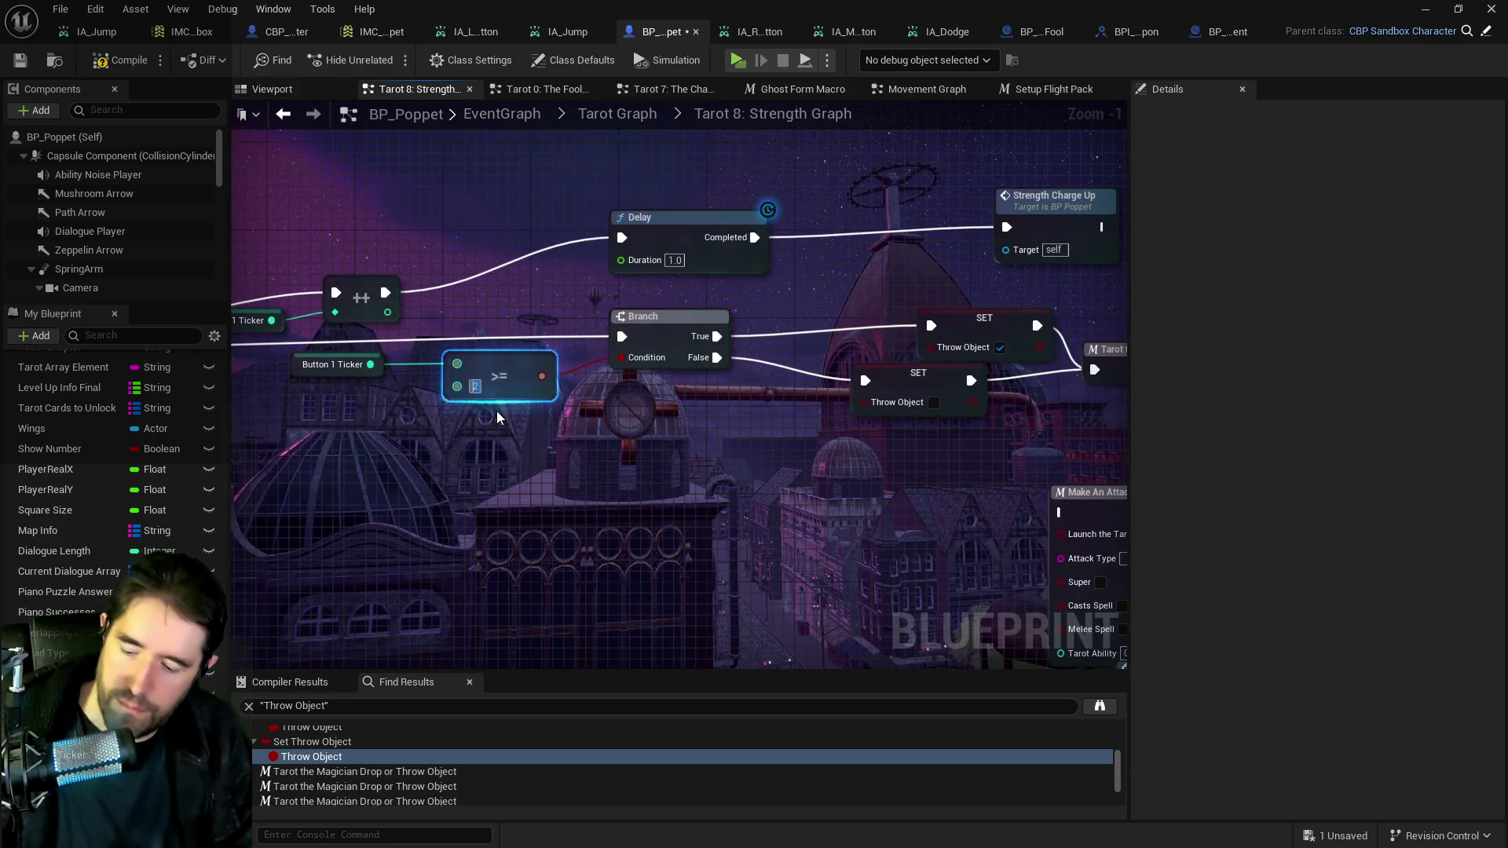
click(496, 412)
drag(739, 444, 492, 413)
drag(833, 202, 756, 214)
mouse_move(960, 477)
mouse_down()
mouse_move(937, 422)
mouse_move(971, 422)
mouse_up()
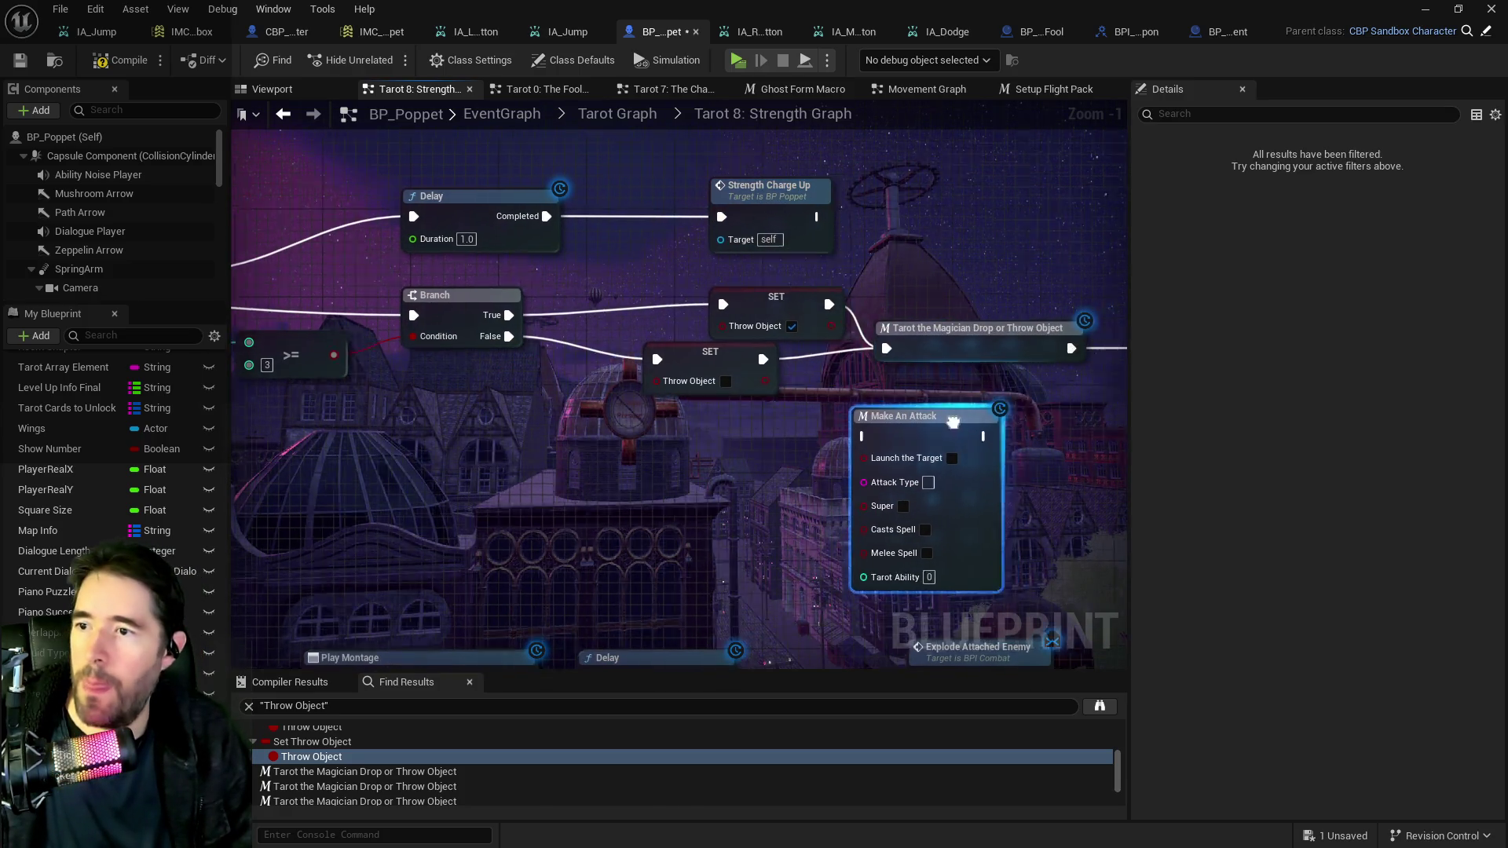
mouse_move(901, 370)
mouse_down()
mouse_move(1057, 130)
mouse_move(1068, 181)
mouse_move(957, 338)
mouse_move(877, 497)
mouse_up()
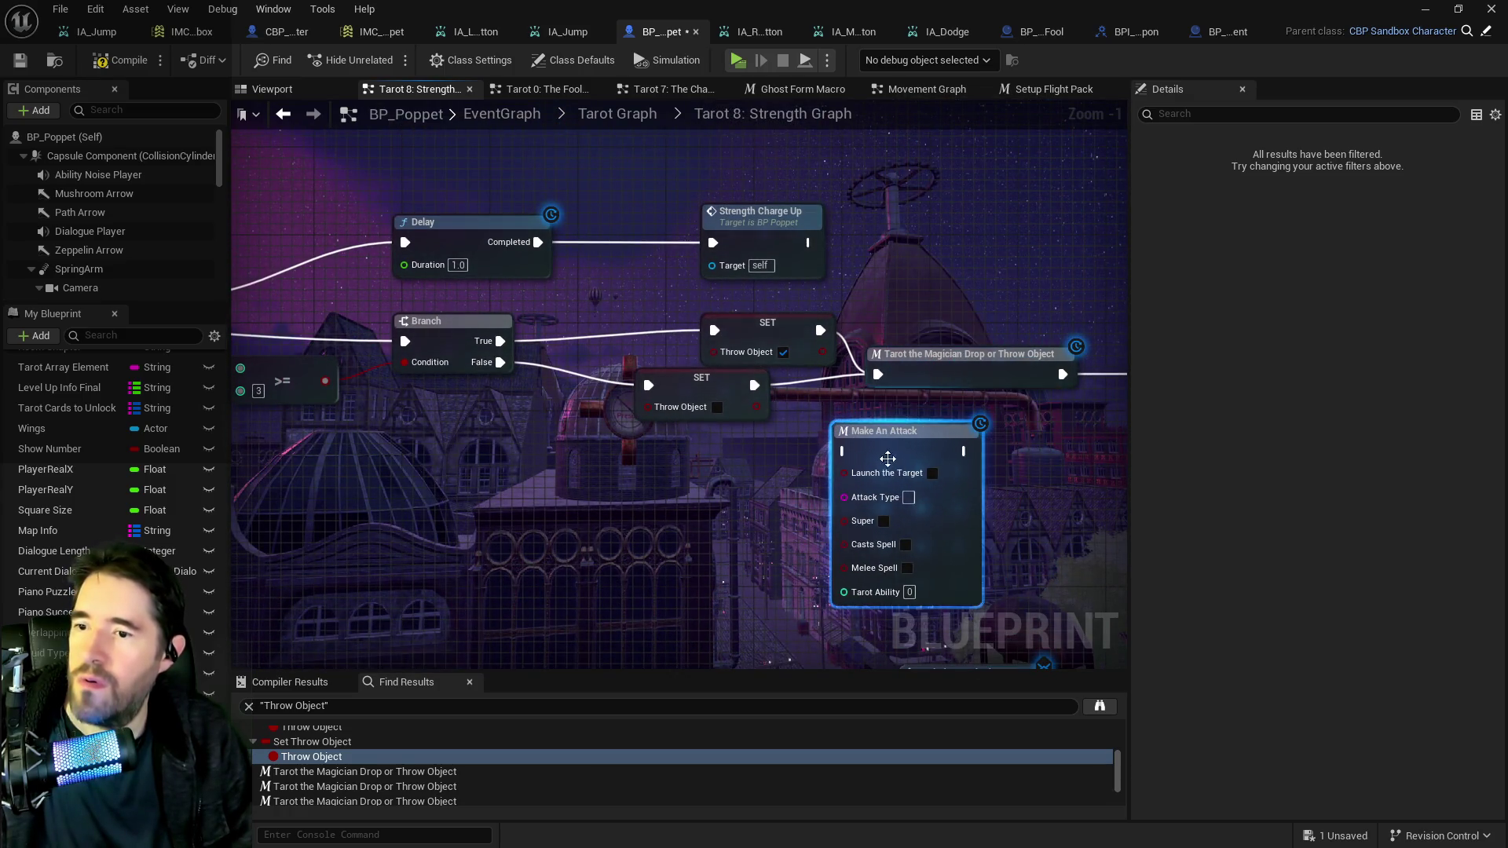
mouse_move(591, 512)
mouse_down()
mouse_move(1012, 441)
mouse_move(1016, 376)
mouse_move(249, 303)
mouse_move(546, 424)
mouse_move(673, 398)
mouse_move(515, 179)
mouse_move(527, 157)
mouse_move(353, 315)
mouse_move(299, 408)
mouse_move(313, 507)
mouse_up()
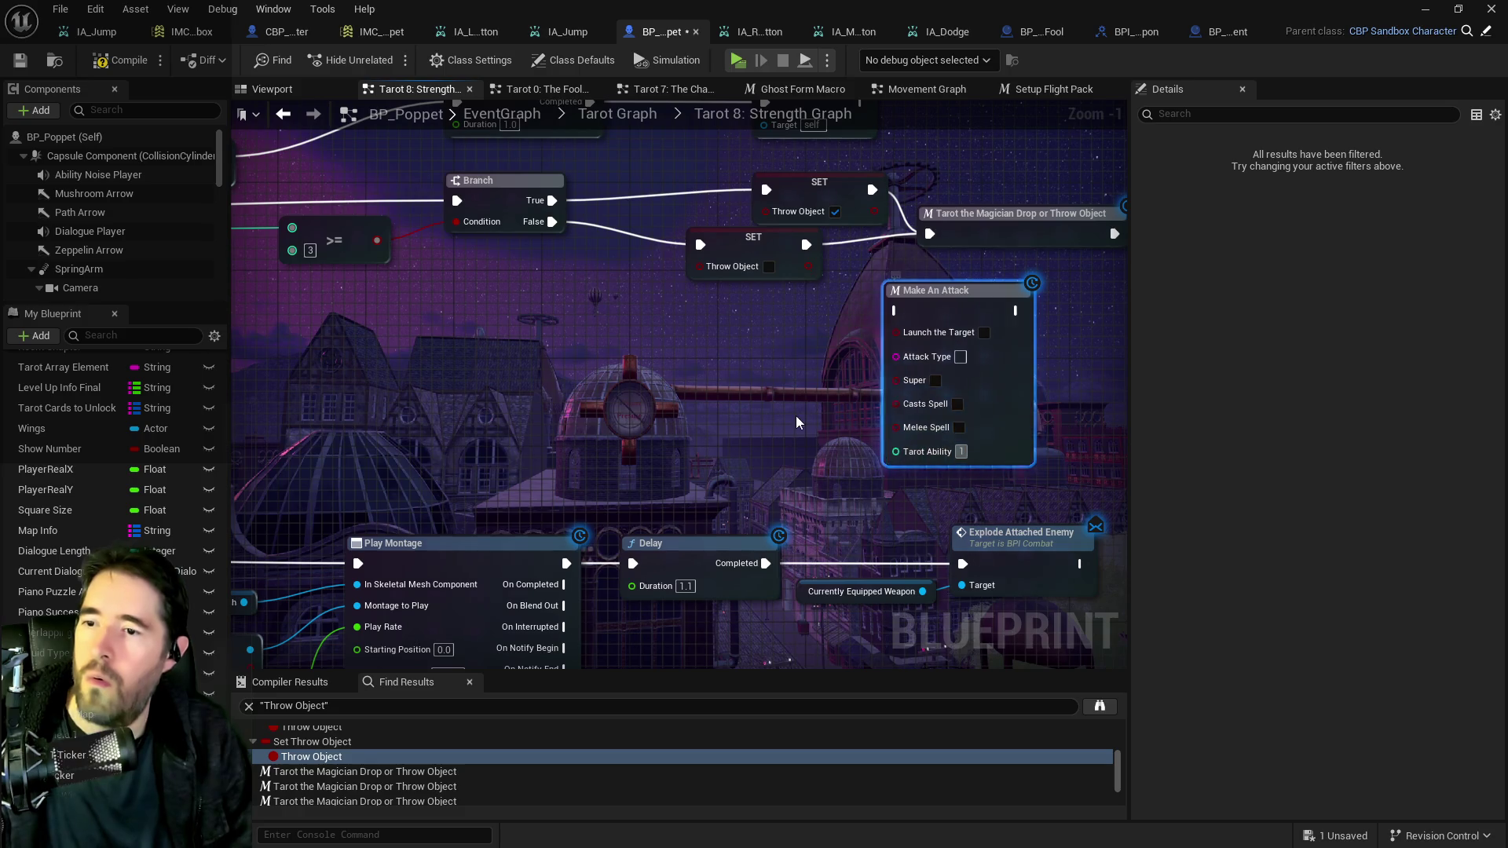
Edit the top Can Use Tarot? name and set Make An Attack's type to Tarot 8: Strength.
scroll(969, 460, down, 3)
drag(643, 339, 949, 272)
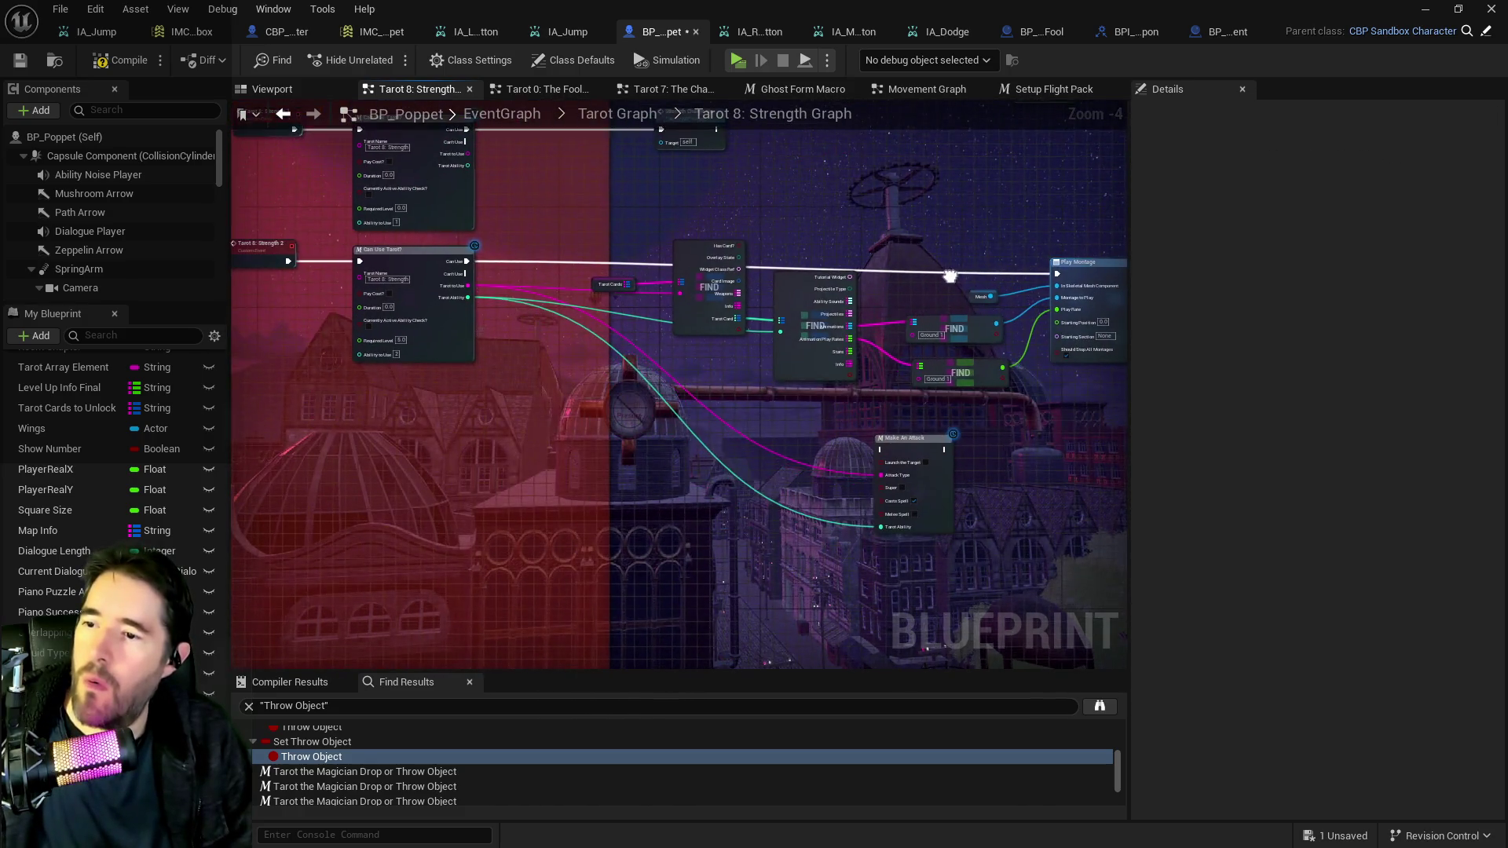
scroll(553, 224, up, 2)
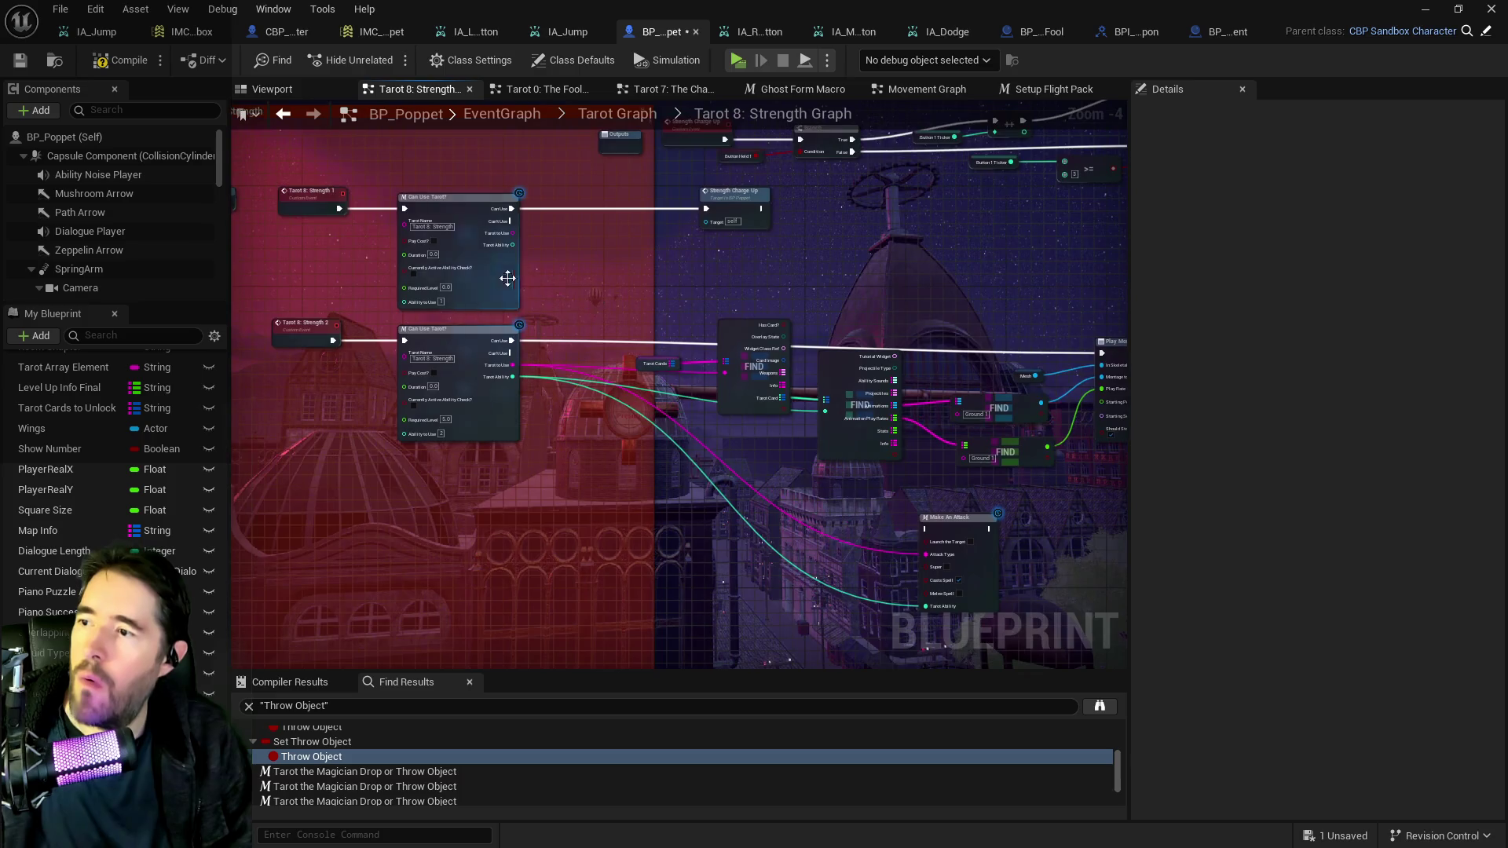
click(422, 227)
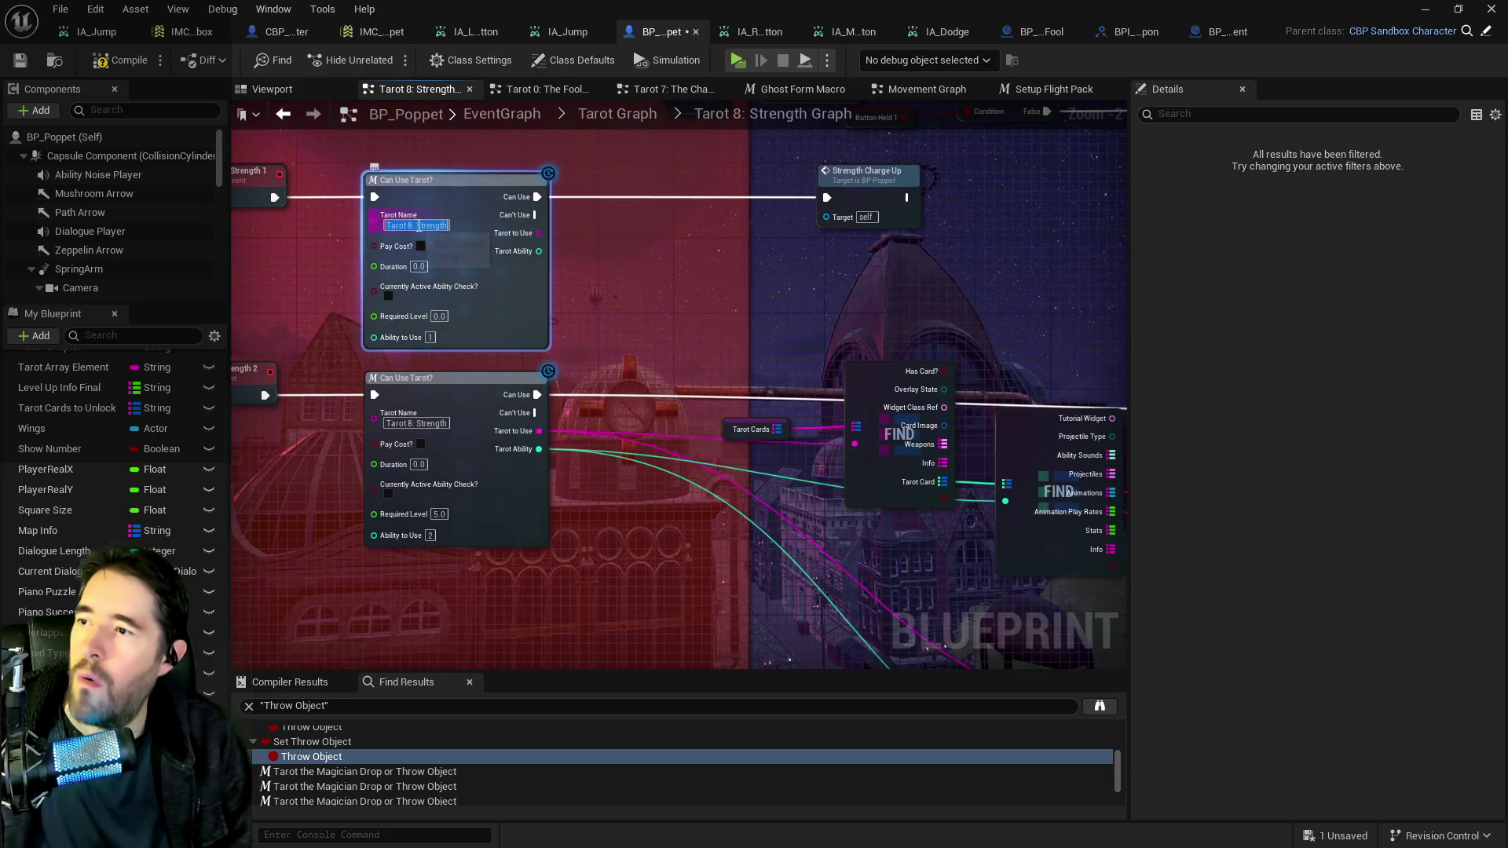
mouse_move(849, 295)
mouse_down()
mouse_move(820, 339)
mouse_move(684, 325)
mouse_up()
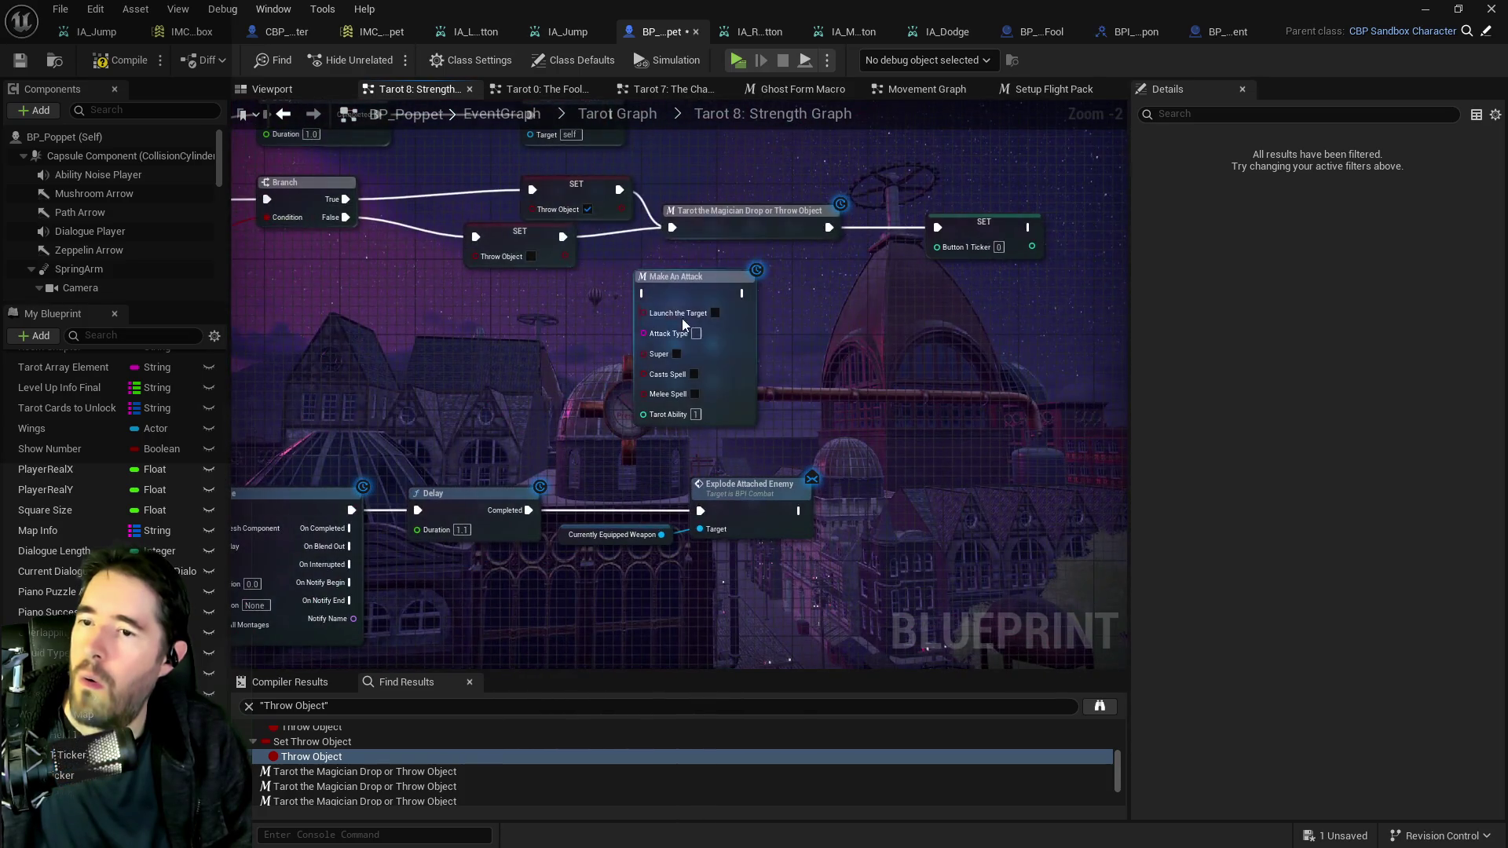
click(696, 333)
click(685, 298)
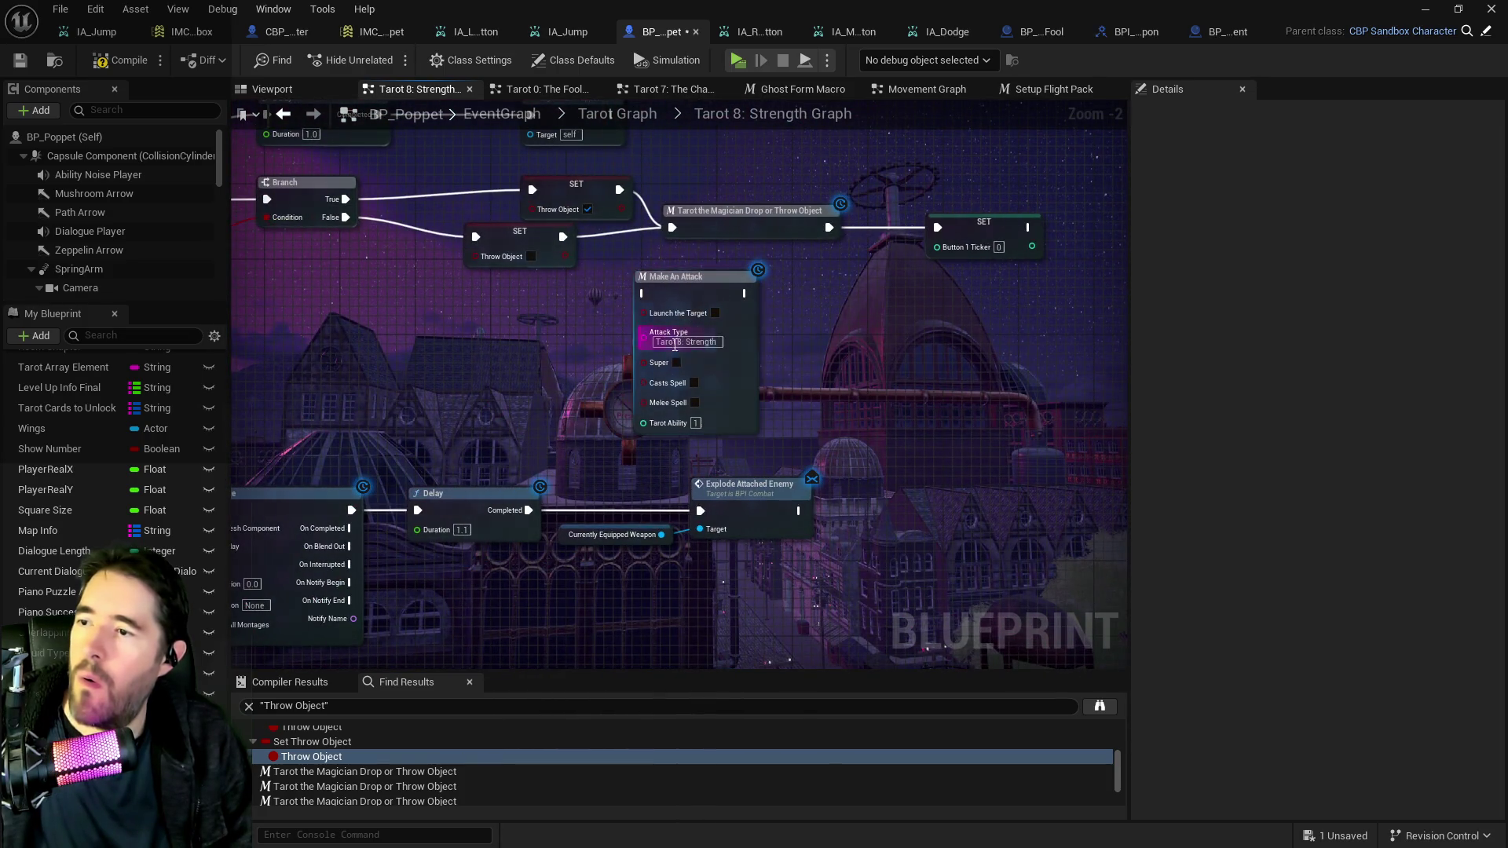
drag(685, 296, 751, 305)
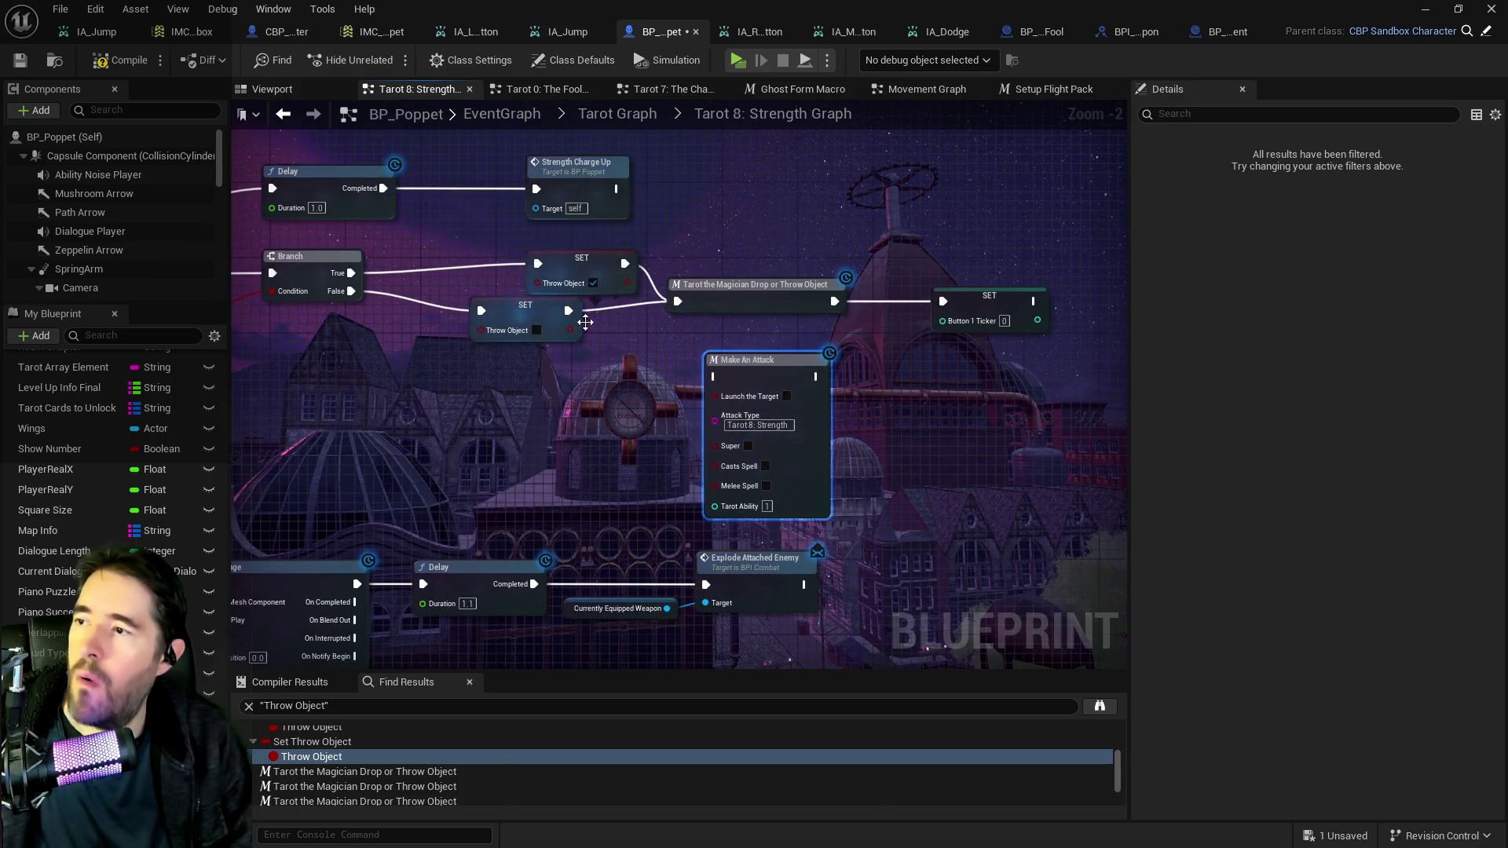
mouse_move(775, 378)
mouse_down()
mouse_move(770, 153)
mouse_move(638, 246)
mouse_move(703, 385)
mouse_up()
Wire Branch False and True into two Make An Attack nodes, both feeding SET Button 1 Ticker.
click(314, 257)
mouse_move(351, 290)
mouse_down()
mouse_move(640, 397)
mouse_move(721, 398)
mouse_move(705, 378)
mouse_move(949, 324)
mouse_up()
key(Escape)
mouse_move(741, 377)
mouse_down()
mouse_move(970, 337)
mouse_move(946, 304)
mouse_up()
key(ctrl+d)
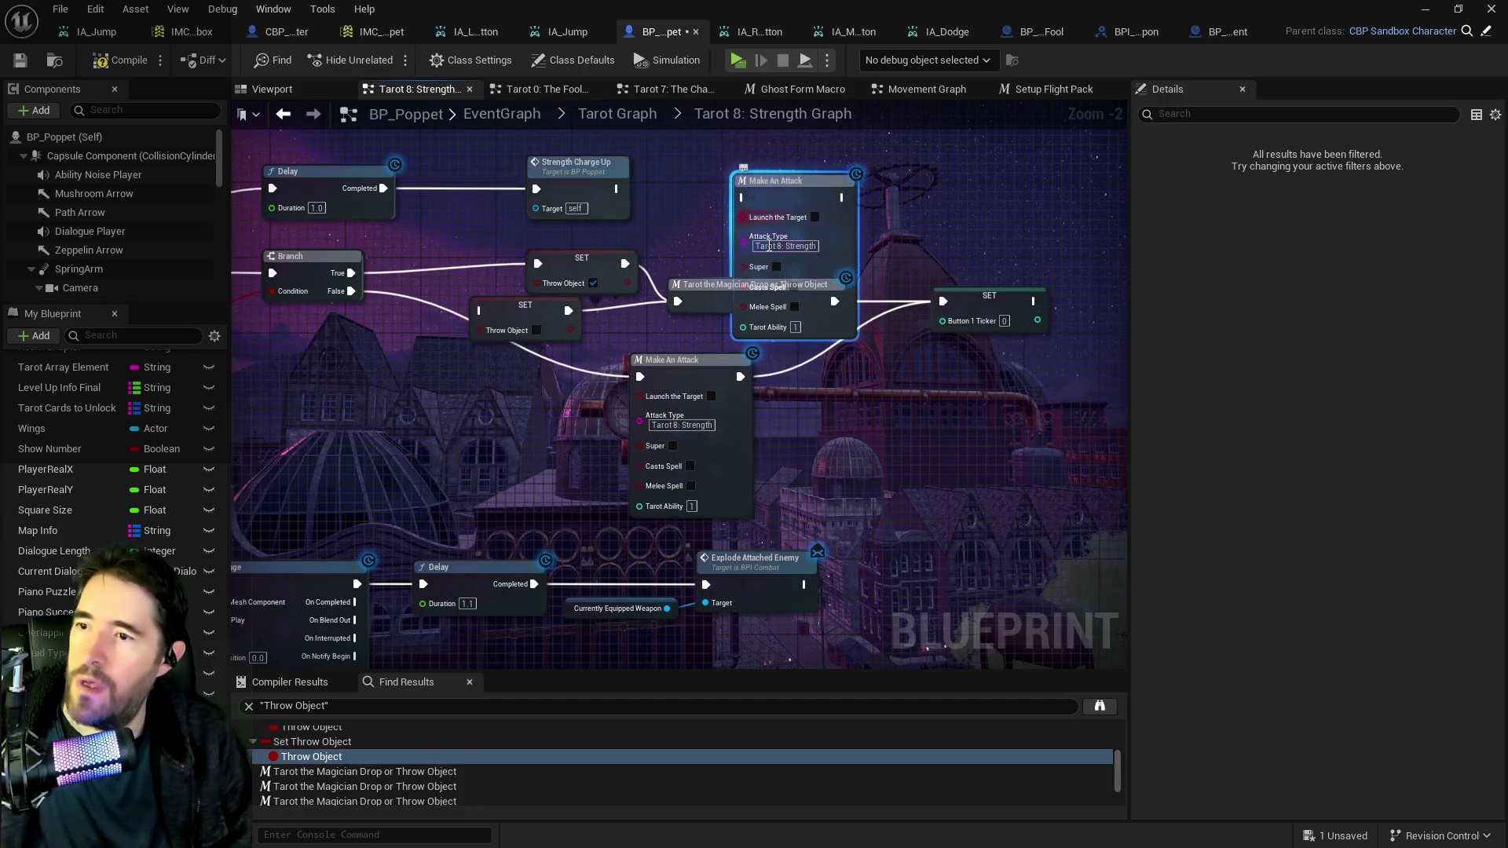
mouse_move(770, 328)
mouse_down()
mouse_move(729, 338)
mouse_move(1128, 101)
mouse_move(695, 223)
mouse_move(1001, 108)
mouse_up()
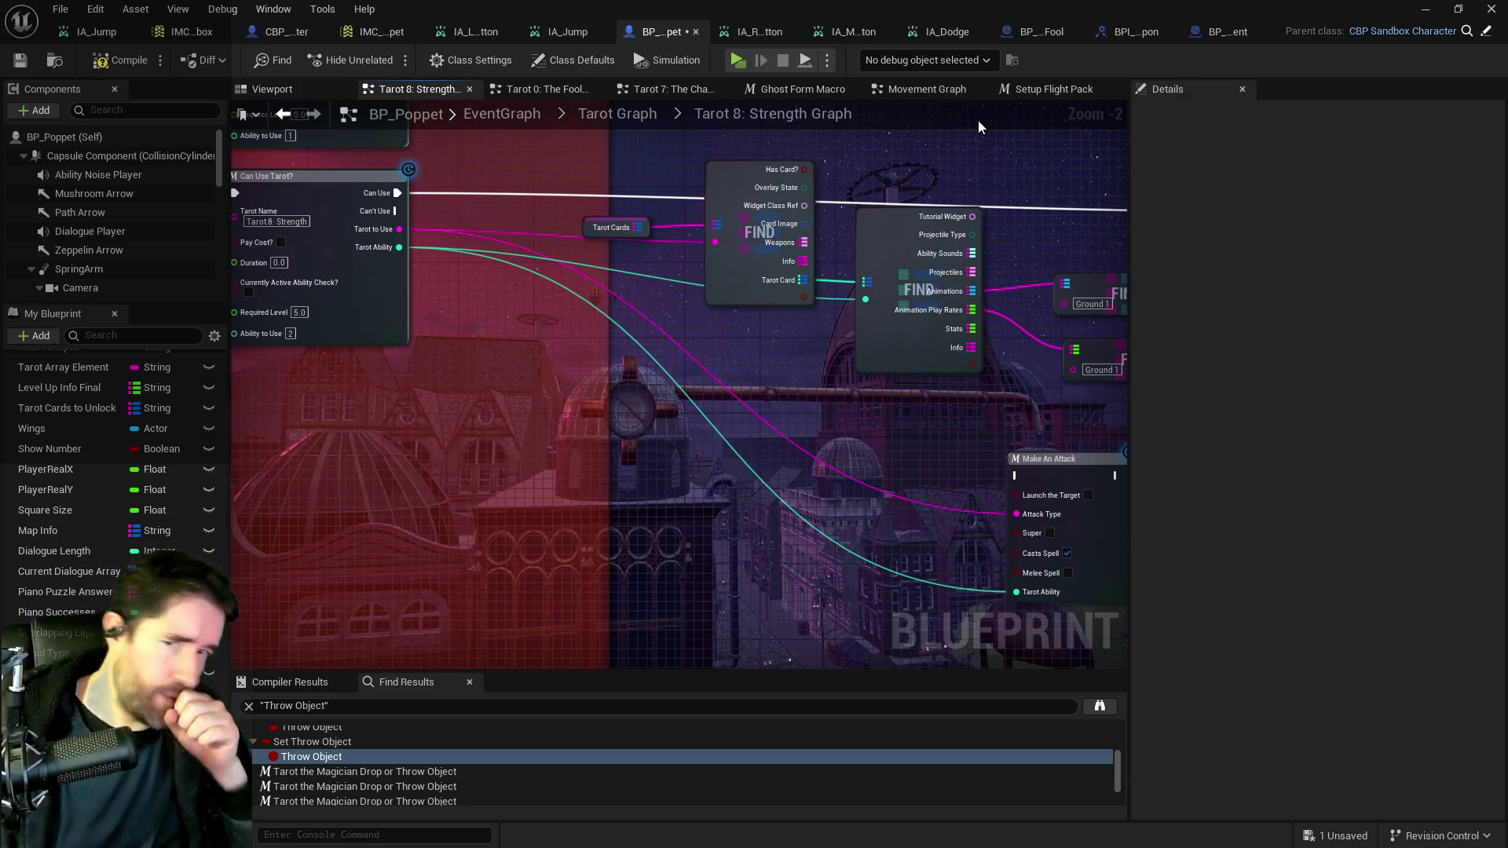
mouse_move(680, 344)
mouse_down()
mouse_move(929, 407)
mouse_move(503, 295)
mouse_move(523, 306)
mouse_move(549, 491)
mouse_up()
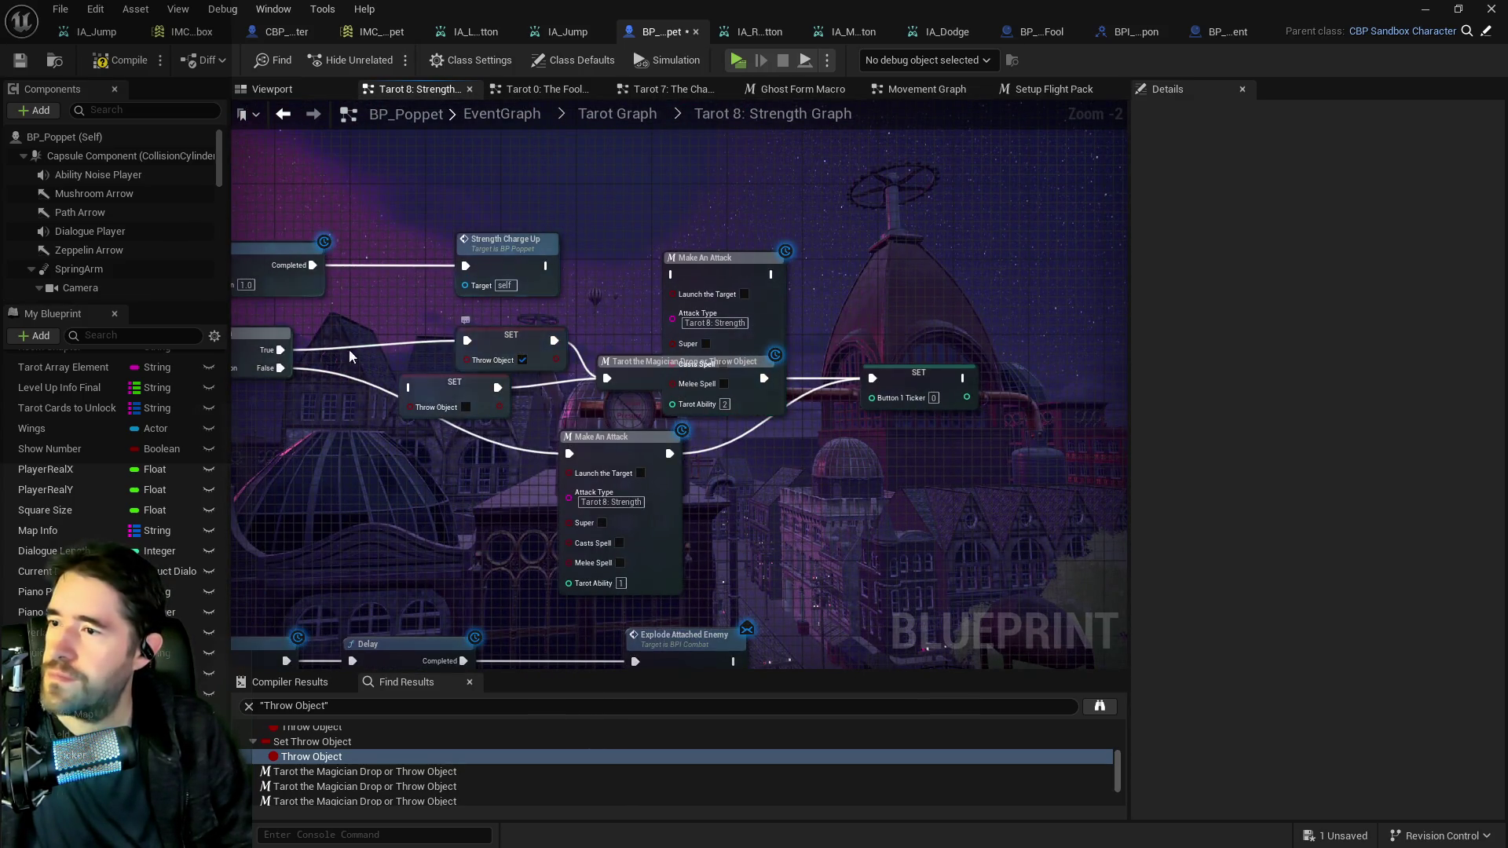
drag(279, 349, 674, 274)
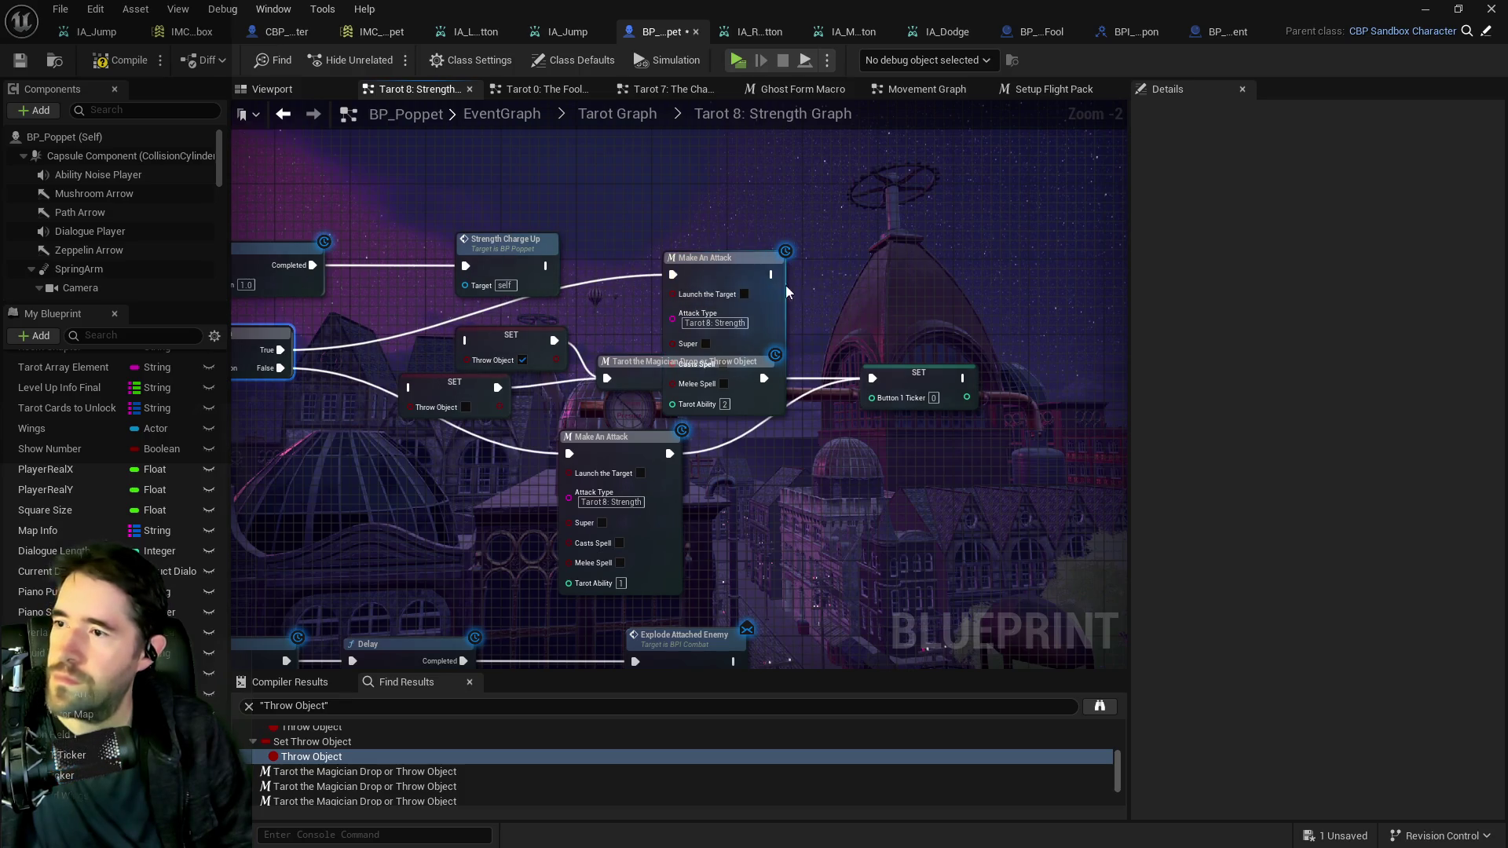
drag(771, 274, 872, 378)
Delete the SET Throw Object and Tarot the Magician nodes and stack the two Make An Attack nodes.
drag(440, 356, 603, 407)
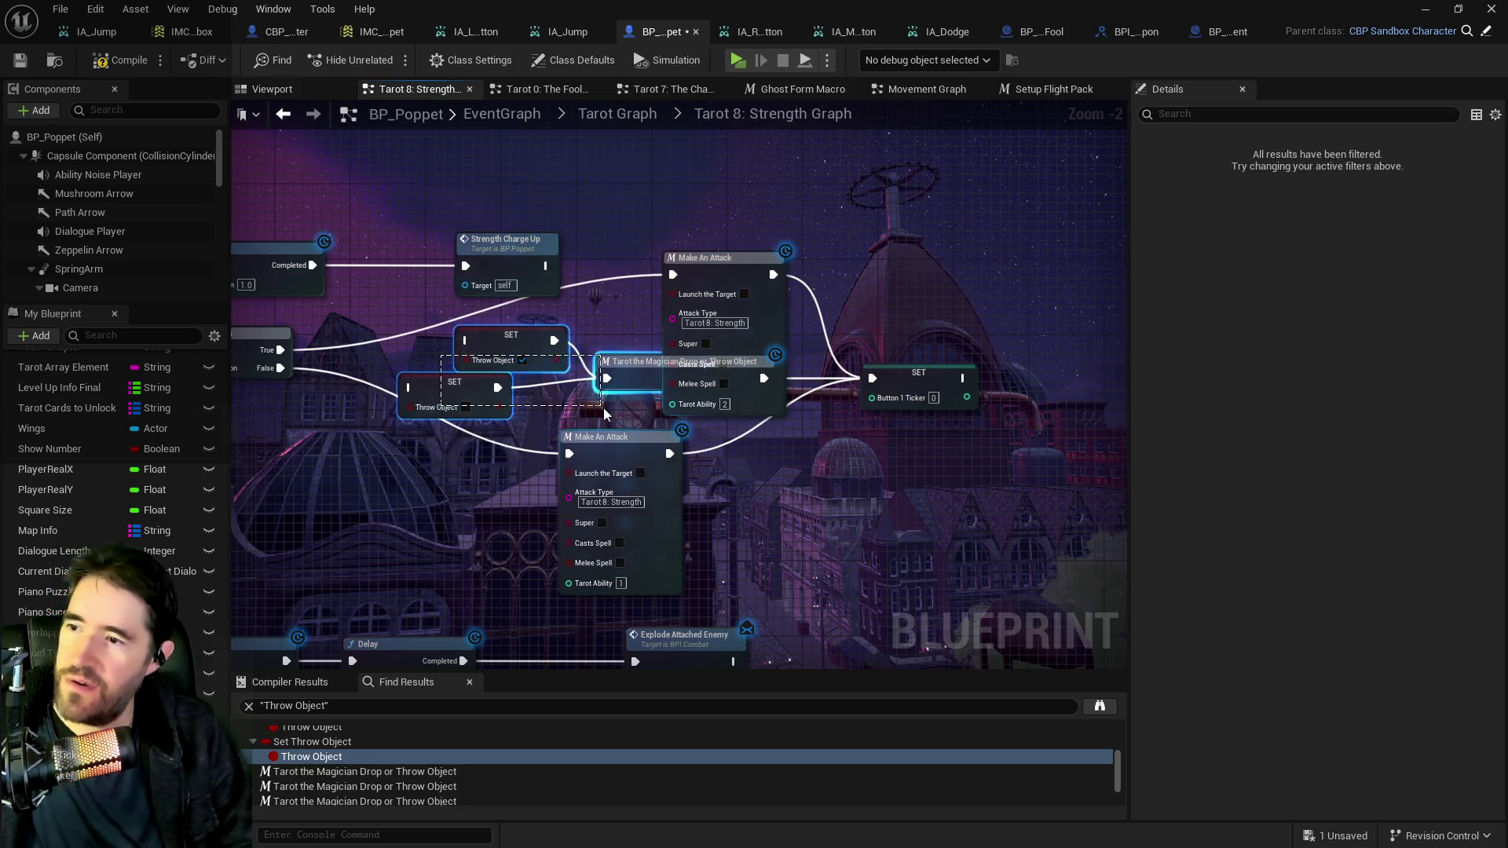
key(Delete)
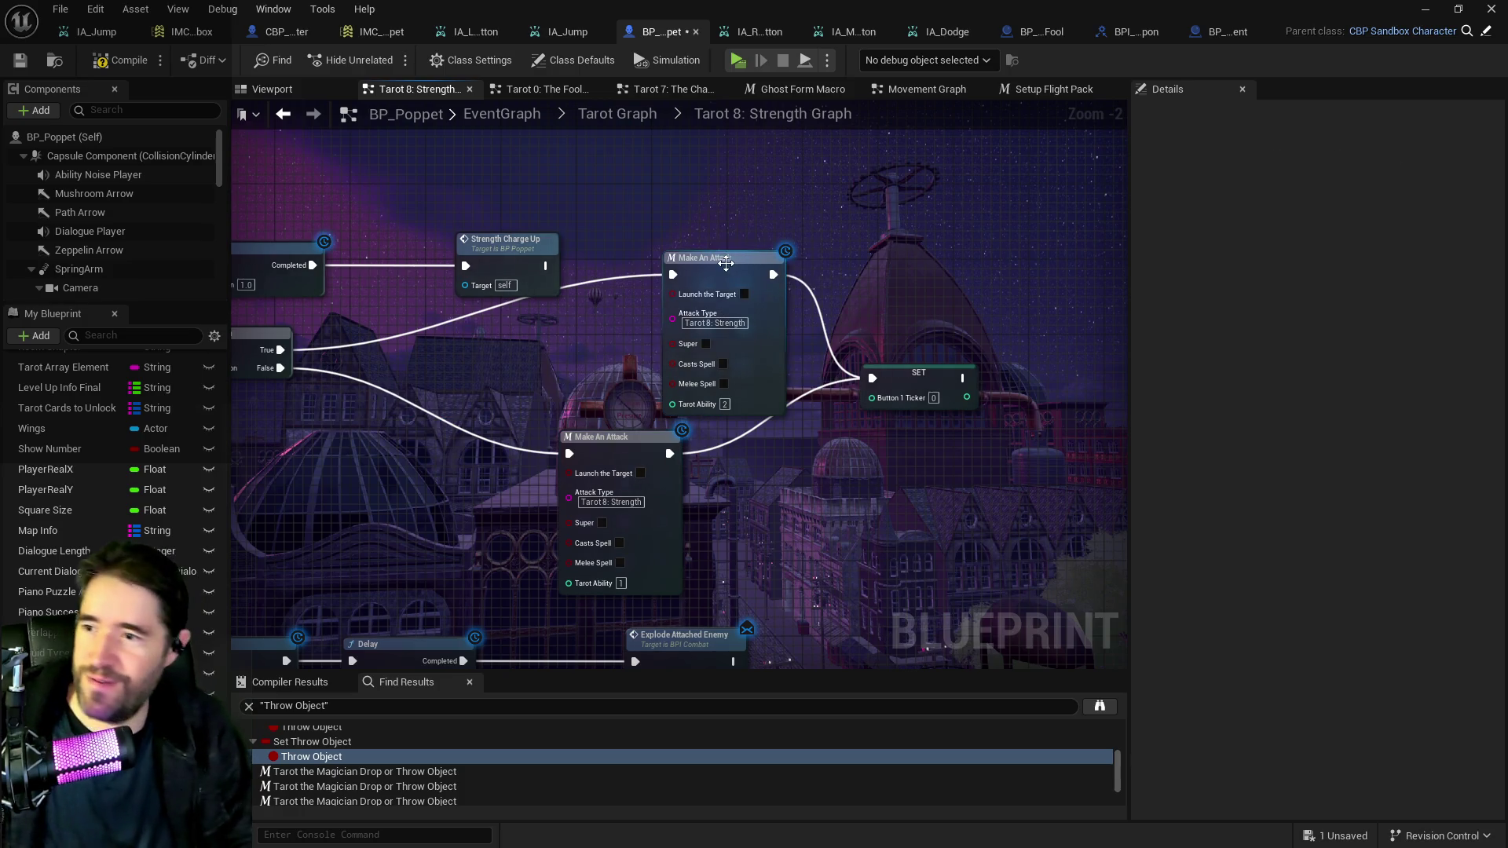
drag(726, 264, 639, 278)
drag(637, 468, 649, 474)
click(662, 289)
drag(662, 289, 651, 287)
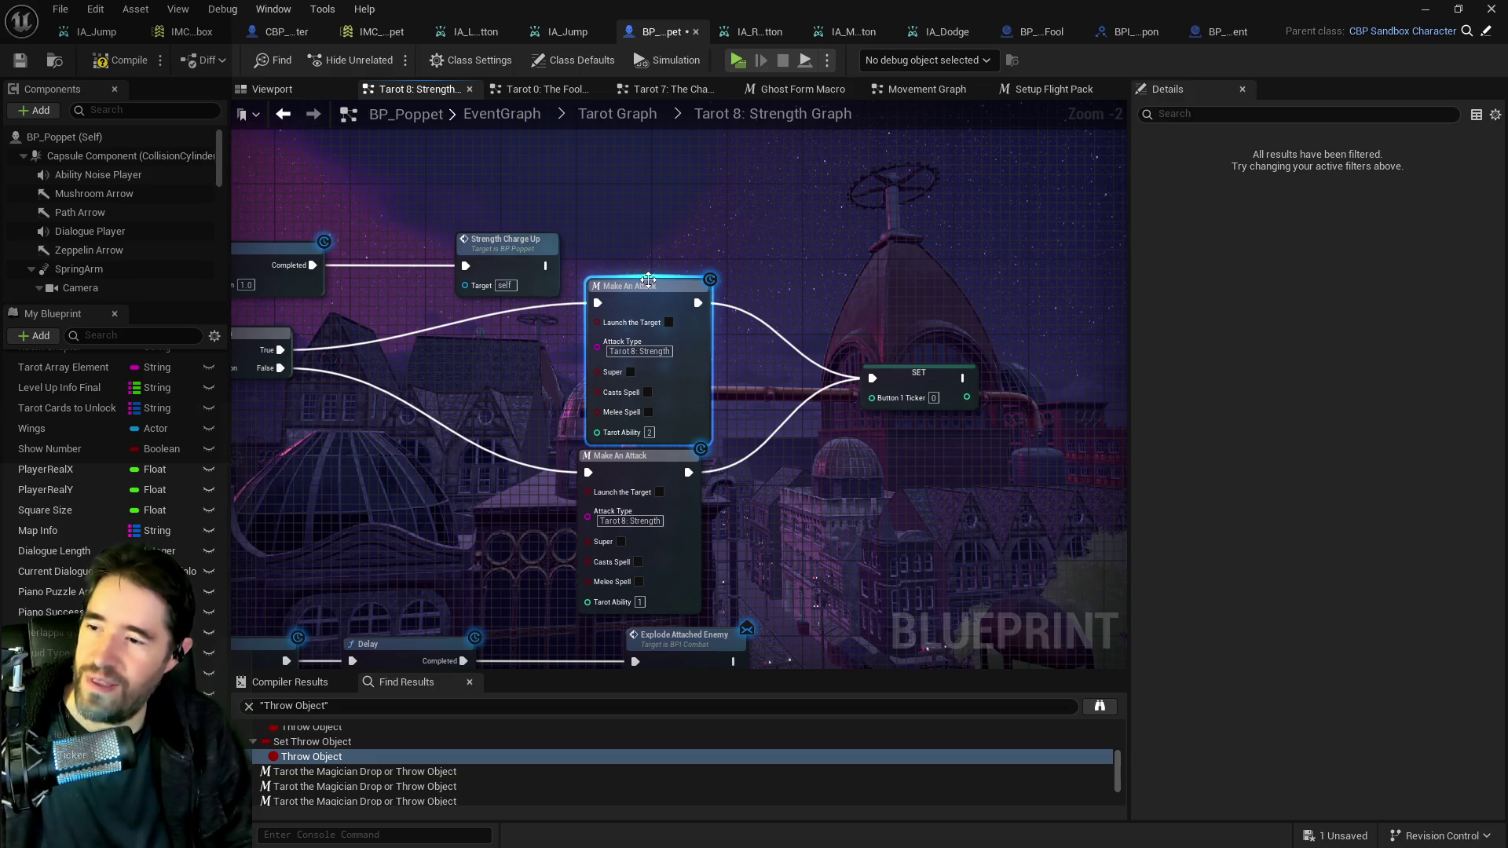
scroll(649, 279, down, 2)
Connect the Branch output to the Play Montage node in the Strength graph.
scroll(850, 418, up, 1)
mouse_move(850, 418)
mouse_down()
mouse_move(1060, 330)
mouse_move(1128, 319)
mouse_up()
mouse_move(1043, 336)
mouse_down()
mouse_move(828, 347)
mouse_move(649, 381)
mouse_move(651, 396)
mouse_move(904, 409)
mouse_up()
scroll(749, 395, down, 1)
drag(750, 395, 646, 287)
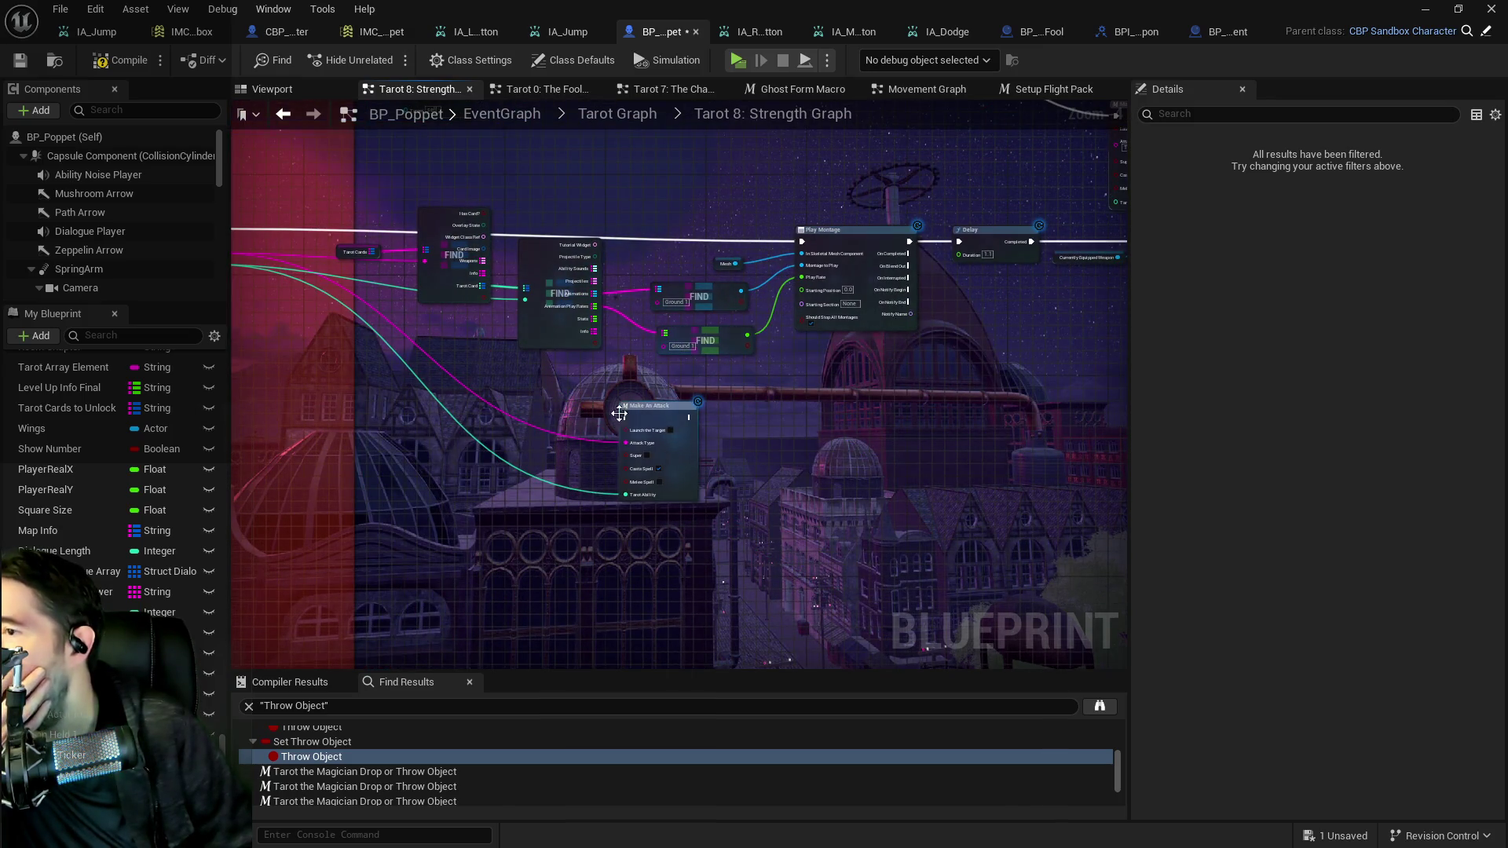
mouse_move(652, 437)
mouse_down()
mouse_move(692, 472)
mouse_move(736, 434)
mouse_move(597, 408)
mouse_move(487, 259)
mouse_move(613, 227)
mouse_move(660, 197)
mouse_up()
key(Escape)
mouse_move(567, 196)
mouse_down()
mouse_move(314, 333)
mouse_move(379, 404)
mouse_move(1105, 406)
mouse_up()
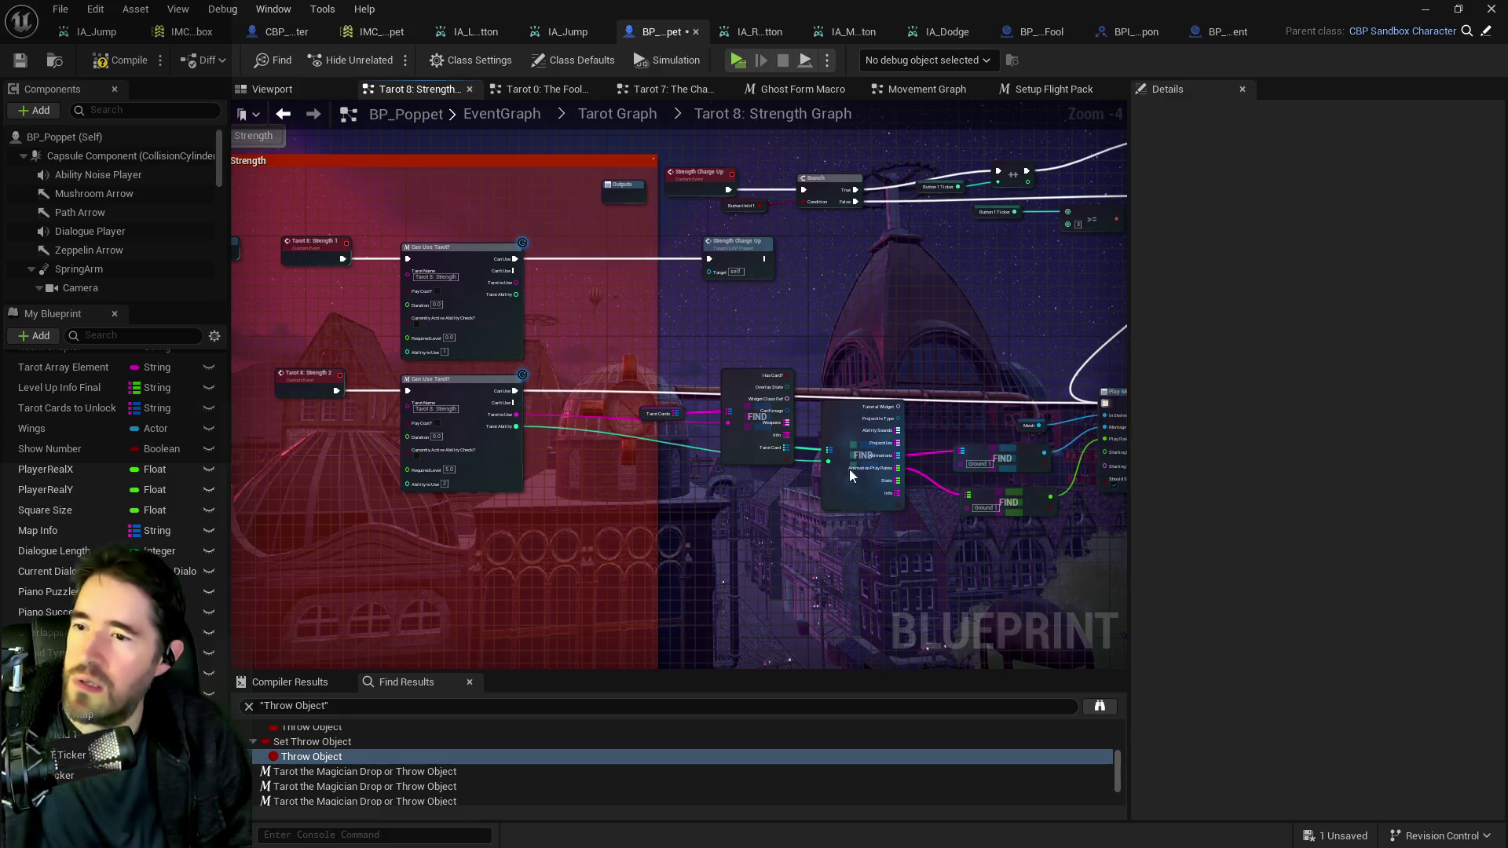
Disconnect Tarot to Use from the FIND input and edit the second Can Use Tarot? node's Tarot Name.
scroll(785, 476, up, 3)
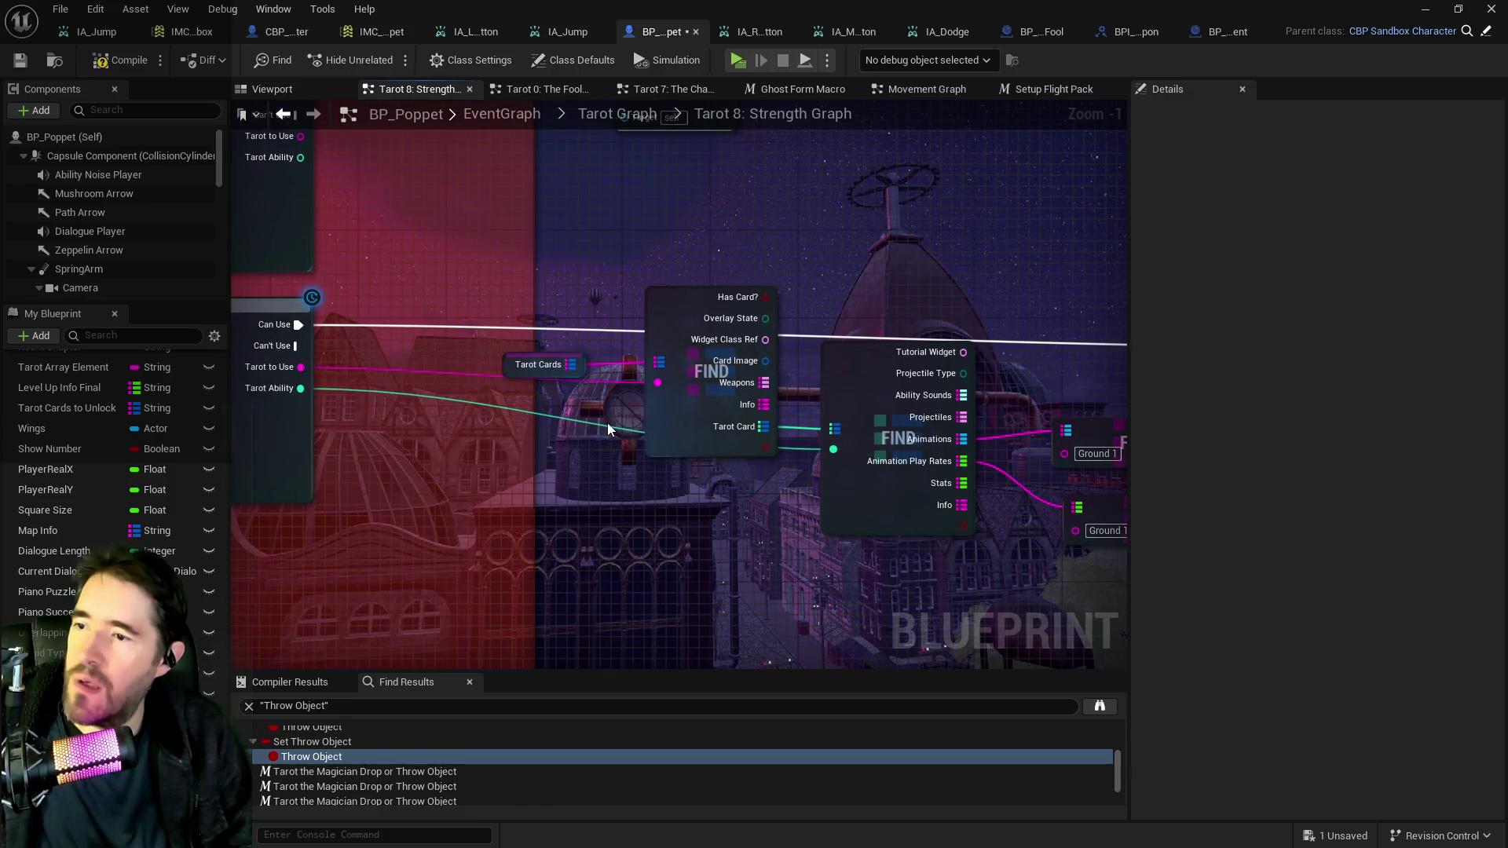
mouse_move(610, 427)
mouse_down()
mouse_move(1001, 434)
mouse_move(530, 436)
mouse_up()
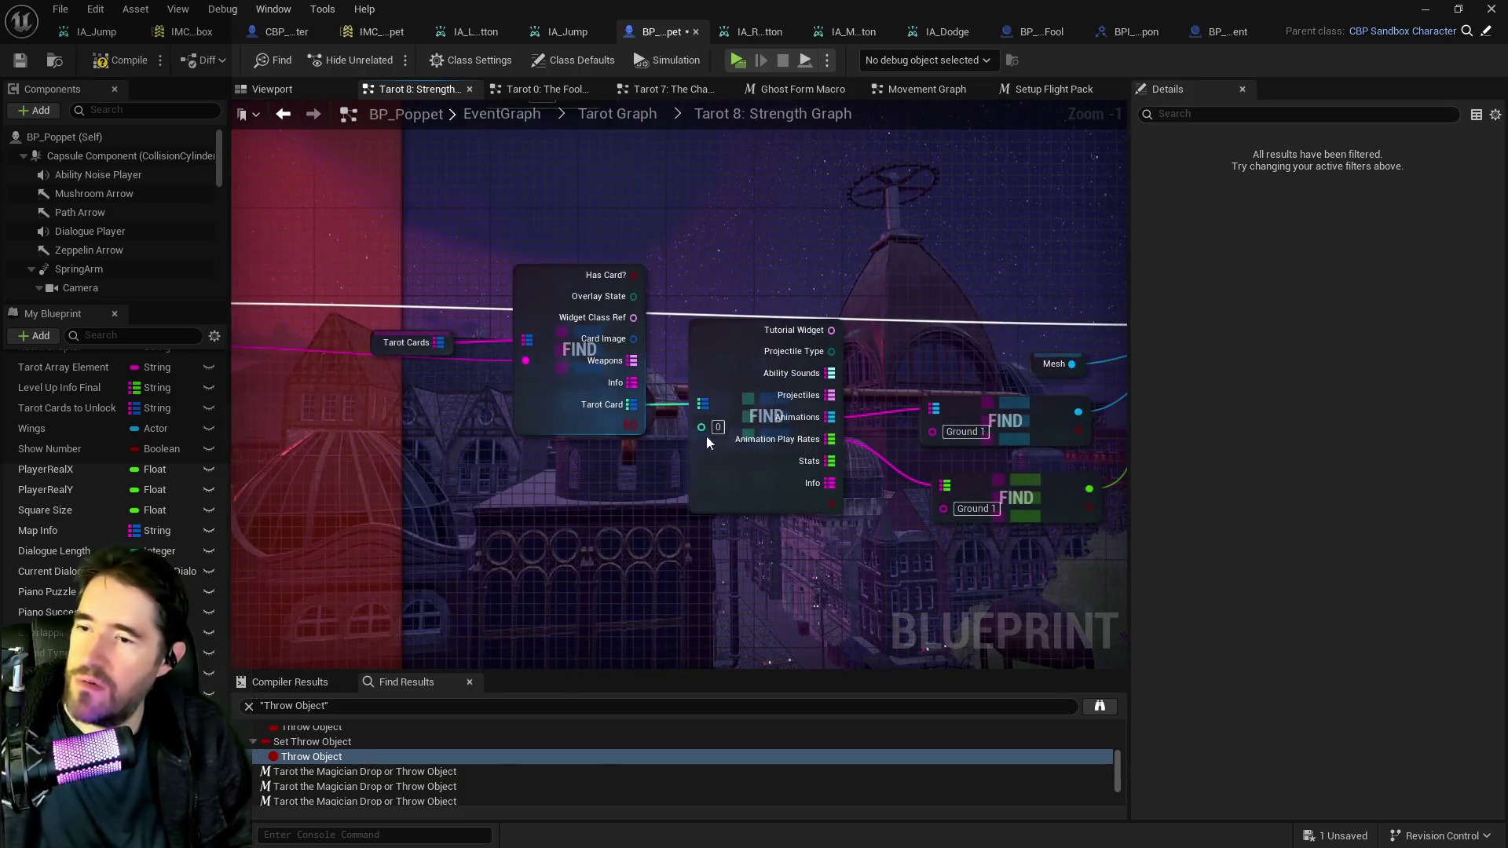
click(710, 429)
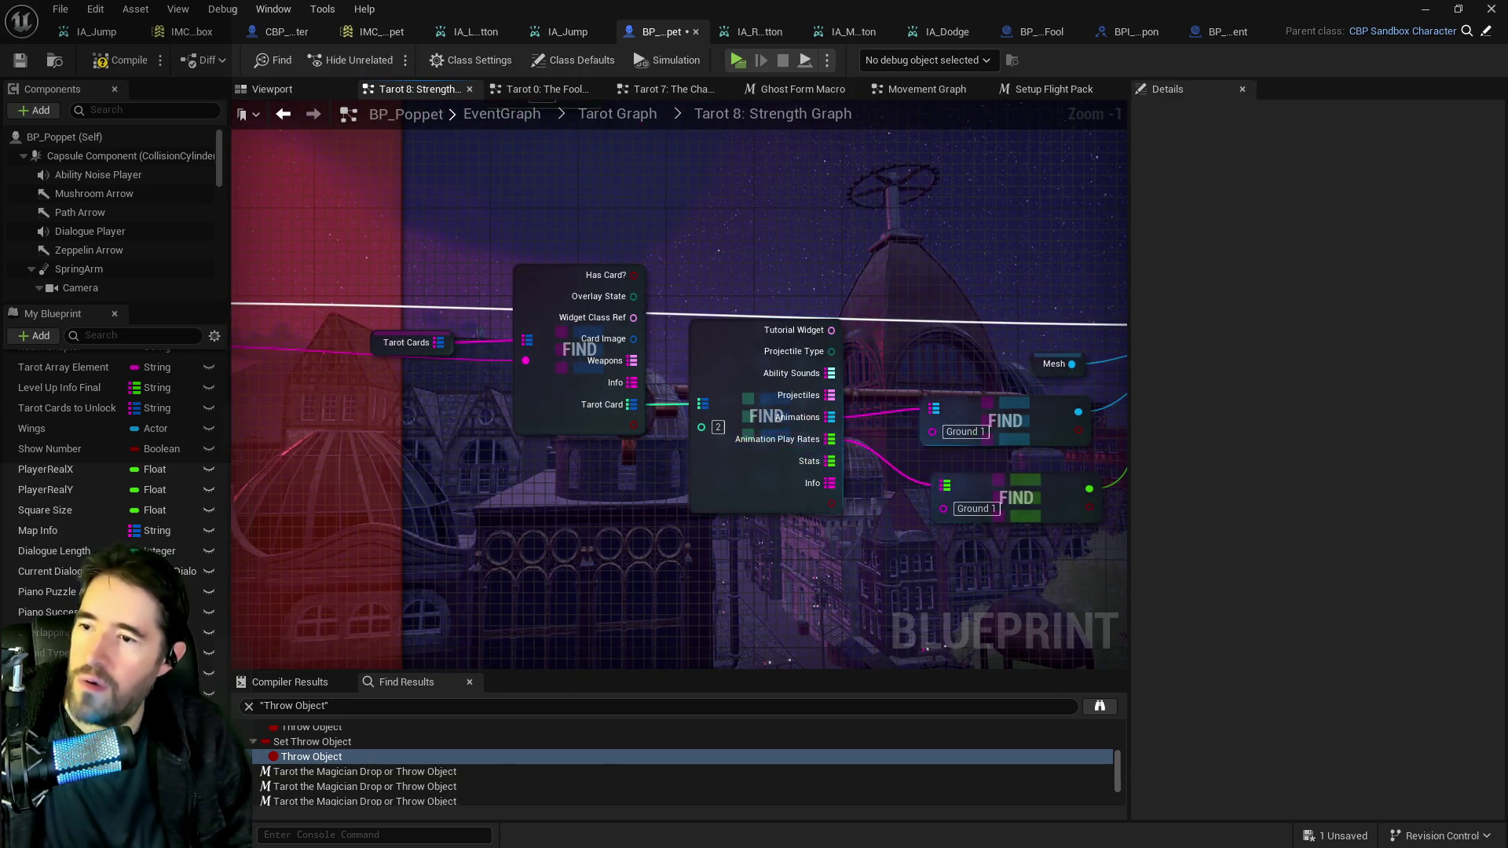
scroll(710, 429, down, 2)
drag(888, 345, 977, 404)
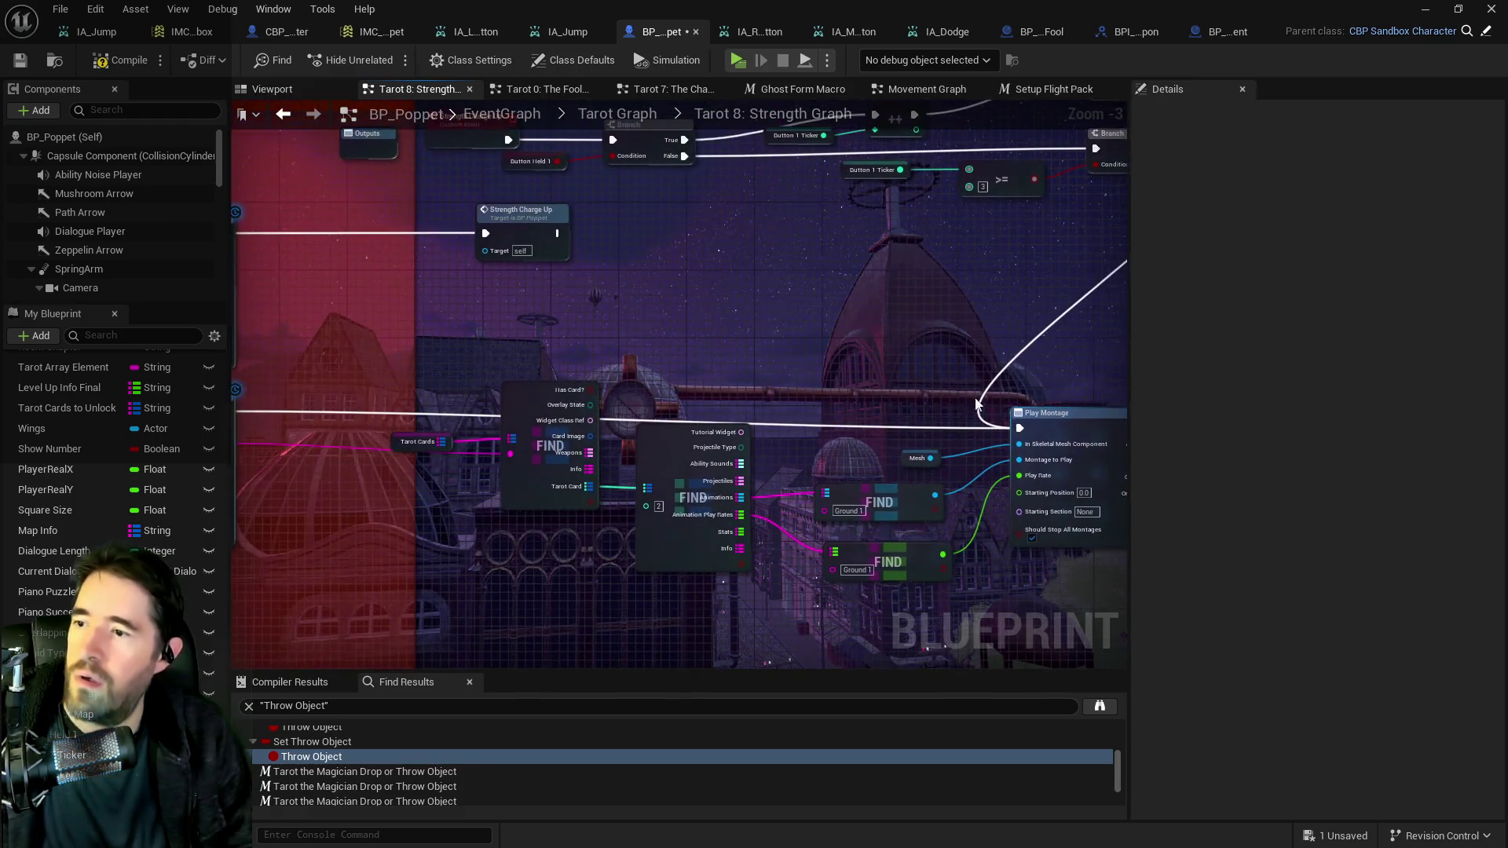
drag(666, 412, 856, 383)
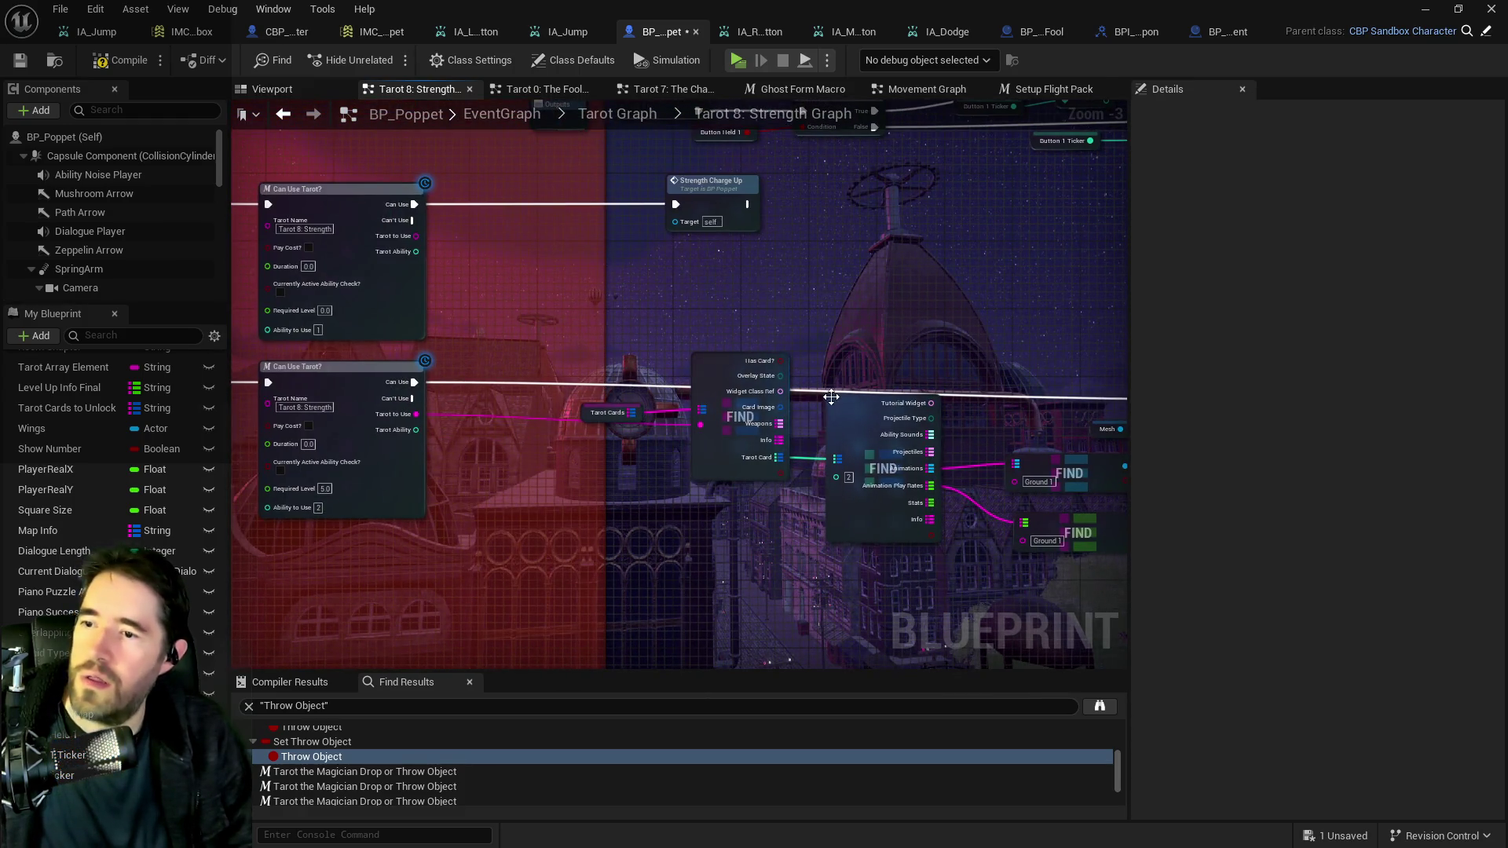
click(813, 393)
scroll(862, 370, down, 2)
click(394, 314)
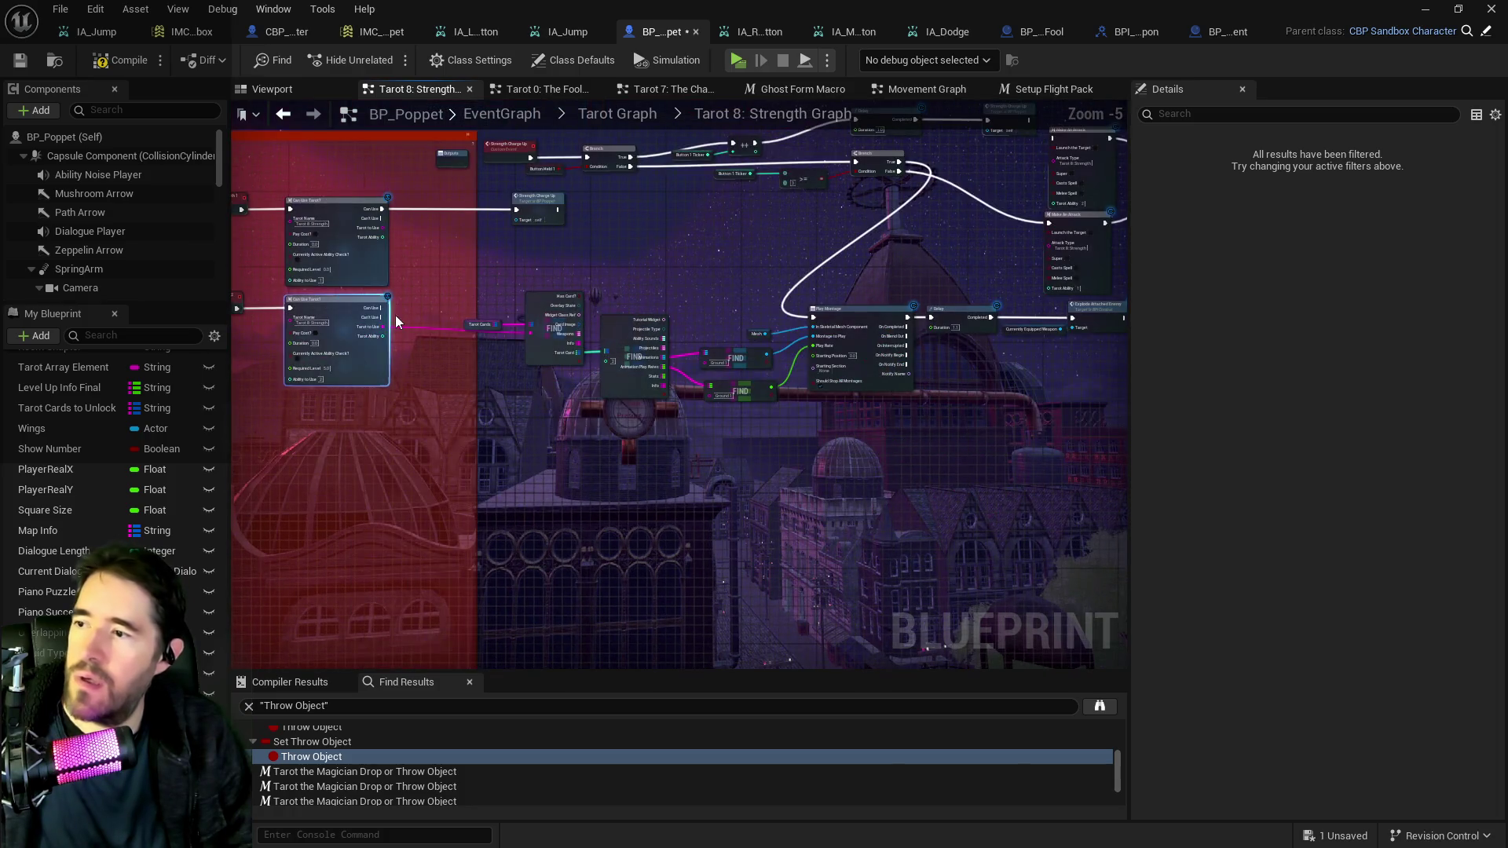
scroll(395, 314, up, 4)
alt+click(793, 361)
click(349, 340)
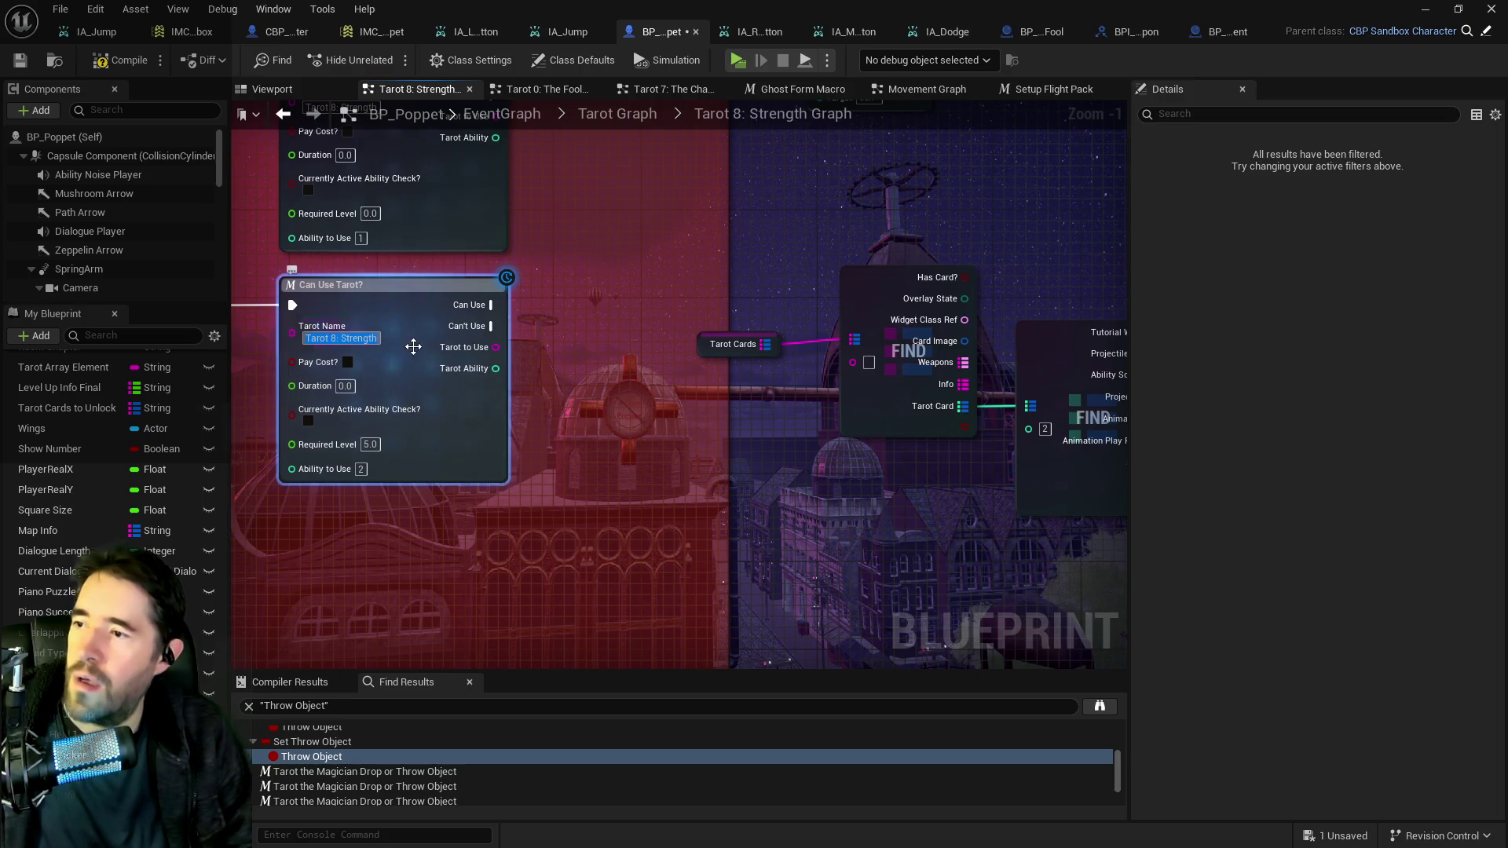
click(866, 370)
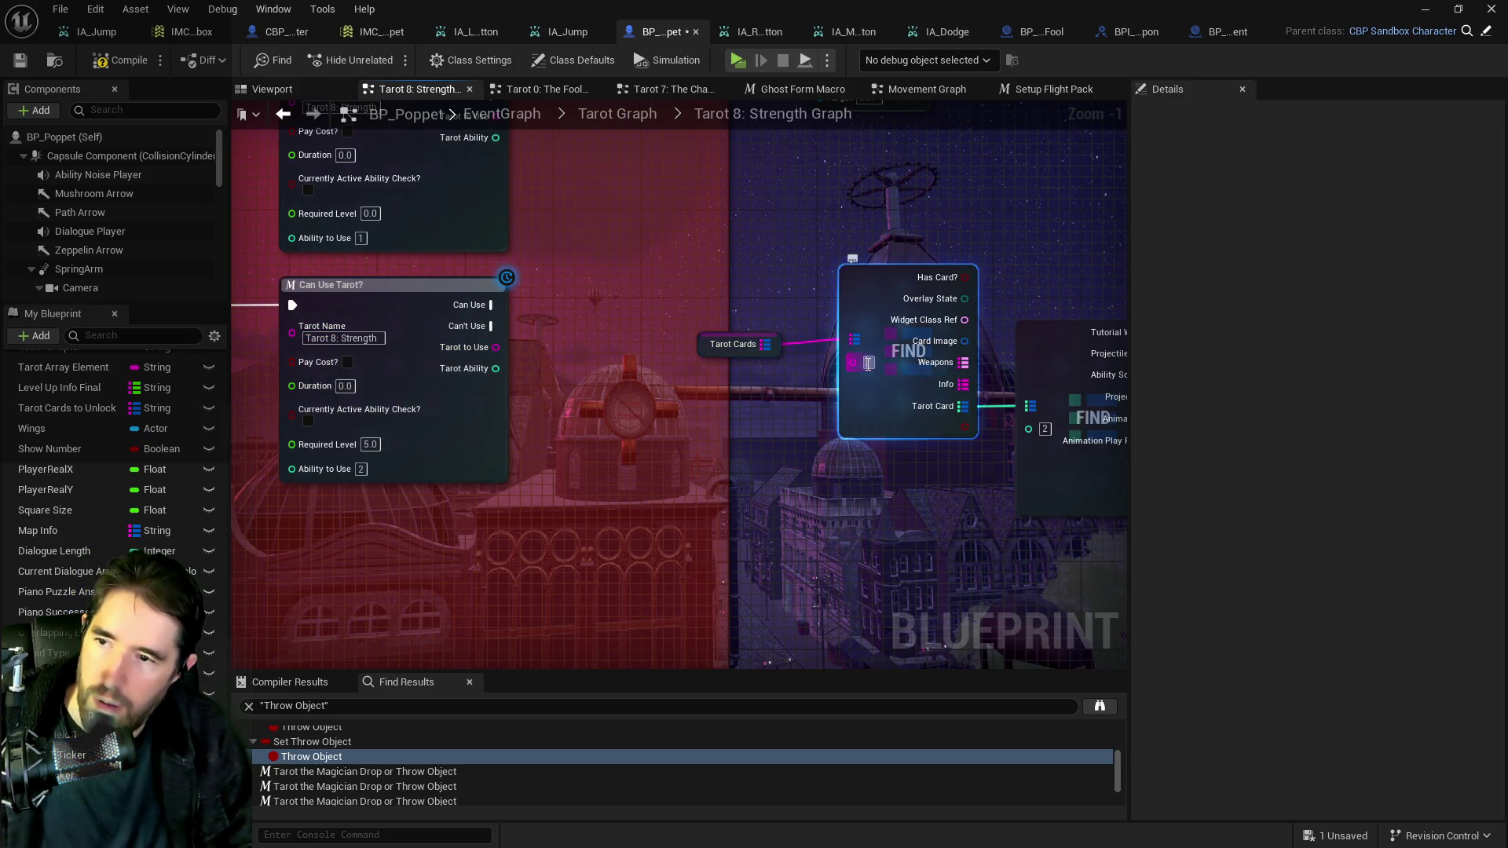
scroll(537, 383, down, 6)
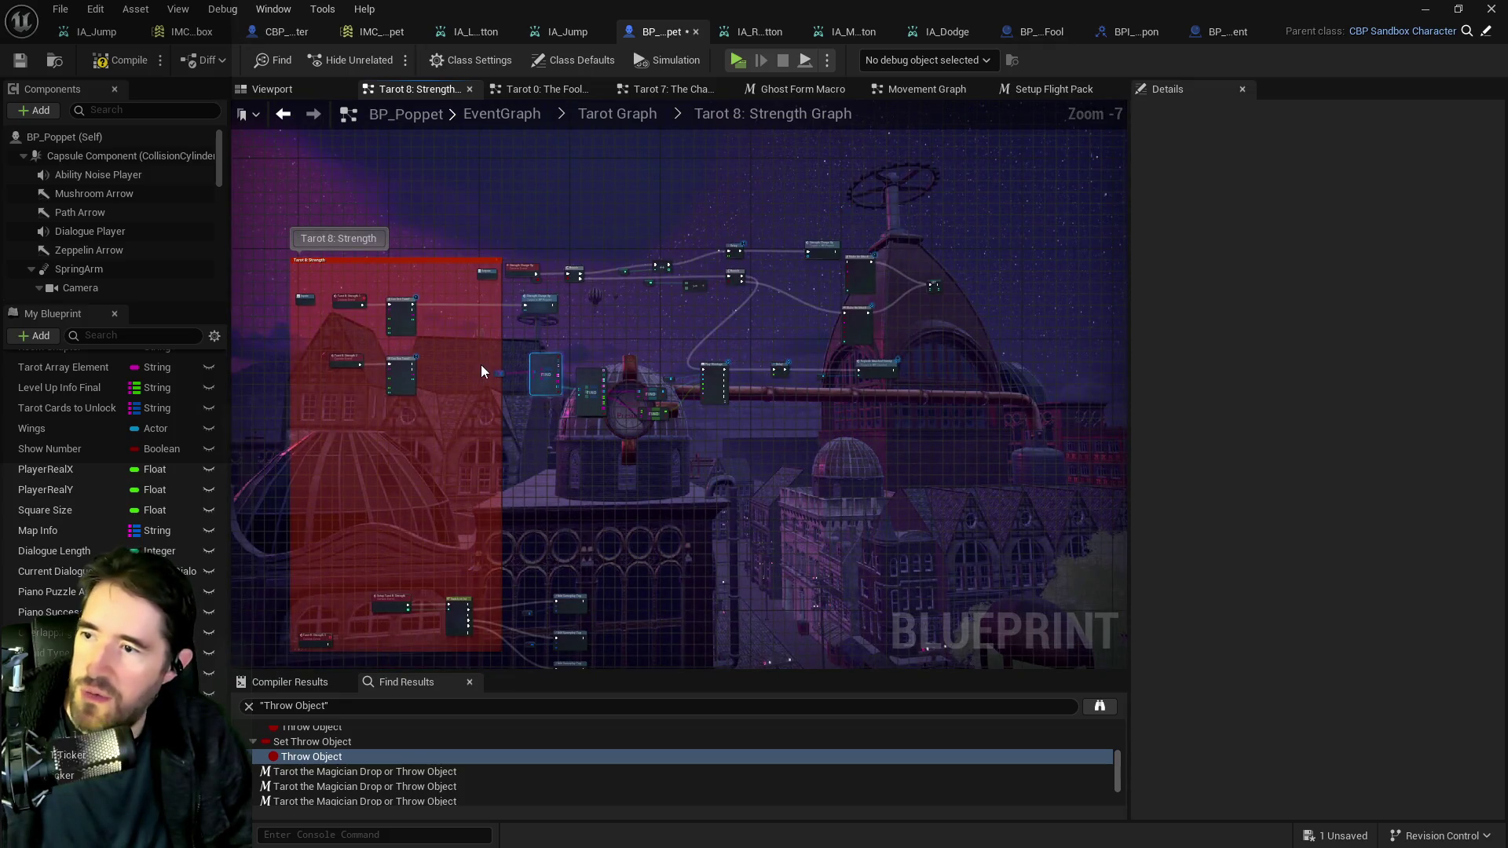
Shift the nodes right of FIND further right and delete the upper Make An Attack node.
mouse_move(522, 393)
mouse_down()
mouse_move(897, 436)
mouse_move(880, 424)
mouse_up()
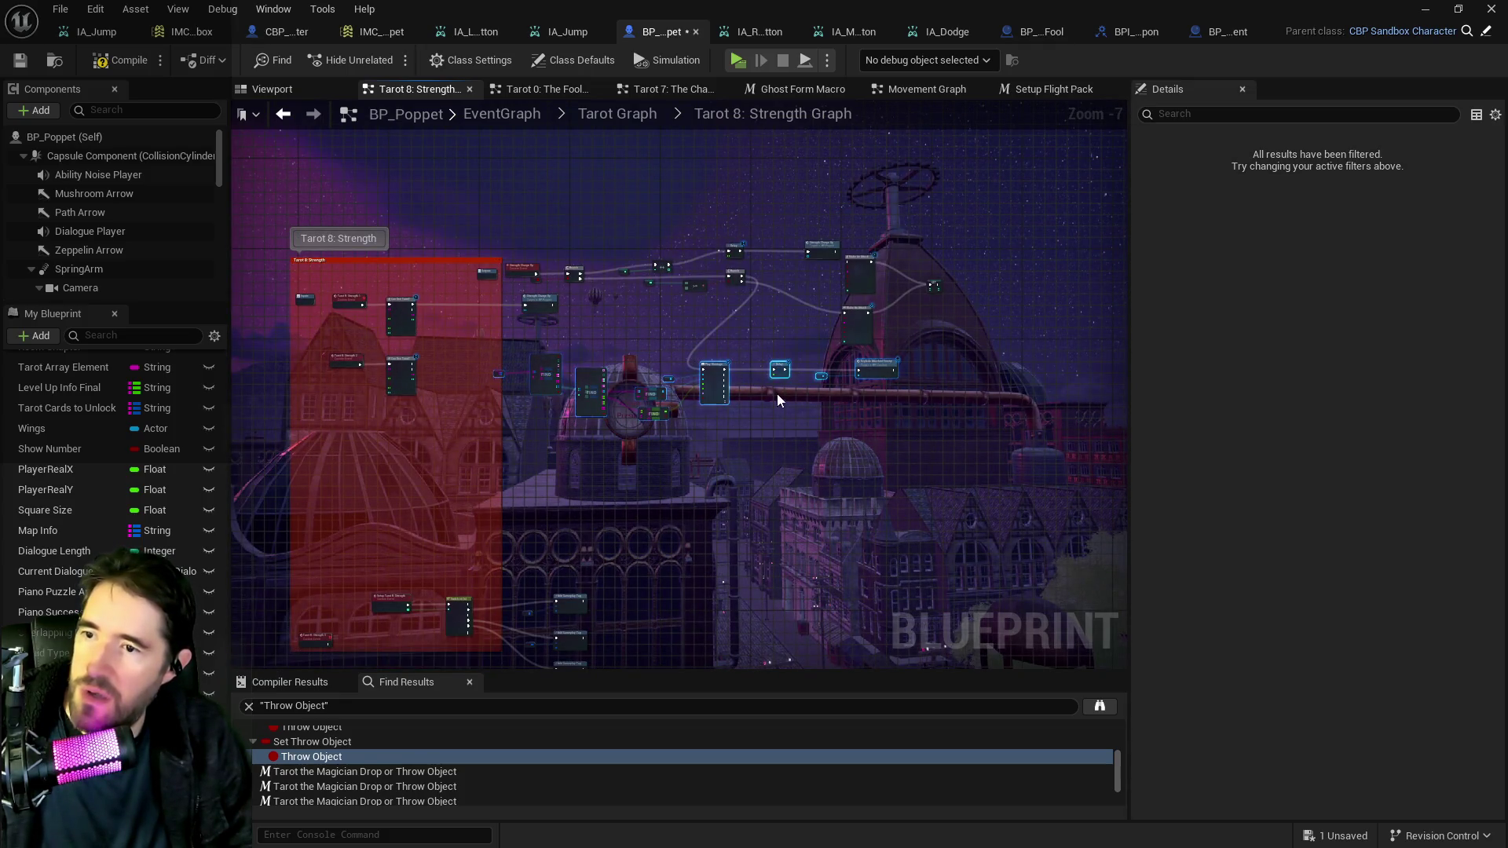
drag(717, 367, 856, 353)
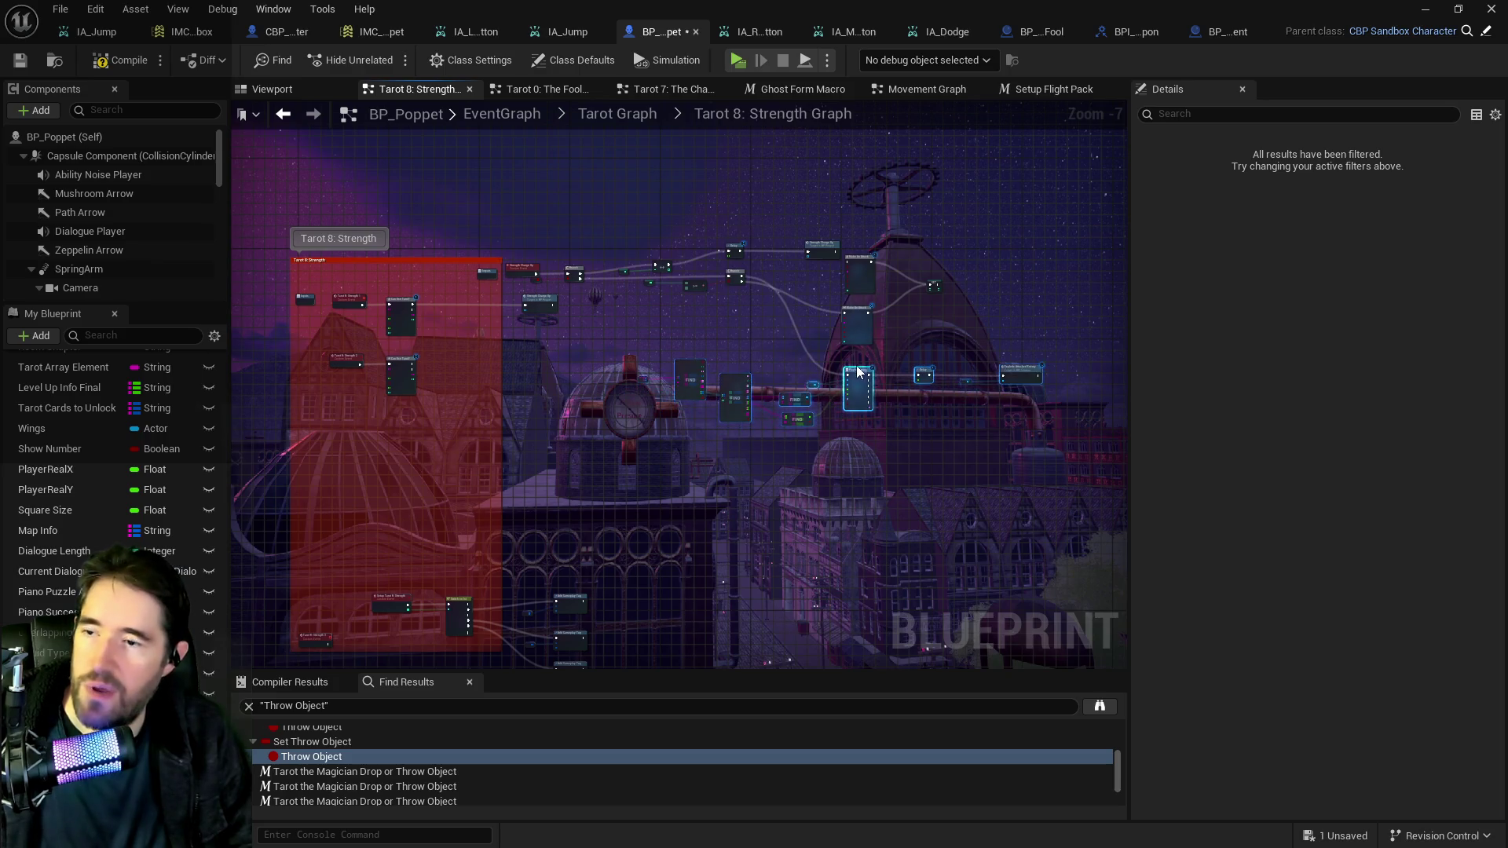
scroll(856, 351, up, 4)
scroll(856, 352, down, 2)
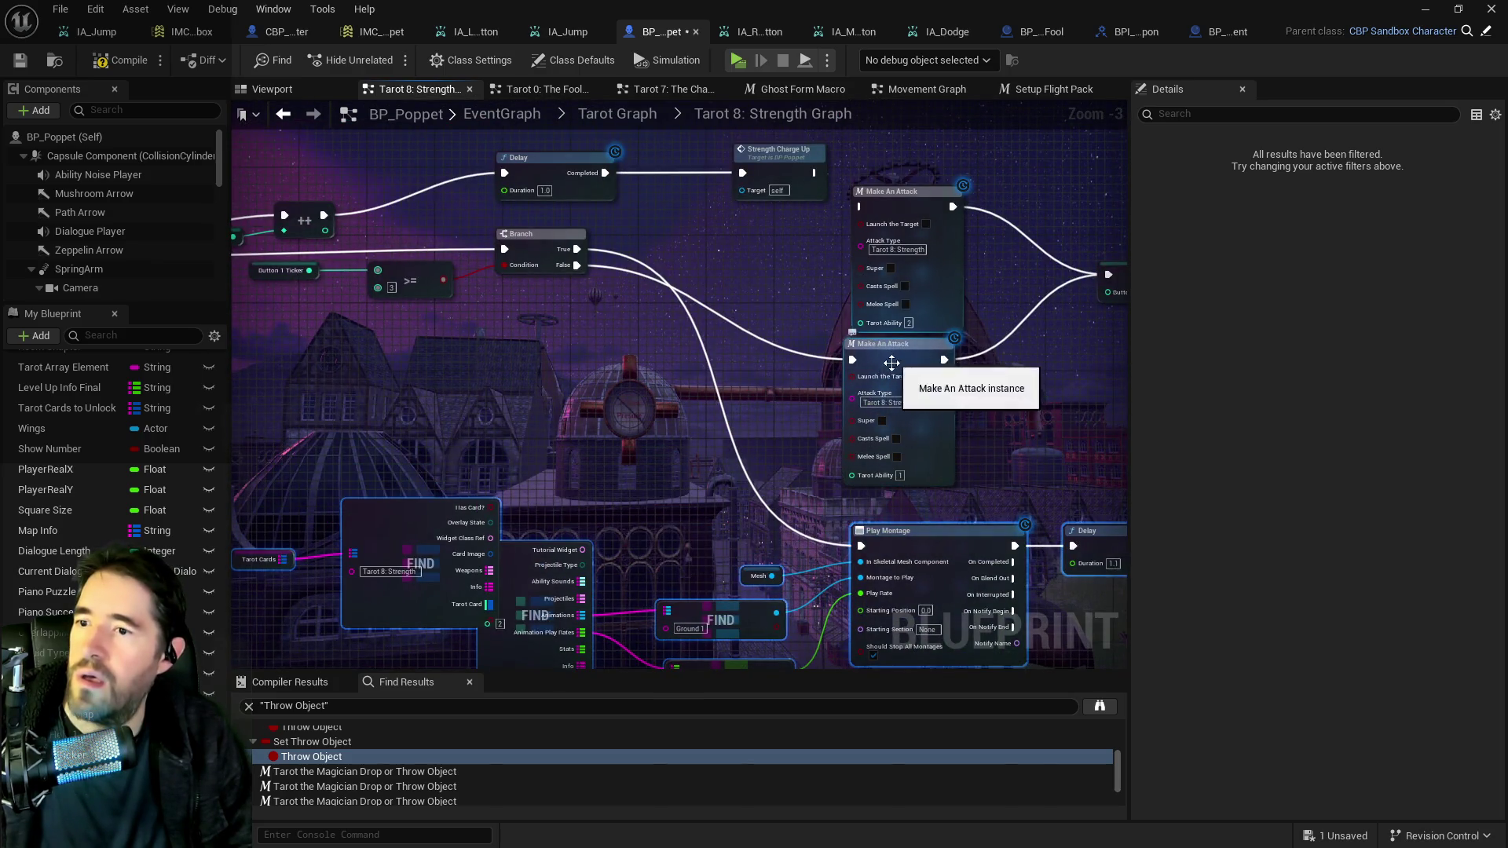
scroll(785, 384, up, 2)
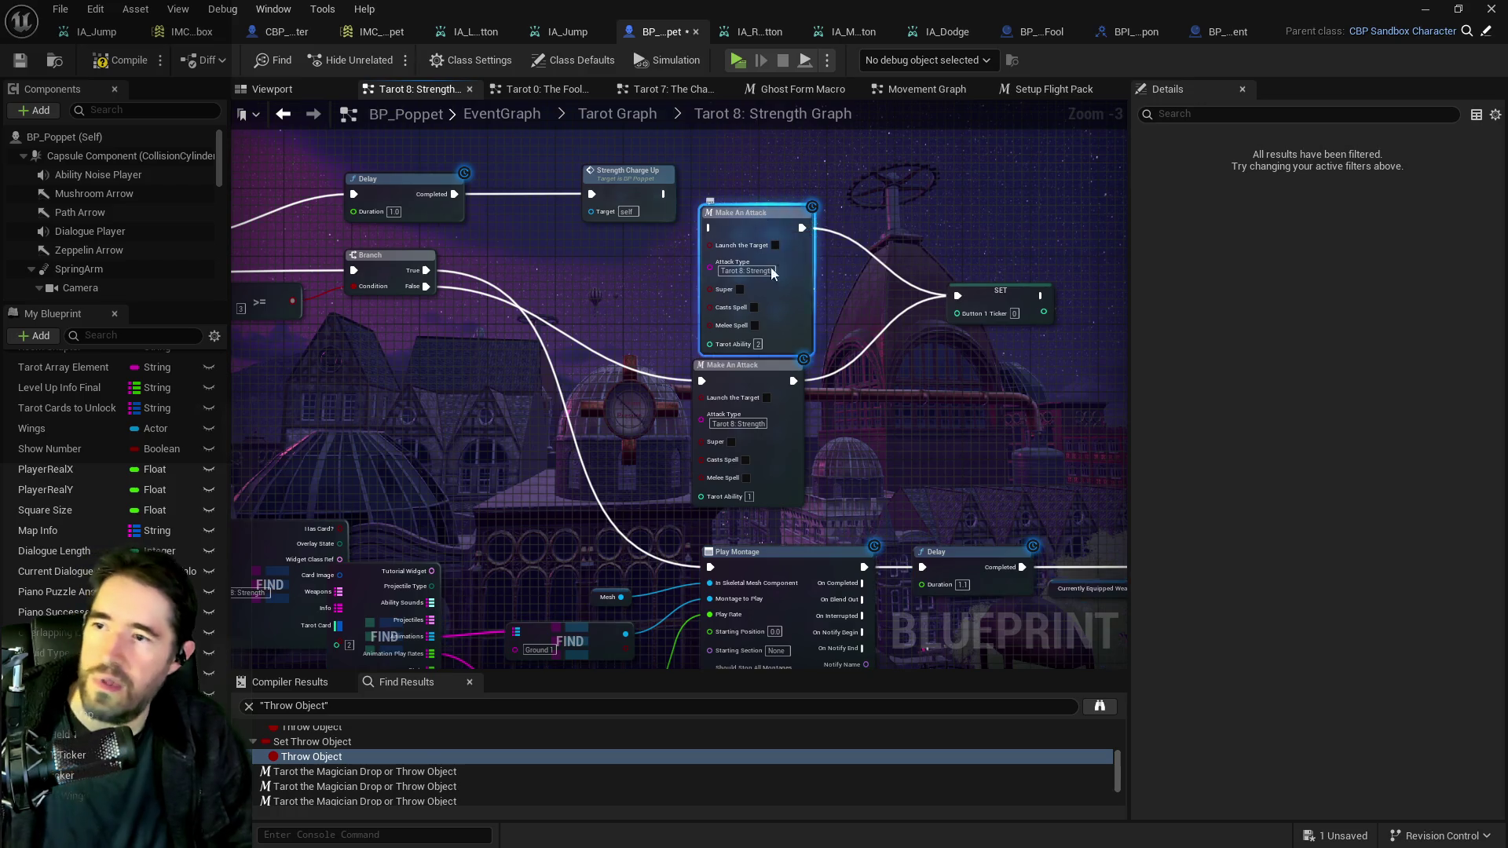
click(755, 320)
key(Delete)
Move the remaining Make An Attack and SET nodes lower and reposition the Tarot Cards and FIND nodes.
drag(673, 238, 1071, 521)
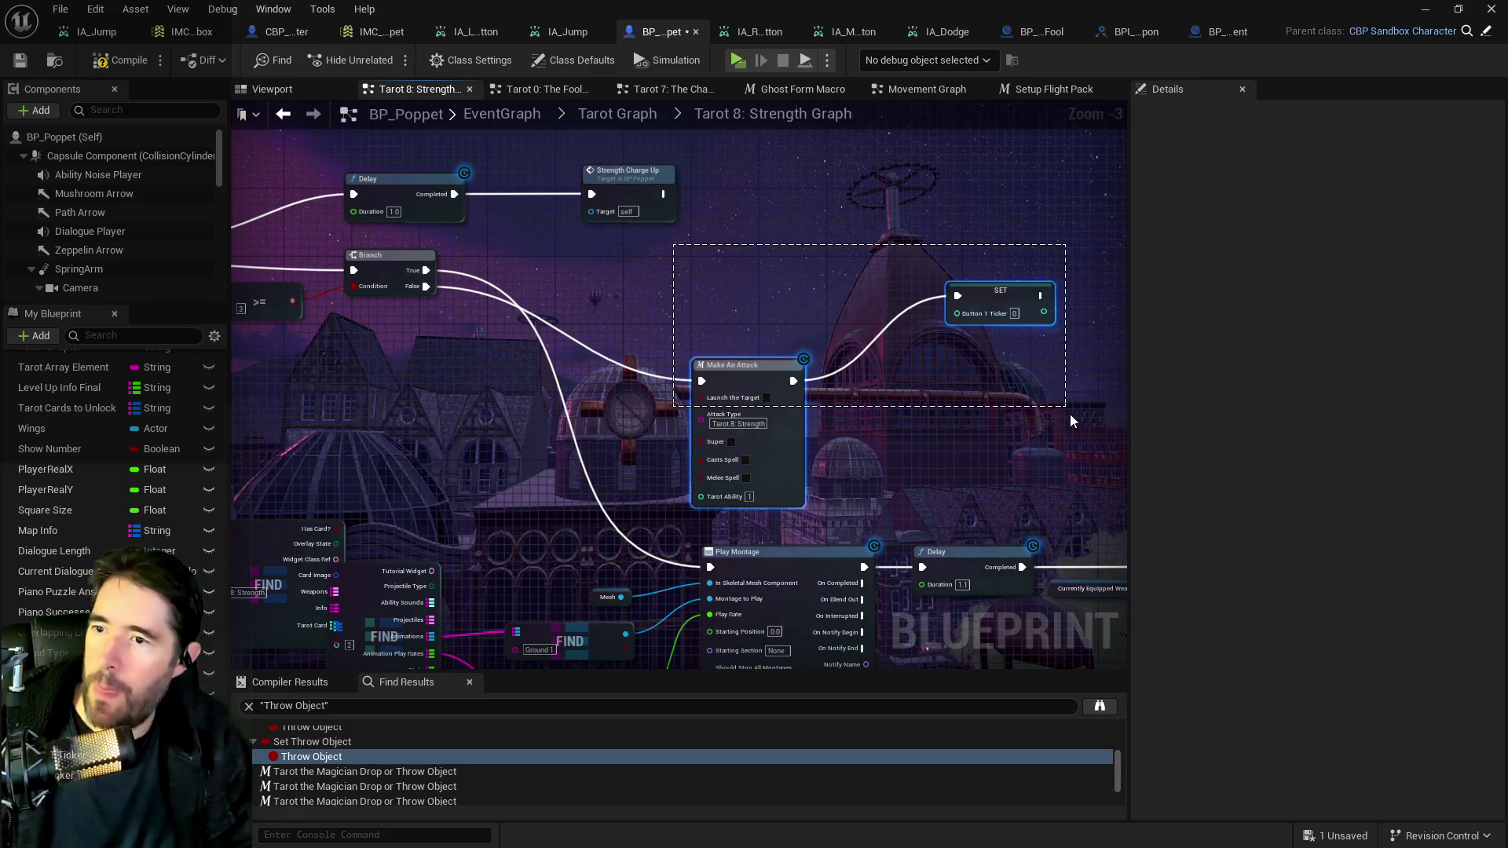
scroll(741, 261, down, 3)
drag(708, 229, 676, 425)
mouse_move(467, 270)
mouse_down()
mouse_move(565, 330)
mouse_move(965, 352)
mouse_up()
mouse_move(717, 303)
mouse_down()
mouse_move(768, 253)
mouse_move(892, 185)
mouse_up()
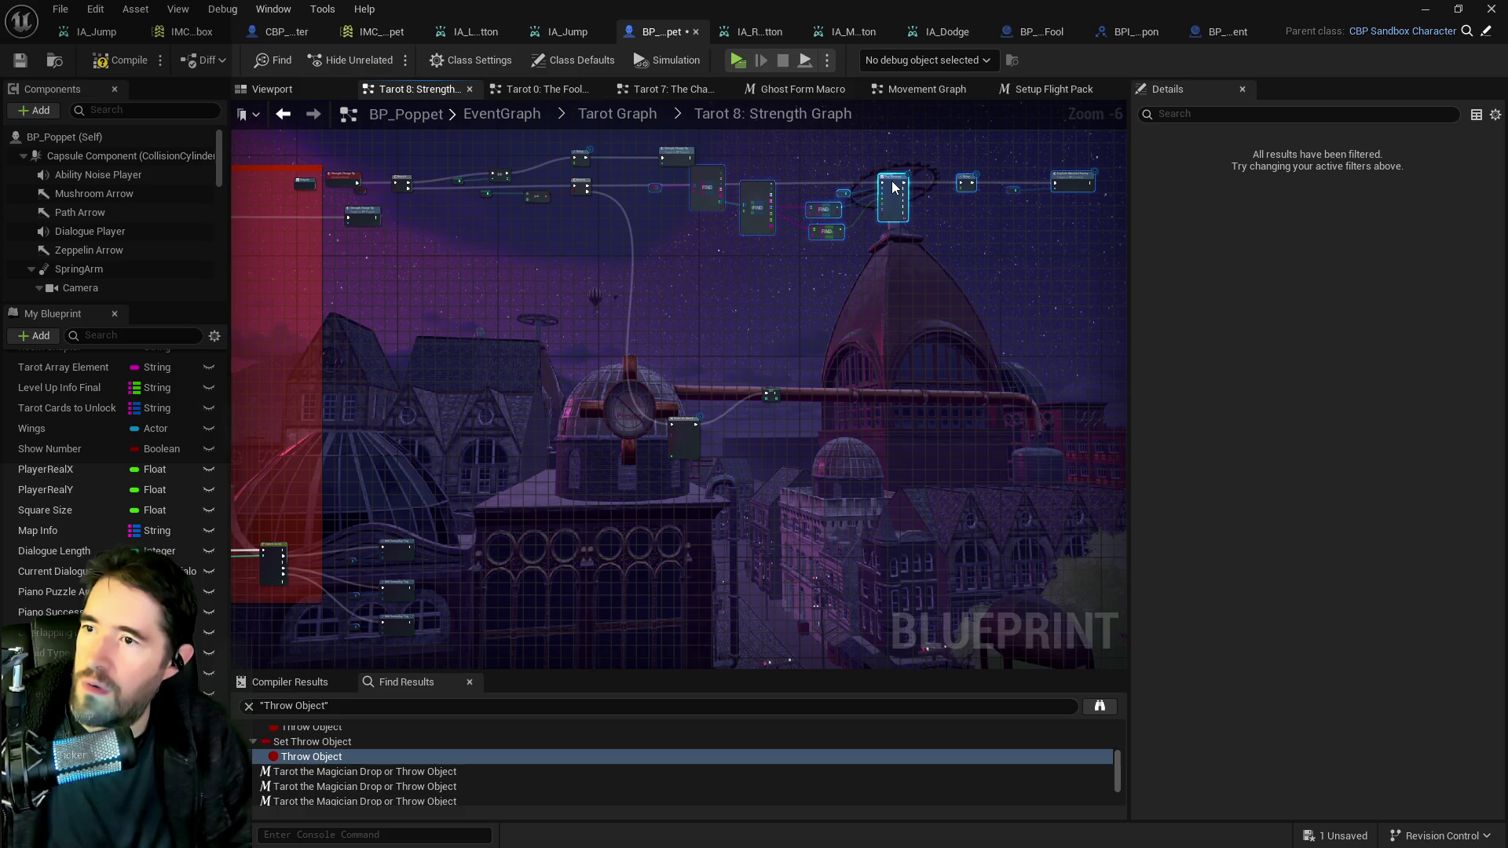
scroll(794, 218, up, 5)
mouse_move(649, 355)
mouse_down()
mouse_move(593, 290)
mouse_move(470, 232)
mouse_up()
mouse_move(591, 273)
mouse_down()
mouse_move(581, 327)
mouse_move(527, 319)
mouse_move(578, 360)
mouse_up()
mouse_move(813, 359)
mouse_down()
mouse_move(891, 394)
mouse_move(878, 440)
mouse_up()
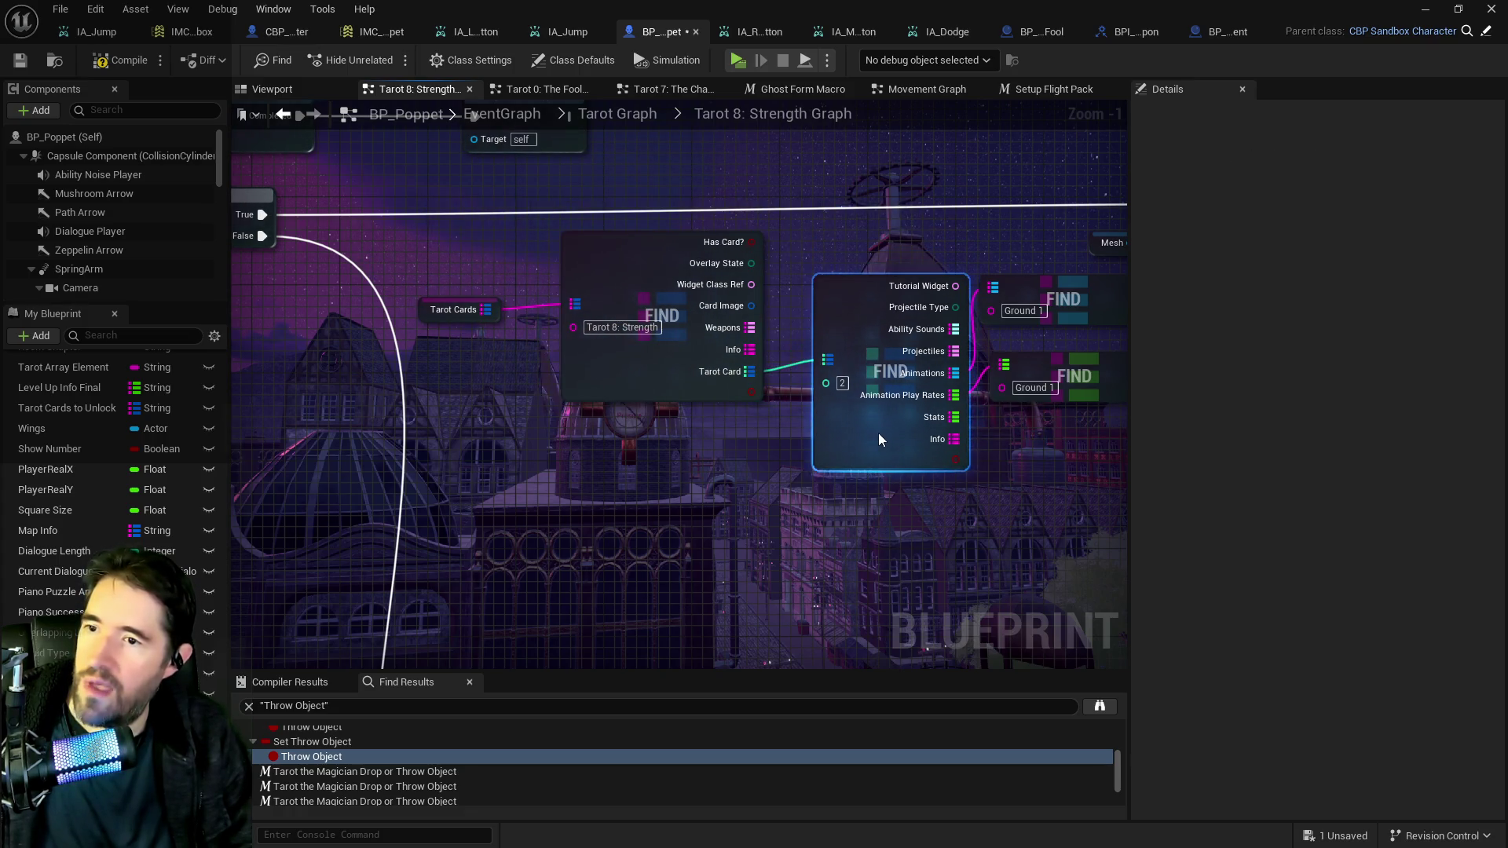
scroll(864, 445, down, 2)
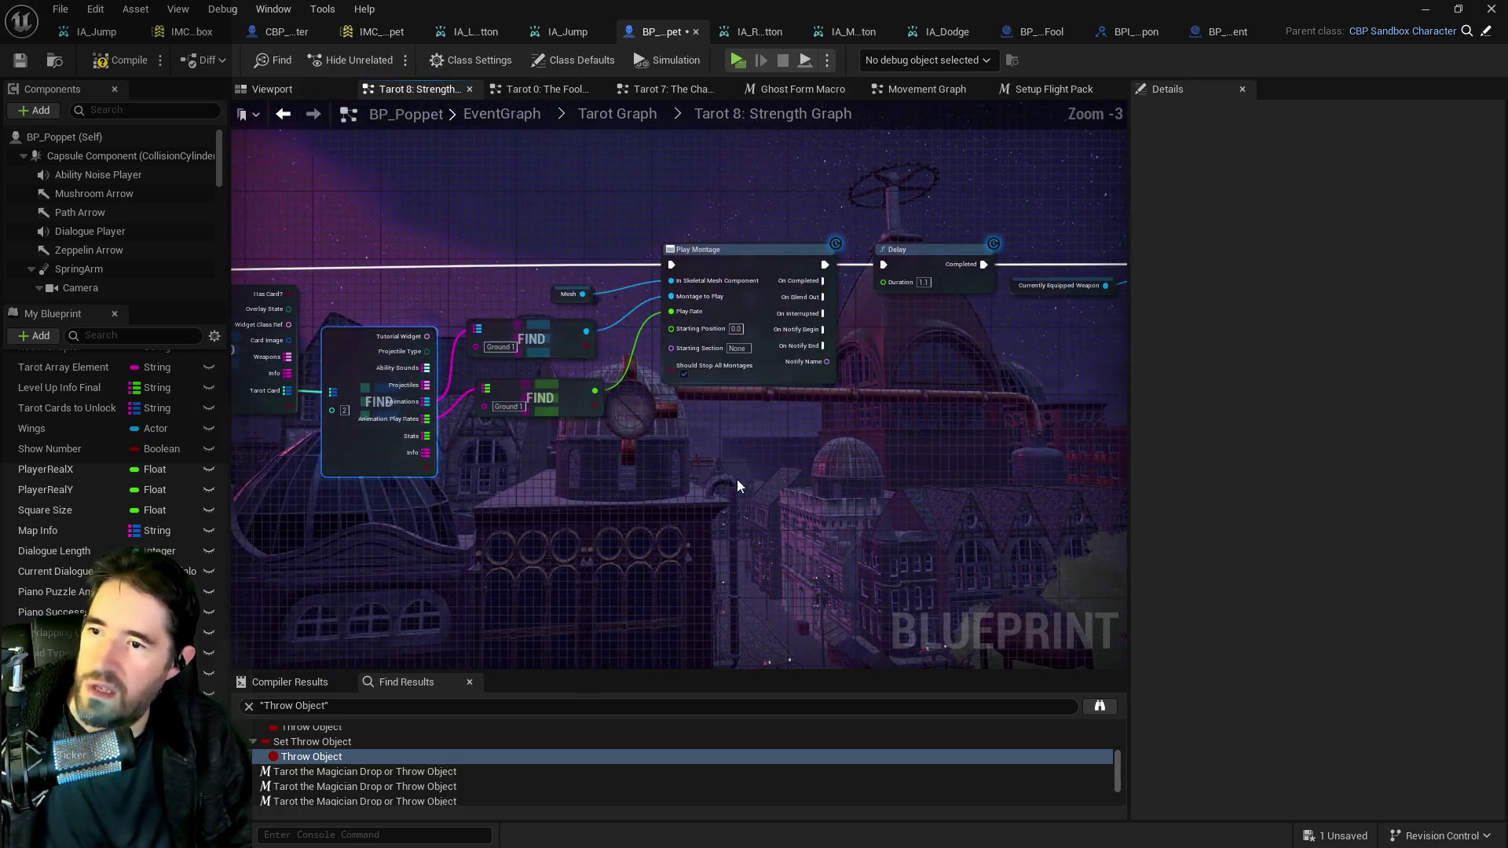
drag(569, 462, 470, 322)
mouse_move(550, 347)
mouse_down()
mouse_move(538, 385)
mouse_move(555, 409)
mouse_up()
click(749, 477)
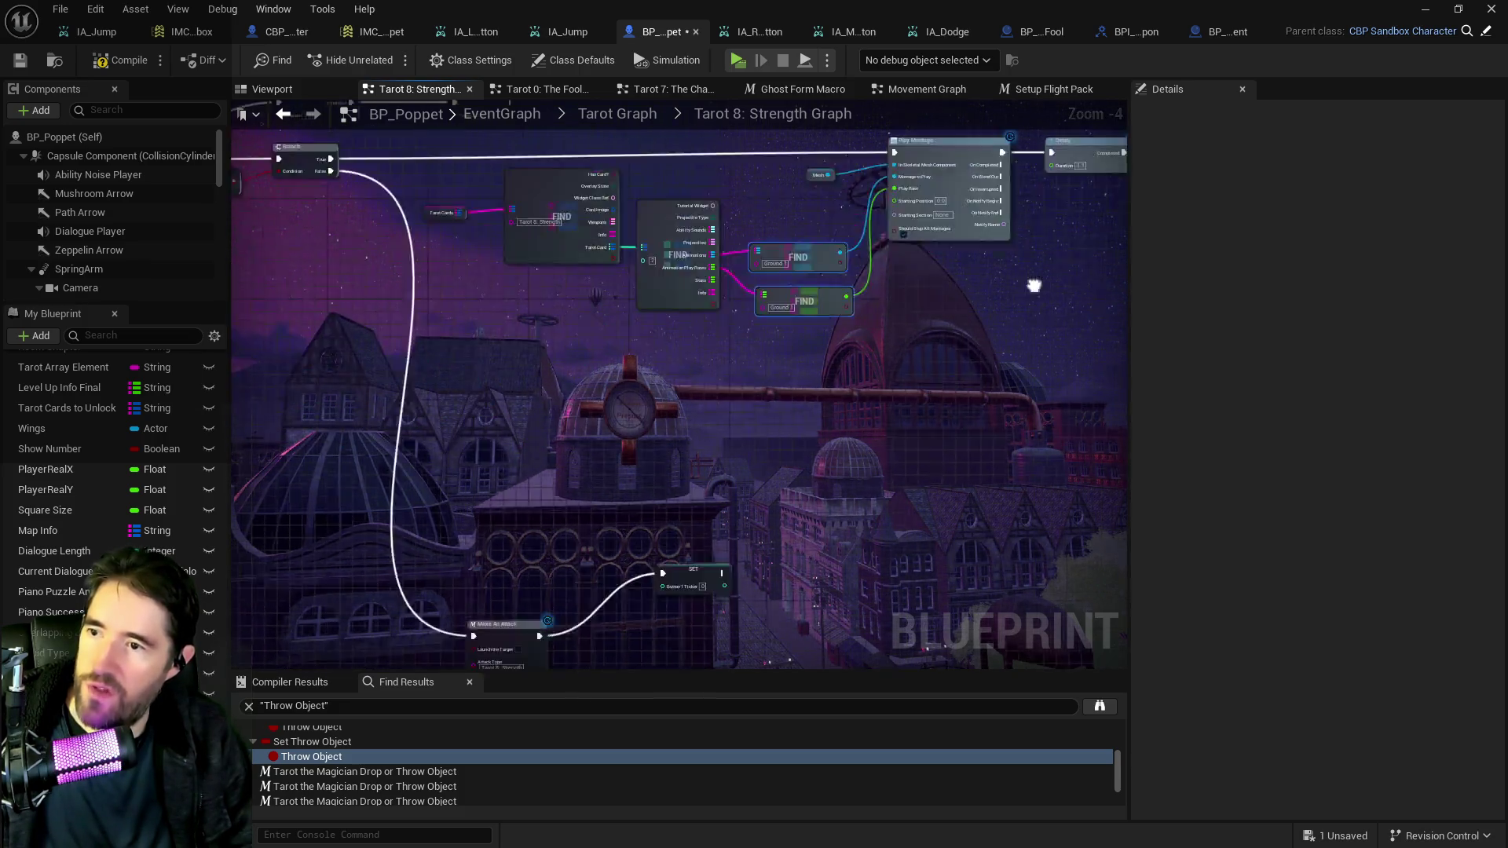
Move SET Button 1 Ticker down-left and wire the execution flow into it.
scroll(813, 390, down, 1)
mouse_move(934, 510)
mouse_down()
mouse_move(792, 570)
mouse_move(655, 488)
mouse_move(754, 346)
mouse_up()
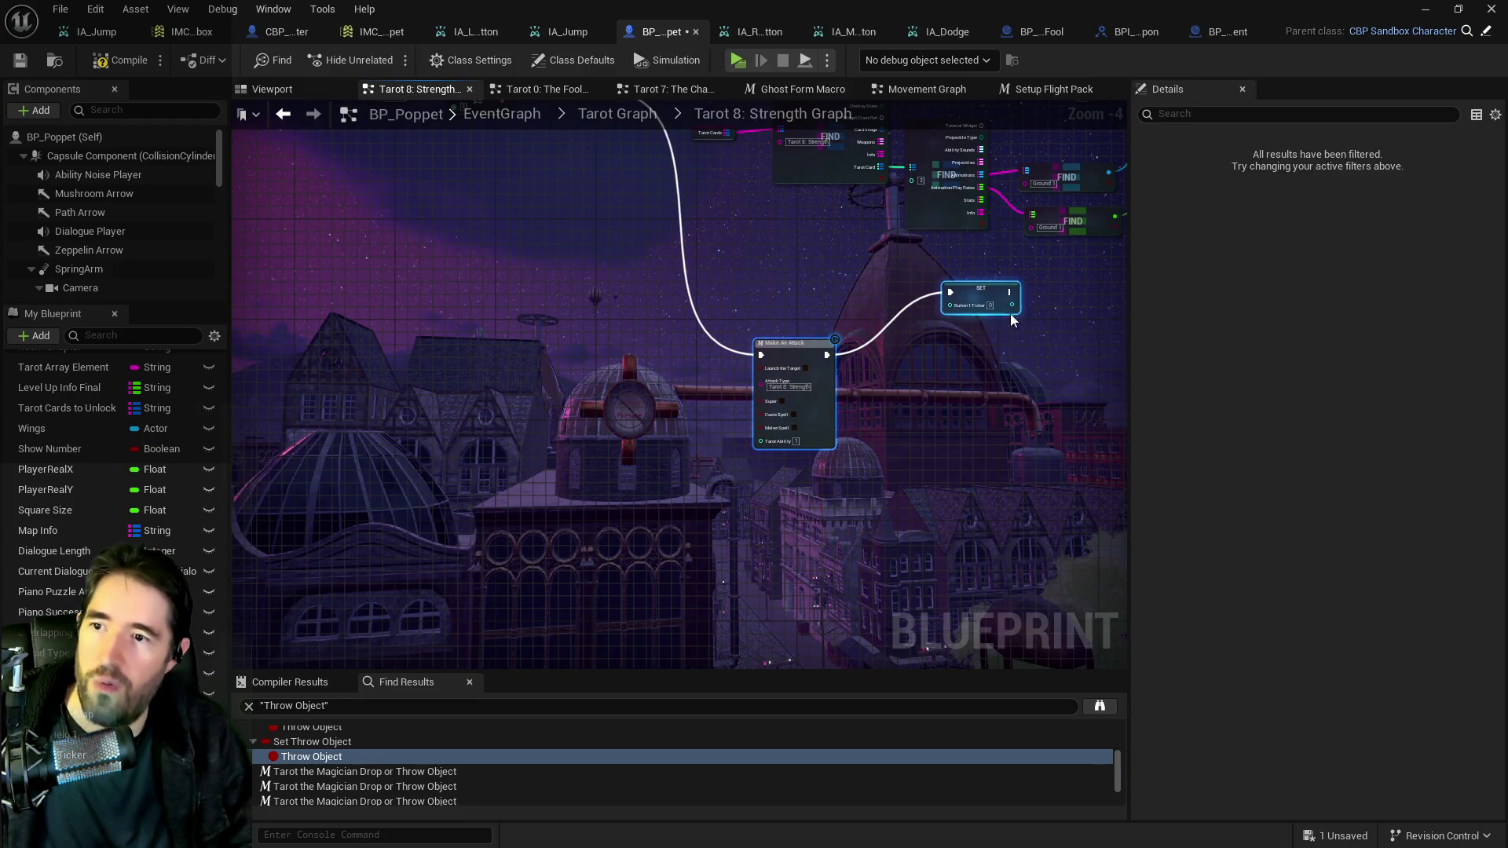
drag(982, 292, 962, 355)
scroll(950, 351, down, 1)
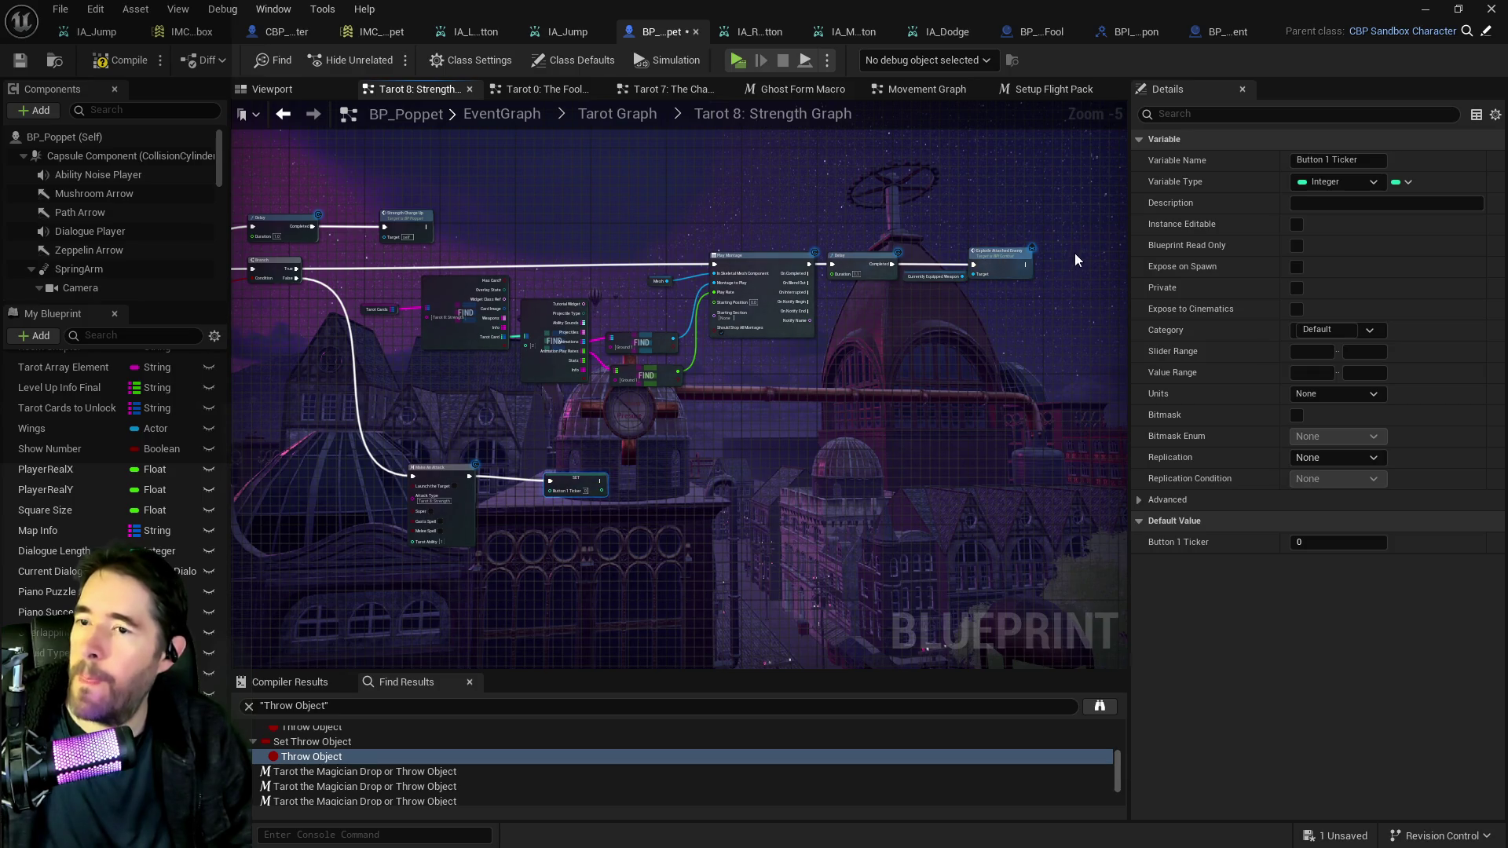
click(1033, 271)
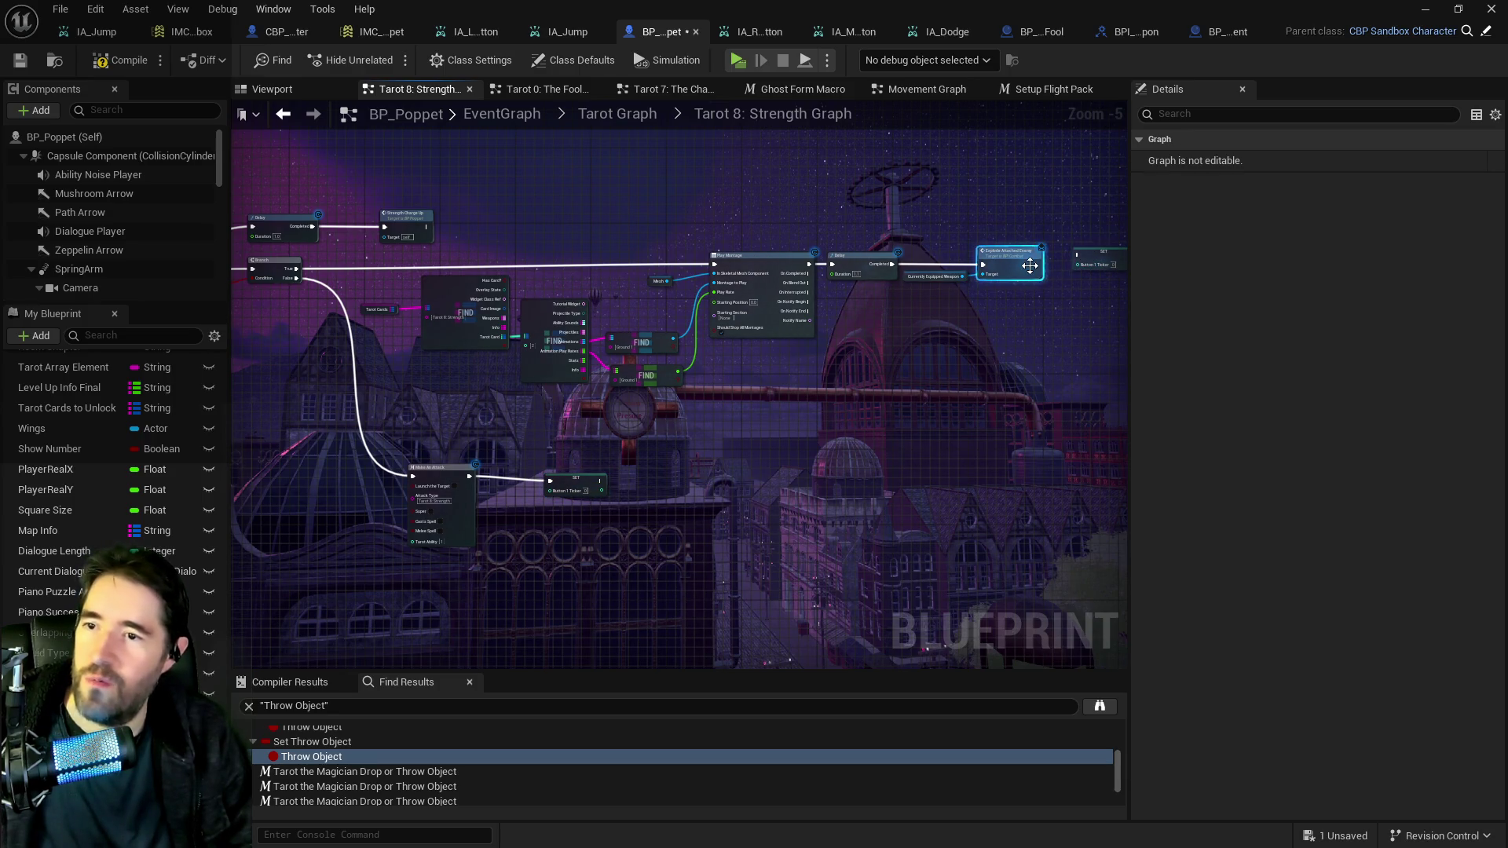
drag(1076, 257, 1080, 264)
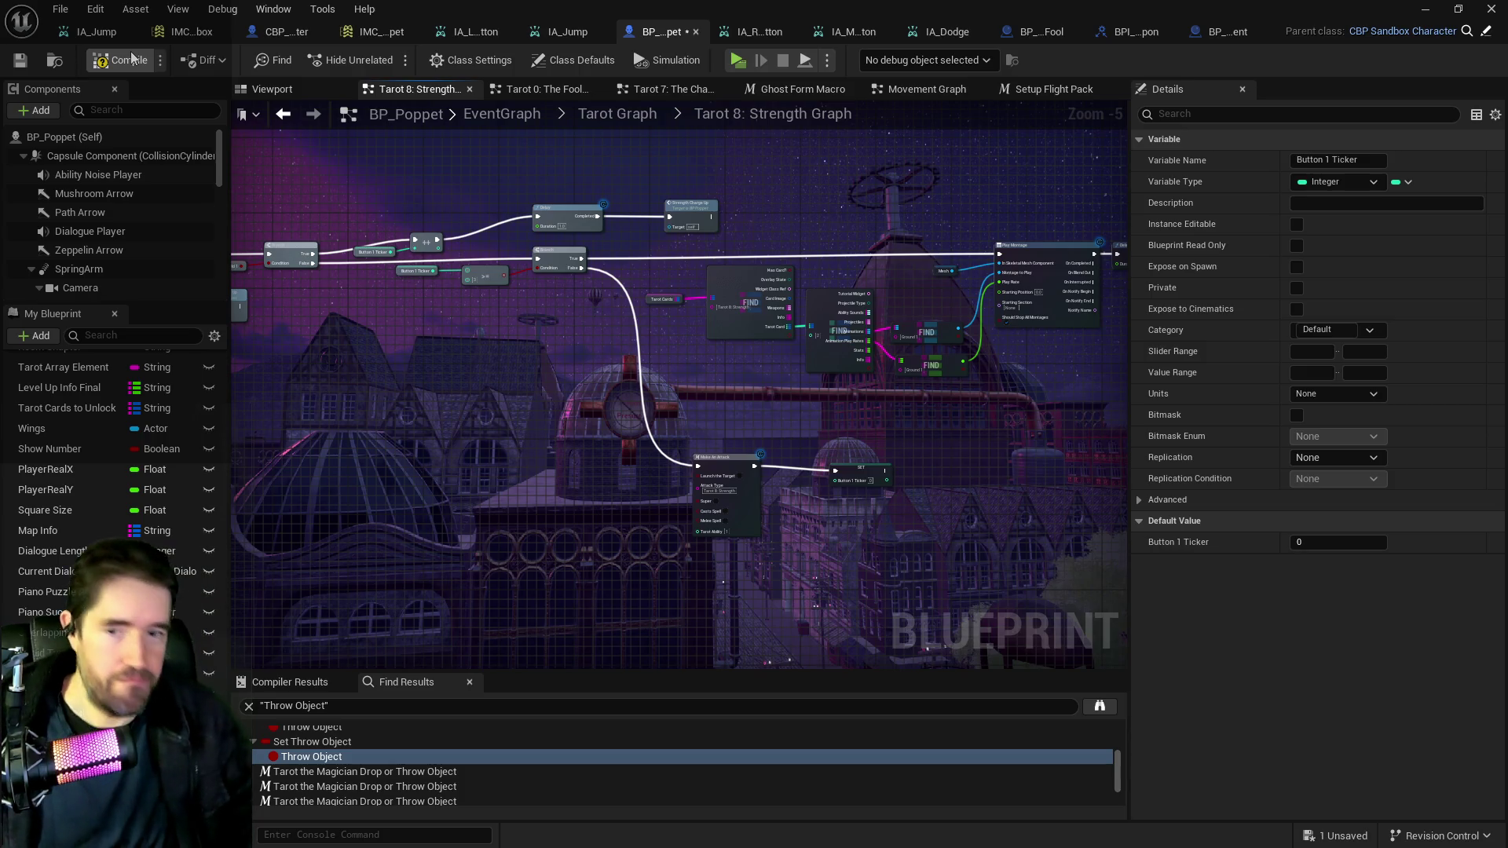
Compile BP_Poppet and save it with Ctrl+S.
click(131, 57)
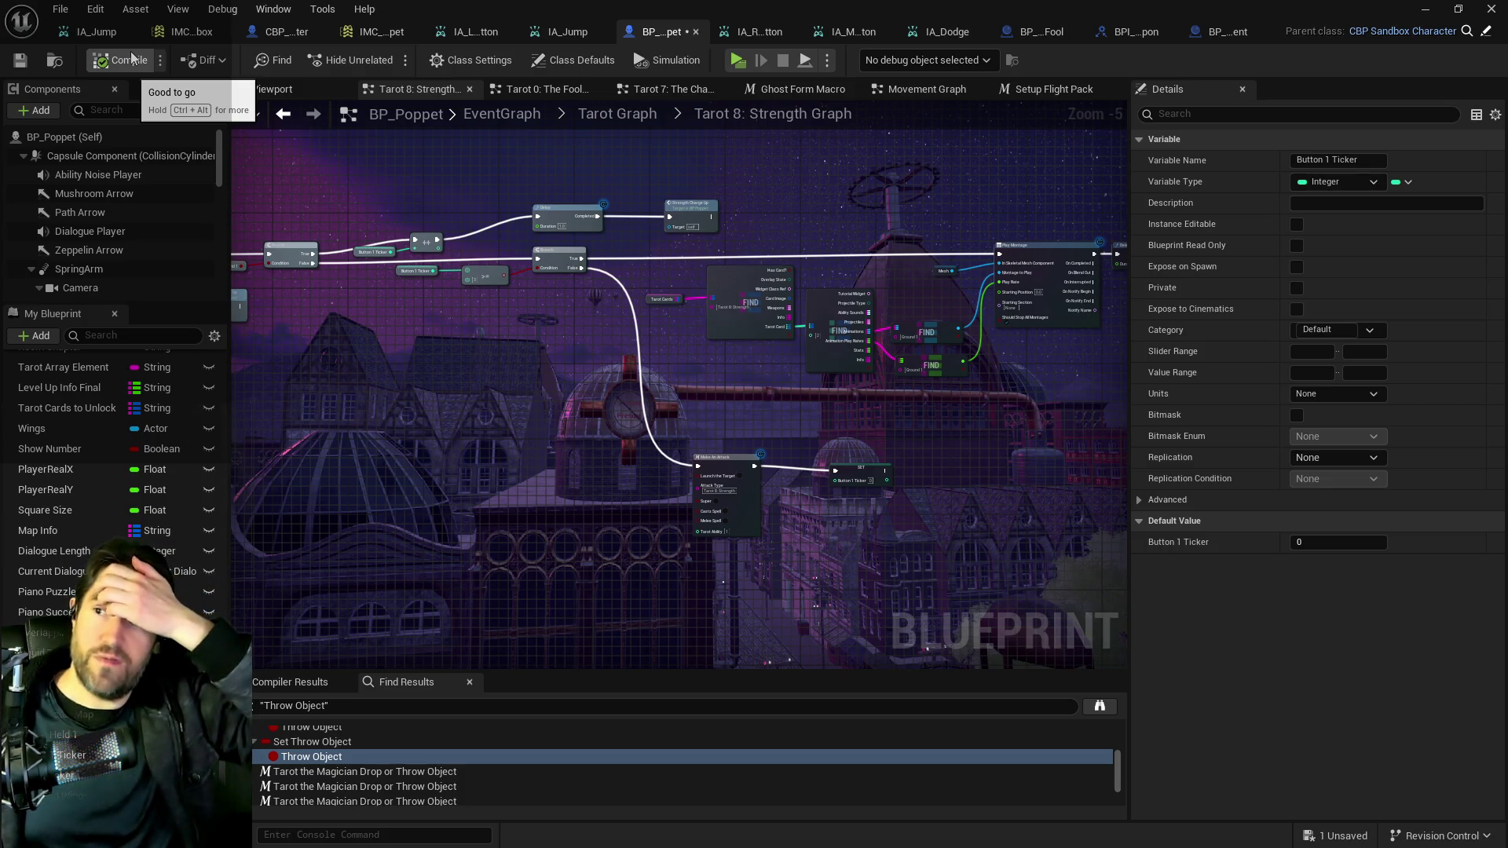
key(ctrl+s)
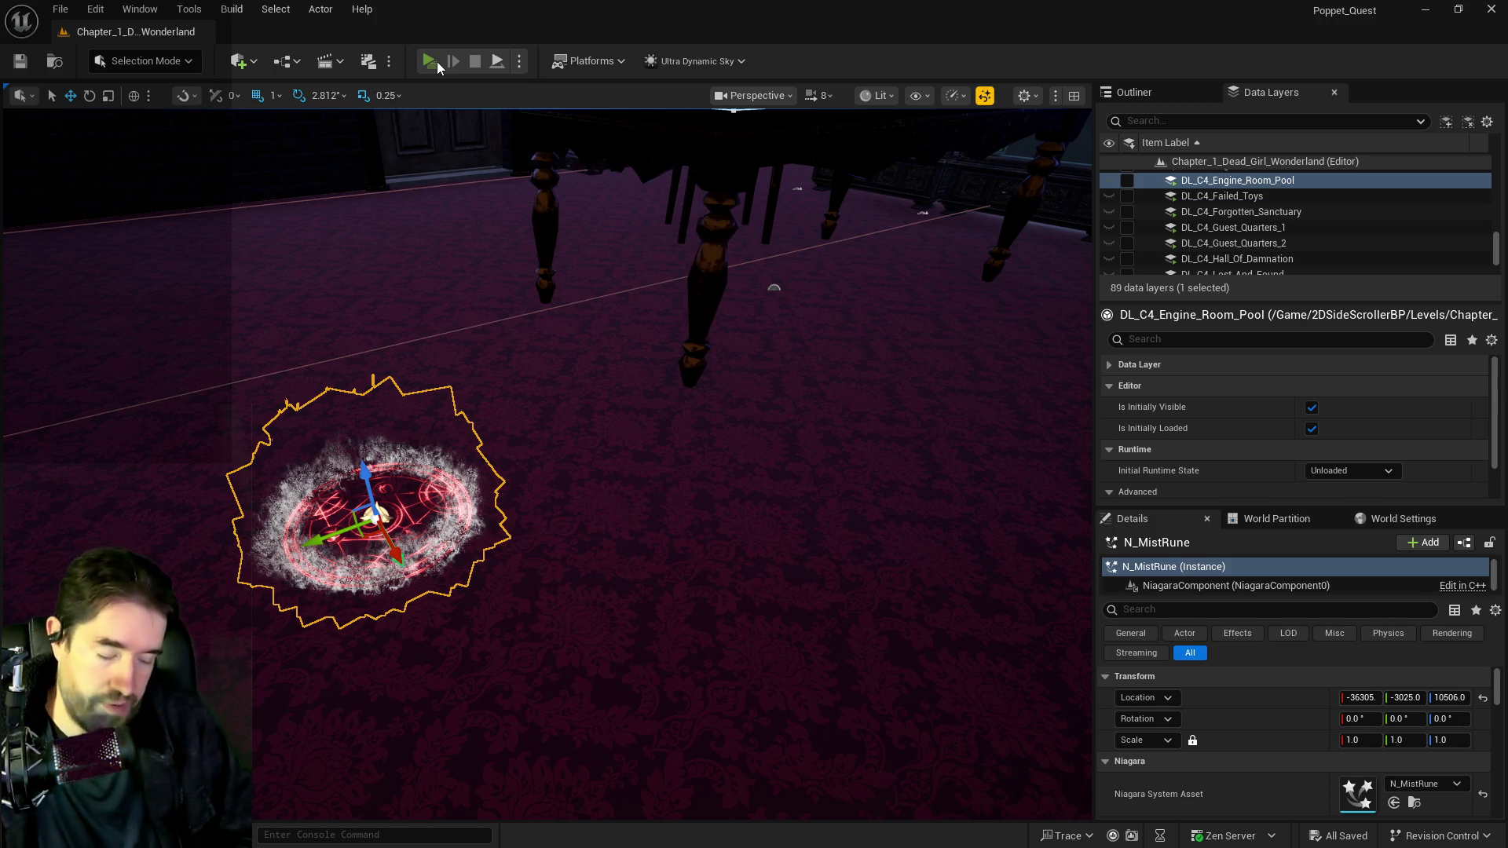
click(430, 61)
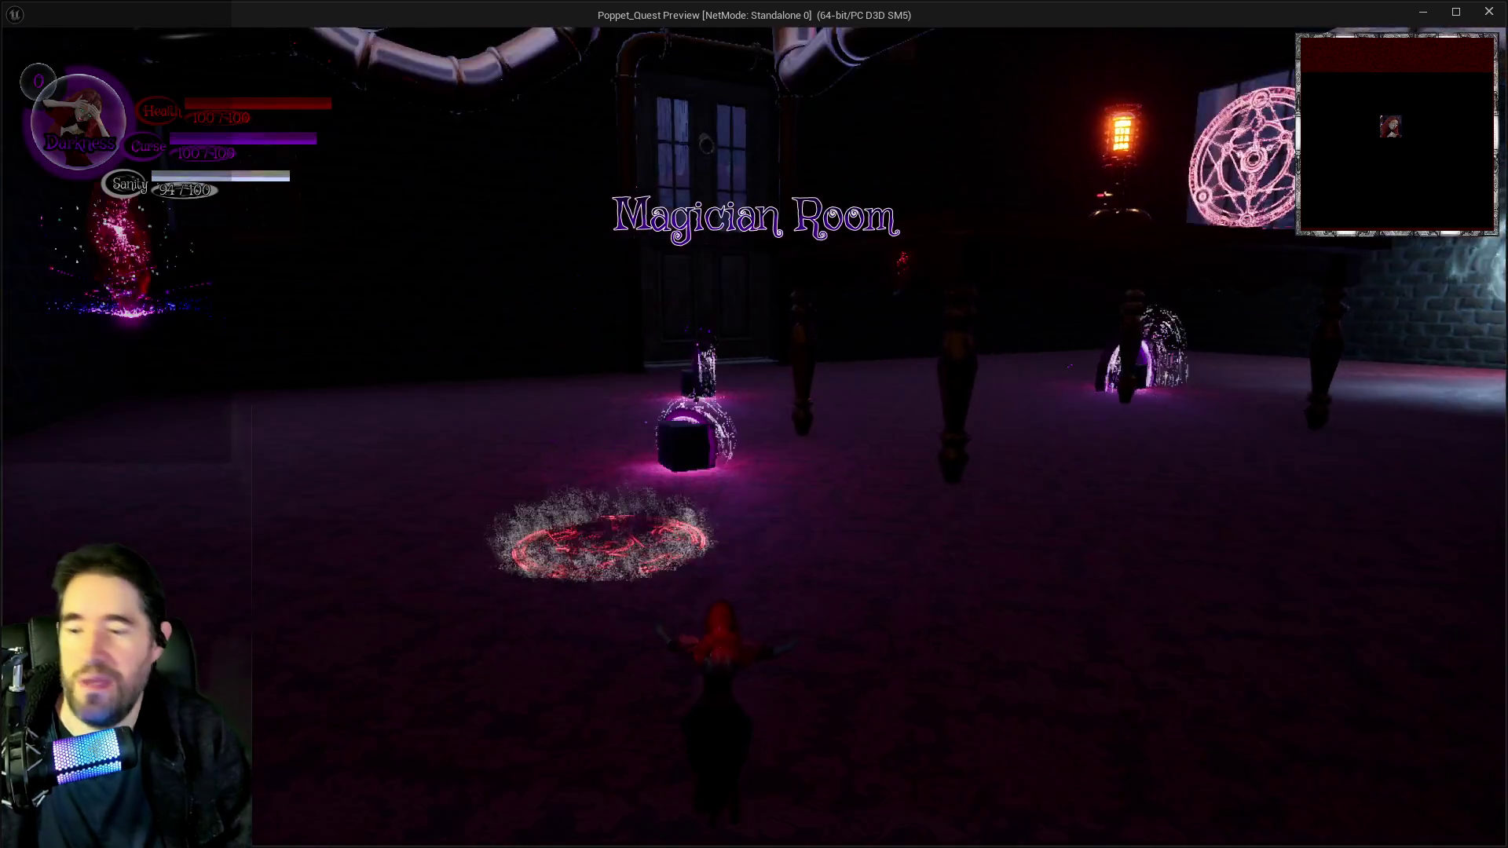
key(i)
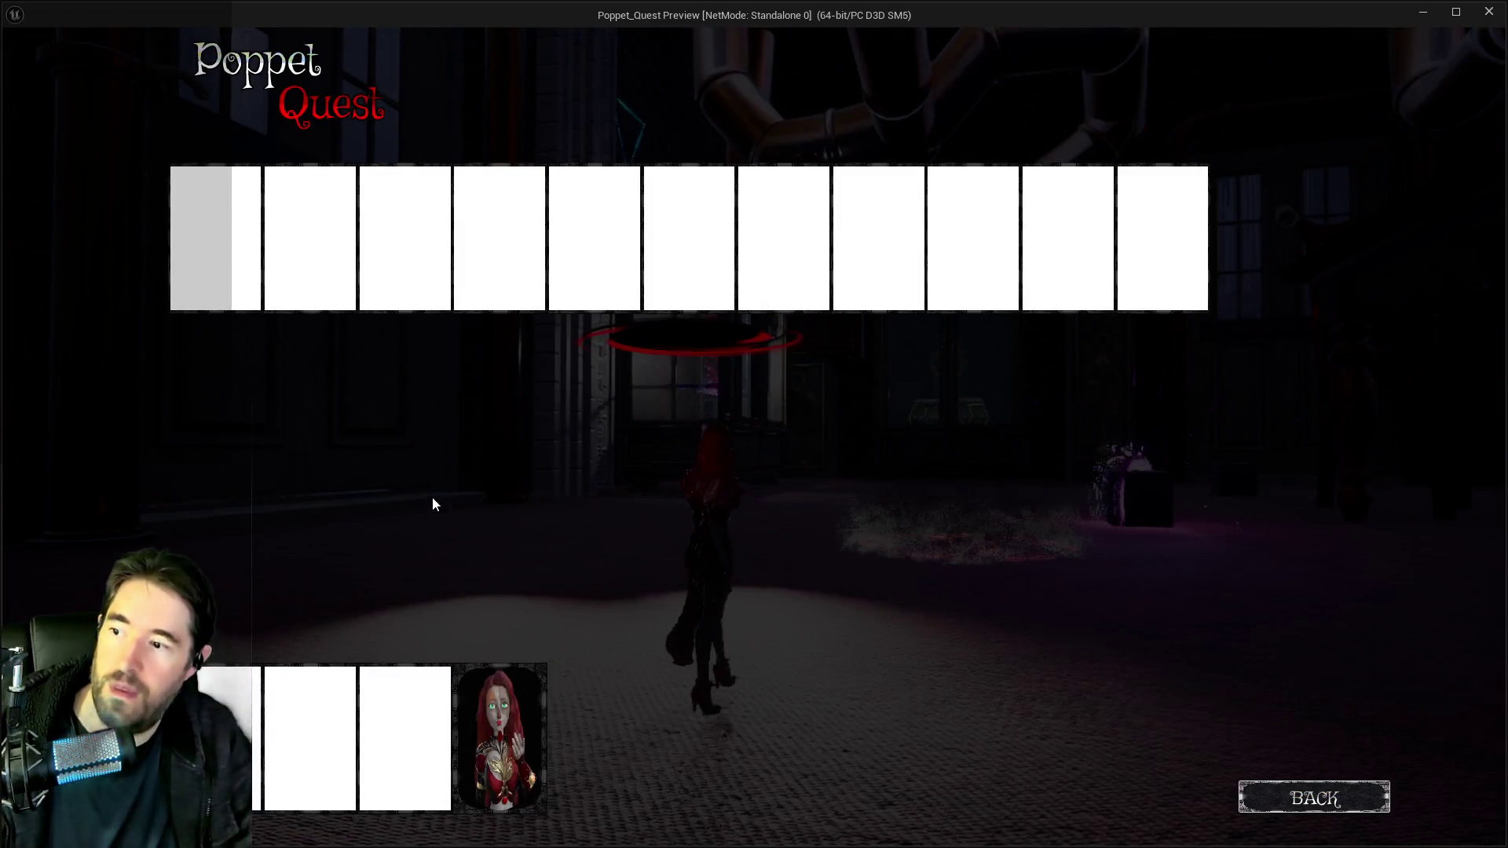
click(484, 700)
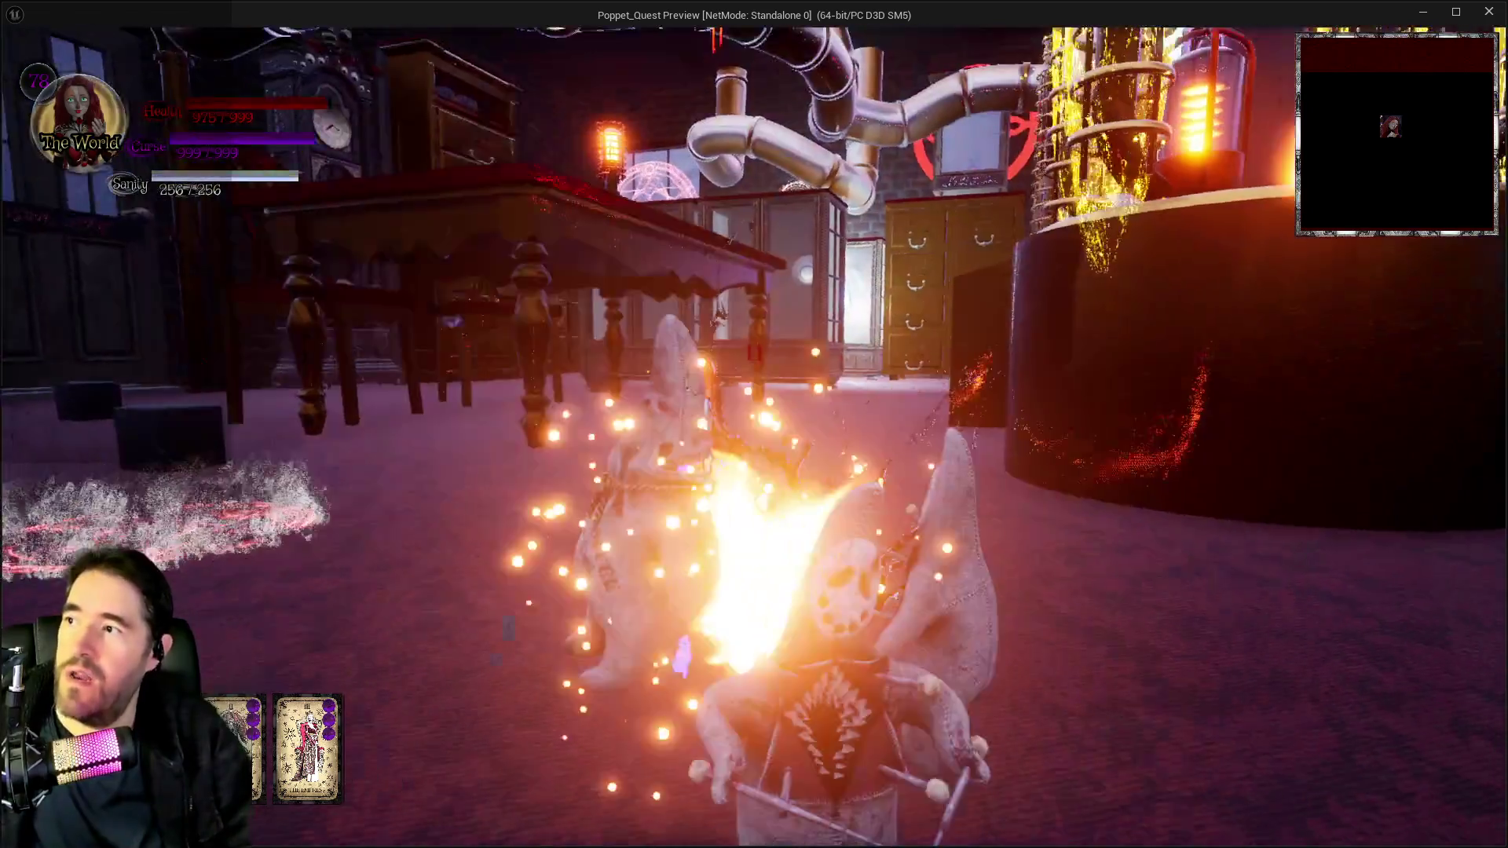
key(w)
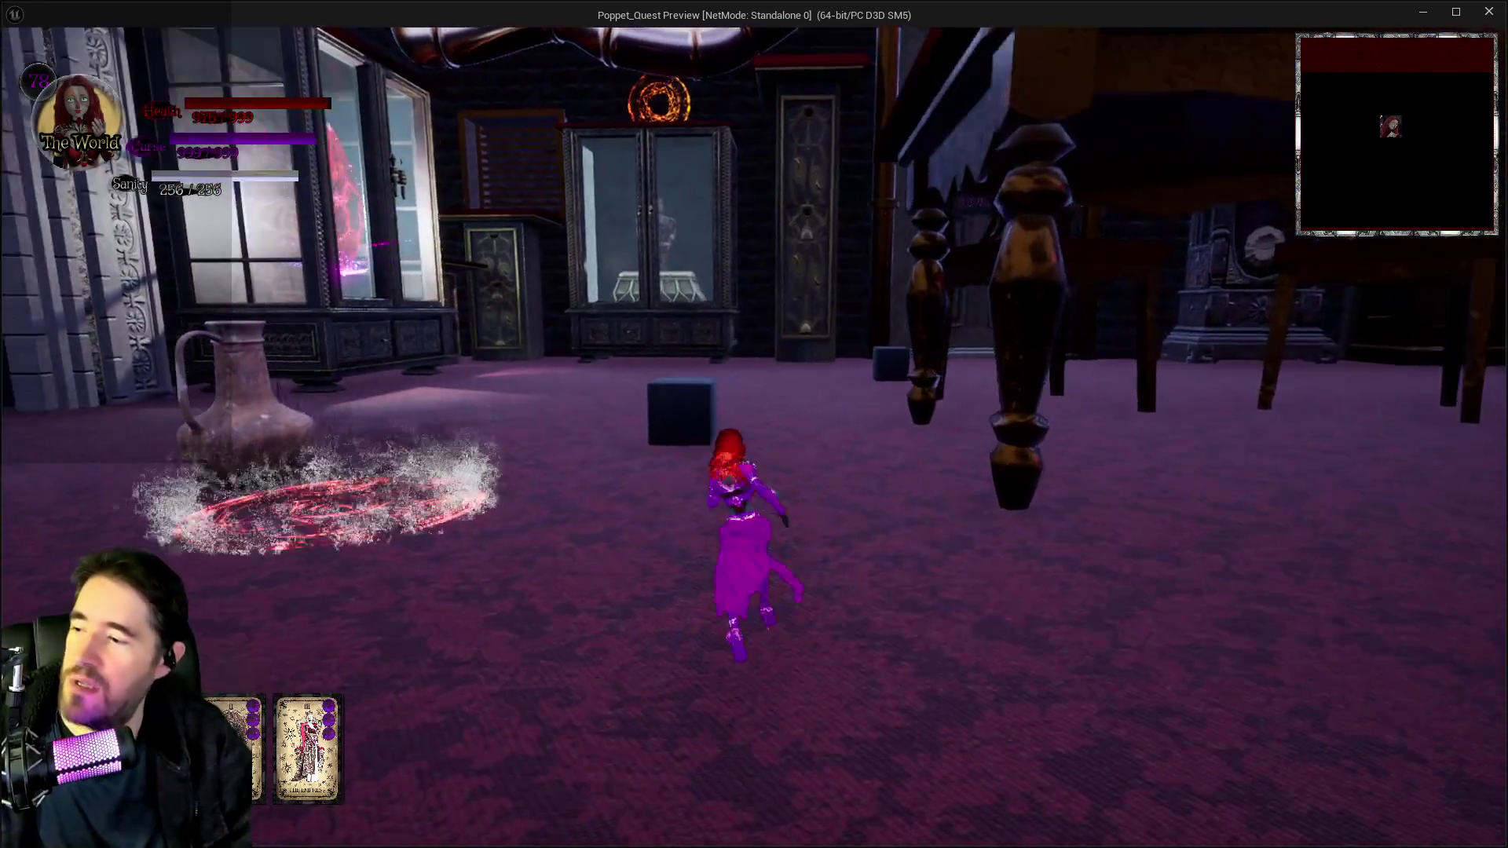
key(Tab)
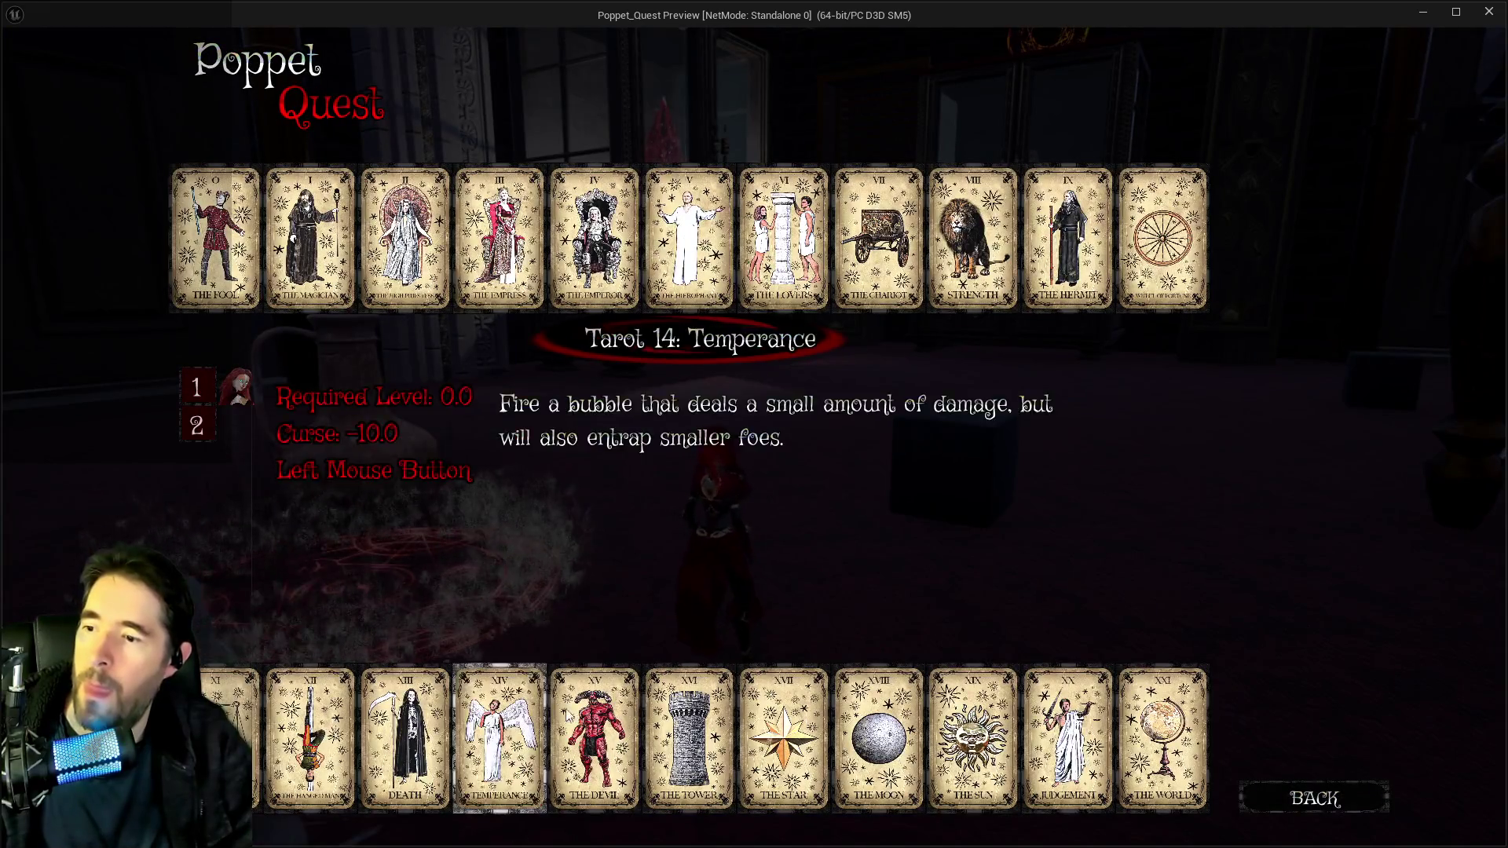
click(976, 253)
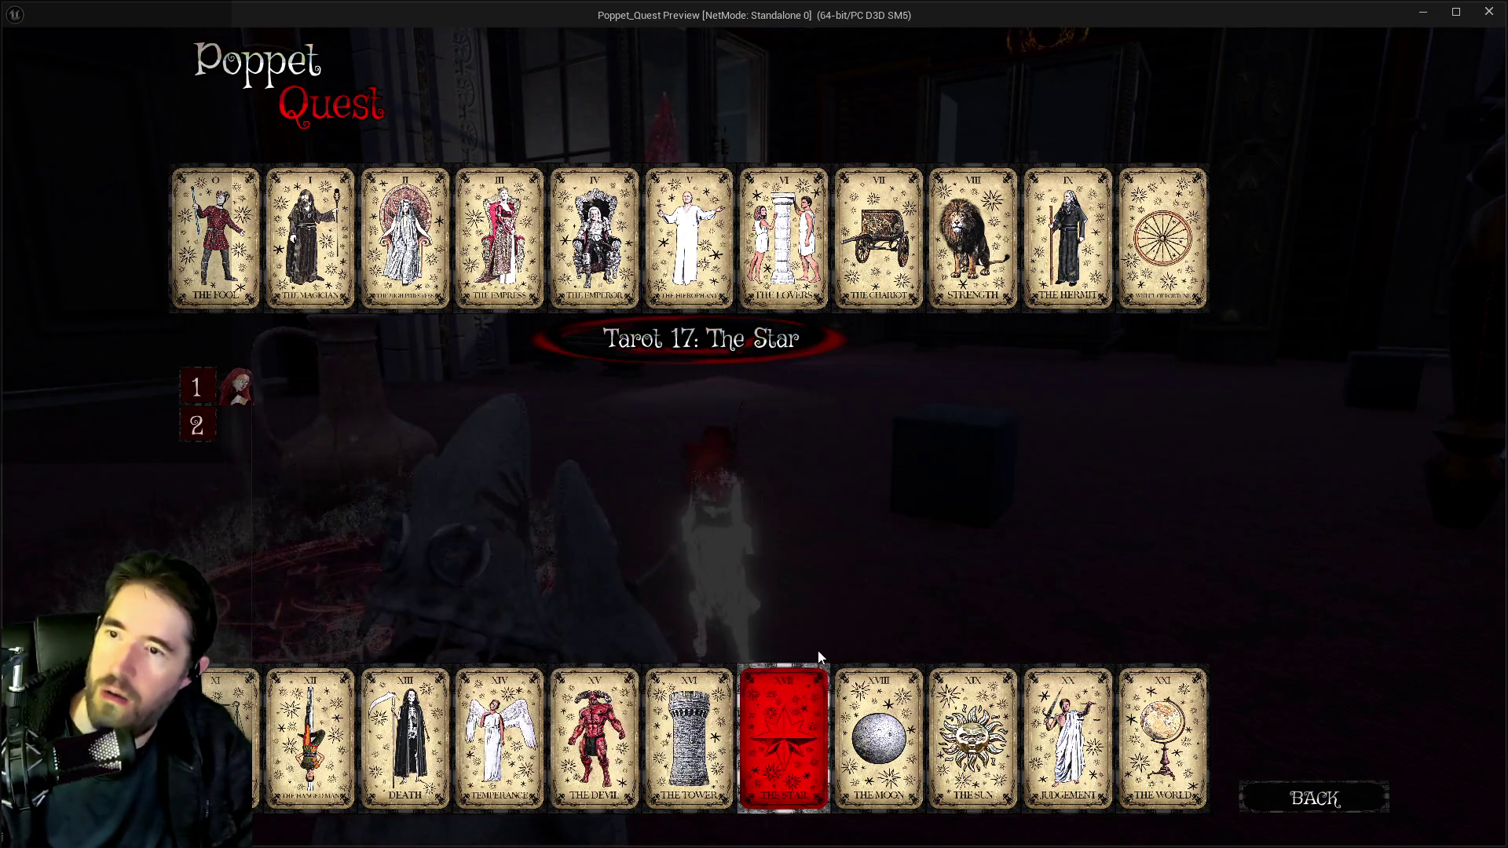
key(Escape)
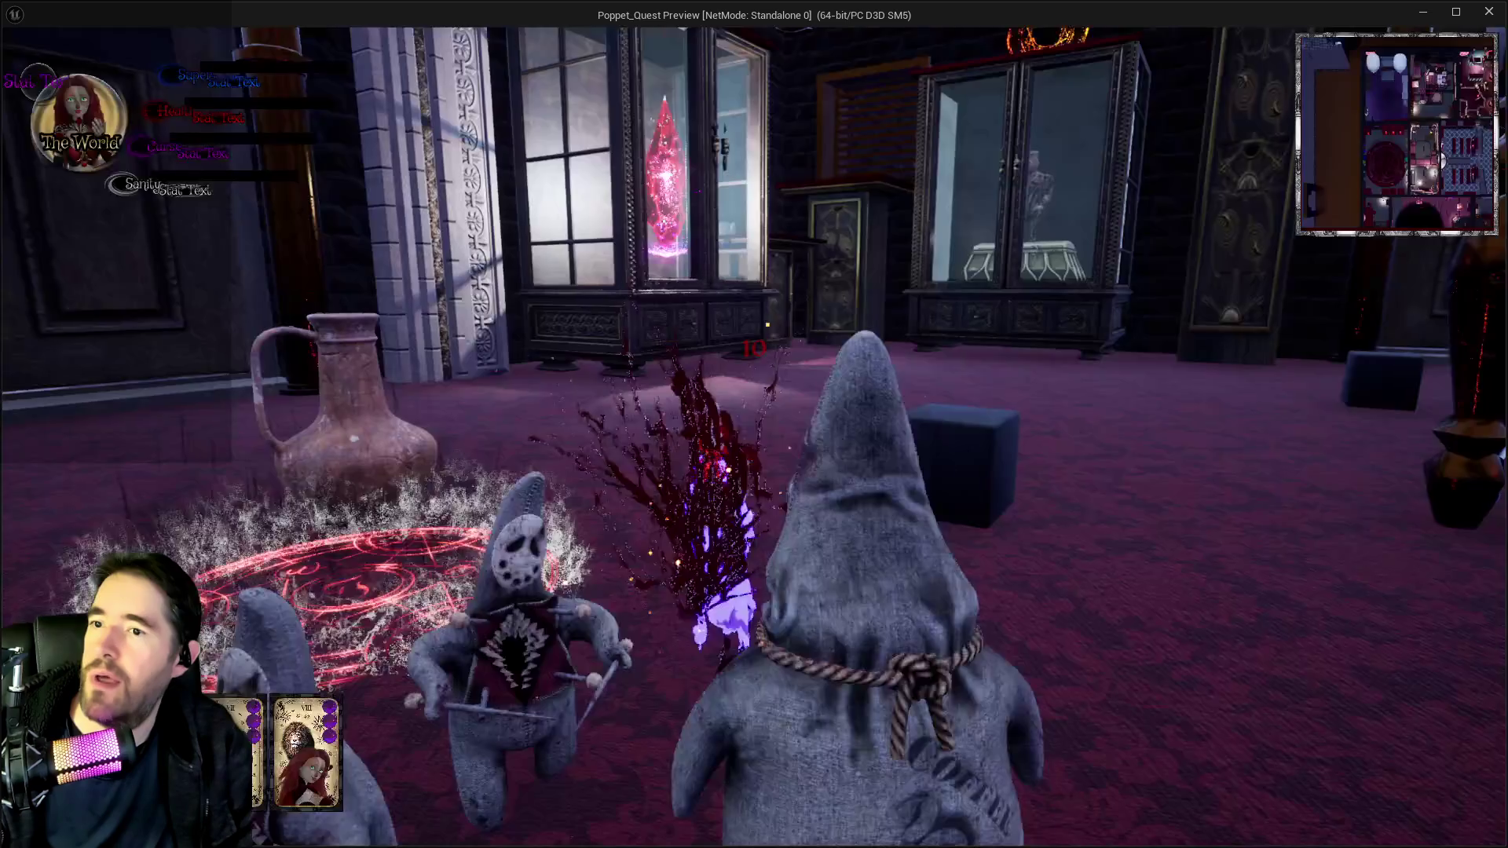
key(w)
key(w)
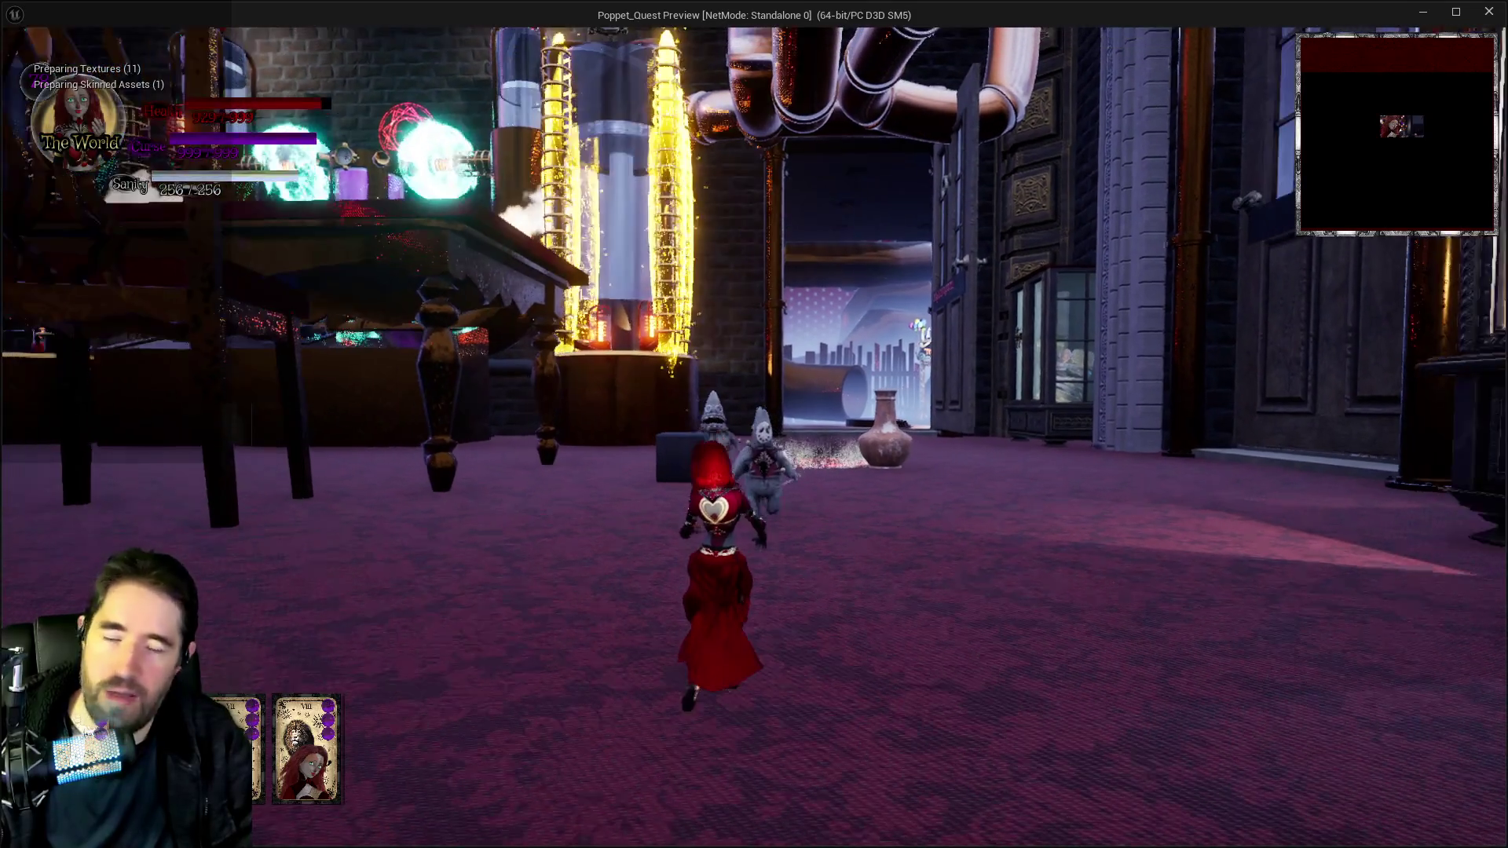
click(754, 424)
key(w)
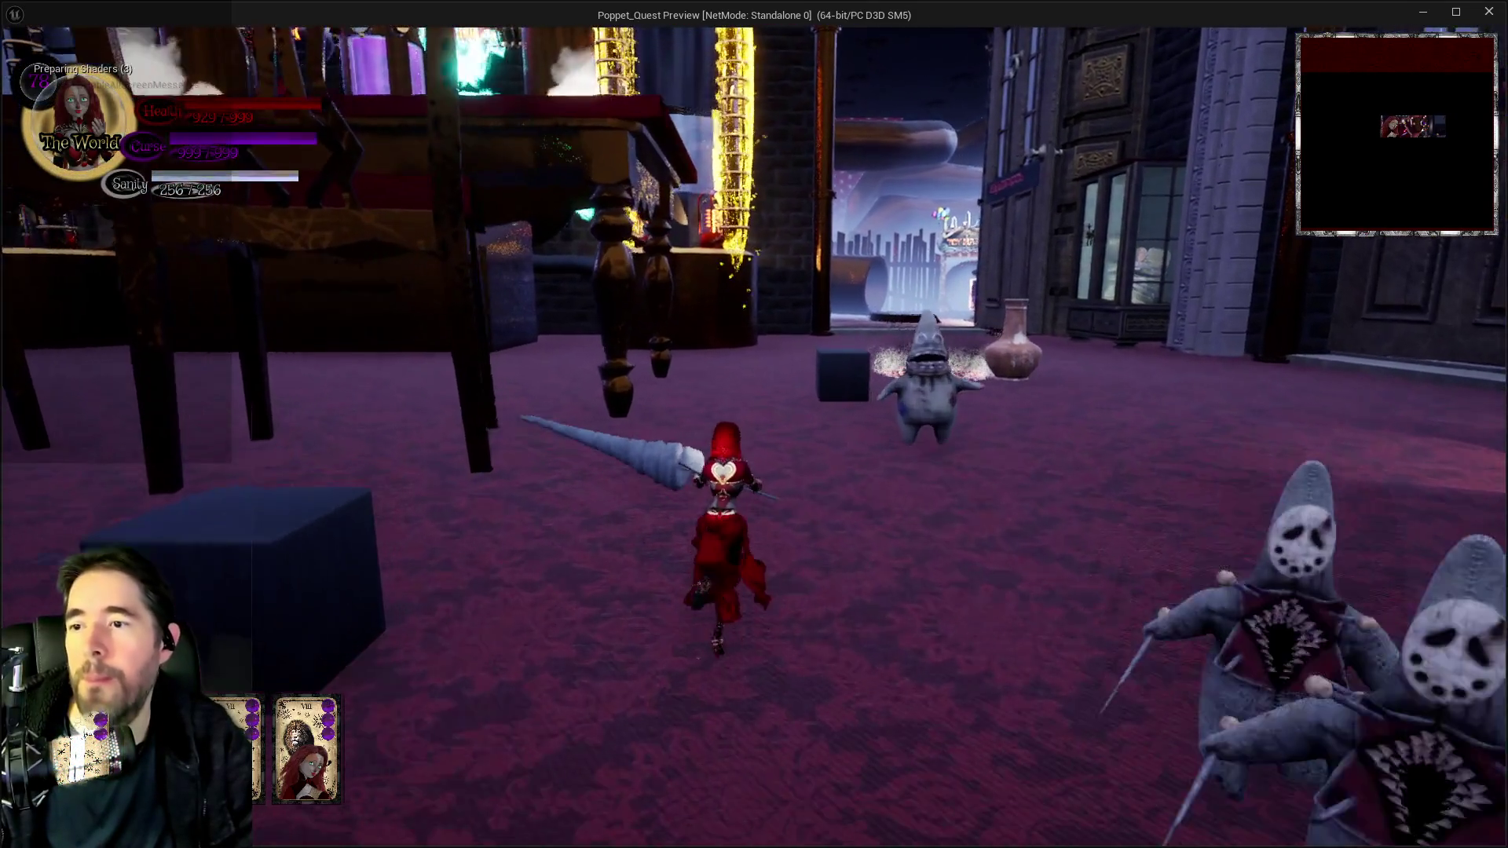
key(w)
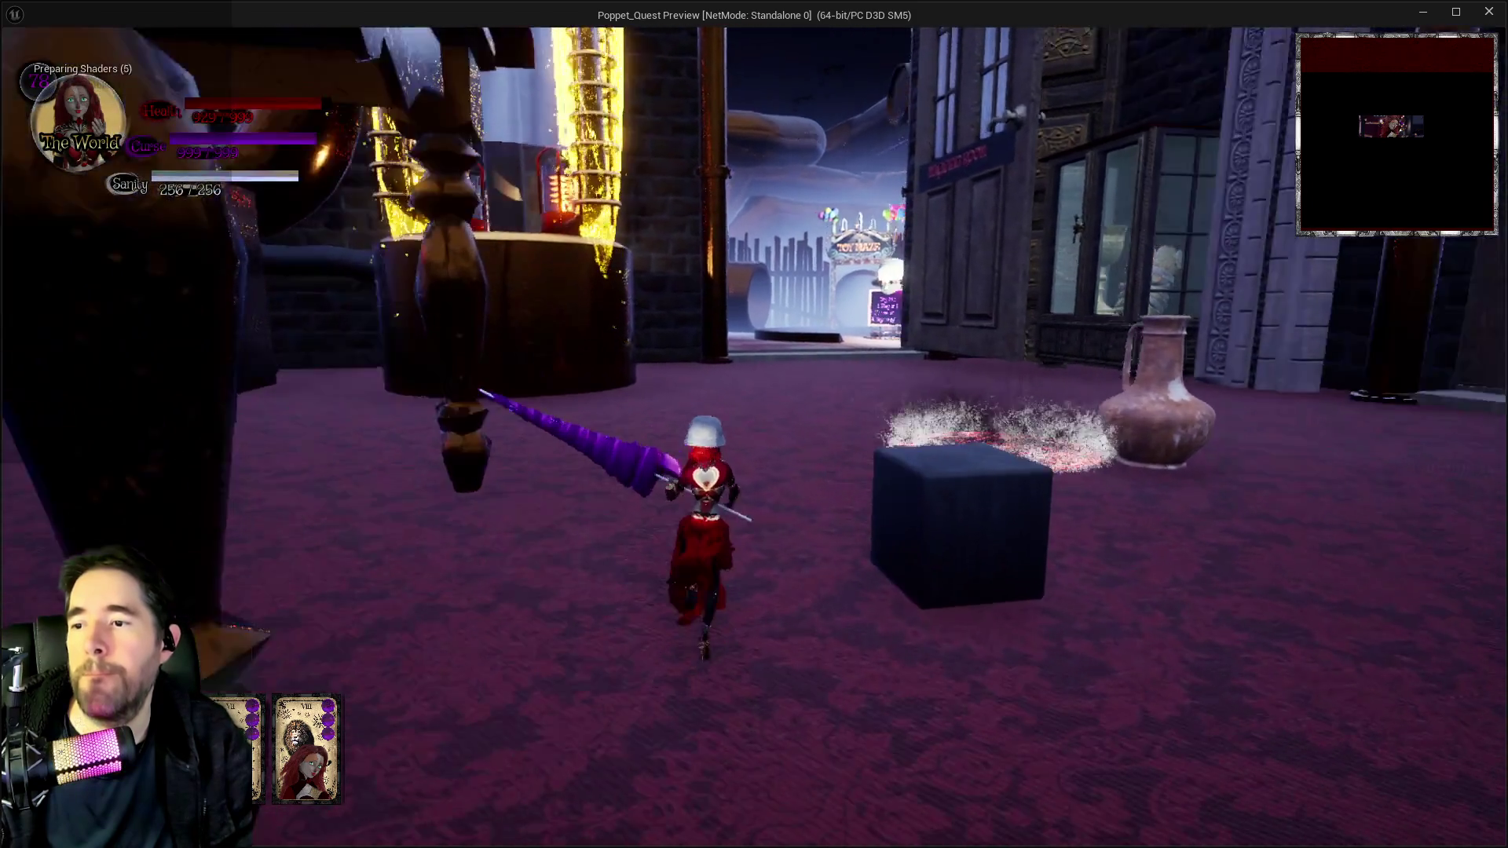
key(w)
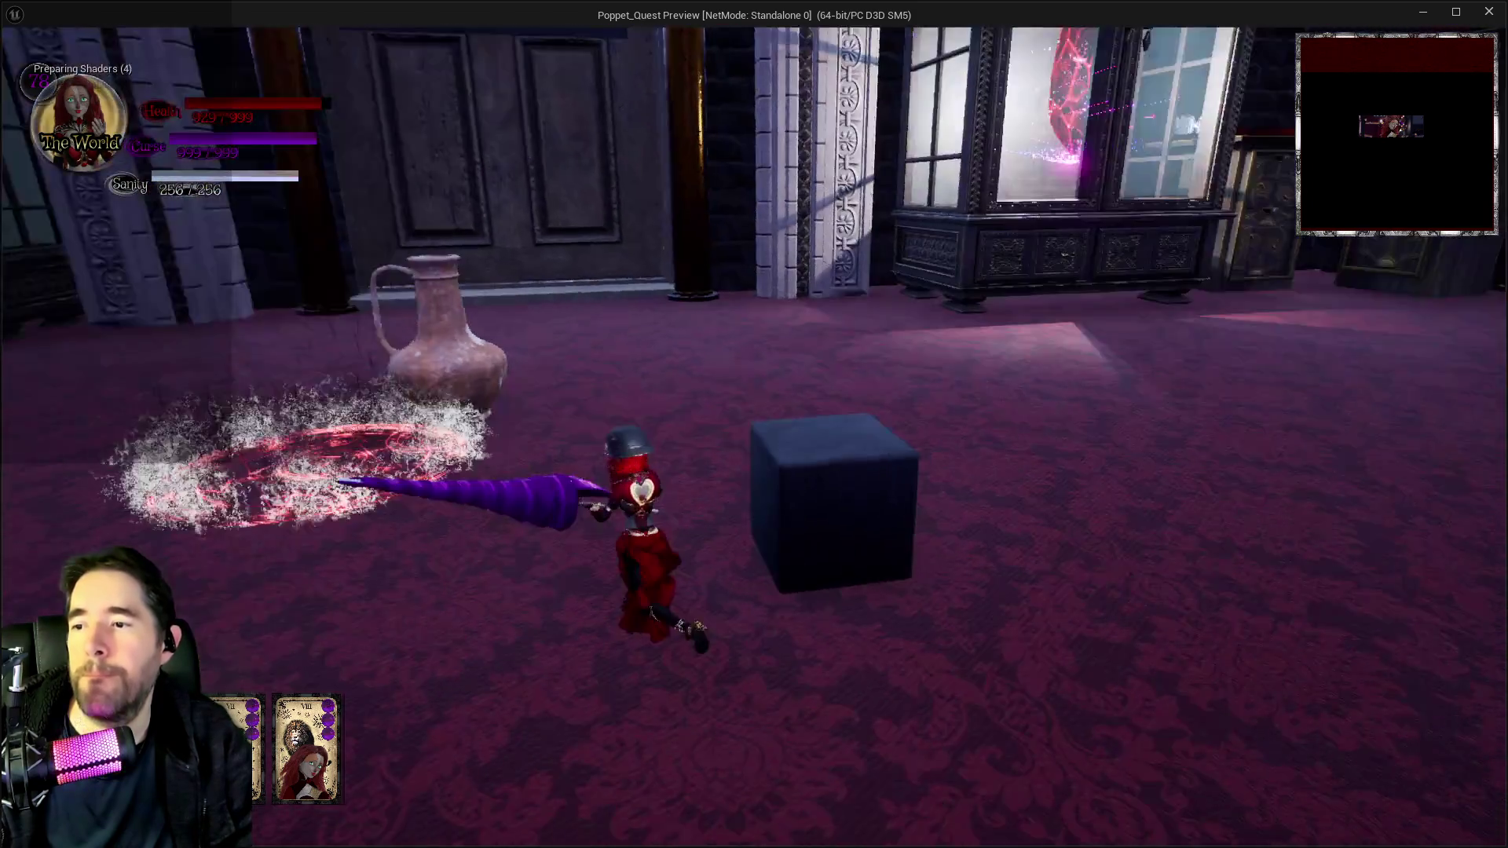
key(w)
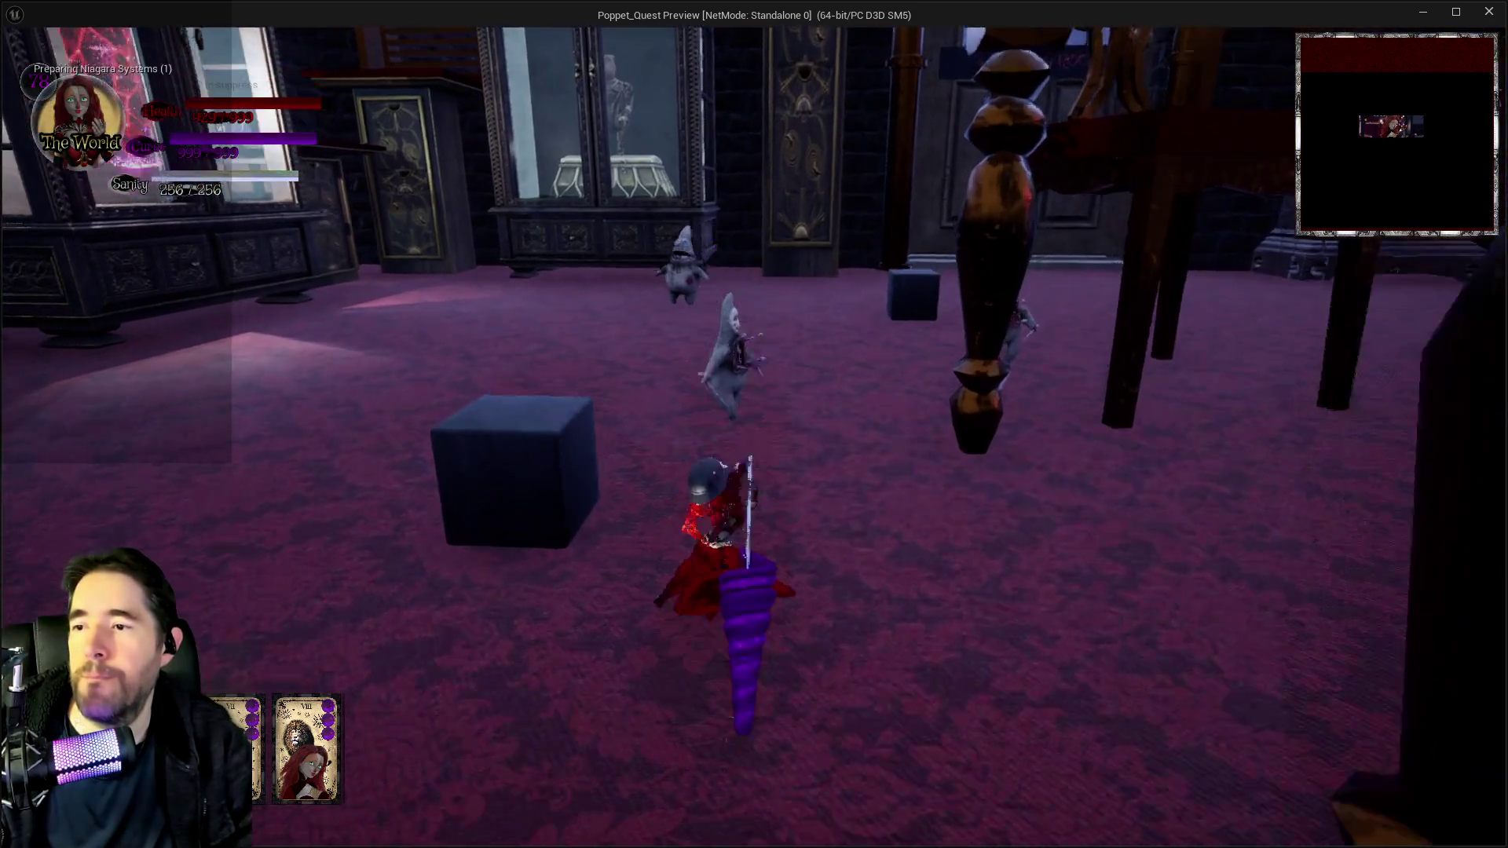
key(w)
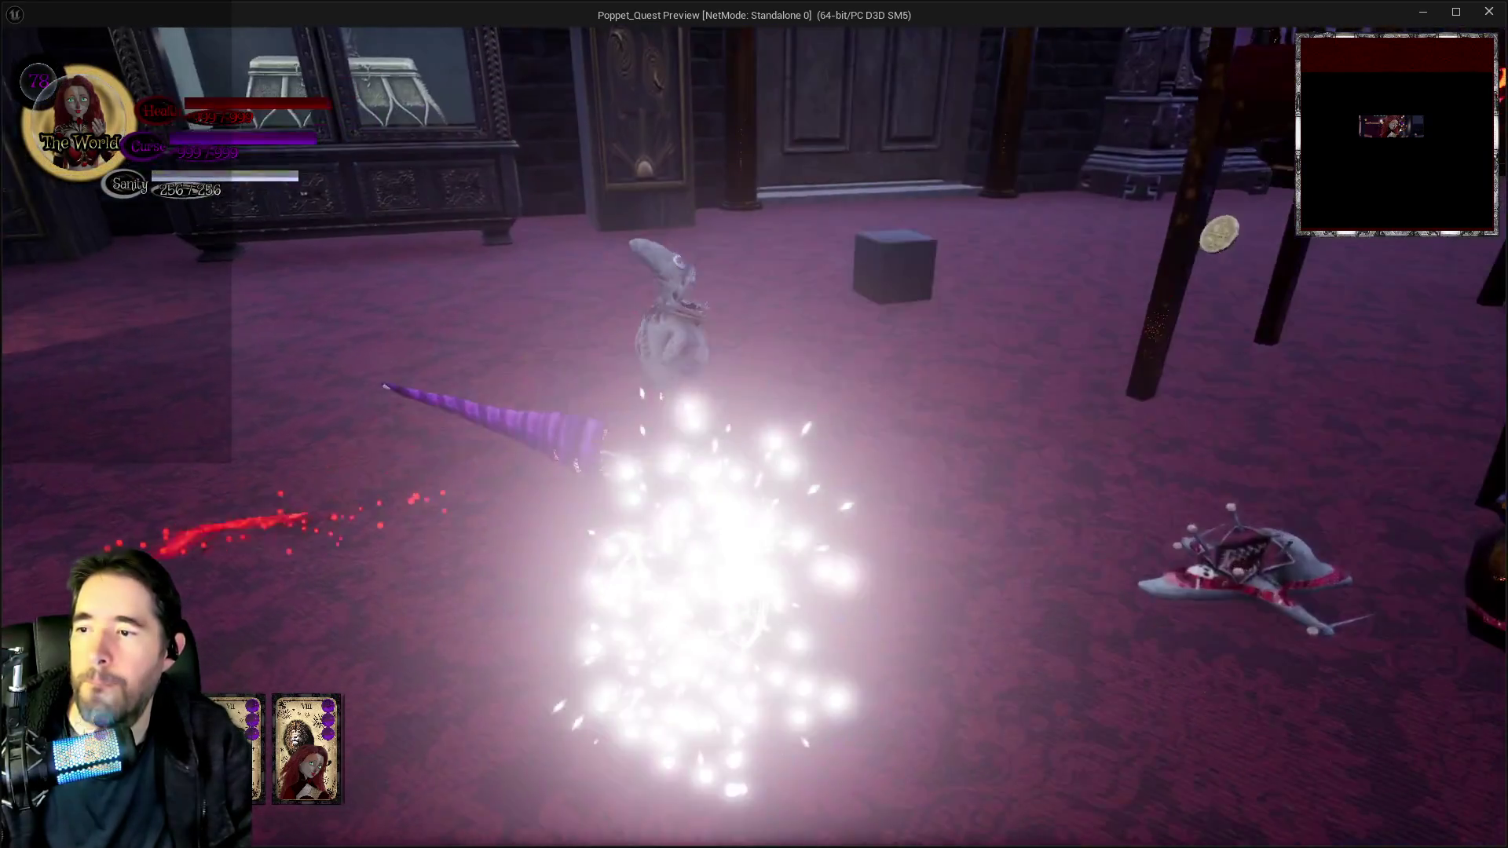
key(w)
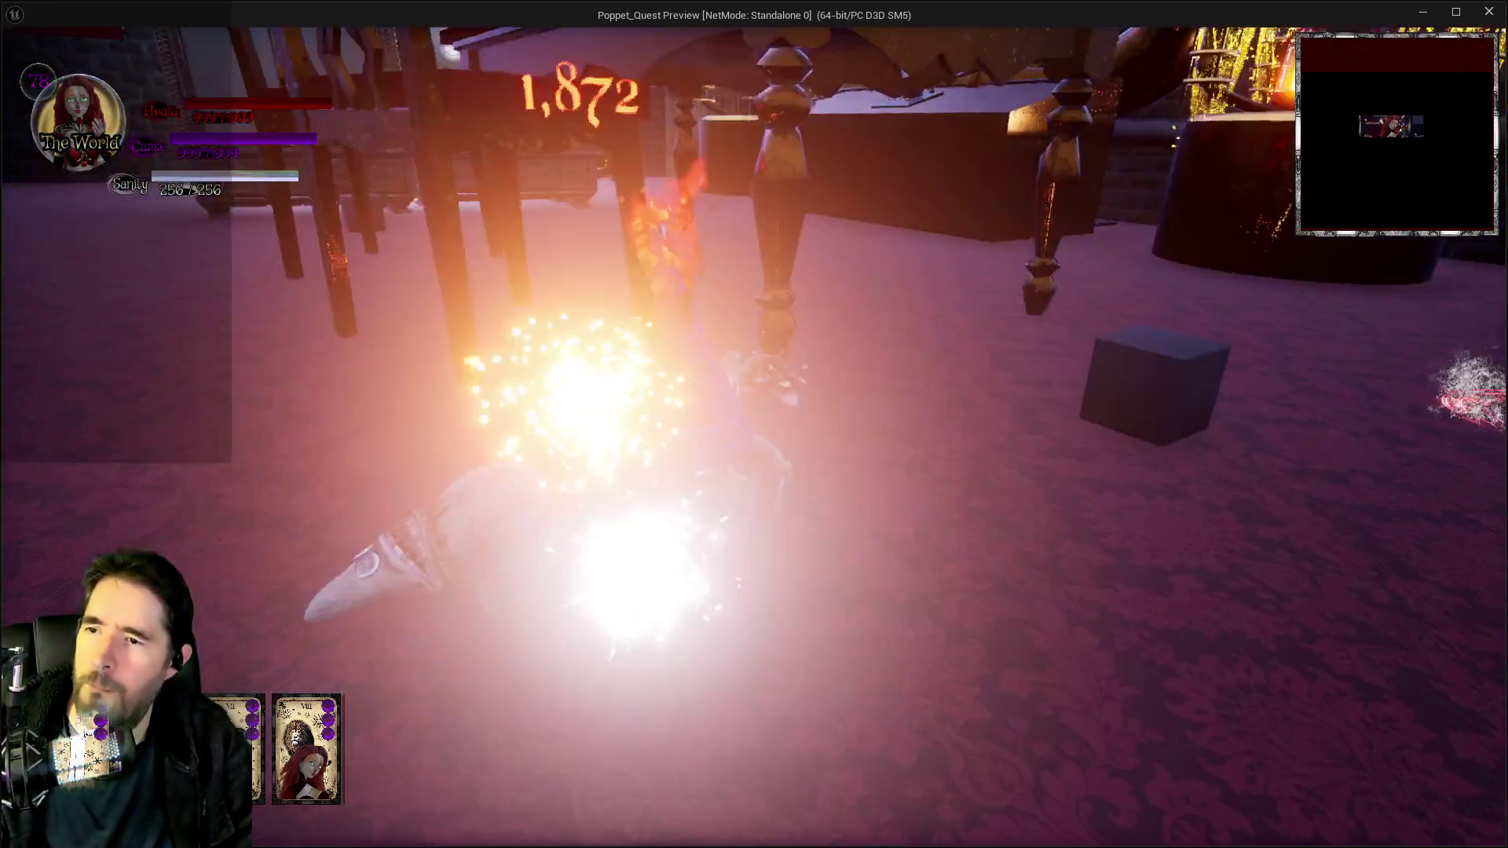
key(w)
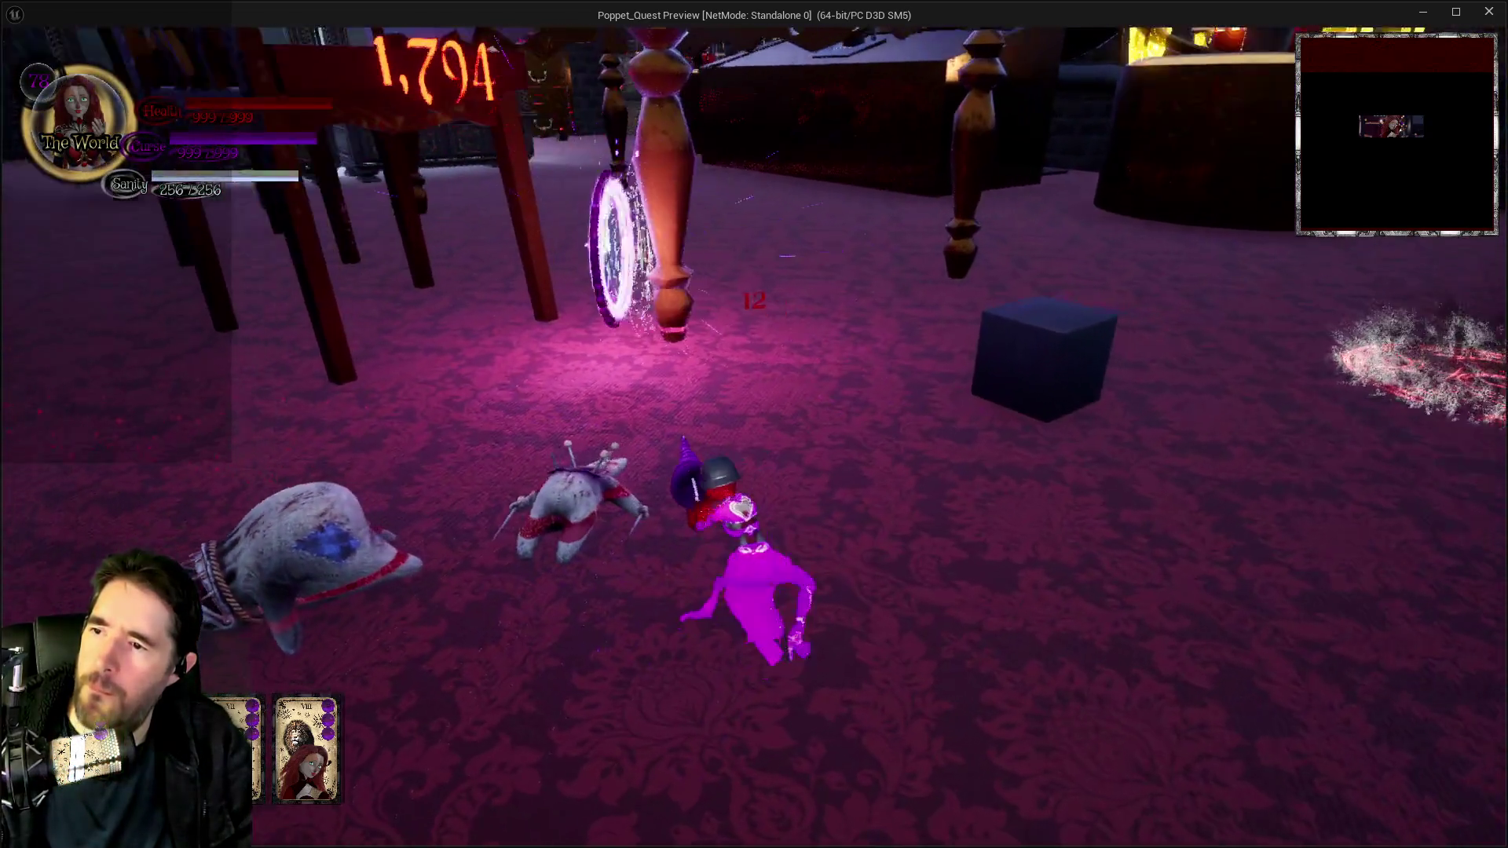
key(w)
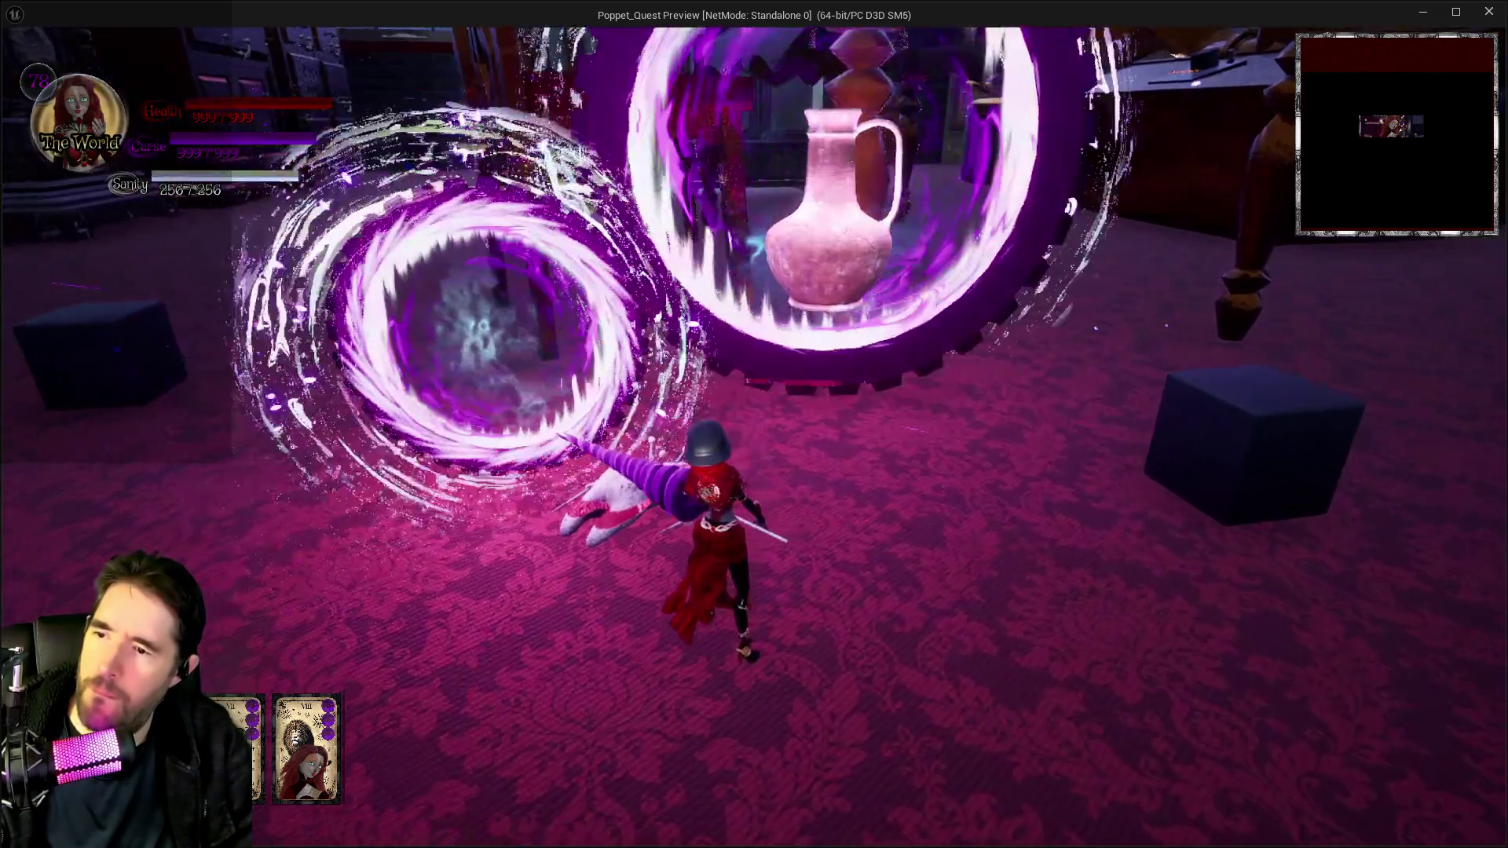
key(w)
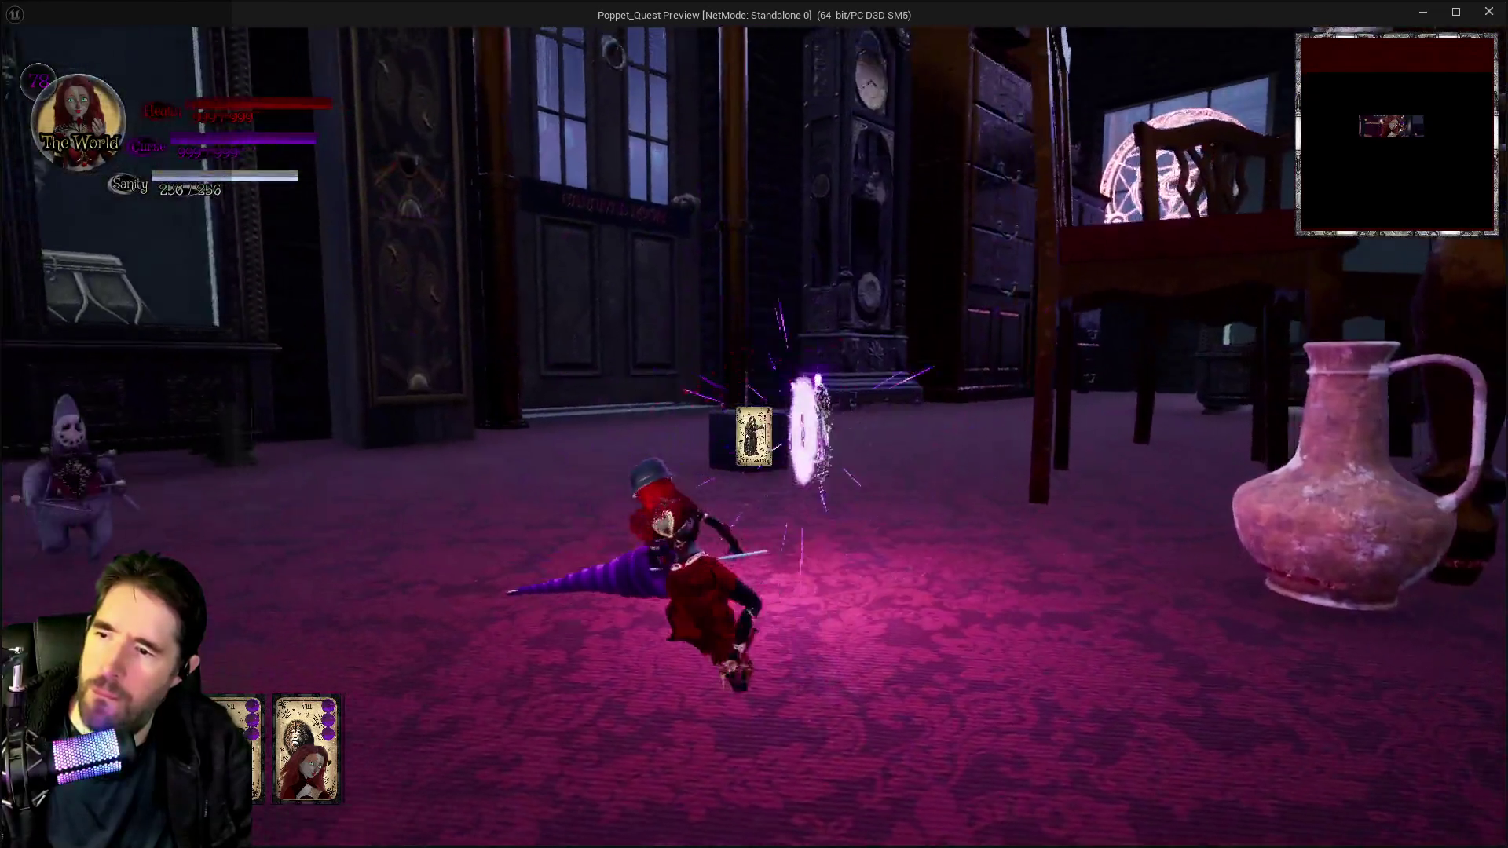
key(w)
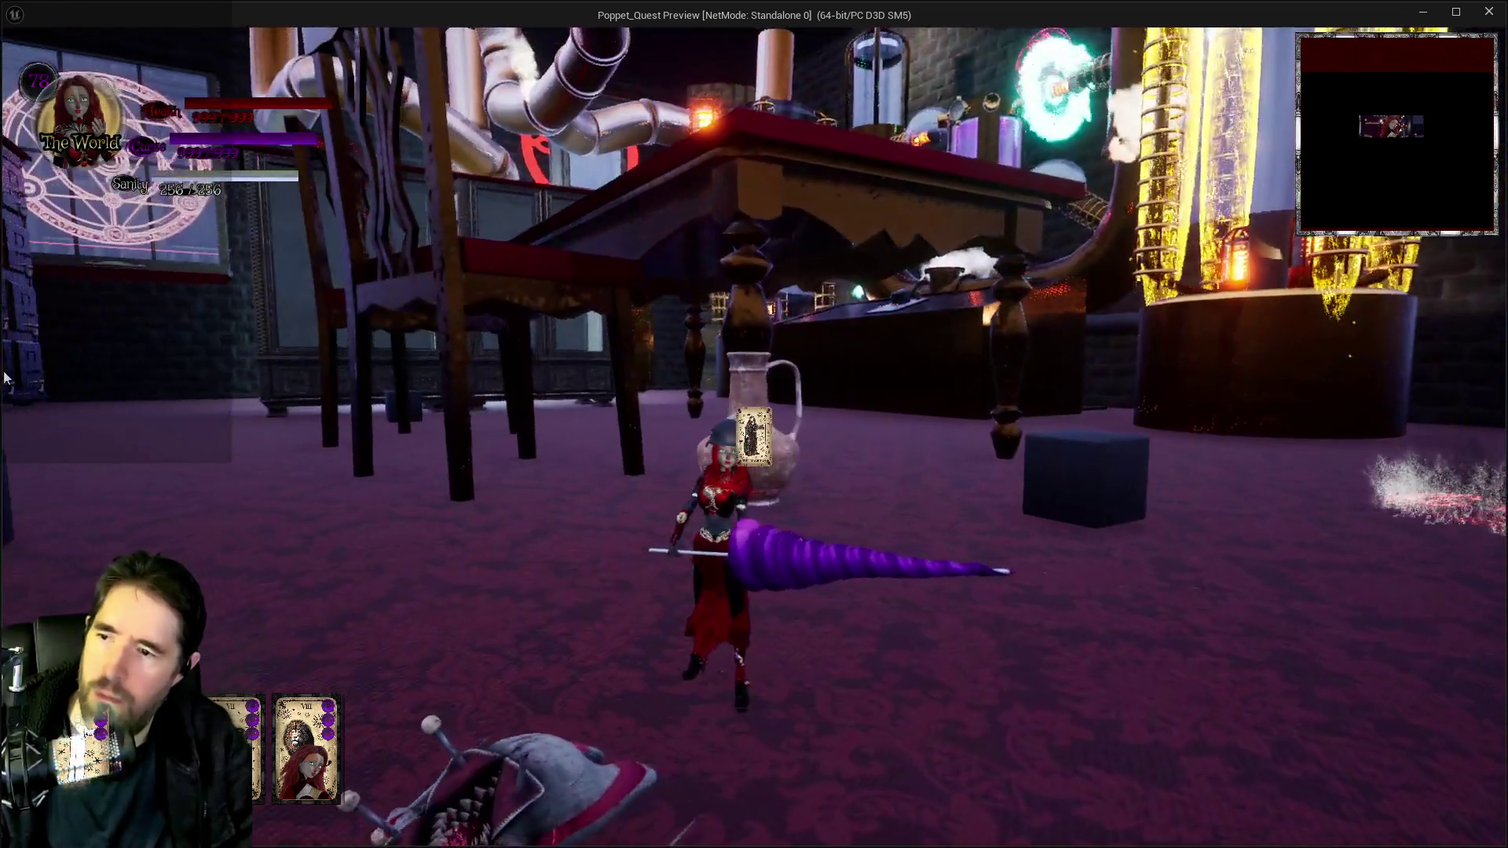
key(alt+Tab)
click(369, 514)
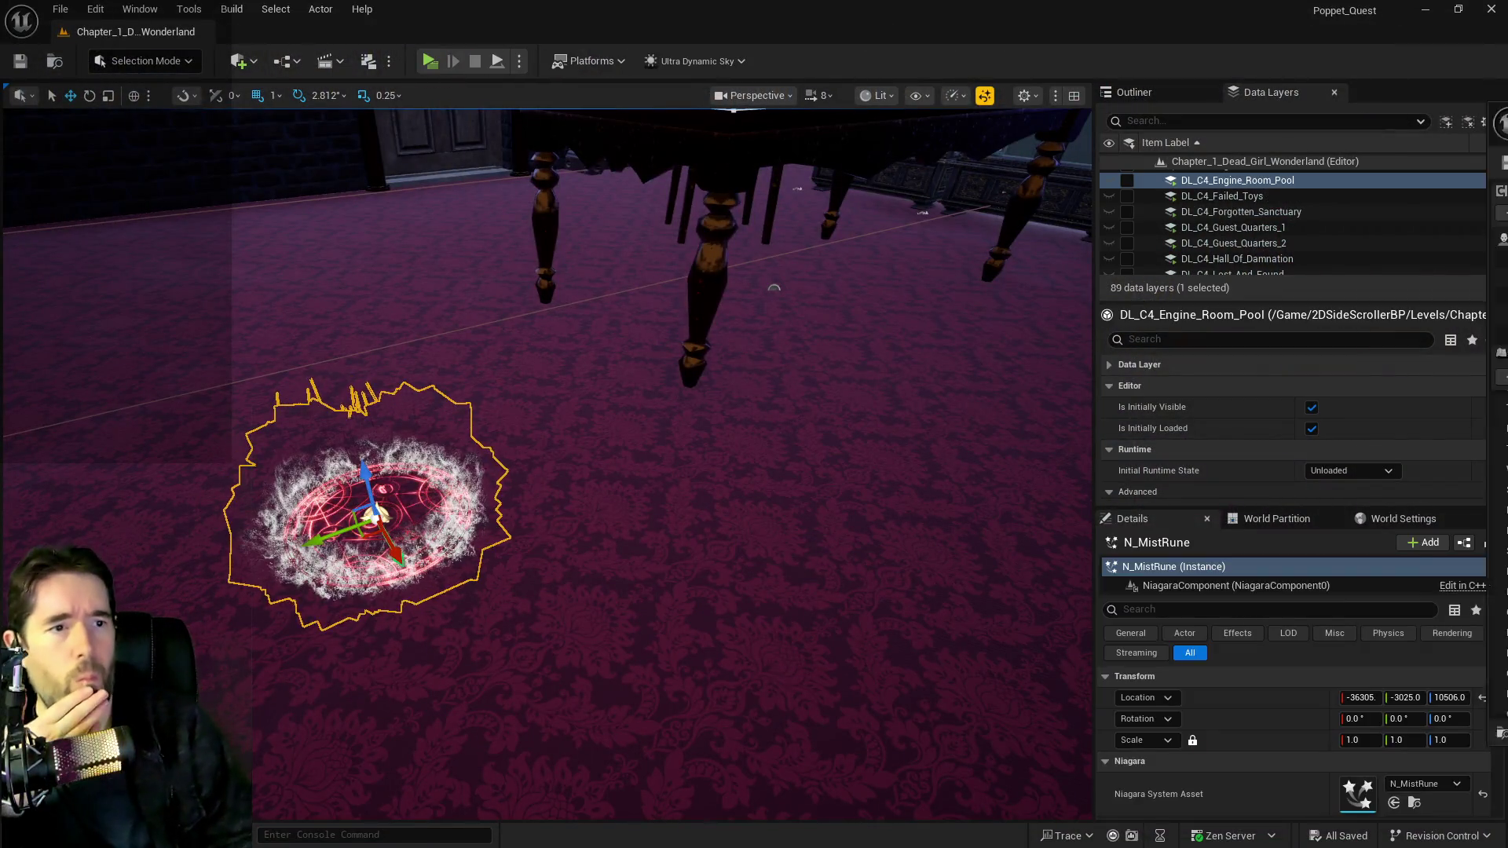
Return to the BP_Poppet Blueprint editor and open its Upkeep Graph.
key(alt+Tab)
scroll(875, 466, down, 2)
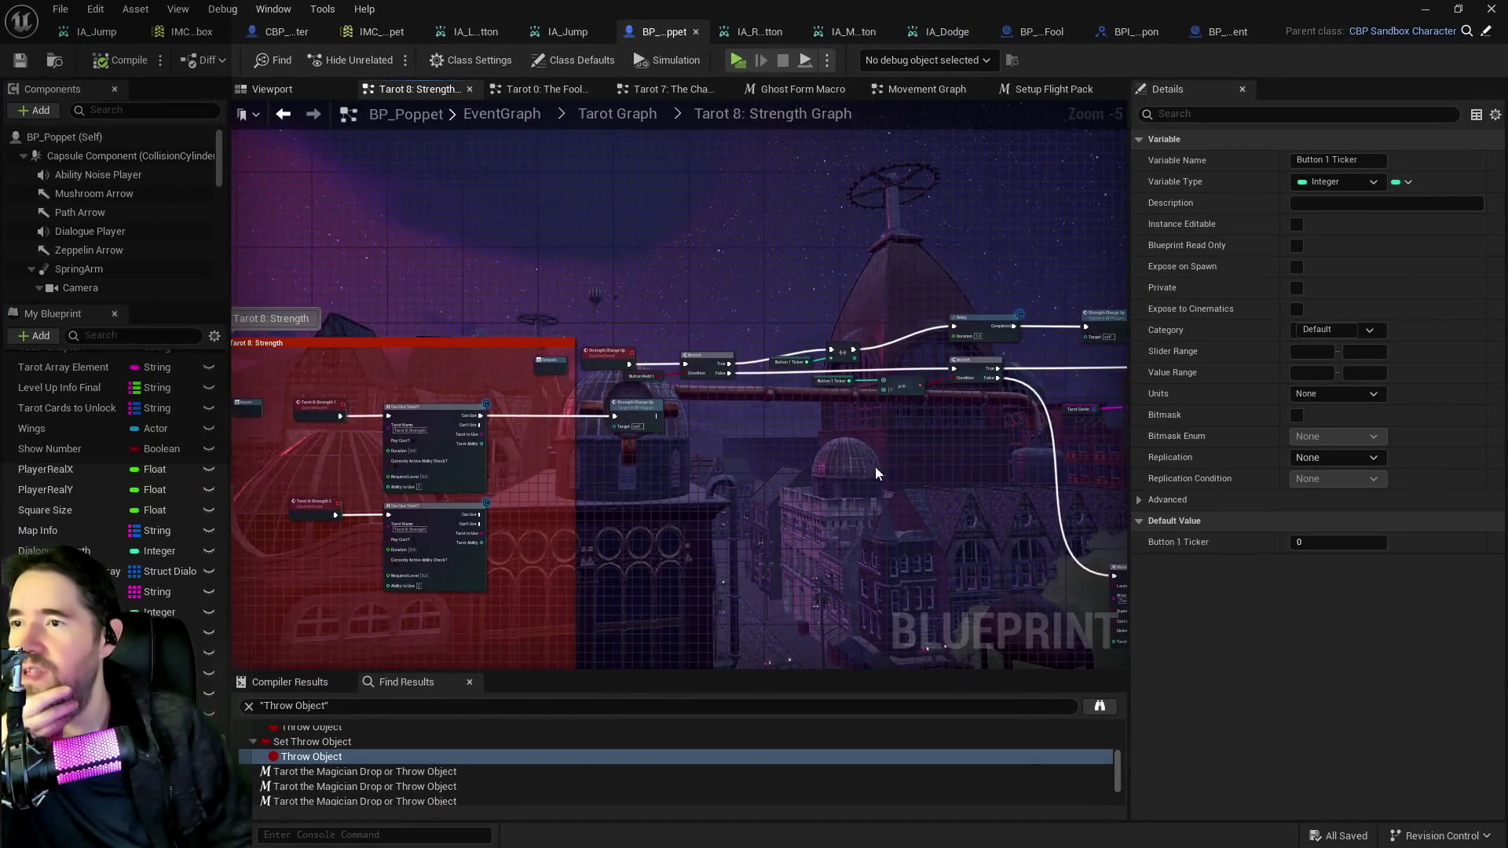
scroll(736, 421, up, 4)
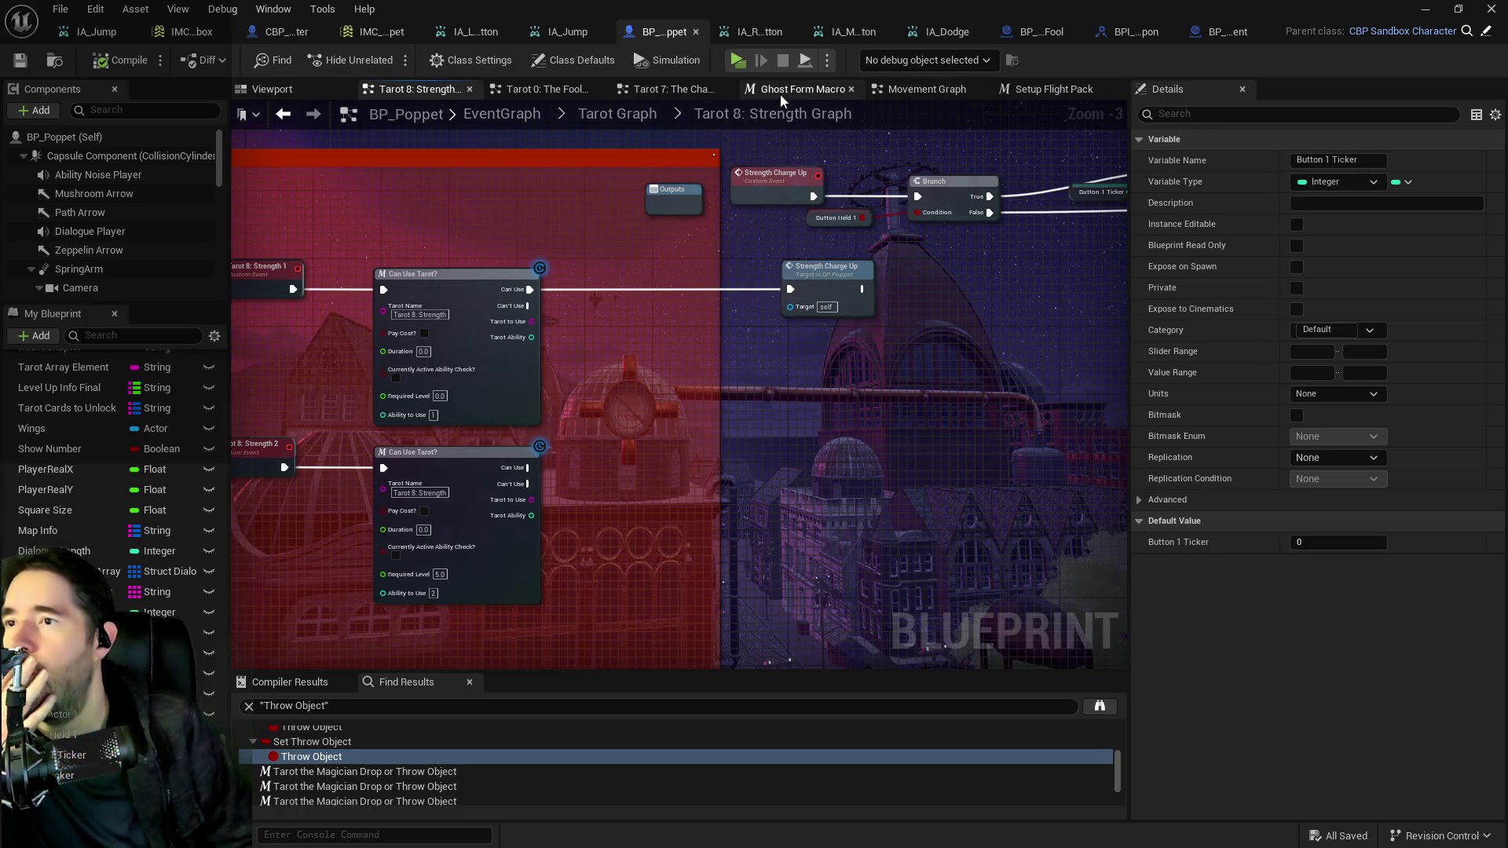
click(623, 409)
scroll(644, 336, up, 10)
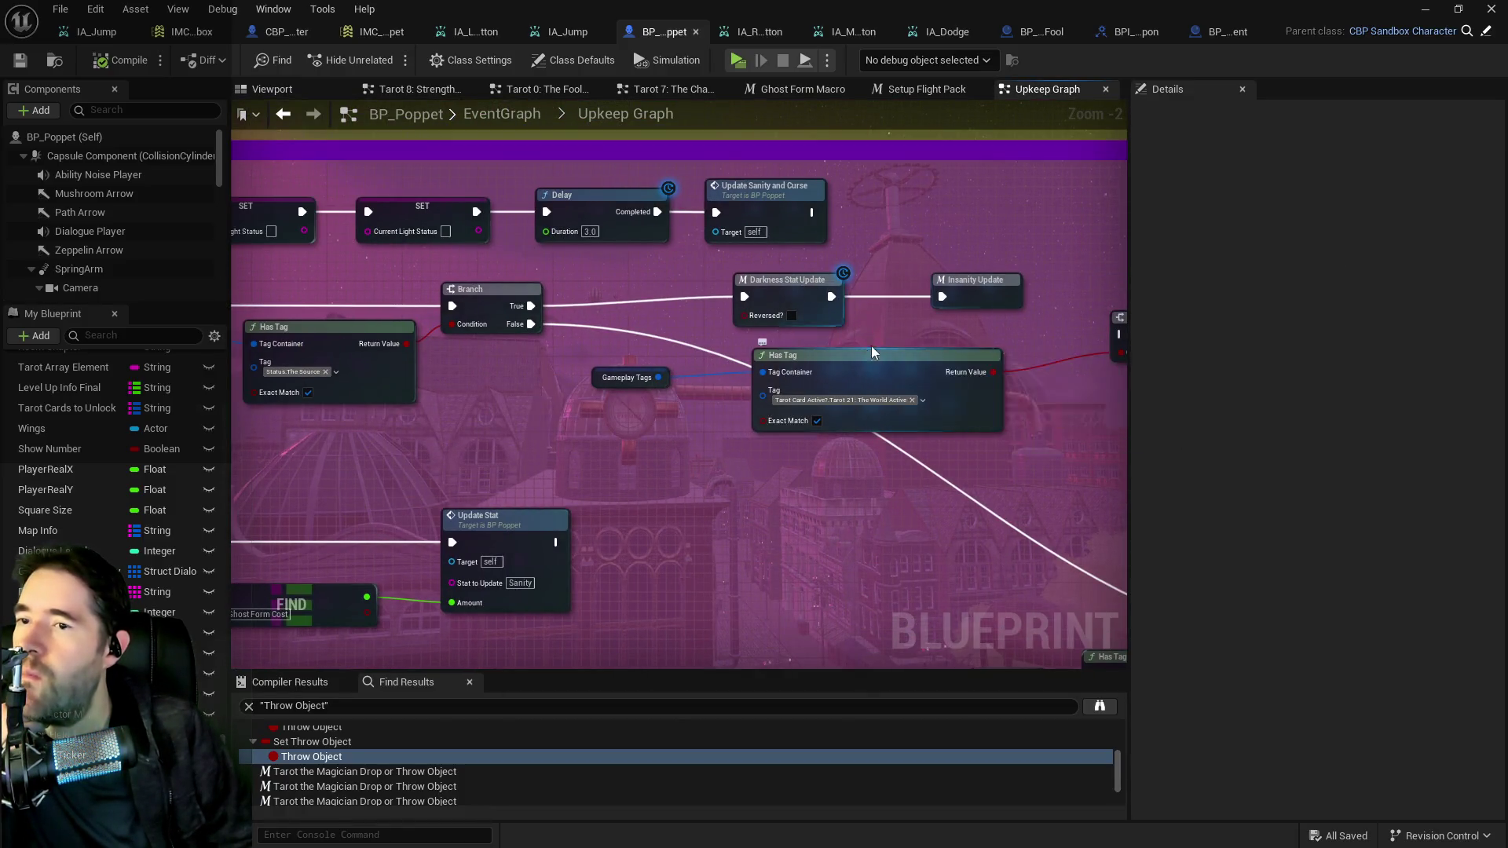
Reconnect the Branch False output to the next Branch in the Upkeep Graph.
drag(870, 345, 701, 283)
mouse_move(822, 312)
mouse_down()
mouse_move(1129, 289)
mouse_move(916, 296)
mouse_move(808, 279)
mouse_move(801, 301)
mouse_move(869, 321)
mouse_up()
drag(344, 218, 935, 233)
drag(934, 314, 691, 330)
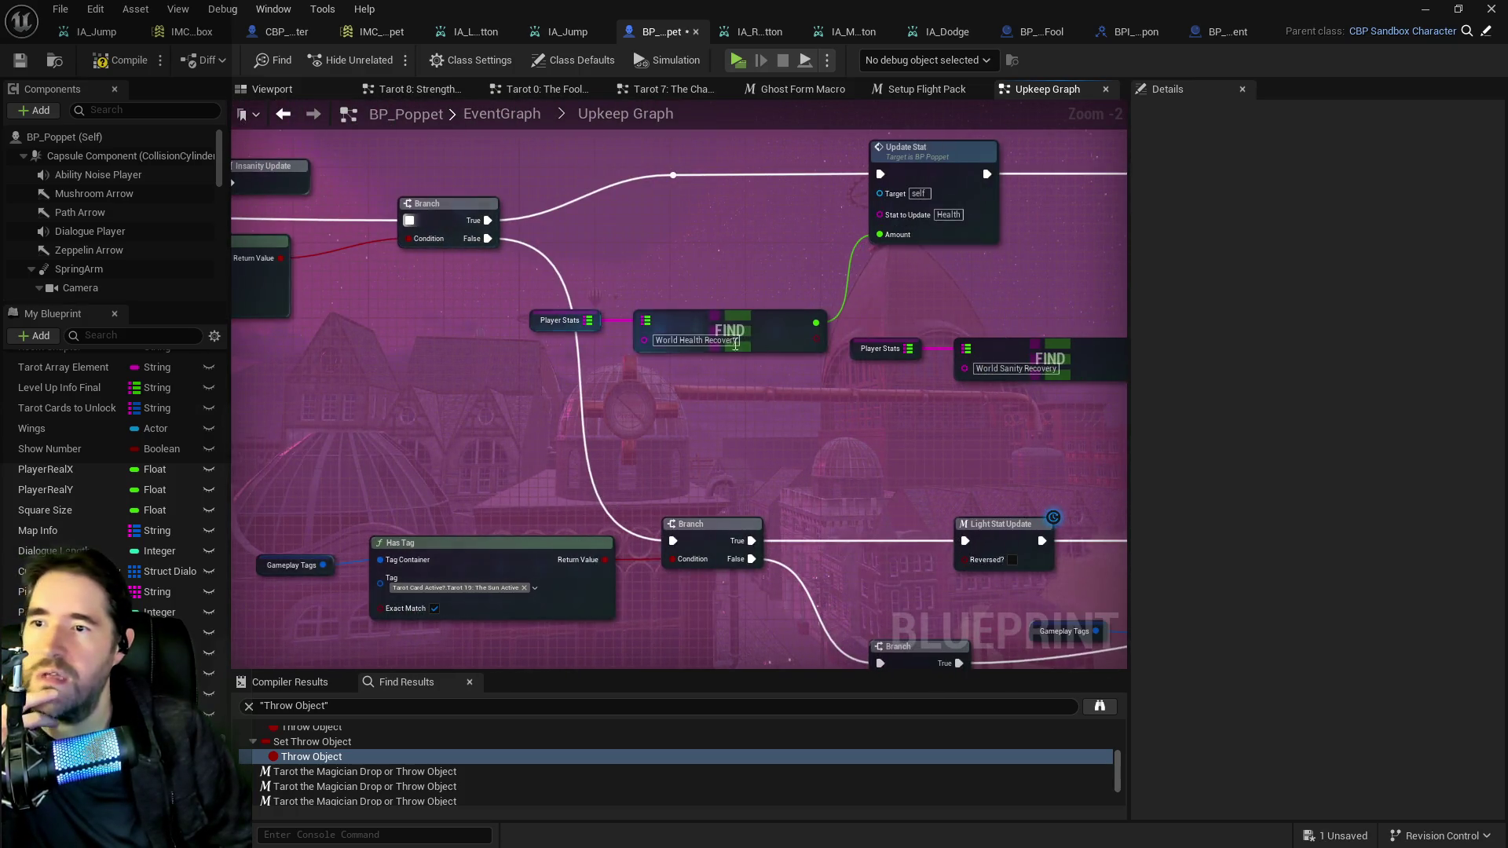
Find the Light Stat Update macro node and open it, then its Ghost Form Macro.
drag(927, 354, 681, 356)
drag(1076, 400, 835, 398)
mouse_move(999, 401)
mouse_down()
mouse_move(731, 403)
mouse_move(880, 417)
mouse_up()
scroll(880, 417, down, 1)
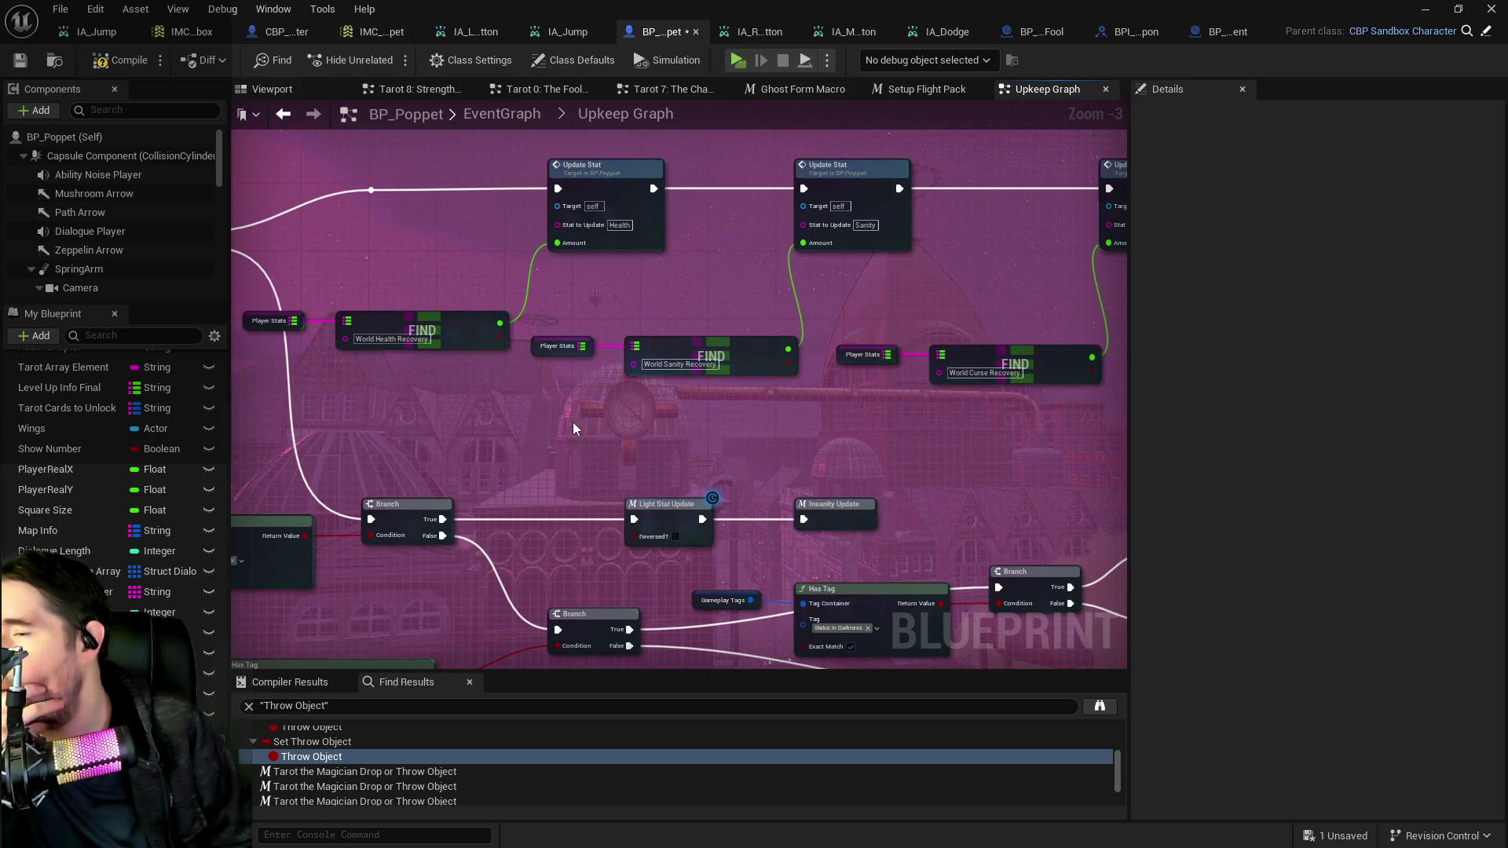
mouse_move(571, 424)
mouse_down()
mouse_move(630, 295)
mouse_move(763, 171)
mouse_up()
drag(760, 314, 670, 422)
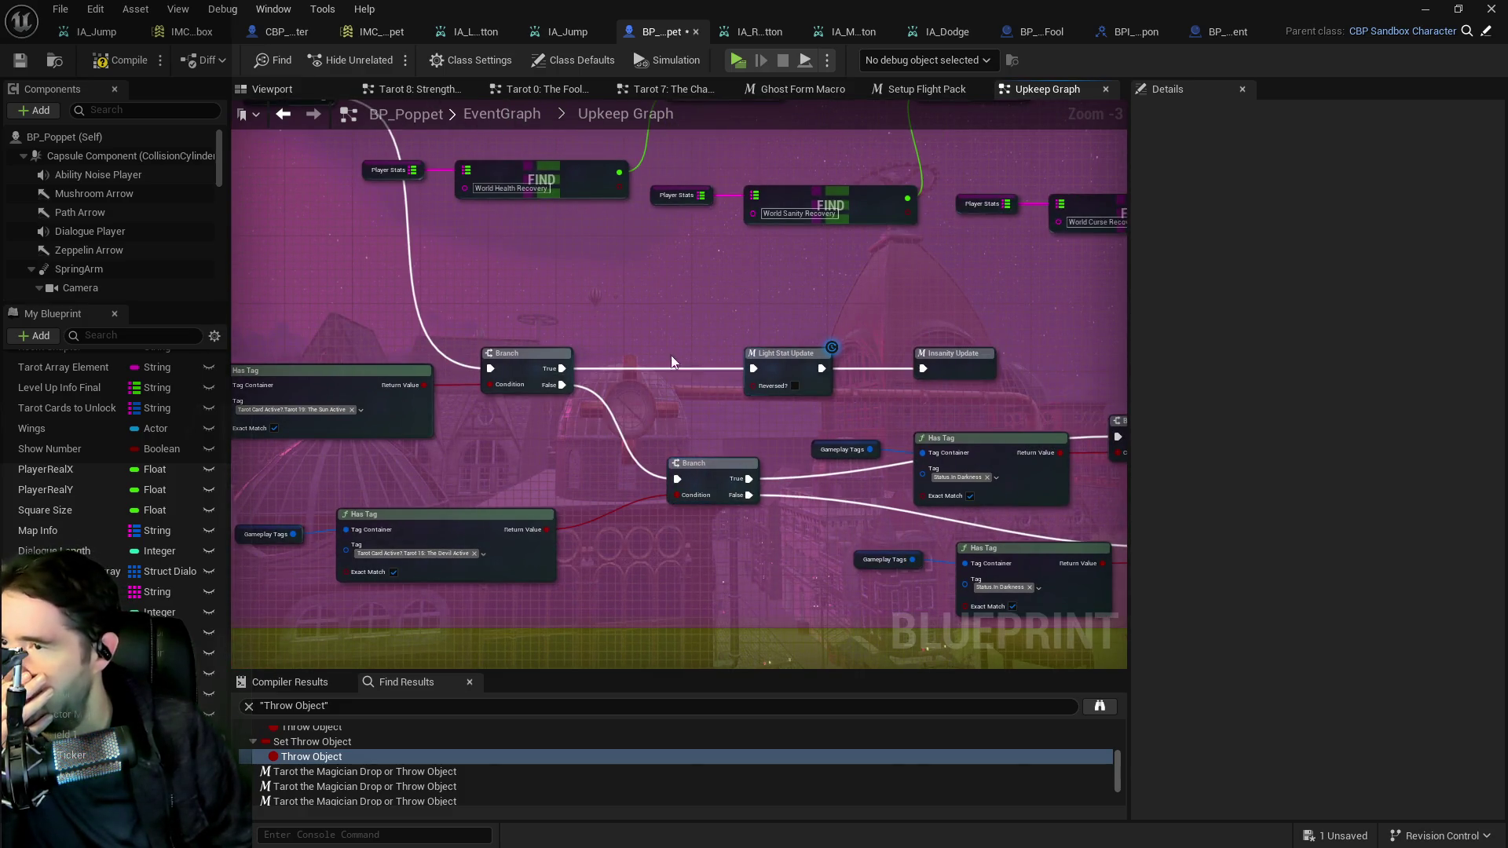
mouse_move(668, 340)
mouse_down()
mouse_move(522, 271)
mouse_move(487, 272)
mouse_up()
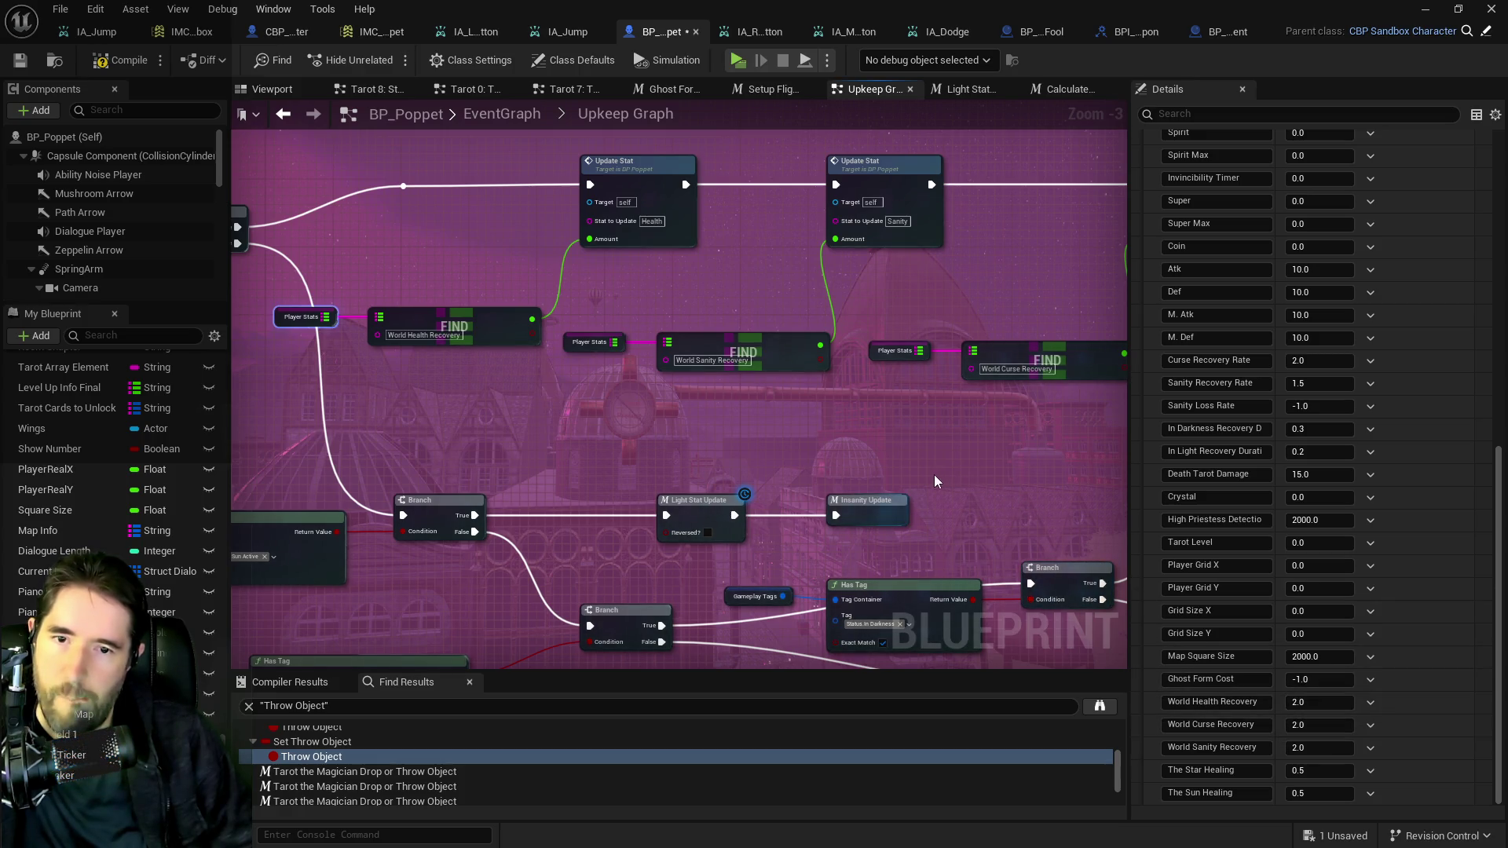
drag(850, 469, 1308, 514)
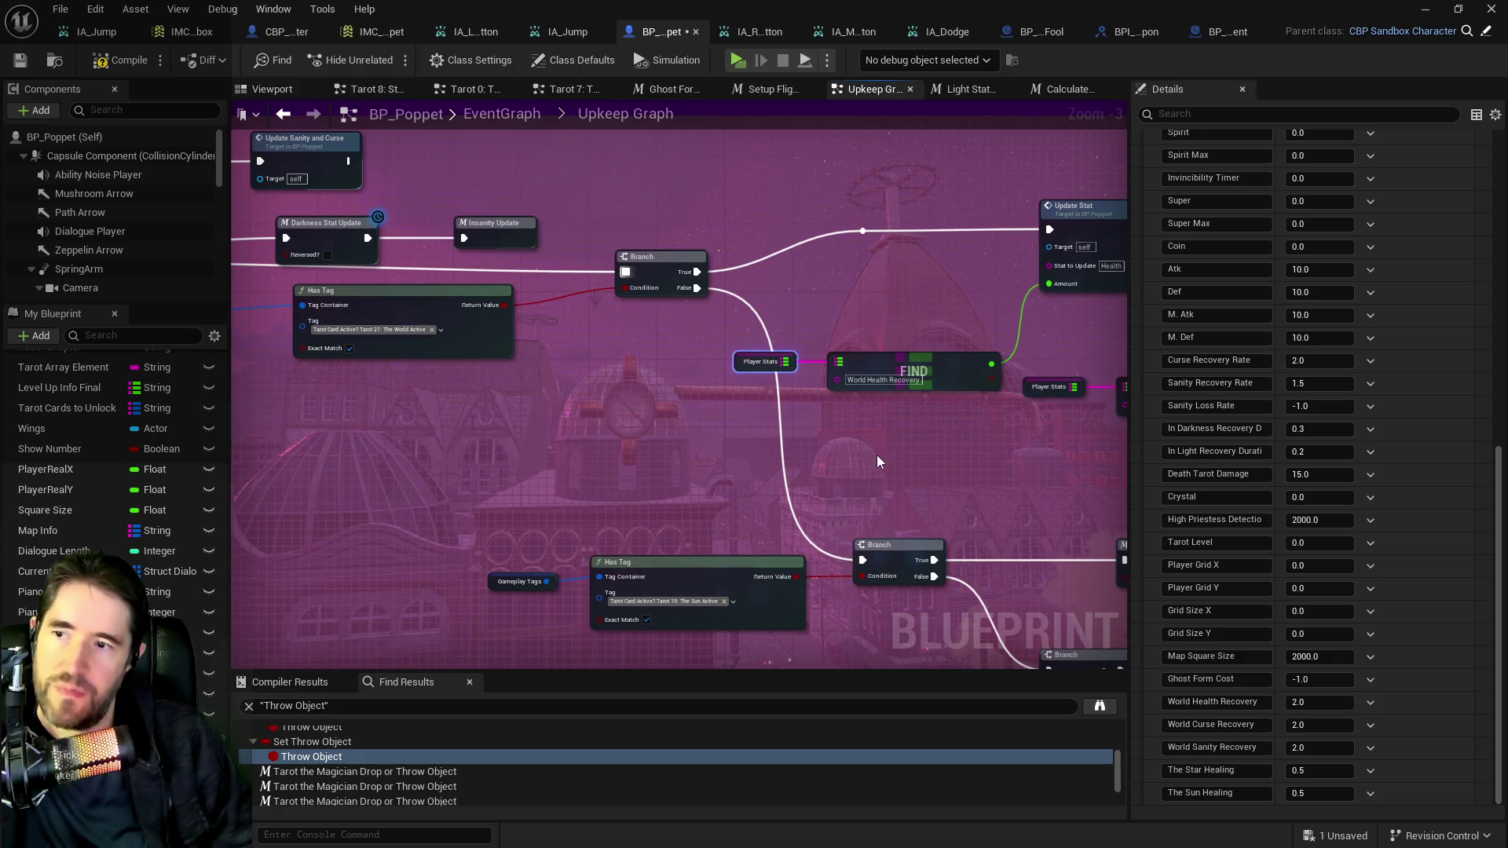
drag(876, 461, 423, 416)
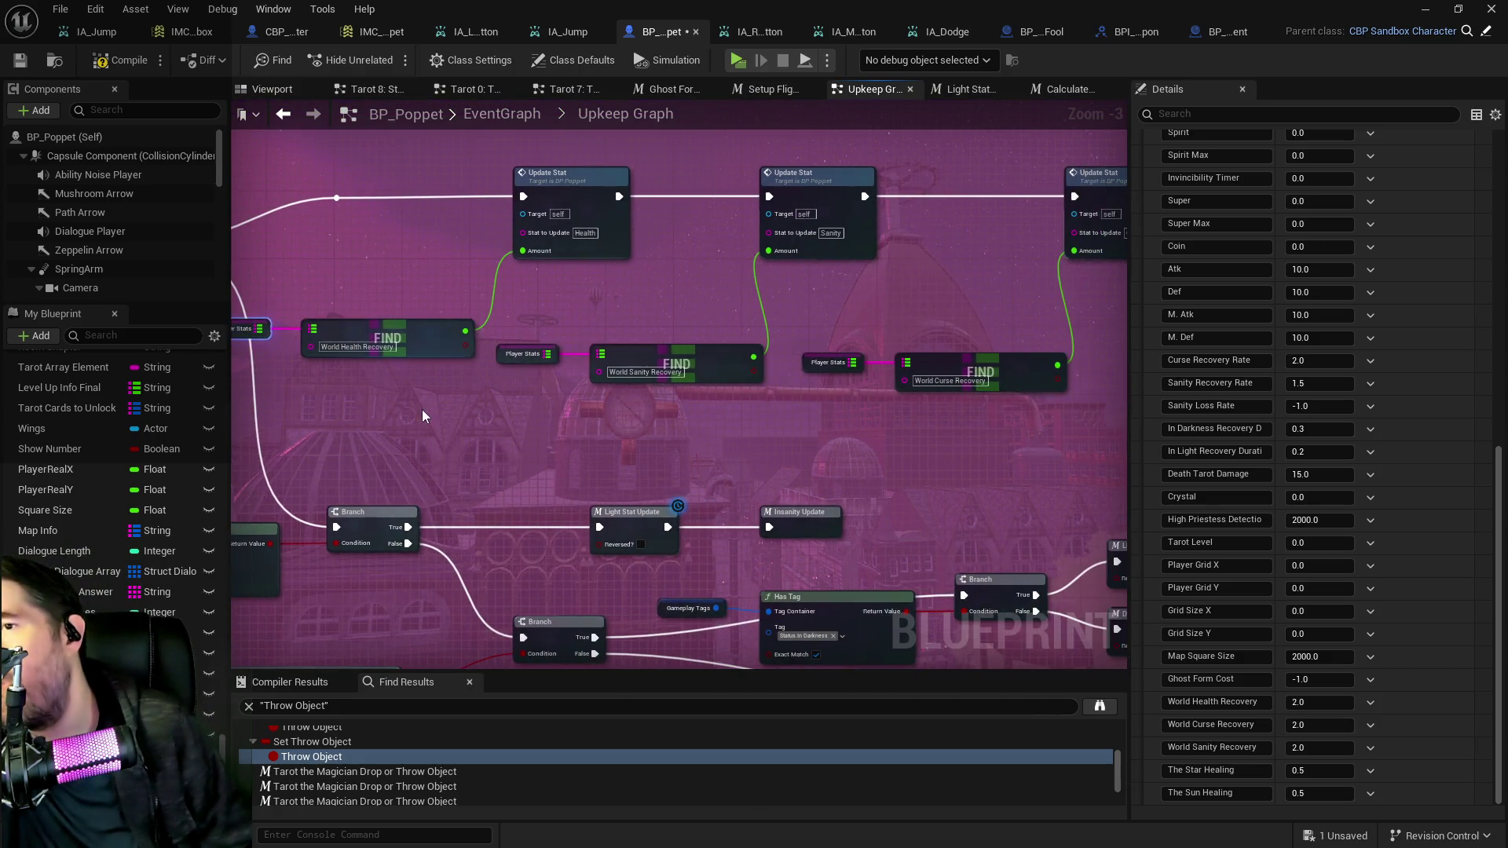
drag(658, 420, 361, 413)
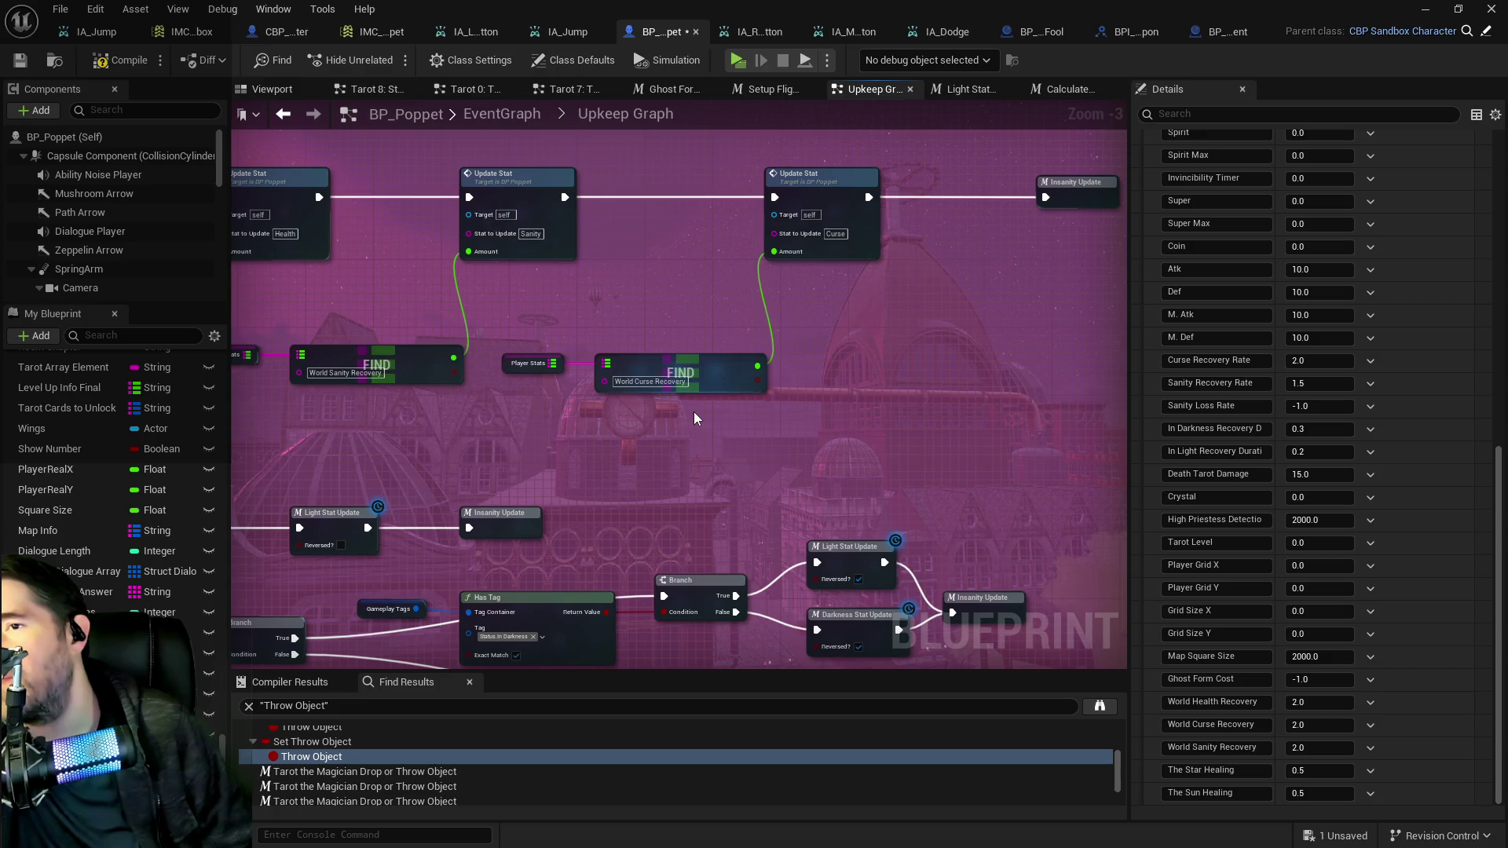
mouse_move(698, 411)
mouse_down()
mouse_move(667, 322)
mouse_move(943, 337)
mouse_move(937, 357)
mouse_up()
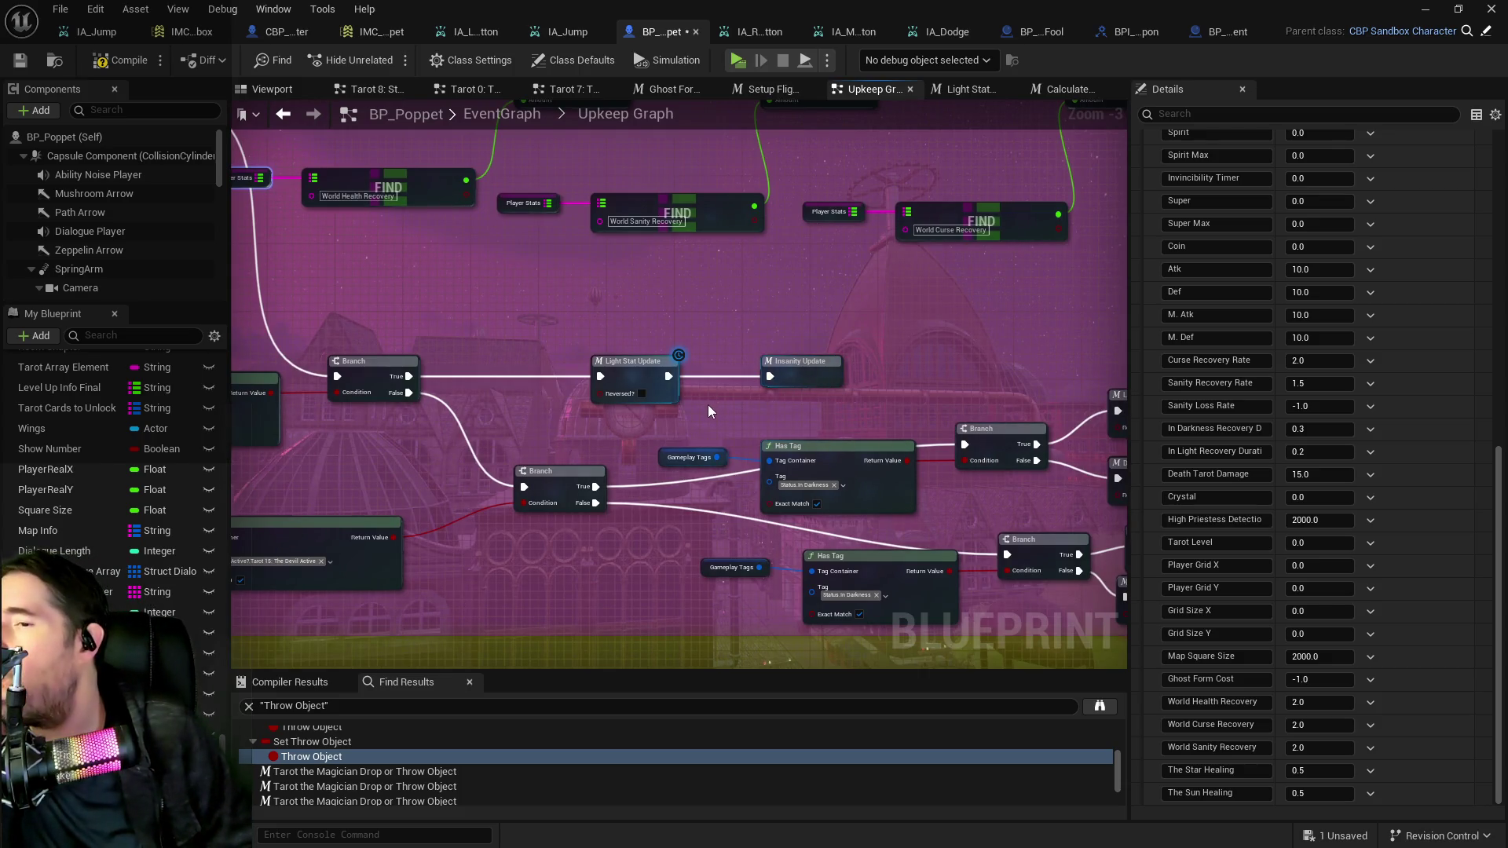
double_click(633, 379)
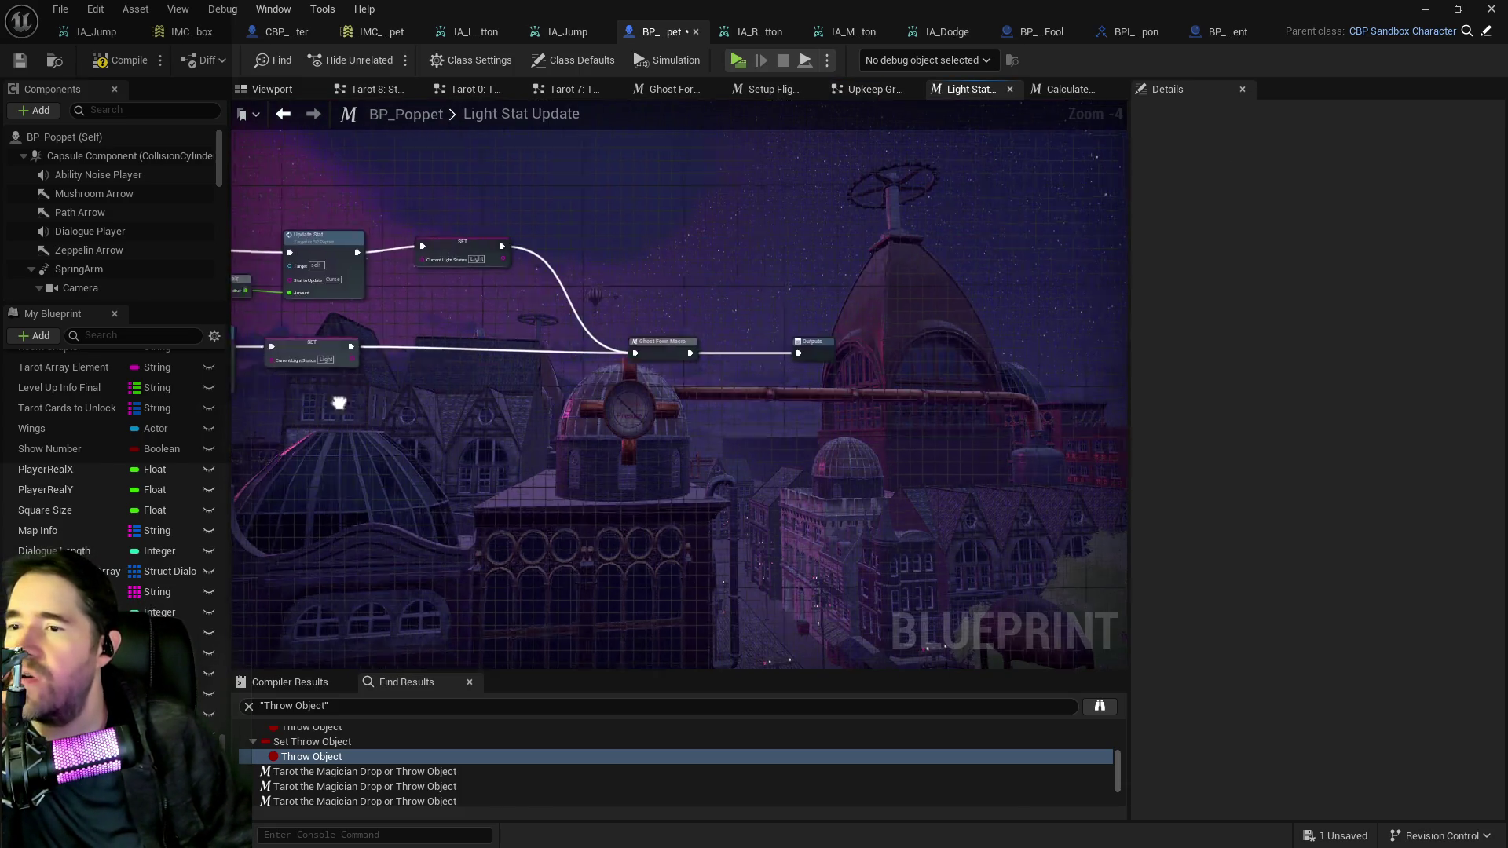
double_click(674, 347)
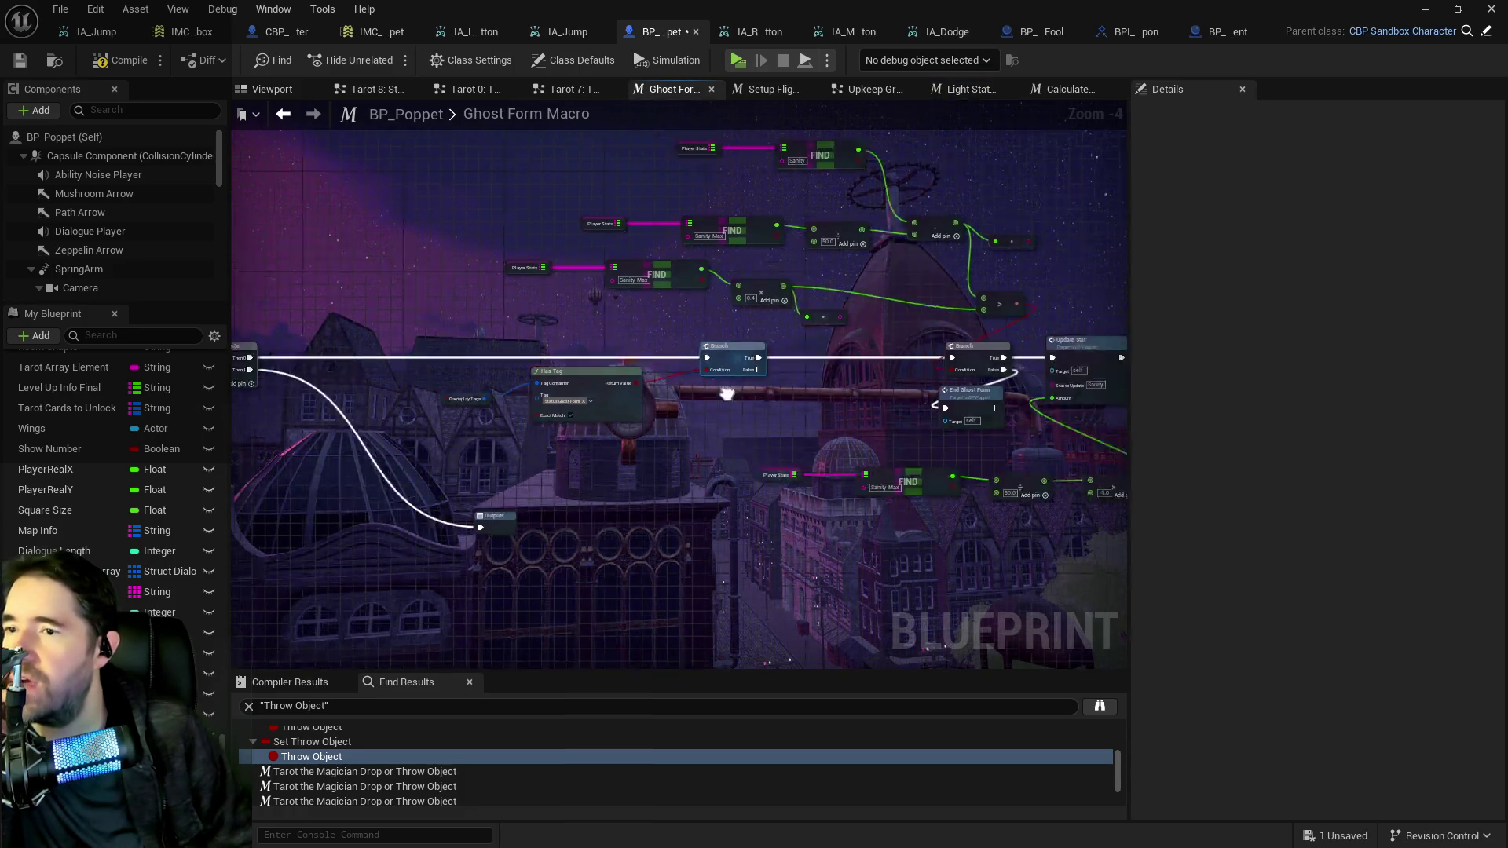
Delete the stray conversion node on the Switch on String wire.
drag(726, 394, 649, 369)
mouse_move(780, 370)
mouse_down()
mouse_move(619, 373)
mouse_move(687, 369)
mouse_move(647, 374)
mouse_move(592, 324)
mouse_move(830, 355)
mouse_move(827, 342)
mouse_up()
click(852, 259)
key(Delete)
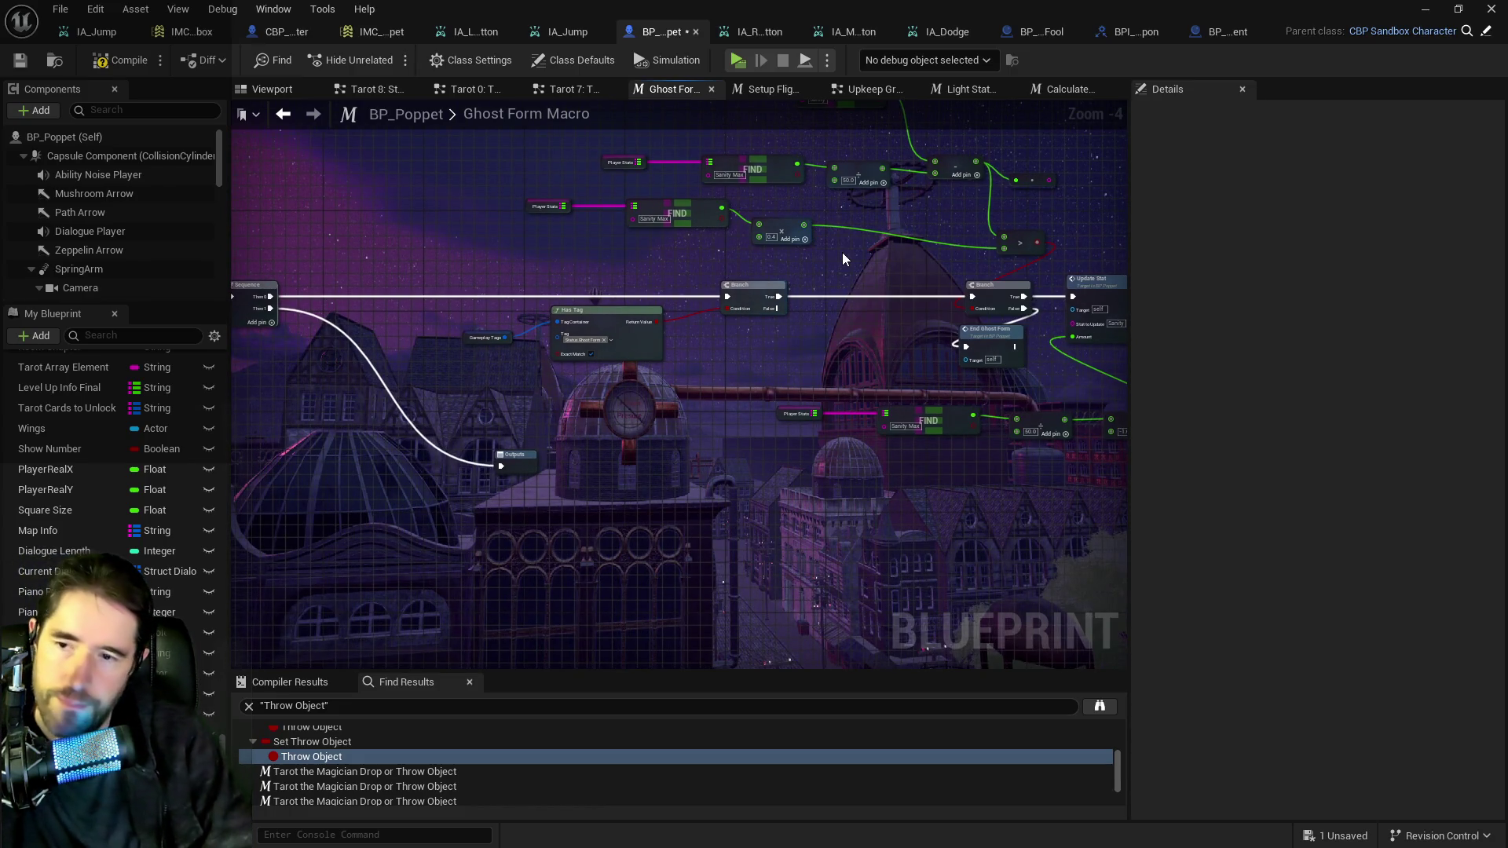
Select the tarot FIND and multiply nodes feeding Update Stat in Ghost Form Macro.
drag(943, 463, 658, 469)
mouse_move(725, 360)
mouse_down()
mouse_move(725, 473)
mouse_move(703, 468)
mouse_up()
mouse_move(816, 457)
mouse_down()
mouse_move(544, 405)
mouse_move(794, 418)
mouse_move(971, 449)
mouse_up()
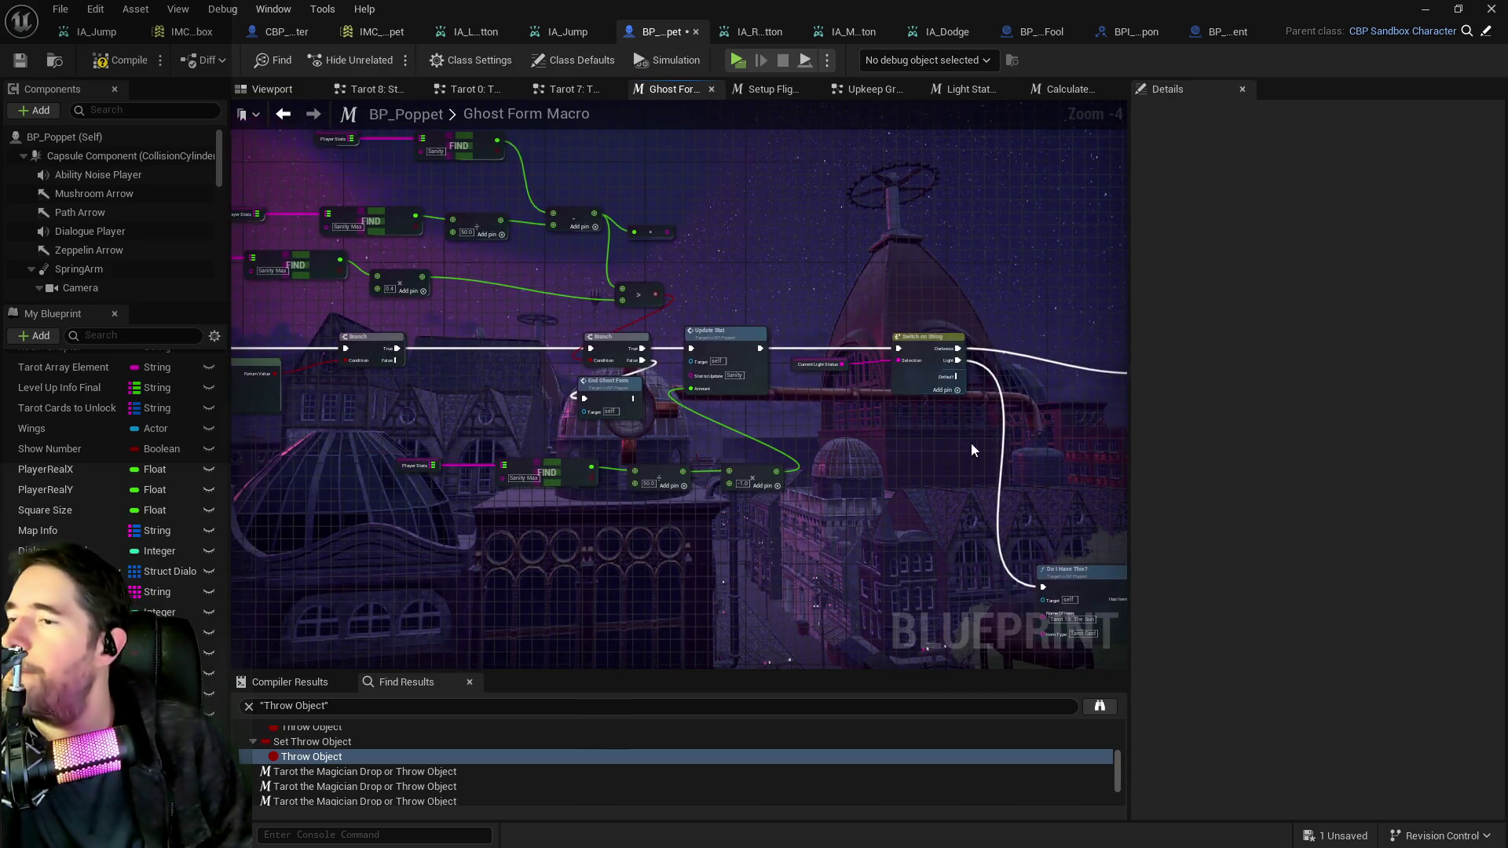
scroll(652, 487, up, 3)
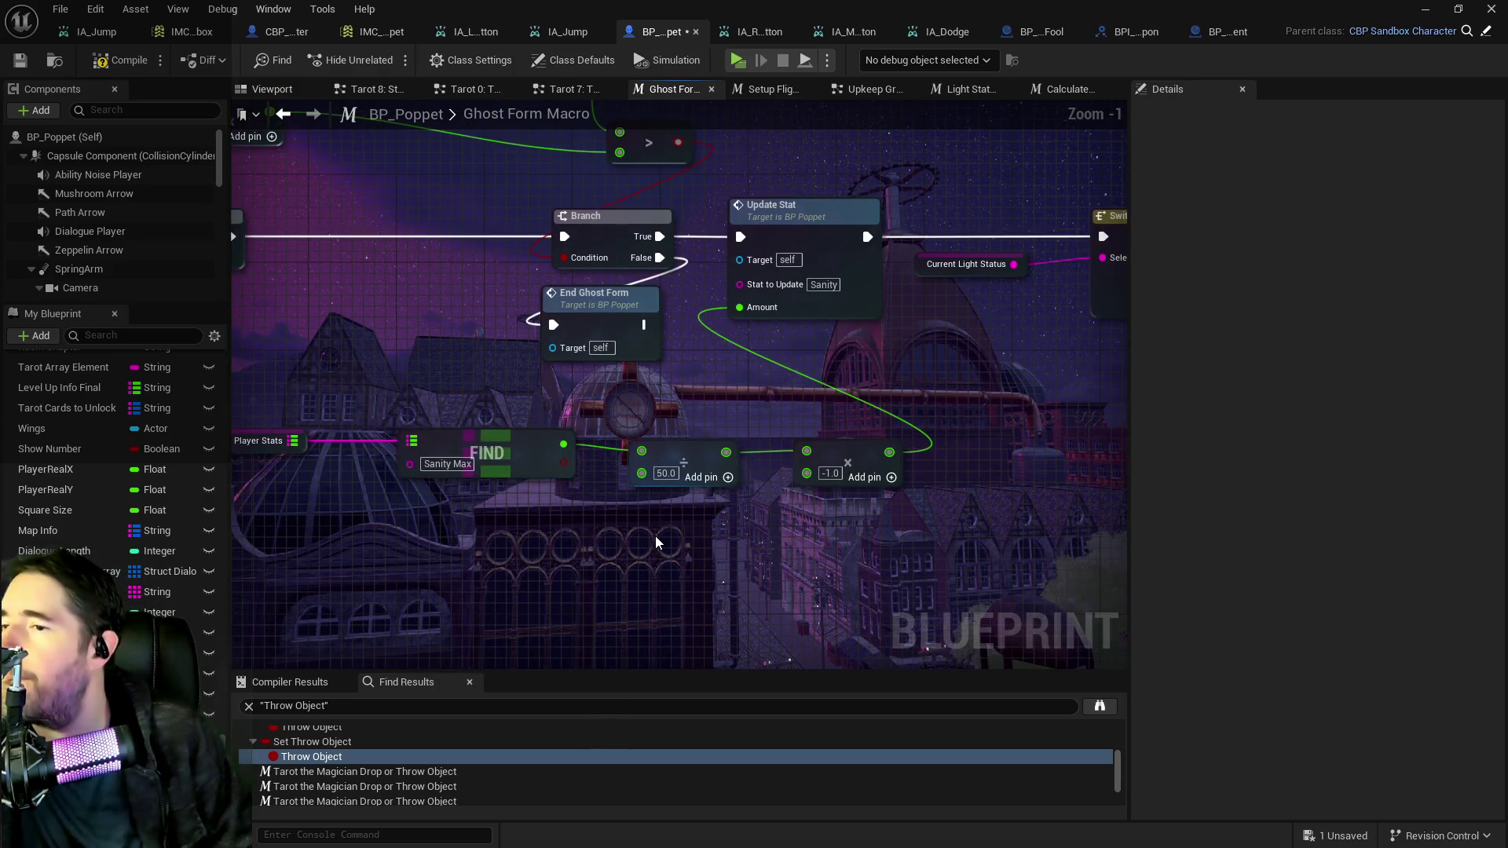
scroll(657, 539, down, 3)
mouse_move(649, 544)
mouse_down()
mouse_move(989, 522)
mouse_move(756, 395)
mouse_move(312, 360)
mouse_up()
mouse_move(729, 426)
mouse_down()
mouse_move(619, 417)
mouse_move(924, 456)
mouse_up()
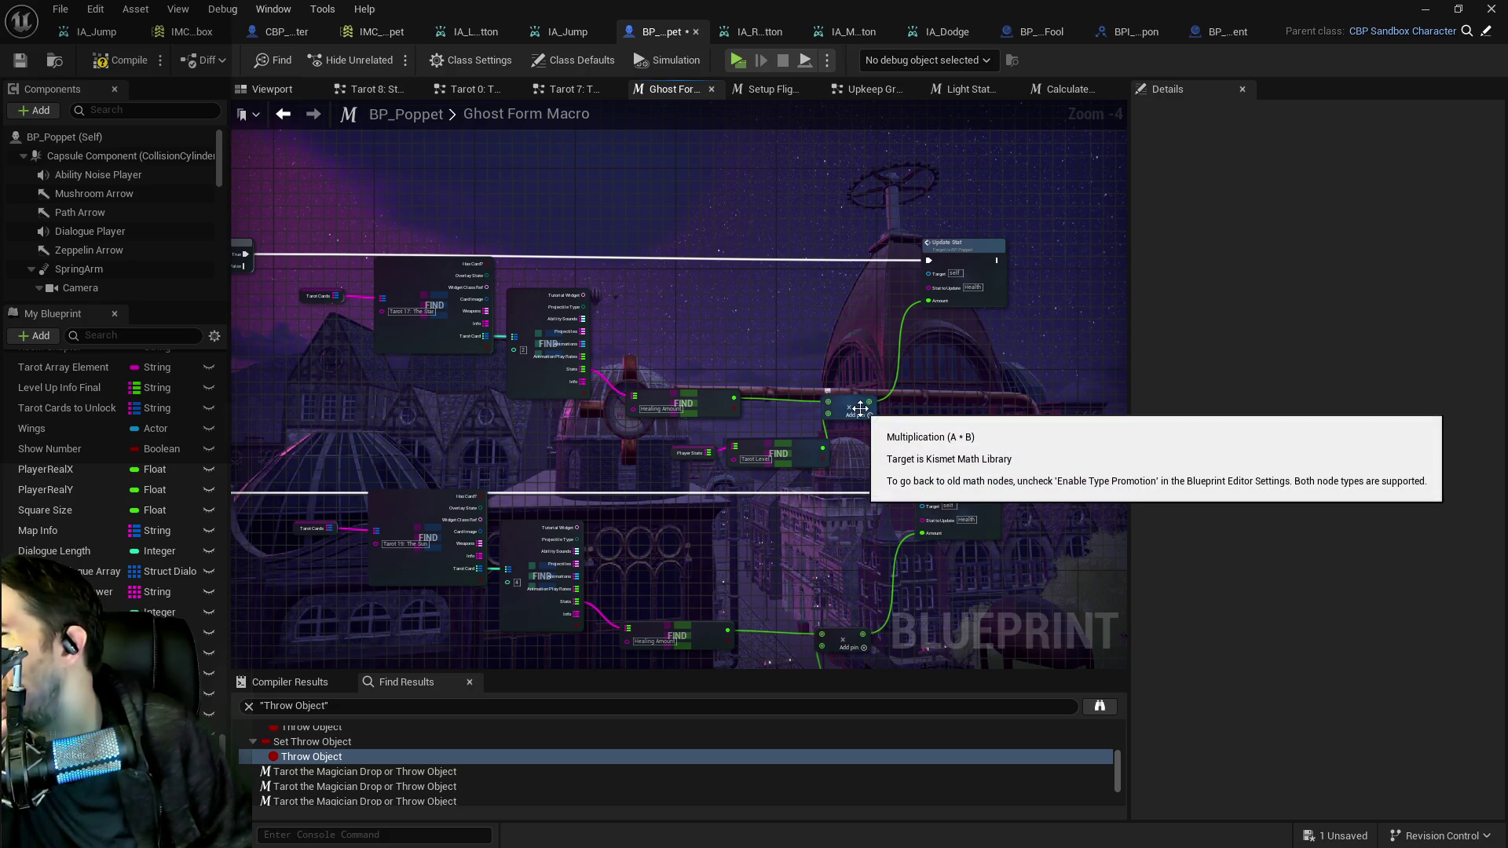
drag(861, 406, 884, 399)
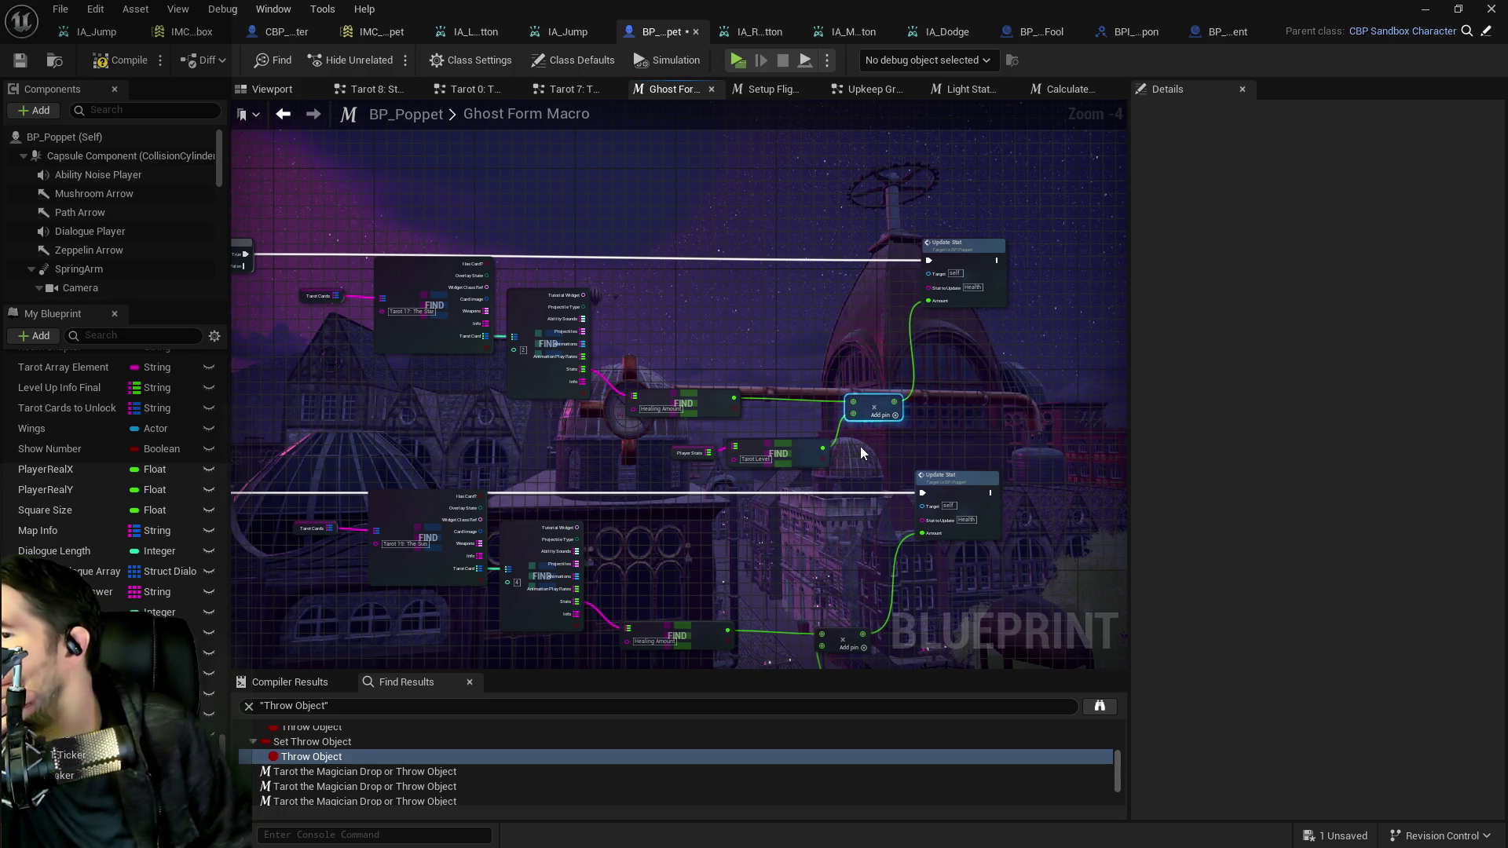
drag(890, 449, 311, 271)
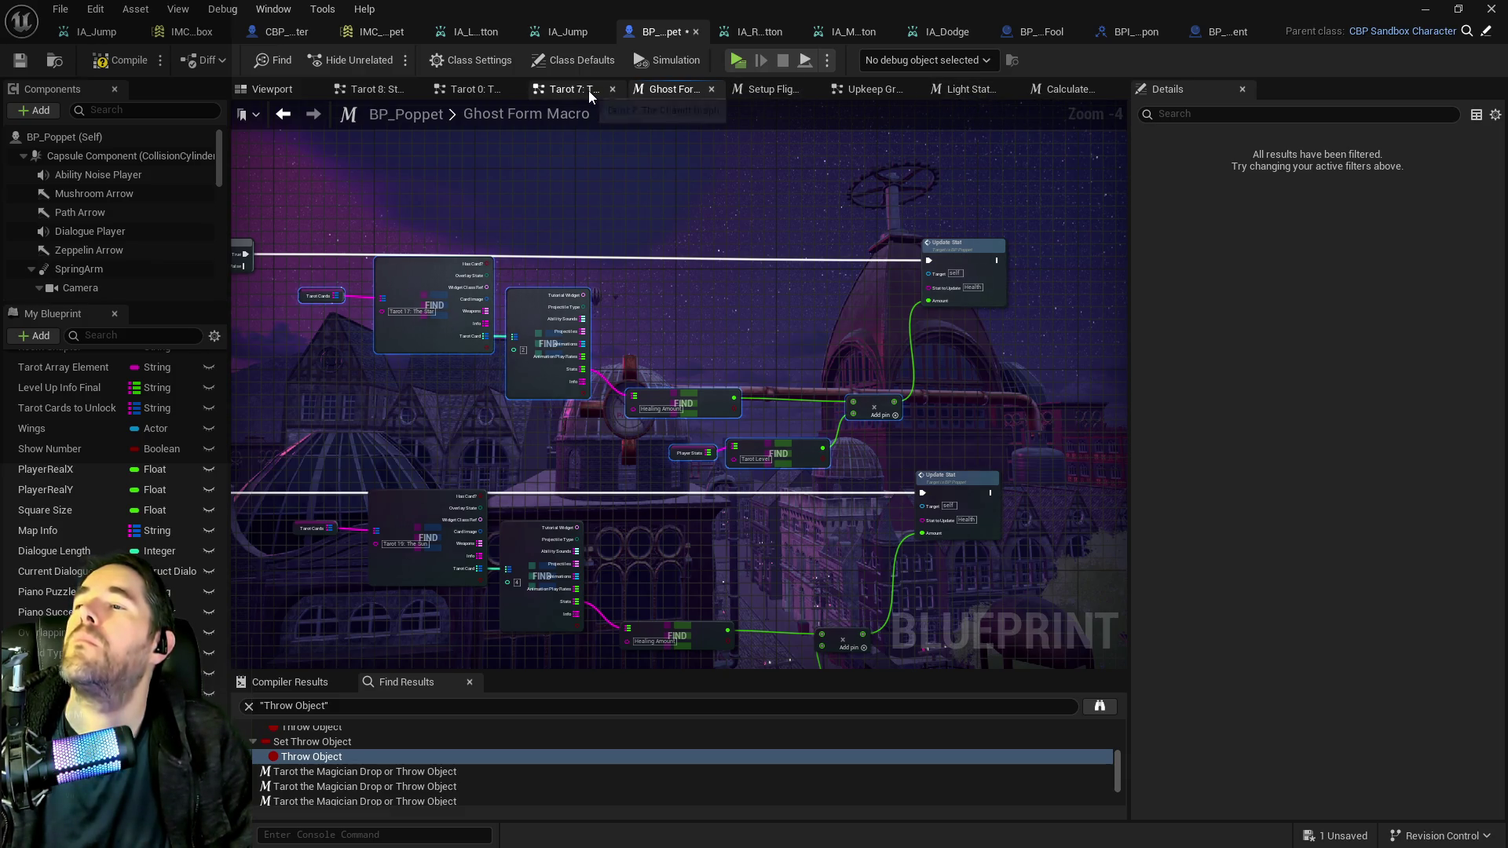
click(786, 93)
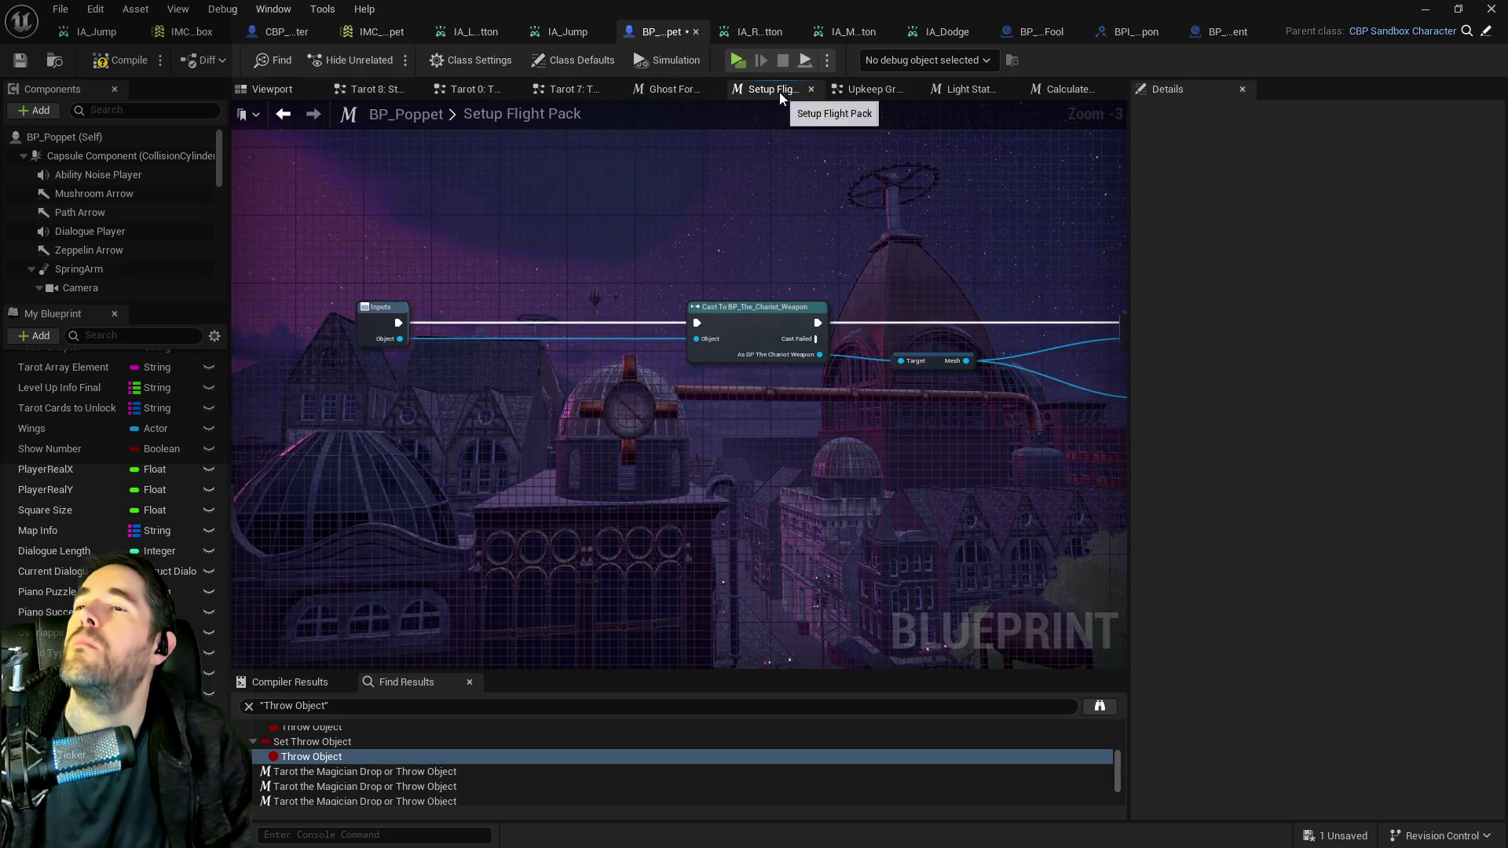
Back in the Upkeep Graph, set the tarot FIND node's key to Tarot 21: The World.
middle_click(784, 92)
click(809, 93)
scroll(743, 346, down, 3)
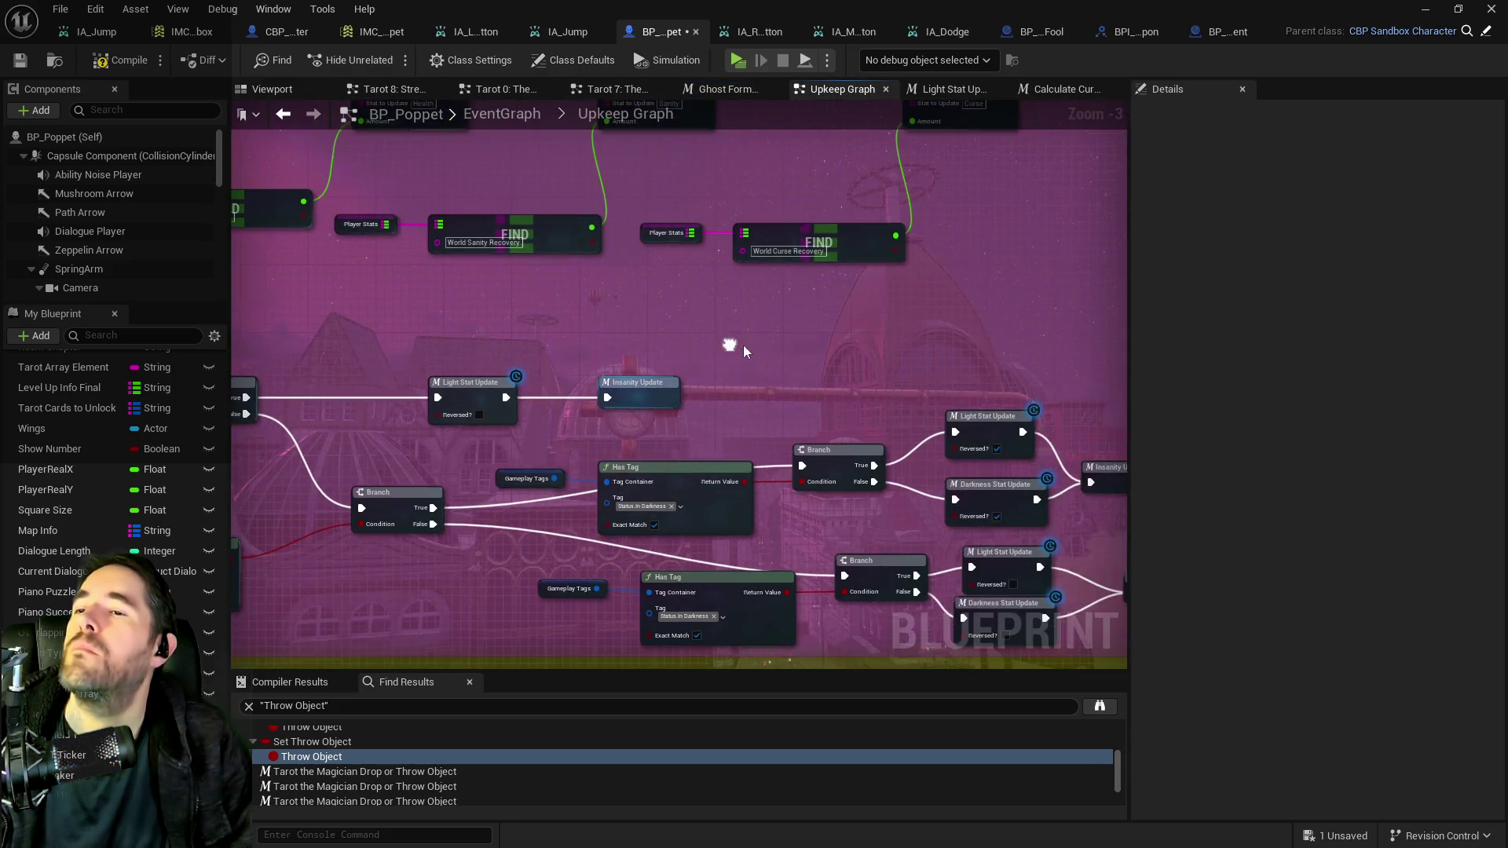
drag(756, 358, 827, 334)
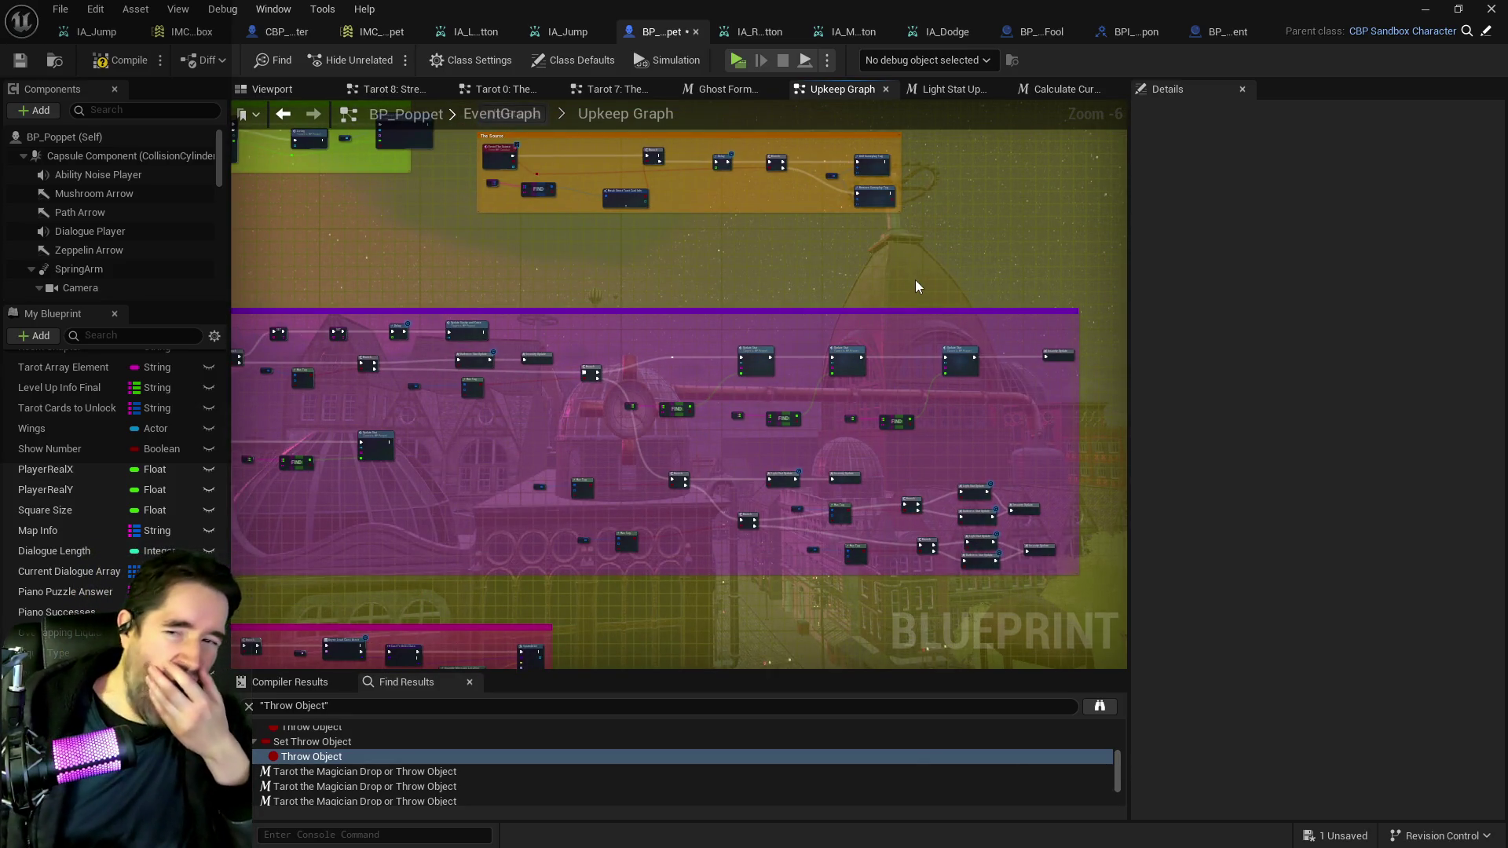
mouse_move(917, 286)
mouse_down()
mouse_move(842, 404)
mouse_move(729, 426)
mouse_up()
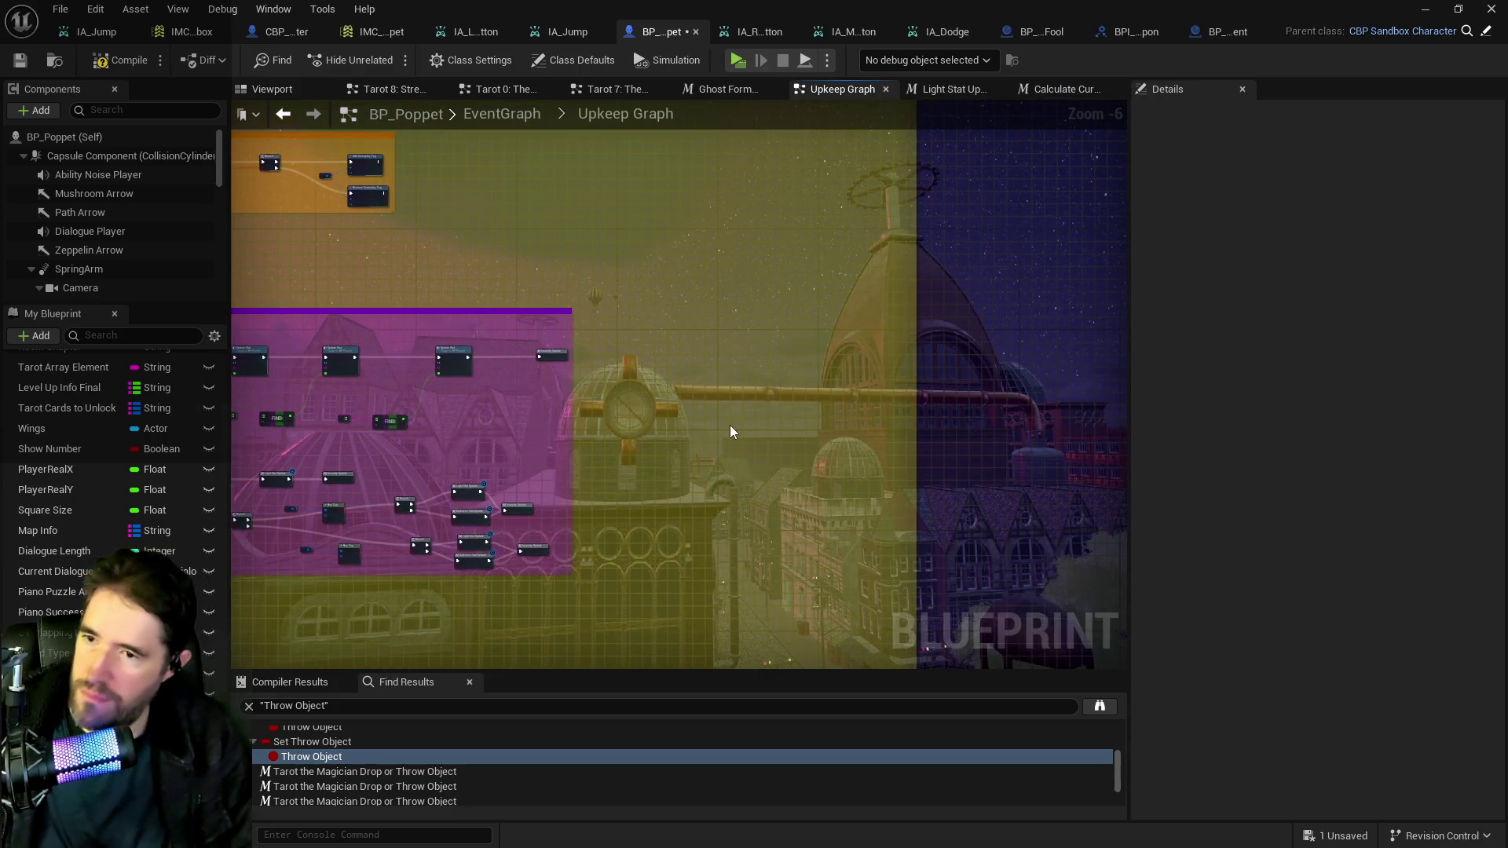
click(693, 380)
scroll(701, 412, up, 4)
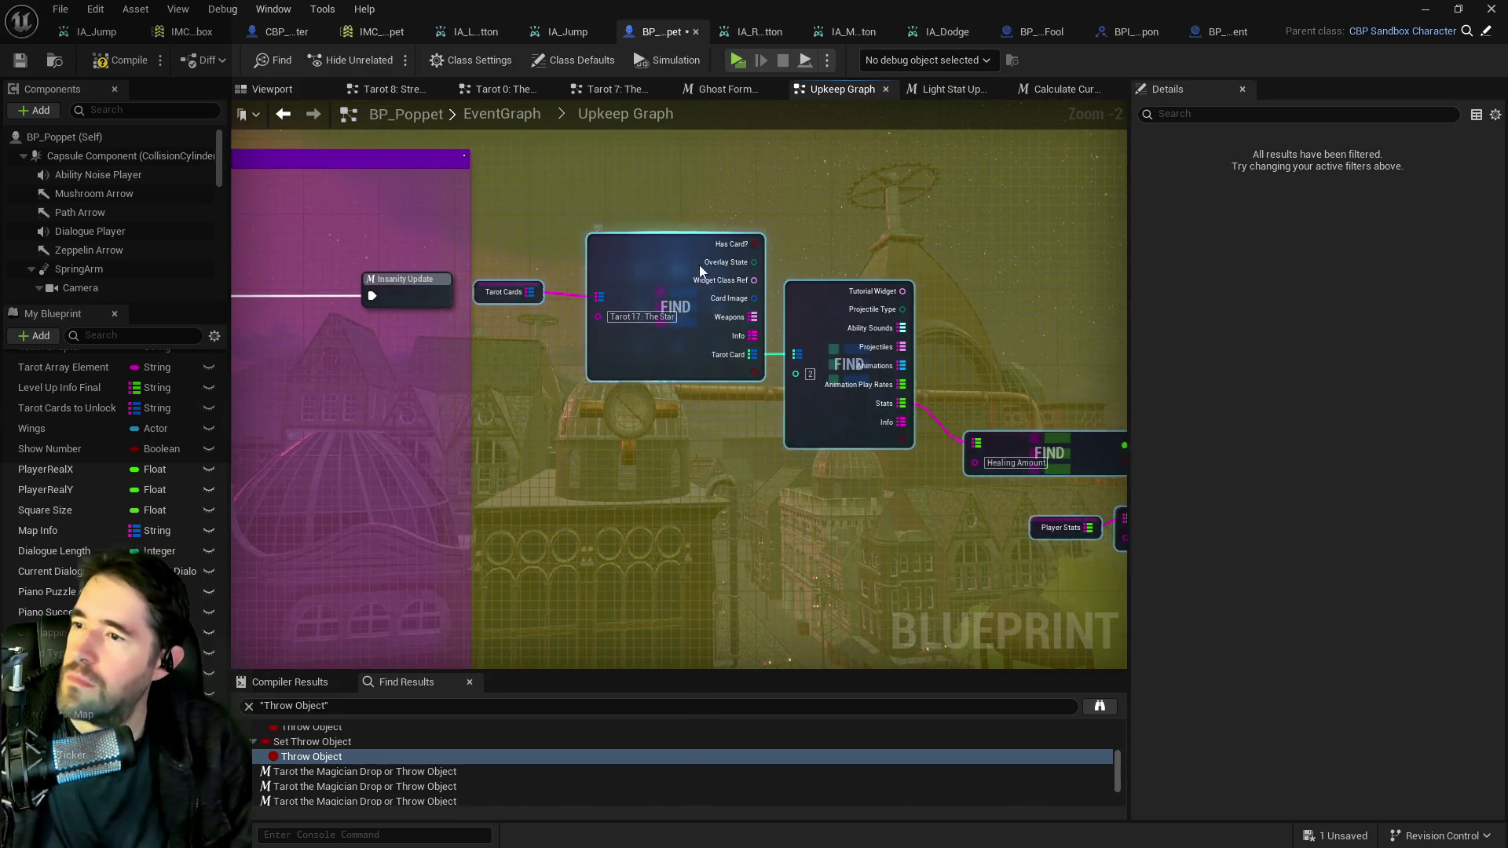
click(691, 337)
text(Tarot21)
key(Return)
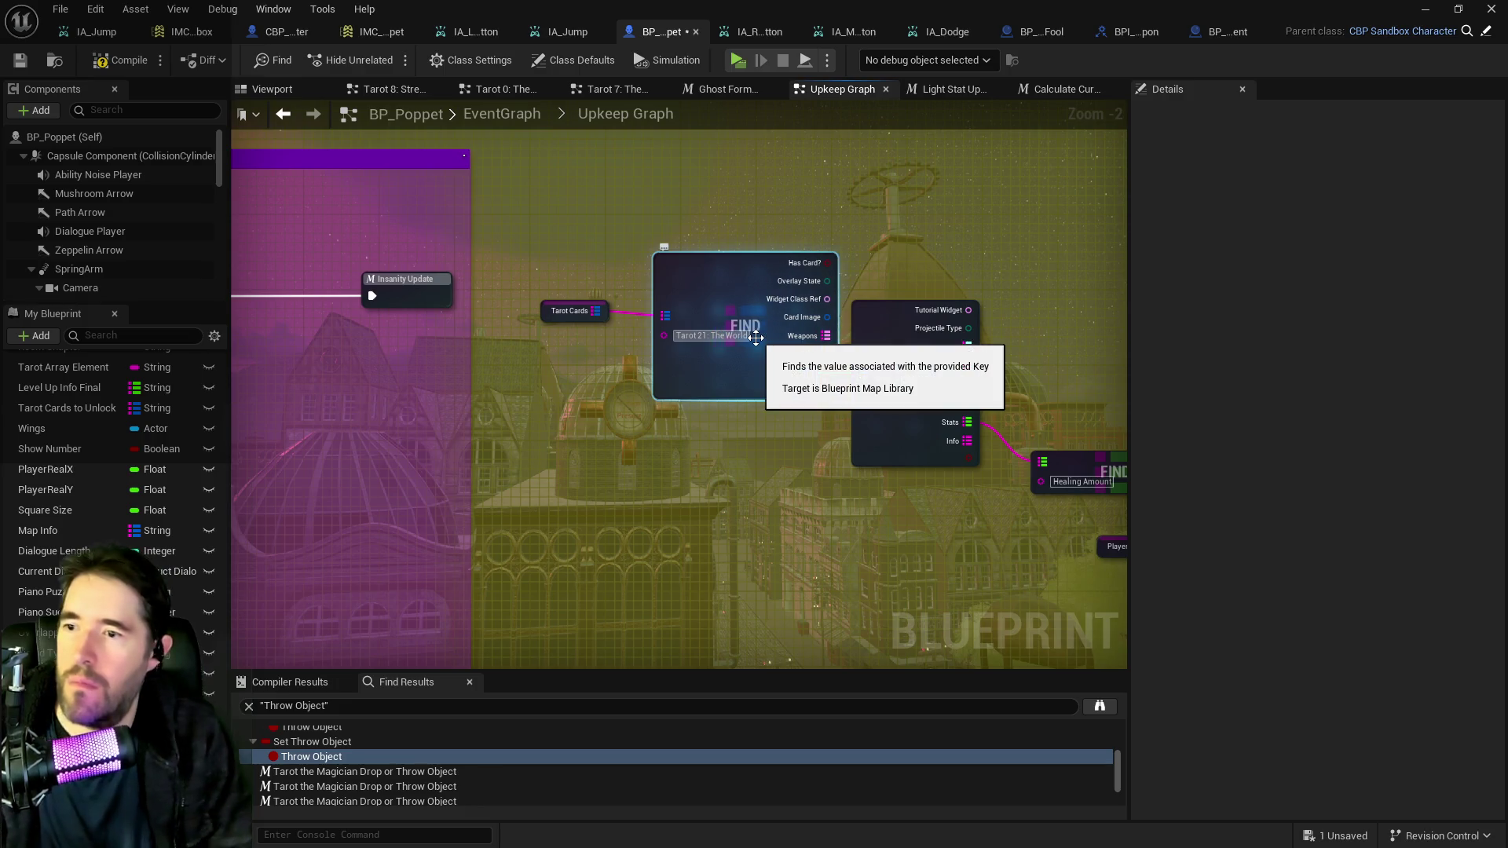
Select the Healing Amount, Tarot Level and multiply nodes.
drag(826, 413, 645, 351)
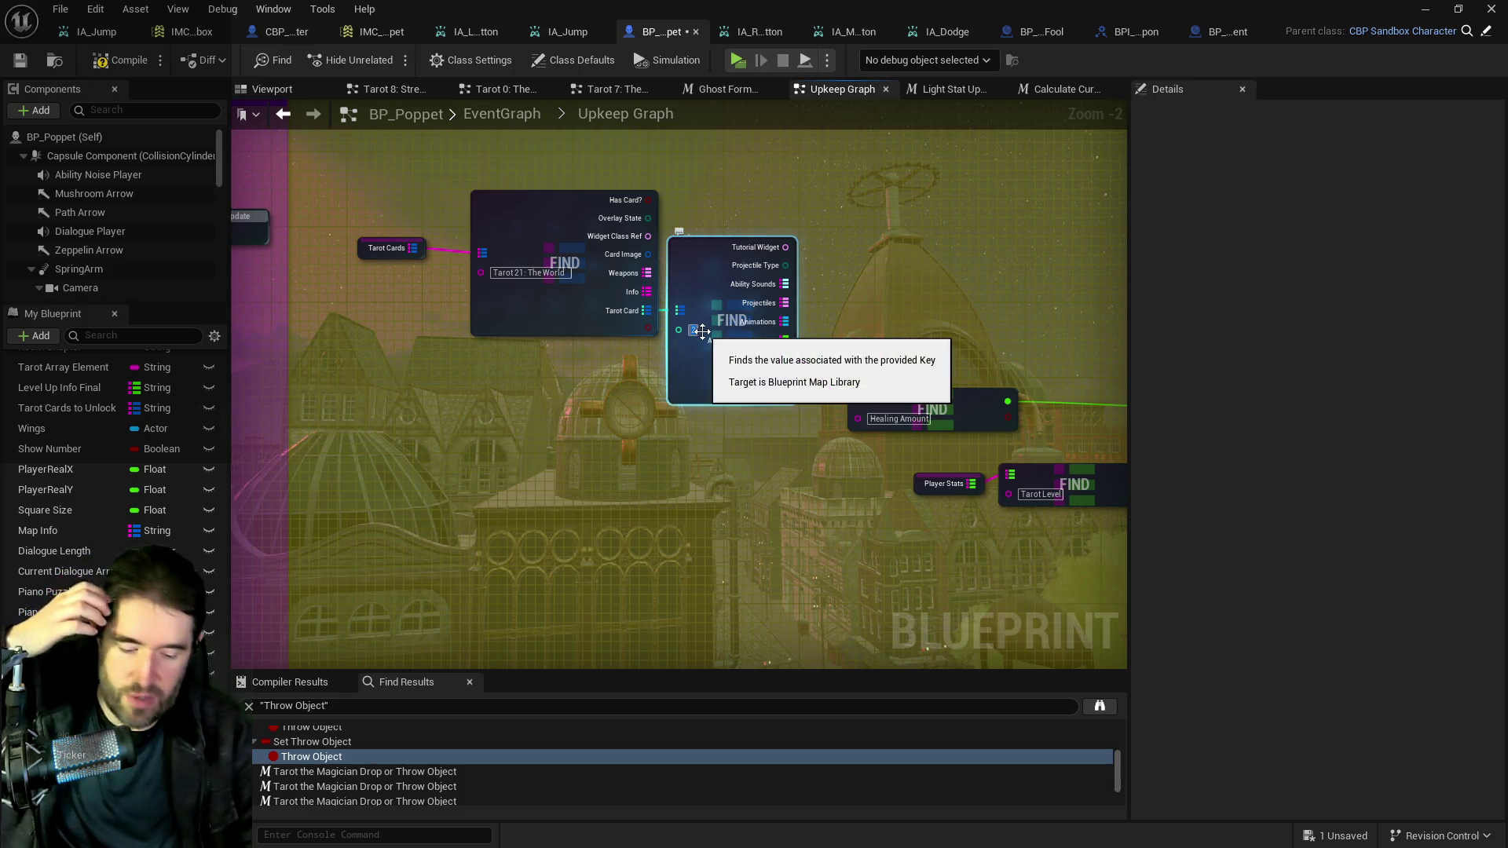
drag(955, 448, 778, 427)
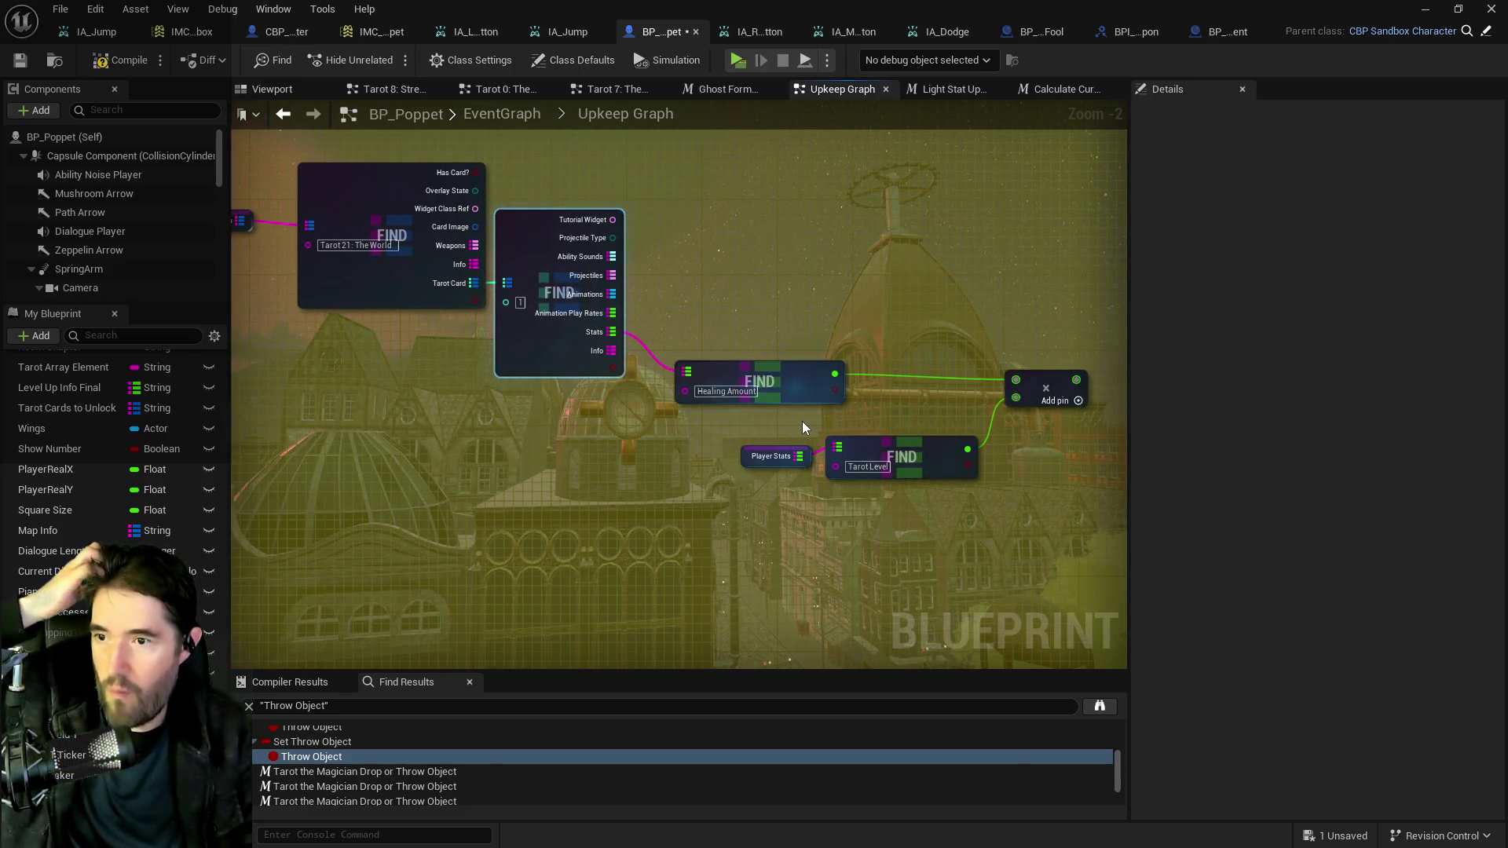
scroll(789, 413, down, 1)
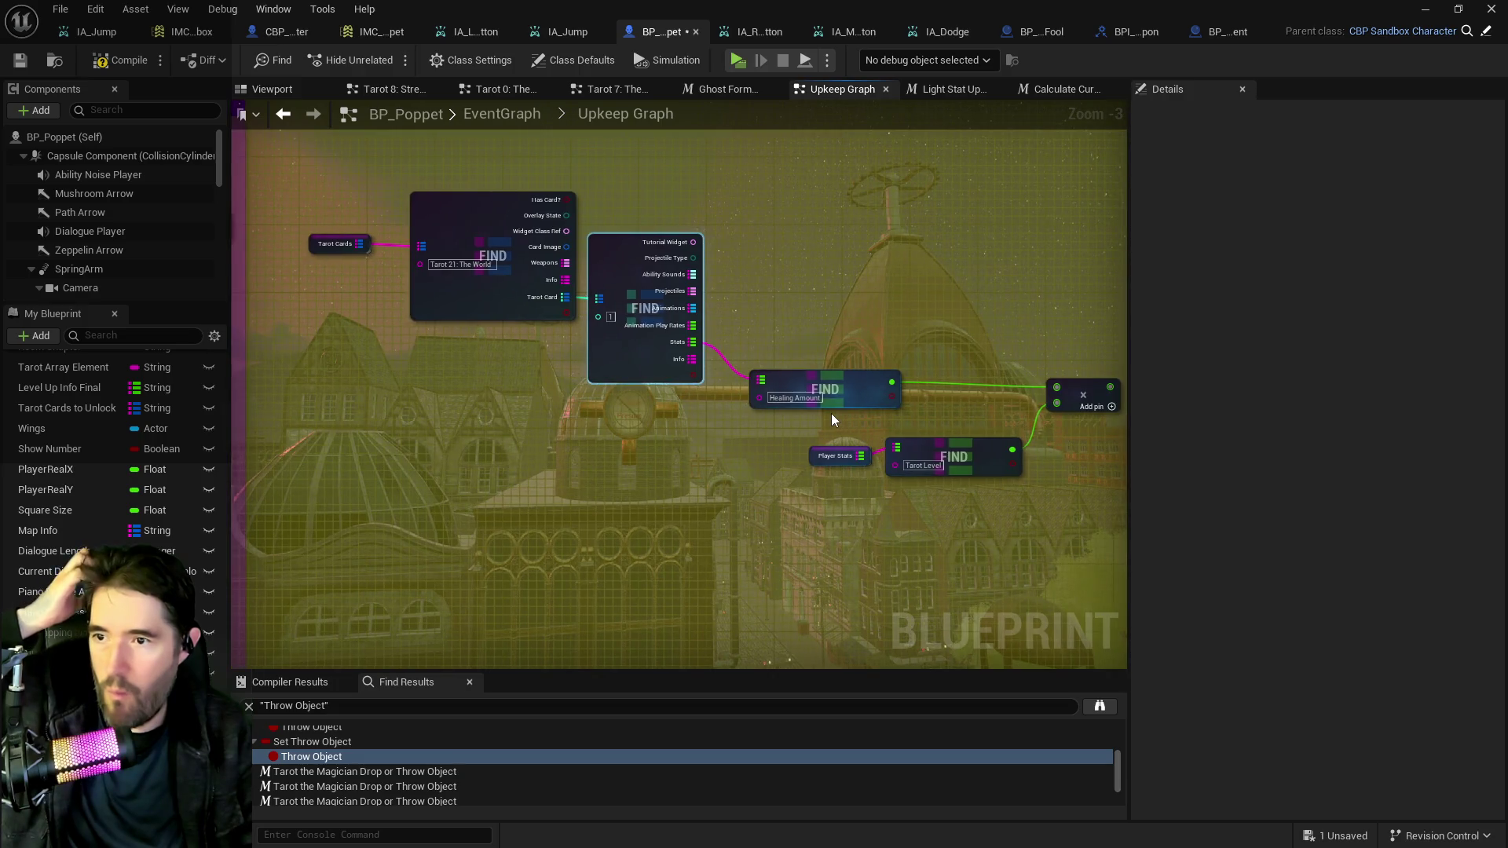
scroll(831, 420, down, 1)
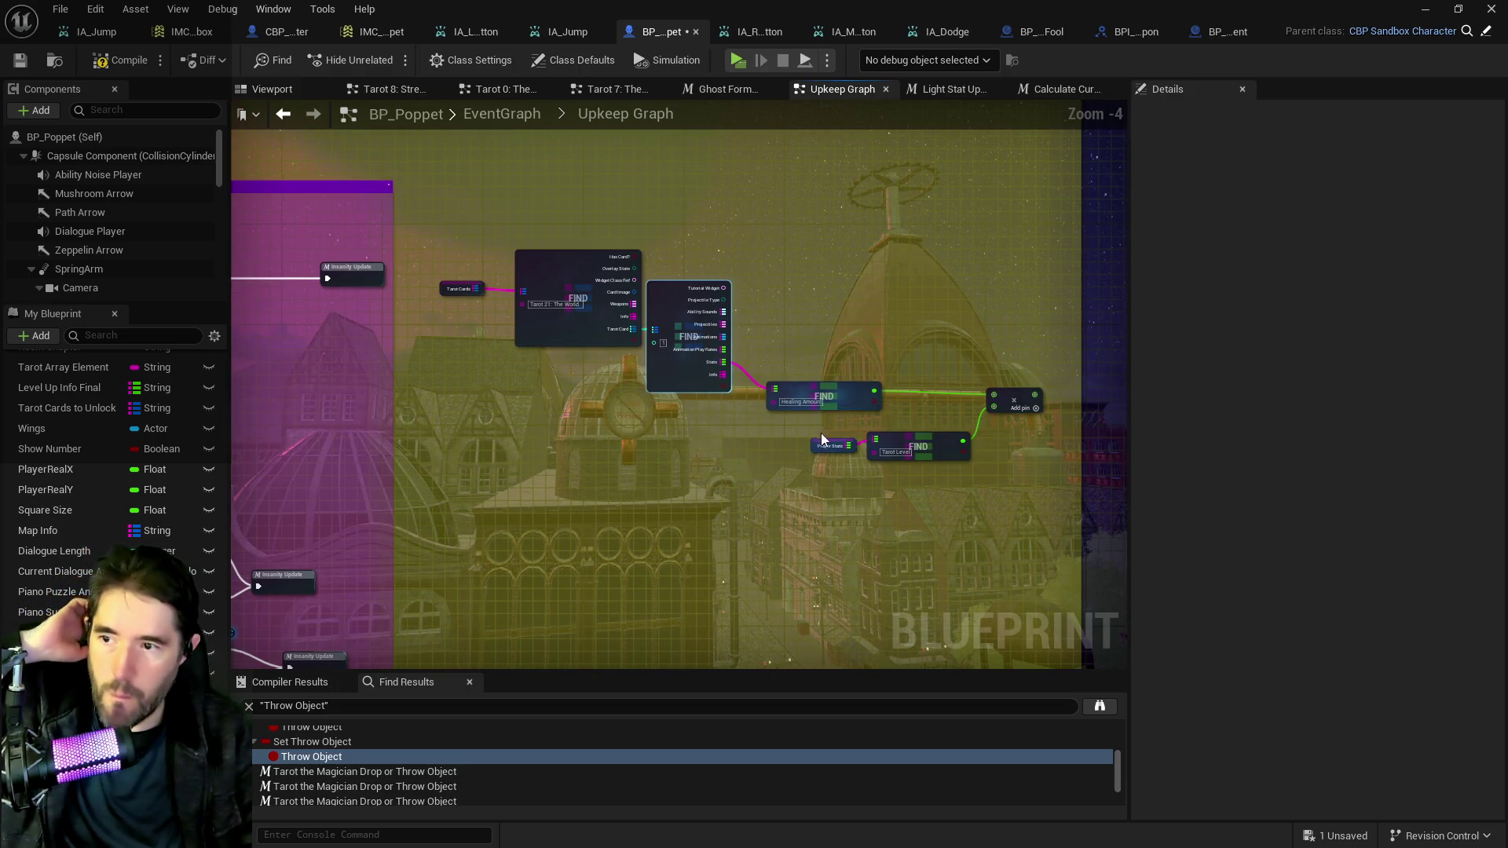
mouse_move(1058, 497)
mouse_down()
mouse_move(519, 267)
mouse_move(449, 252)
mouse_move(598, 500)
mouse_move(722, 212)
mouse_up()
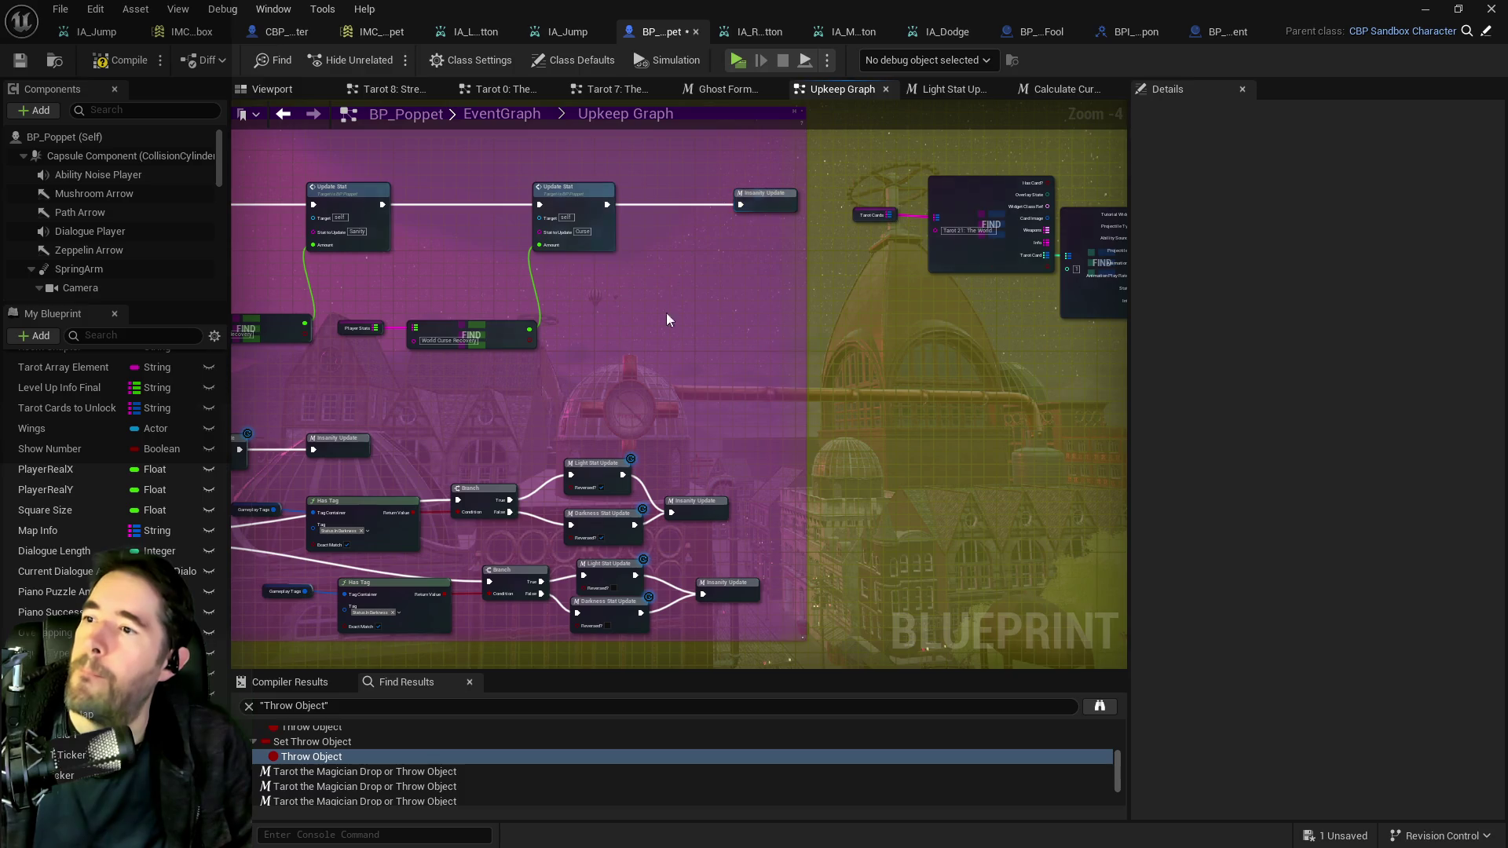
Paste Ghost Form Macro's Update Stat into the Upkeep Graph and feed the multiplied healing into its Amount.
double_click(603, 469)
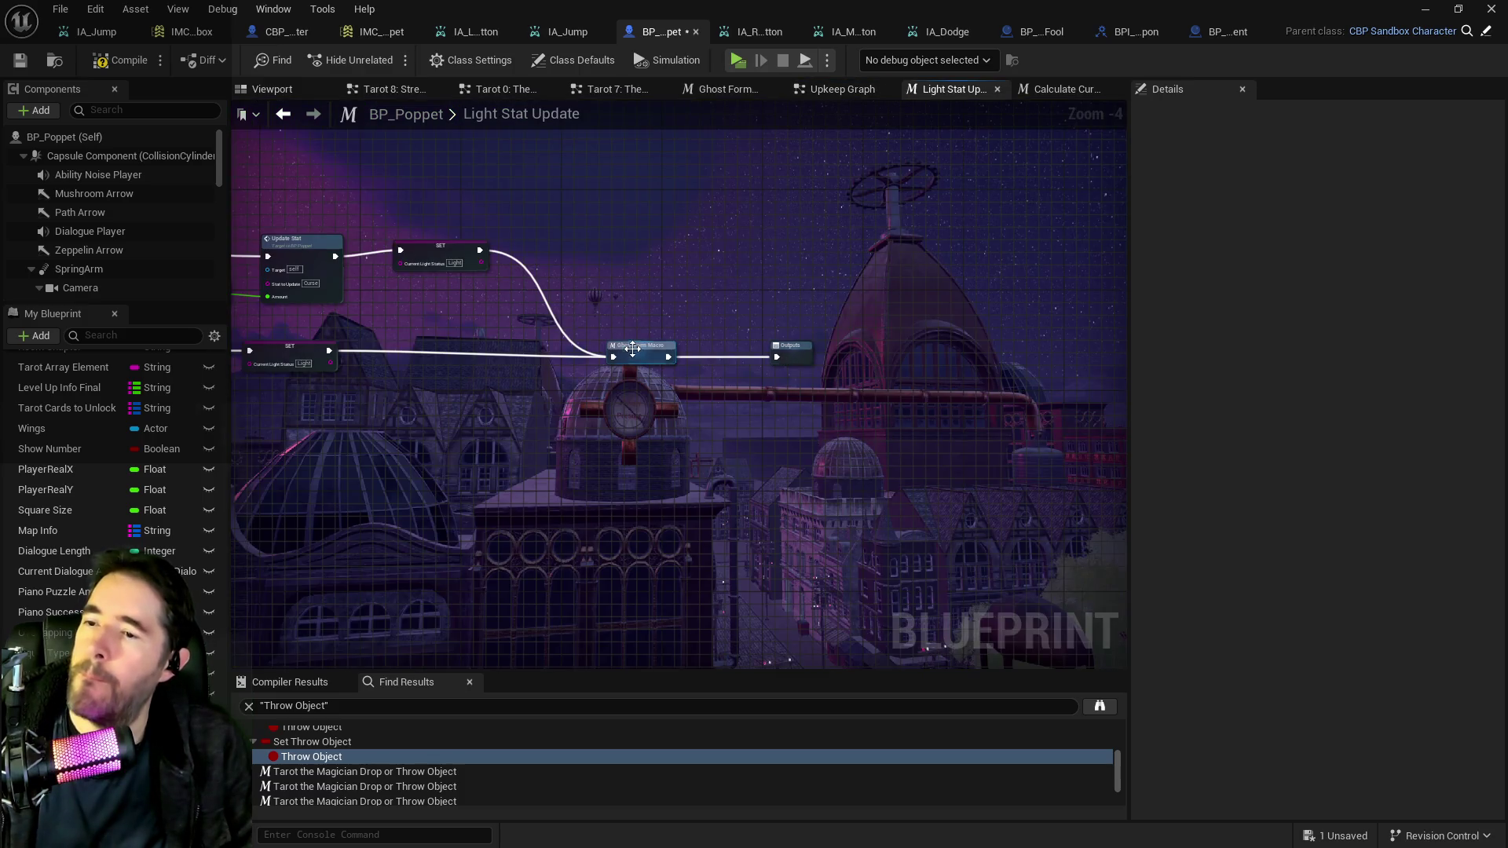
double_click(632, 349)
click(960, 250)
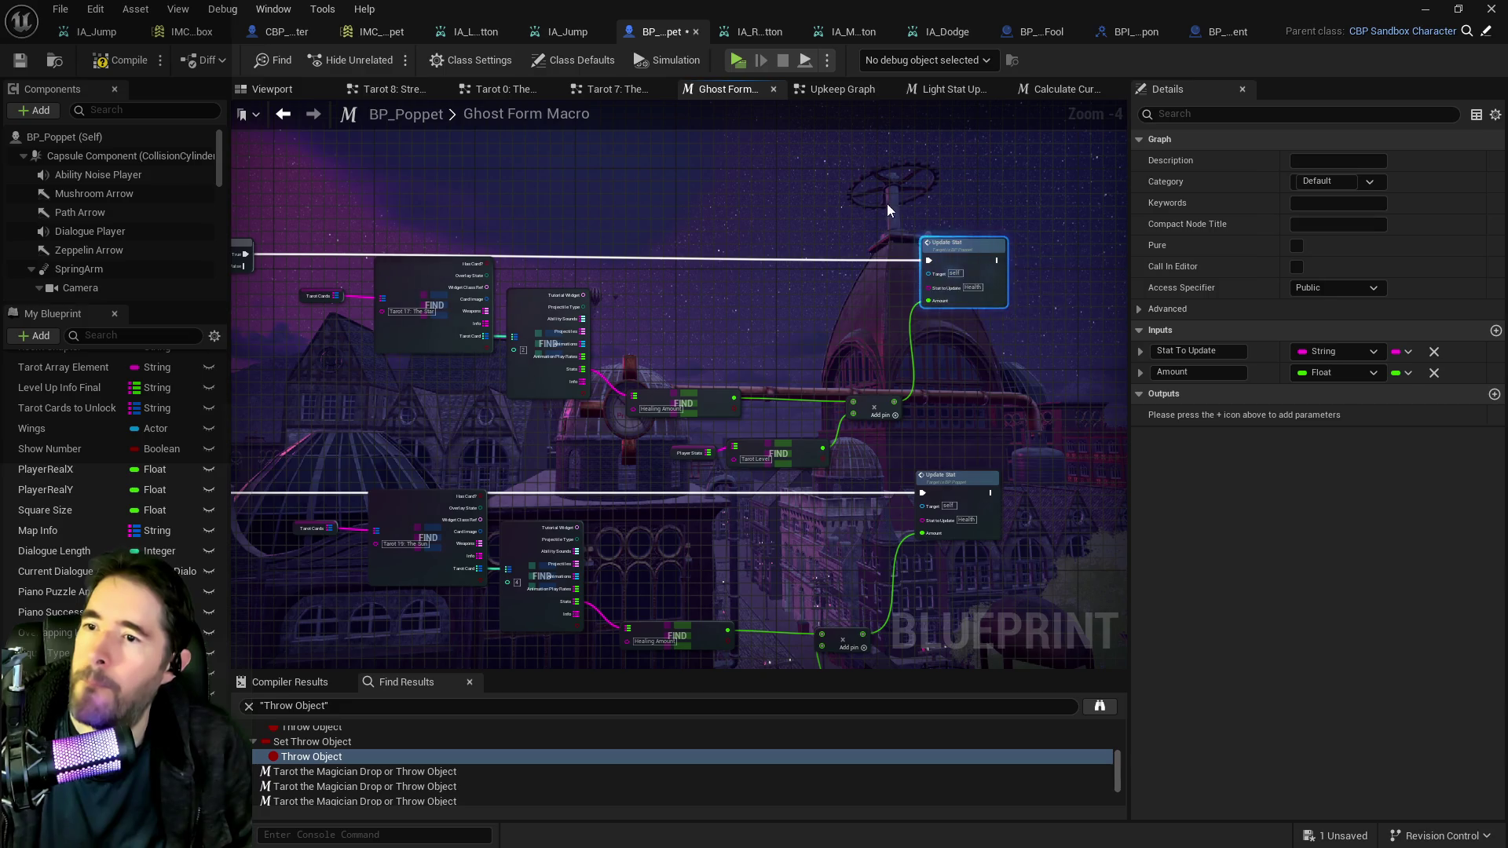
click(857, 99)
key(ctrl+v)
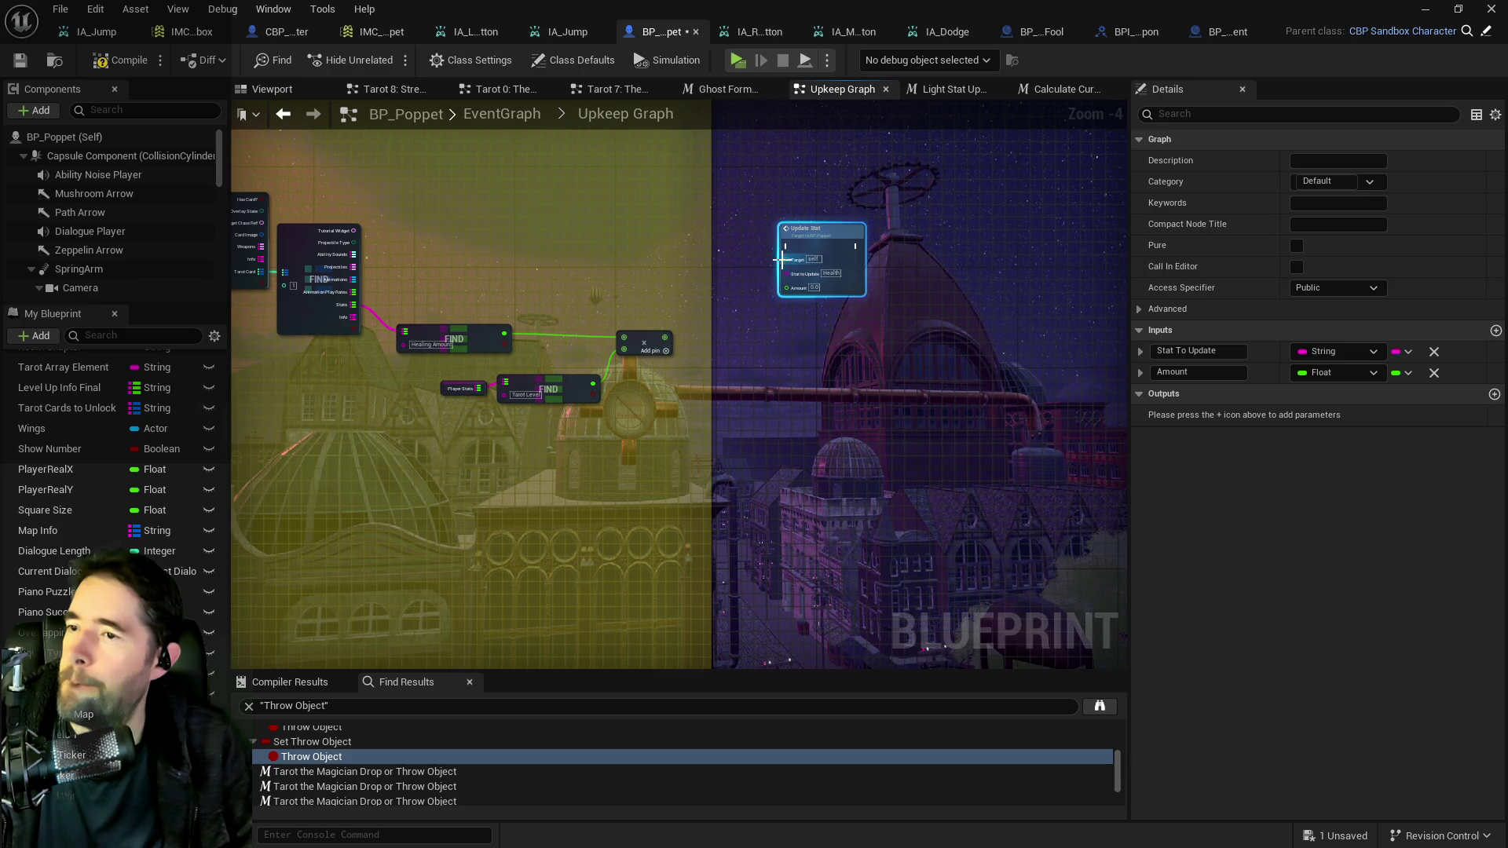
drag(664, 344, 746, 301)
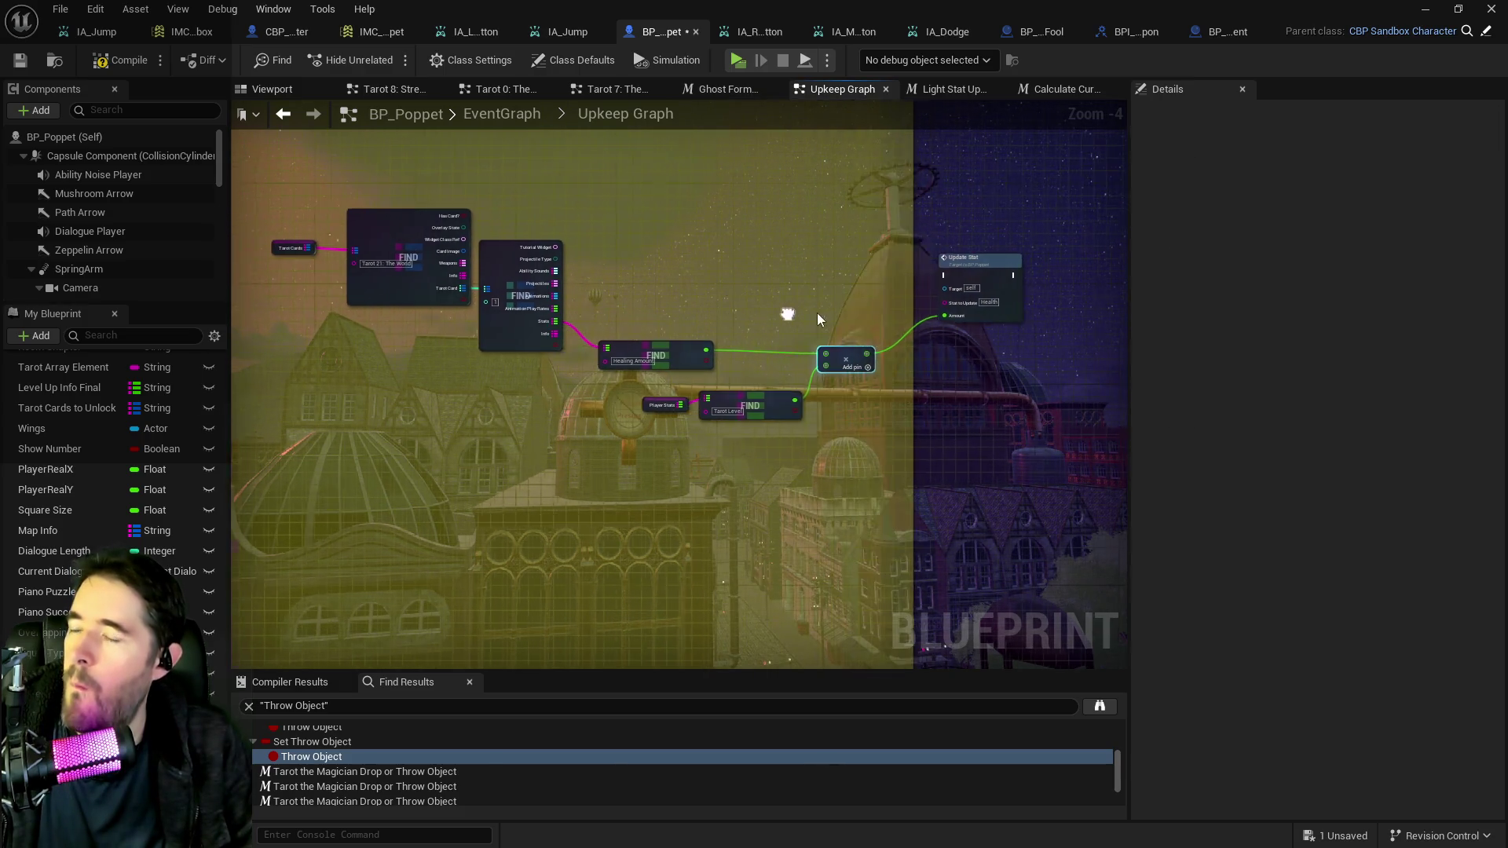
click(1007, 234)
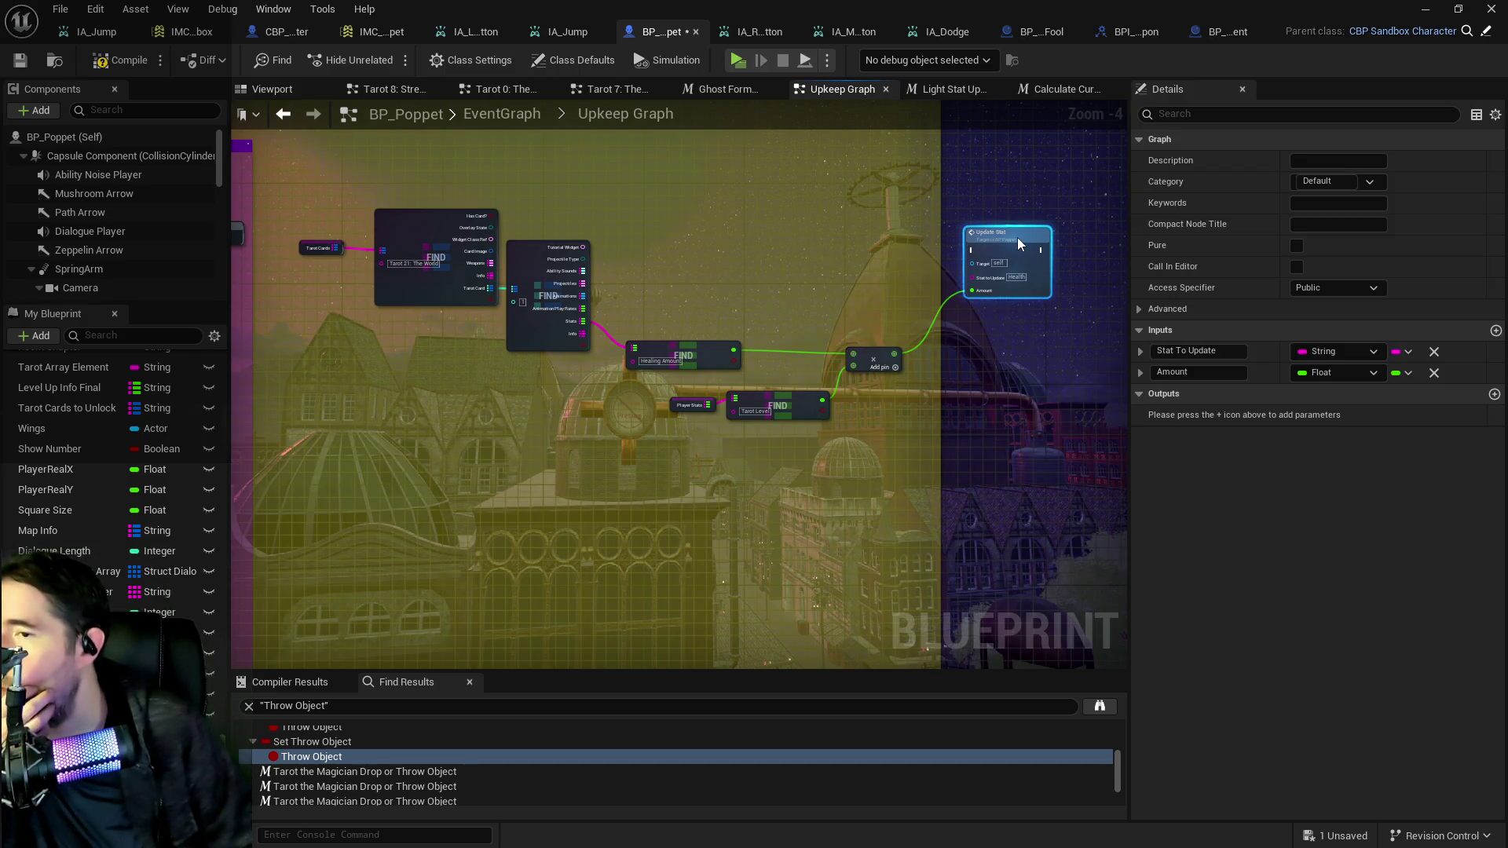
Select the healing-amount lookup nodes feeding the new Update Stat.
scroll(818, 292, up, 2)
scroll(774, 360, down, 1)
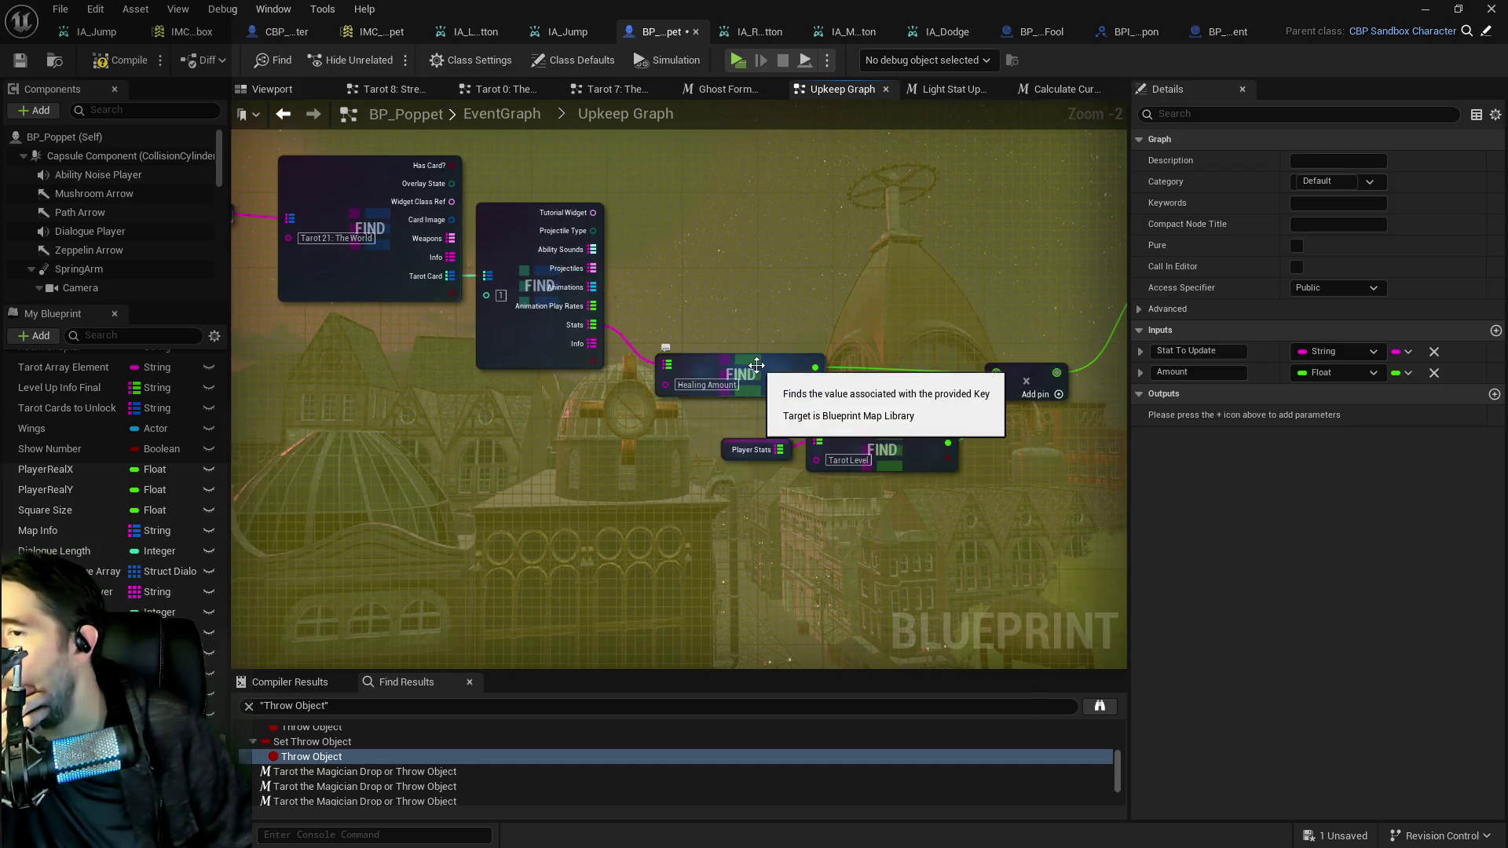
scroll(700, 303, down, 1)
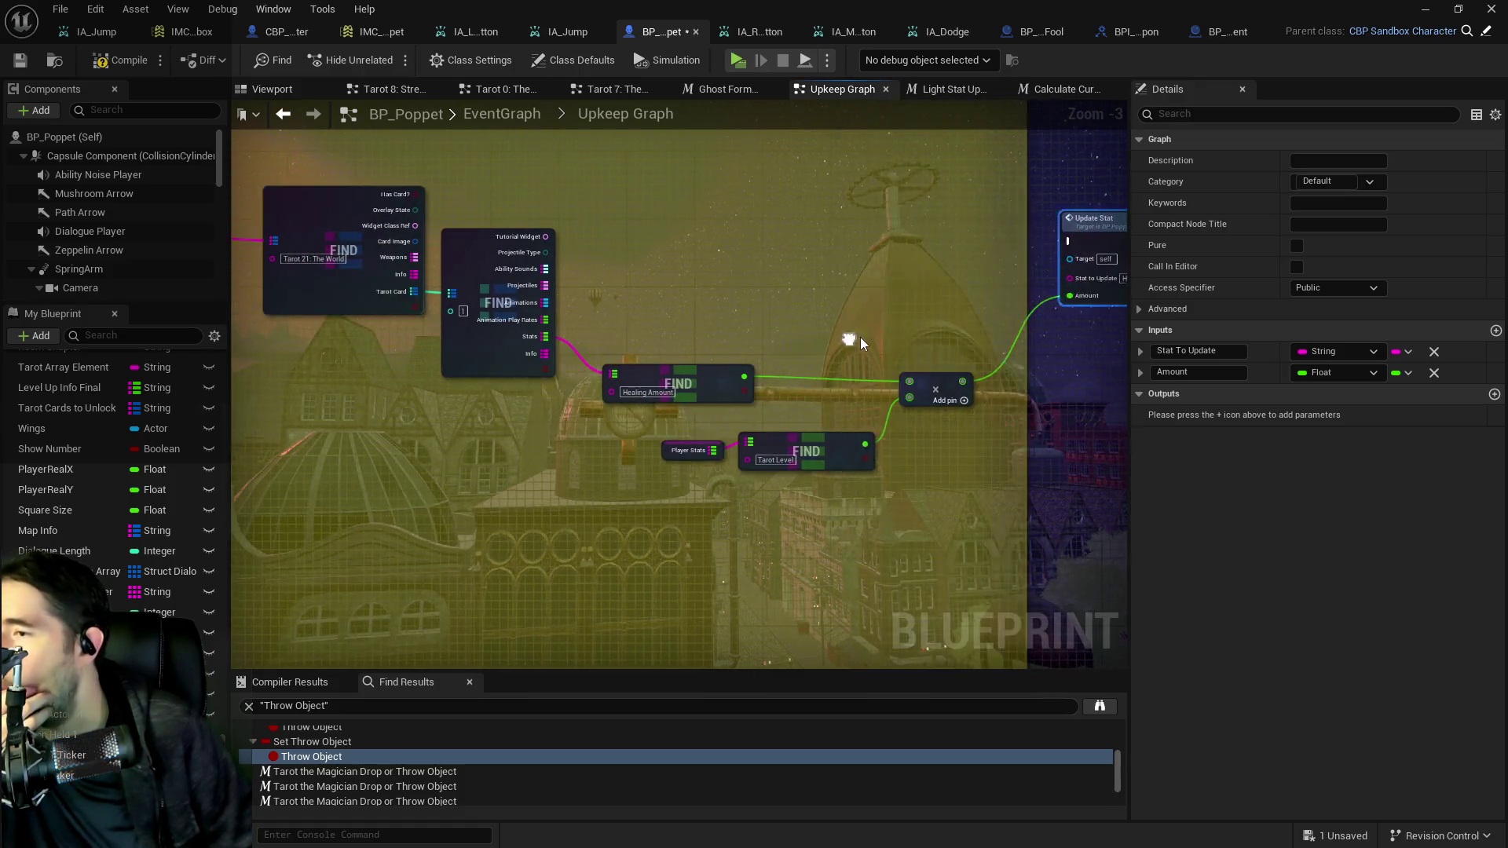
drag(718, 349, 350, 194)
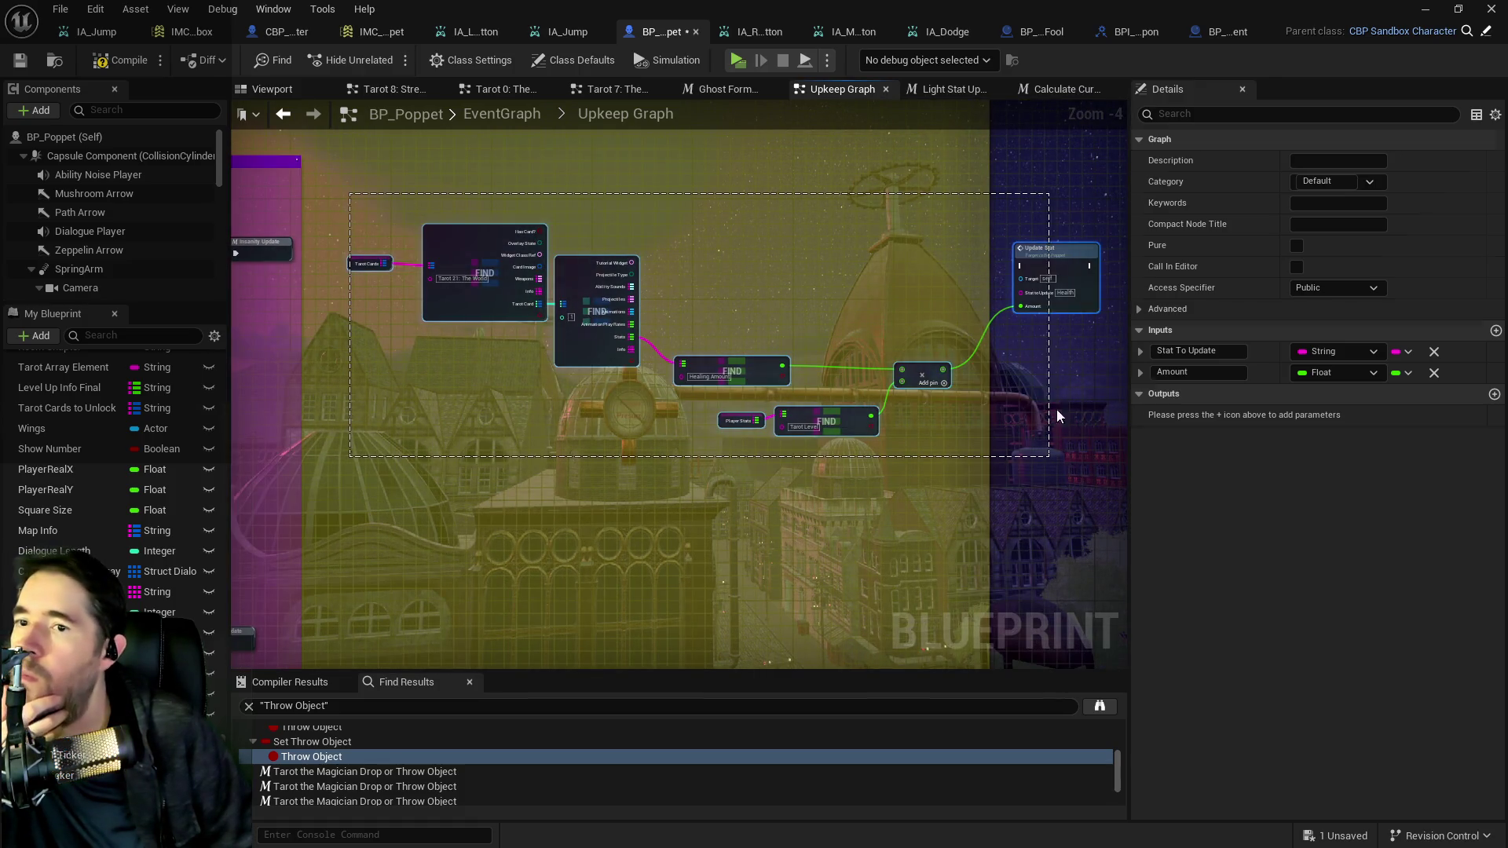
click(1053, 259)
right_click(1035, 277)
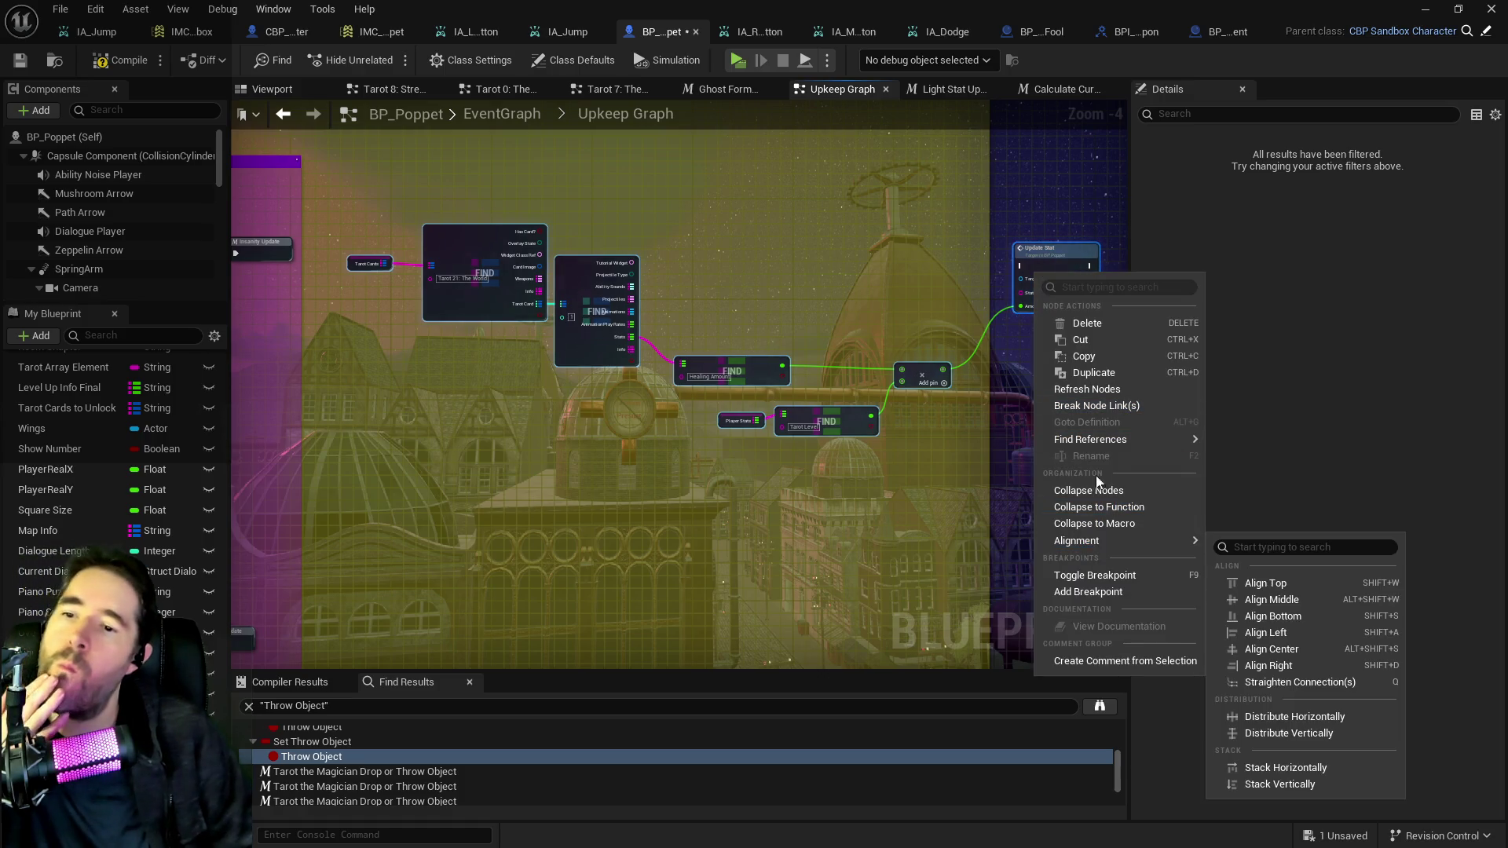
Collapse the selection into a macro named The World Stat Update inside the purple comment.
click(1088, 511)
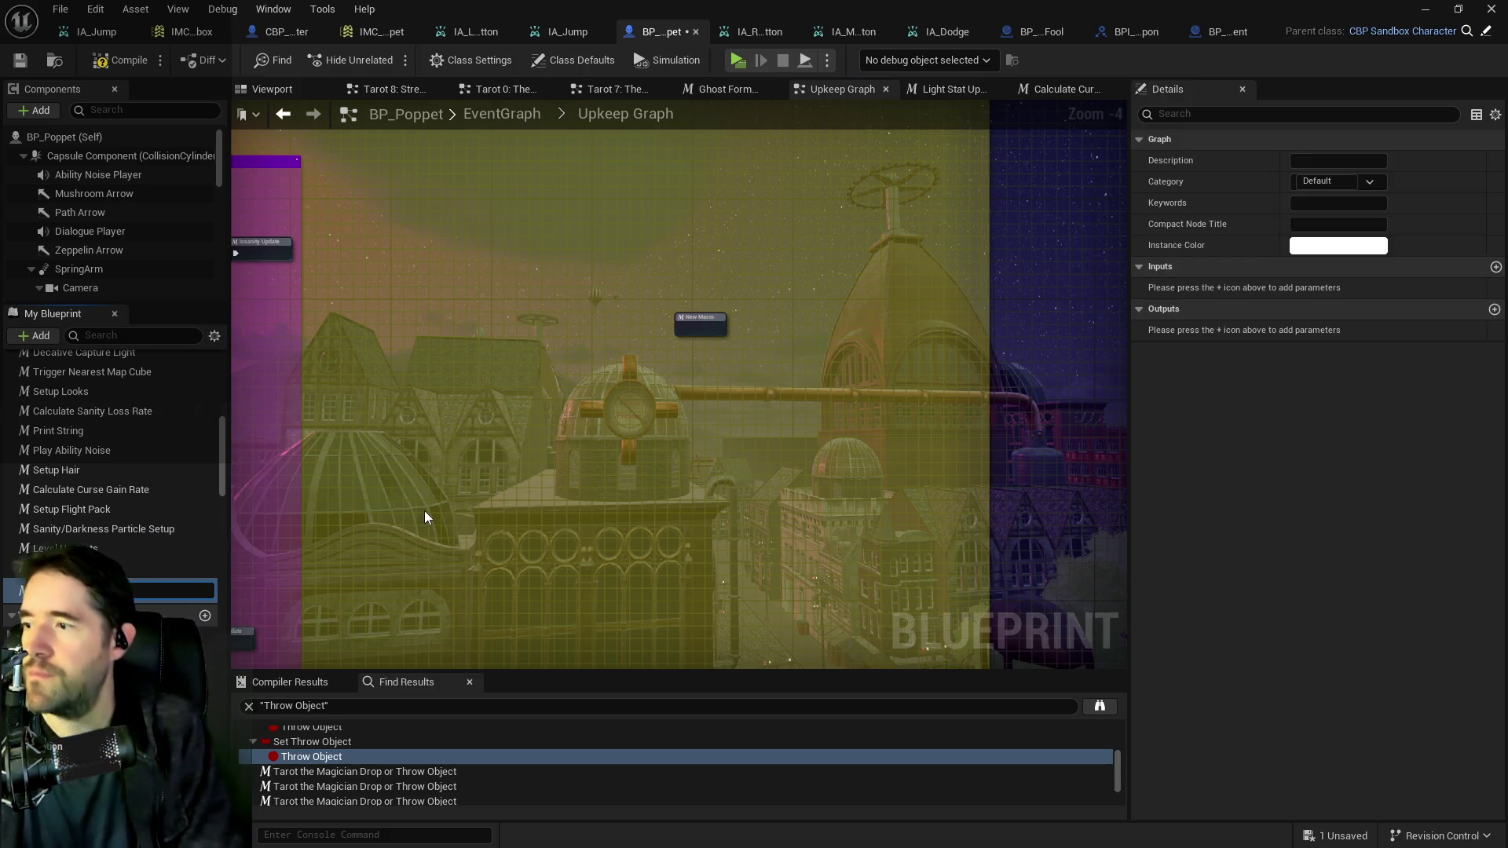
mouse_move(430, 515)
mouse_down()
mouse_move(1115, 482)
mouse_move(385, 460)
mouse_up()
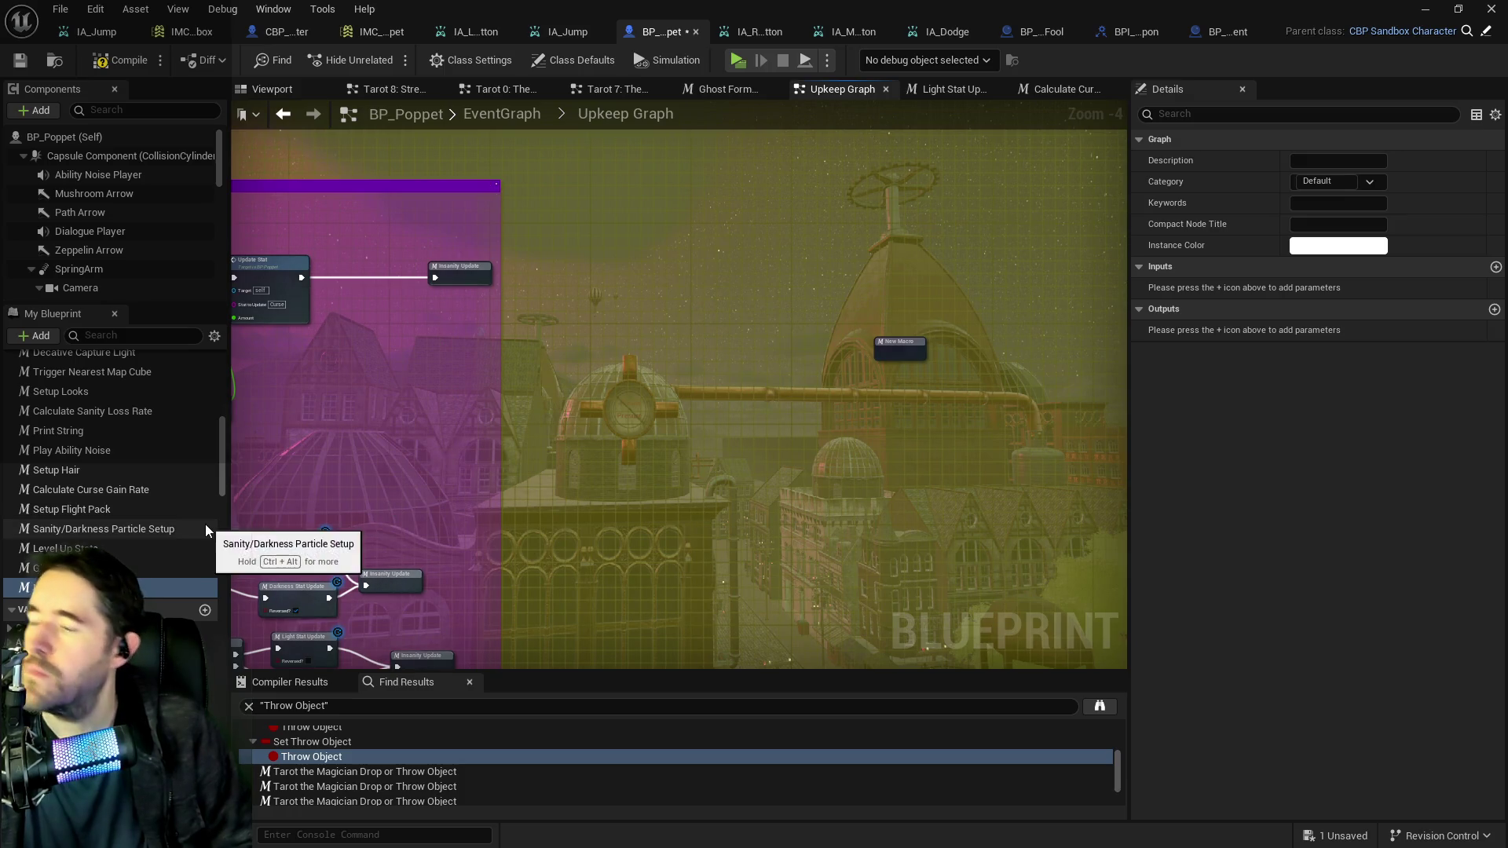
key(F2)
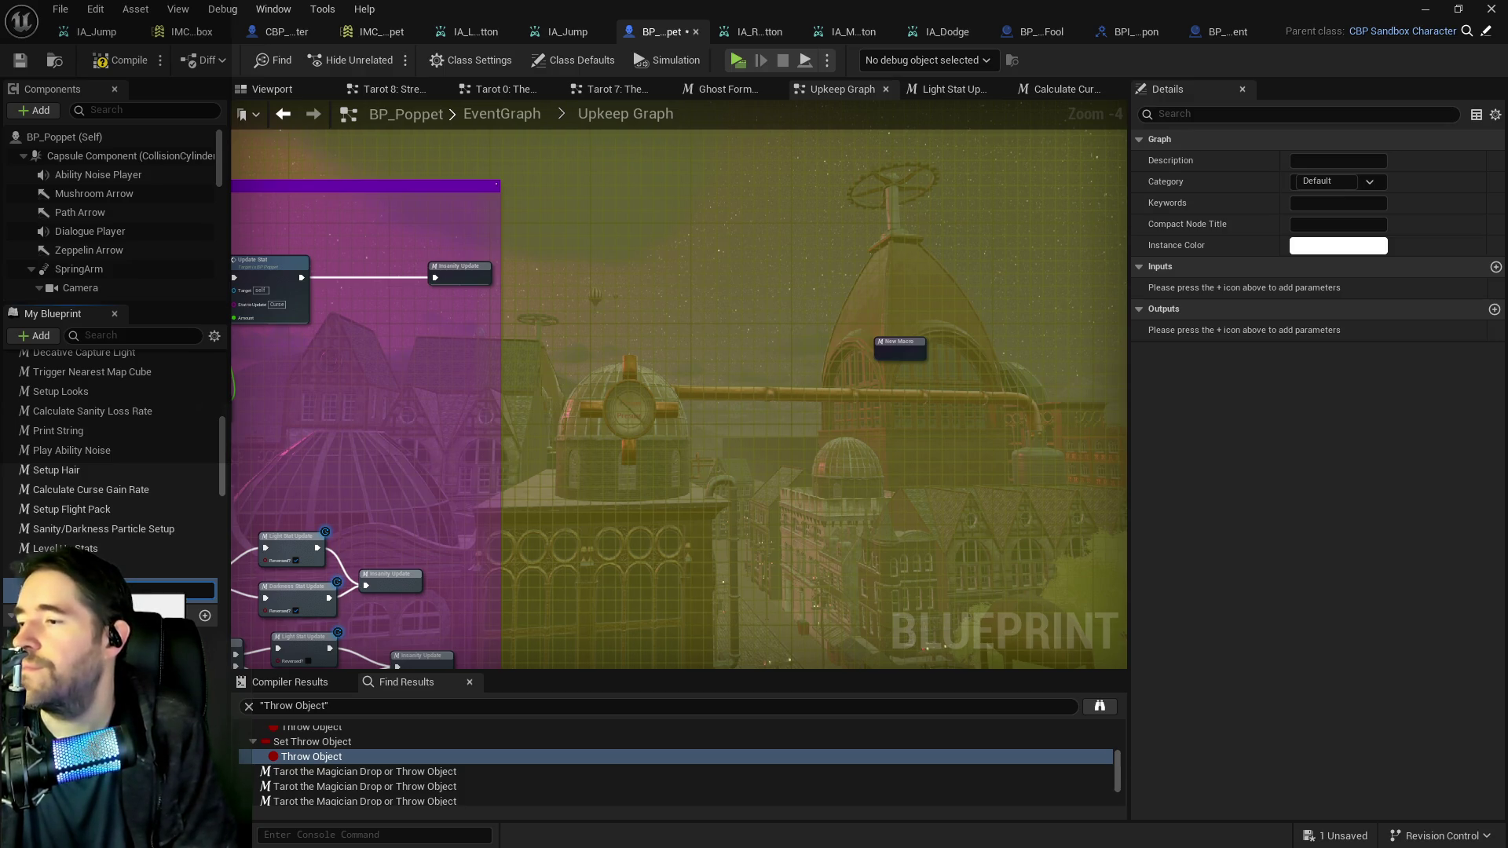
key(Return)
mouse_move(936, 341)
mouse_down()
mouse_move(353, 355)
mouse_move(750, 314)
mouse_up()
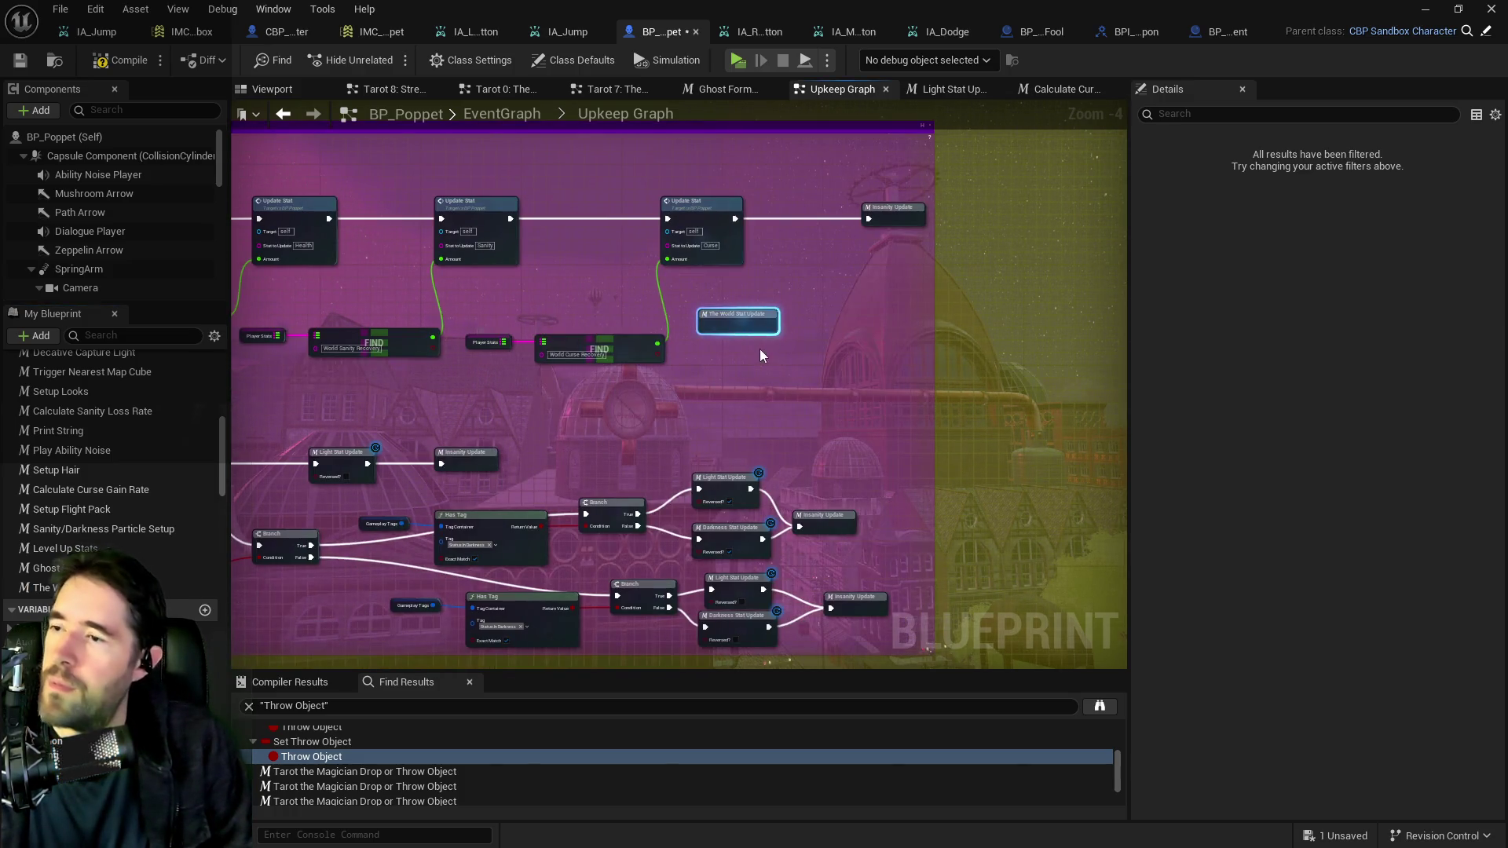
Paste the three world stat update chains into the opened The World Stat Update macro.
mouse_move(678, 376)
mouse_down()
mouse_move(978, 366)
mouse_move(506, 337)
mouse_move(353, 276)
mouse_move(374, 235)
mouse_move(1015, 397)
mouse_up()
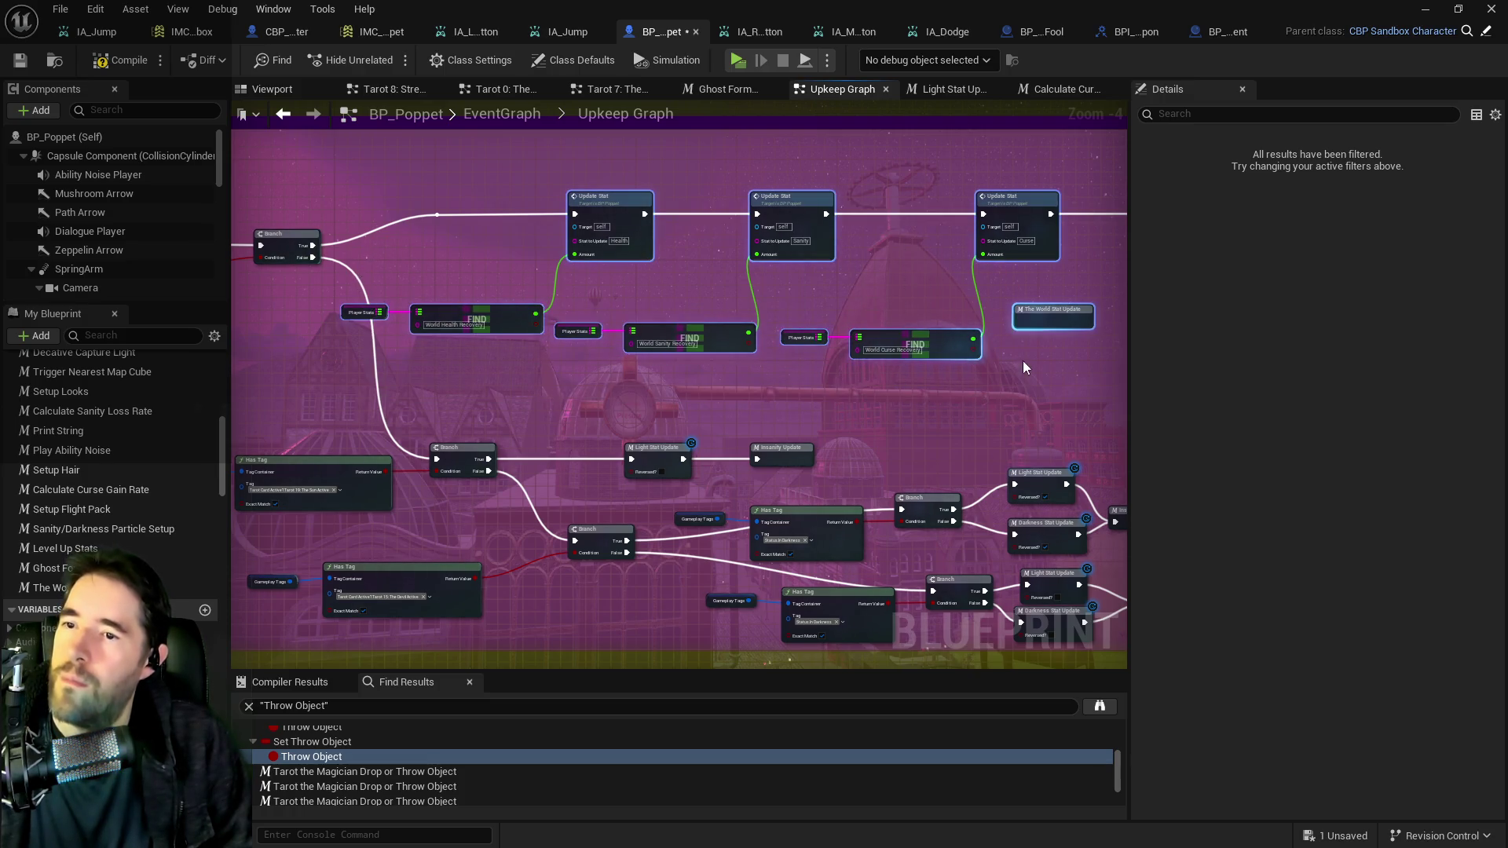
click(720, 273)
mouse_move(422, 232)
mouse_down()
mouse_move(369, 237)
mouse_move(879, 380)
mouse_move(993, 369)
mouse_up()
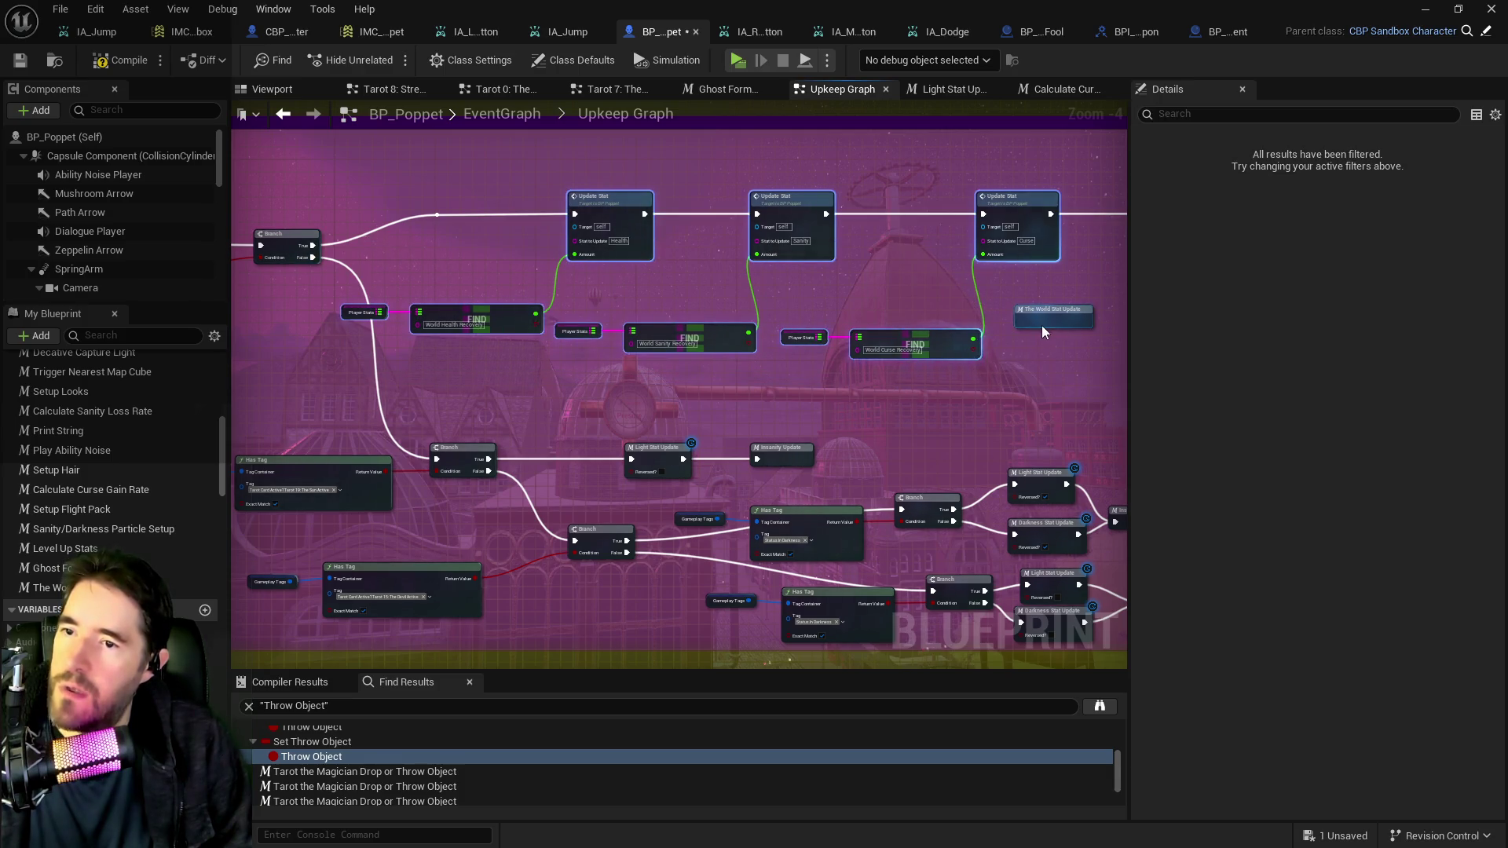
double_click(1045, 314)
key(ctrl+v)
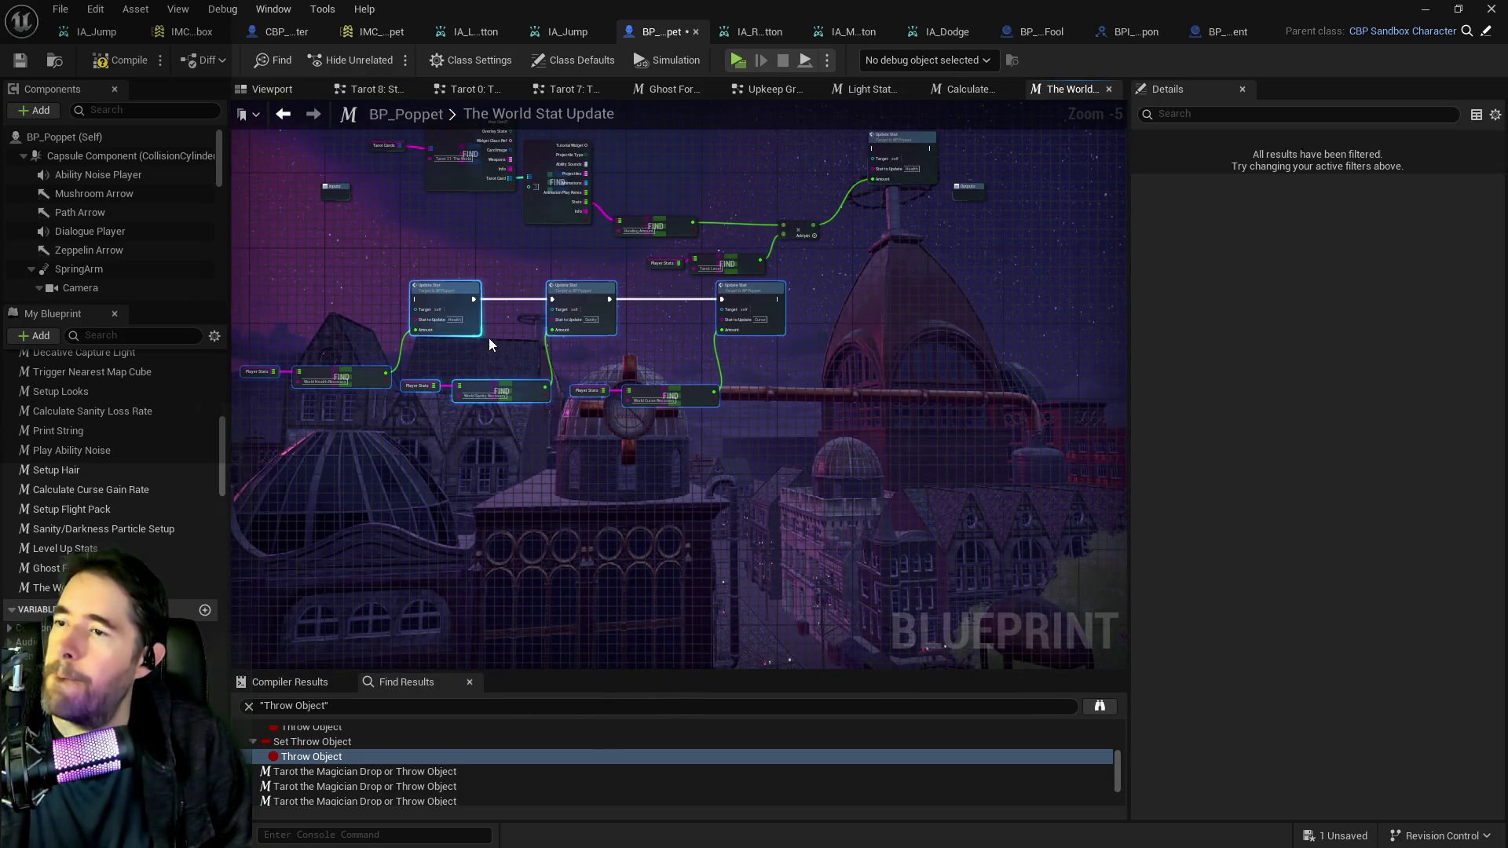
Rearrange the macro's Inputs, Update Stat, Outputs, Tarot Cards and FIND nodes.
mouse_move(593, 302)
mouse_down()
mouse_move(603, 329)
mouse_move(678, 356)
mouse_move(830, 458)
mouse_up()
mouse_move(472, 280)
mouse_down()
mouse_move(408, 273)
mouse_move(367, 238)
mouse_up()
drag(593, 281, 590, 279)
drag(602, 239, 560, 229)
scroll(558, 296, up, 1)
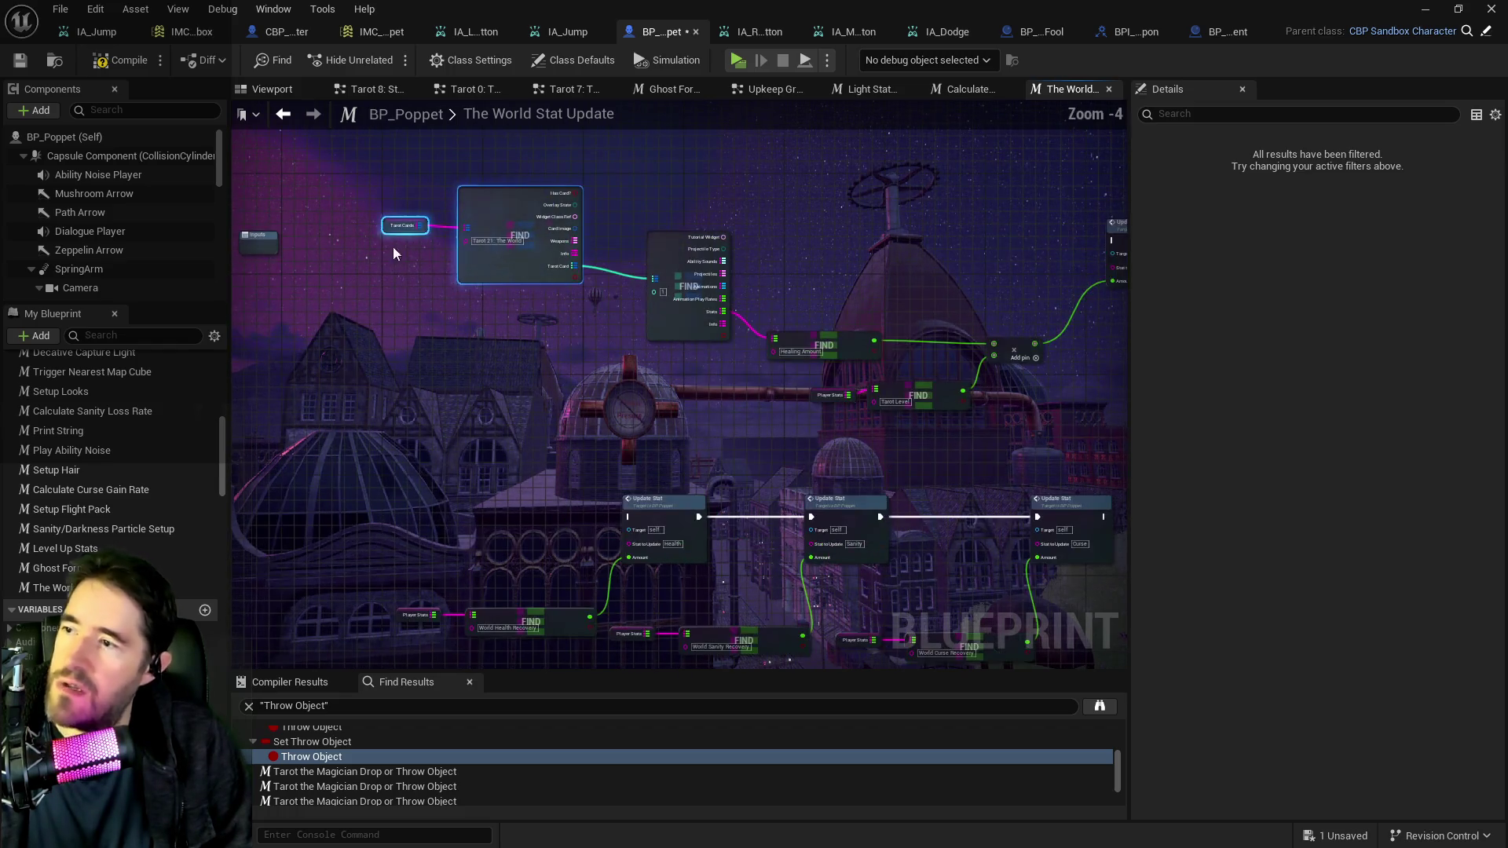
click(318, 260)
mouse_move(1115, 232)
mouse_down()
mouse_move(896, 251)
mouse_move(941, 251)
mouse_move(925, 268)
mouse_move(286, 269)
mouse_move(466, 288)
mouse_up()
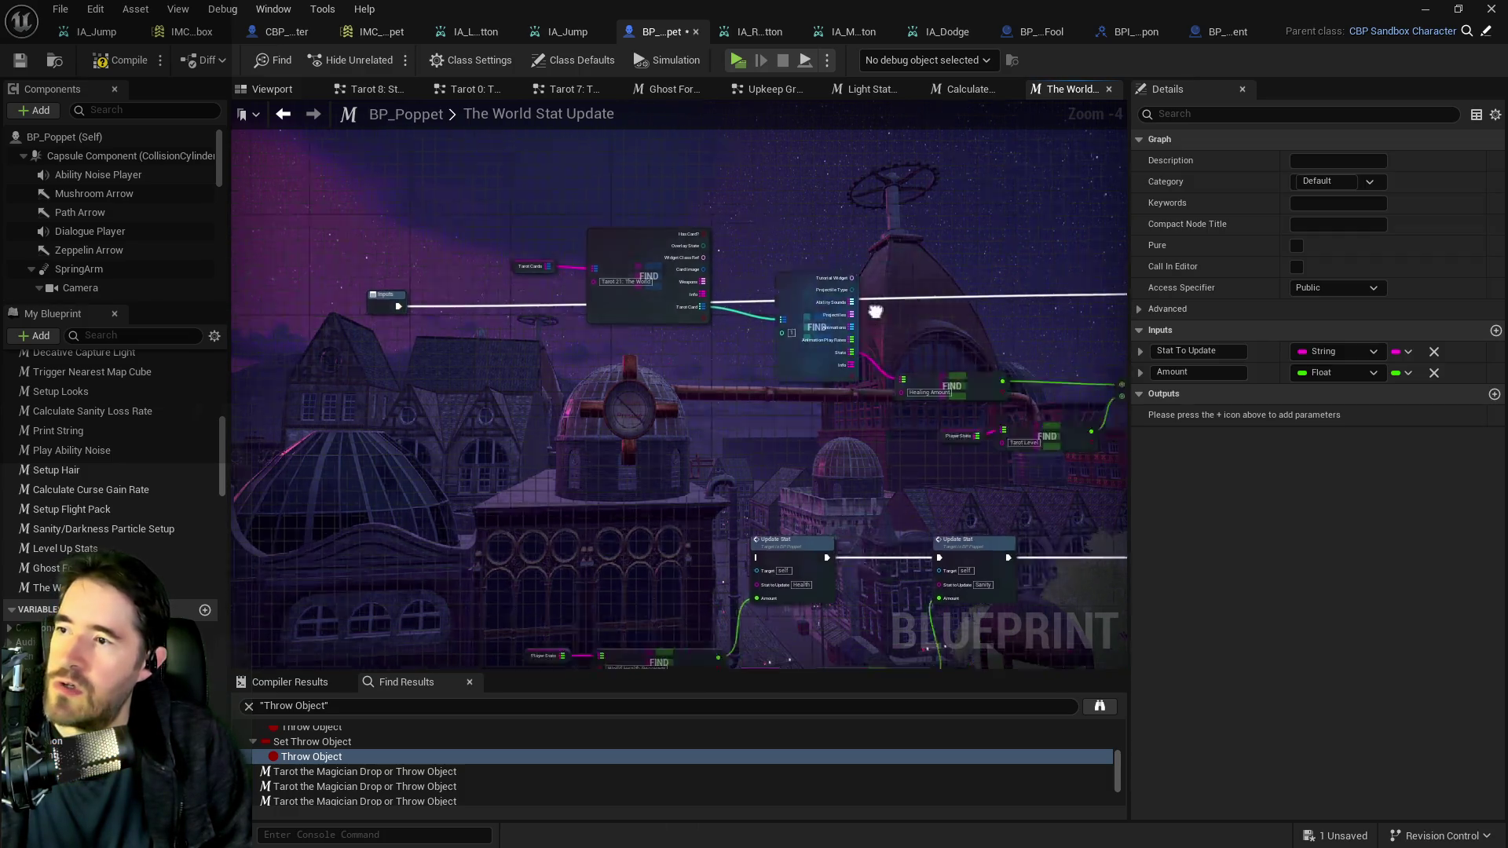
mouse_move(837, 311)
mouse_down()
mouse_move(904, 362)
mouse_move(833, 338)
mouse_move(909, 362)
mouse_move(935, 317)
mouse_up()
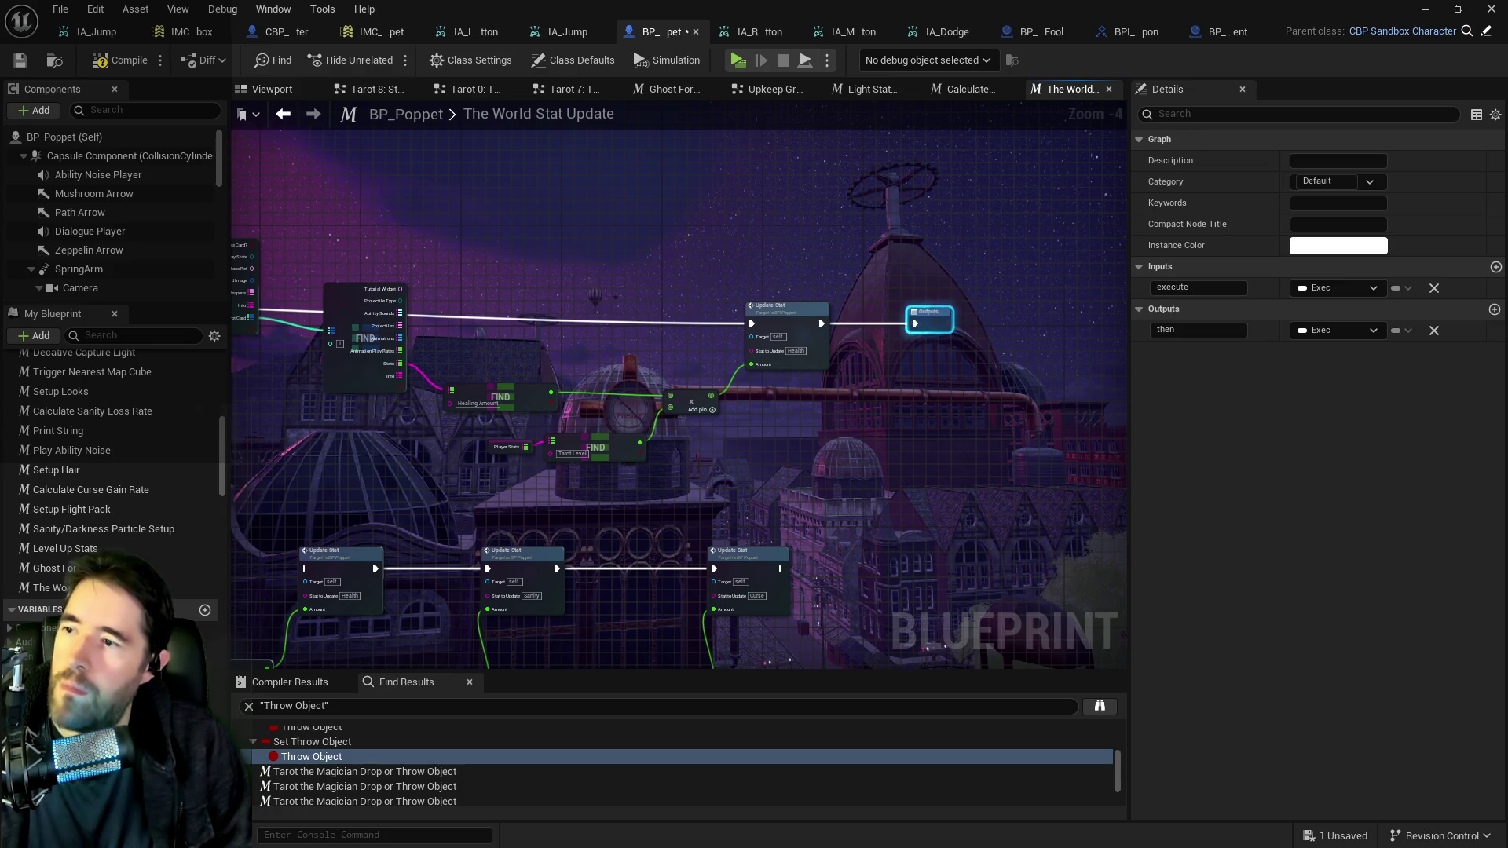
click(683, 299)
mouse_move(394, 192)
mouse_down()
mouse_move(498, 219)
mouse_move(484, 320)
mouse_up()
mouse_move(923, 339)
mouse_down()
mouse_move(809, 308)
mouse_move(135, 287)
mouse_move(474, 267)
mouse_up()
Expose the Healing Amount lookup key as a macro input named Key To Find.
drag(1047, 378, 615, 356)
scroll(678, 344, up, 2)
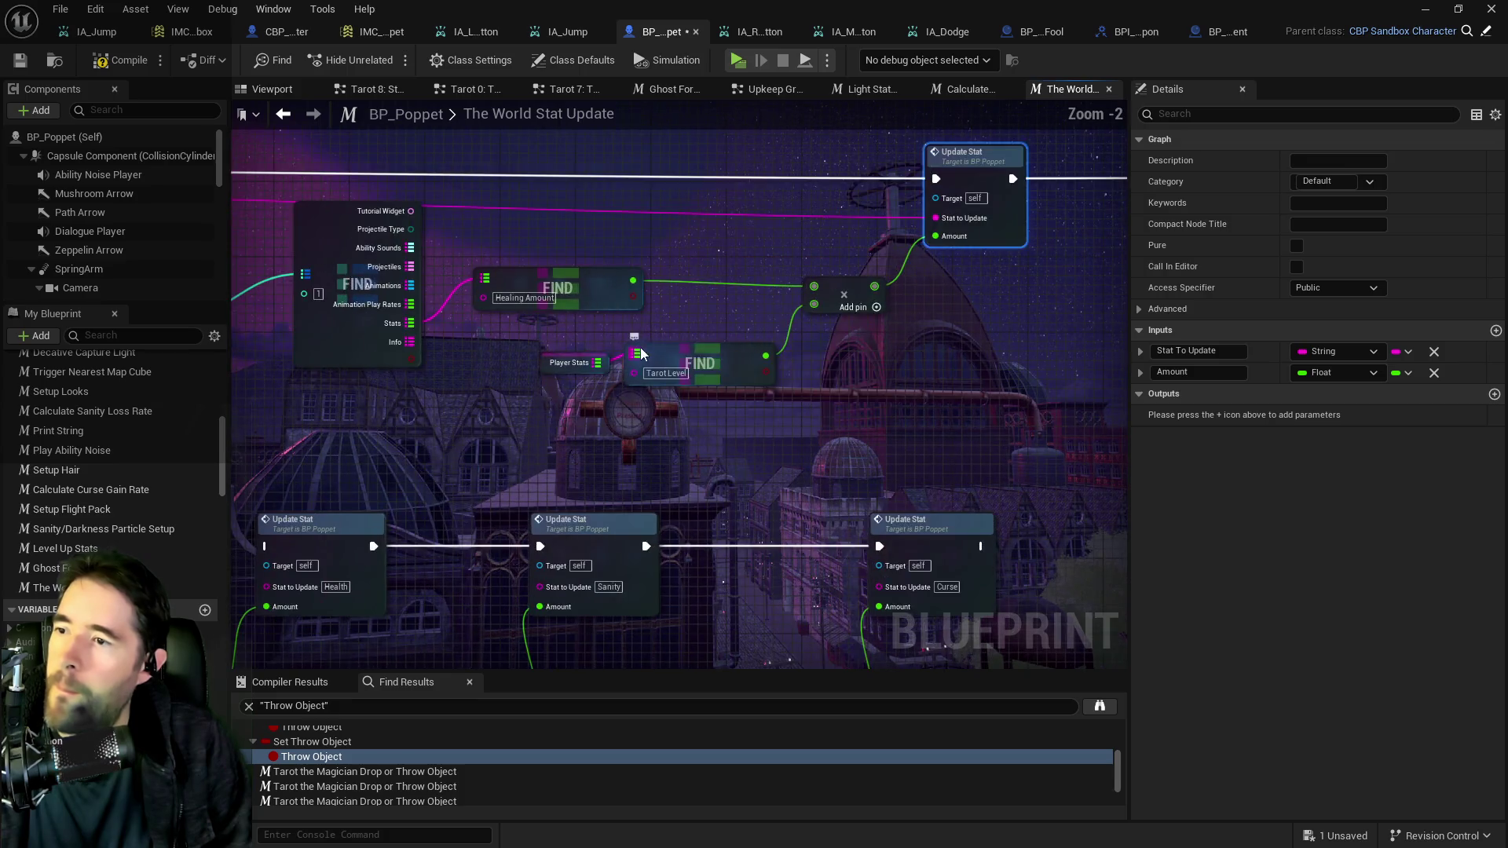
mouse_move(756, 341)
mouse_down()
mouse_move(135, 291)
mouse_move(526, 268)
mouse_move(624, 235)
mouse_up()
click(584, 247)
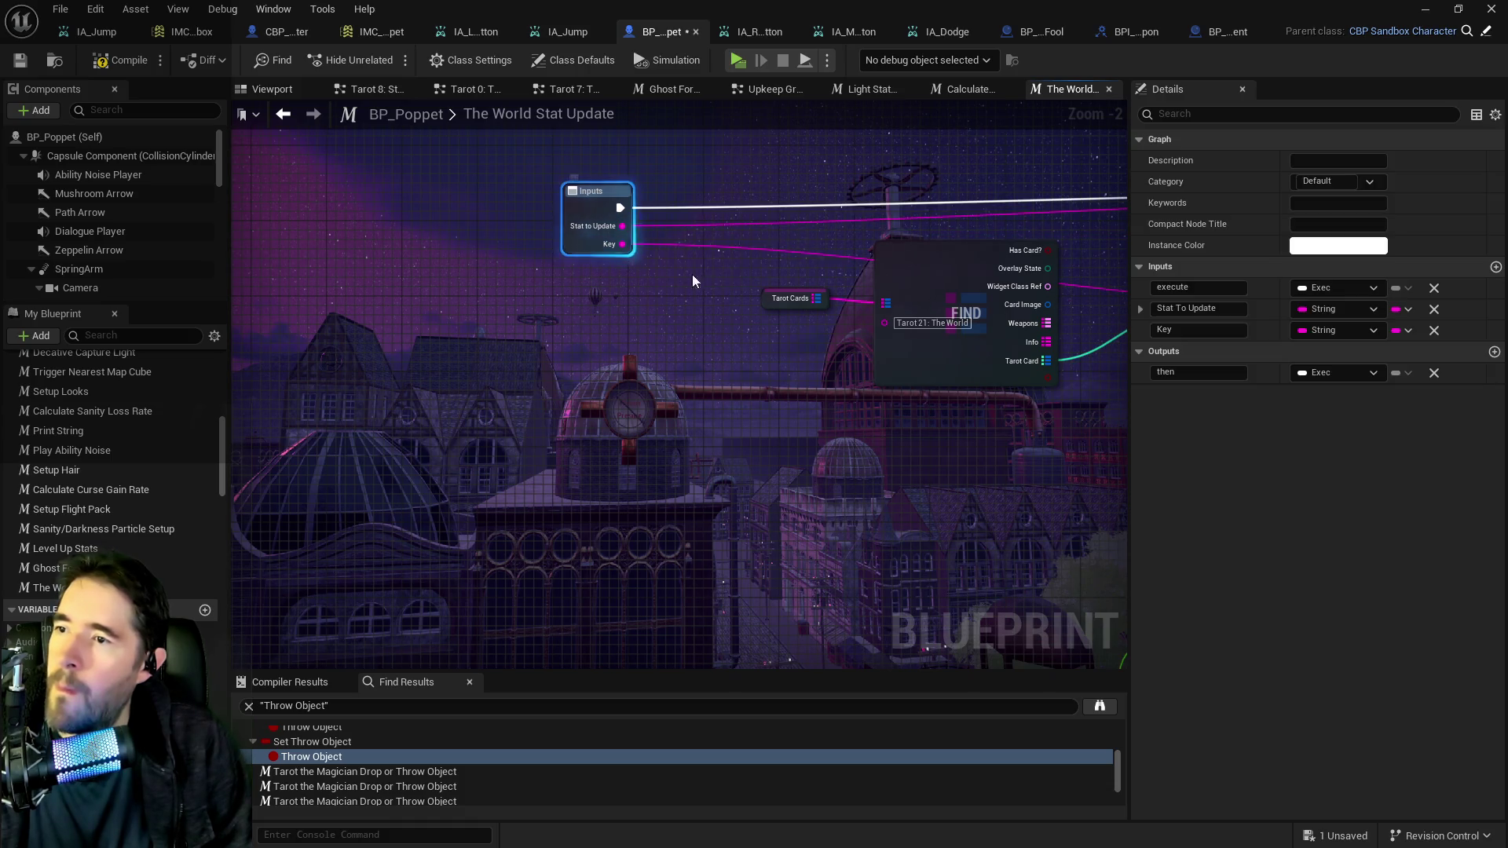
drag(1075, 432, 757, 428)
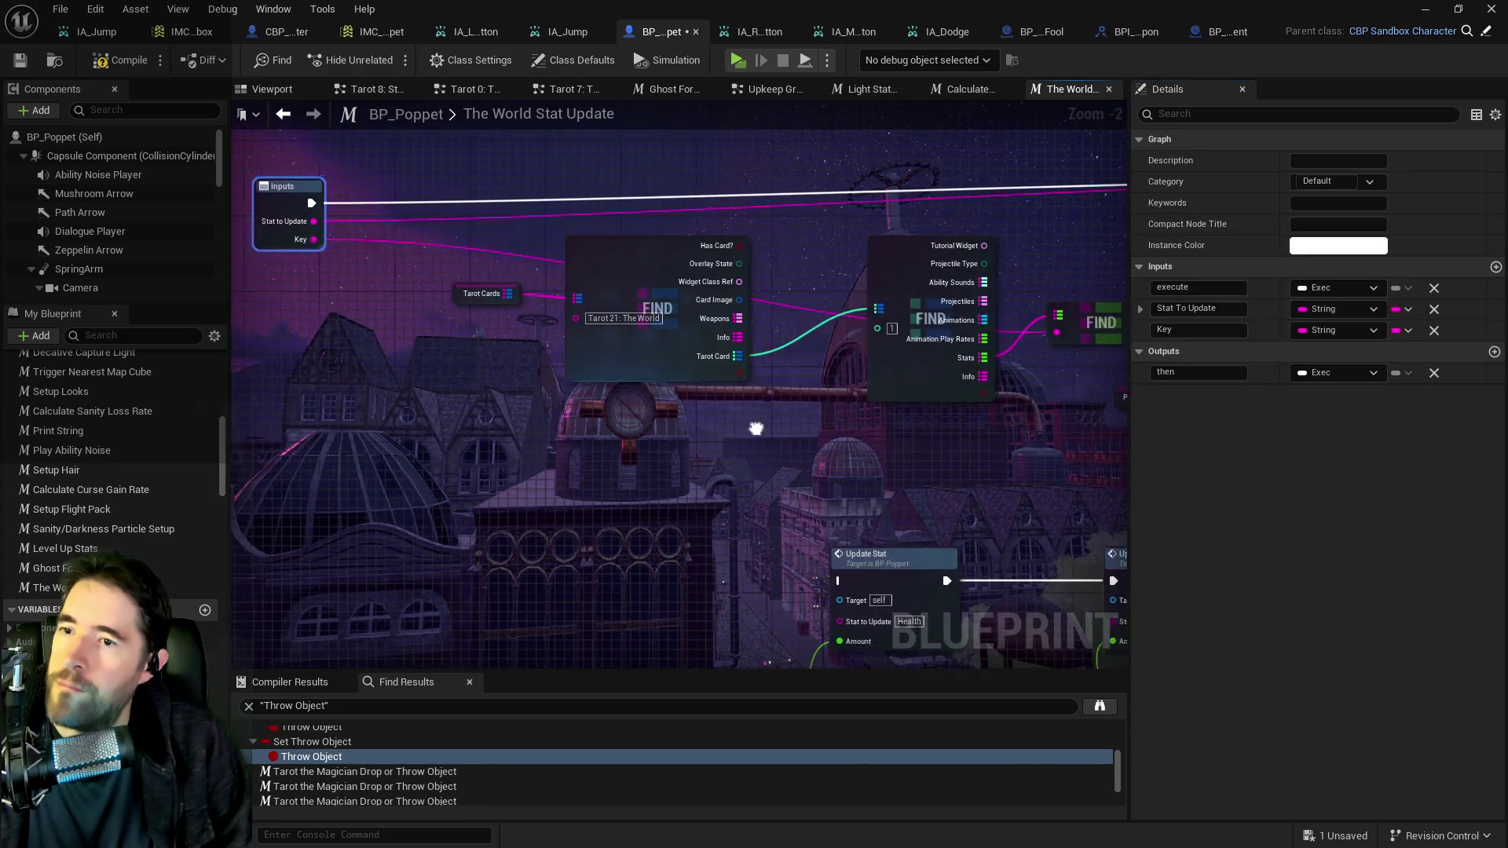
text( To Find)
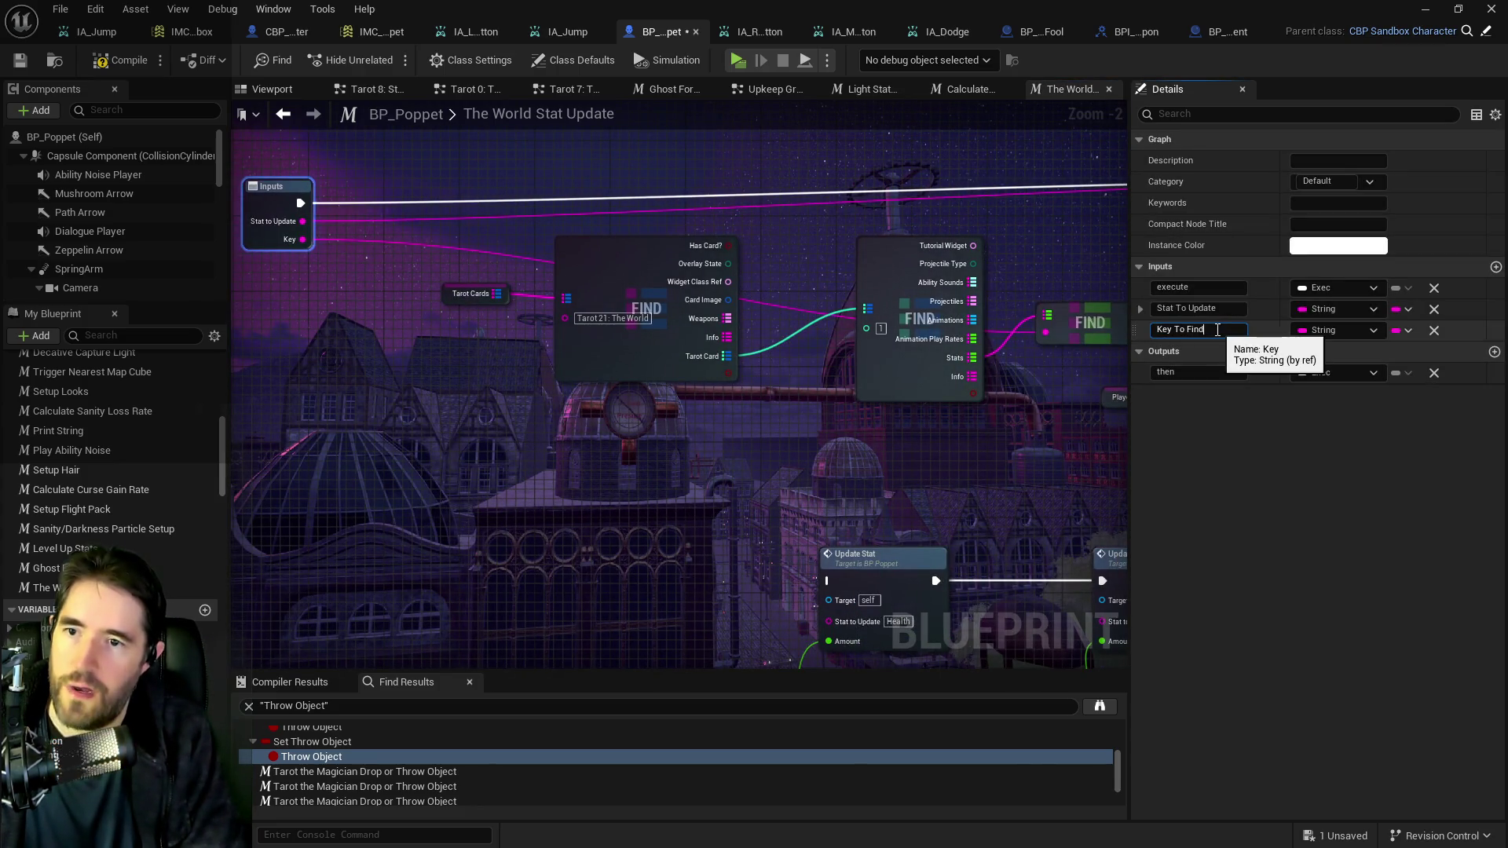
key(Return)
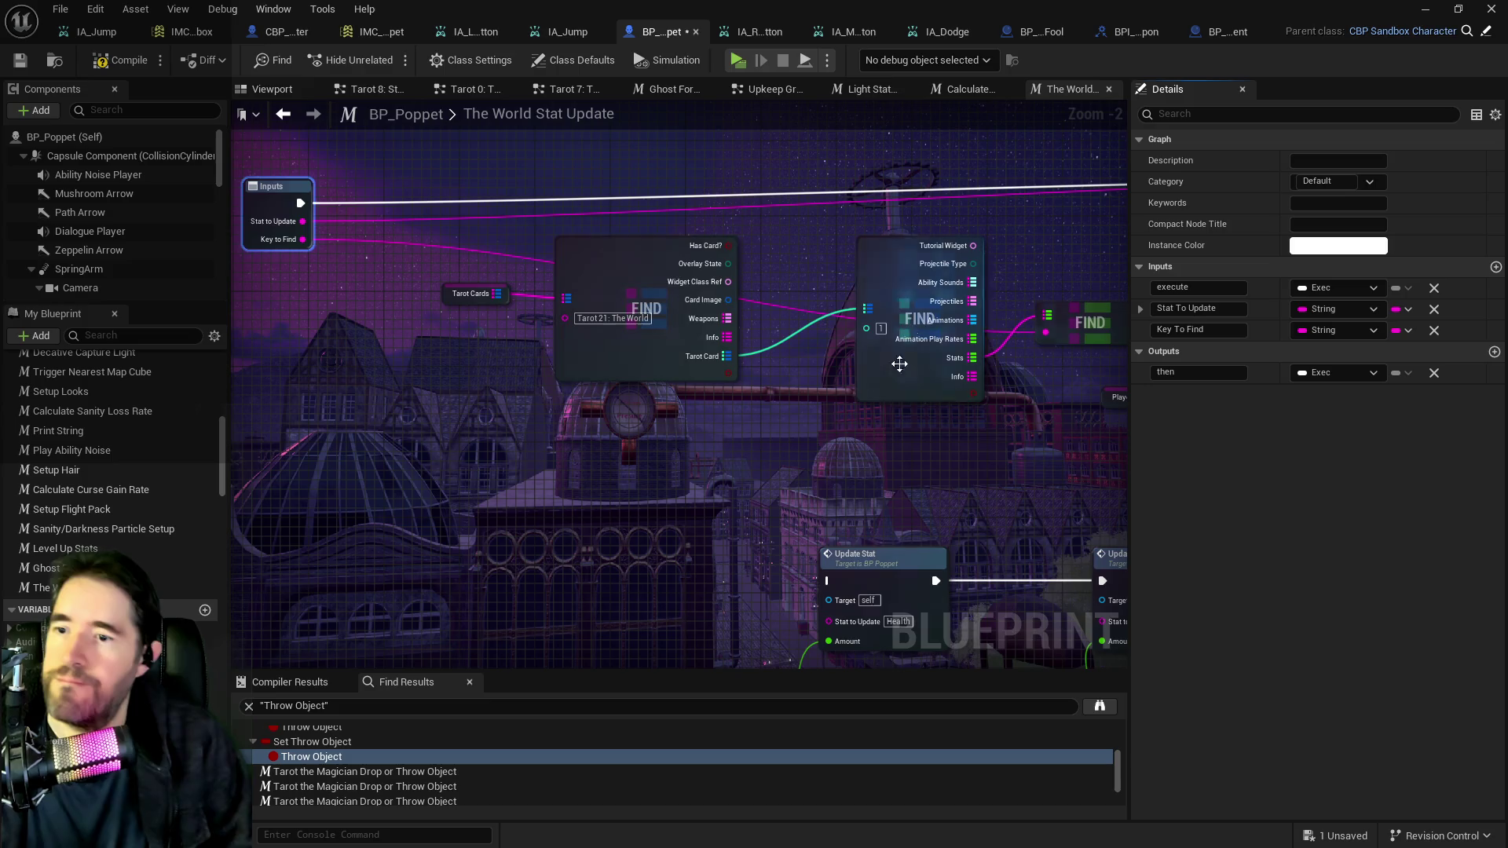
Delete the three pasted Update Stat chains, then check the macro node in the Upkeep Graph.
scroll(756, 261, down, 2)
drag(456, 334, 1115, 557)
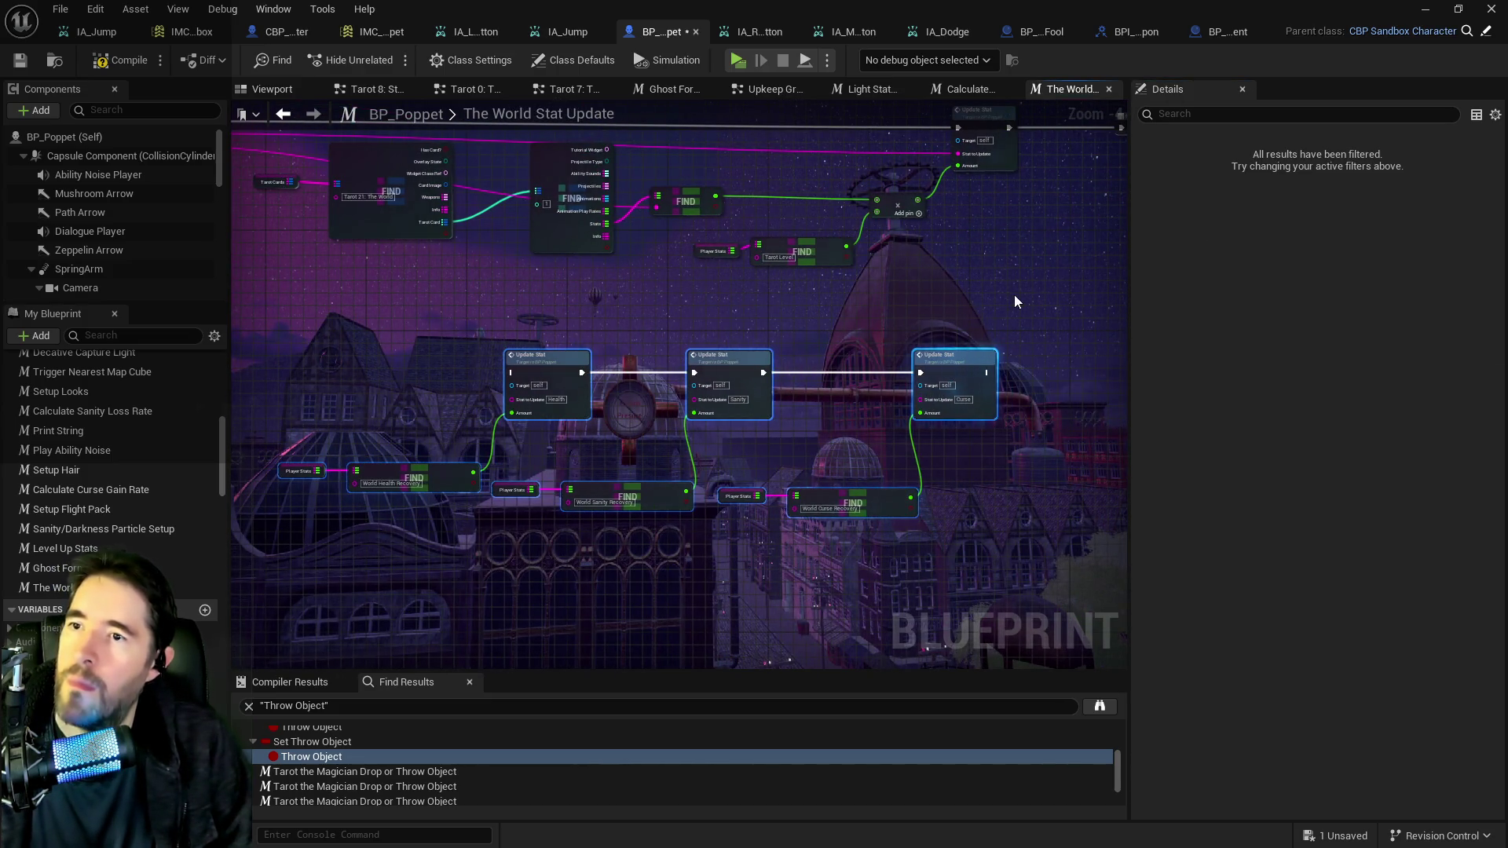
key(Delete)
drag(1015, 294, 719, 413)
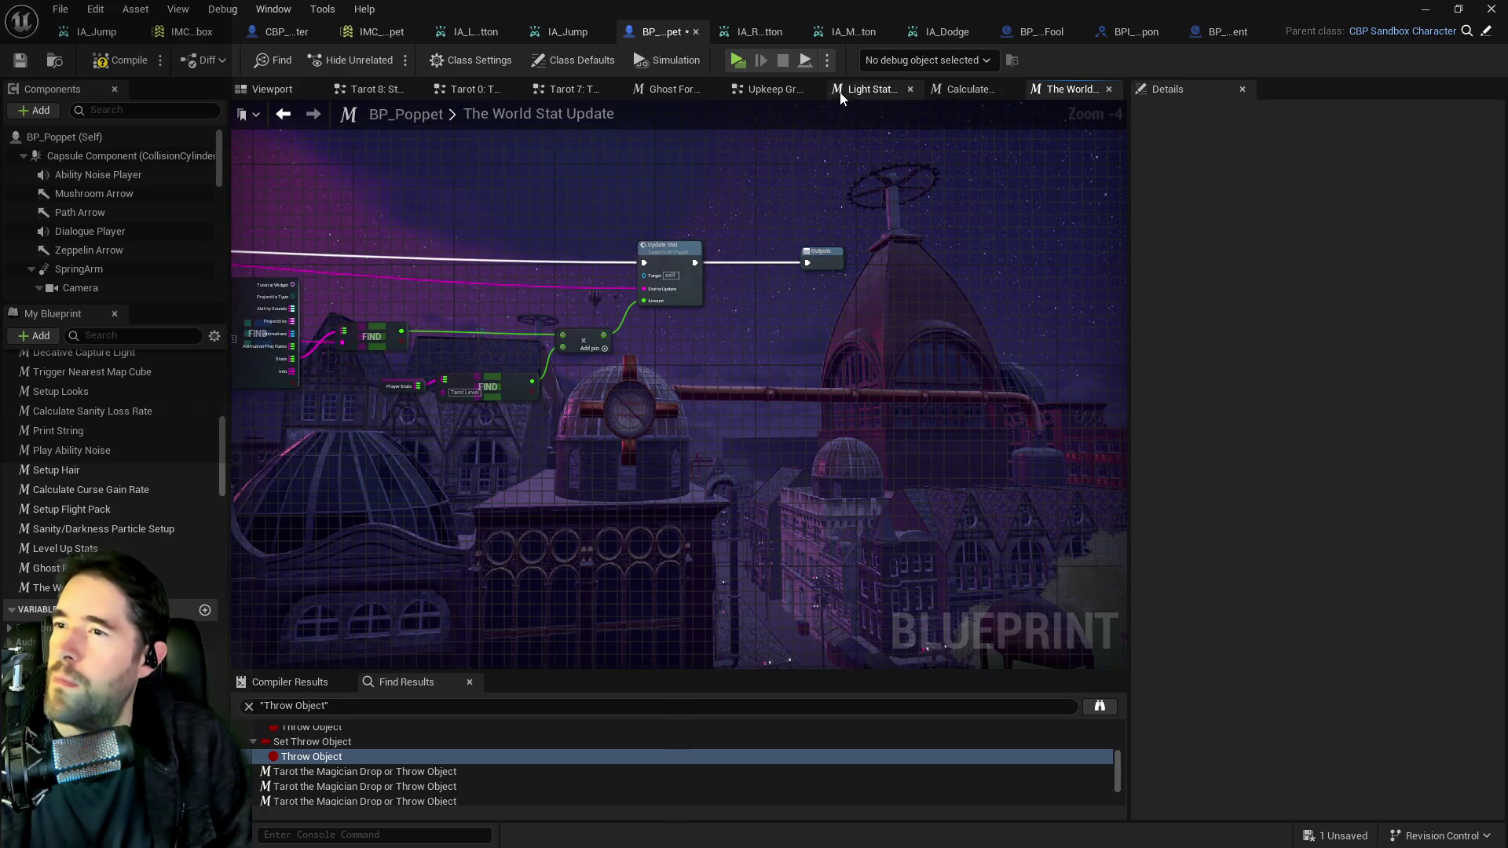
click(779, 93)
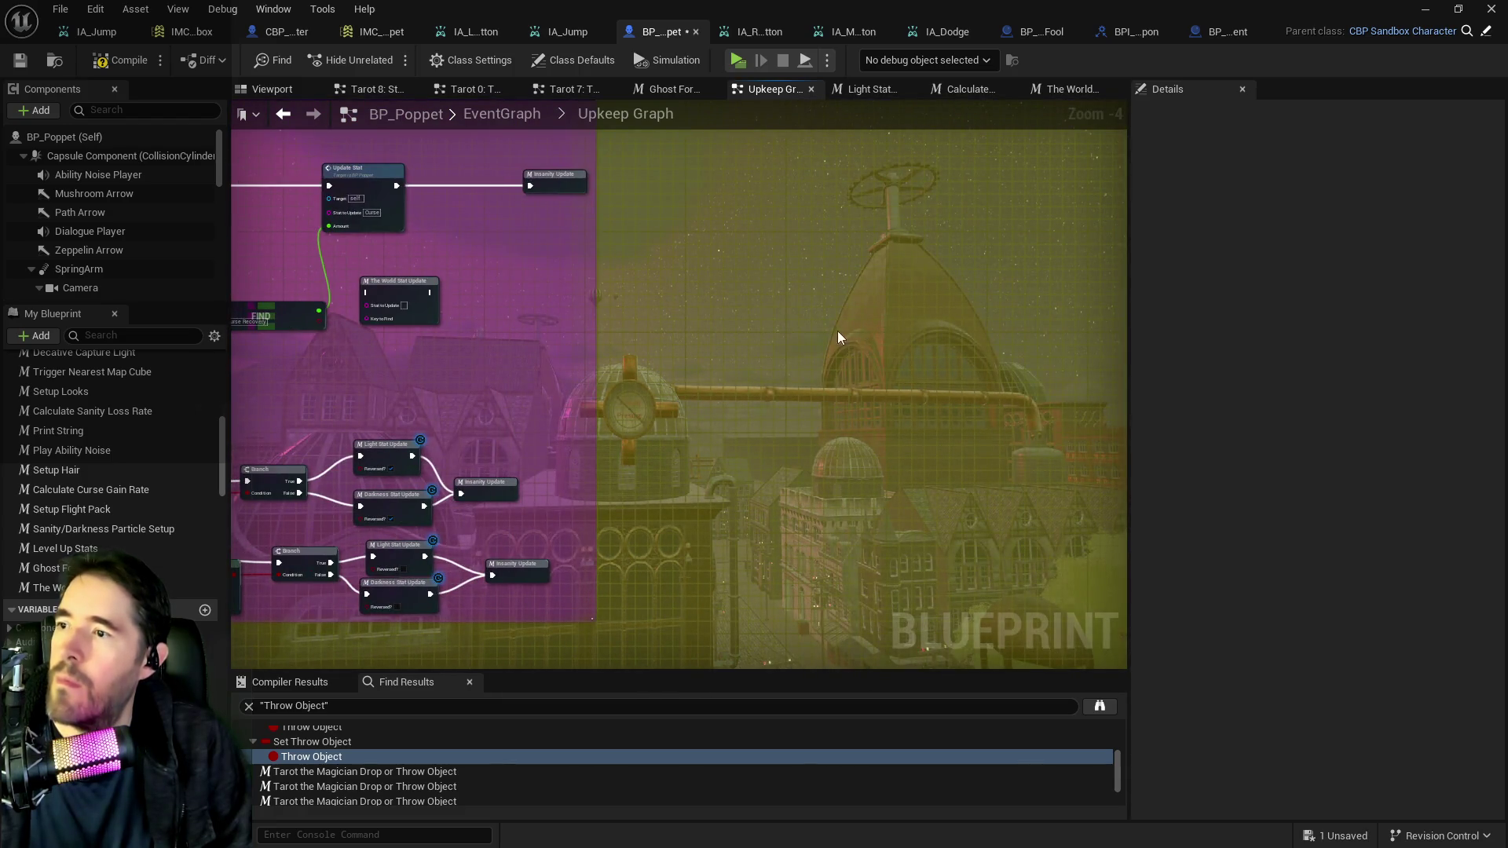
scroll(837, 336, up, 2)
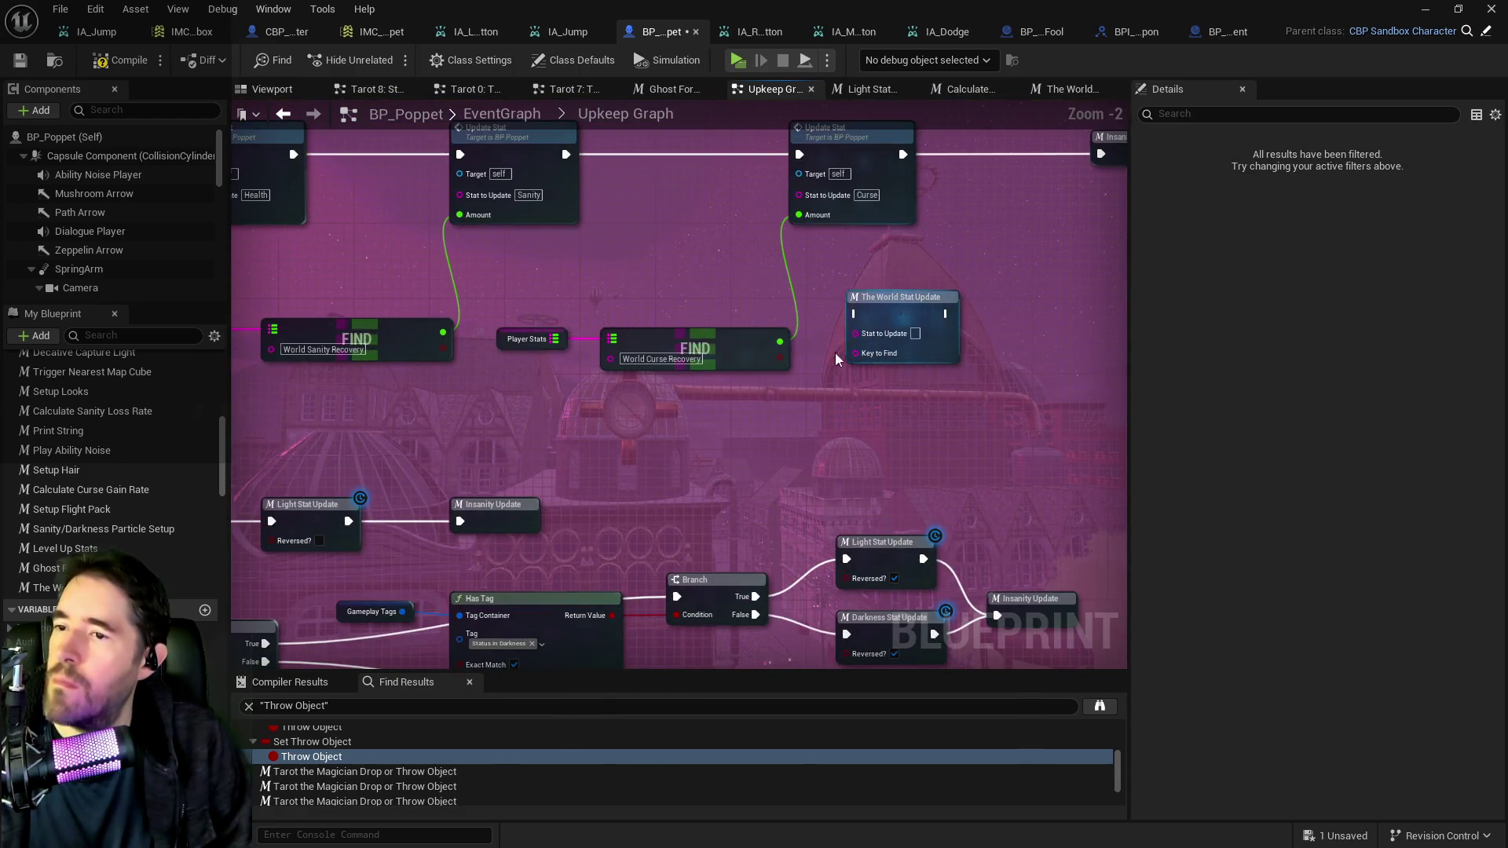
drag(836, 360, 1464, 319)
click(634, 281)
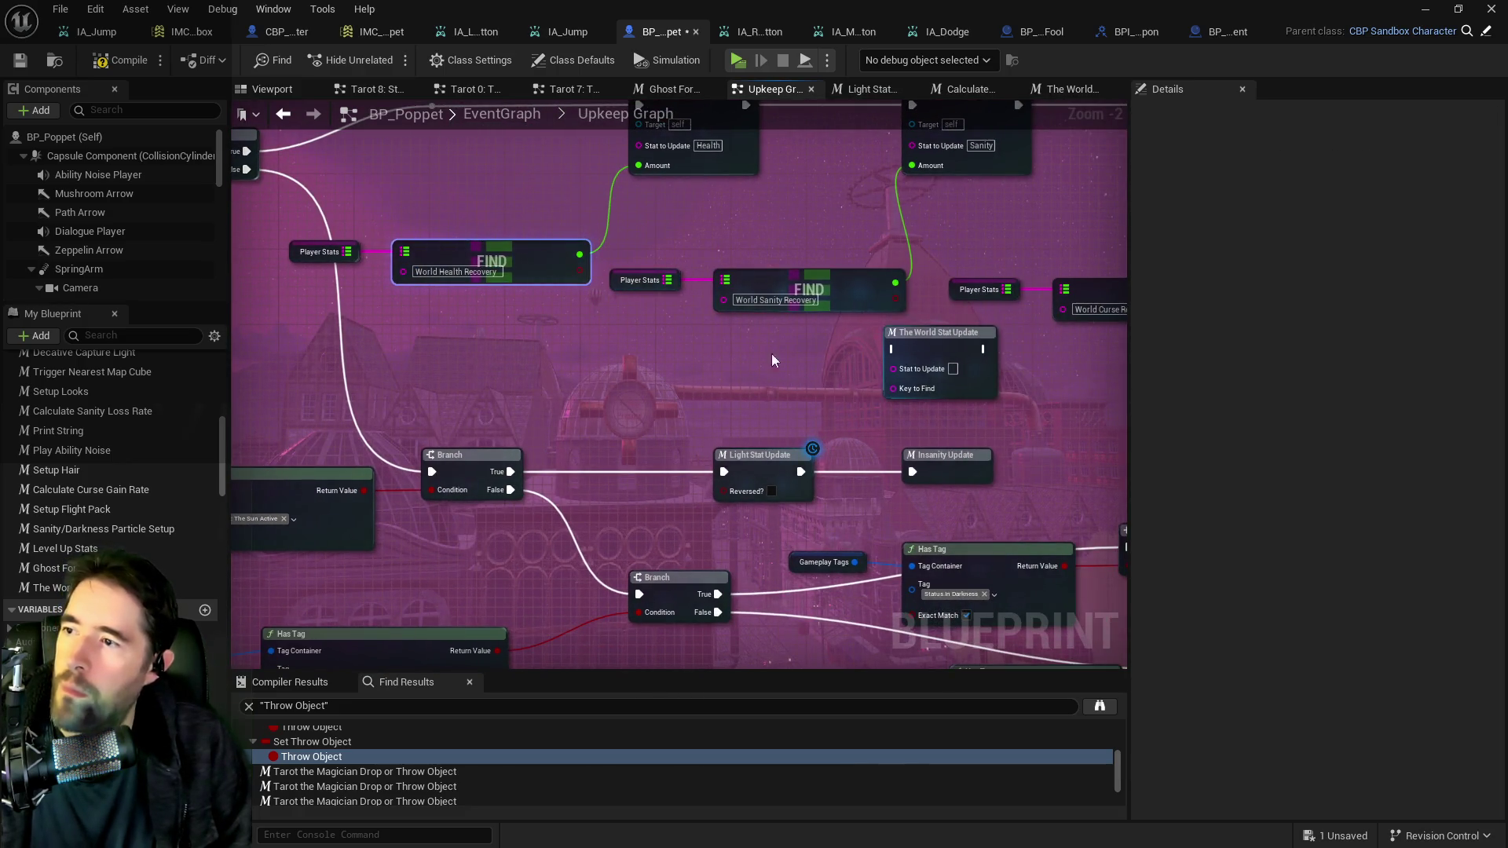
Replace the macro's Key To Find input with a String input, then compile and save.
double_click(949, 347)
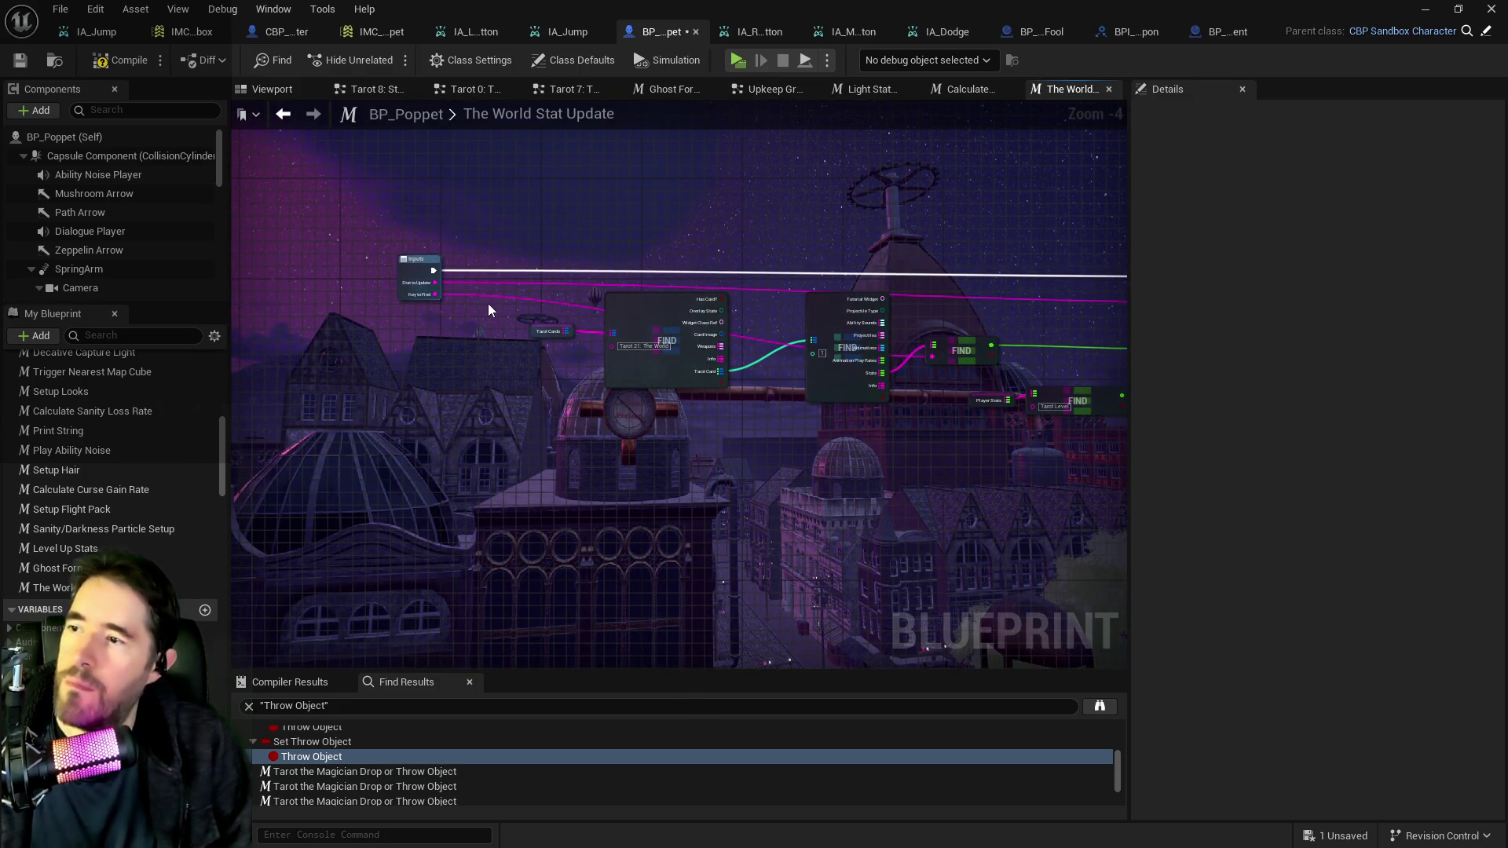
click(436, 291)
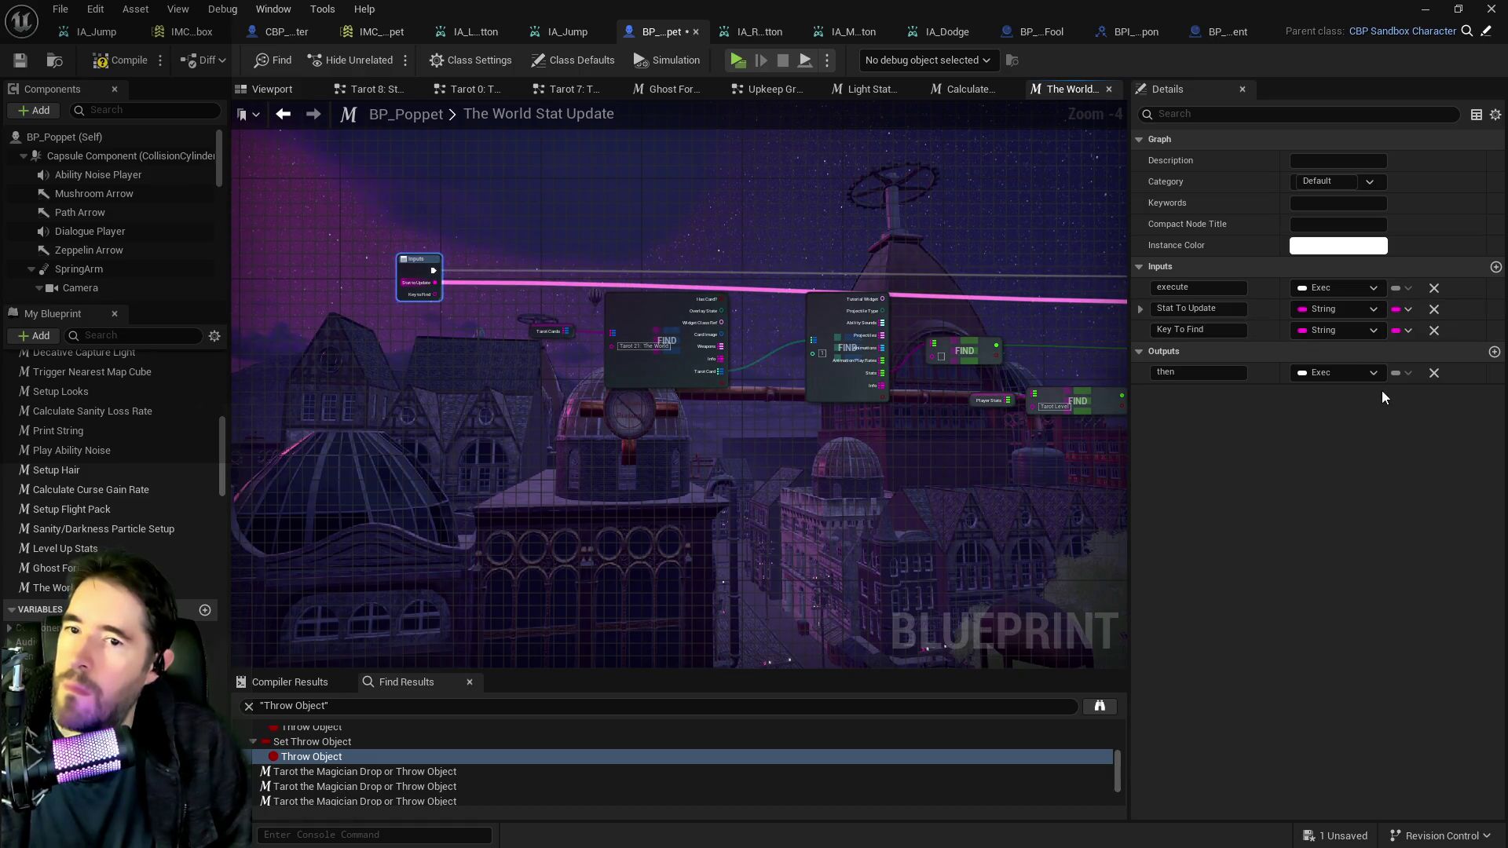
click(1434, 331)
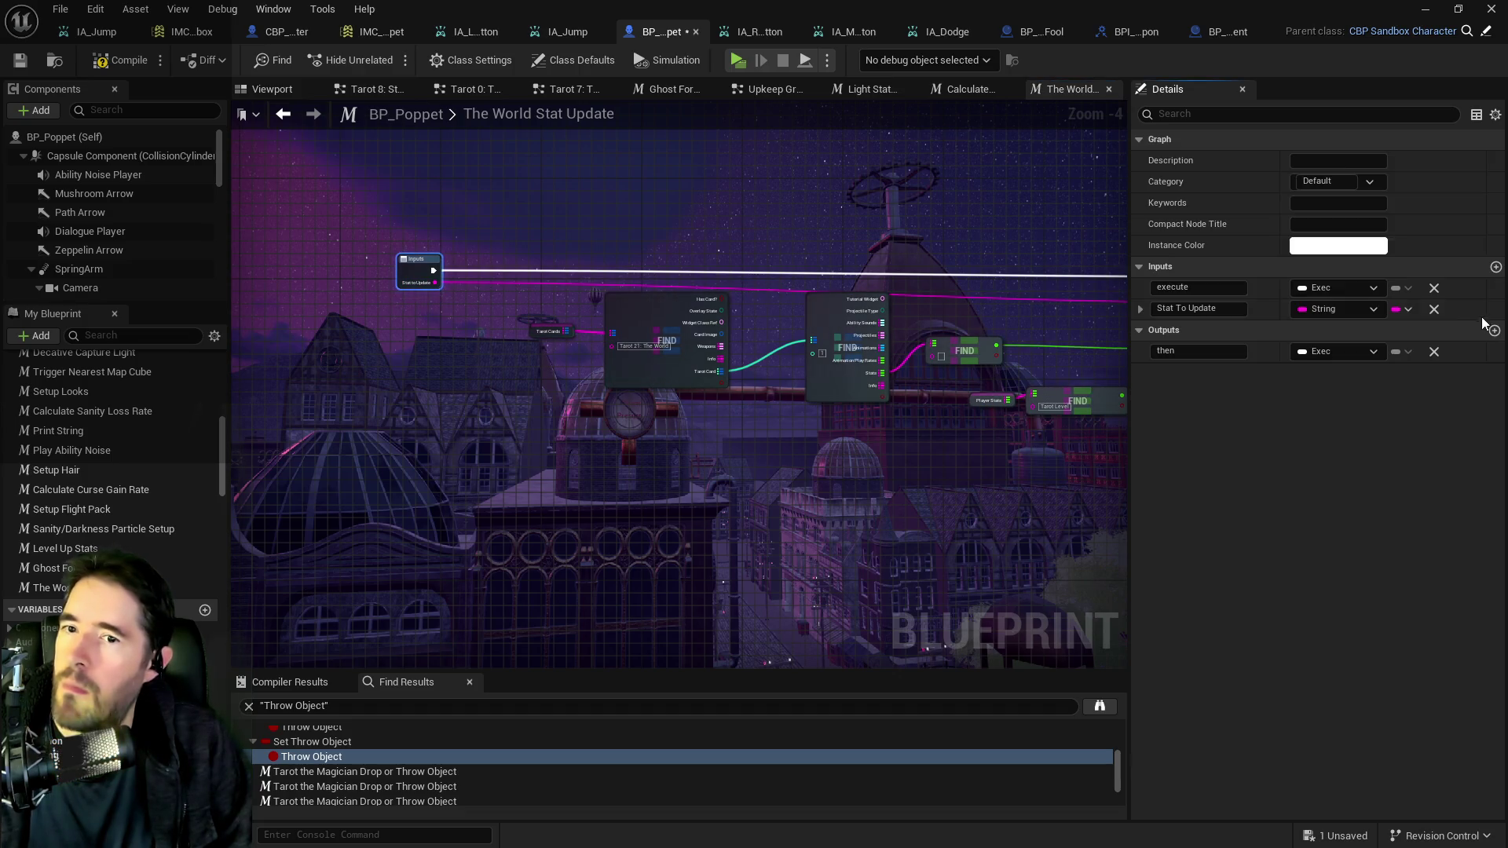
click(1495, 268)
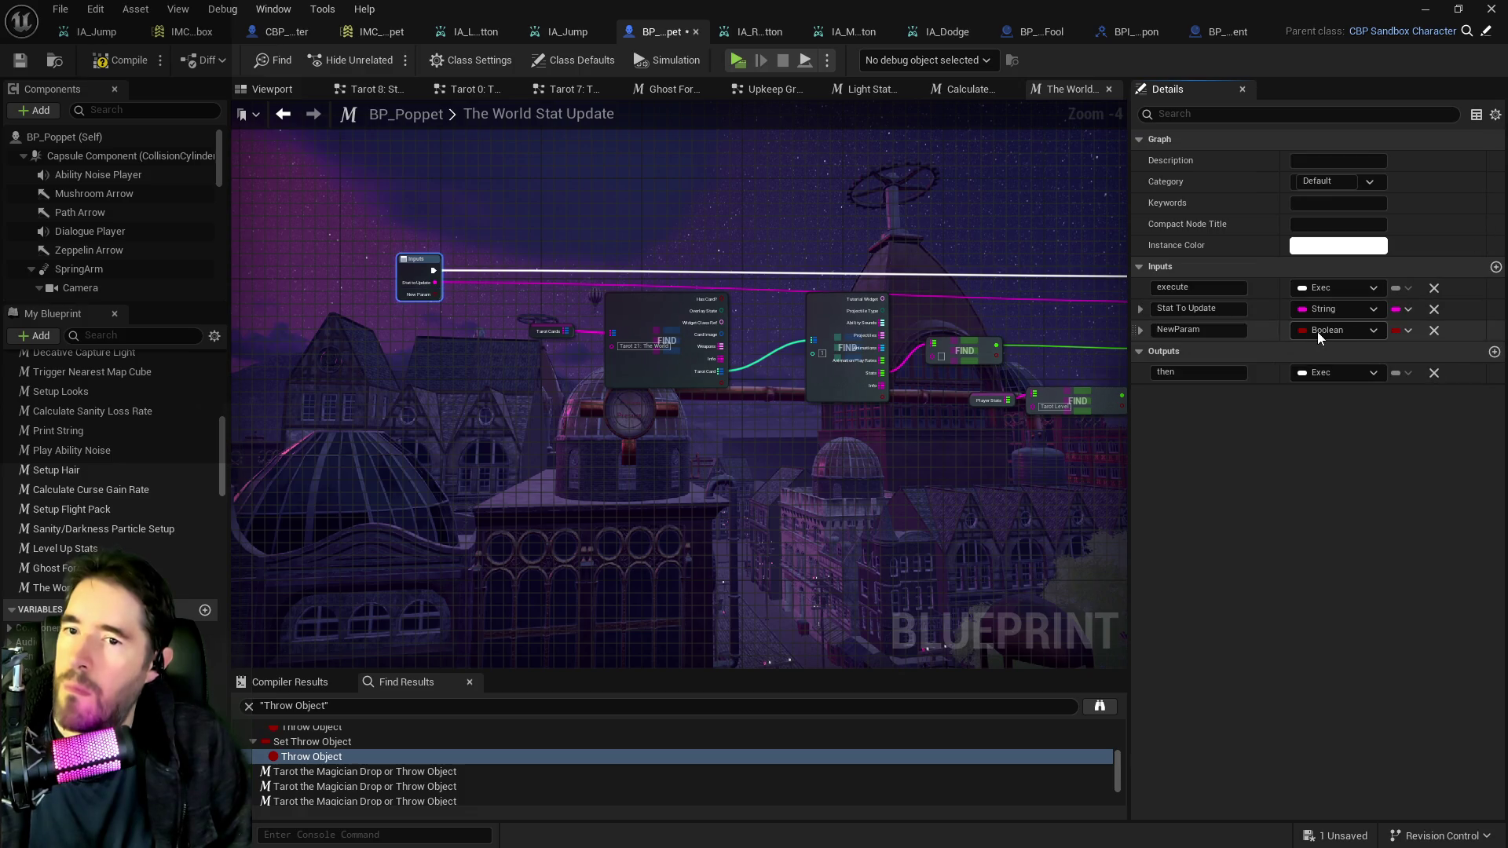
click(1317, 332)
click(1317, 484)
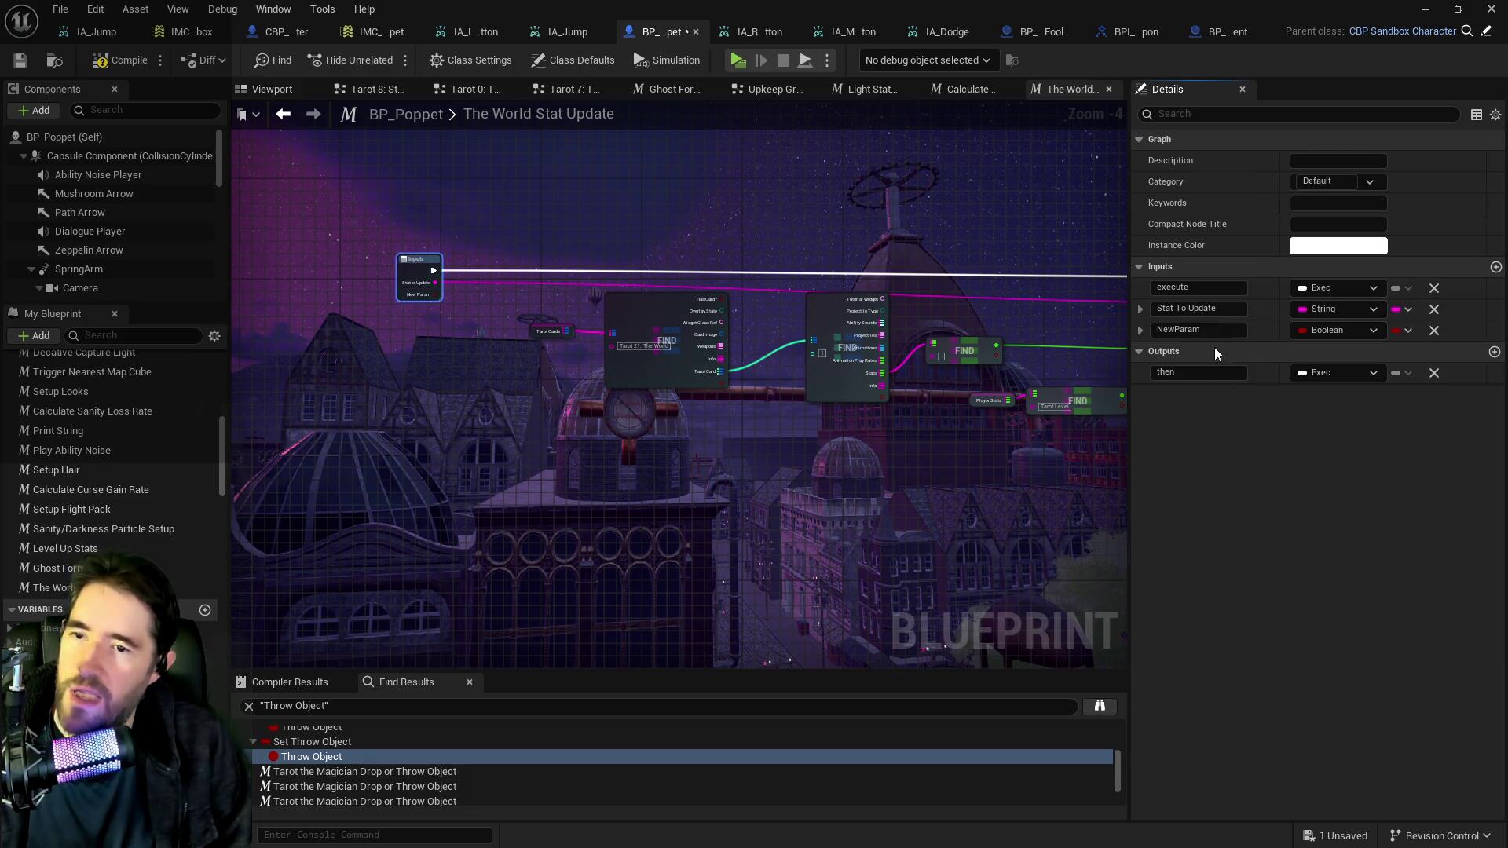
click(1217, 330)
text(Key To Find)
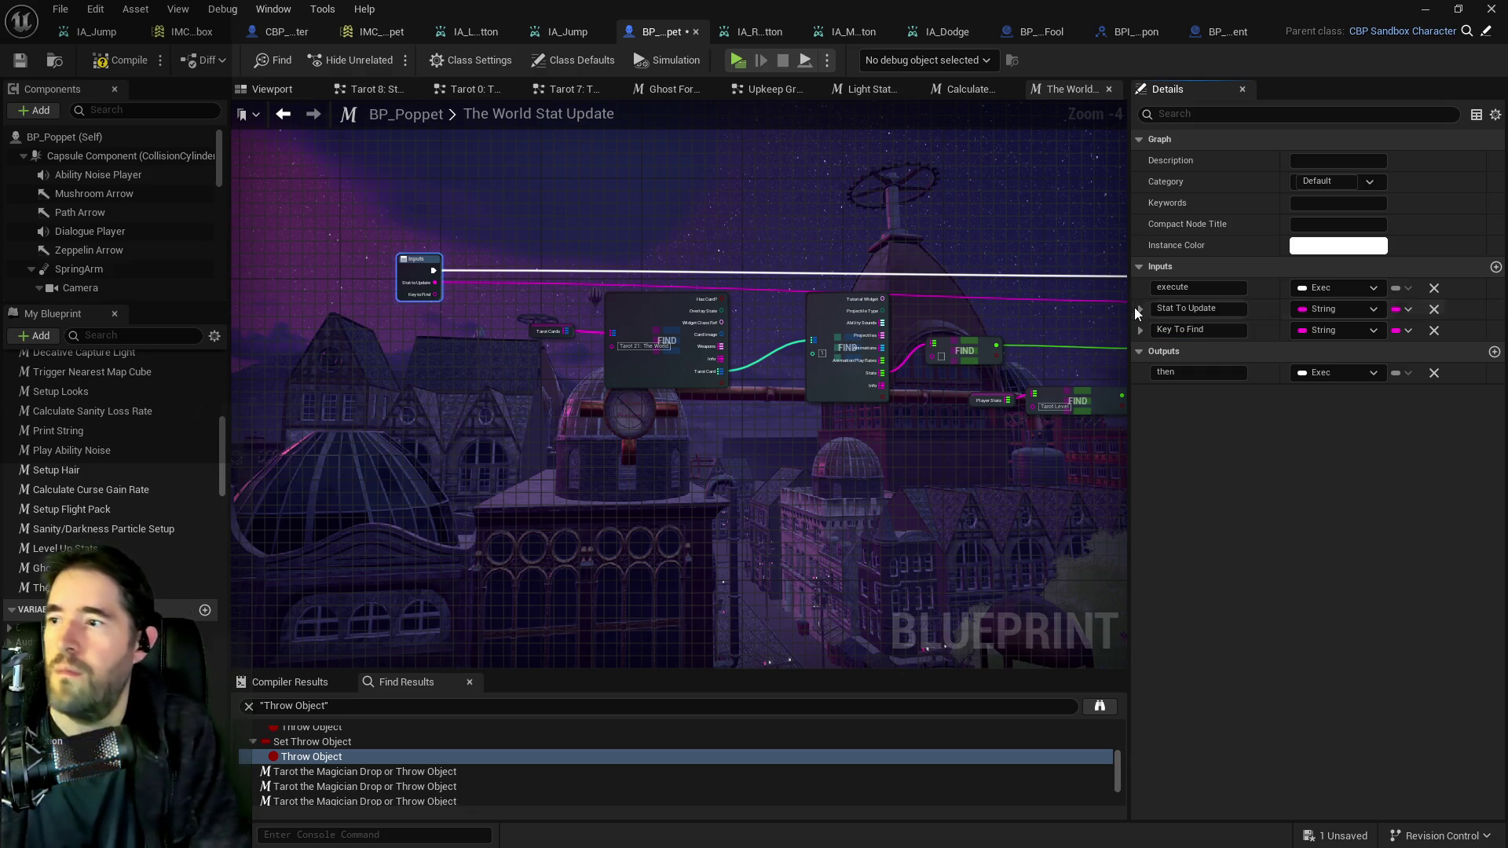
click(498, 597)
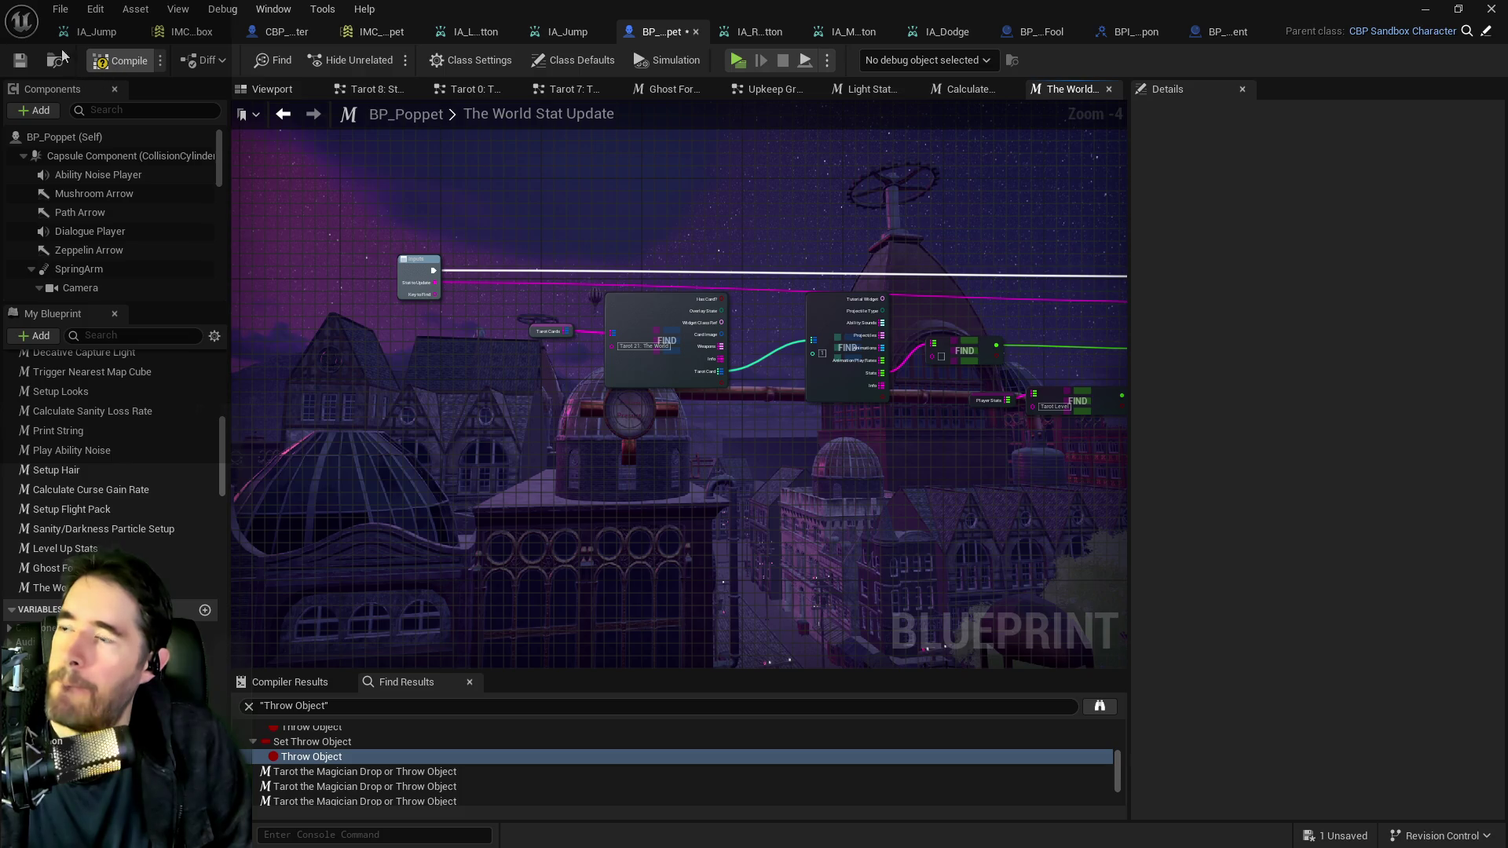
click(18, 65)
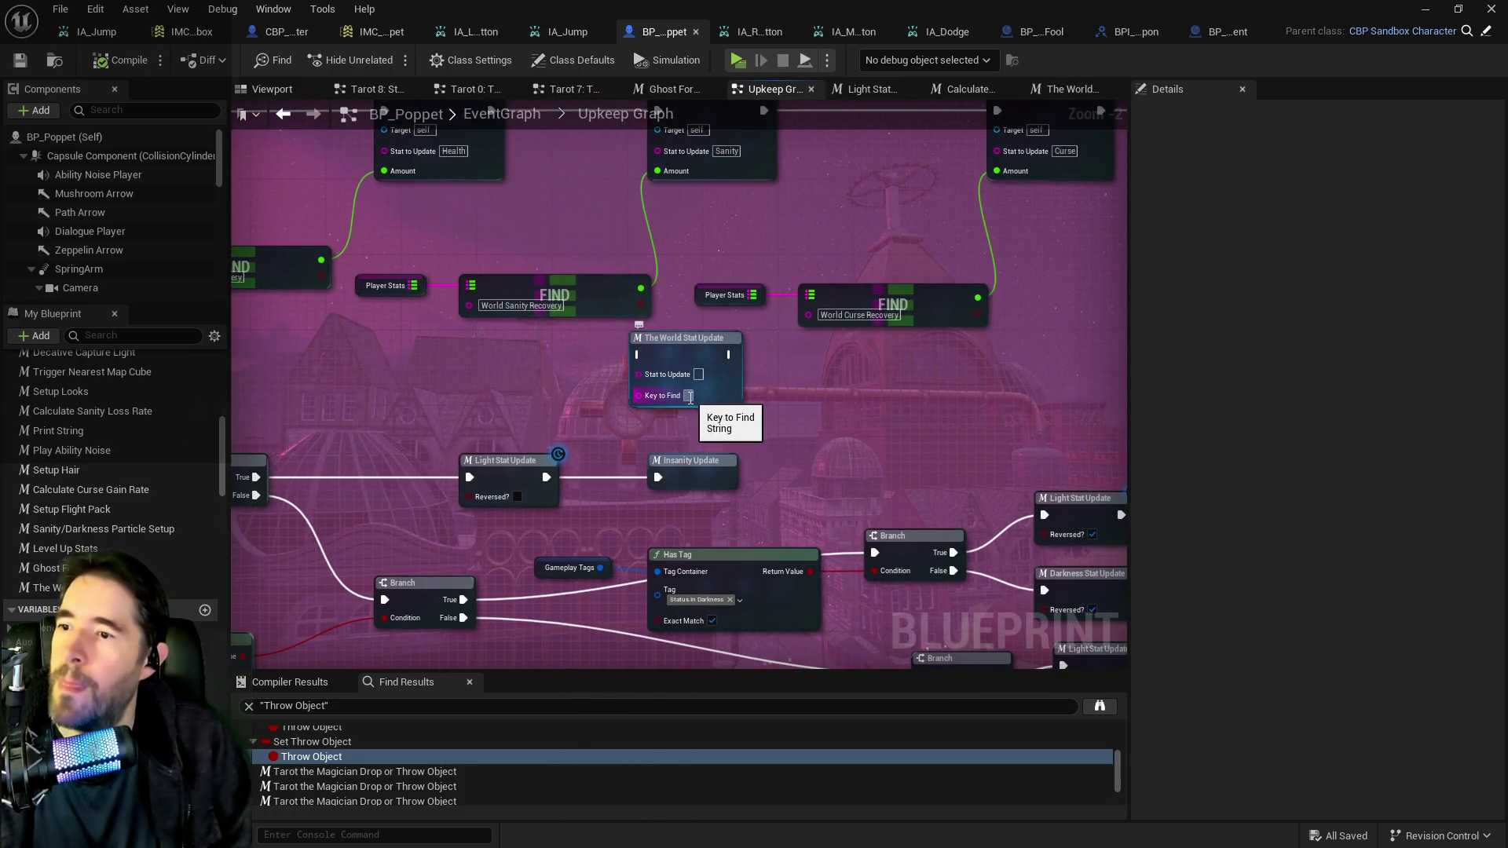
Set the first World Stat Update node to stat Health with key World Health Recovery.
drag(675, 358, 831, 353)
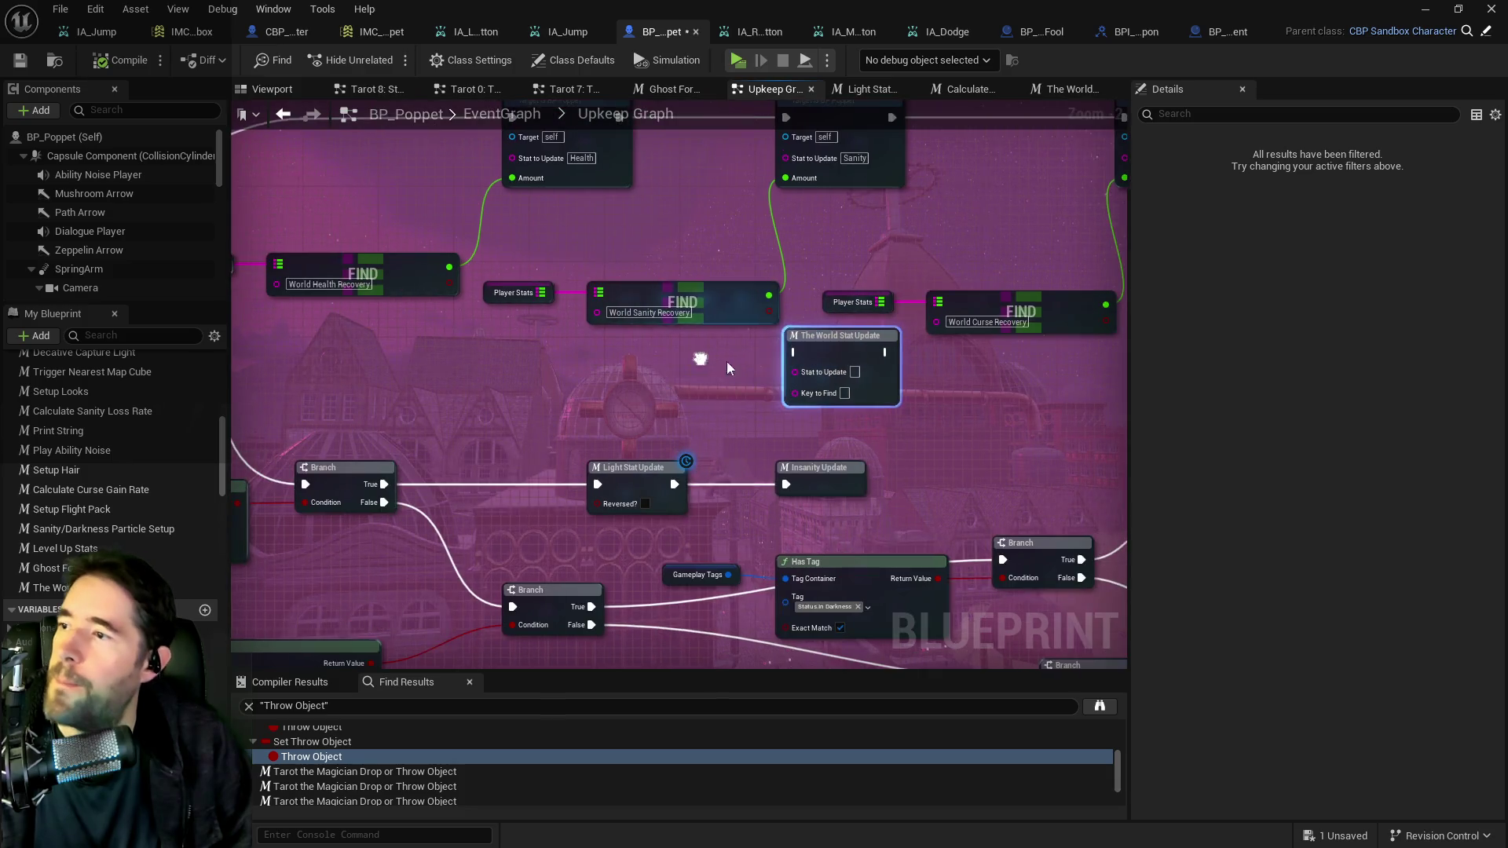
click(355, 279)
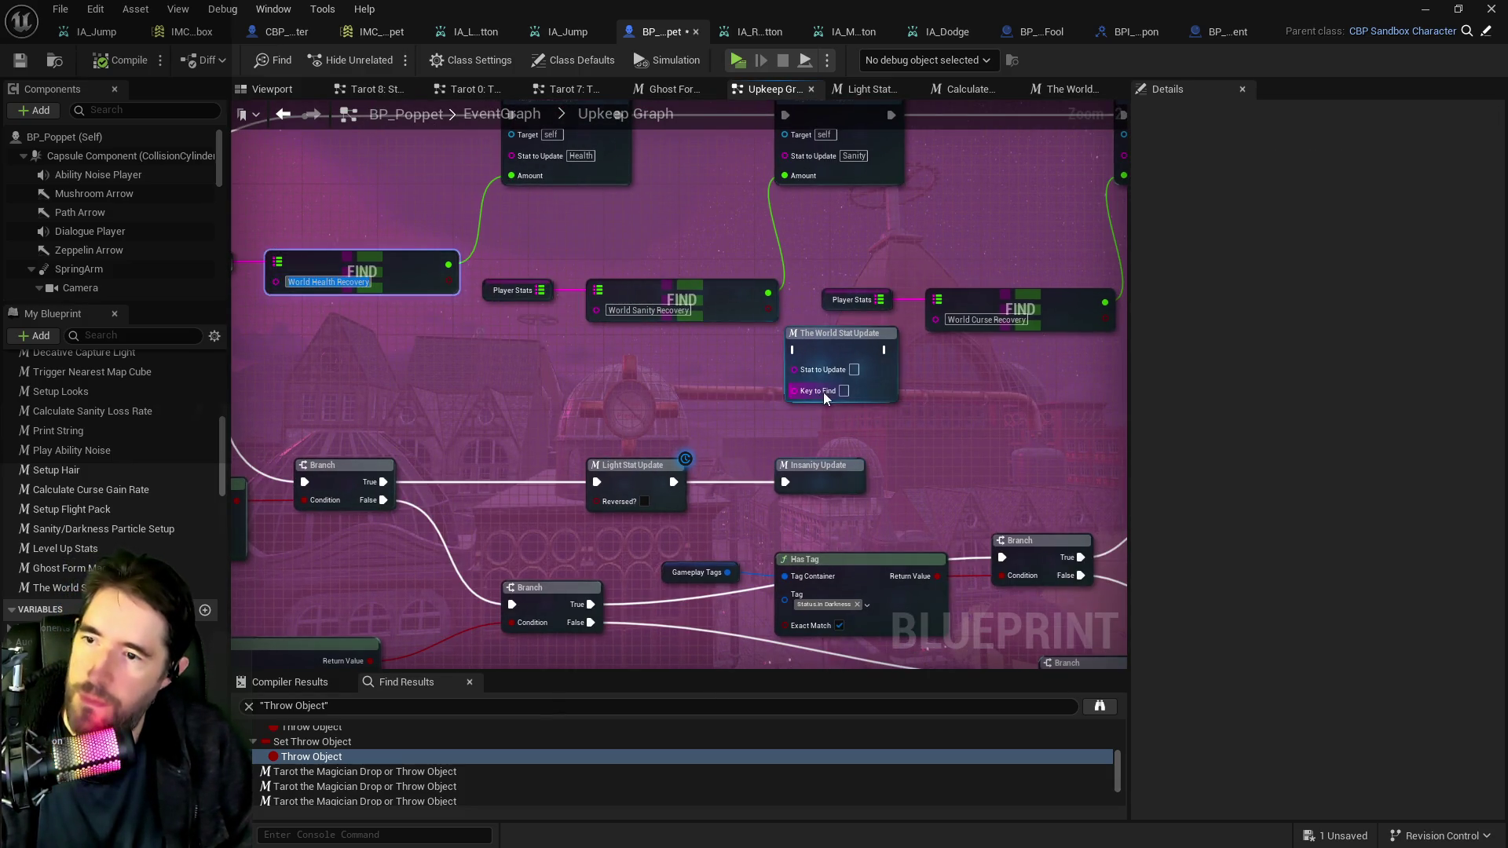
click(847, 392)
key(ctrl+v)
click(855, 369)
text(H)
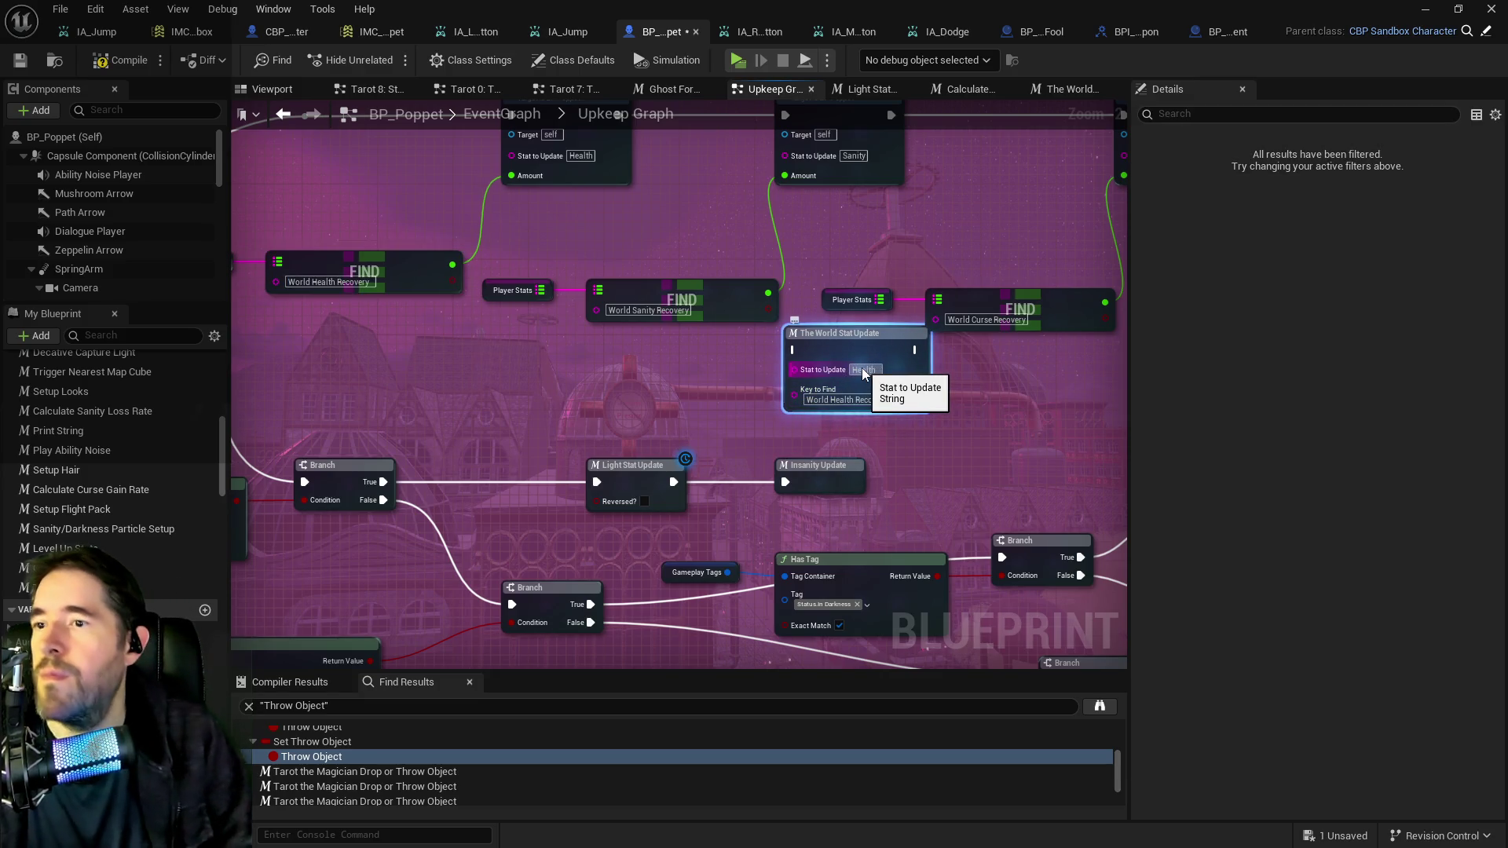
text(ealth)
key(Return)
Duplicate the node for Sanity with key World Sanity Recovery.
key(ctrl+c)
key(ctrl+v)
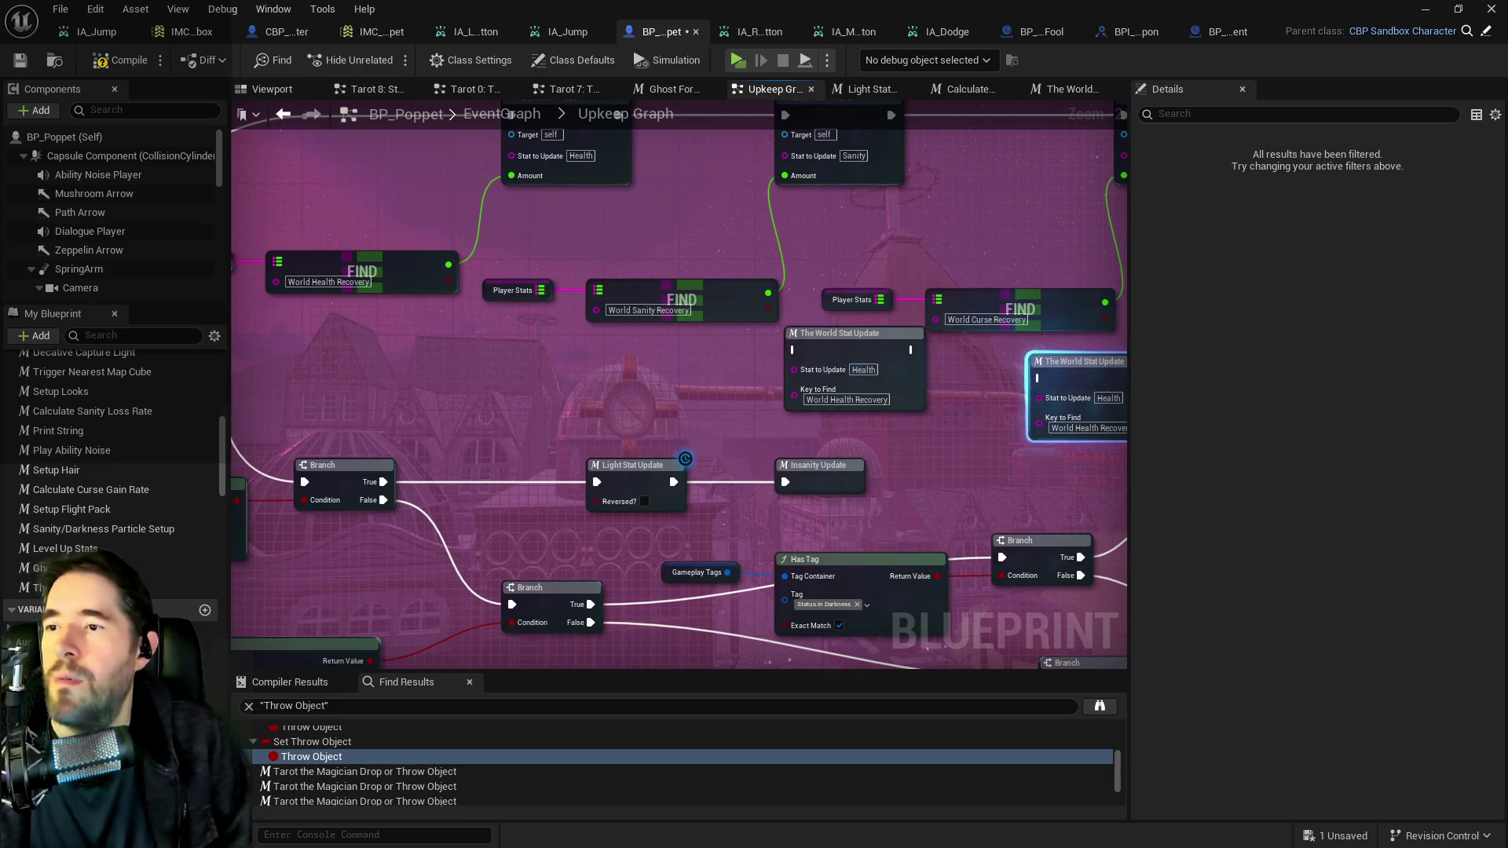
click(911, 397)
text(Sanity)
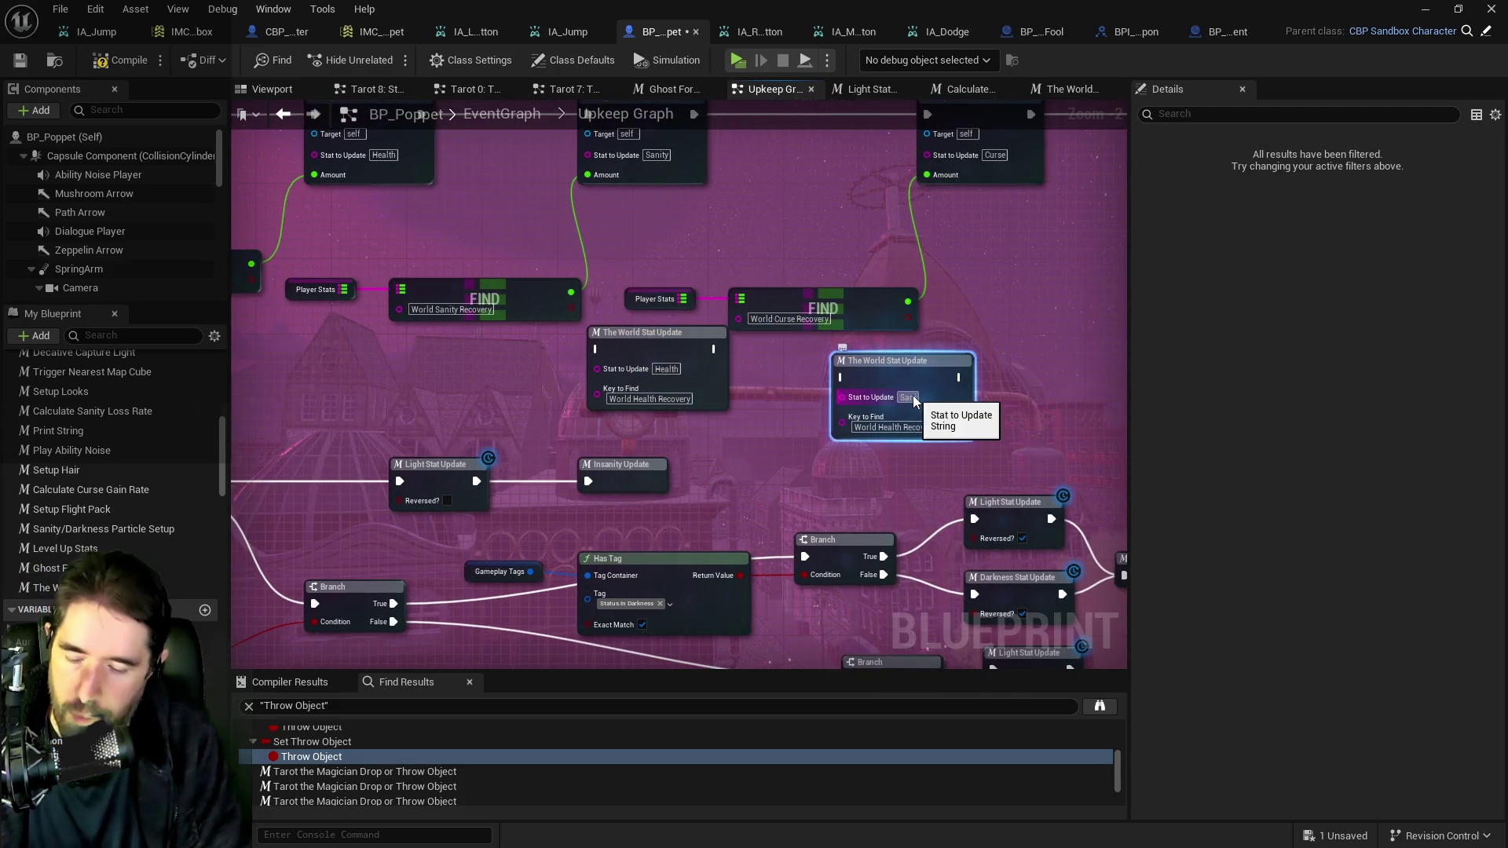
key(Return)
click(446, 313)
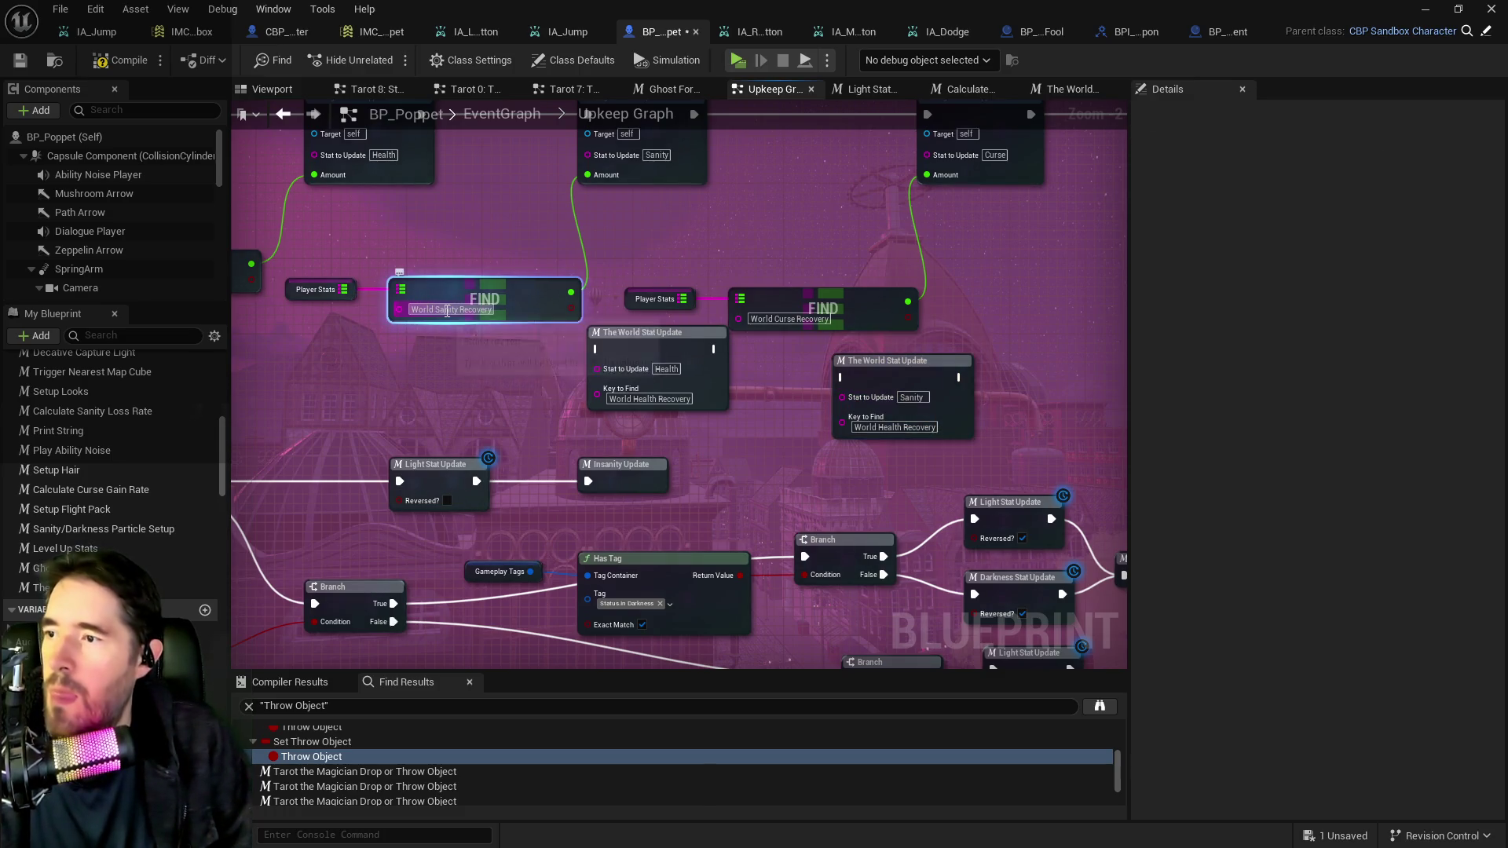
key(ctrl+a)
key(BackSpace)
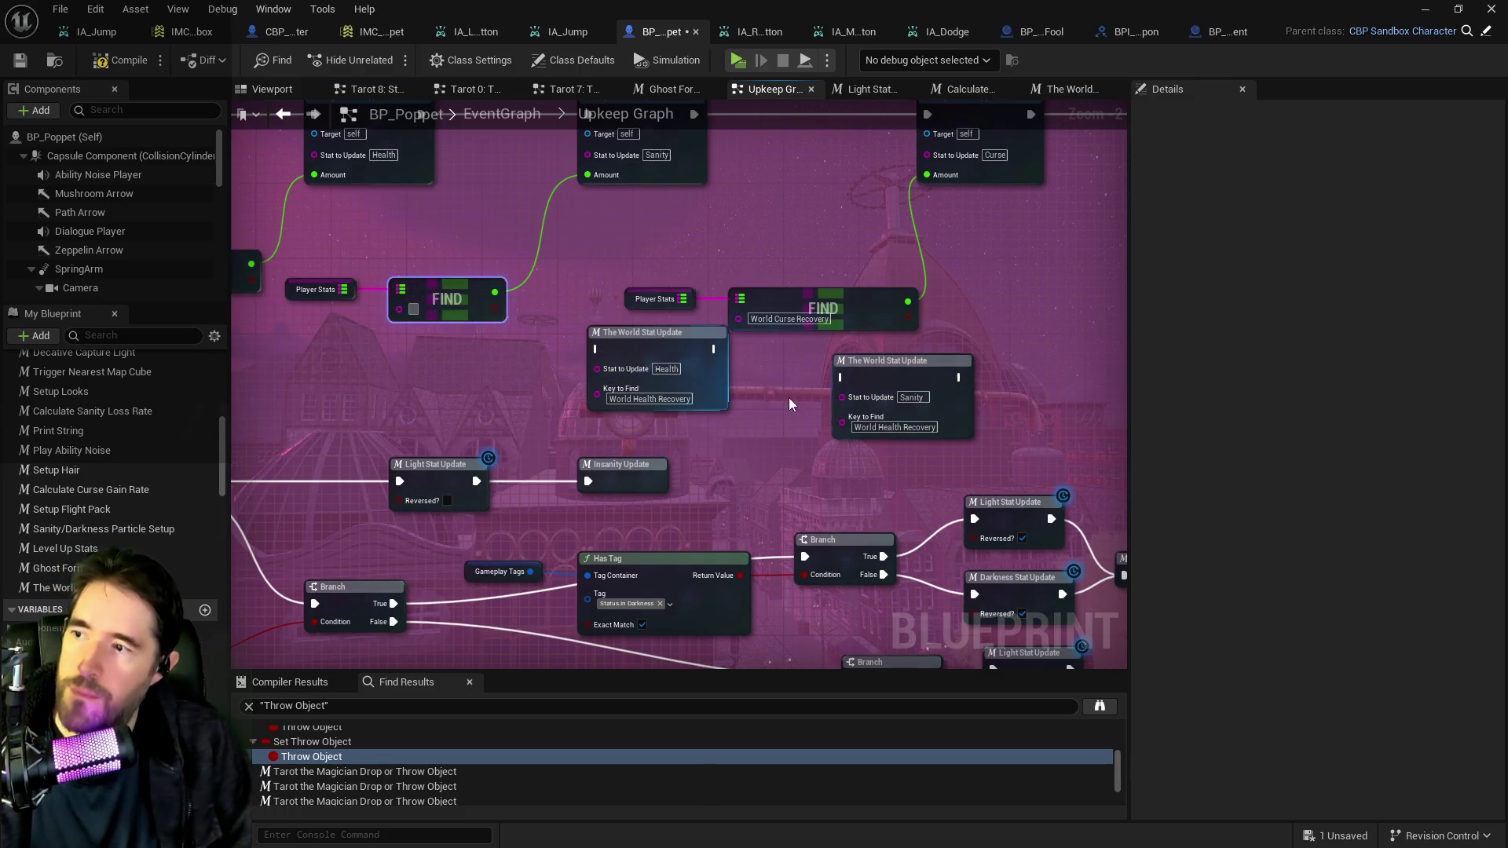
click(873, 426)
key(ctrl+v)
key(Return)
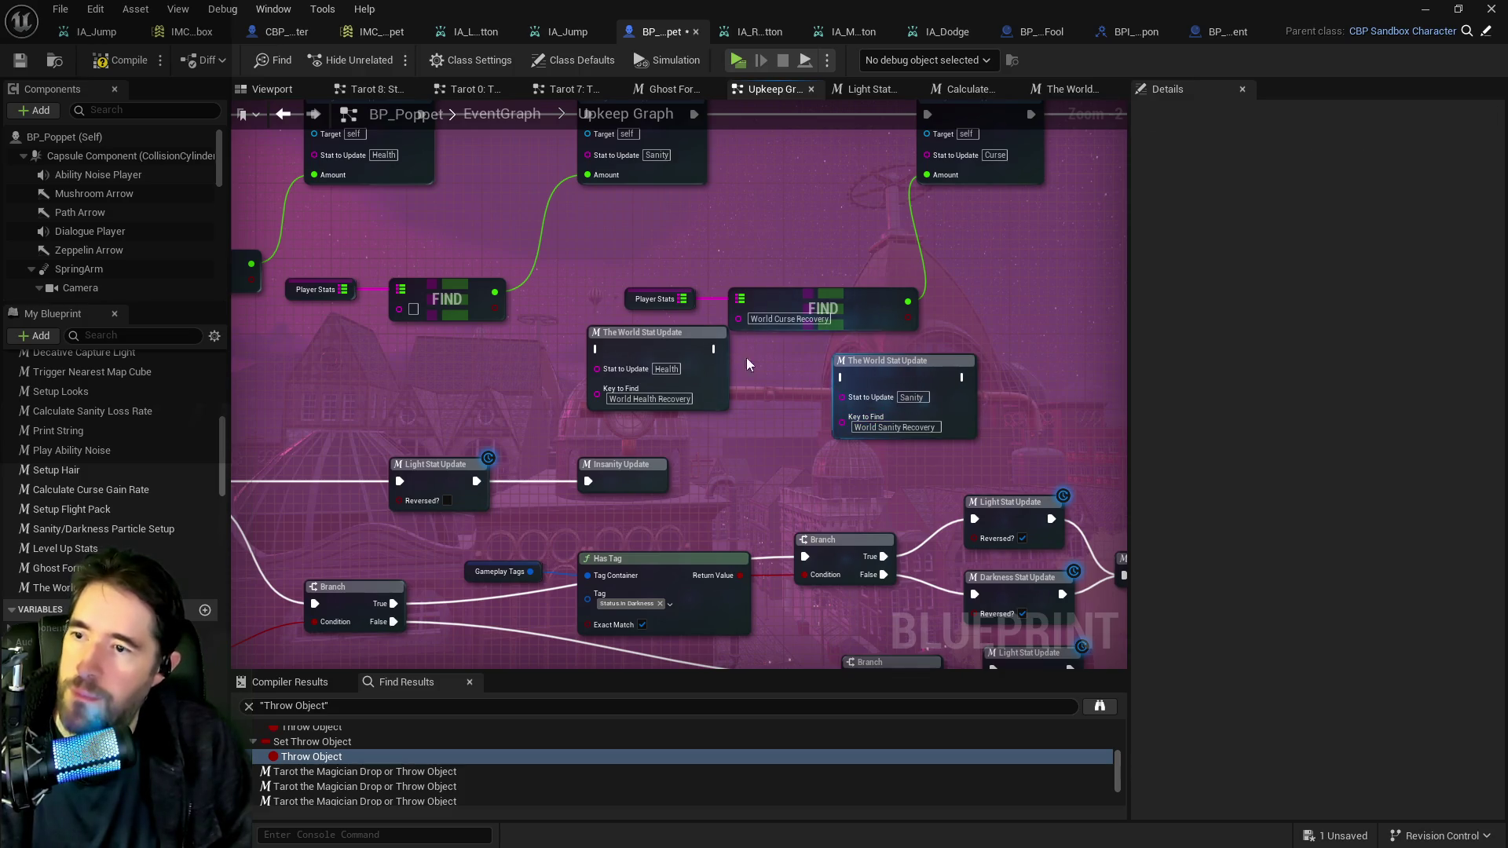
Wire the Health node's execution into the Sanity node placed beside it.
drag(713, 348, 843, 377)
click(903, 363)
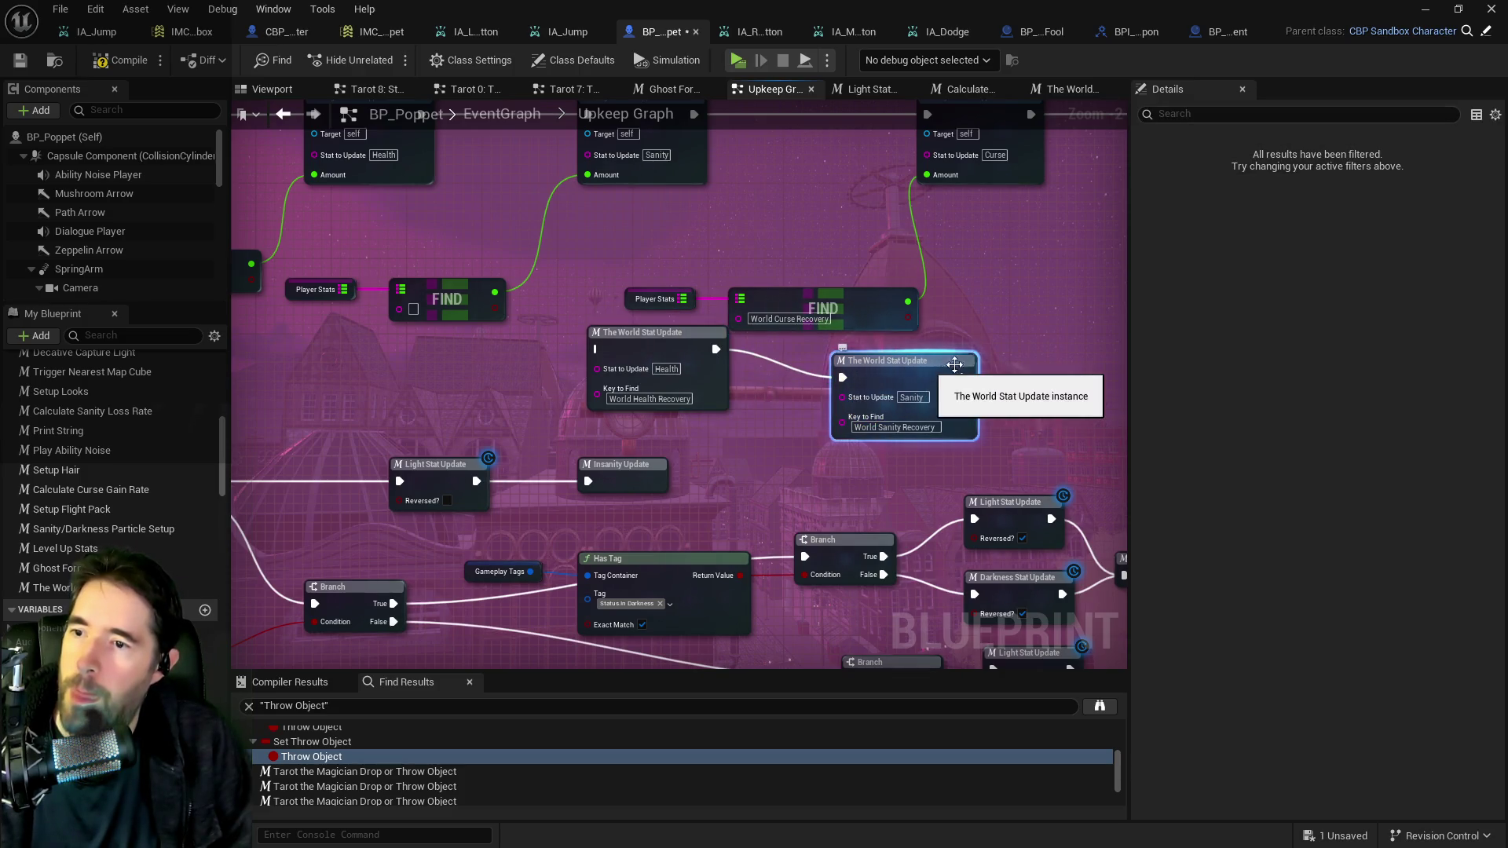
key(Delete)
key(ctrl+v)
drag(1093, 351, 901, 351)
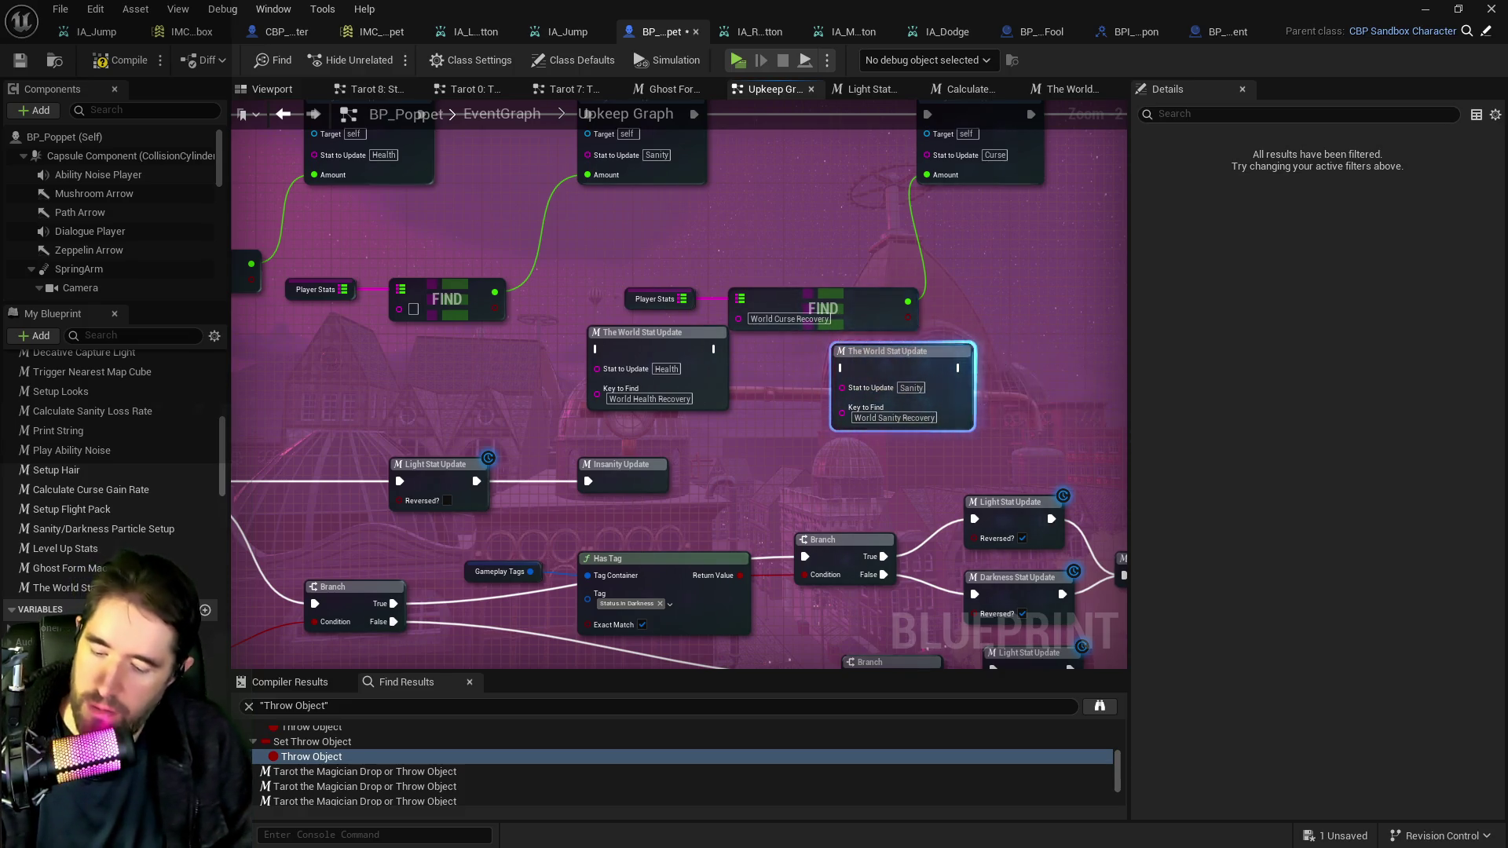
Add a third node for Curse with key World Curse Recovery.
drag(1058, 356, 795, 346)
key(ctrl+v)
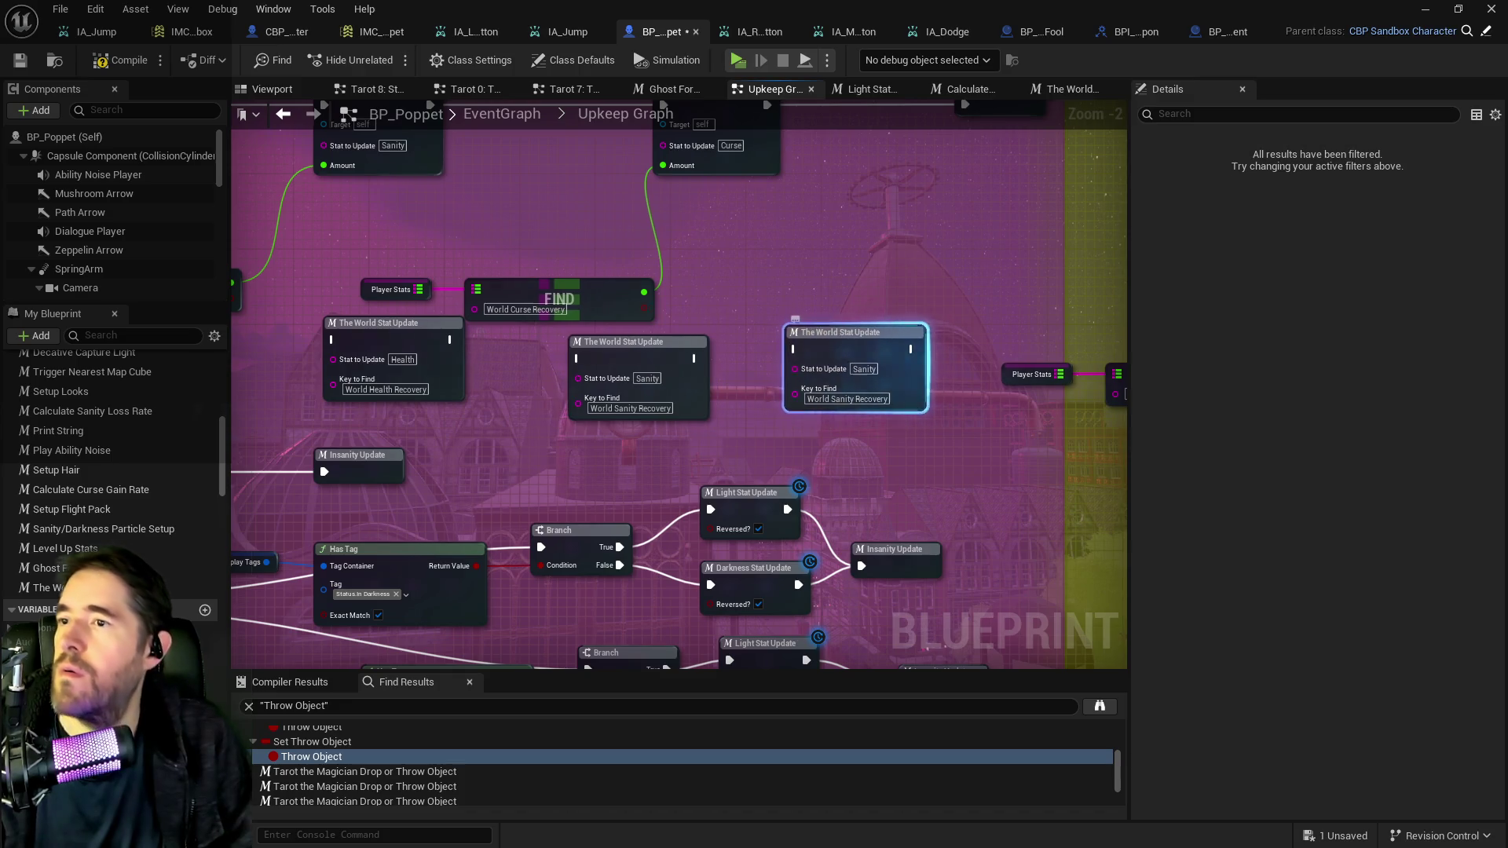
click(555, 312)
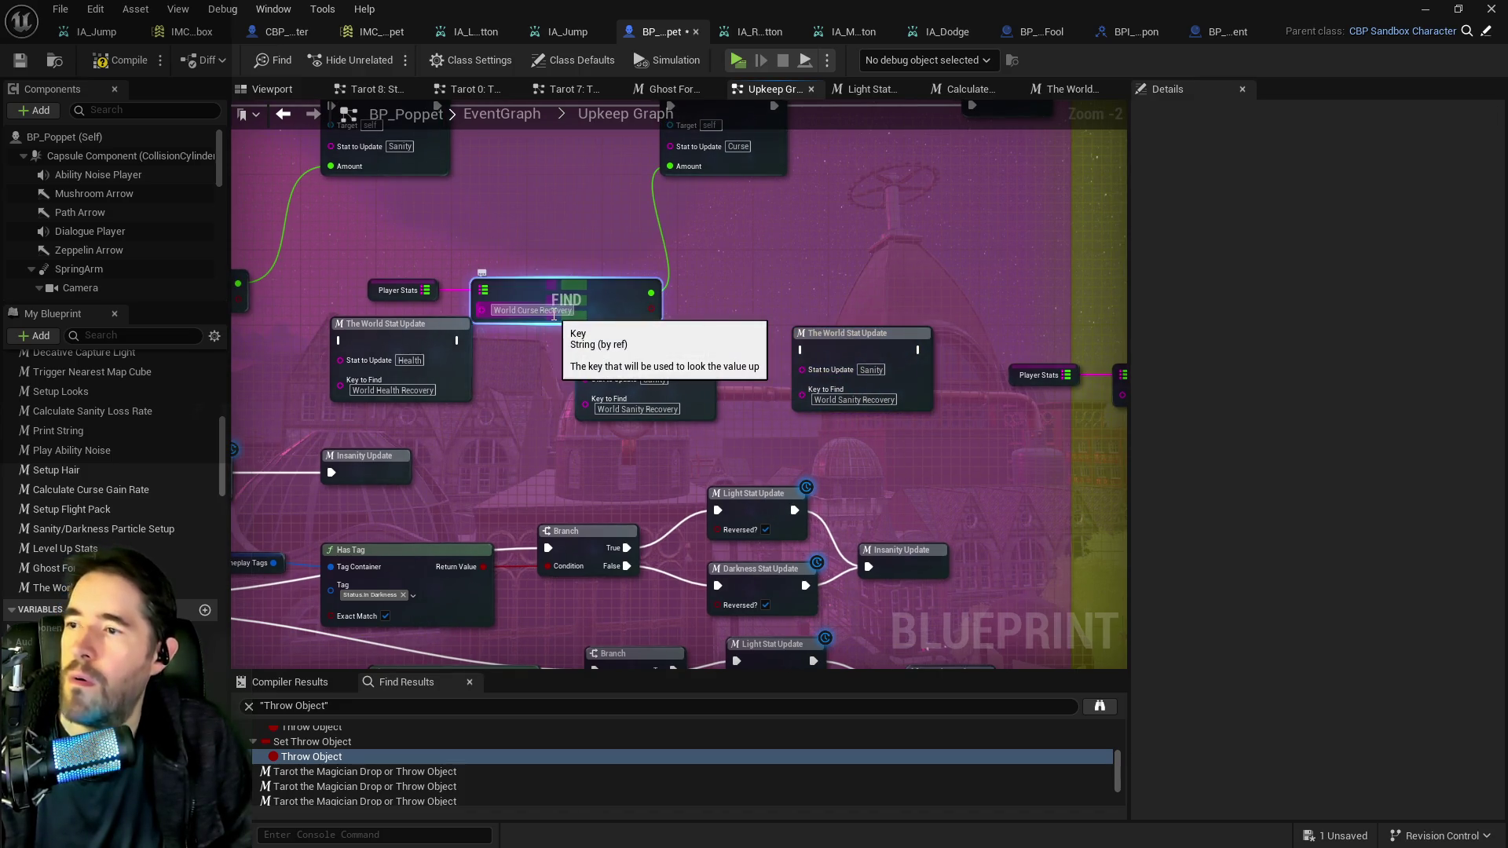
key(ctrl+v)
click(882, 397)
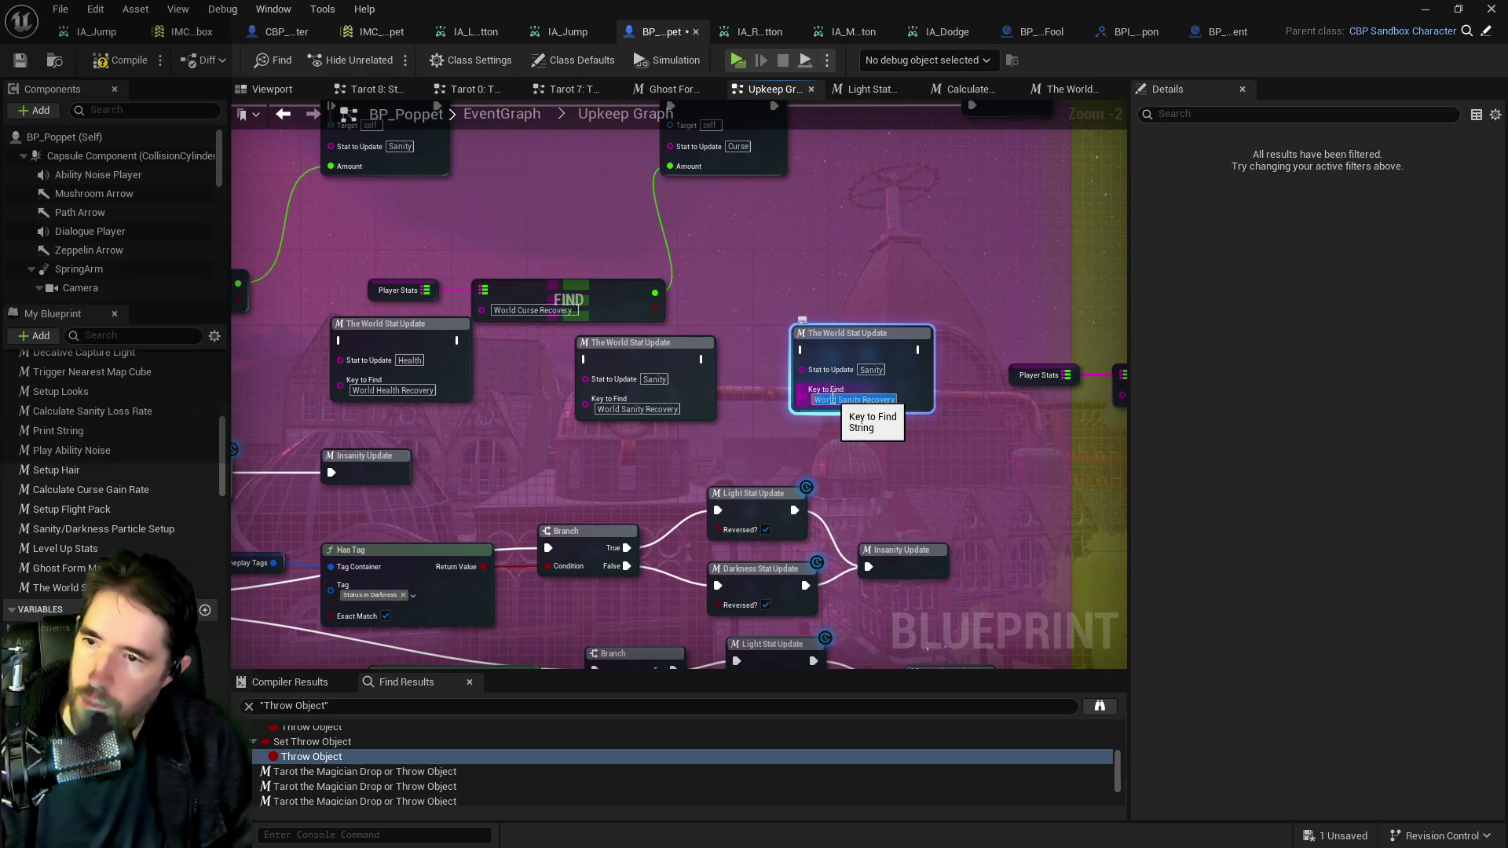
click(870, 370)
text(Curse)
key(Return)
scroll(867, 346, down, 2)
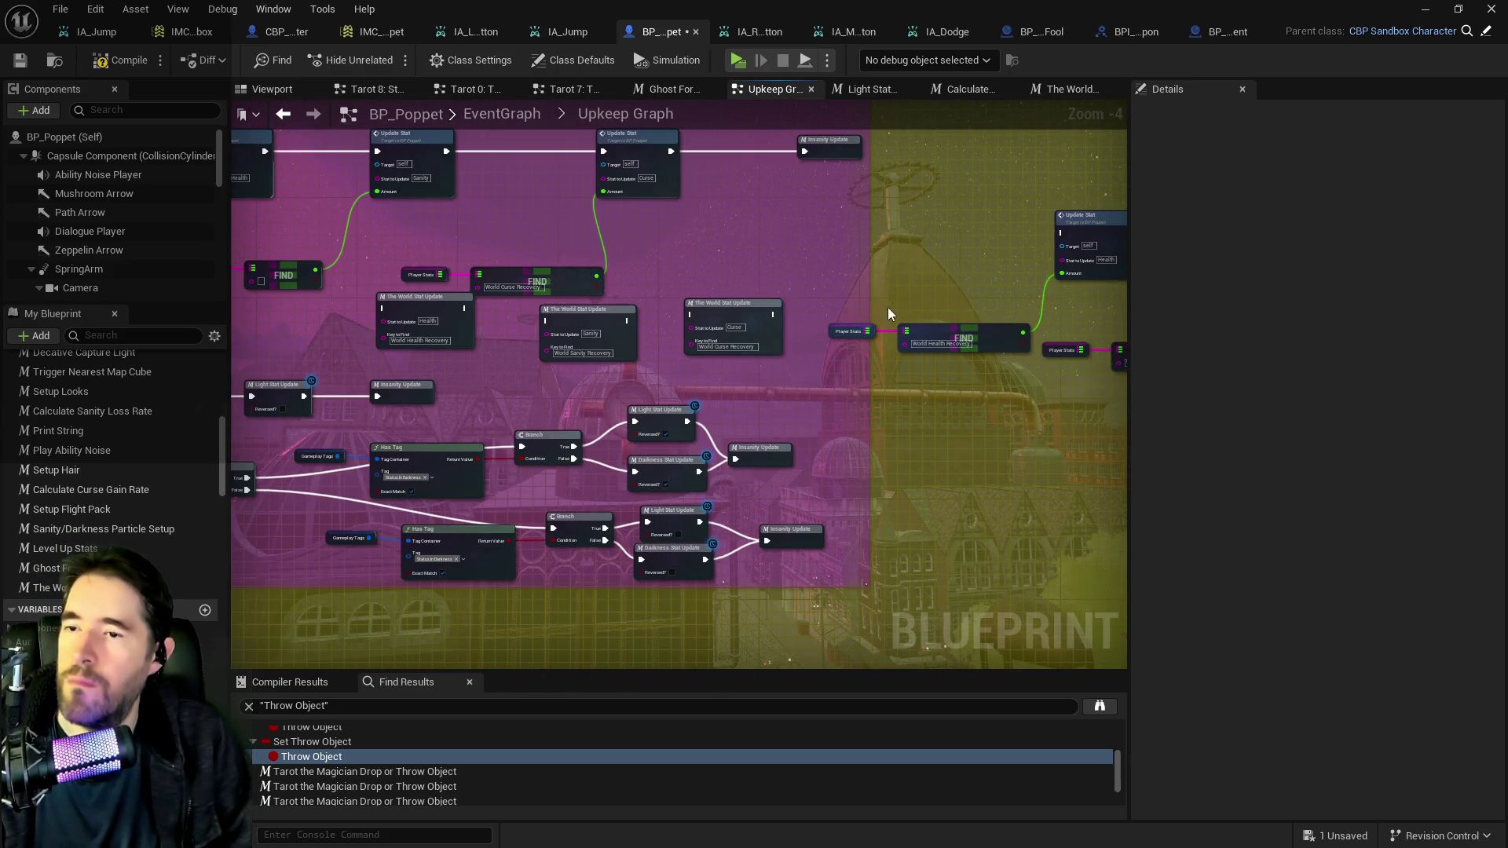
Select Player Stats and scroll its Details to the World Health, Curse and Sanity Recovery defaults.
click(833, 332)
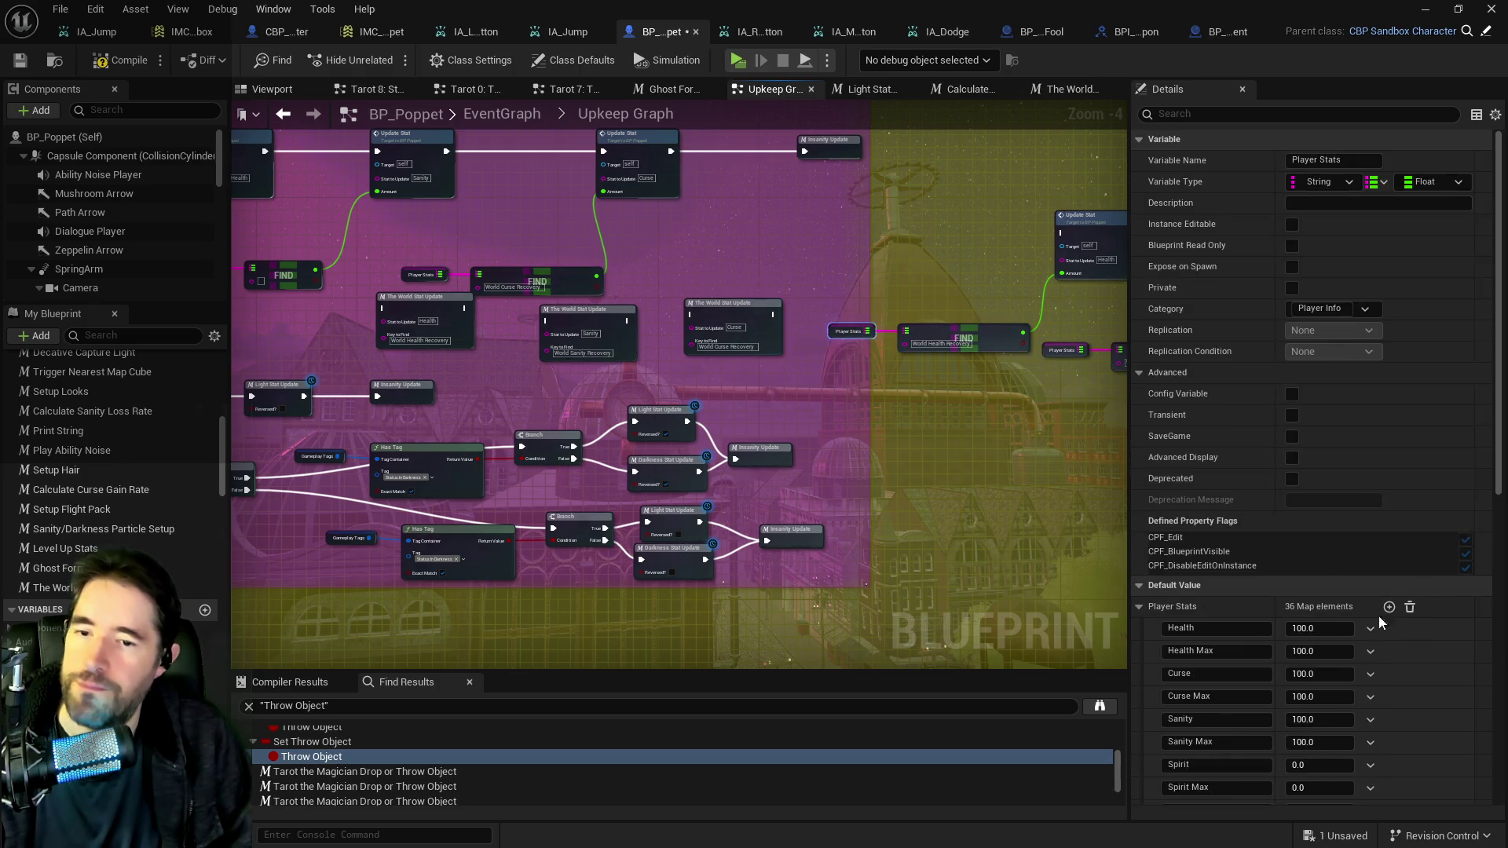
scroll(1335, 550, down, 10)
scroll(1346, 646, down, 3)
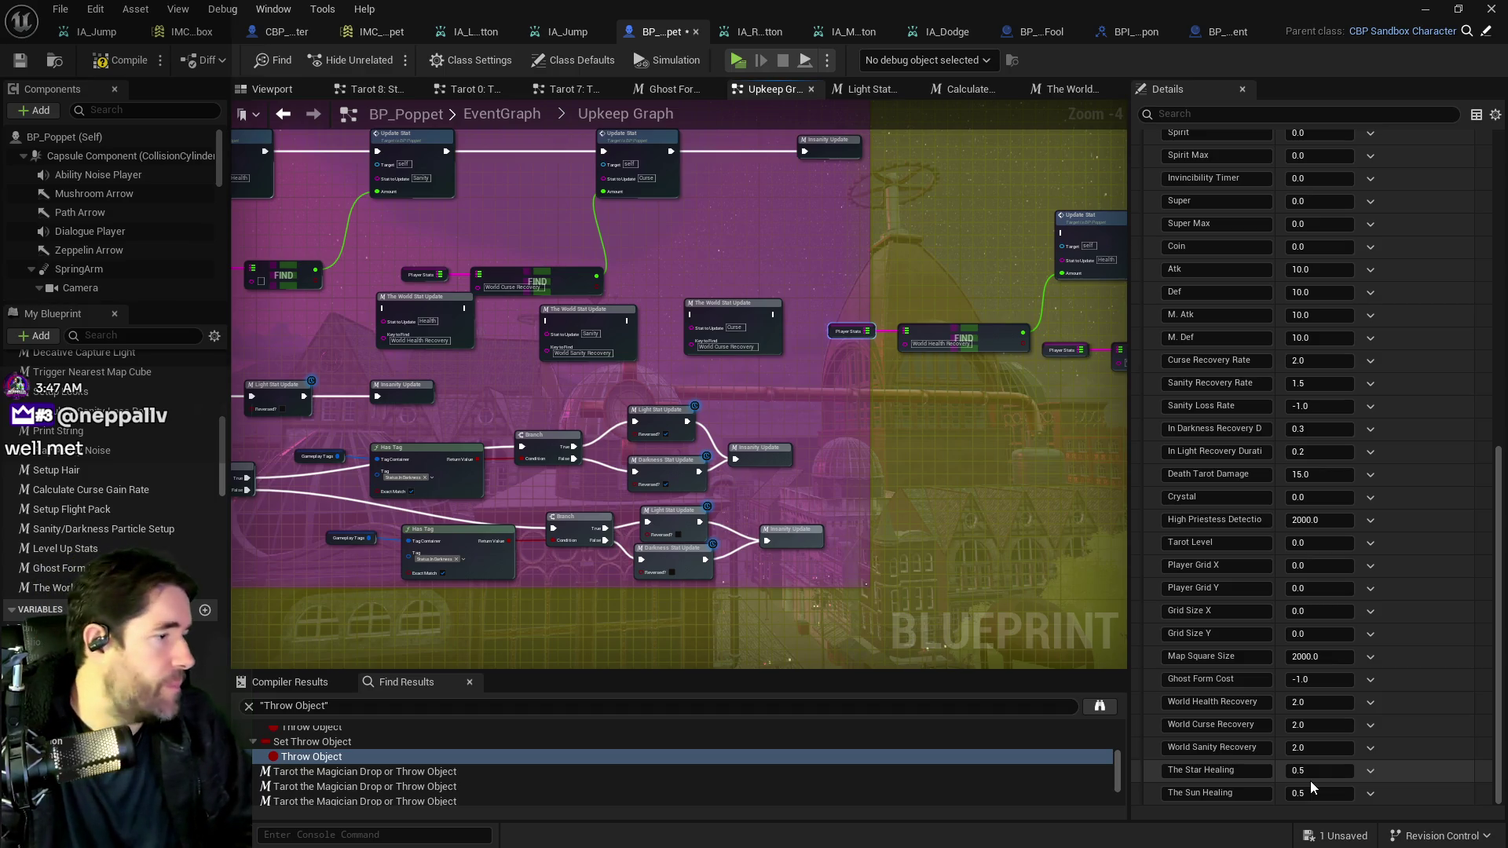
Set World Sanity, Curse and Health Recovery defaults to 0.5.
click(1323, 747)
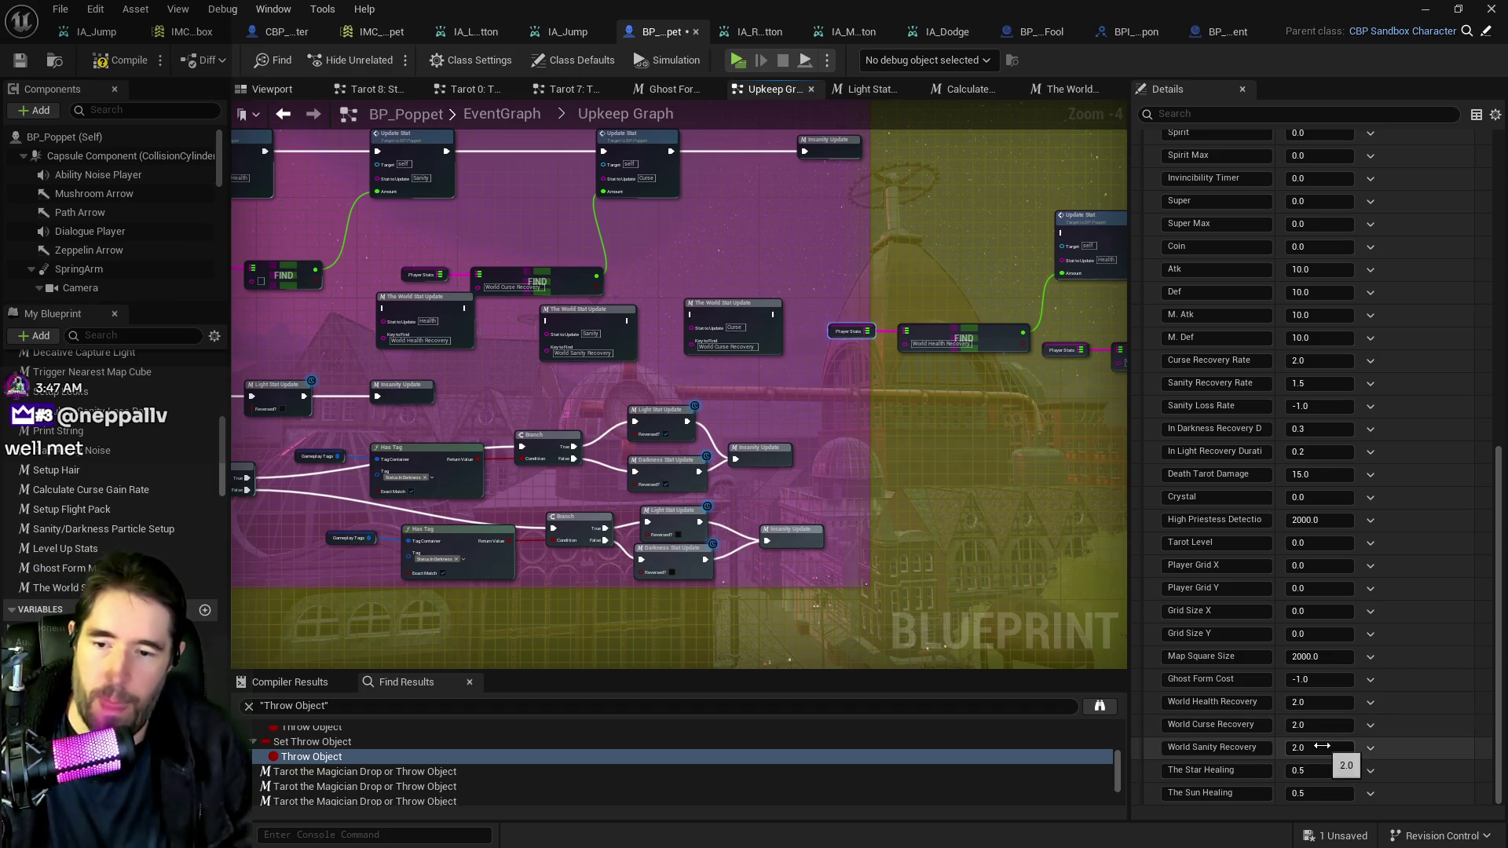
text(0.5)
key(Return)
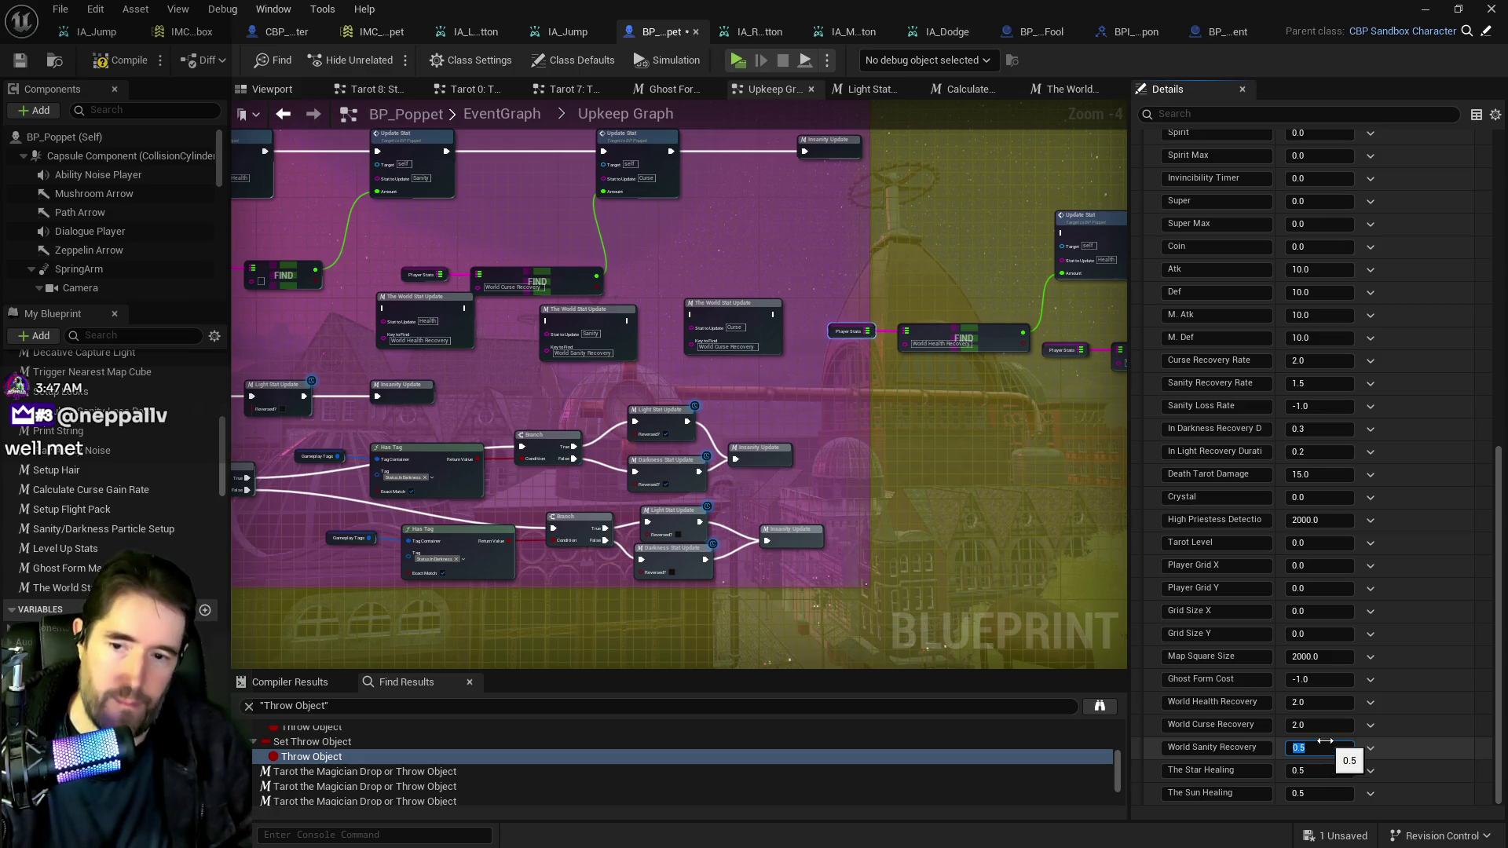
click(1318, 724)
text(0.5)
key(Return)
click(1322, 703)
text(0.5)
key(Return)
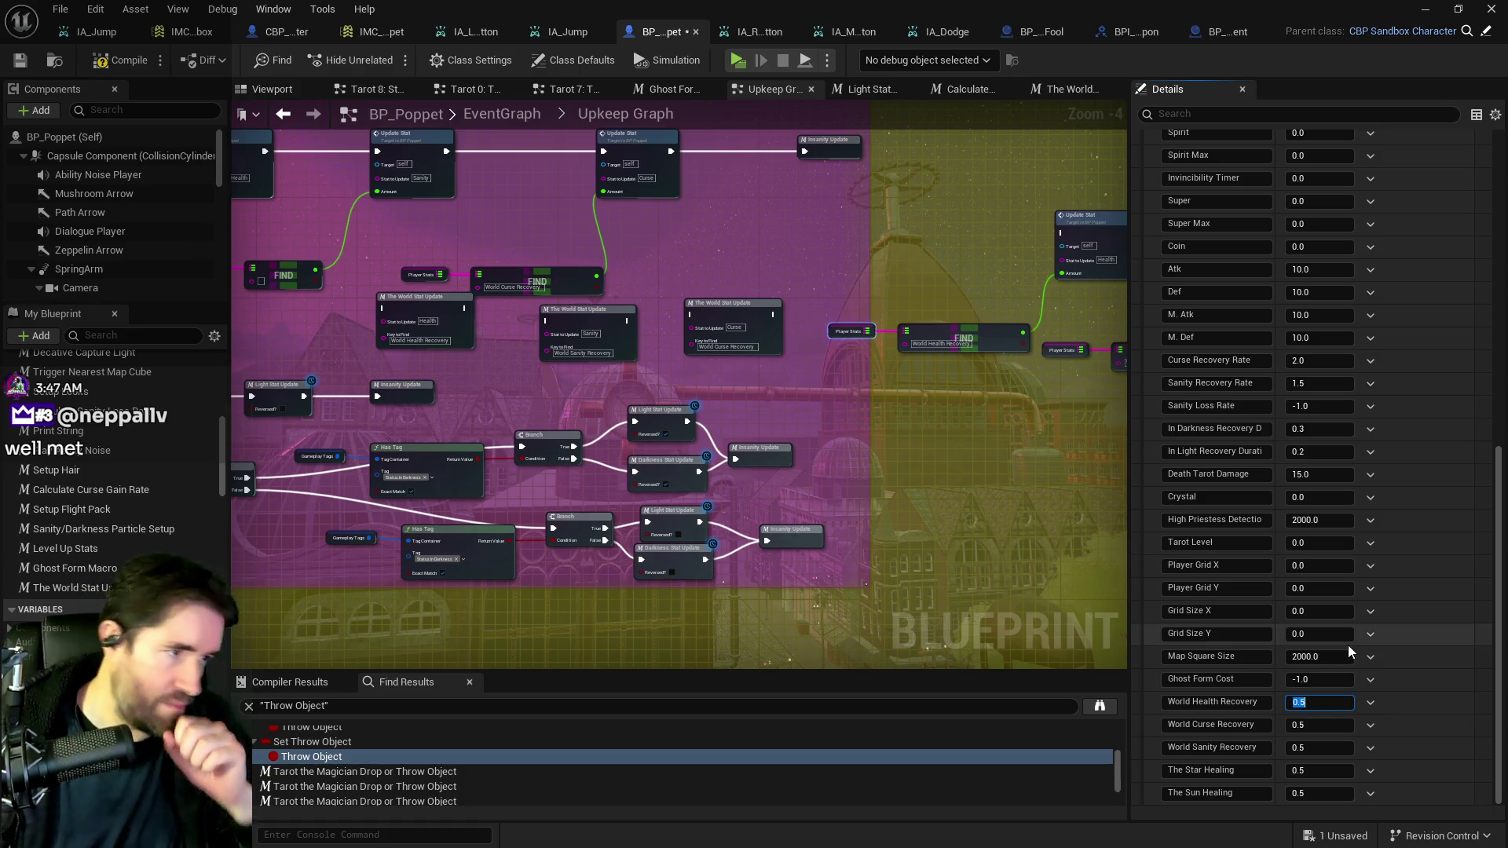
Change the World Health, Curse and Sanity Recovery values to 0.3.
text(.3)
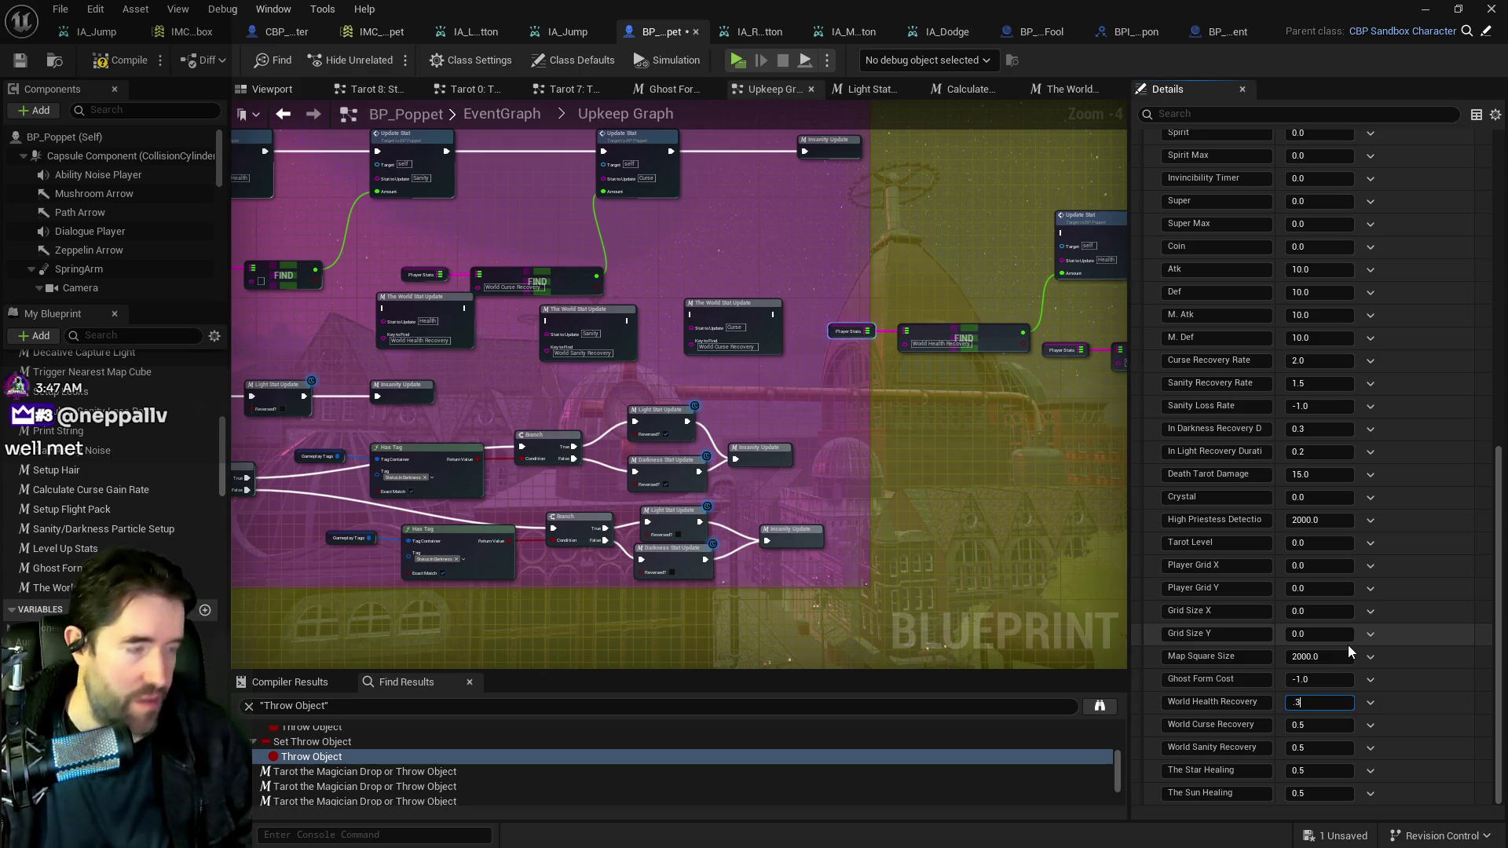
click(1311, 725)
text(.3)
click(1333, 751)
text(0.3)
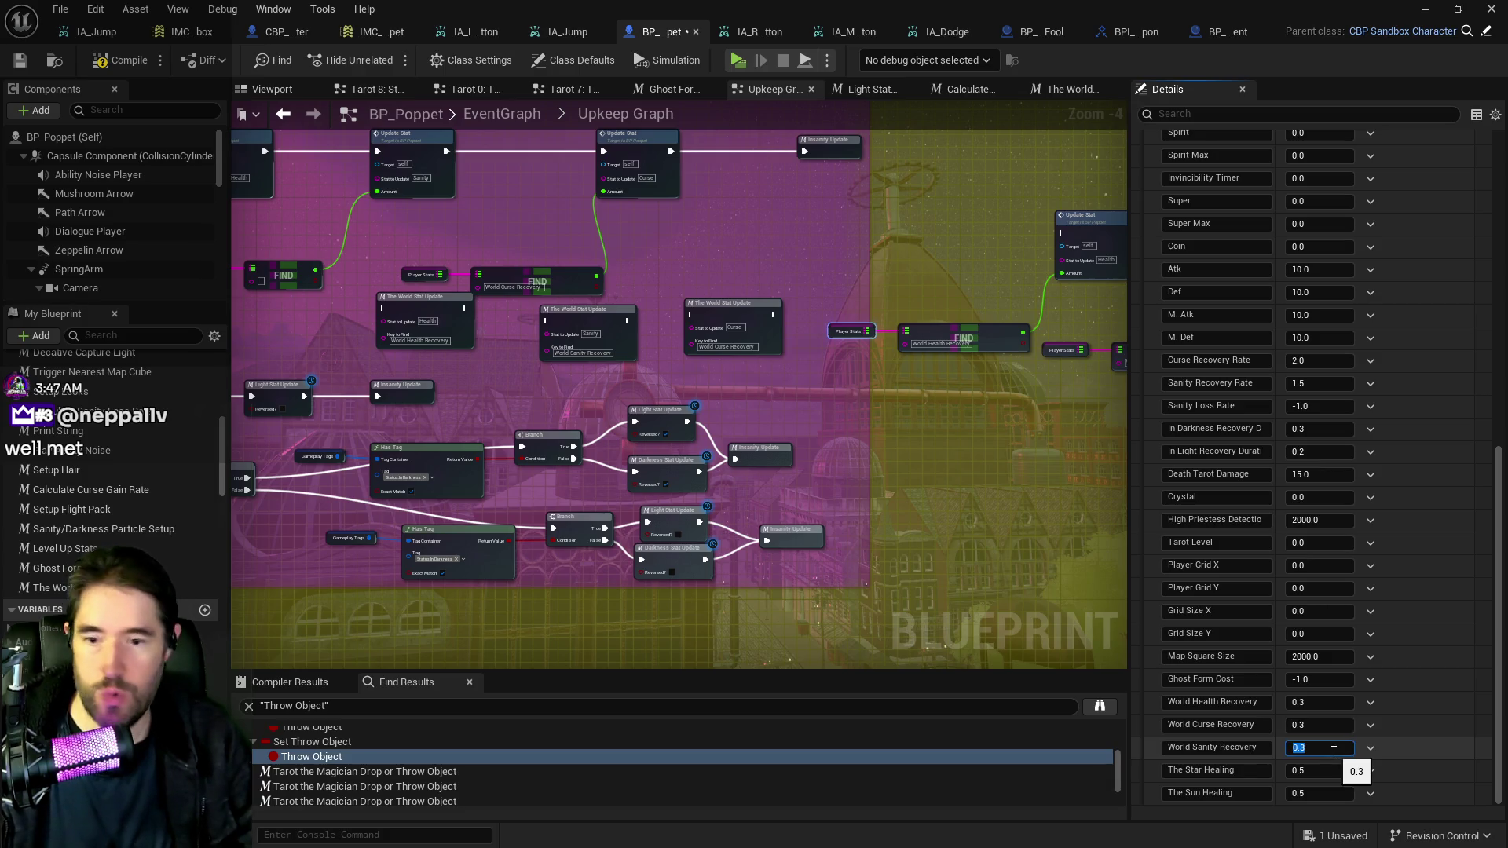
click(941, 554)
Pan along the World Health Recovery chain, then search My Blueprint members for 'tarot'.
drag(940, 554, 1092, 585)
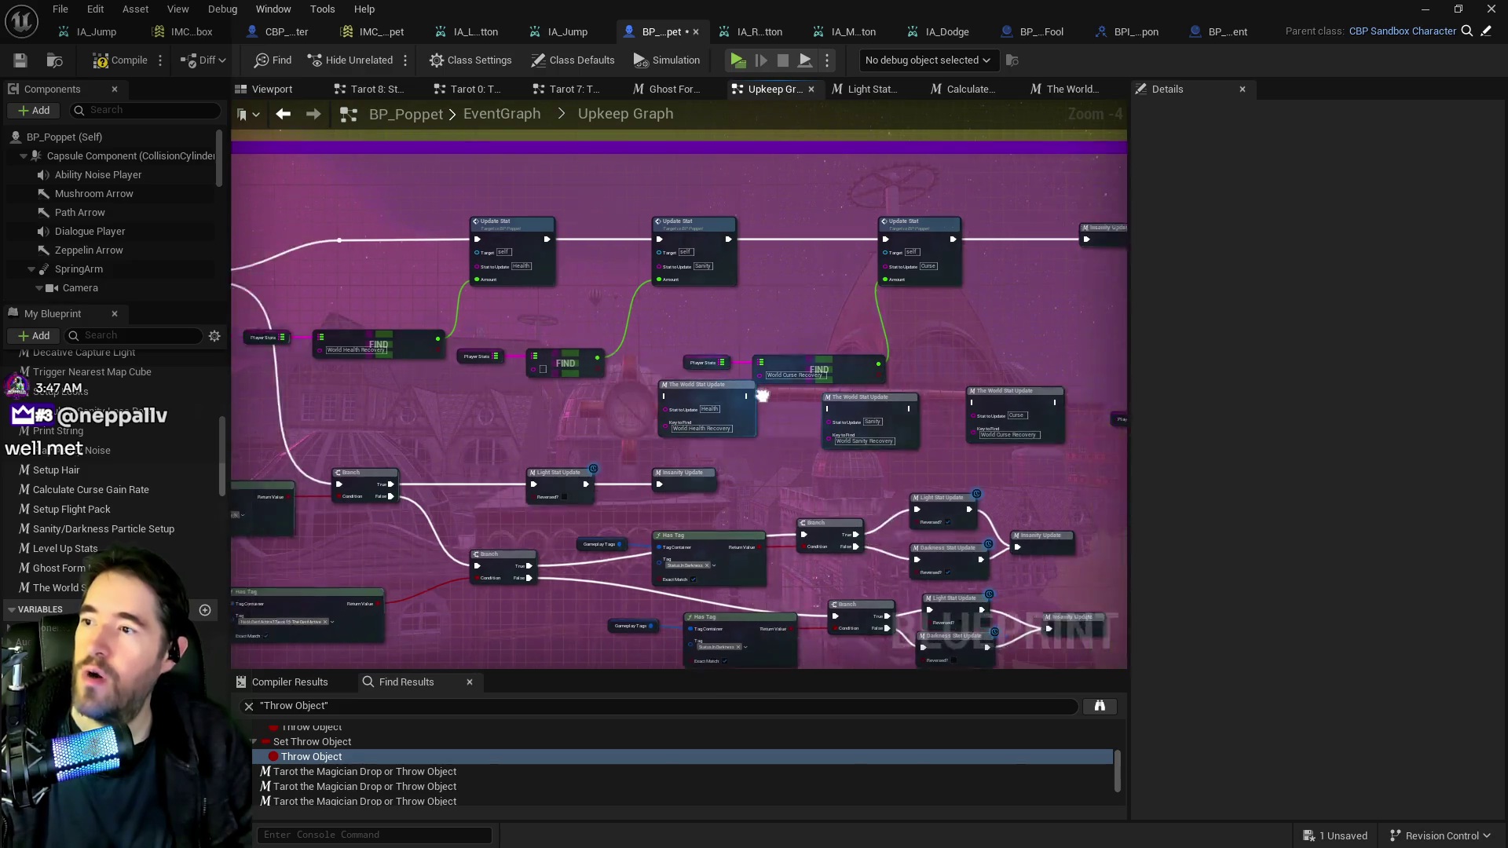
drag(549, 298, 704, 333)
mouse_move(487, 299)
mouse_down()
mouse_move(627, 324)
mouse_move(608, 329)
mouse_up()
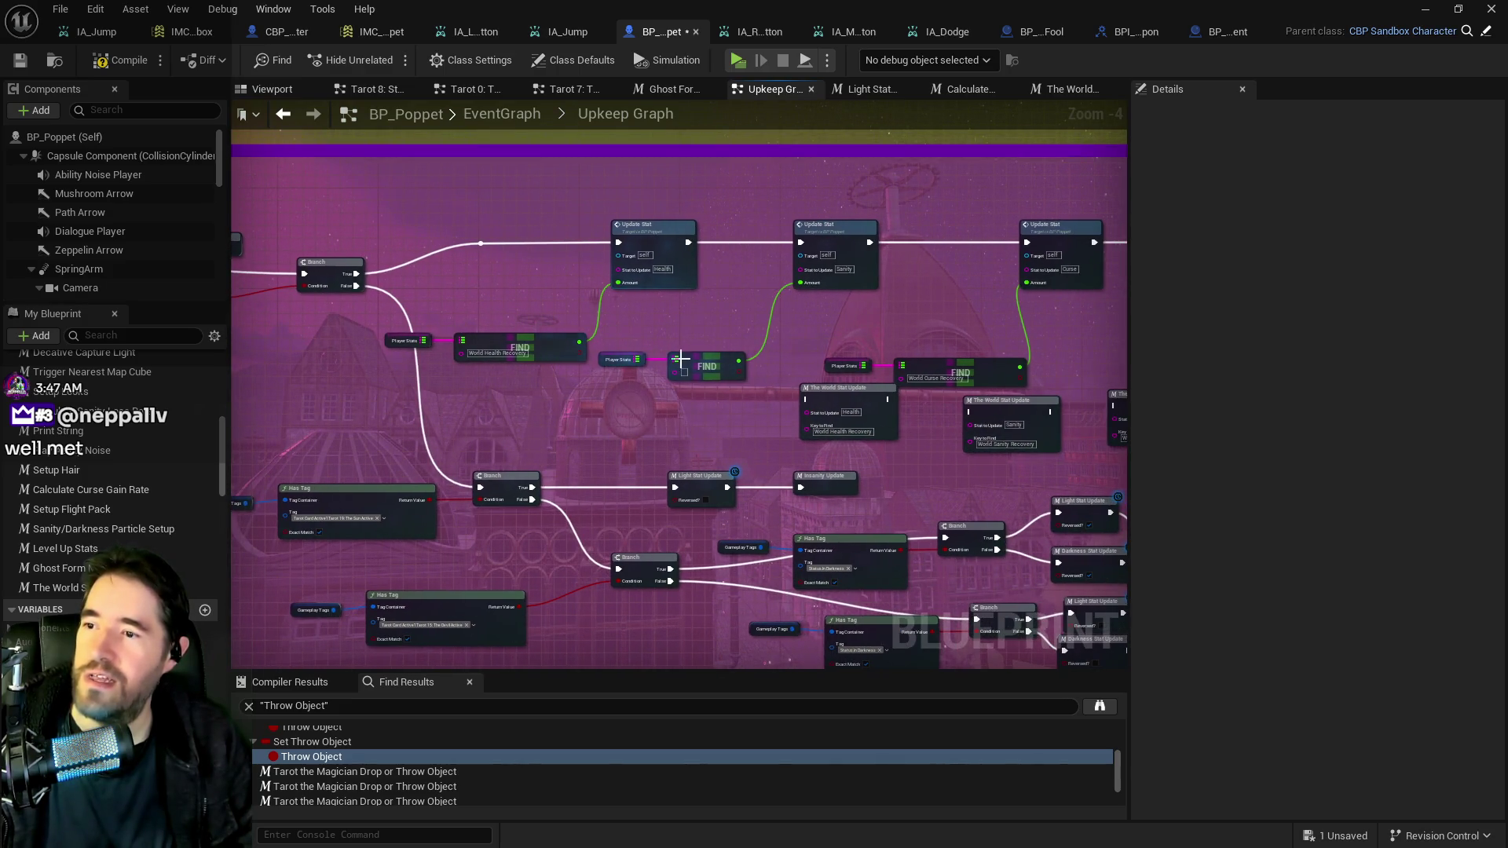
click(494, 358)
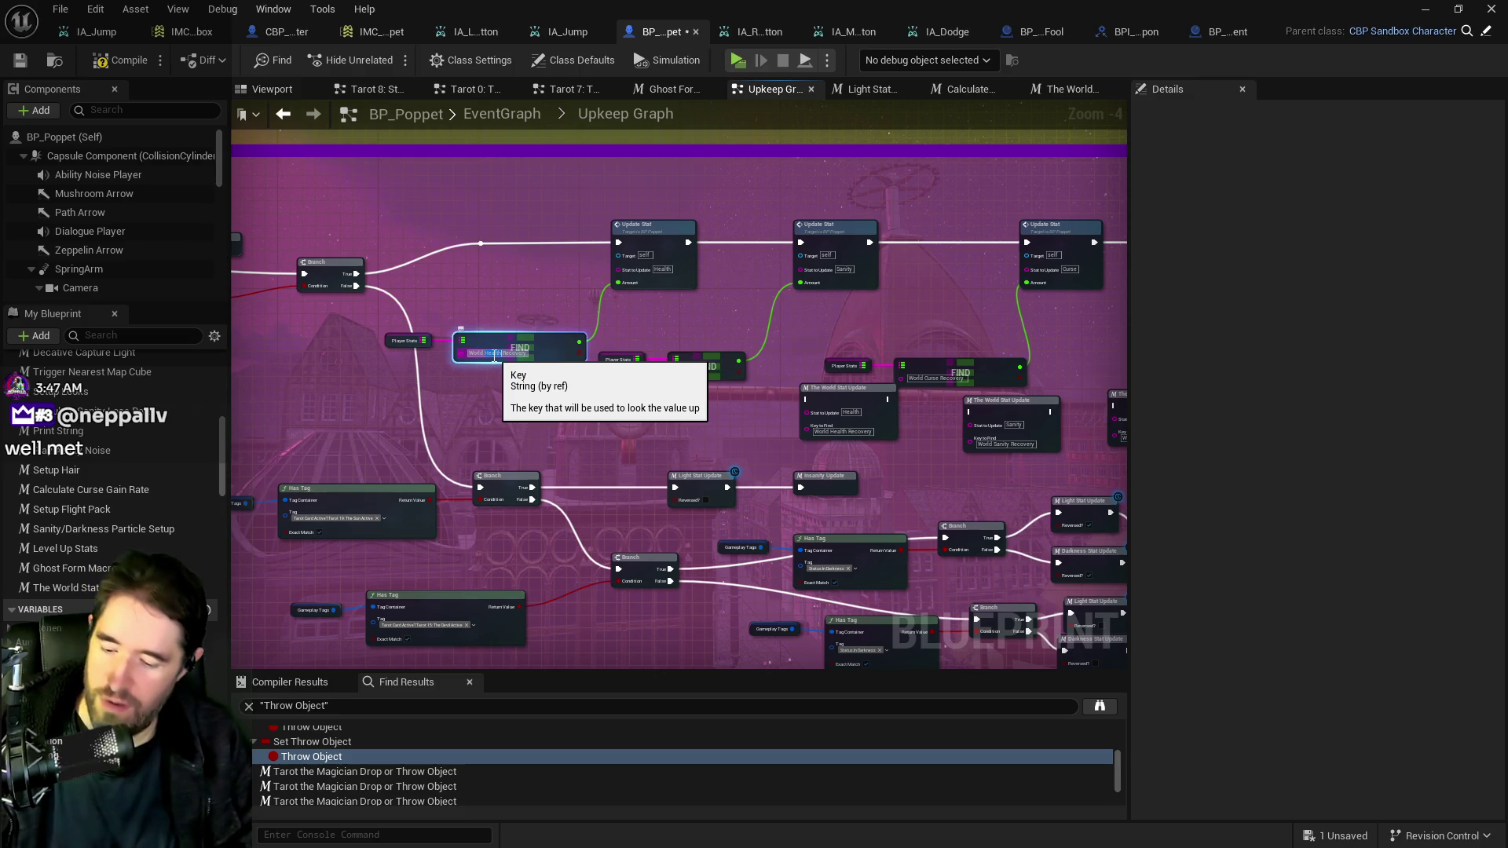
drag(582, 382, 331, 369)
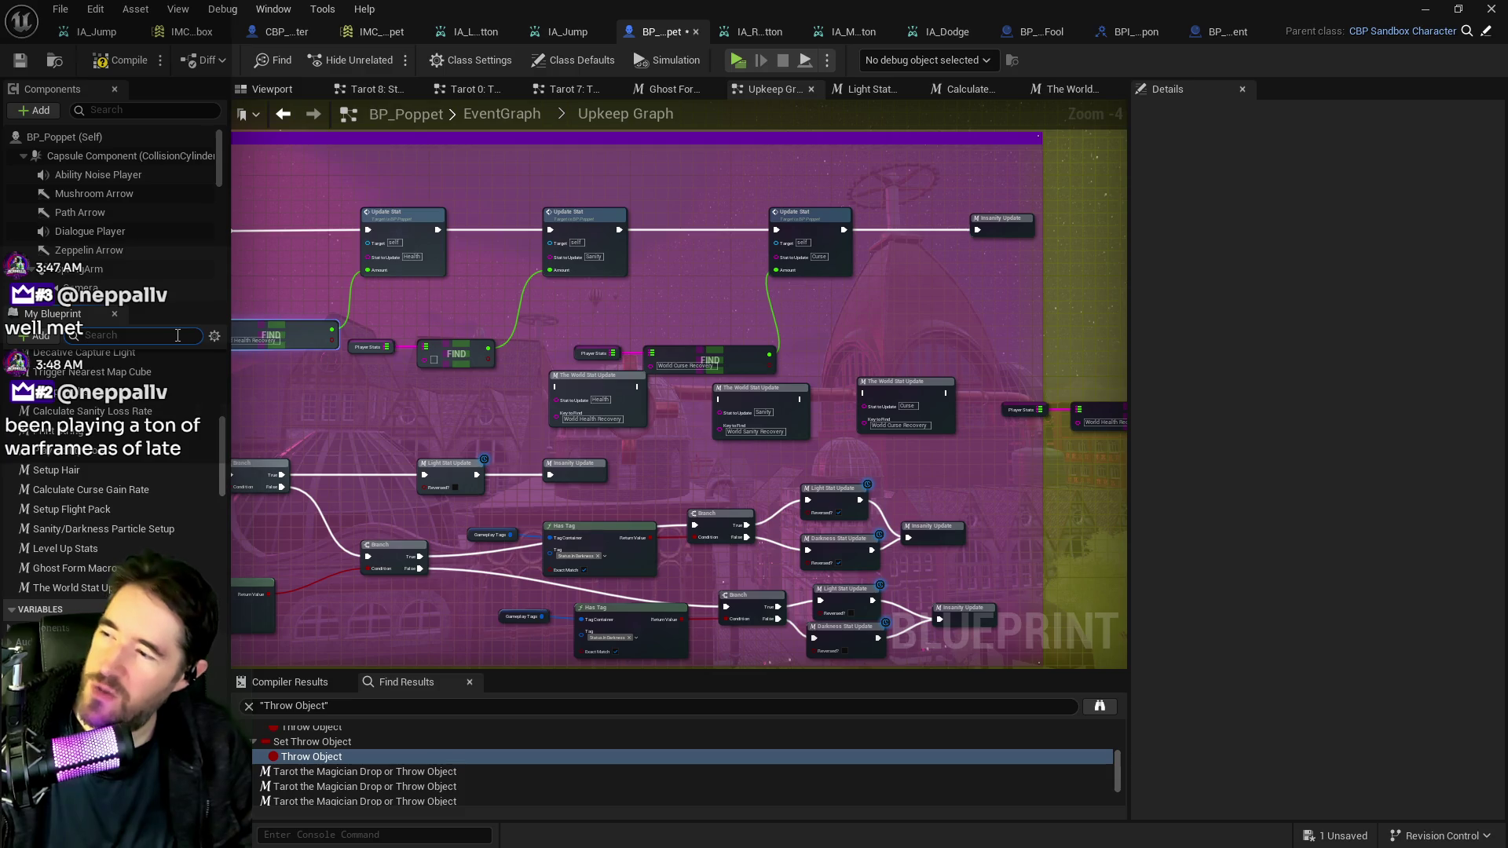
click(177, 335)
text(tarot)
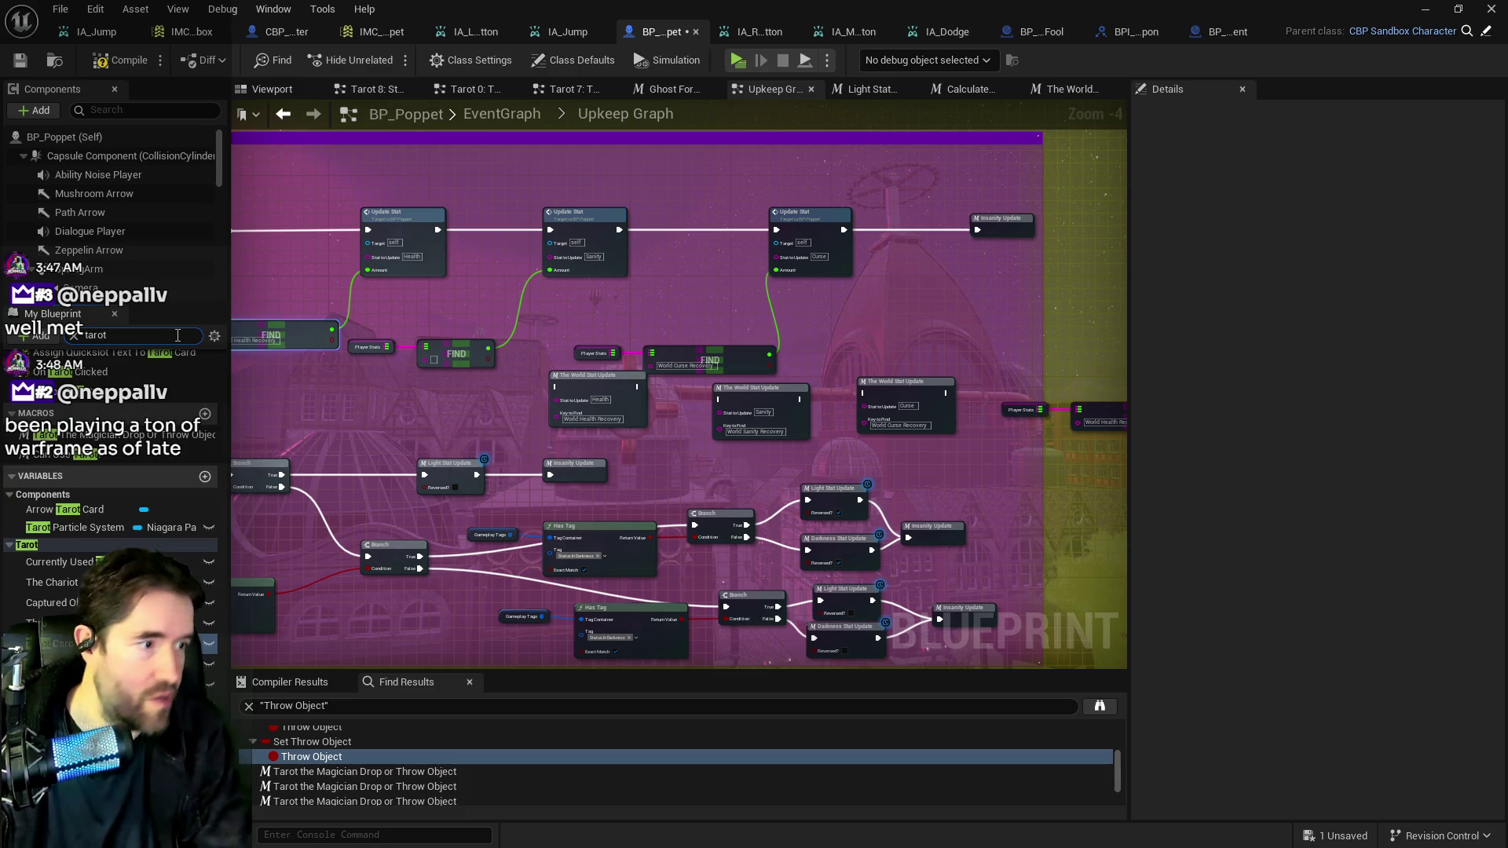
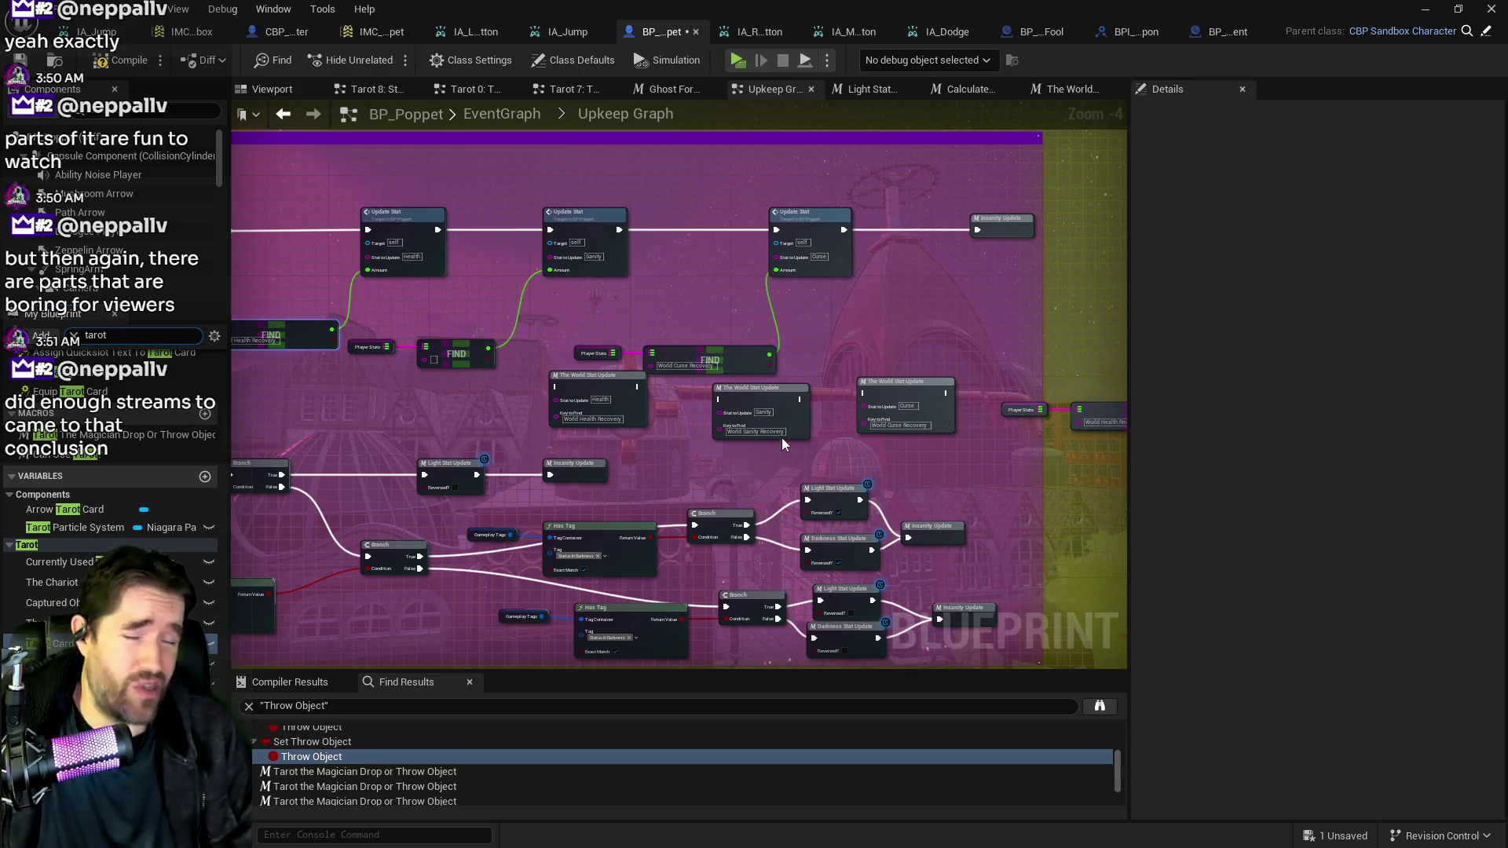
Wire the exec chain Health → Sanity → Curse World Stat Update nodes.
scroll(718, 413, up, 2)
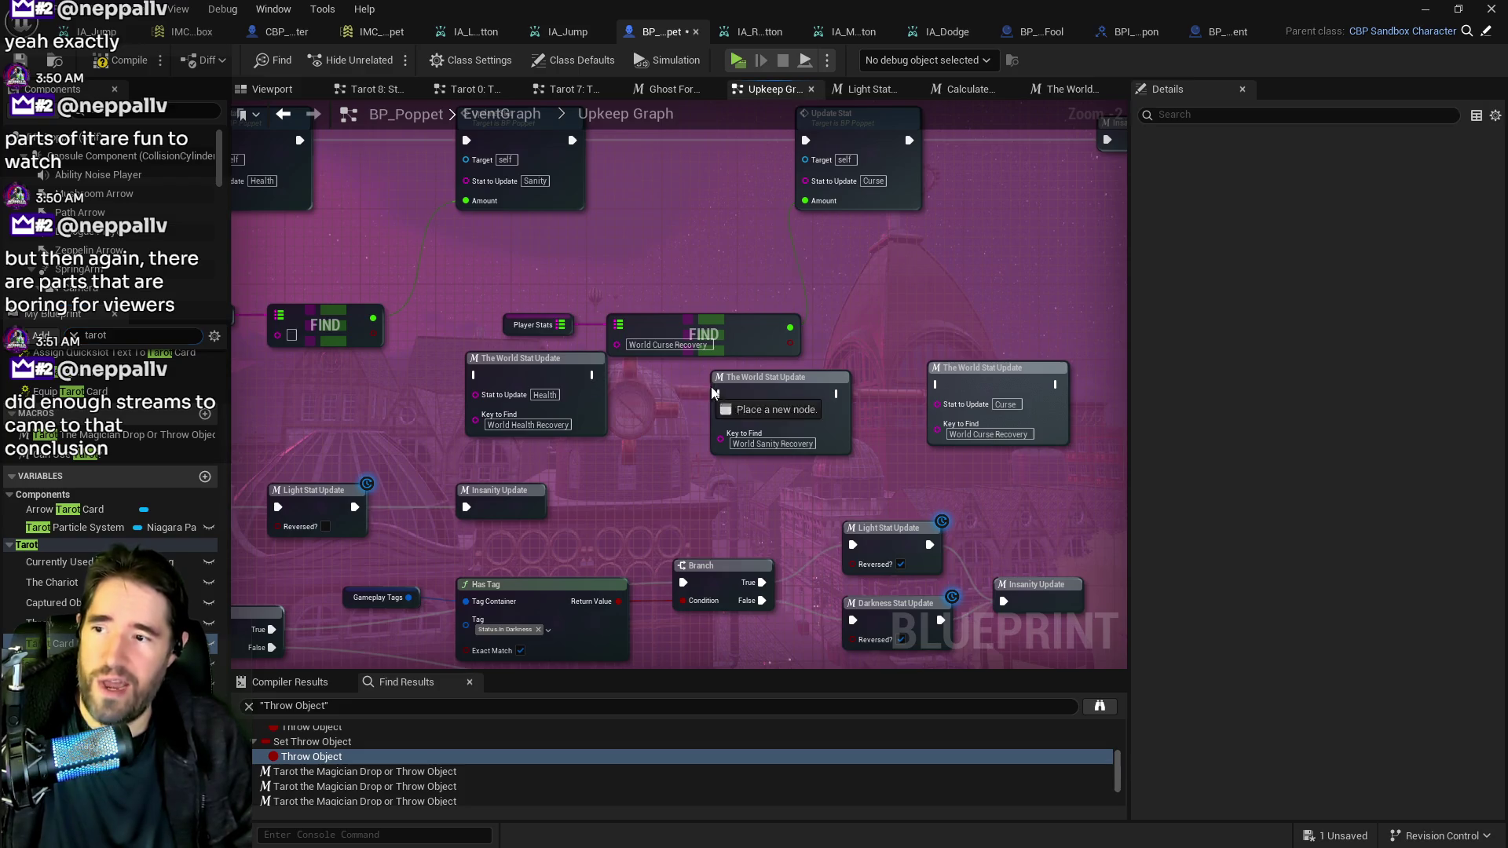
click(714, 393)
drag(836, 393, 935, 385)
scroll(879, 444, down, 1)
drag(736, 399, 622, 382)
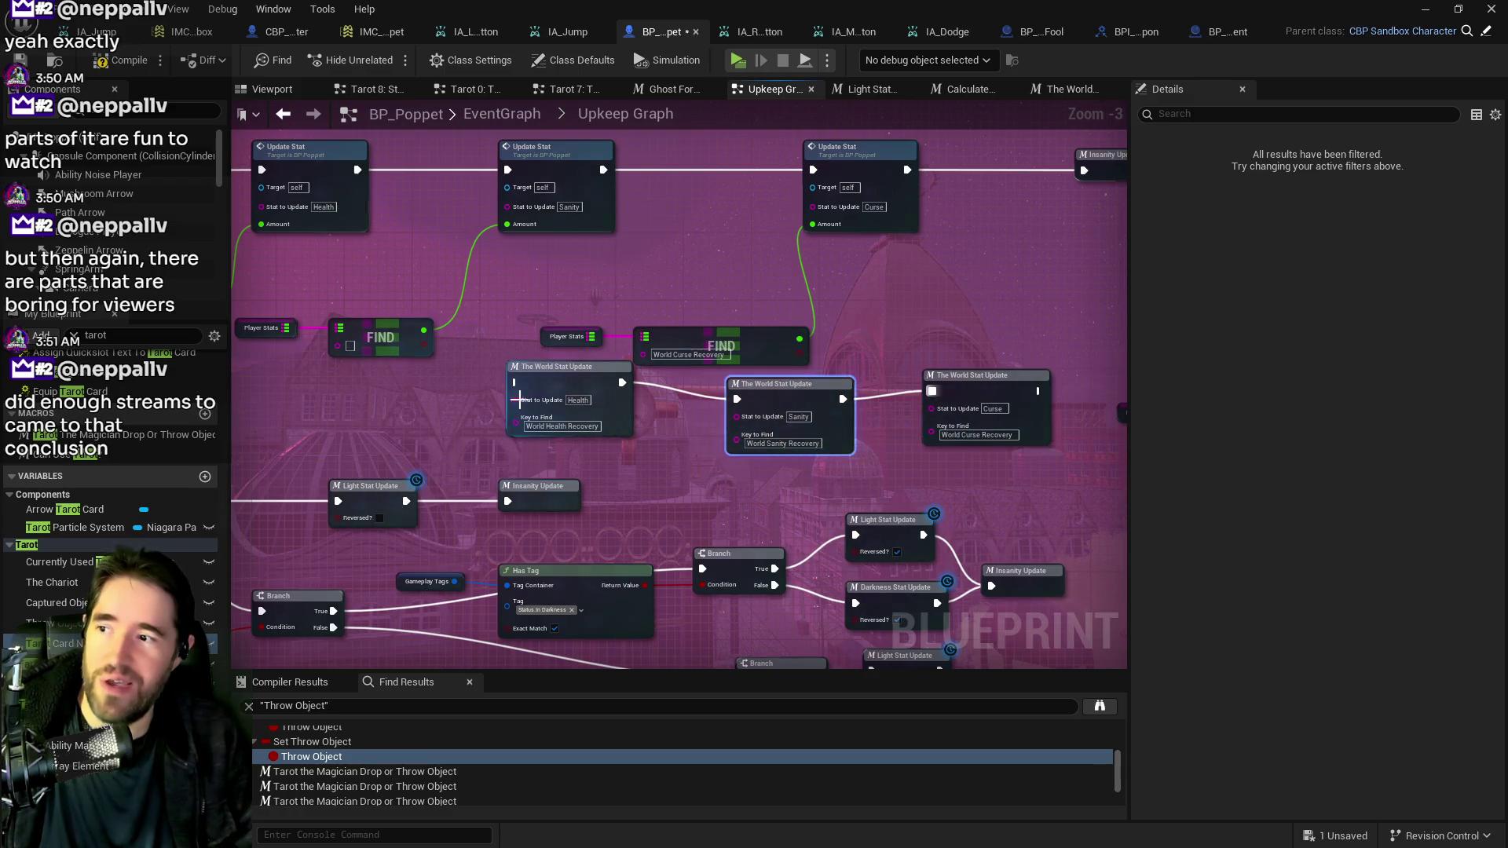
Show the Tarot Cards variable's settings, then switch to the level editor.
drag(519, 399, 414, 369)
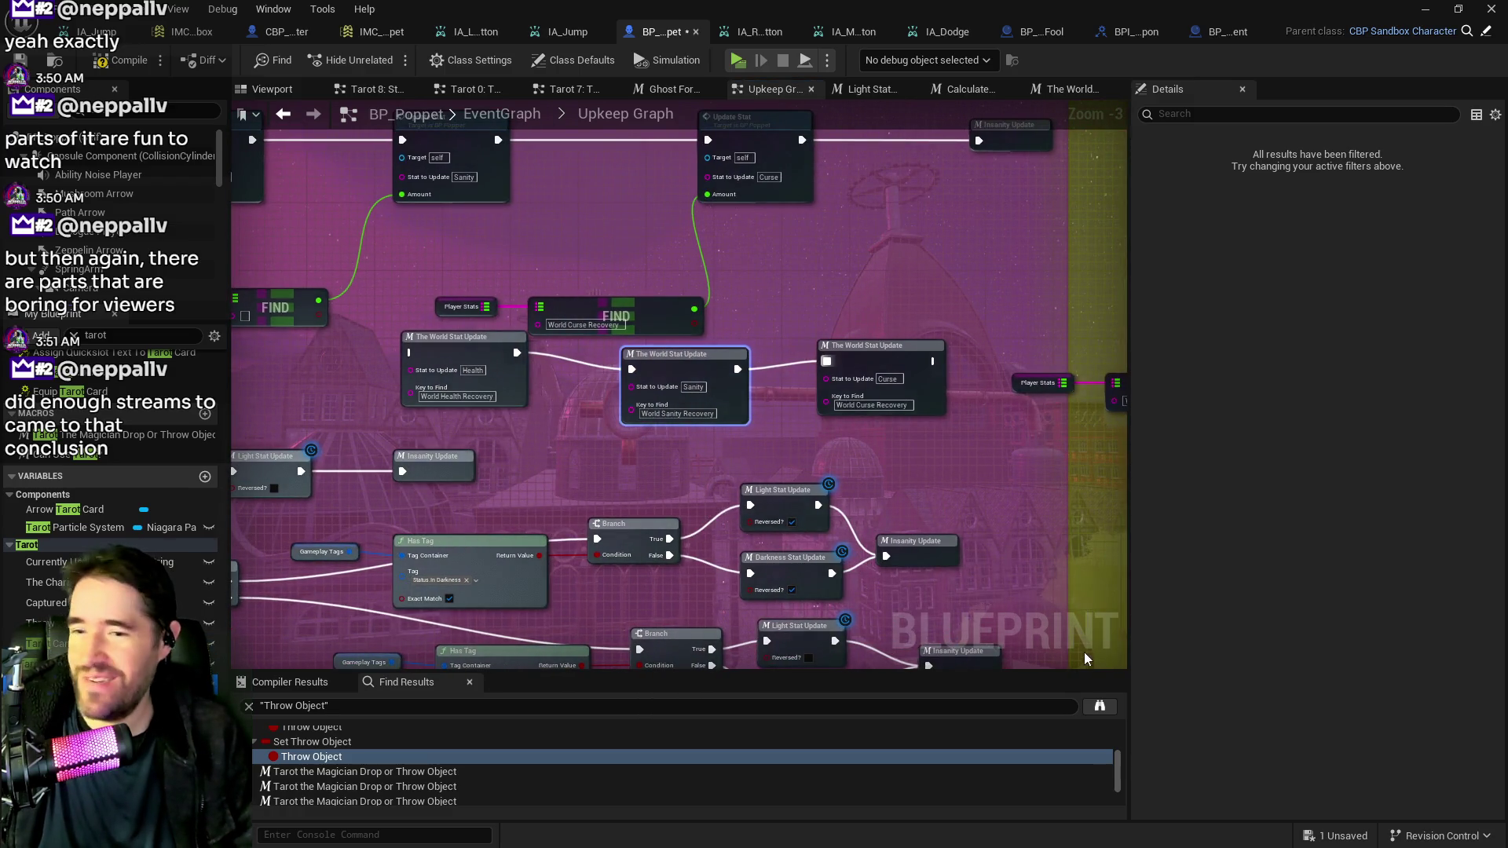
click(48, 644)
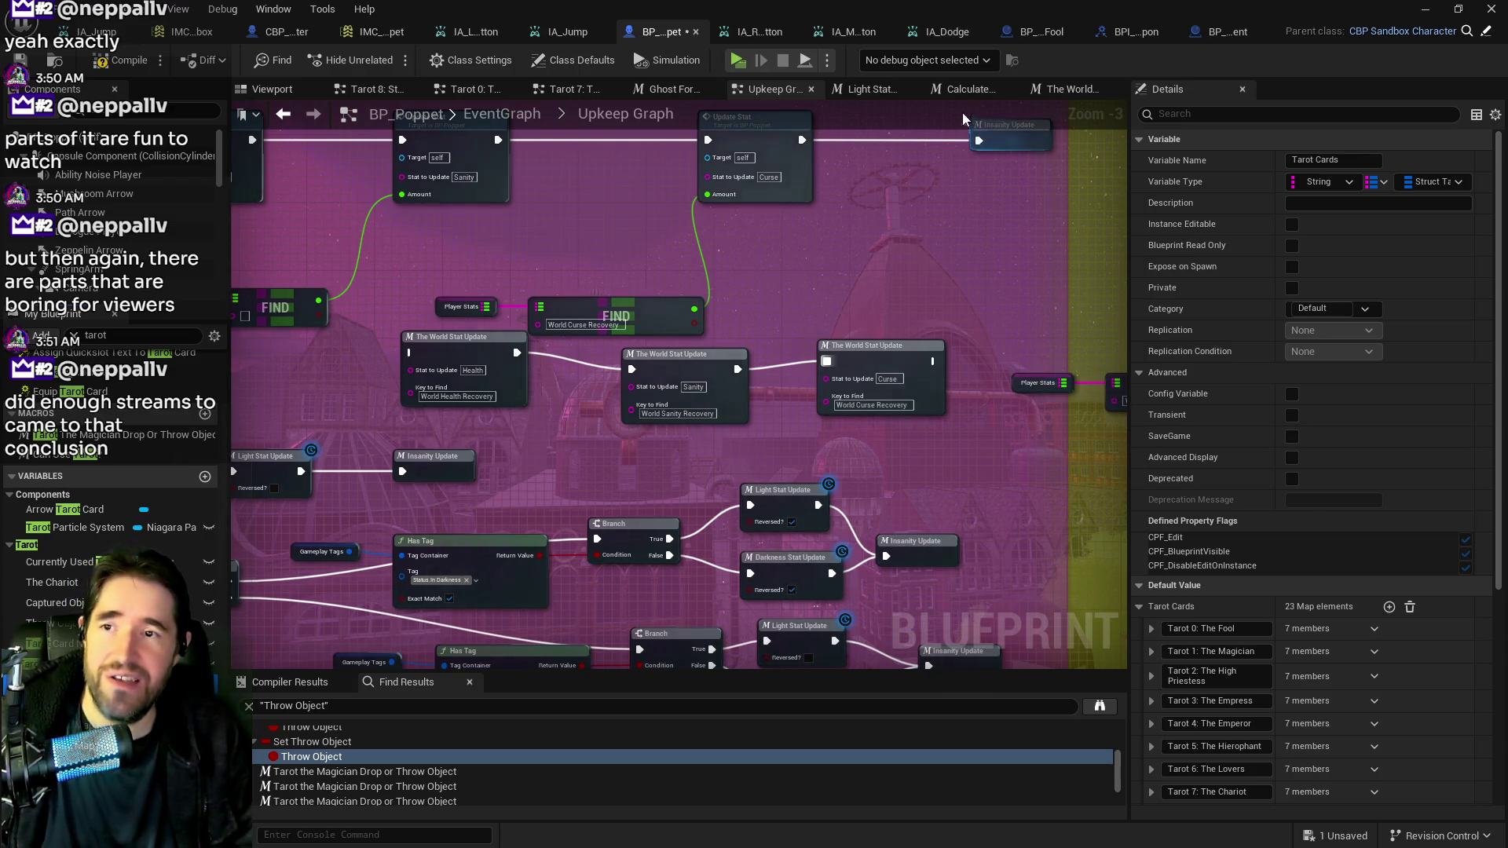
key(alt+Tab)
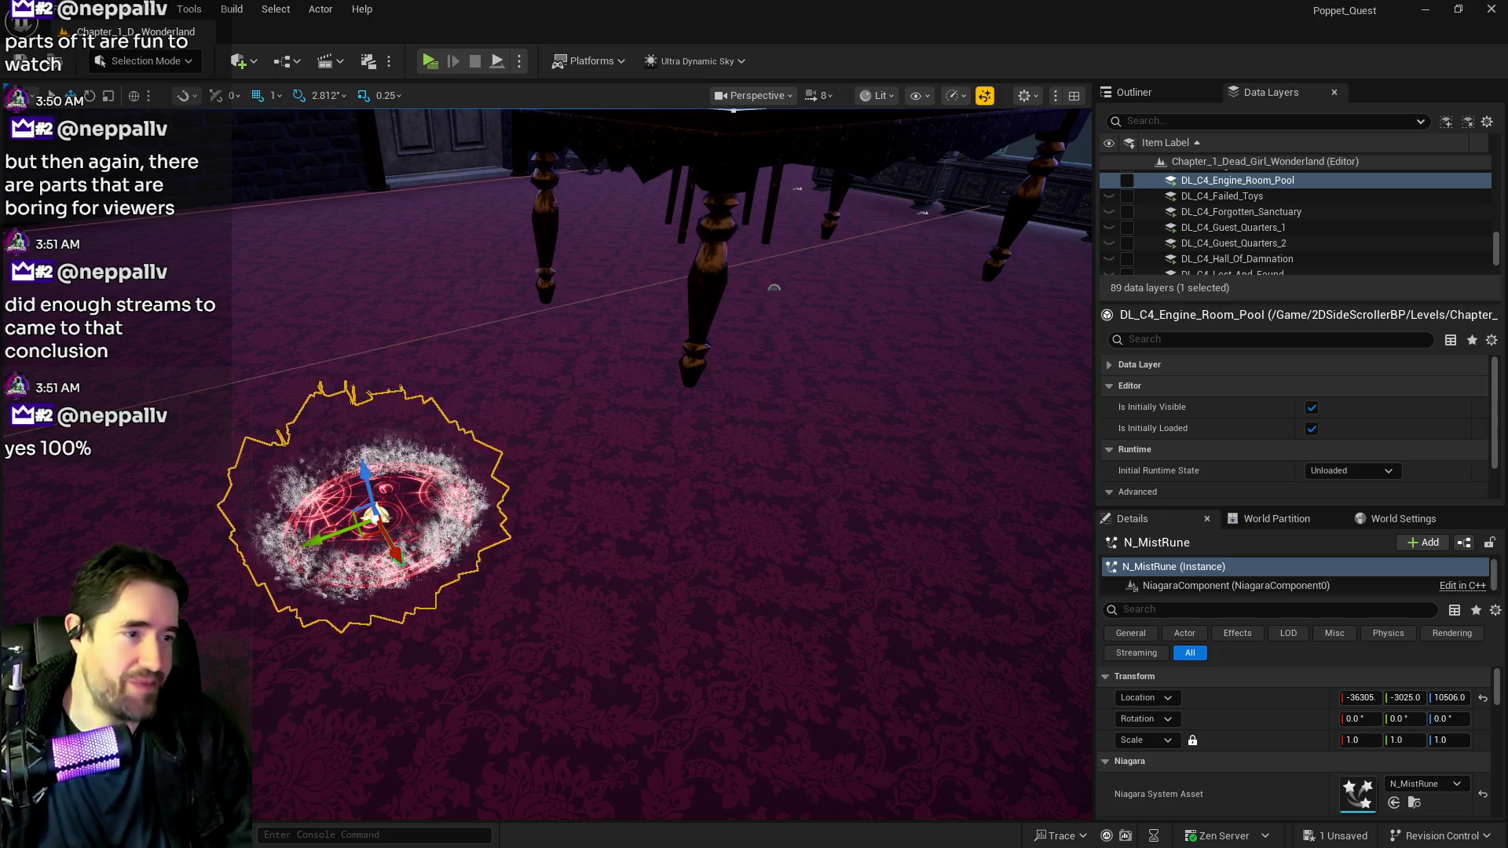
key(alt+Tab)
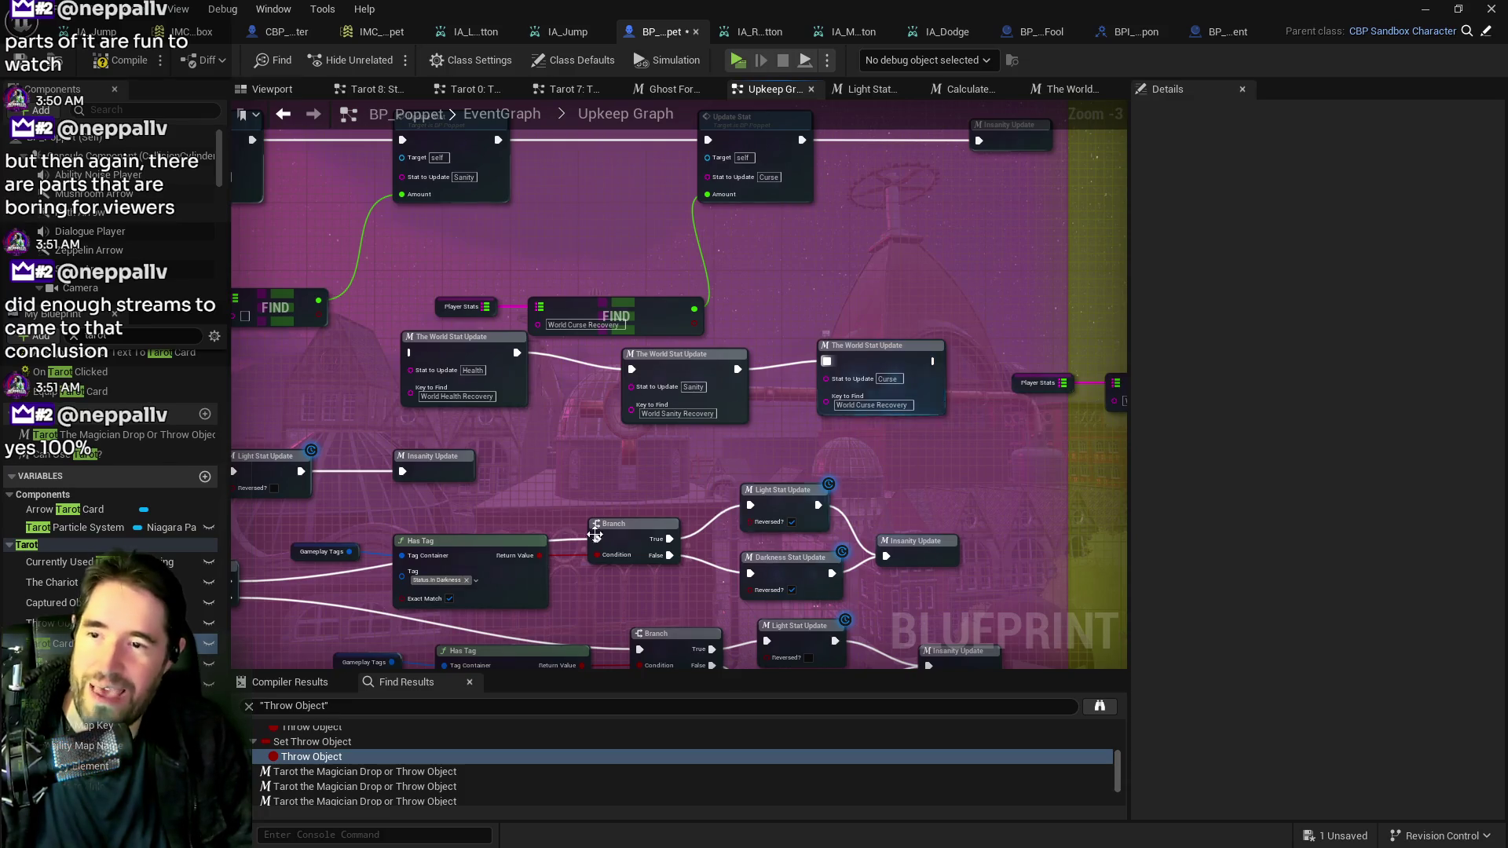
Copy the Health recovery key name and expand Tarot 21: The World's Tarot Card map.
click(467, 397)
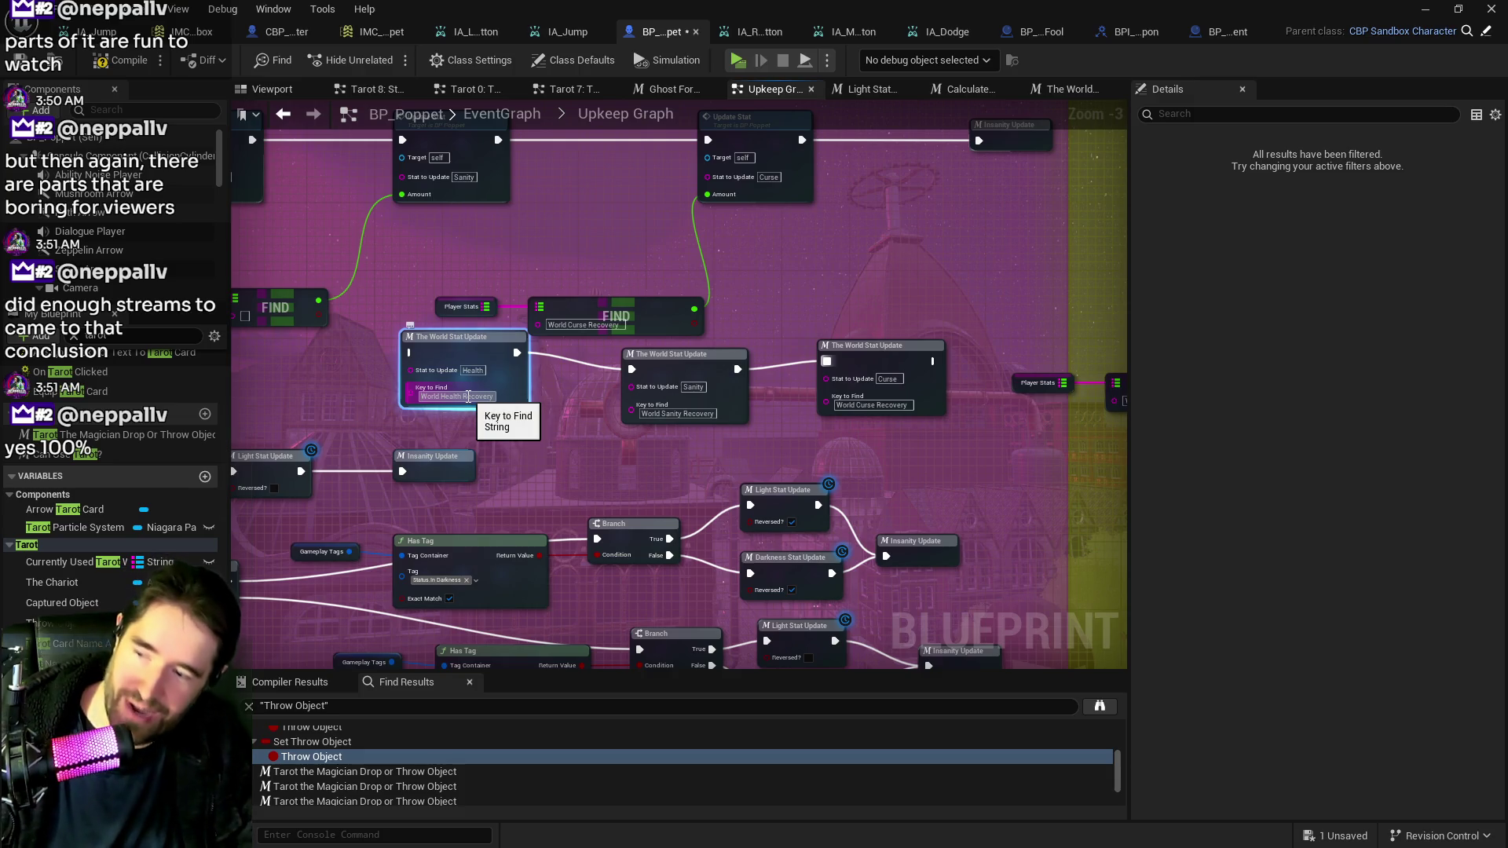
click(60, 626)
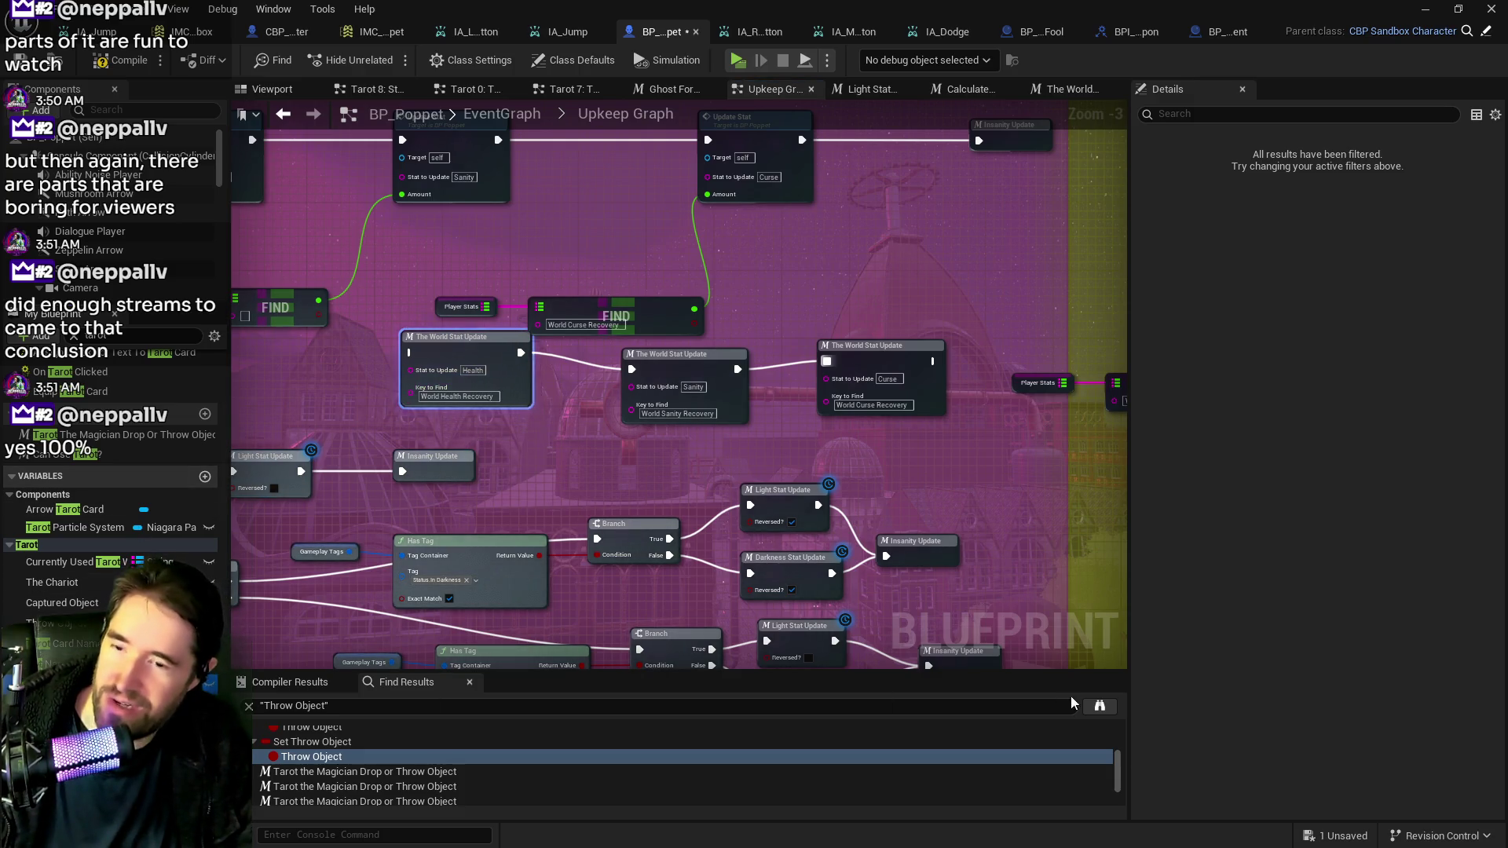
scroll(1257, 676, down, 5)
scroll(1259, 705, down, 4)
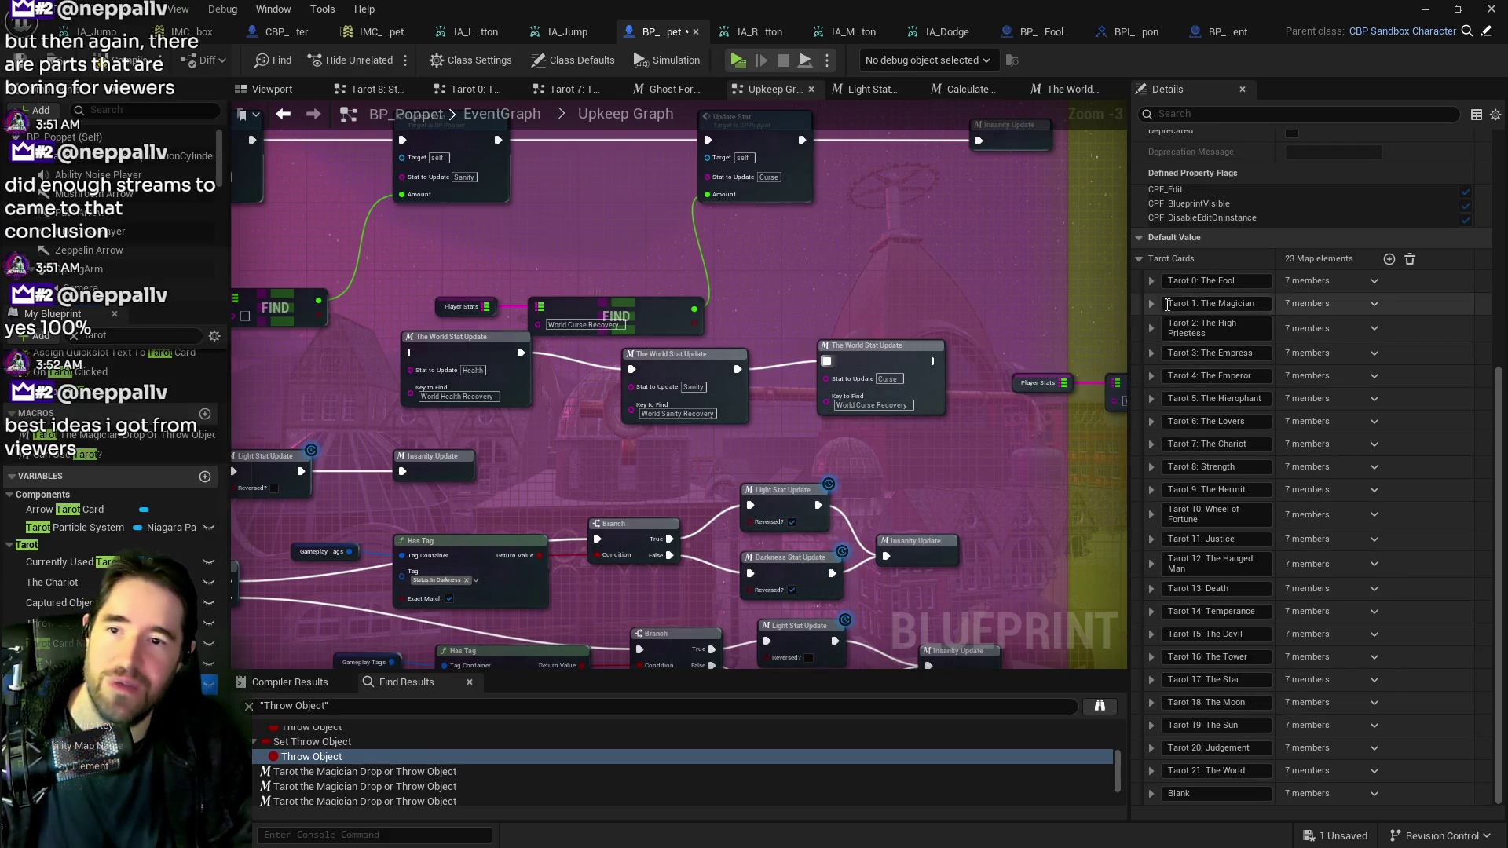
click(1152, 772)
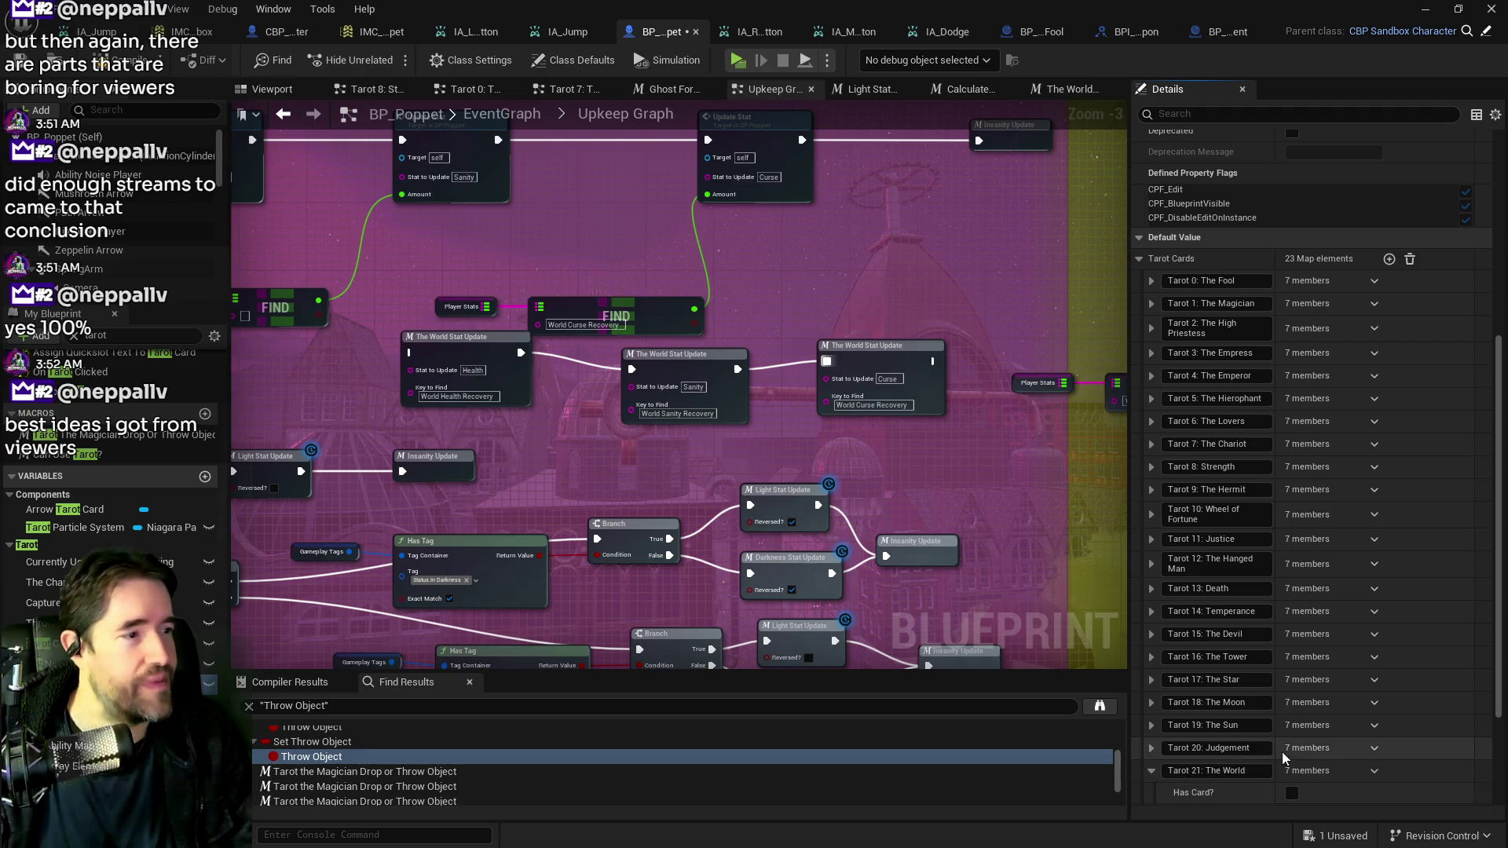
scroll(1335, 722, down, 3)
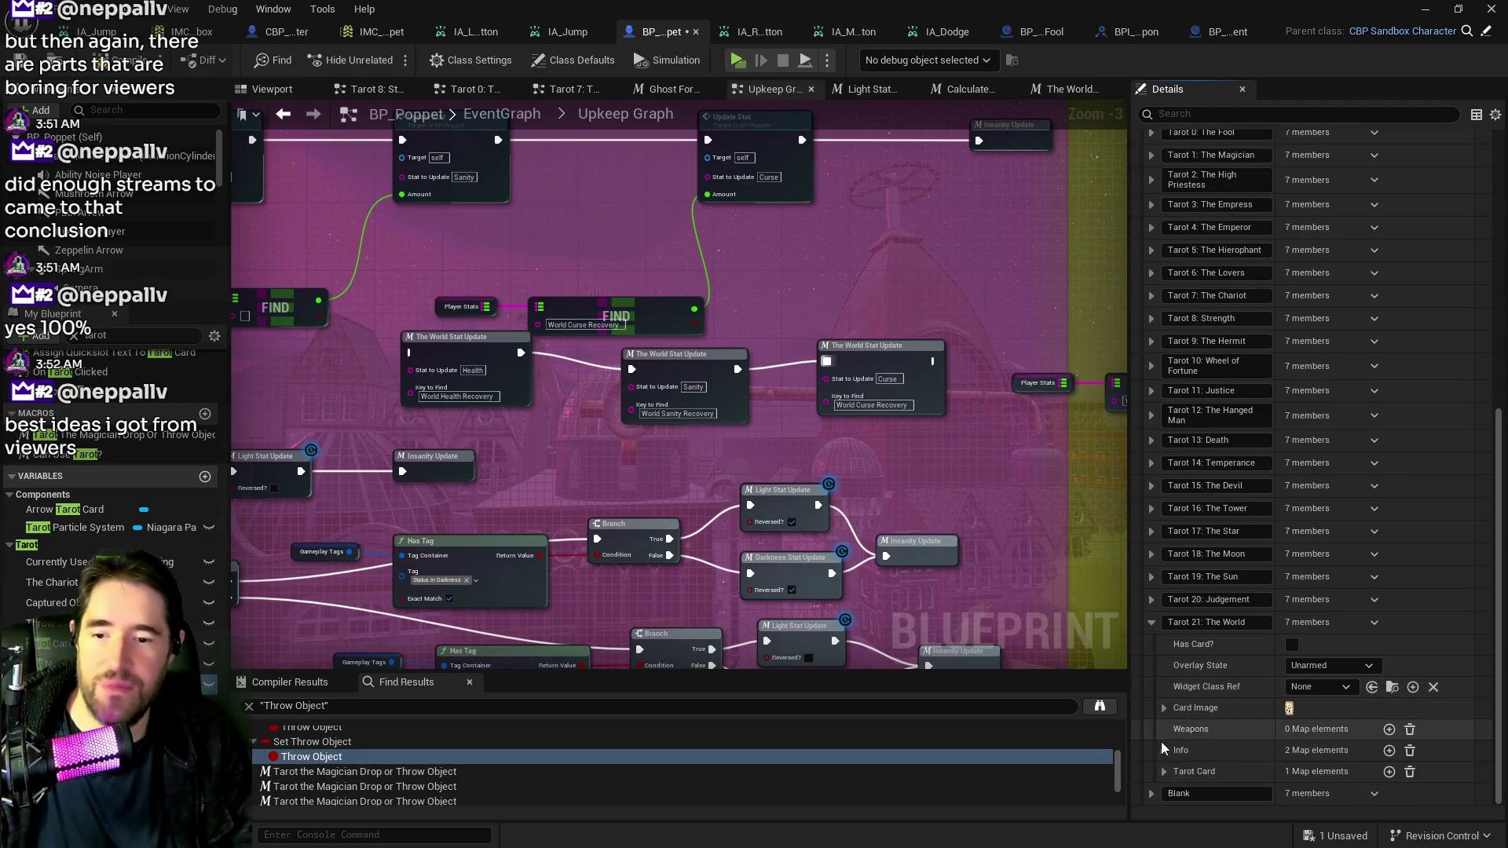
click(1165, 751)
scroll(1166, 759, down, 2)
click(1165, 772)
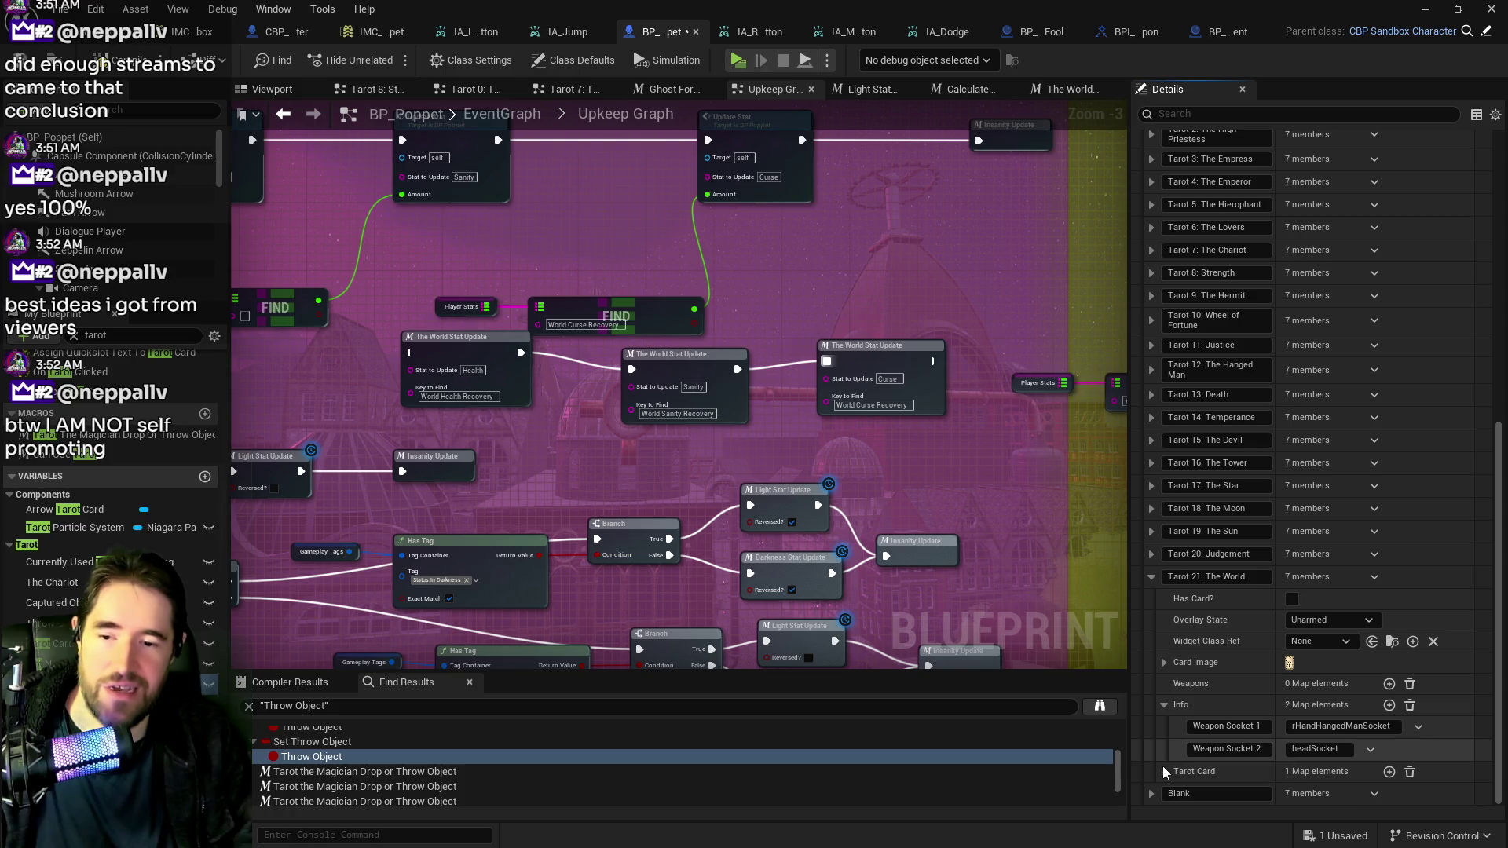
Add World Health Recovery = 0.3 to entry 1's Stats, plus another blank stat entry.
scroll(1175, 766, down, 1)
click(1176, 768)
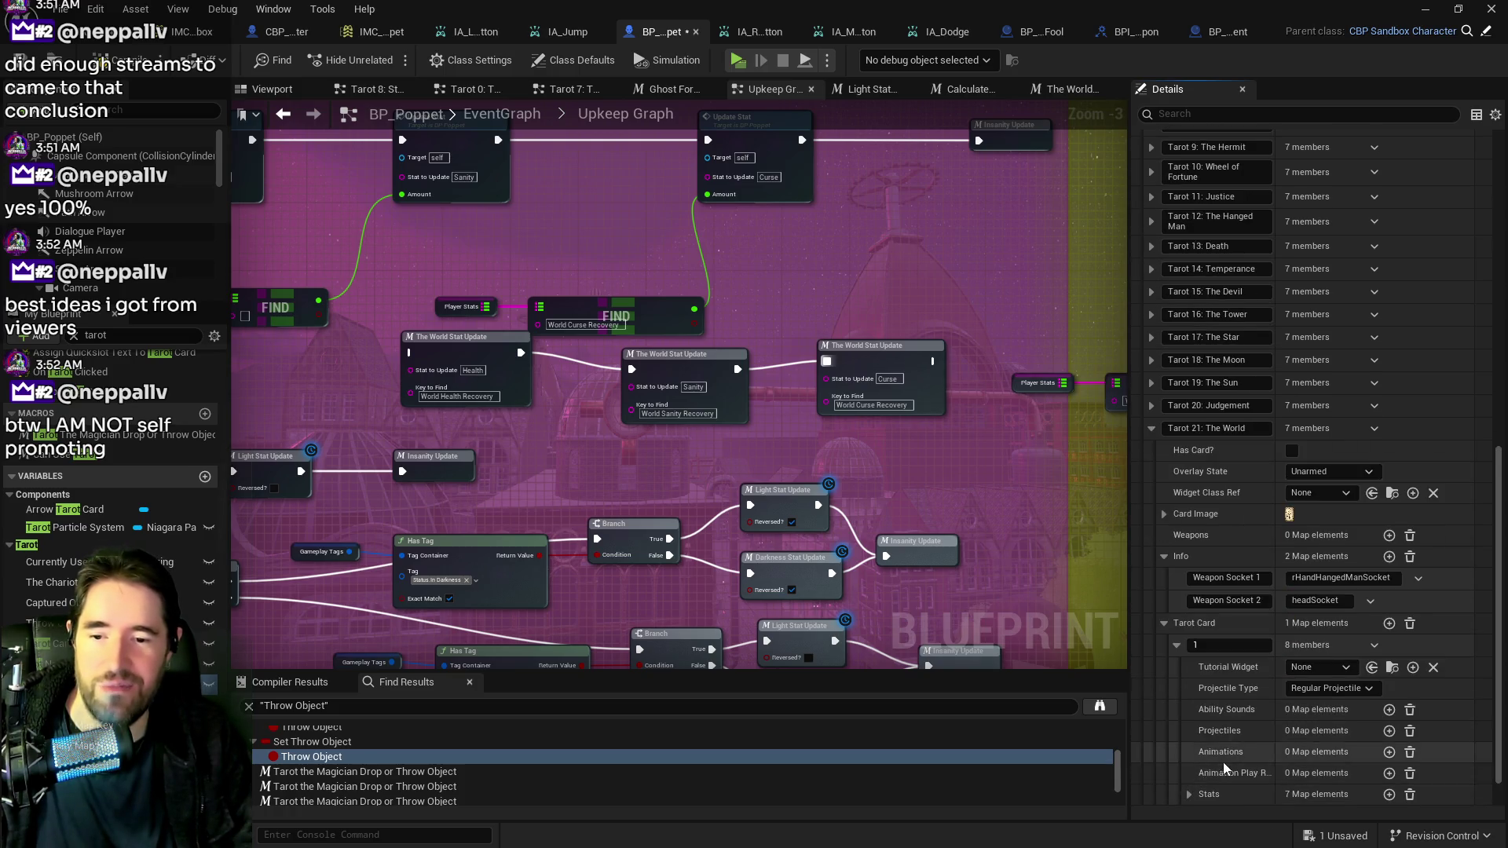
scroll(1186, 761, down, 3)
click(1188, 751)
scroll(1336, 707, down, 3)
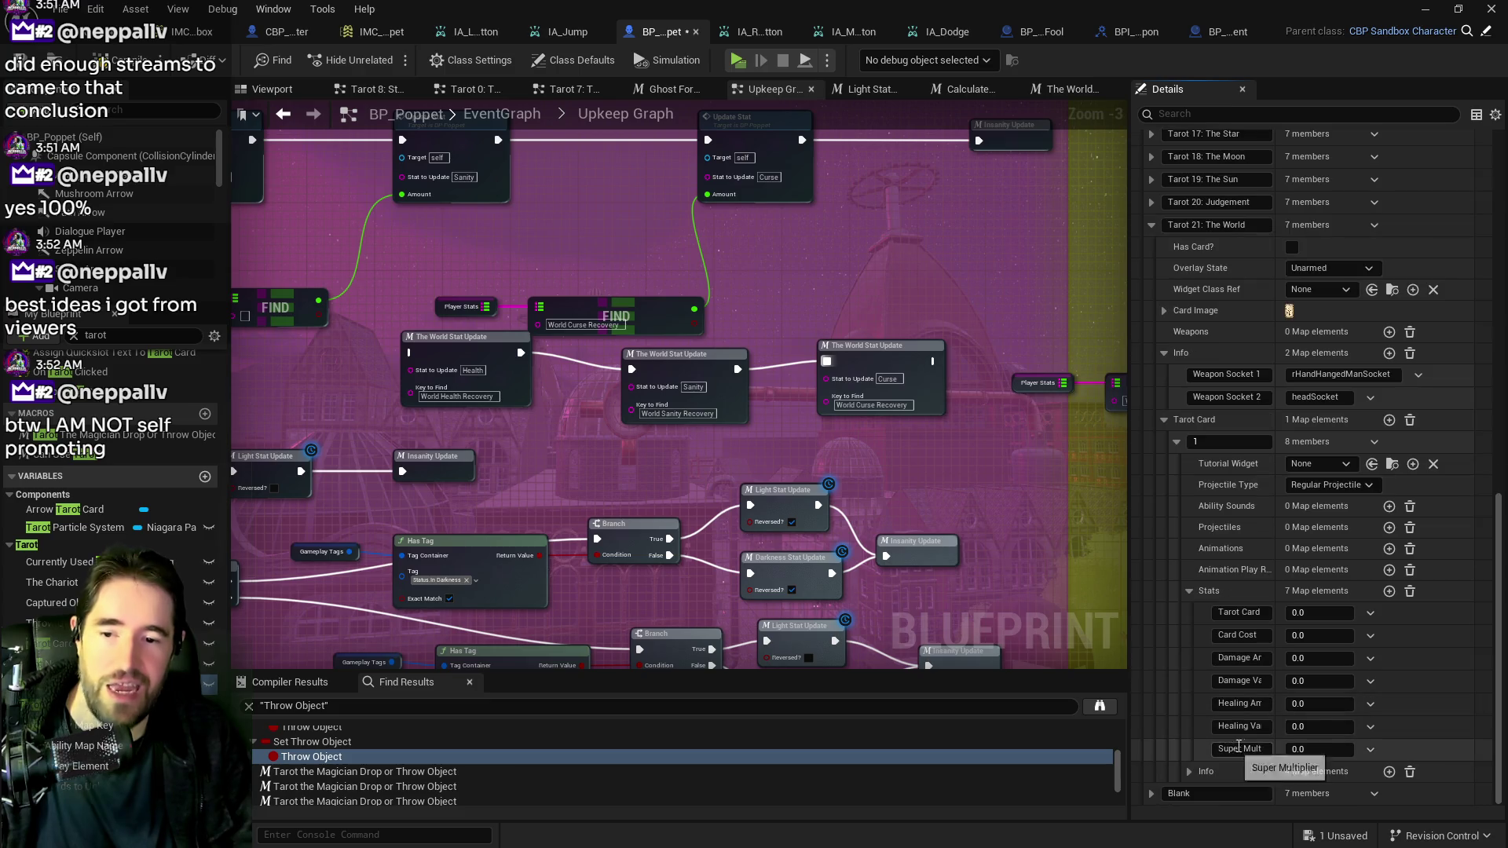
click(1390, 591)
click(1242, 772)
key(ctrl+v)
click(1305, 773)
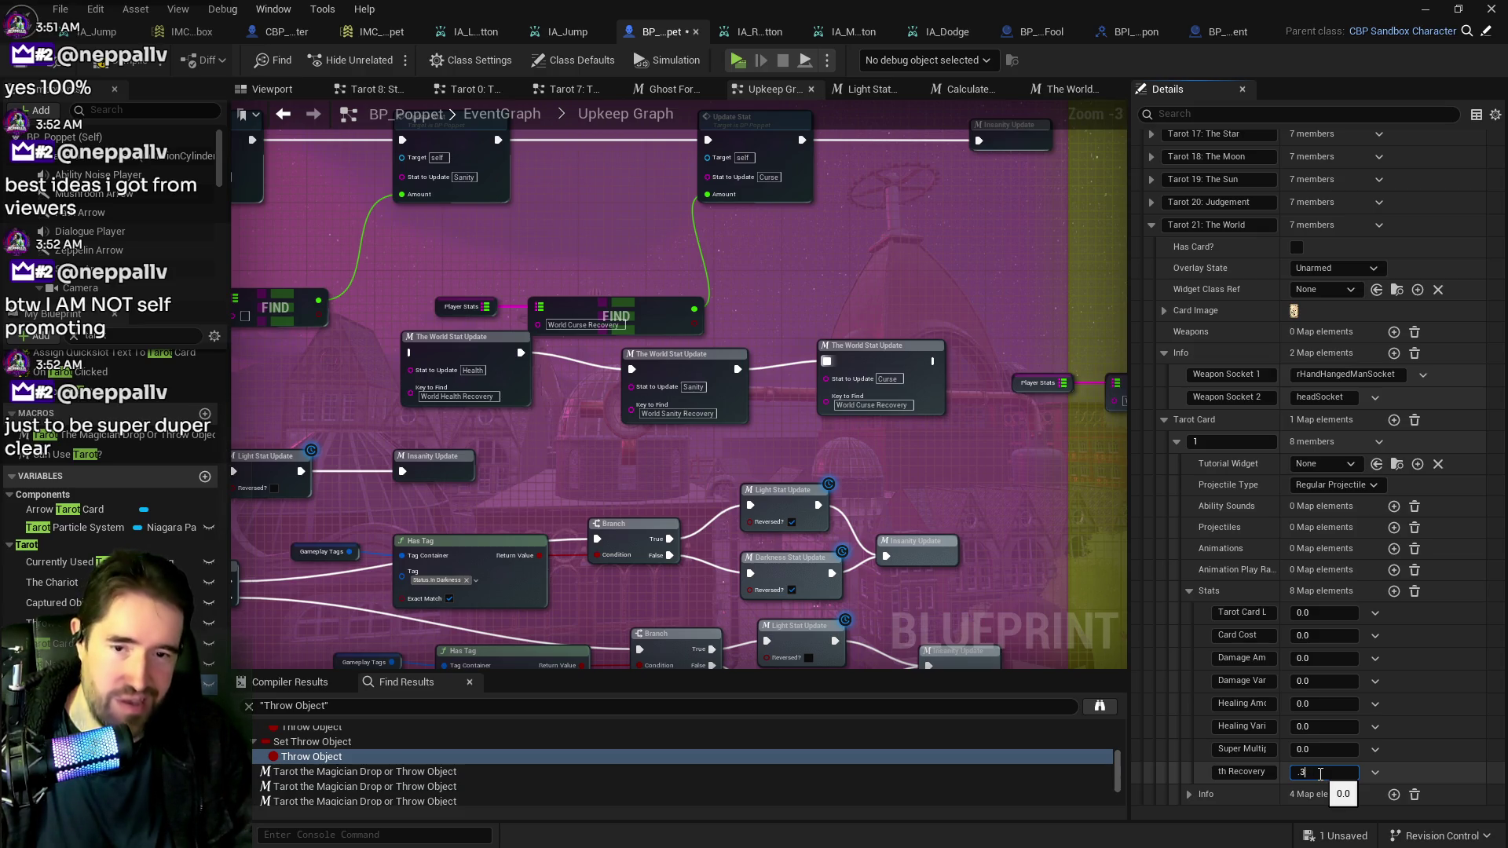
click(1393, 591)
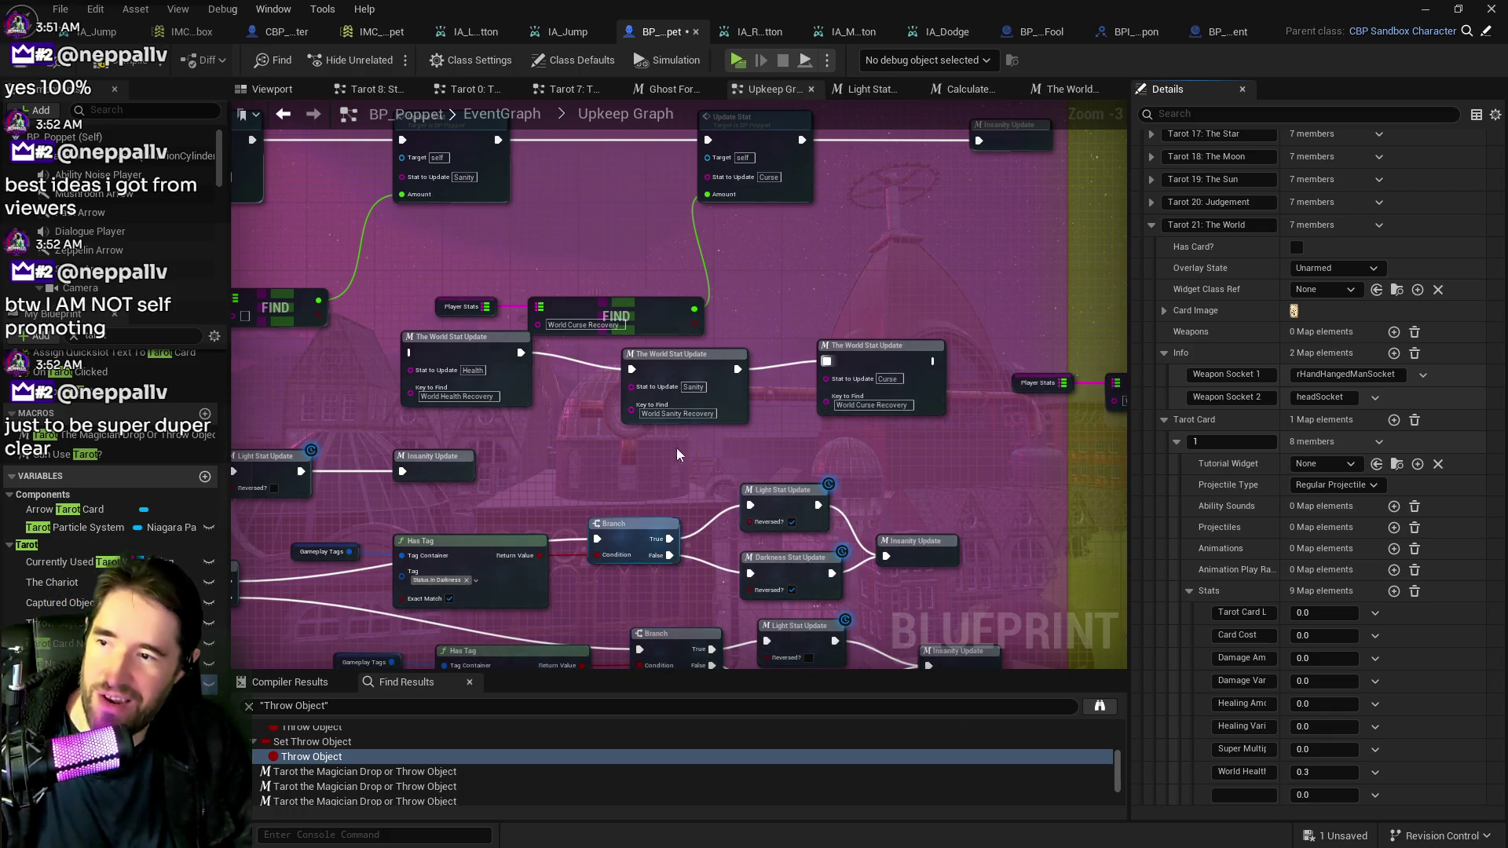
click(686, 414)
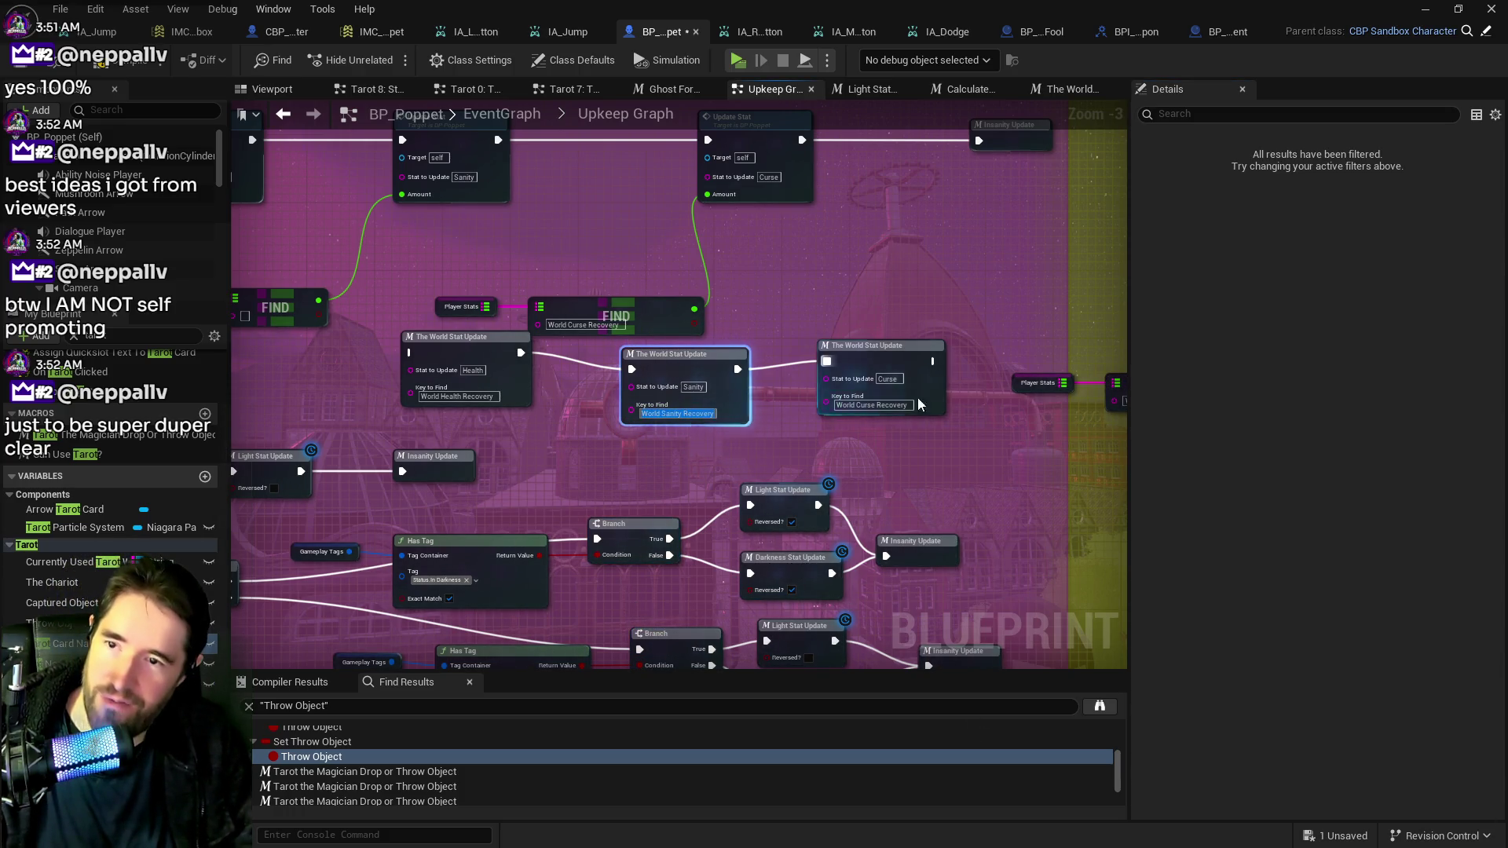
Set The World card's World Sanity Recovery stat value to 0.3.
drag(809, 302, 889, 368)
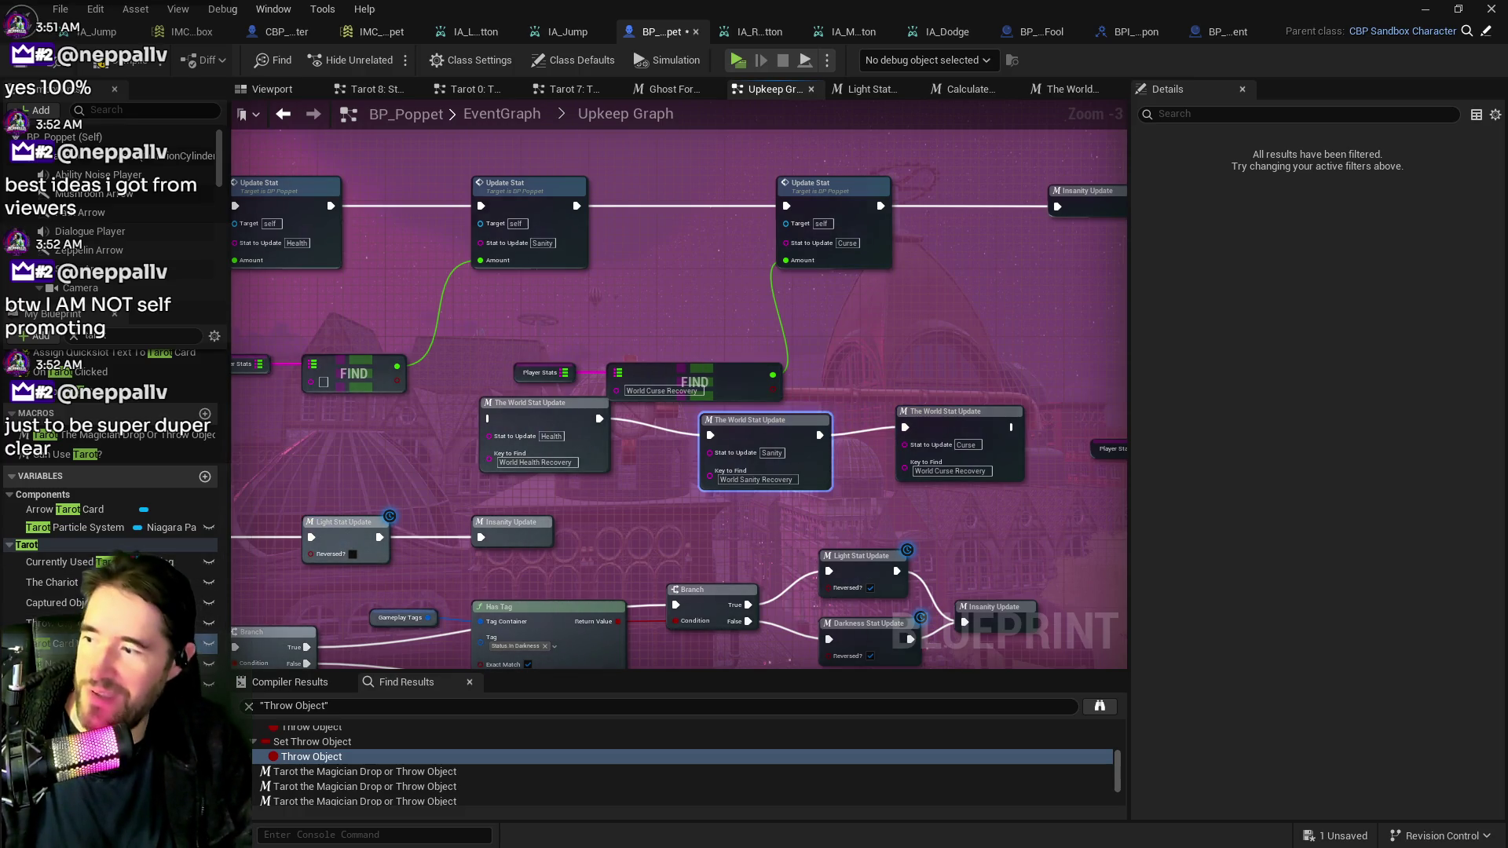
click(94, 684)
scroll(1256, 589, down, 3)
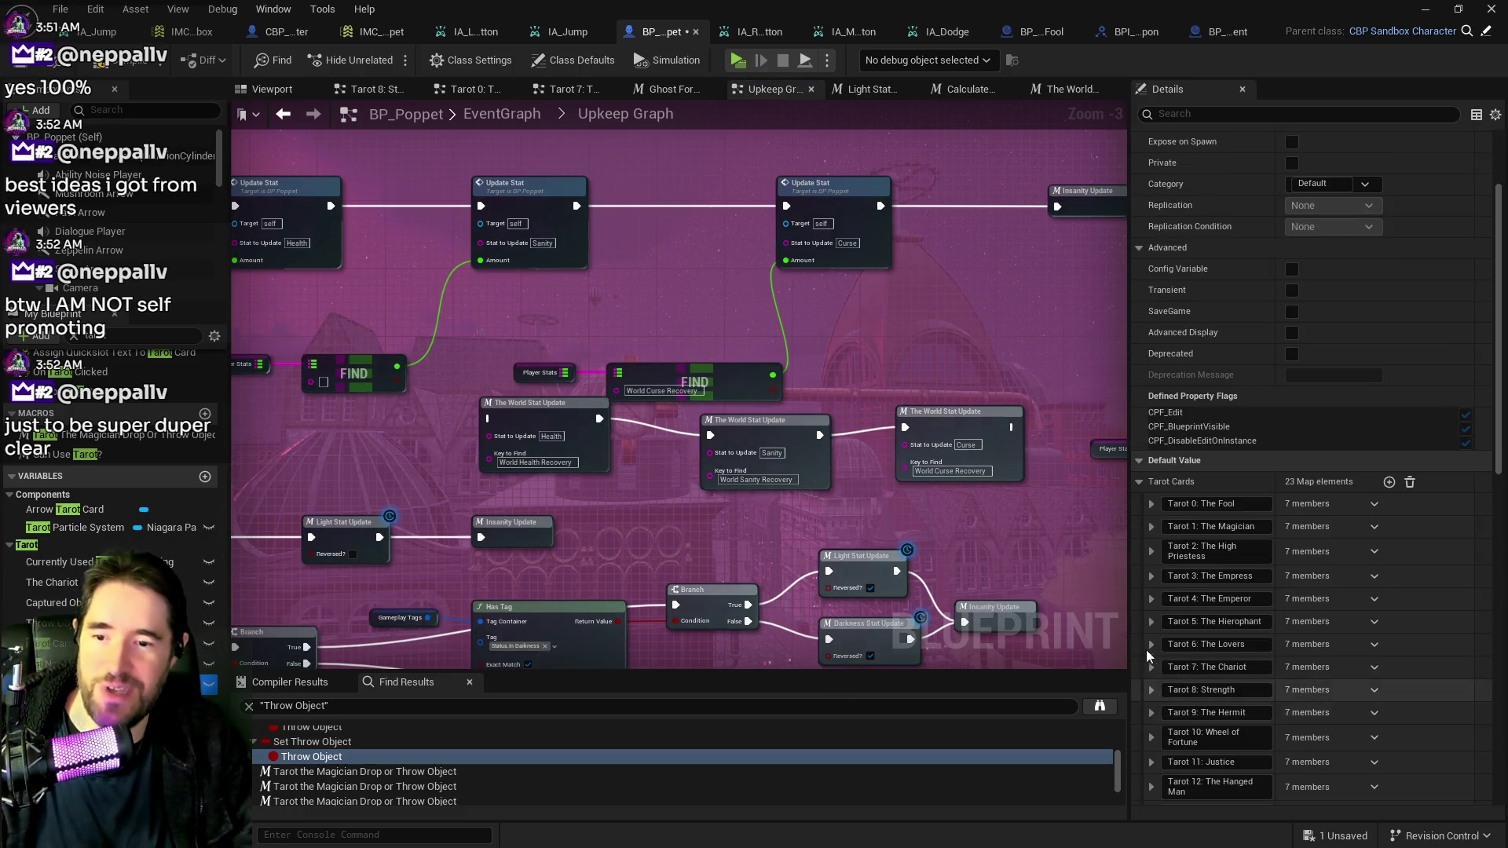
scroll(1163, 613, down, 3)
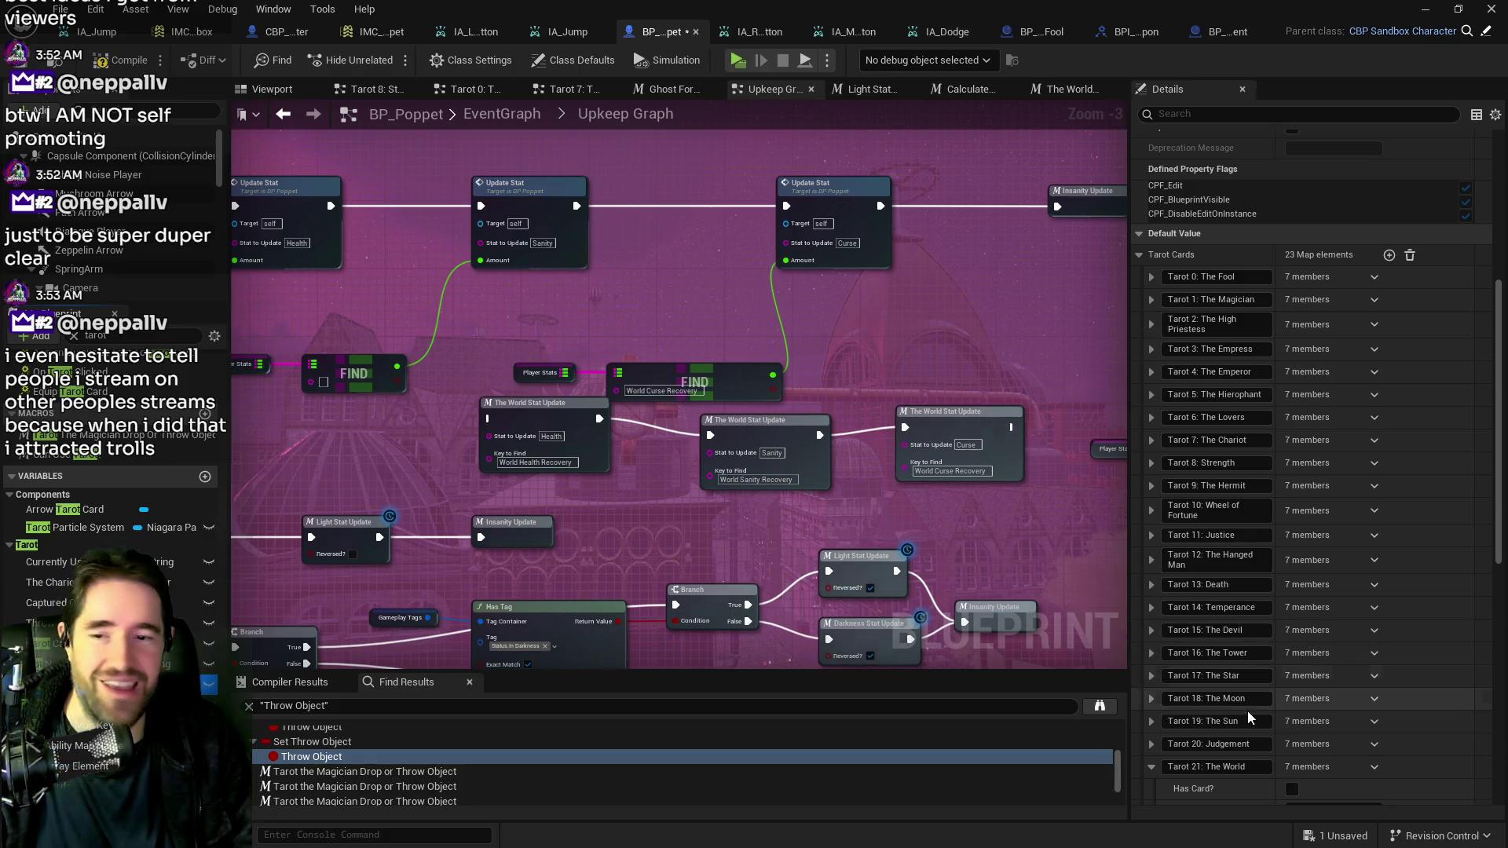
scroll(1257, 699, down, 3)
scroll(1226, 739, down, 5)
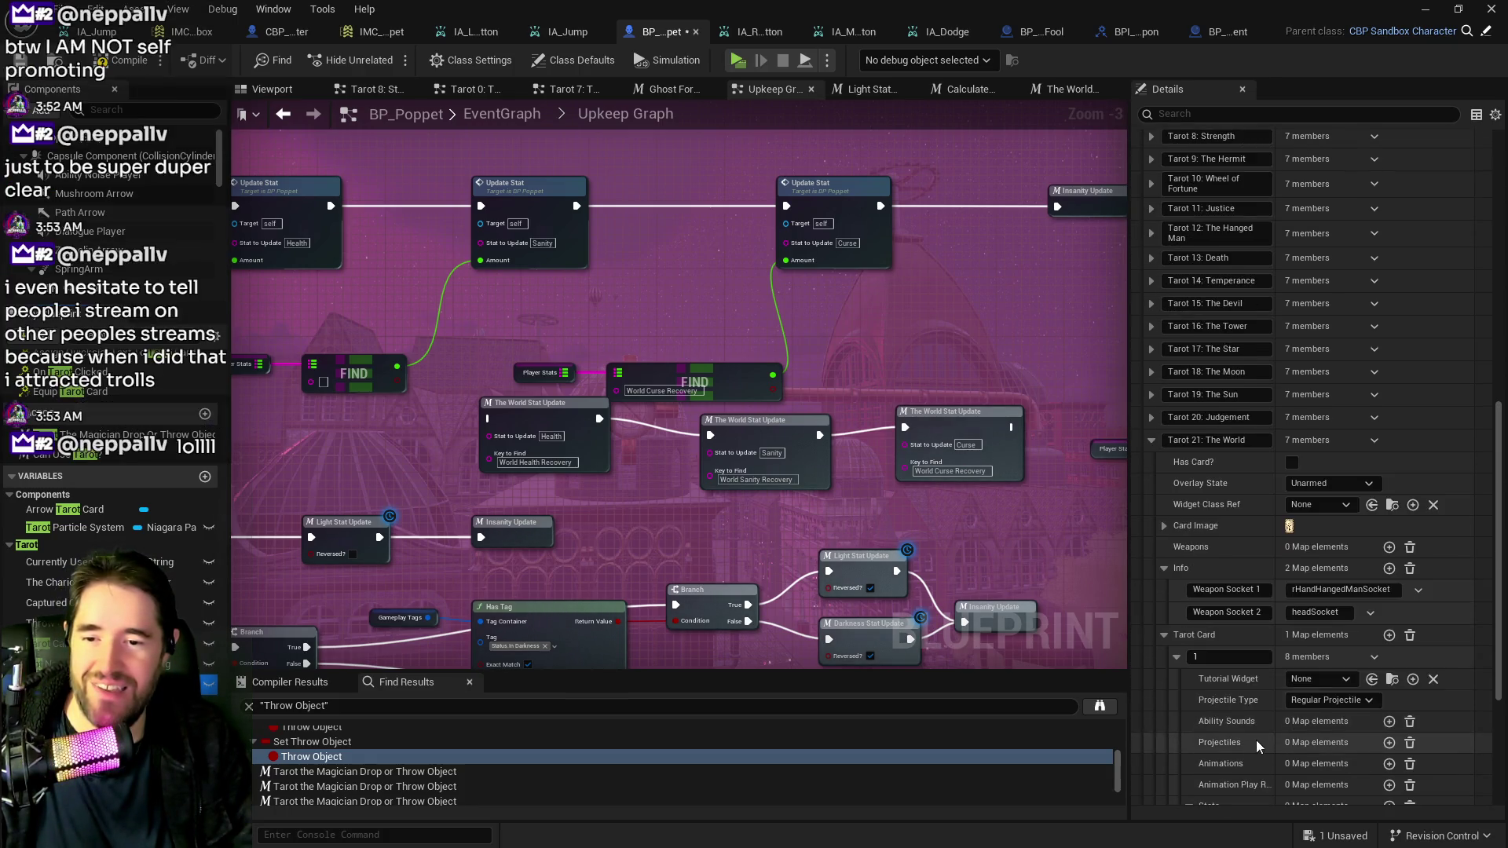
scroll(1257, 742, down, 1)
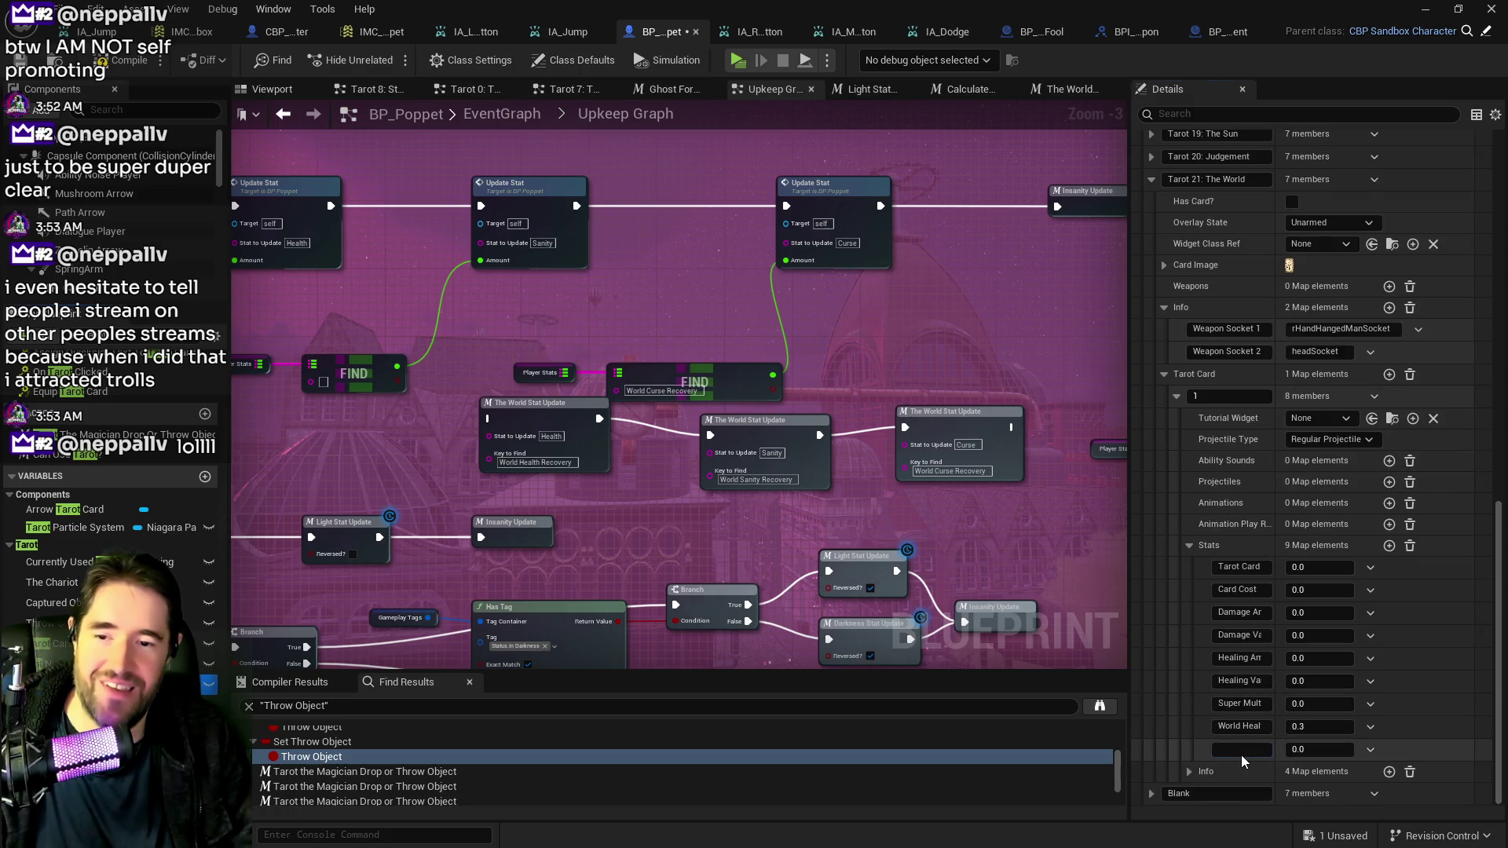
click(1312, 751)
text(0.3)
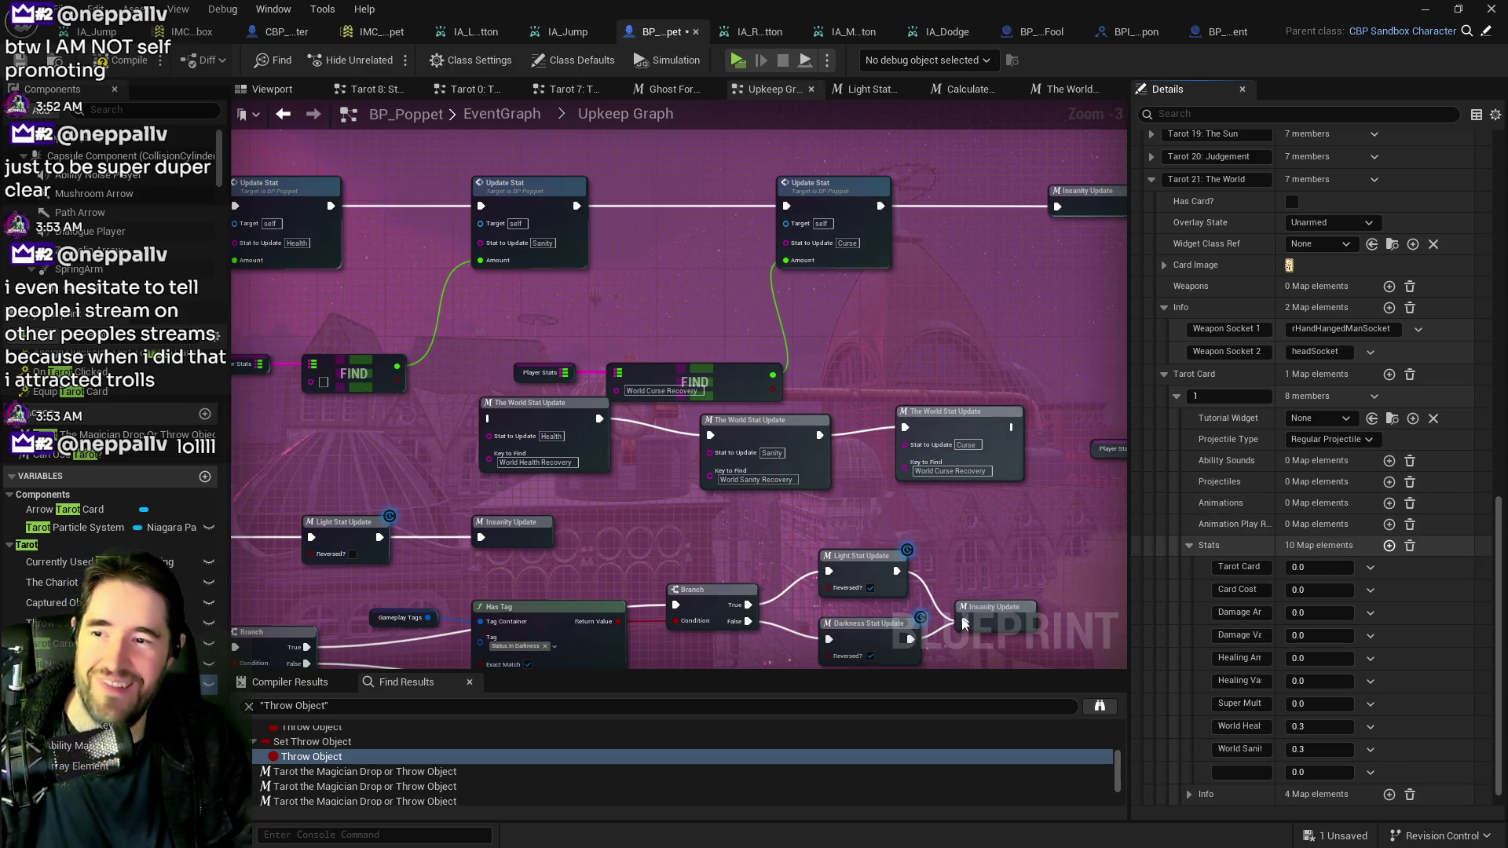
Add World Curse Recovery = 0.3 as the last stat, then compile BP_Poppet.
click(947, 471)
click(967, 511)
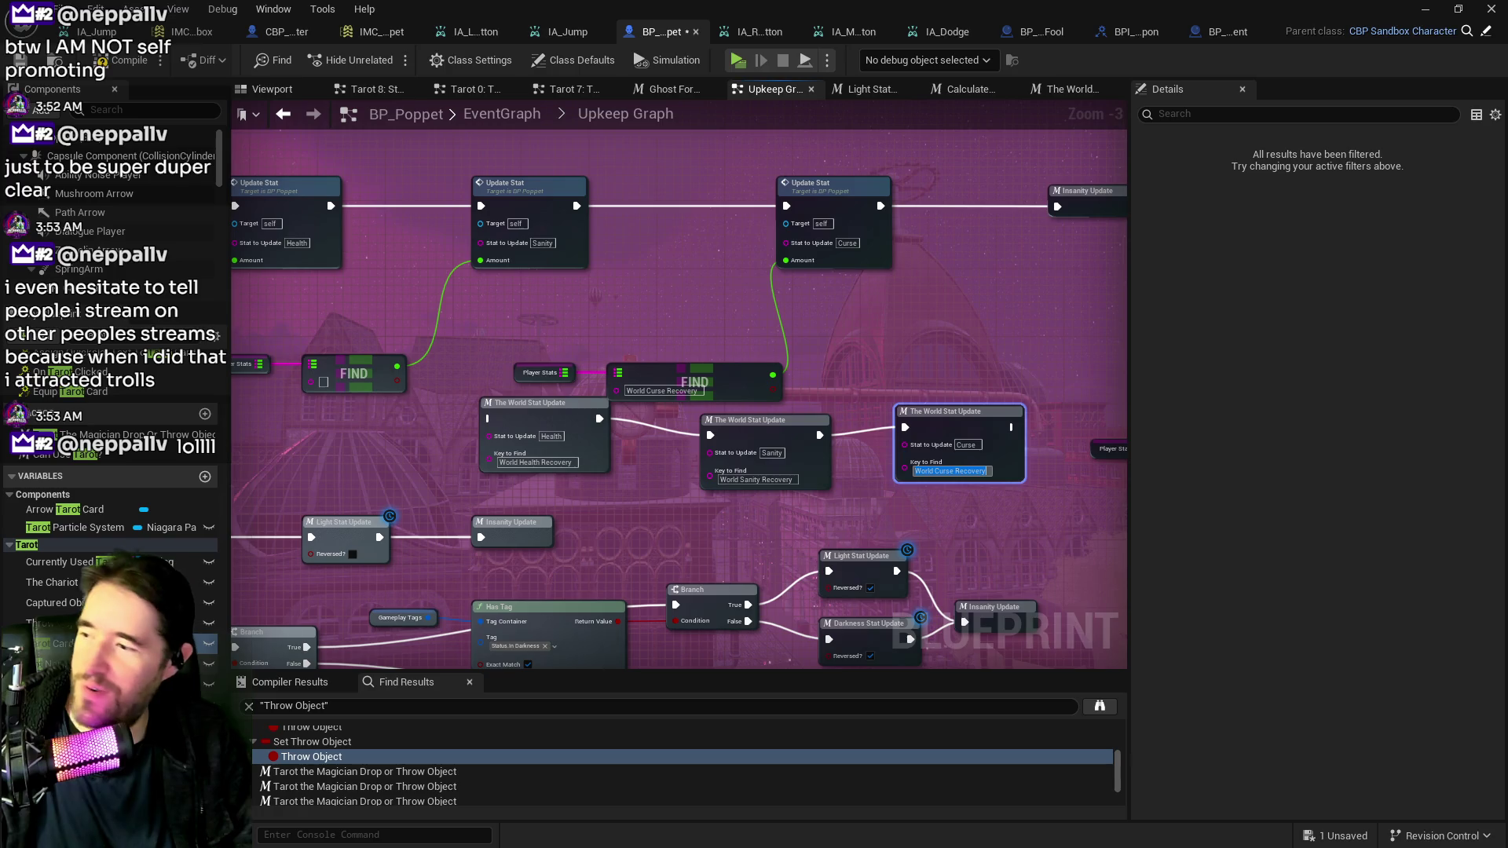
scroll(1179, 703, down, 15)
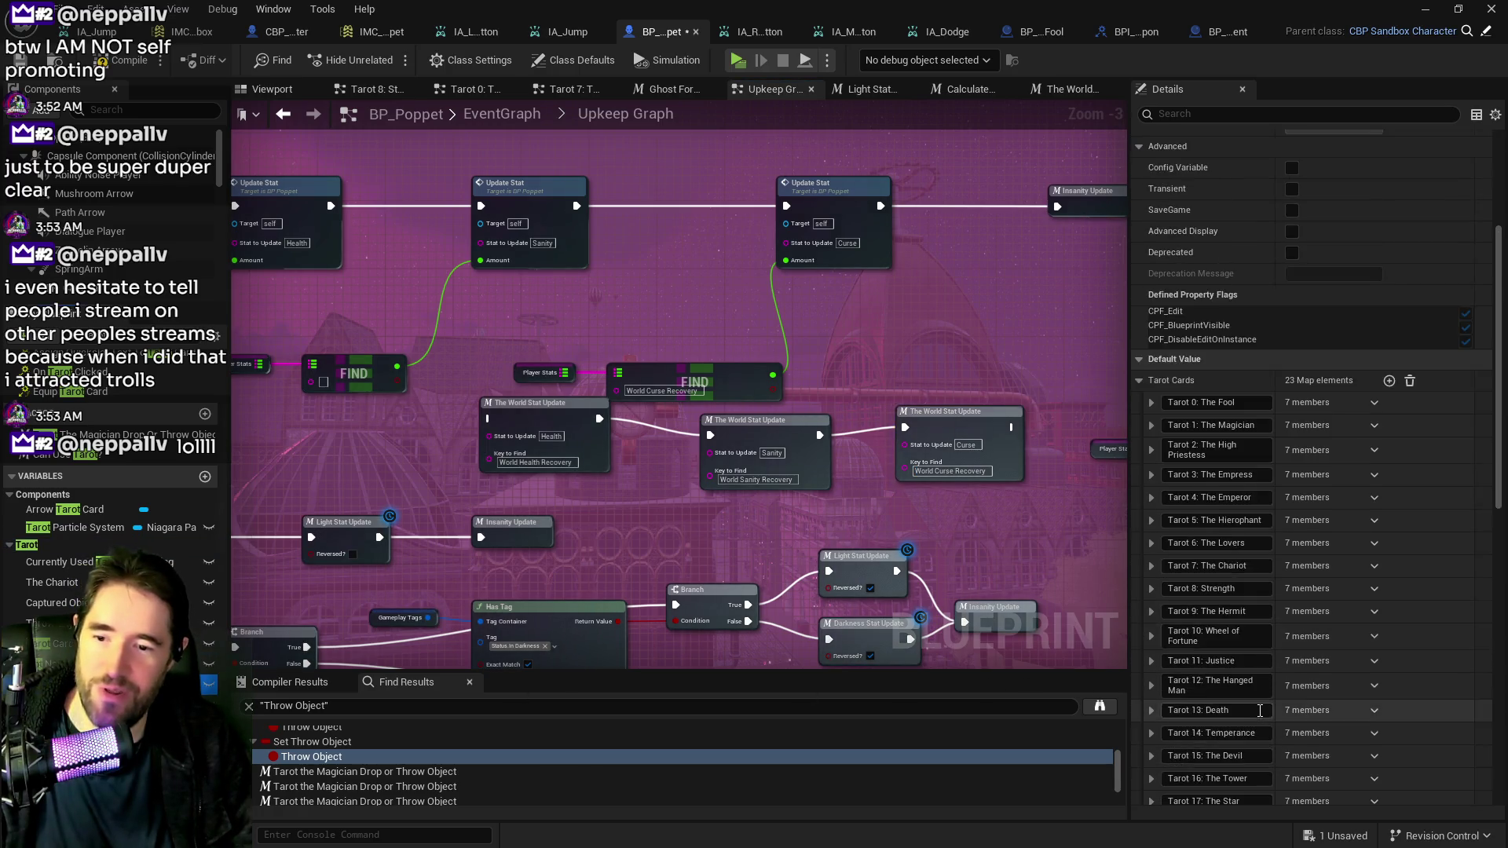
scroll(1211, 713, down, 8)
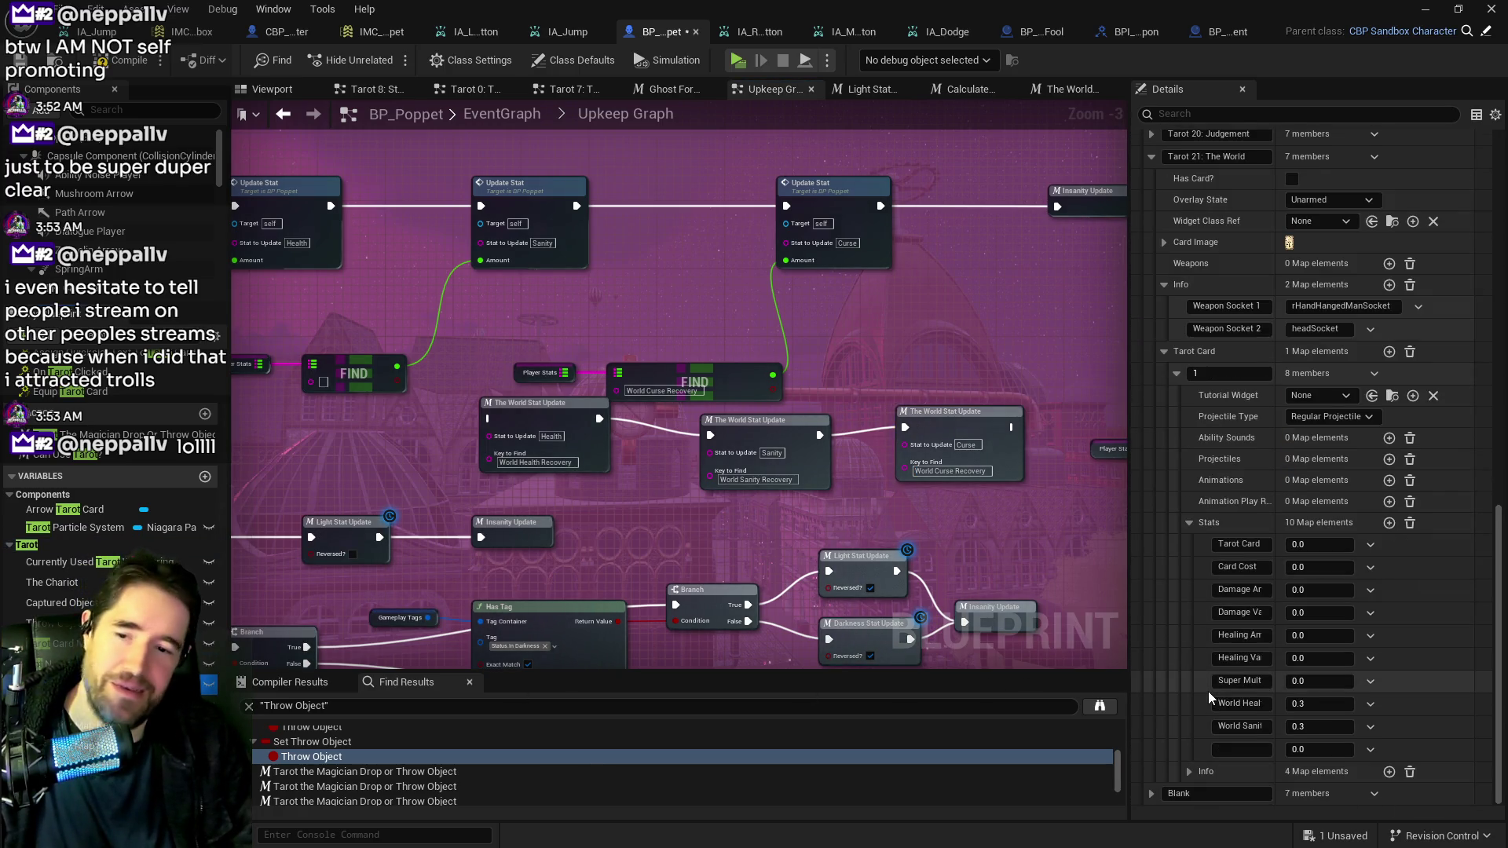
click(1221, 751)
key(ctrl+v)
click(1313, 751)
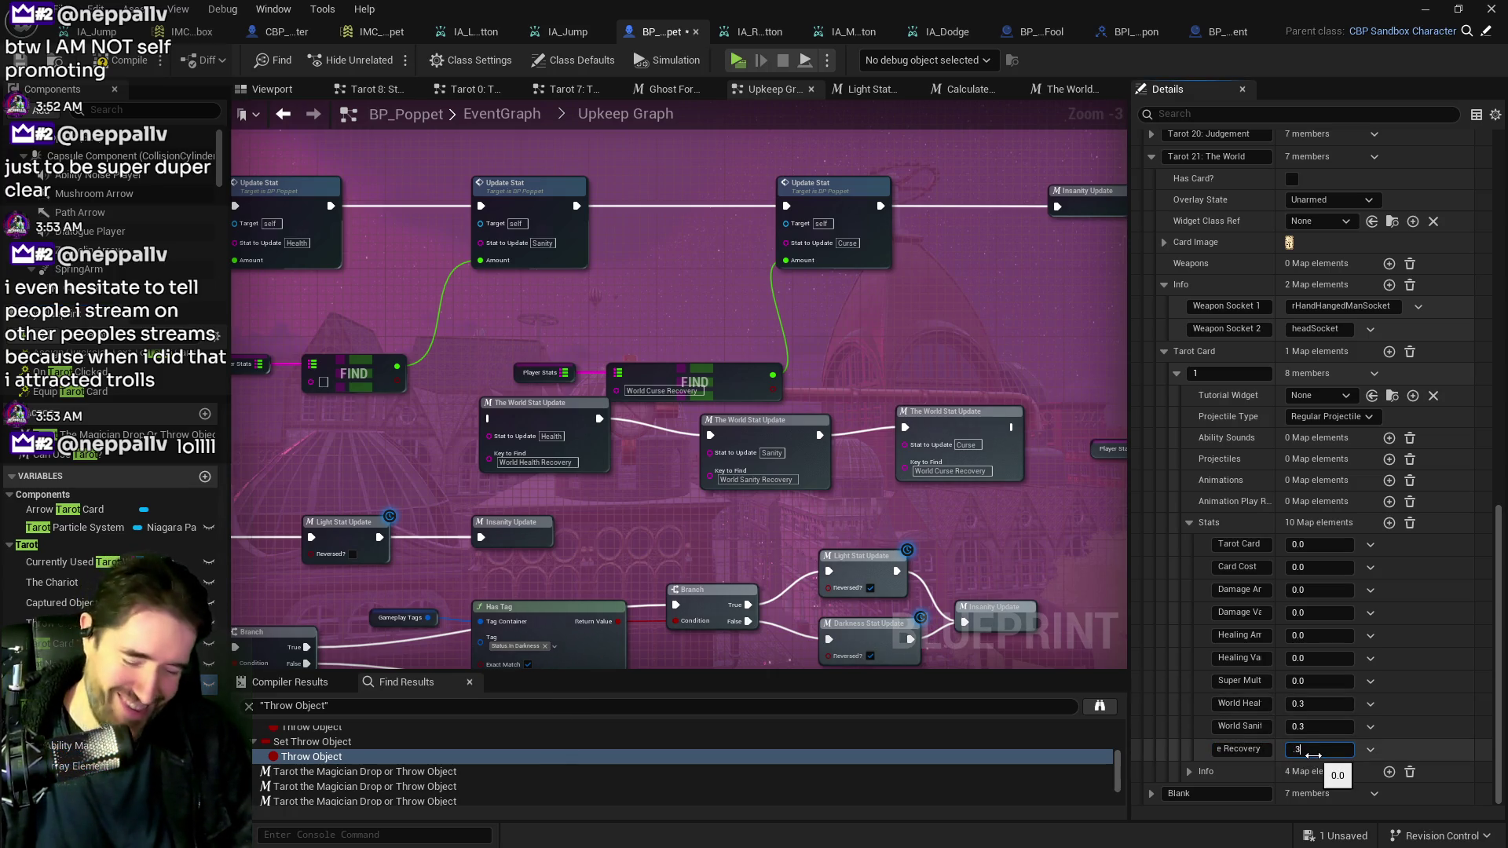
key(Return)
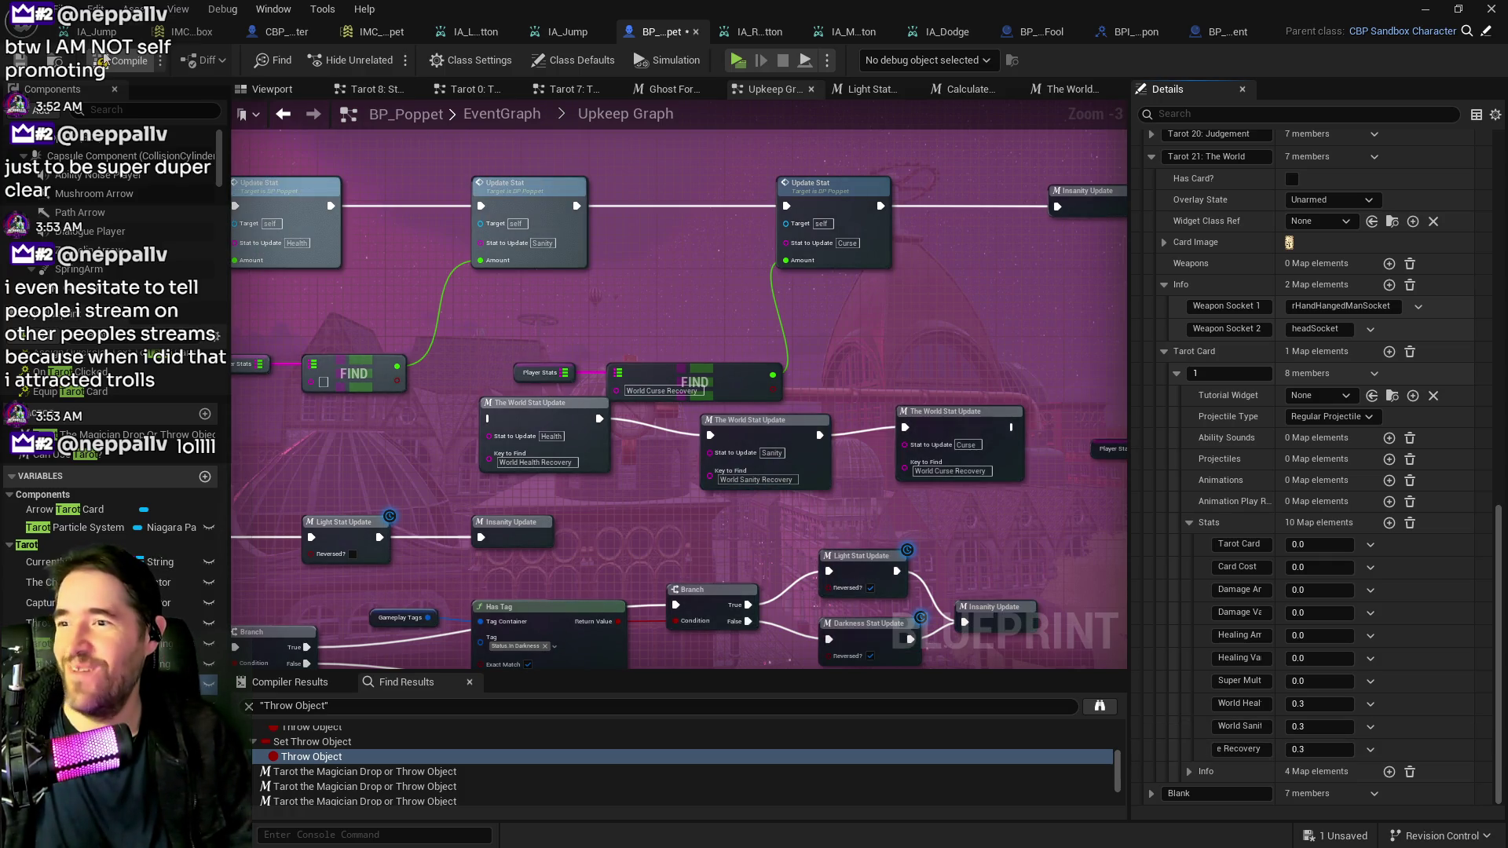
click(103, 77)
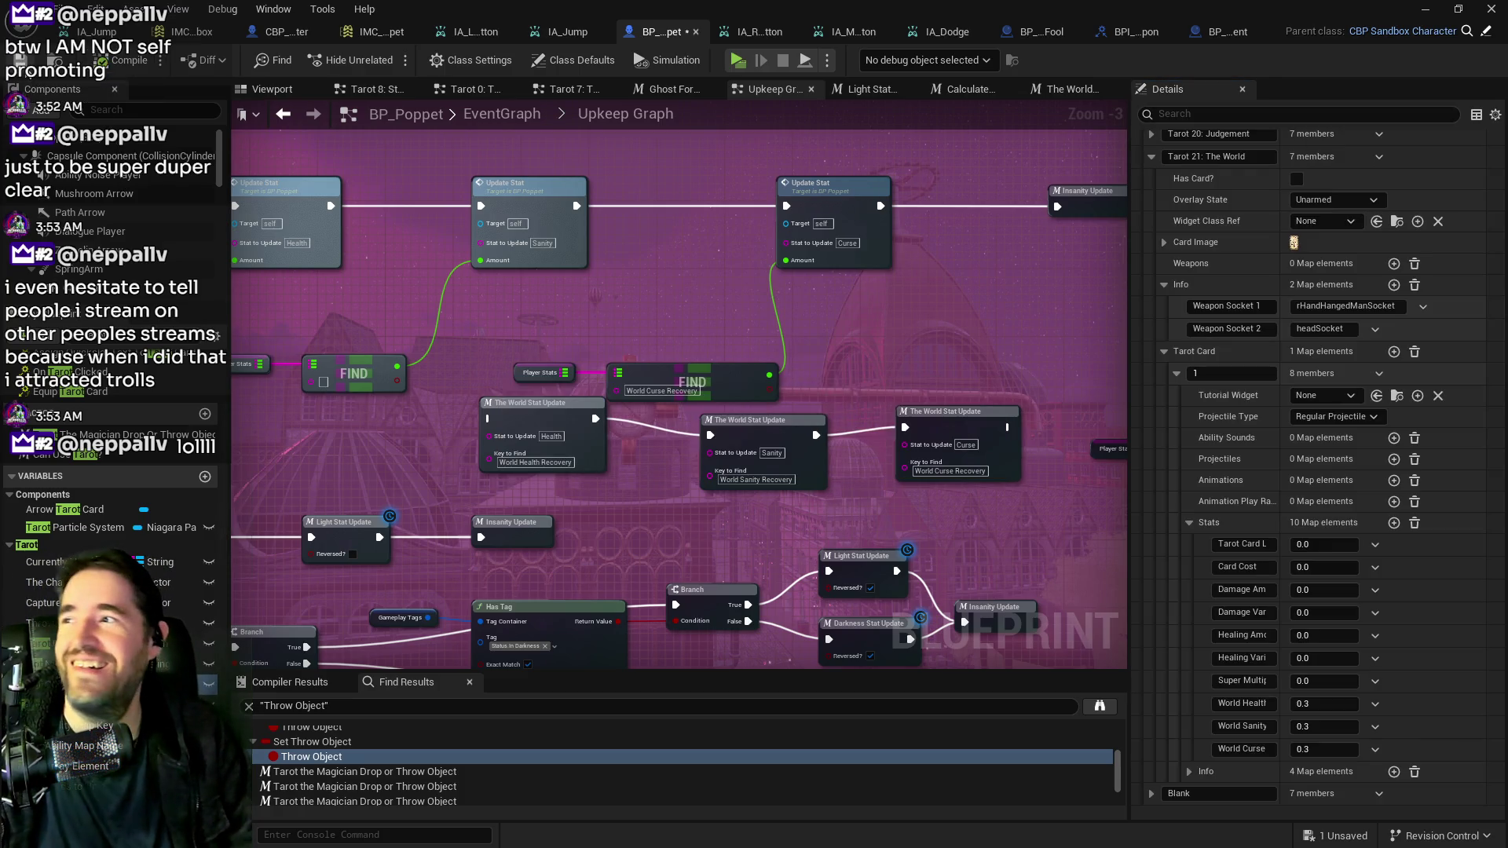
Save, wire the Curse World Stat Update into Insanity Update, and delete the old Update Stat/FIND nodes.
key(ctrl+s)
mouse_move(446, 299)
mouse_down()
mouse_move(988, 344)
mouse_move(915, 302)
mouse_up()
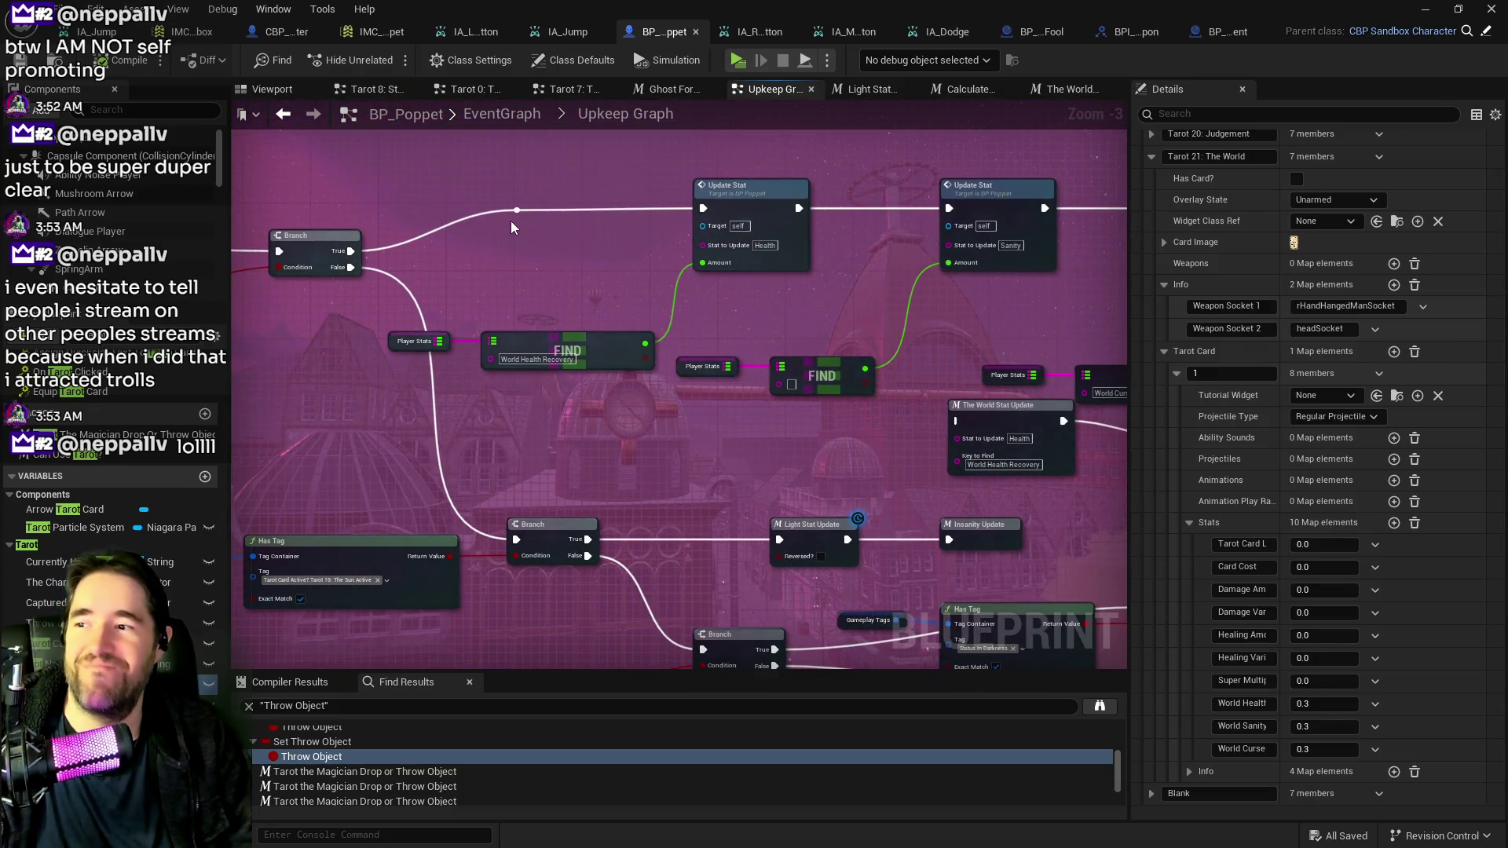
mouse_move(519, 213)
mouse_down()
mouse_move(774, 357)
mouse_move(974, 424)
mouse_move(1123, 428)
mouse_move(663, 407)
mouse_up()
mouse_move(853, 418)
mouse_down()
mouse_move(886, 444)
mouse_move(879, 220)
mouse_move(903, 198)
mouse_up()
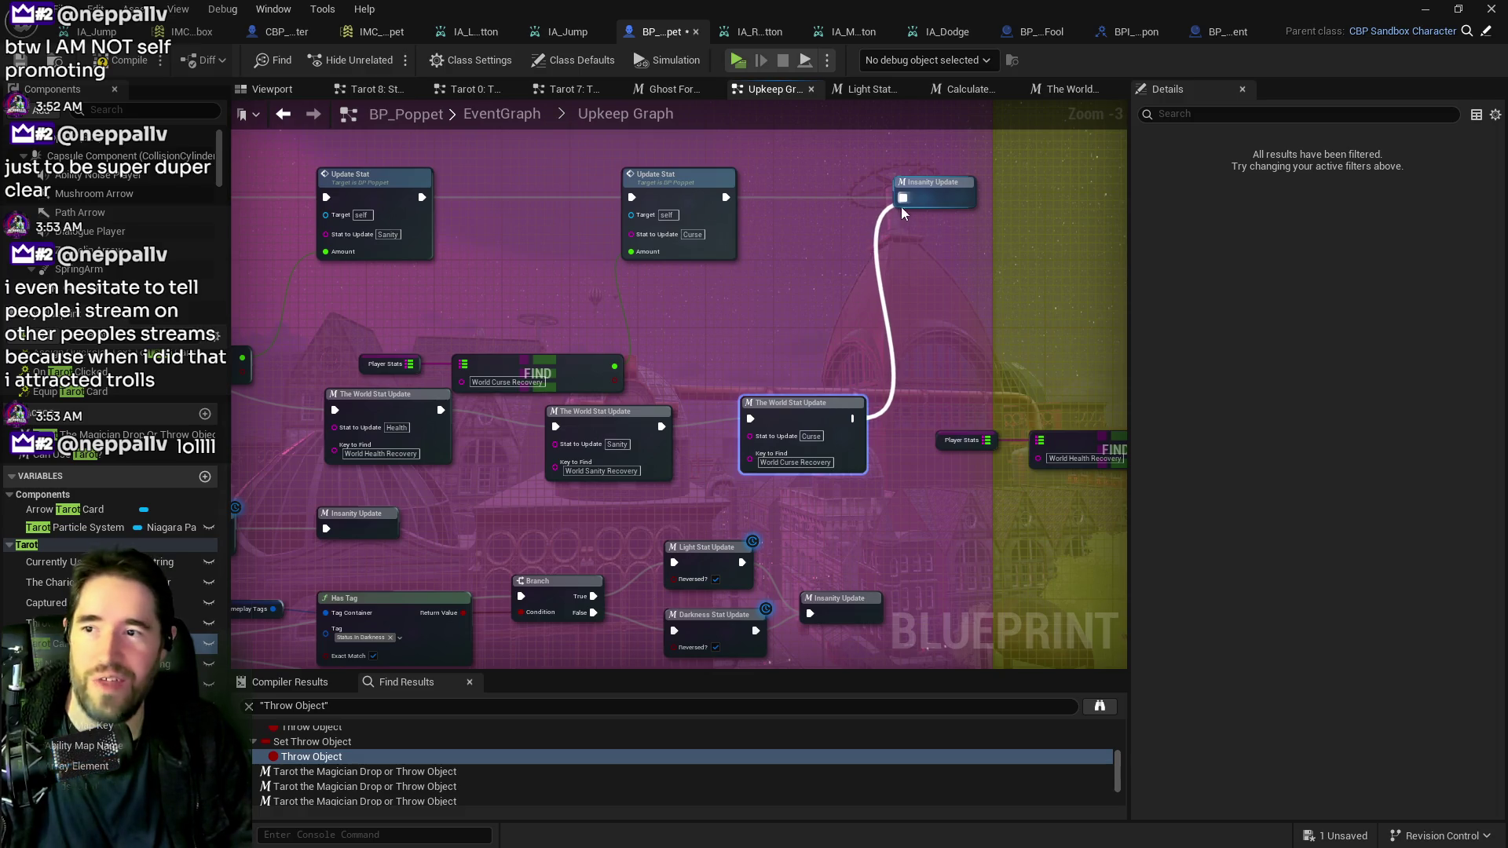
drag(809, 270, 1061, 306)
drag(243, 220, 534, 223)
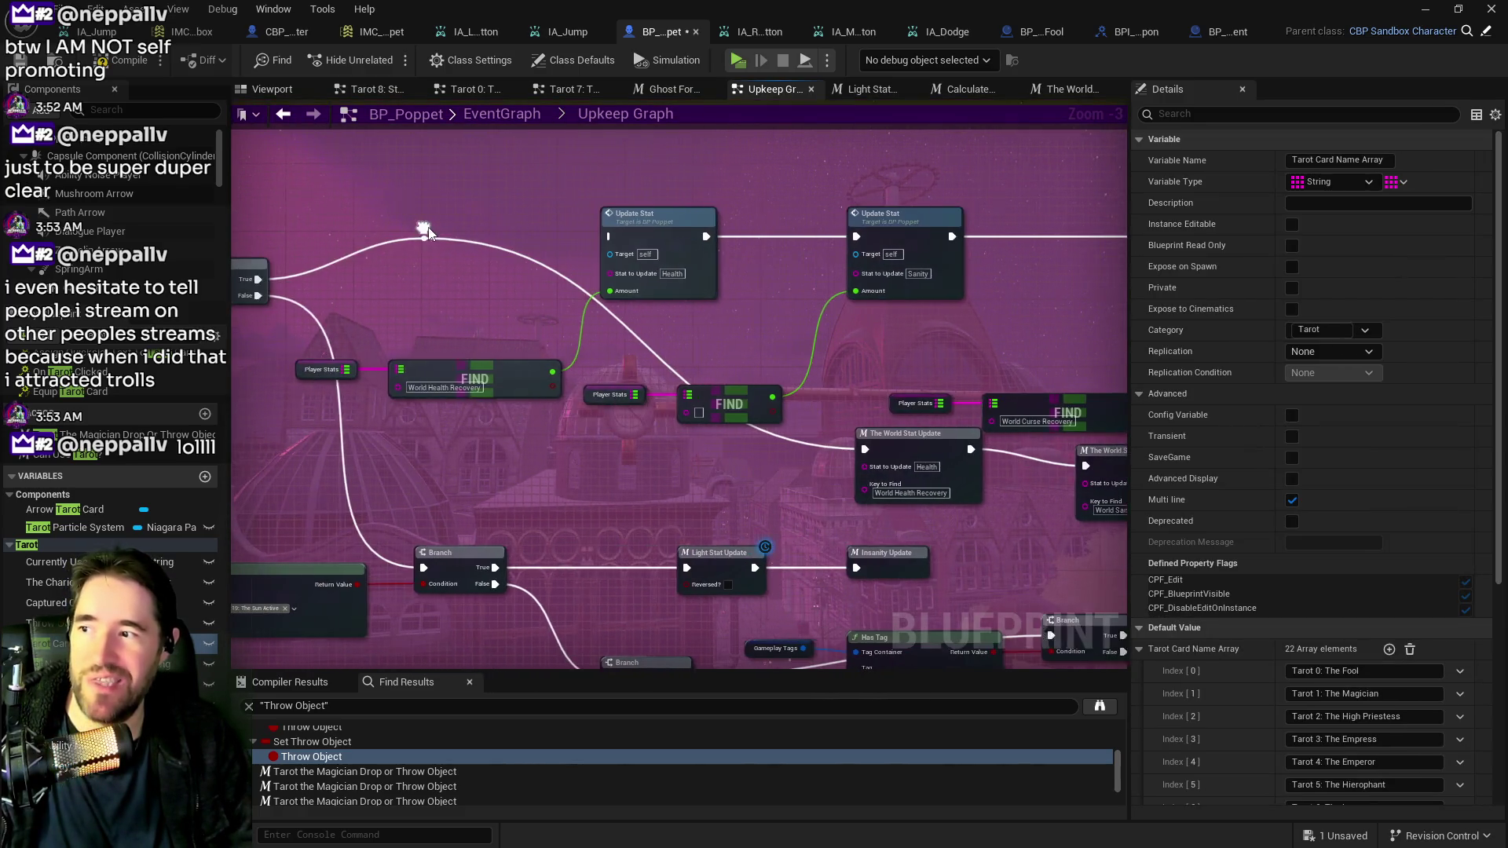
mouse_move(323, 296)
mouse_down()
mouse_move(581, 408)
mouse_move(1013, 440)
mouse_move(1060, 414)
mouse_up()
key(Delete)
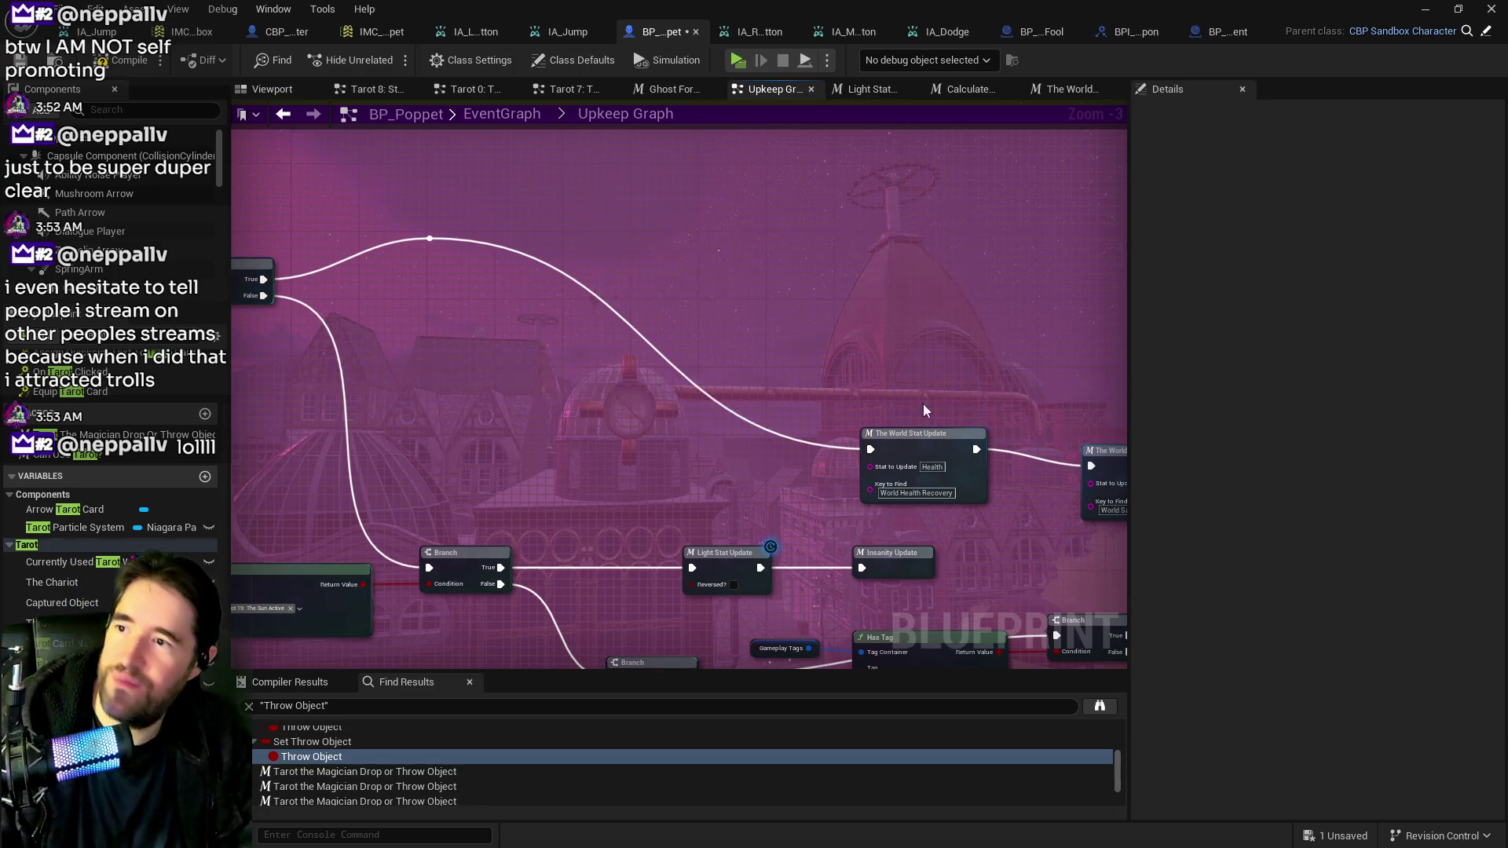
Align the Health, Sanity and Curse World Stat Update nodes in a row beside Insanity Update.
drag(1013, 366, 739, 367)
click(926, 273)
scroll(883, 356, down, 3)
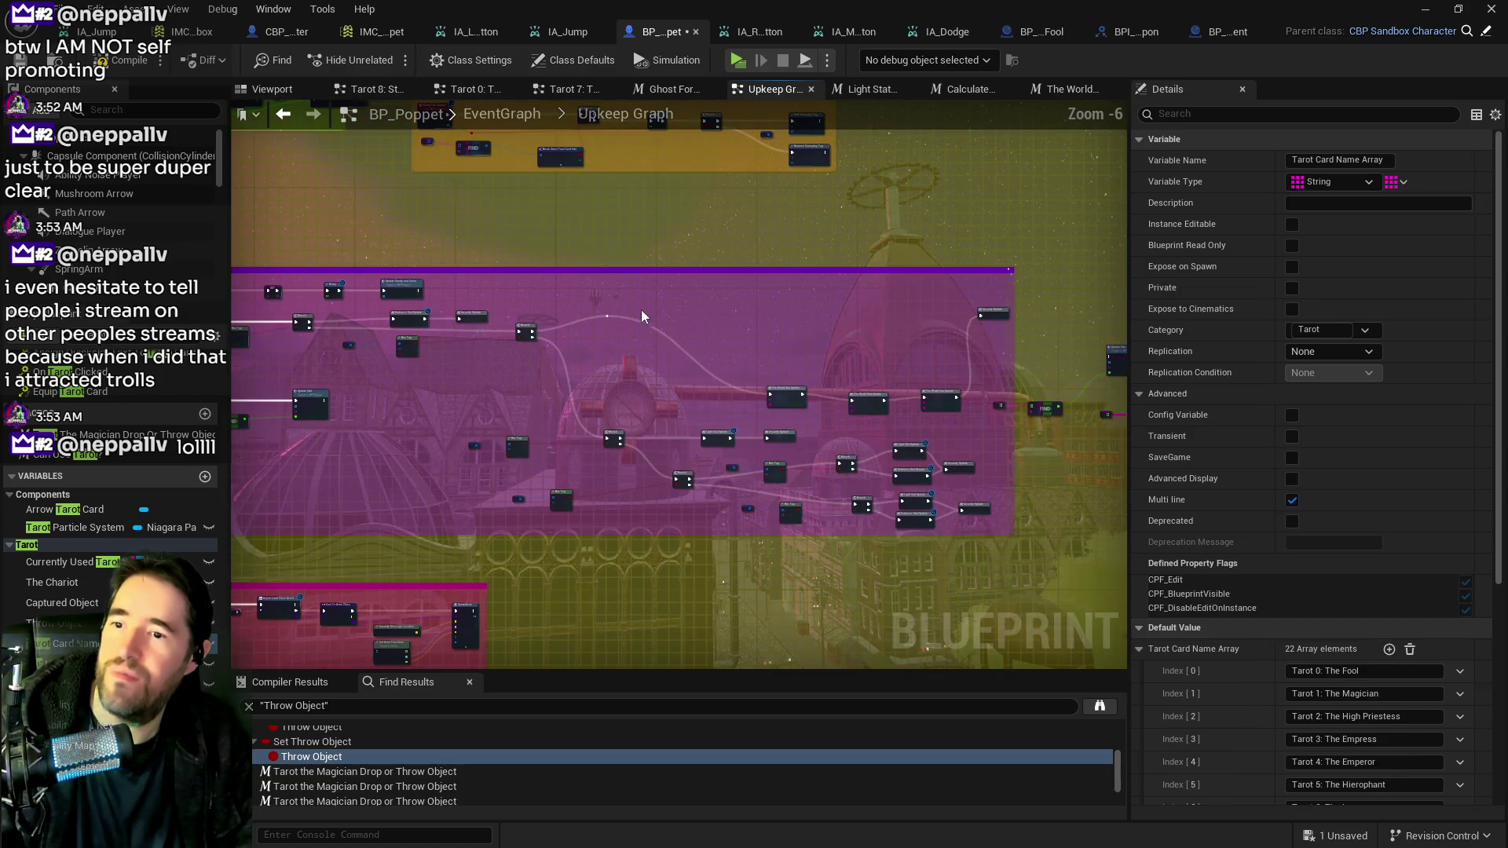
ctrl+click(868, 402)
ctrl+click(920, 412)
drag(920, 412, 861, 332)
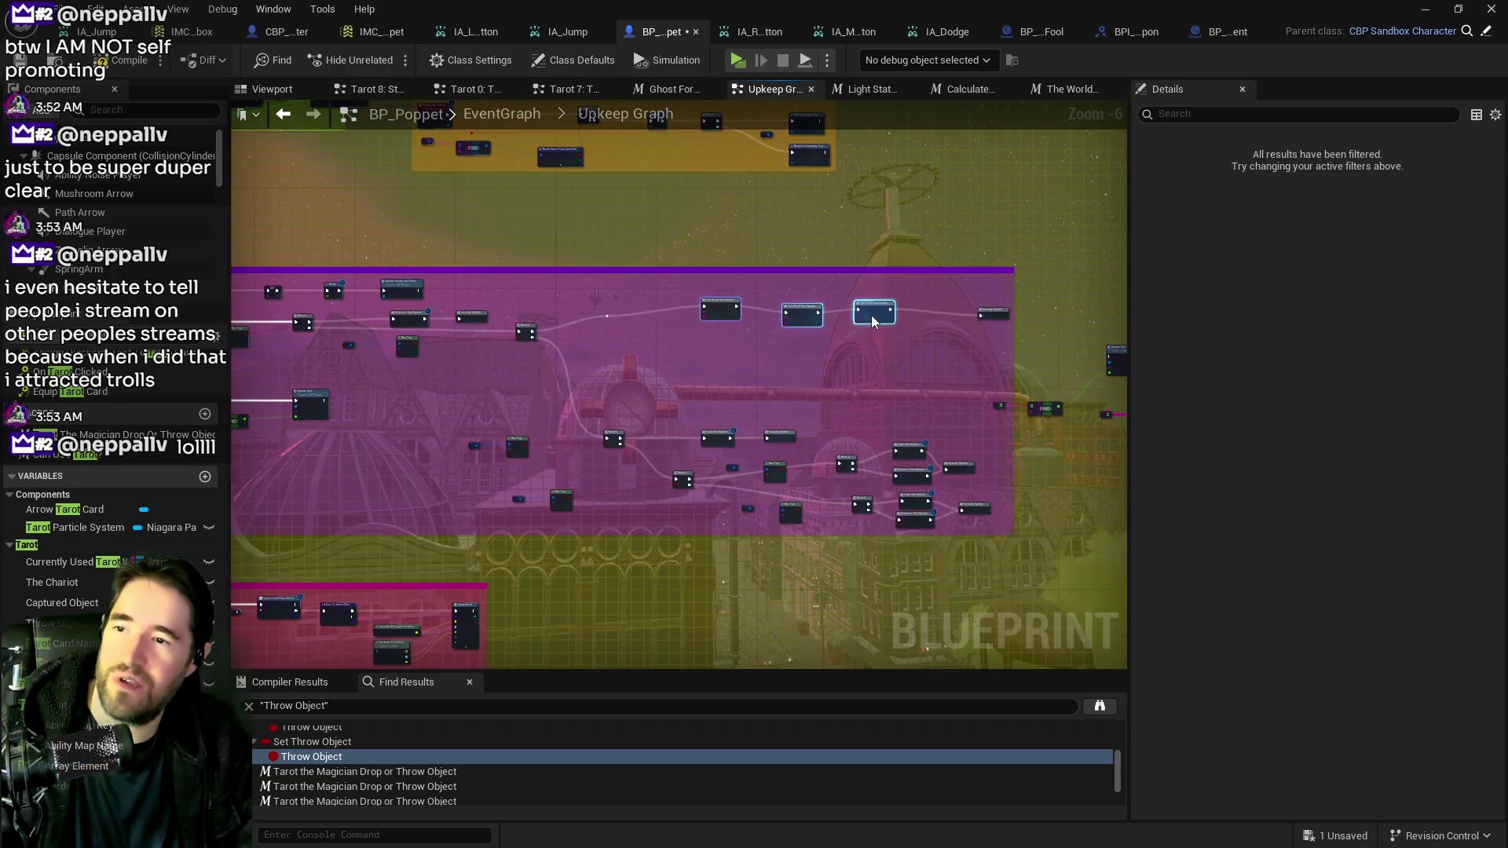
scroll(831, 328, up, 4)
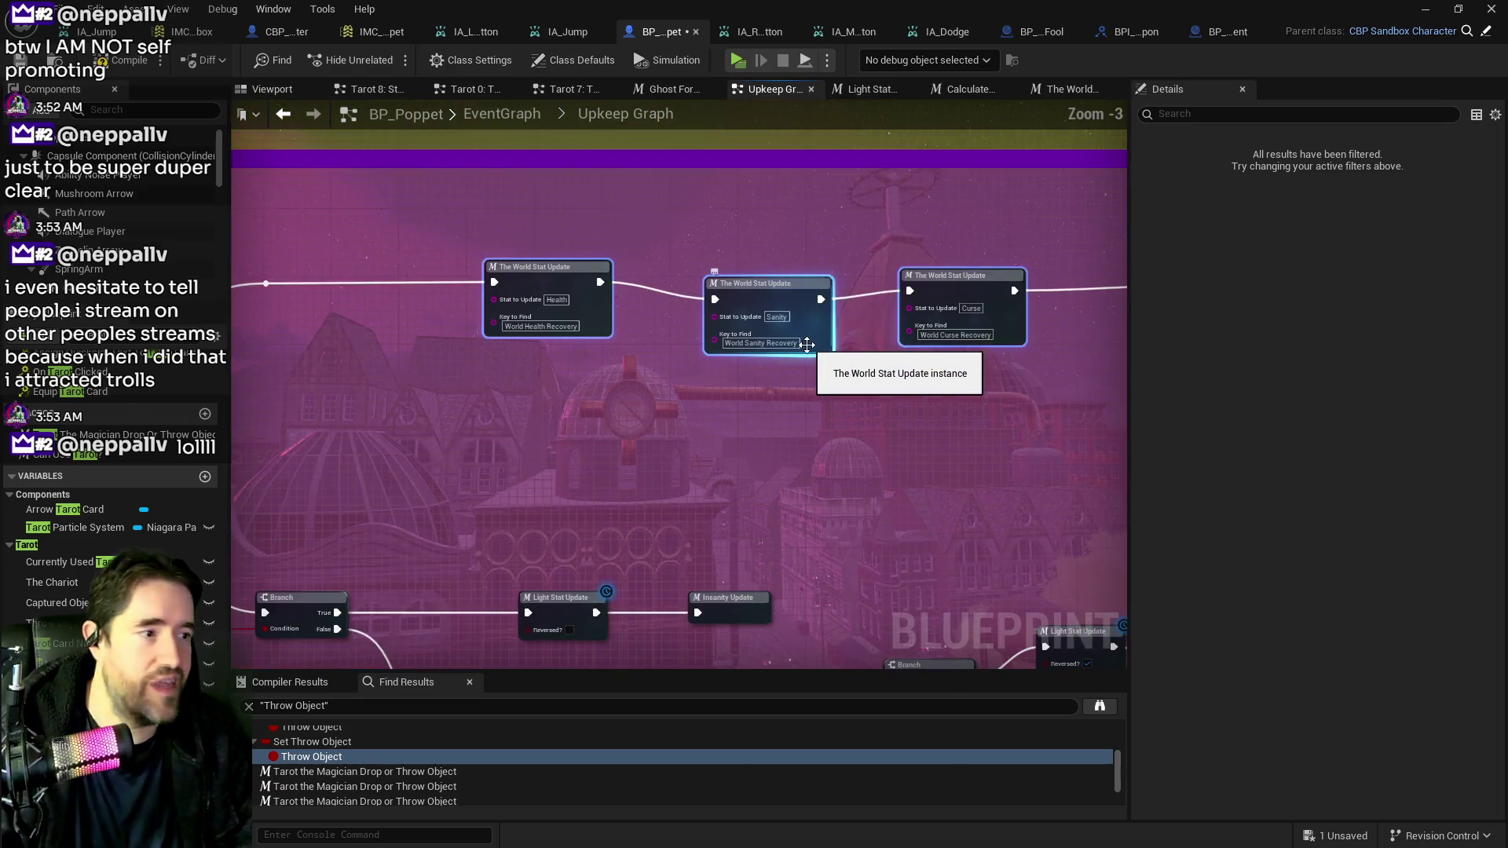
drag(768, 289, 766, 270)
drag(975, 279, 641, 279)
drag(1068, 285, 865, 280)
Delete the leftover Update Stat and FIND nodes.
scroll(864, 279, down, 3)
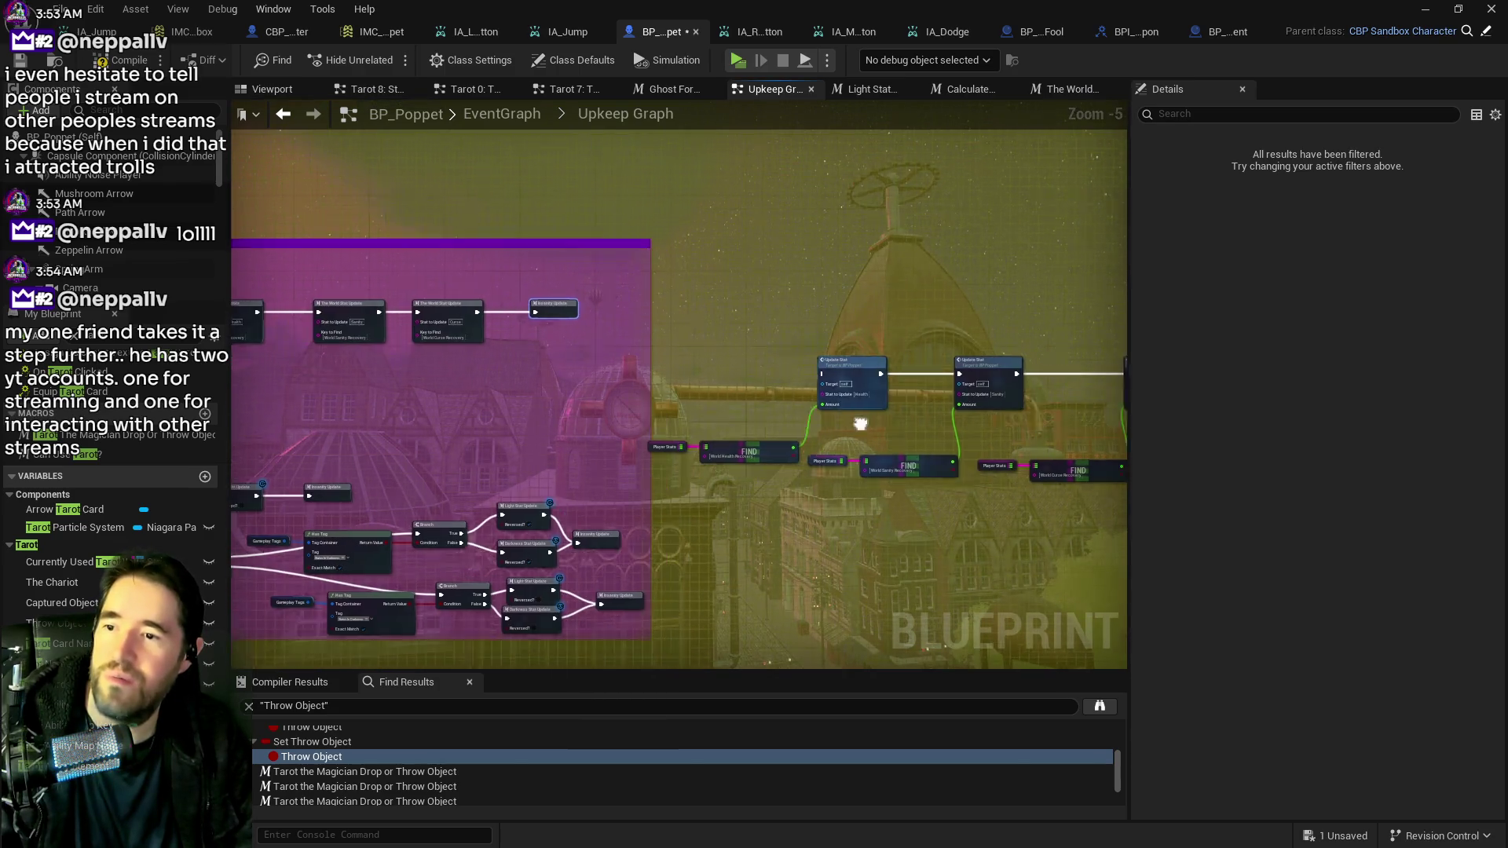
drag(484, 279, 939, 425)
key(Delete)
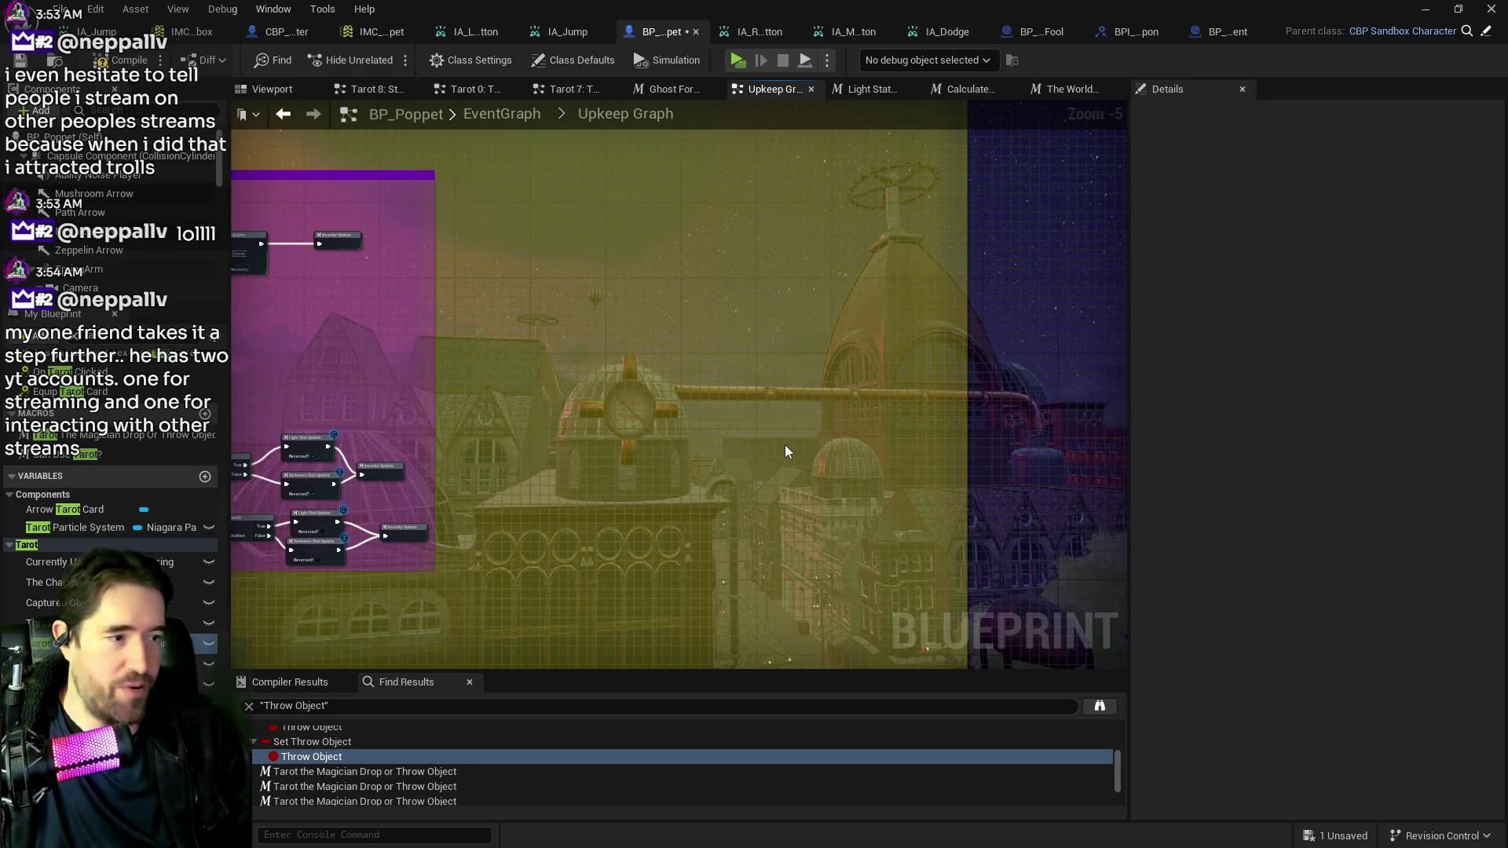
Open The World Stat Update macro graph from the Health node.
mouse_move(919, 313)
mouse_down()
mouse_move(1139, 322)
mouse_move(758, 352)
mouse_up()
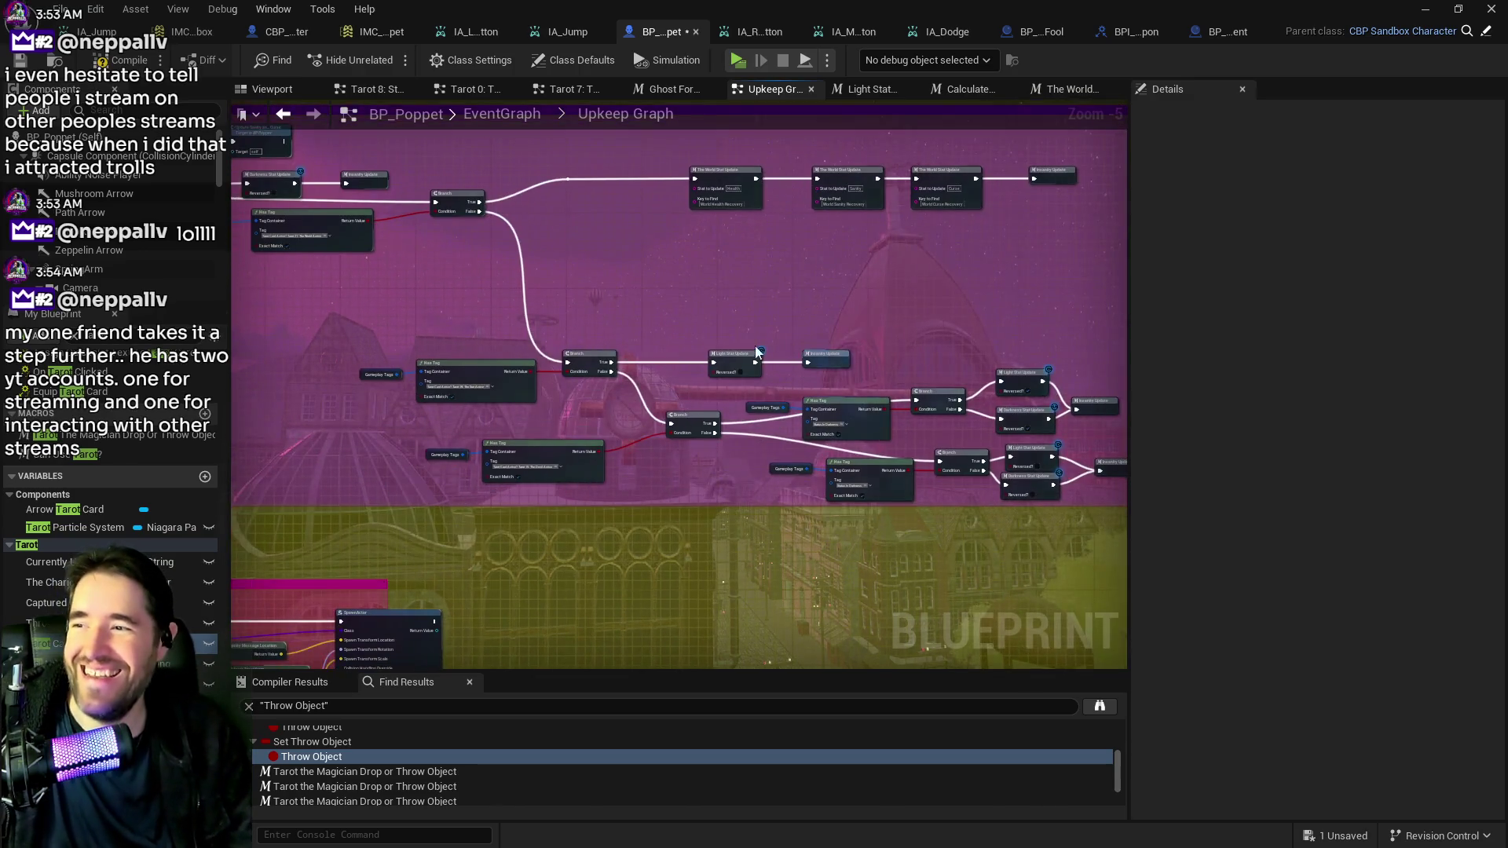
scroll(693, 366, up, 3)
click(605, 324)
mouse_move(604, 324)
mouse_down()
mouse_move(424, 316)
mouse_move(528, 315)
mouse_up()
double_click(527, 316)
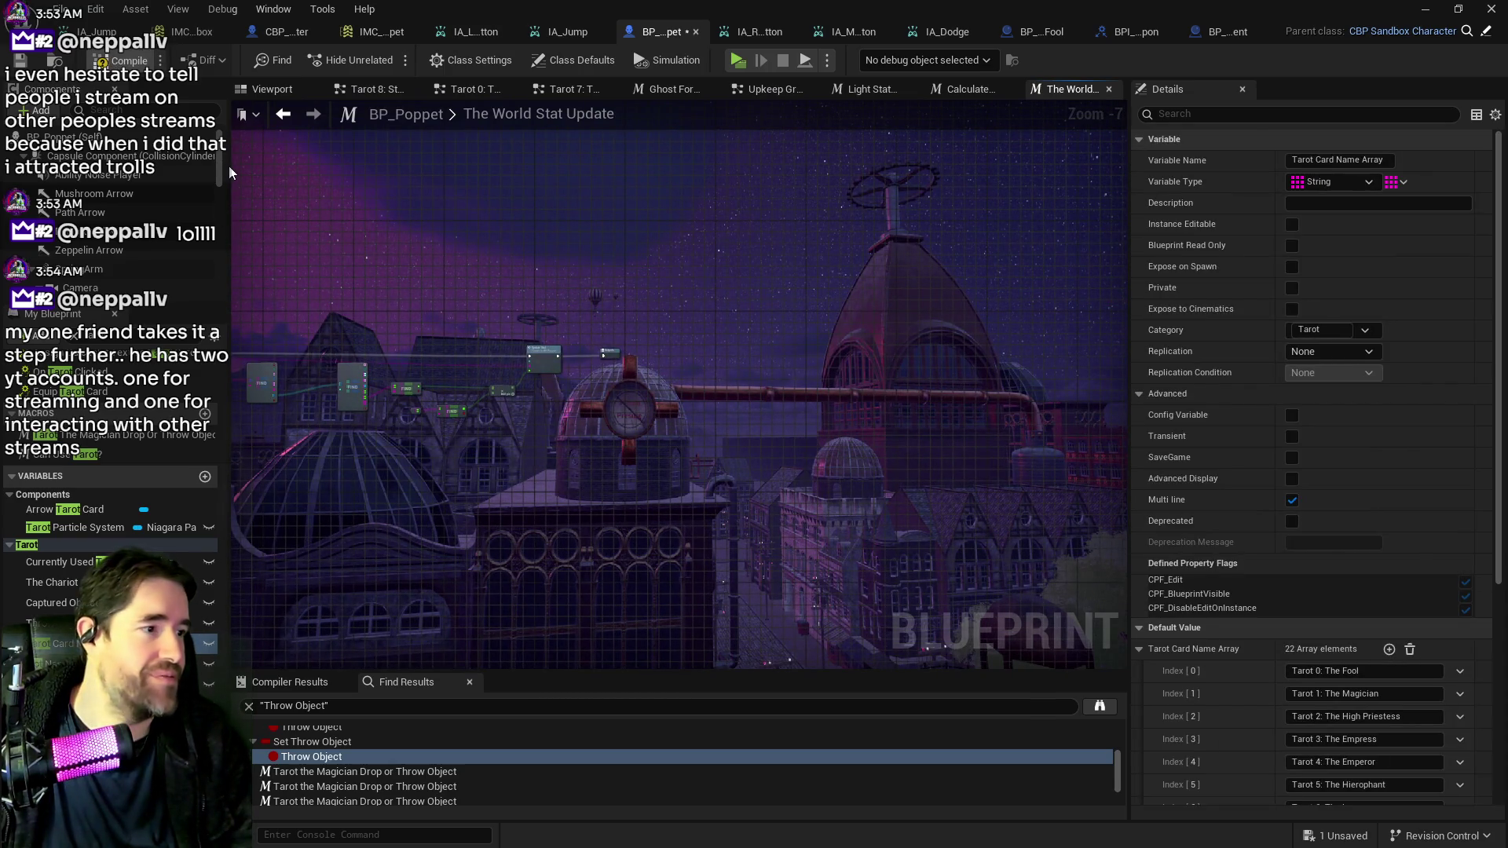
Compile with F7 and save BP_Poppet, then switch to the browser.
key(F7)
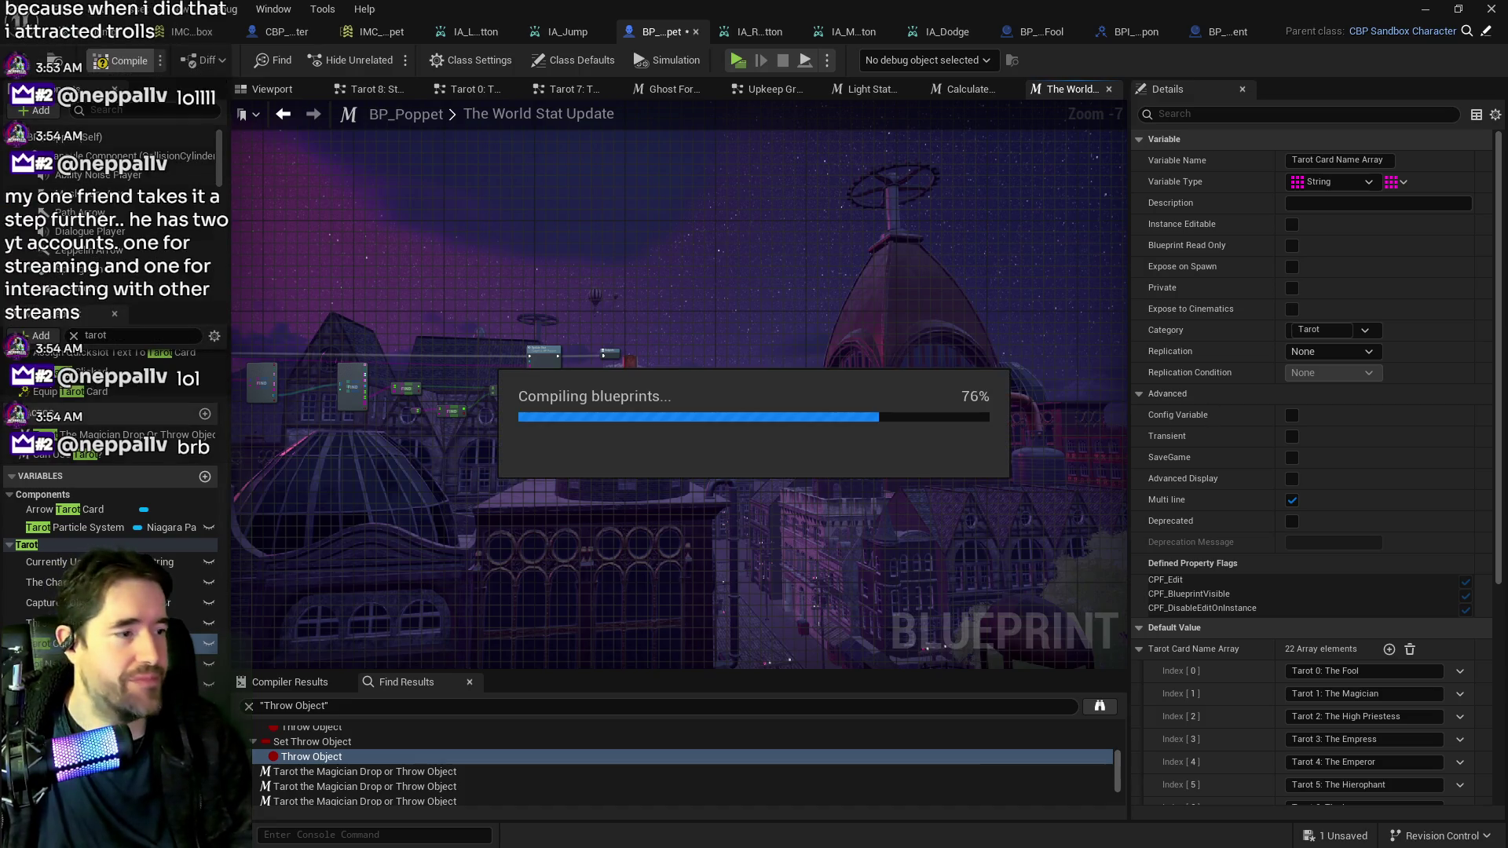
key(ctrl+s)
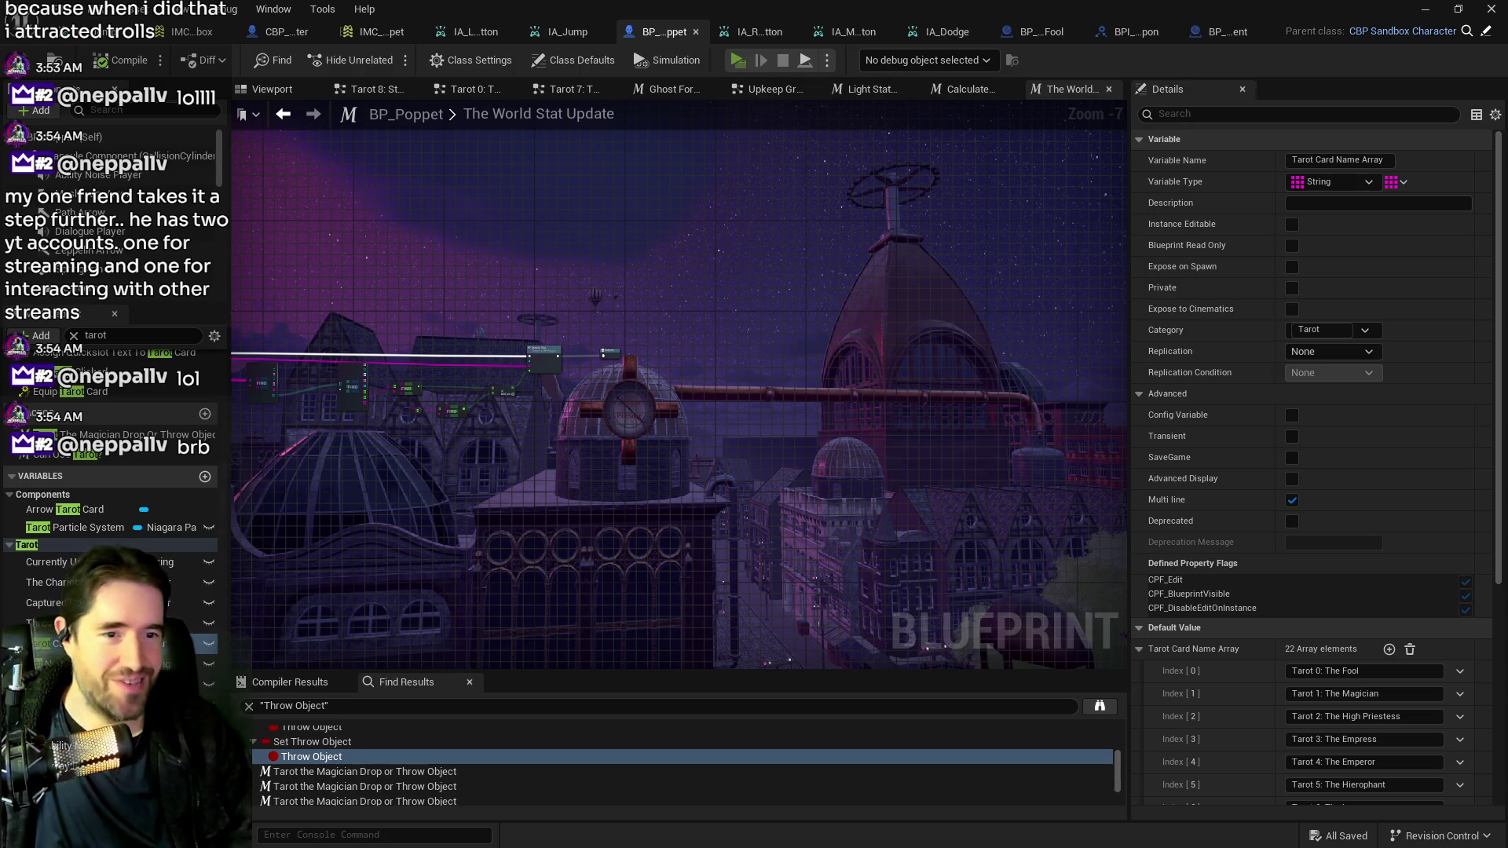
key(alt+Tab)
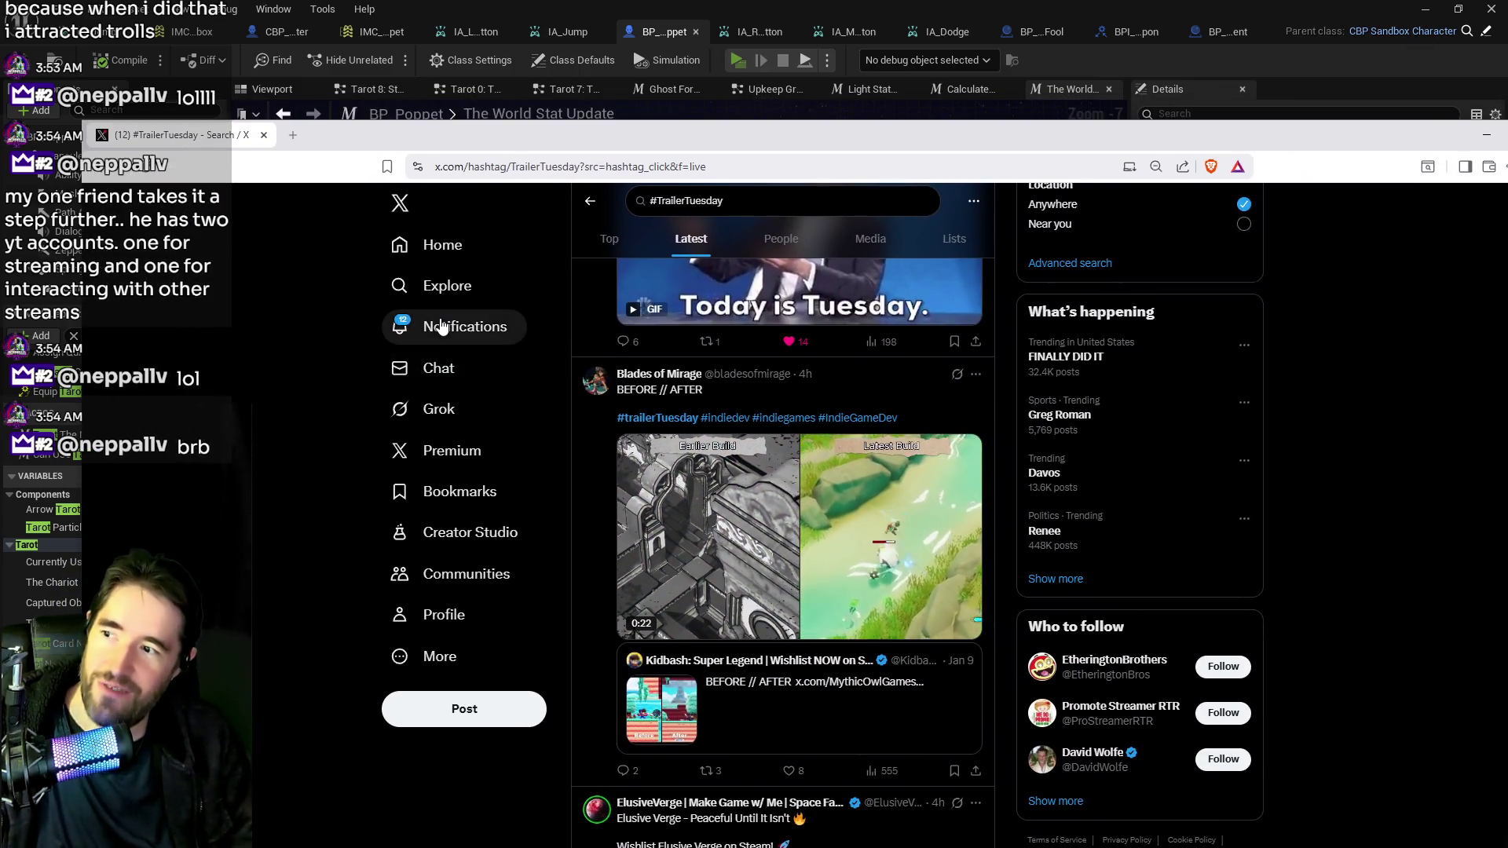
Browse X notifications and the Premium page, then bring the game preview forward.
click(462, 332)
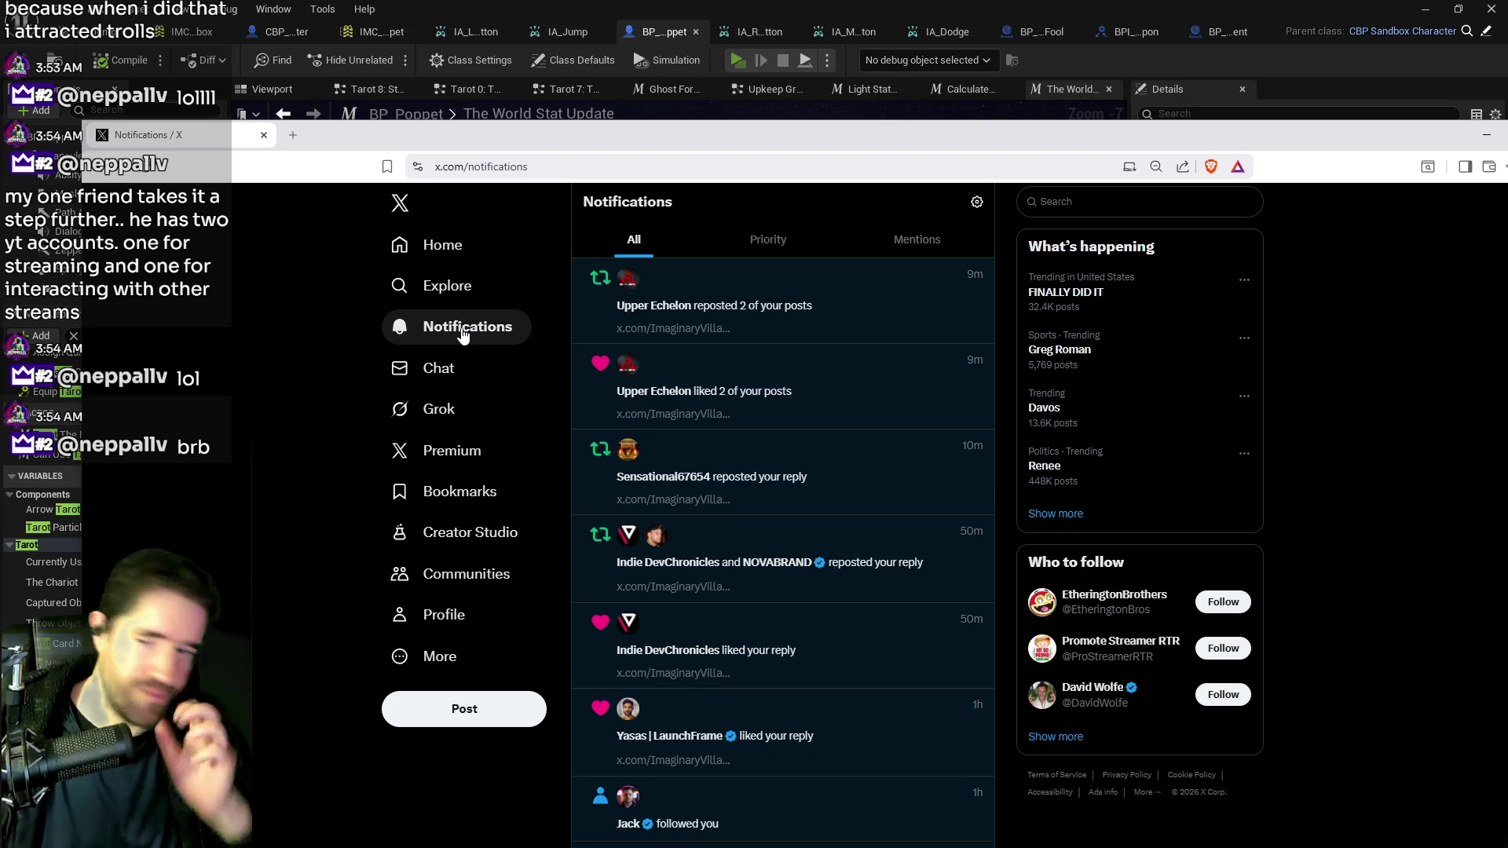
scroll(729, 585, down, 3)
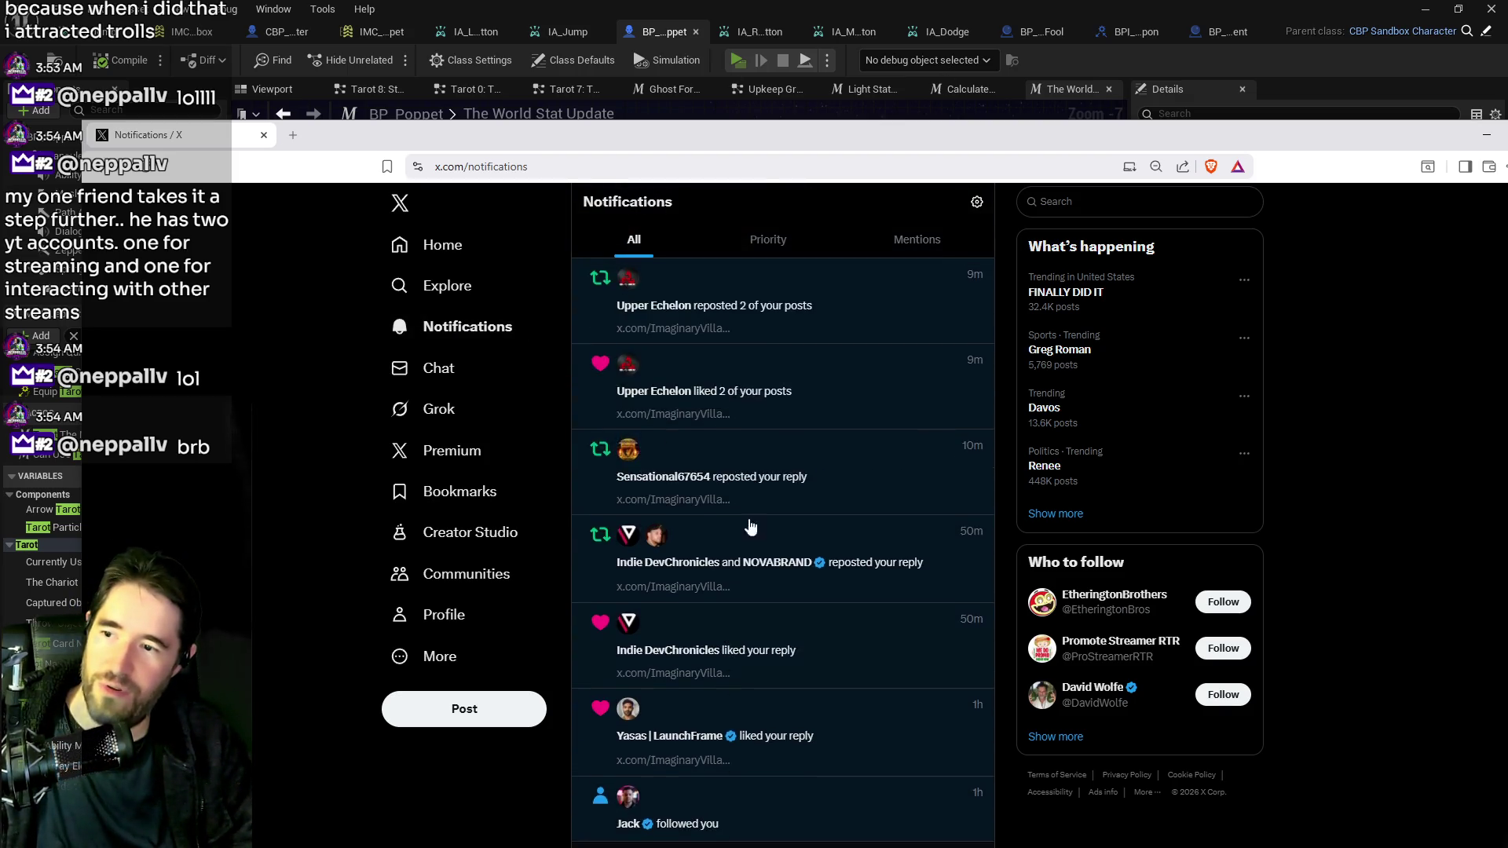
scroll(729, 526, down, 5)
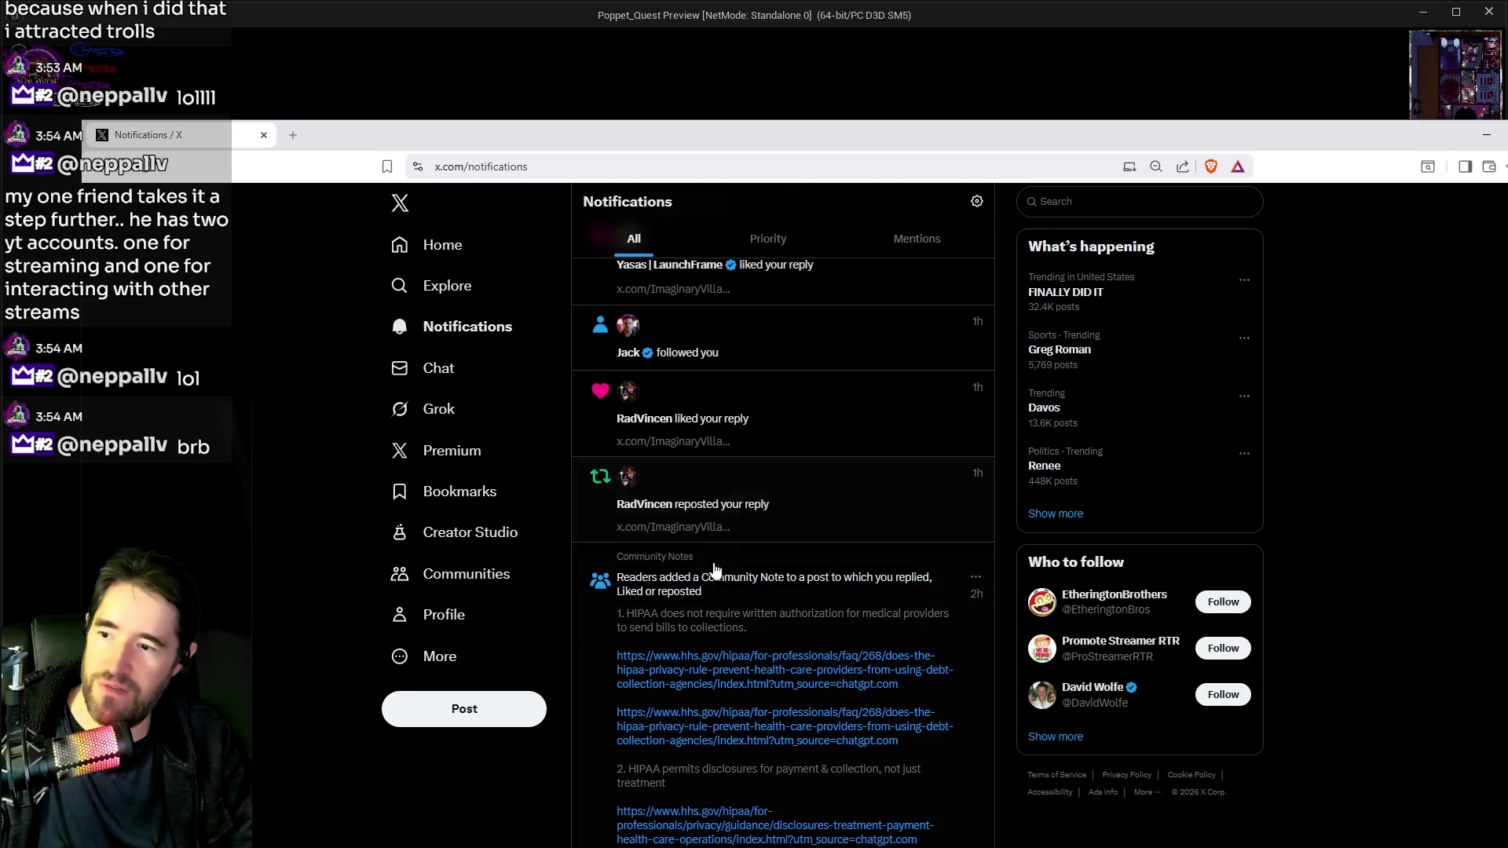
scroll(716, 565, up, 5)
scroll(808, 573, down, 5)
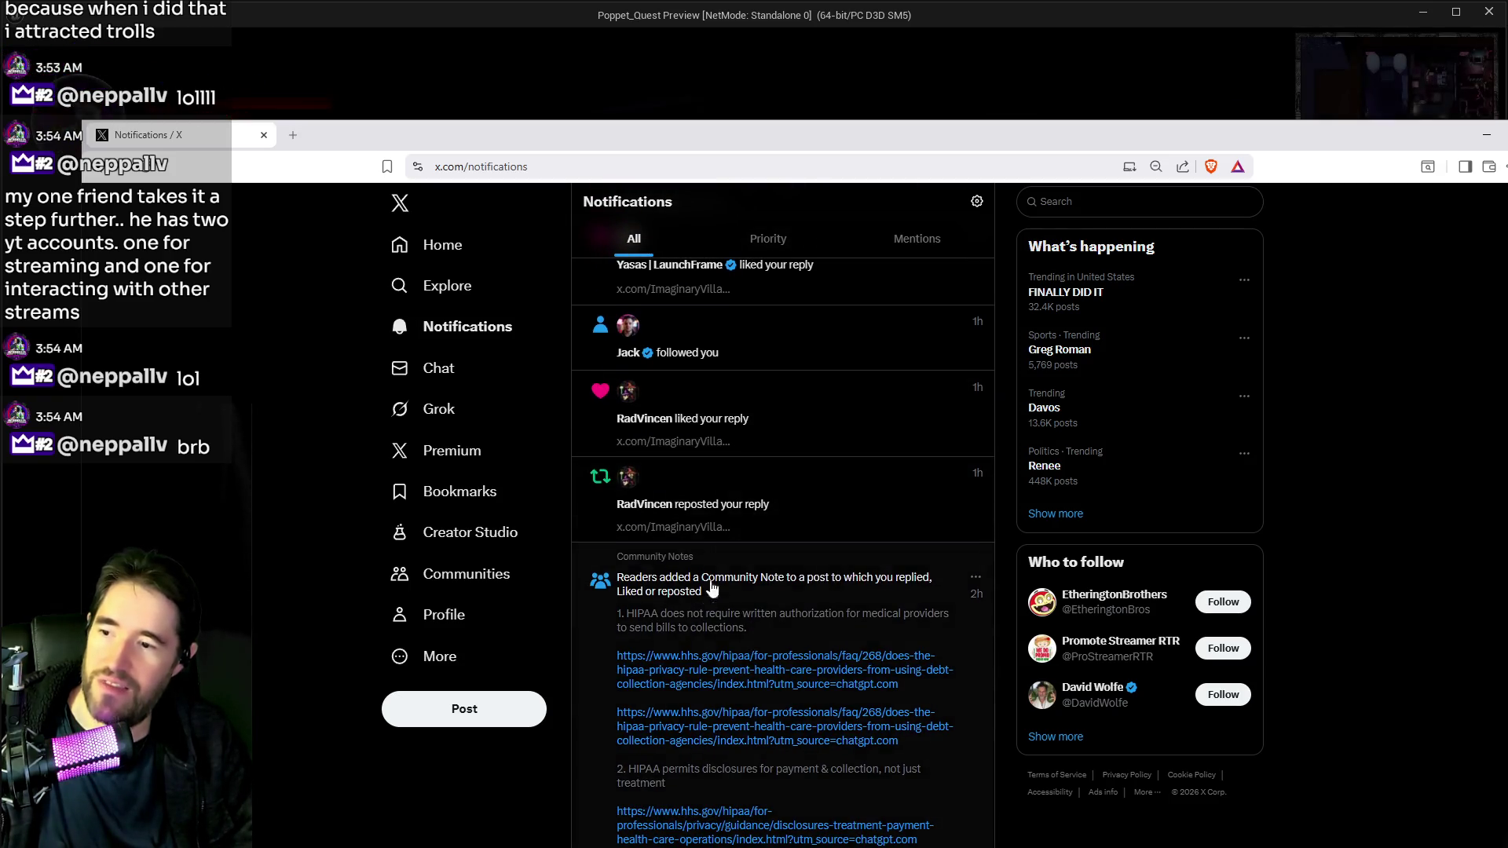
scroll(712, 588, up, 6)
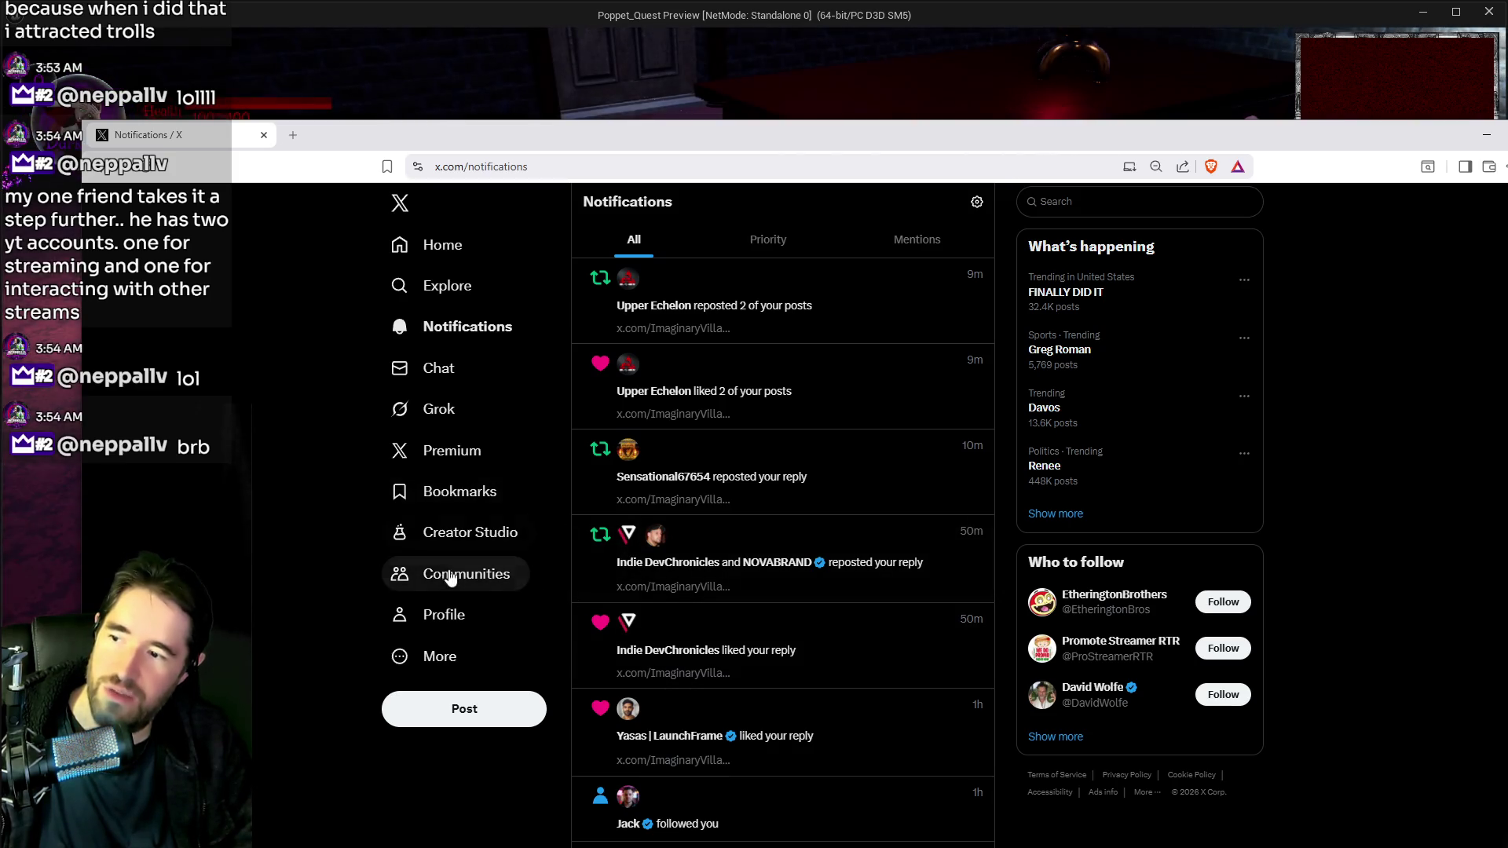
click(450, 456)
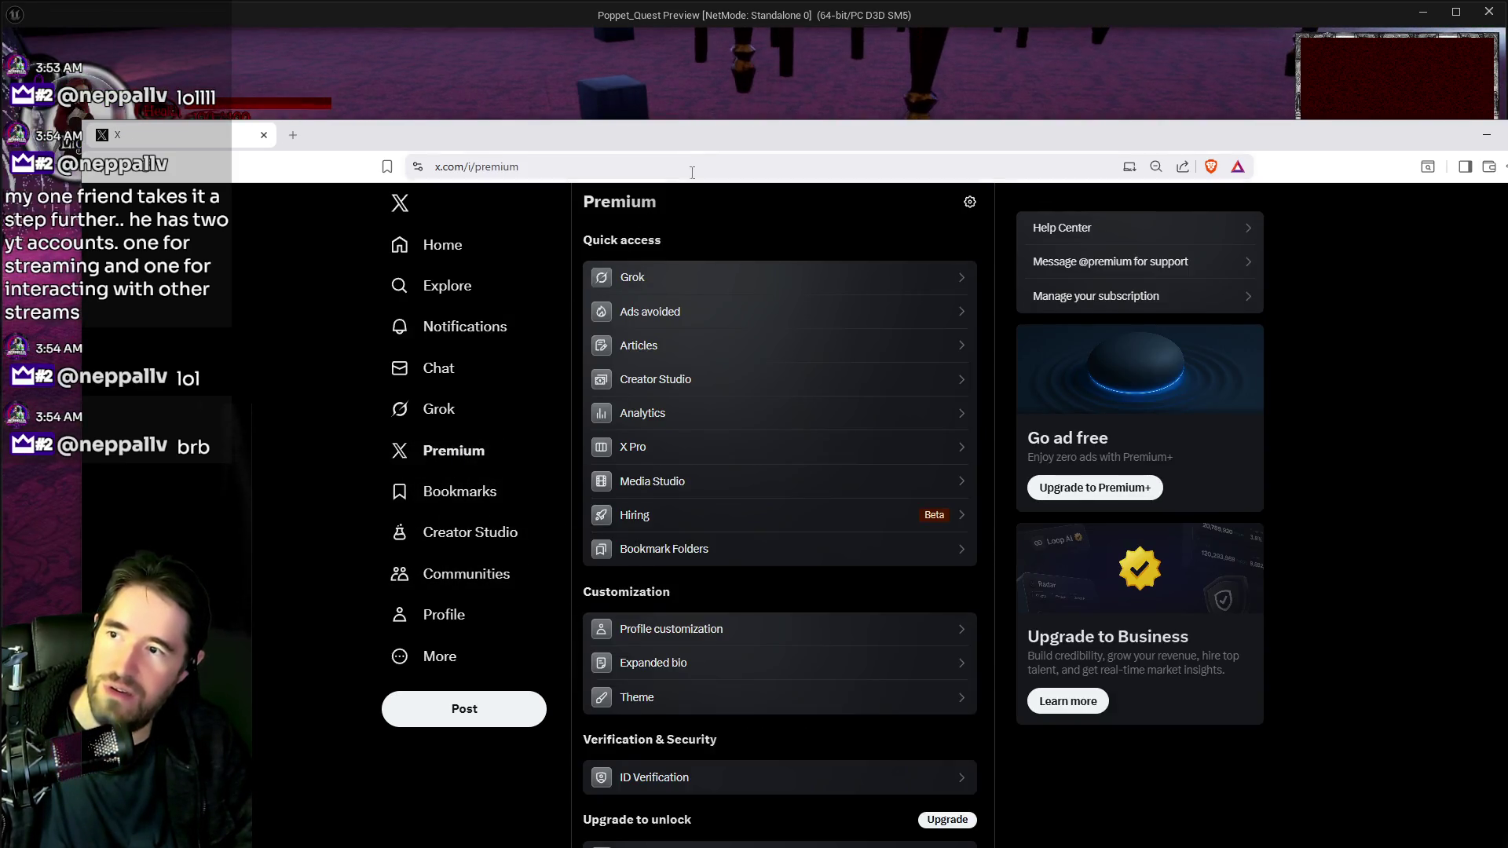
click(770, 94)
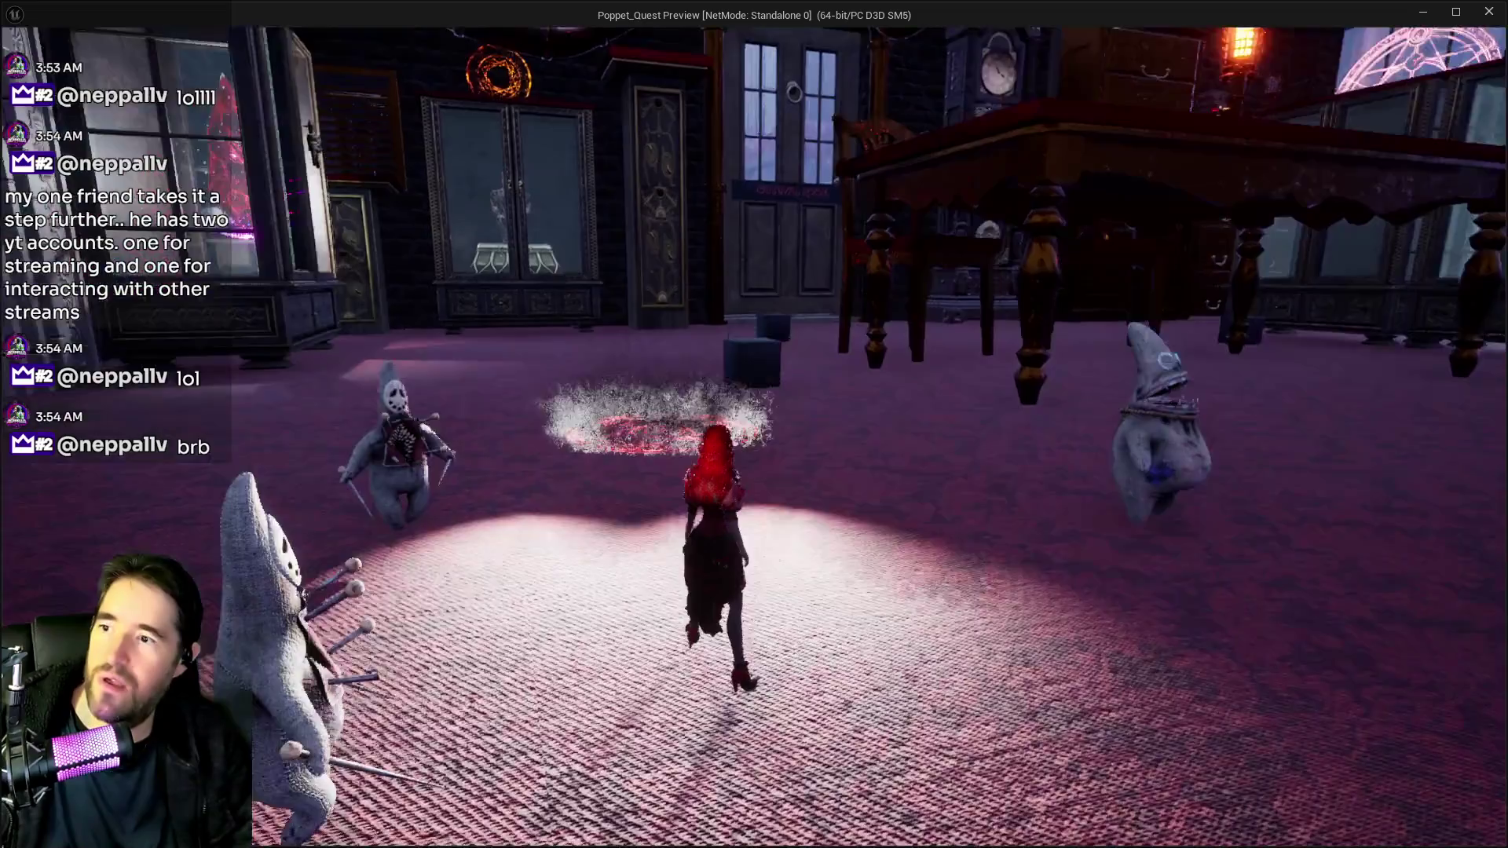
Open and close the in-game card menu, play briefly, then stop the session.
key(Escape)
click(516, 737)
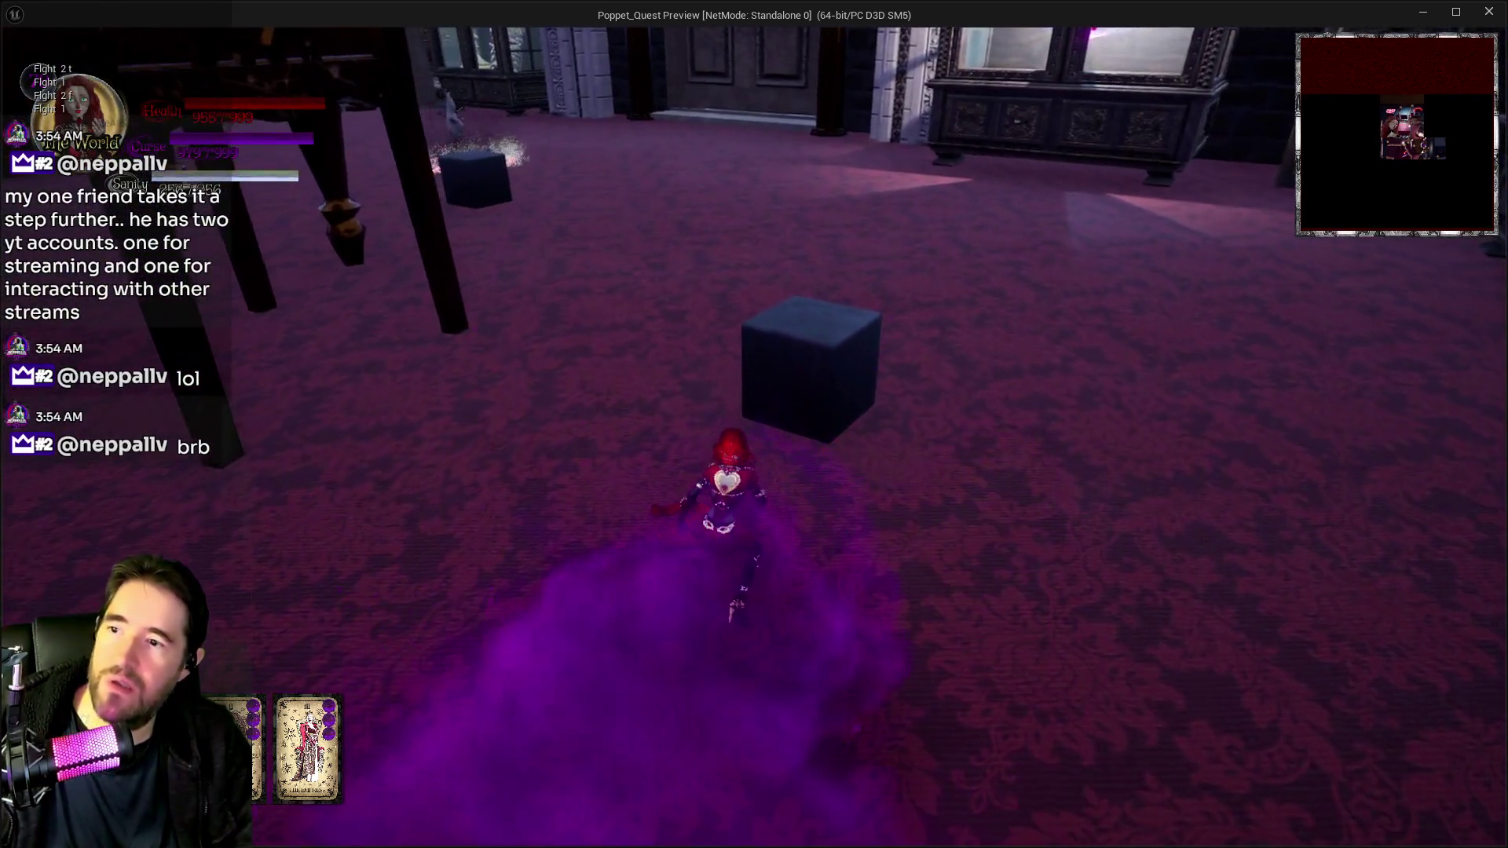
key(alt+Tab)
key(Escape)
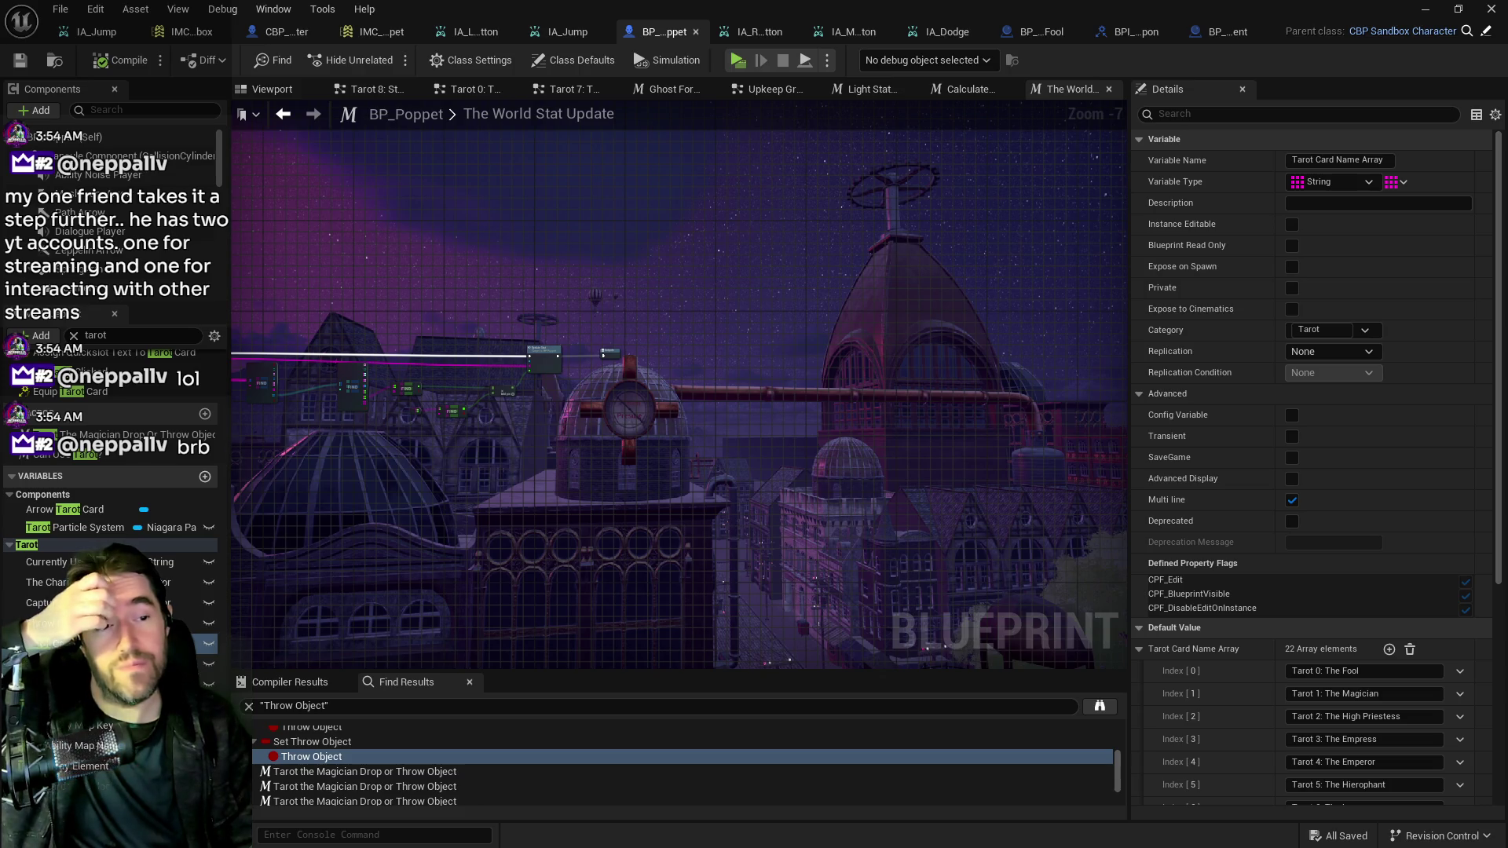
key(super+shift+Left)
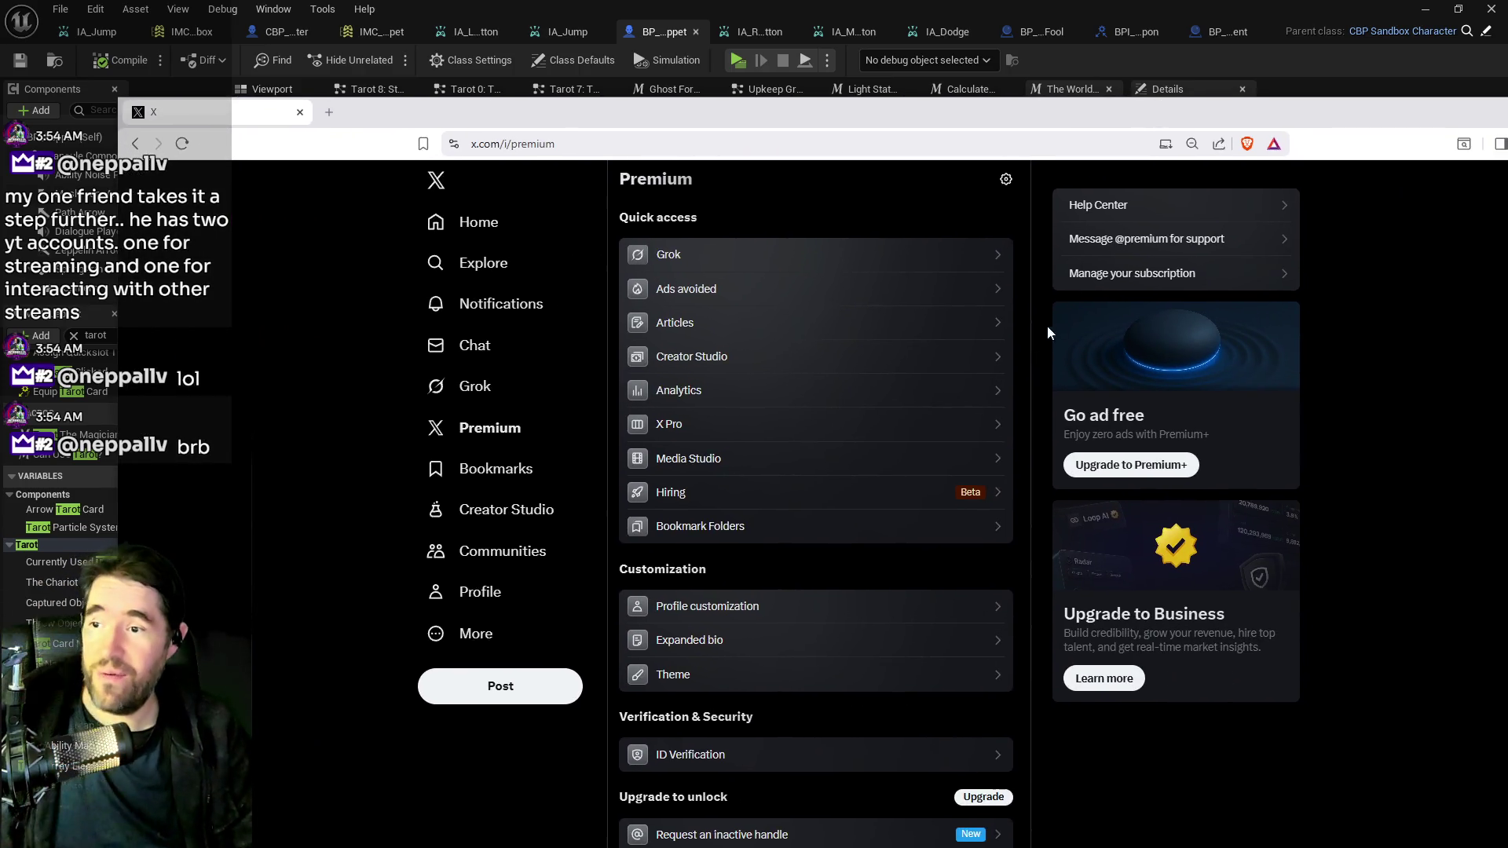
View X's account Analytics page, raise the browser window, then return to Unreal.
click(664, 393)
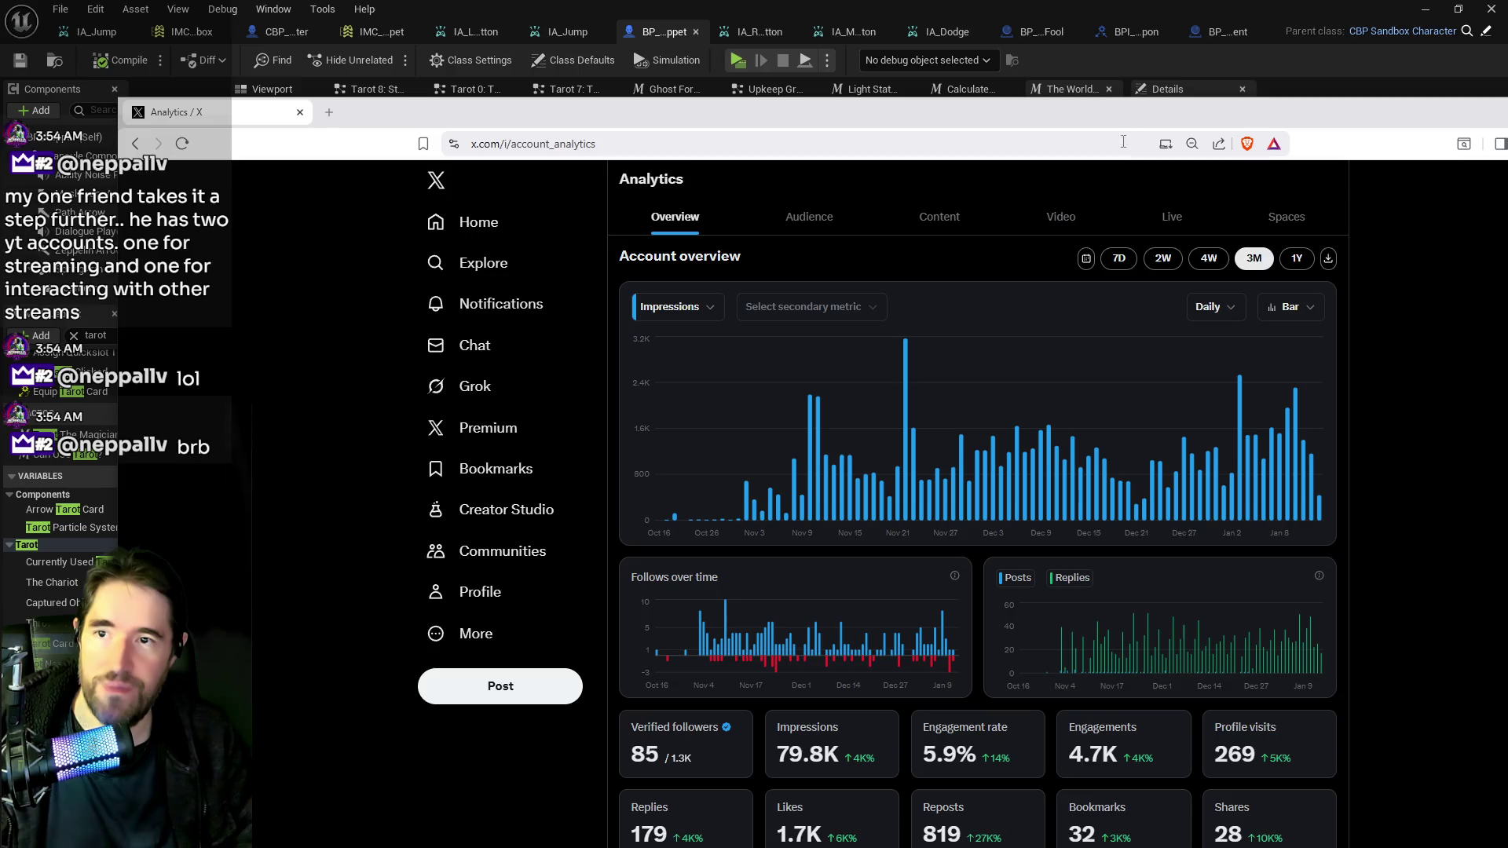
drag(1161, 111, 1125, 33)
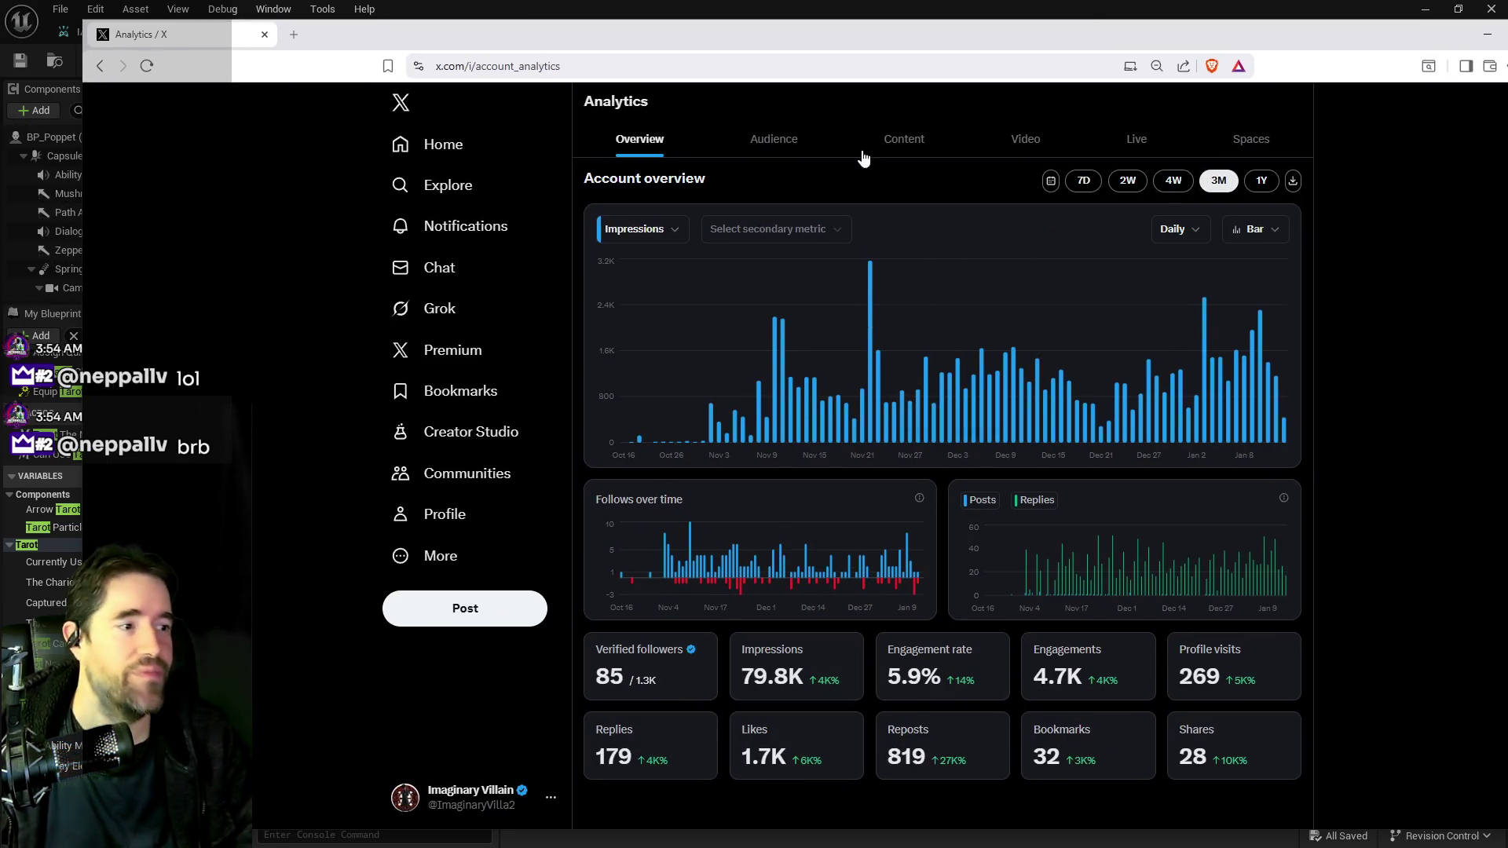
key(alt+Tab)
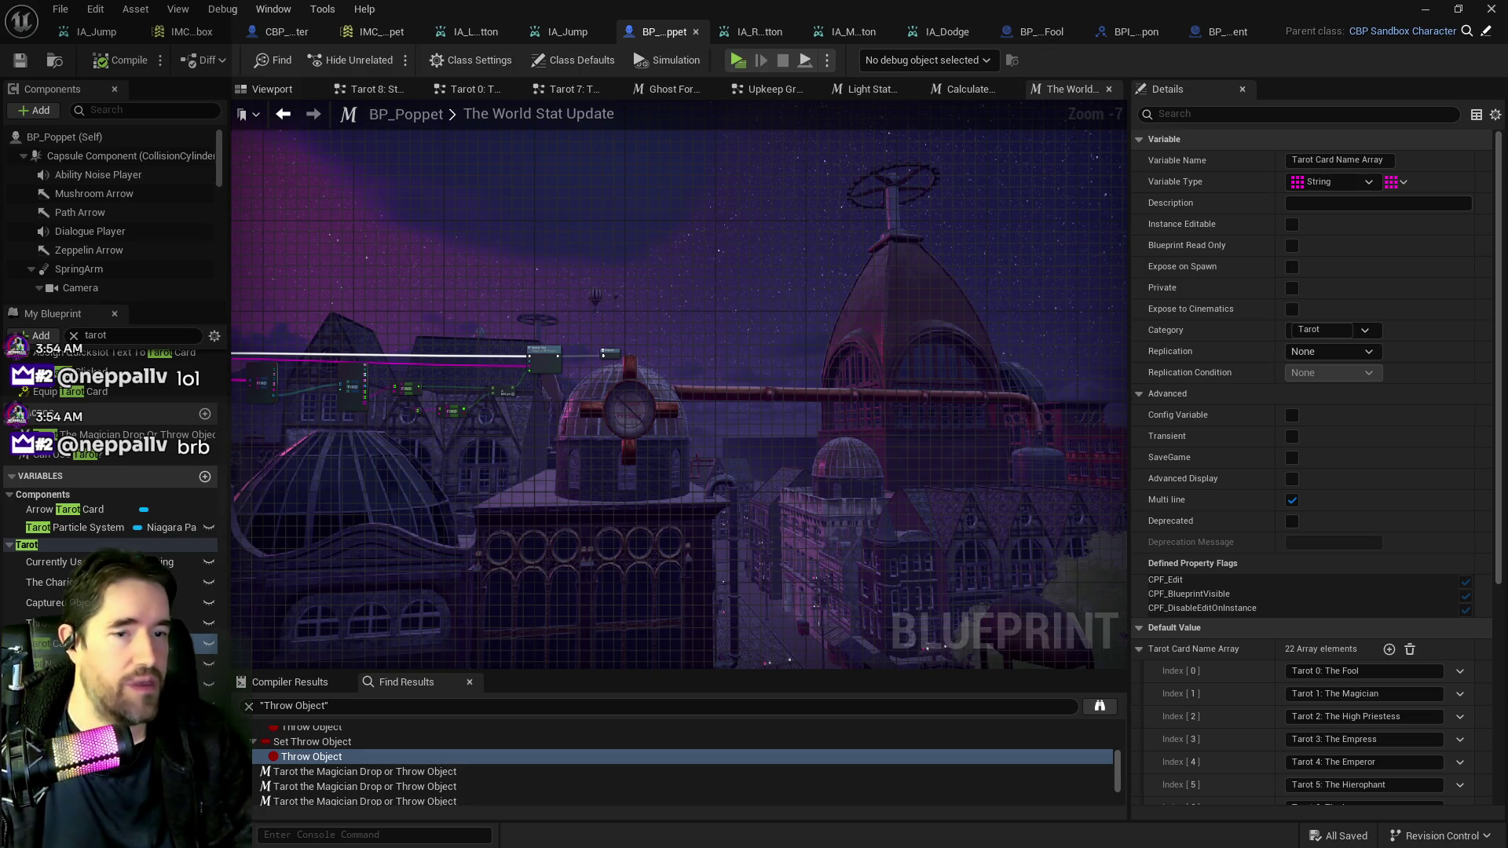
Connect the macro's Key to Find input to the right FIND node and save.
drag(672, 562, 954, 529)
scroll(671, 439, up, 5)
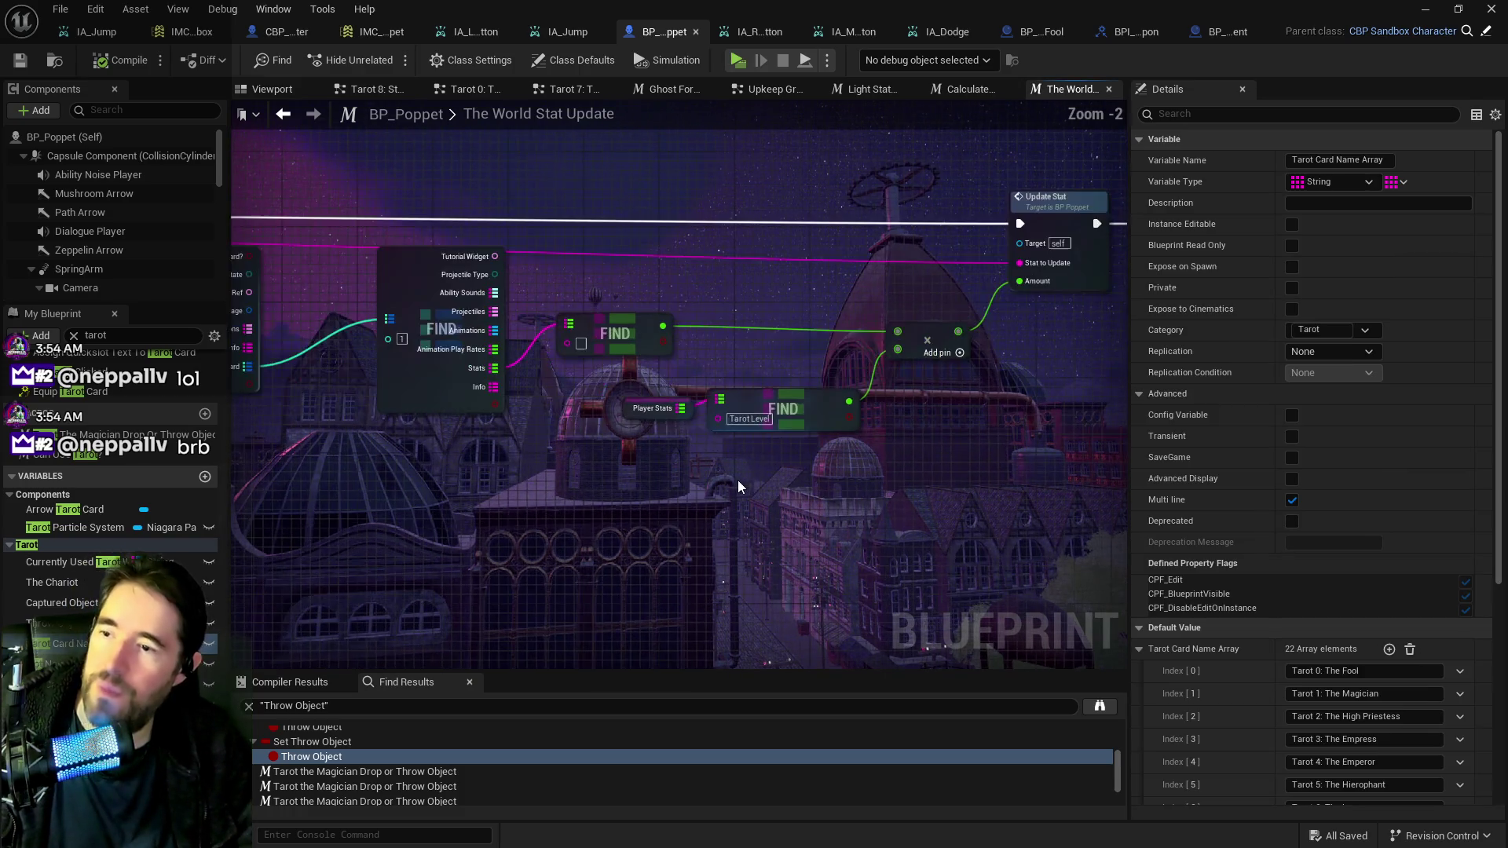
drag(813, 440, 1013, 515)
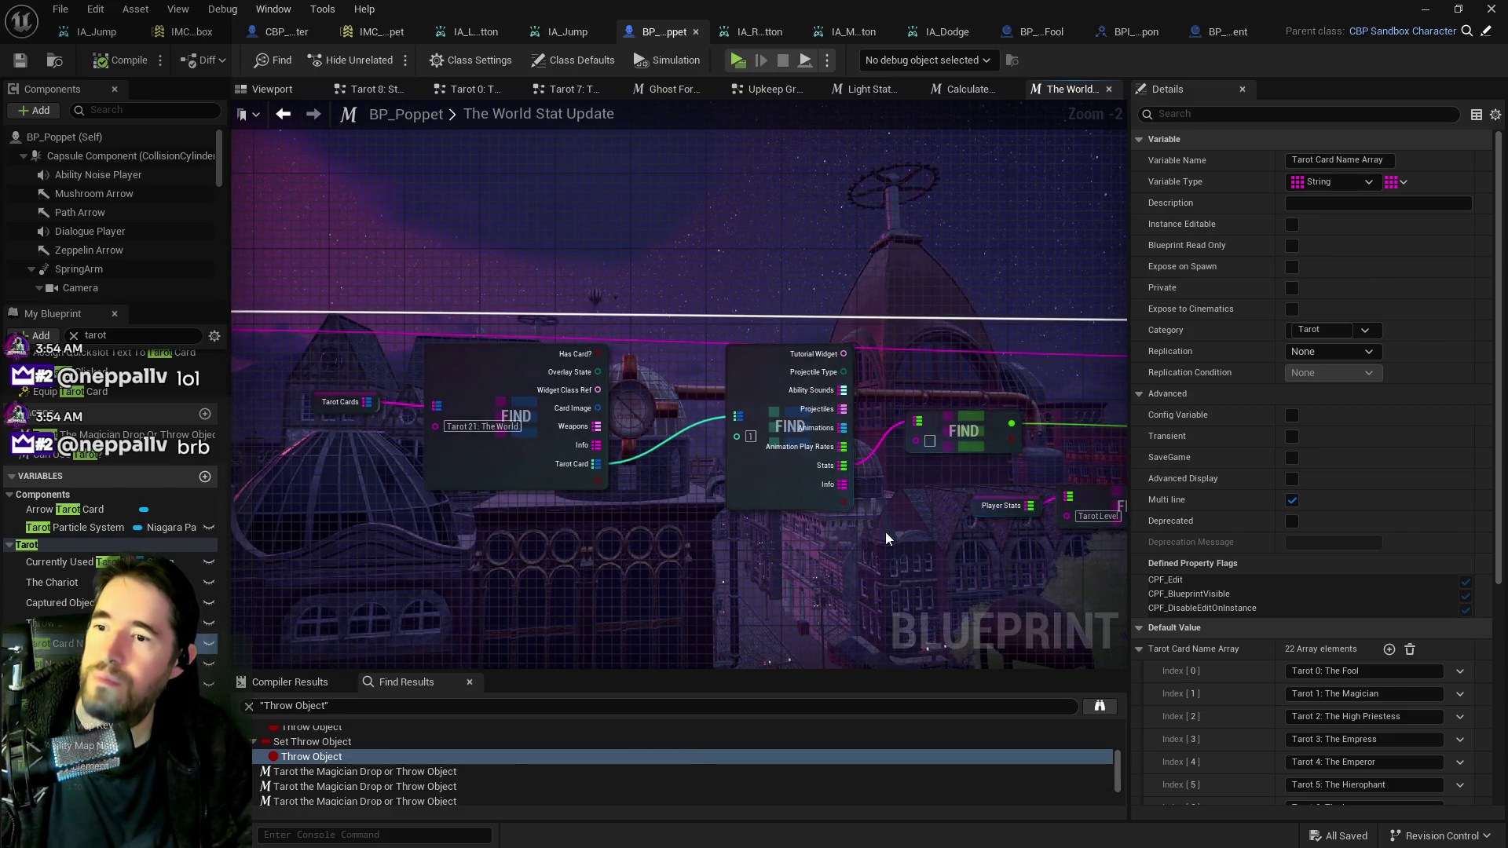
drag(868, 559, 969, 549)
mouse_move(733, 495)
mouse_down()
mouse_move(764, 483)
mouse_move(493, 445)
mouse_up()
mouse_move(825, 417)
mouse_down()
mouse_move(707, 415)
mouse_move(738, 380)
mouse_move(808, 370)
mouse_move(1507, 409)
mouse_up()
mouse_move(923, 377)
mouse_down()
mouse_move(329, 303)
mouse_move(437, 290)
mouse_up()
scroll(438, 289, down, 1)
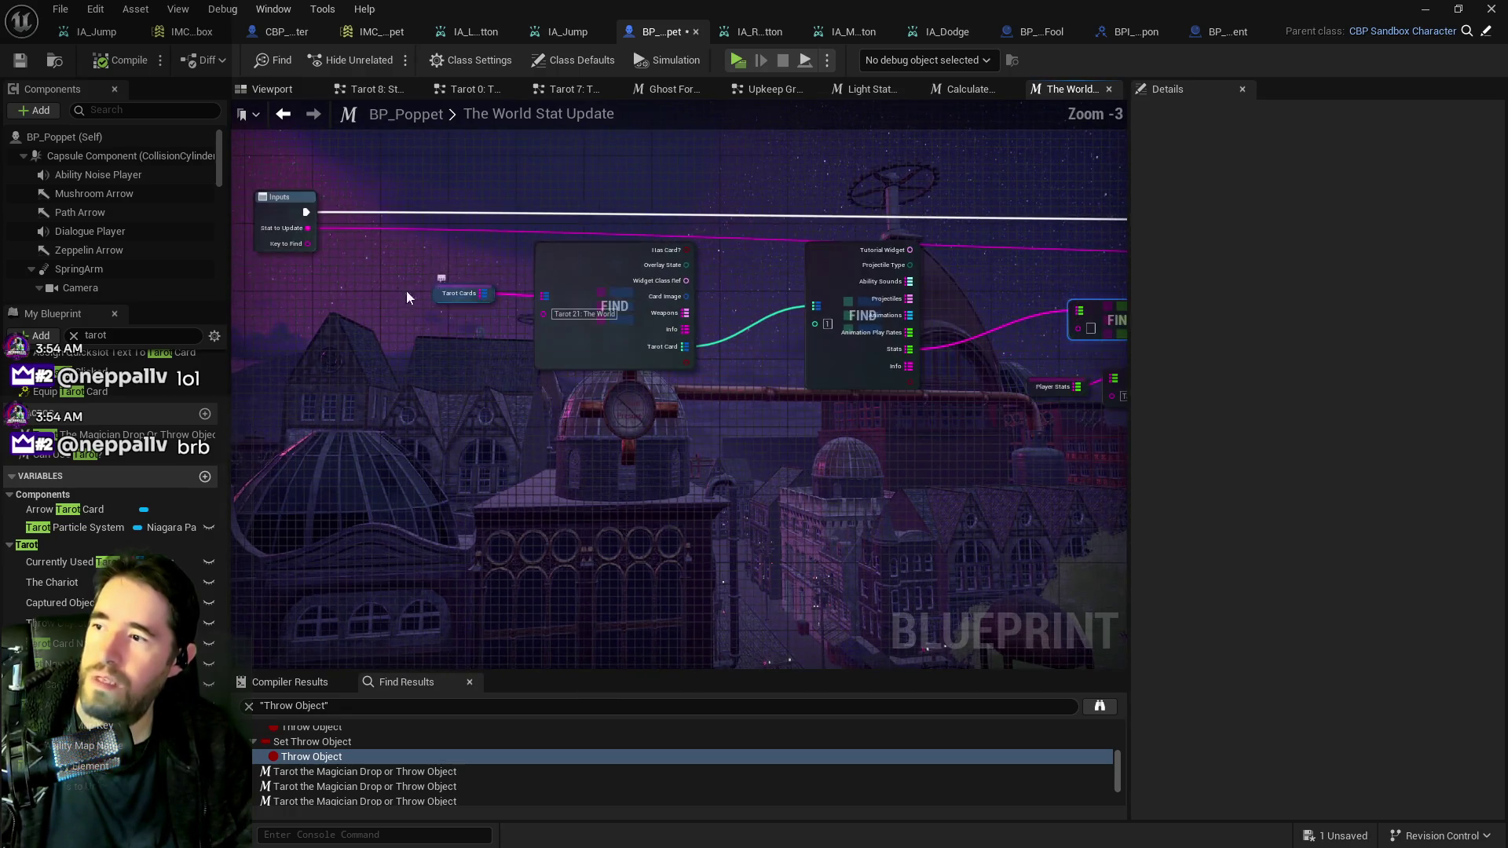
mouse_move(307, 244)
mouse_down()
mouse_move(632, 309)
mouse_move(1078, 329)
mouse_up()
drag(785, 329, 542, 304)
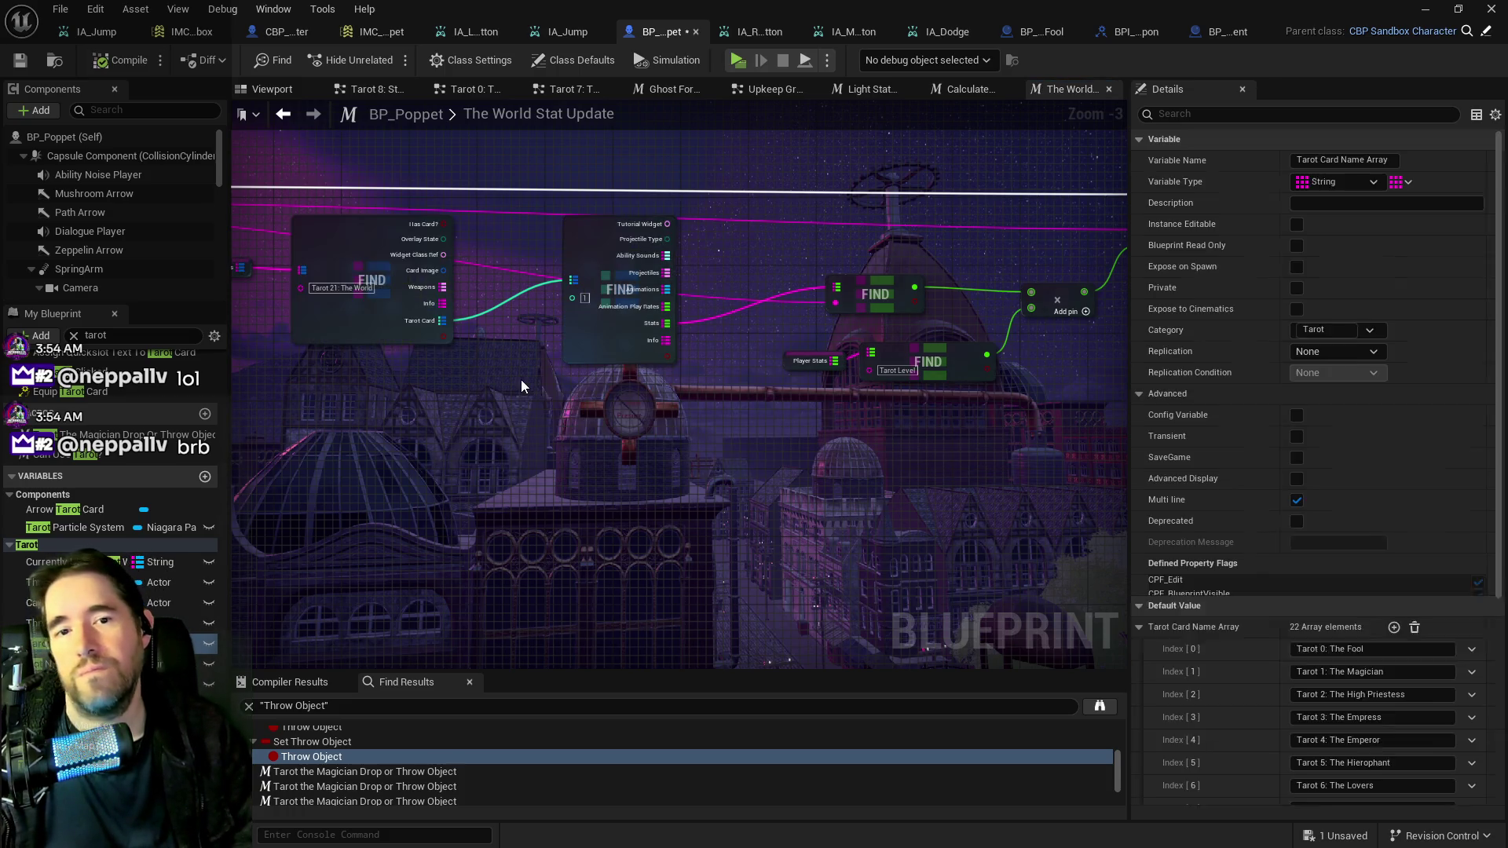
key(ctrl+s)
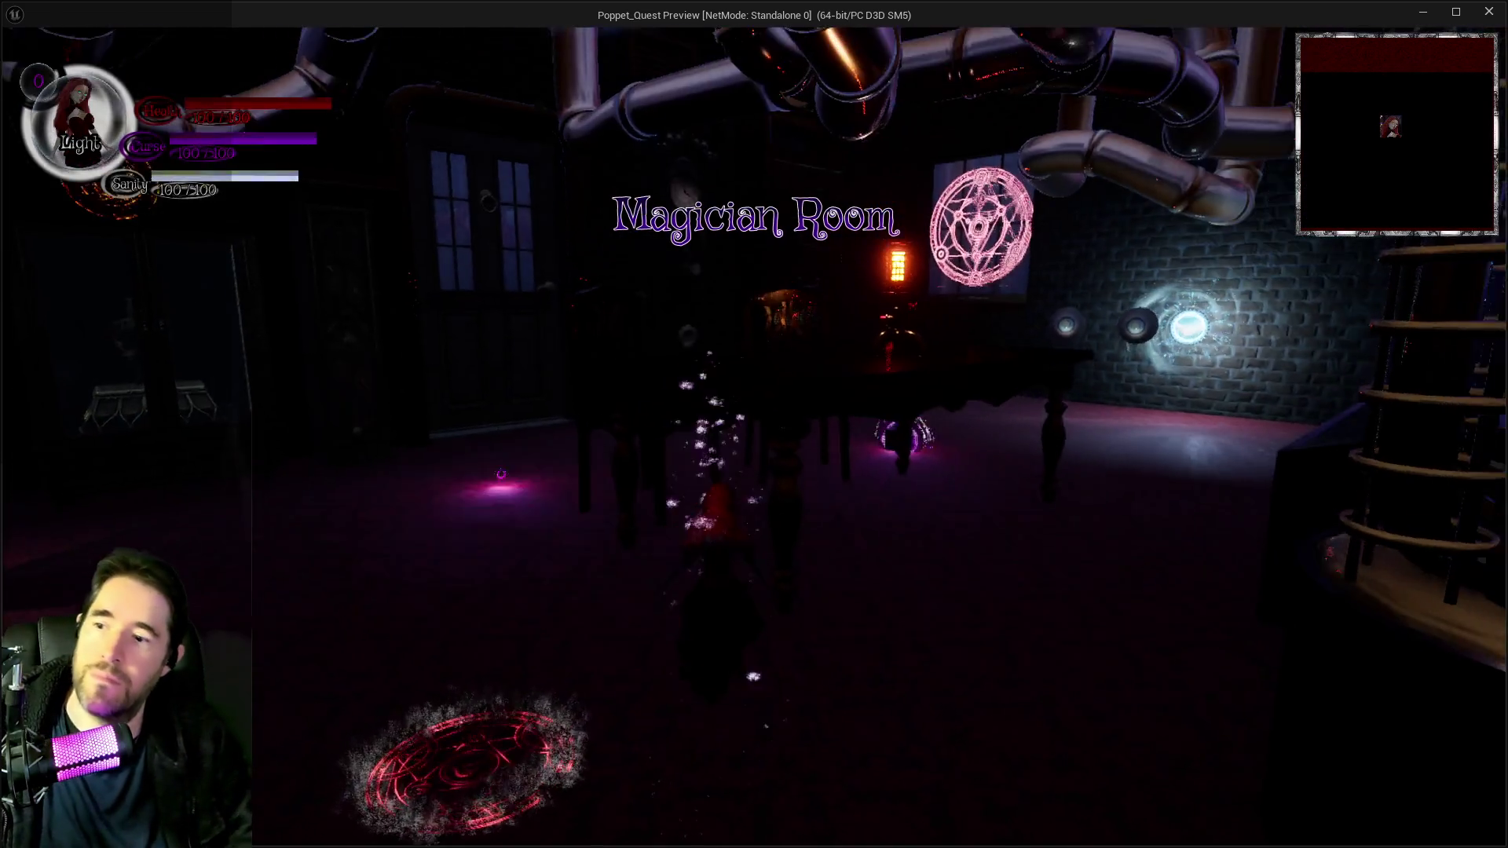
Open the tarot card inventory, then fly in winged form and dash as purple smoke.
key(i)
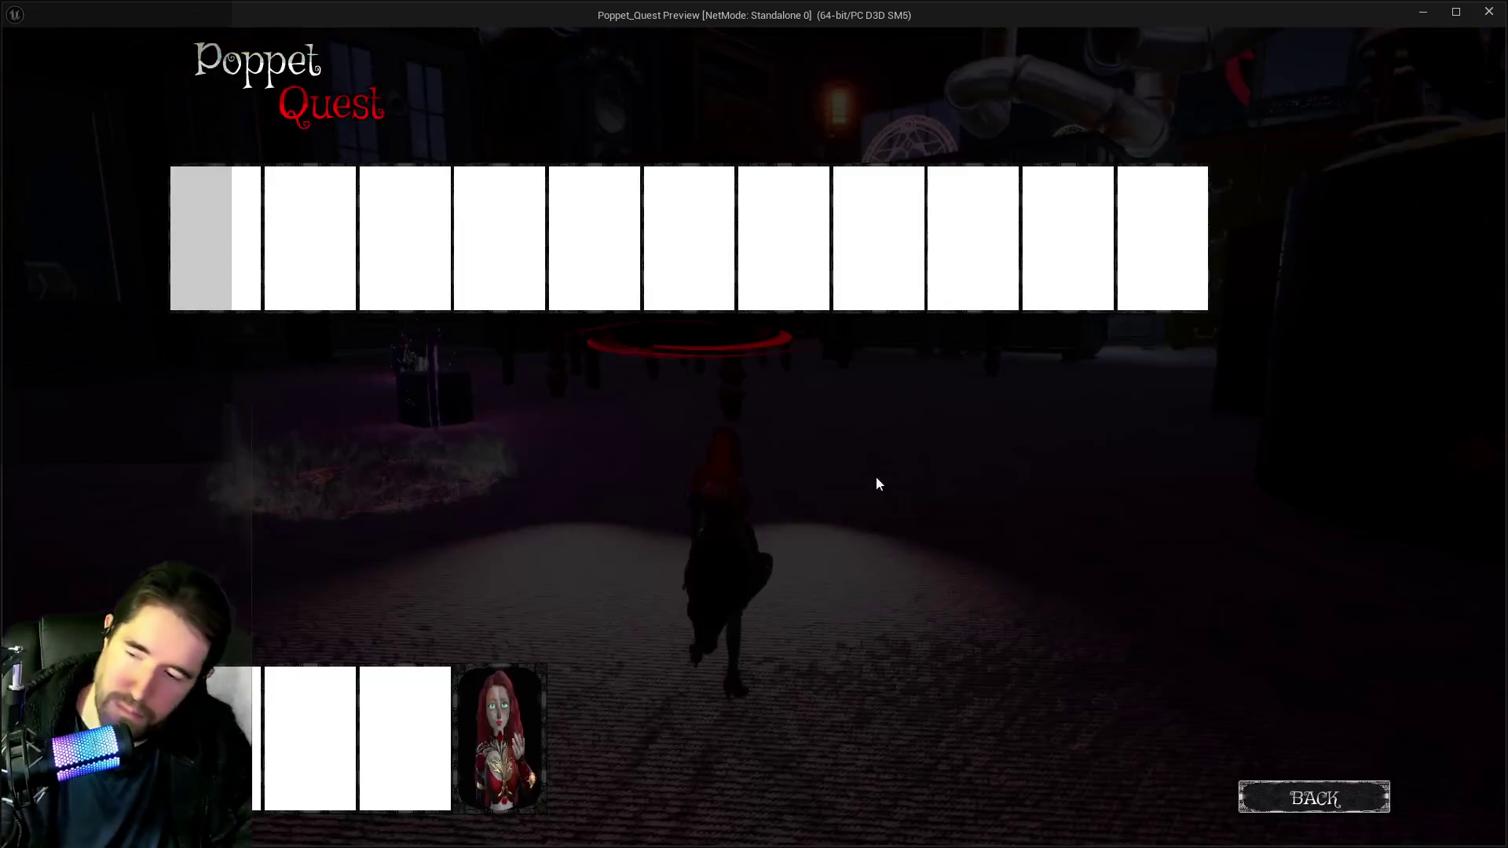
click(533, 738)
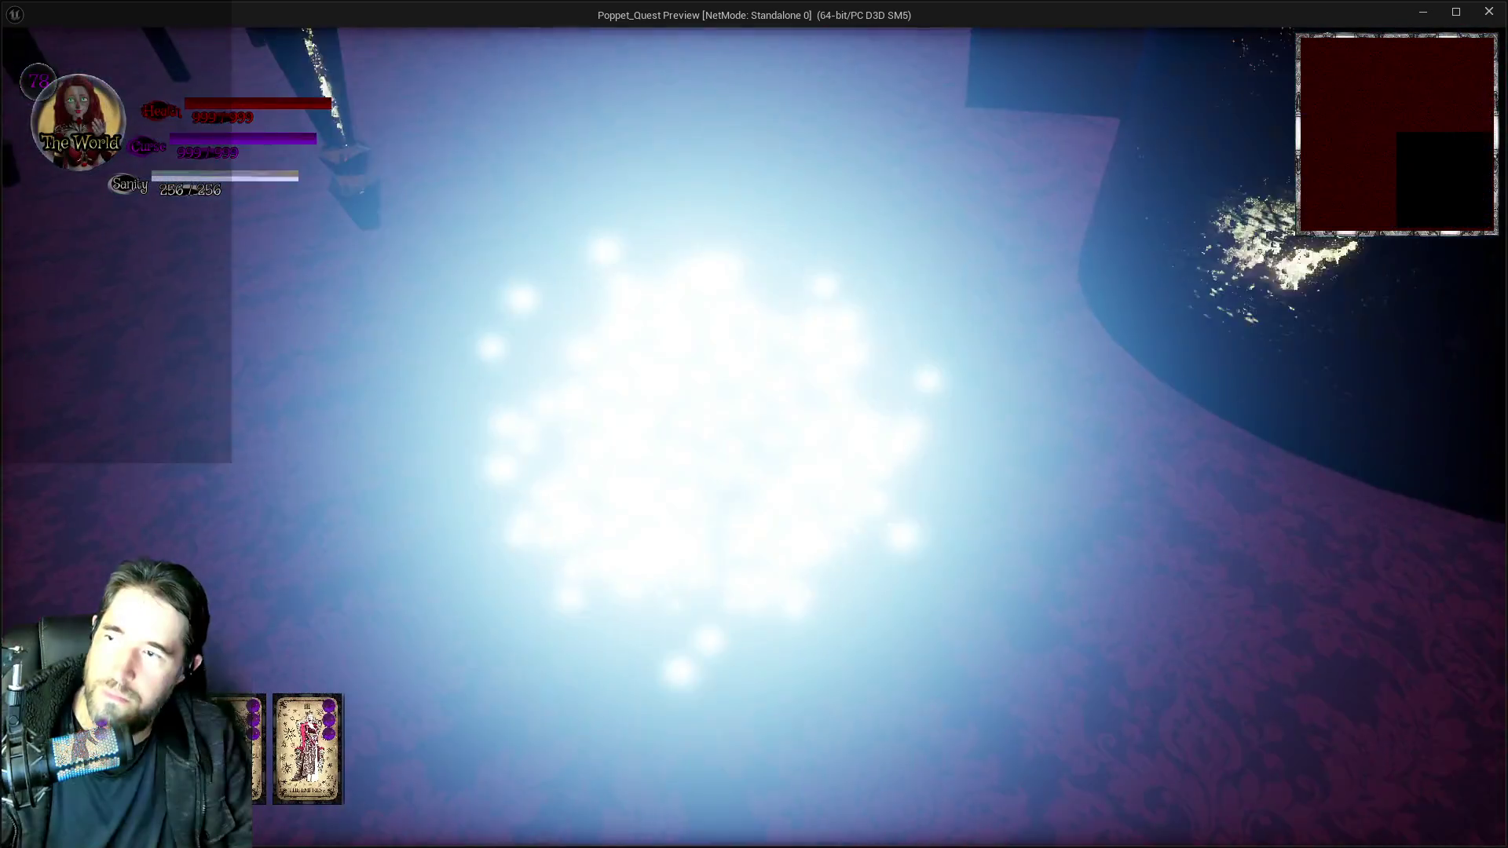
key(w)
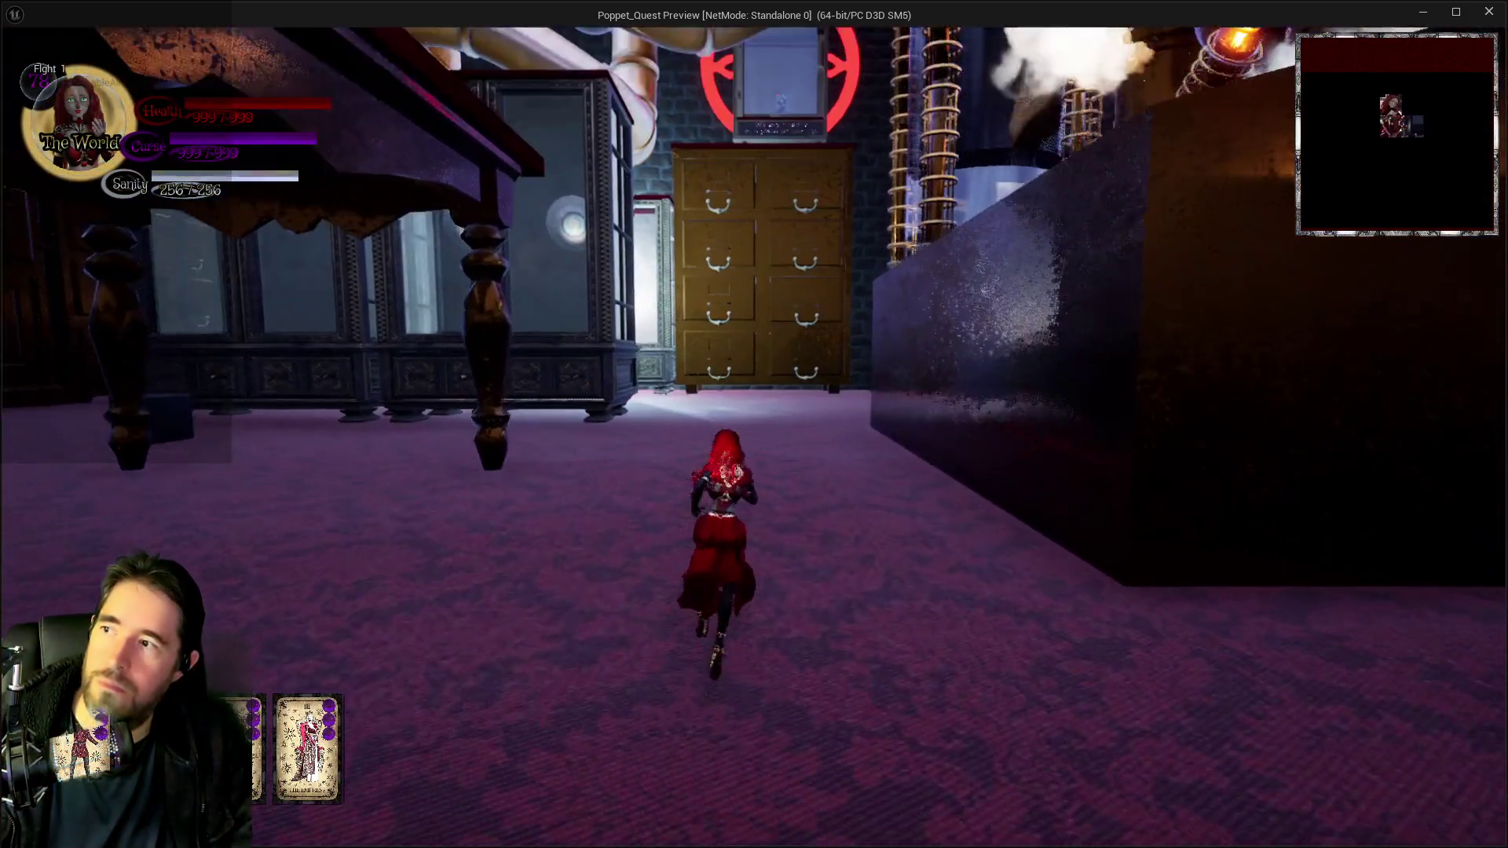
key(space)
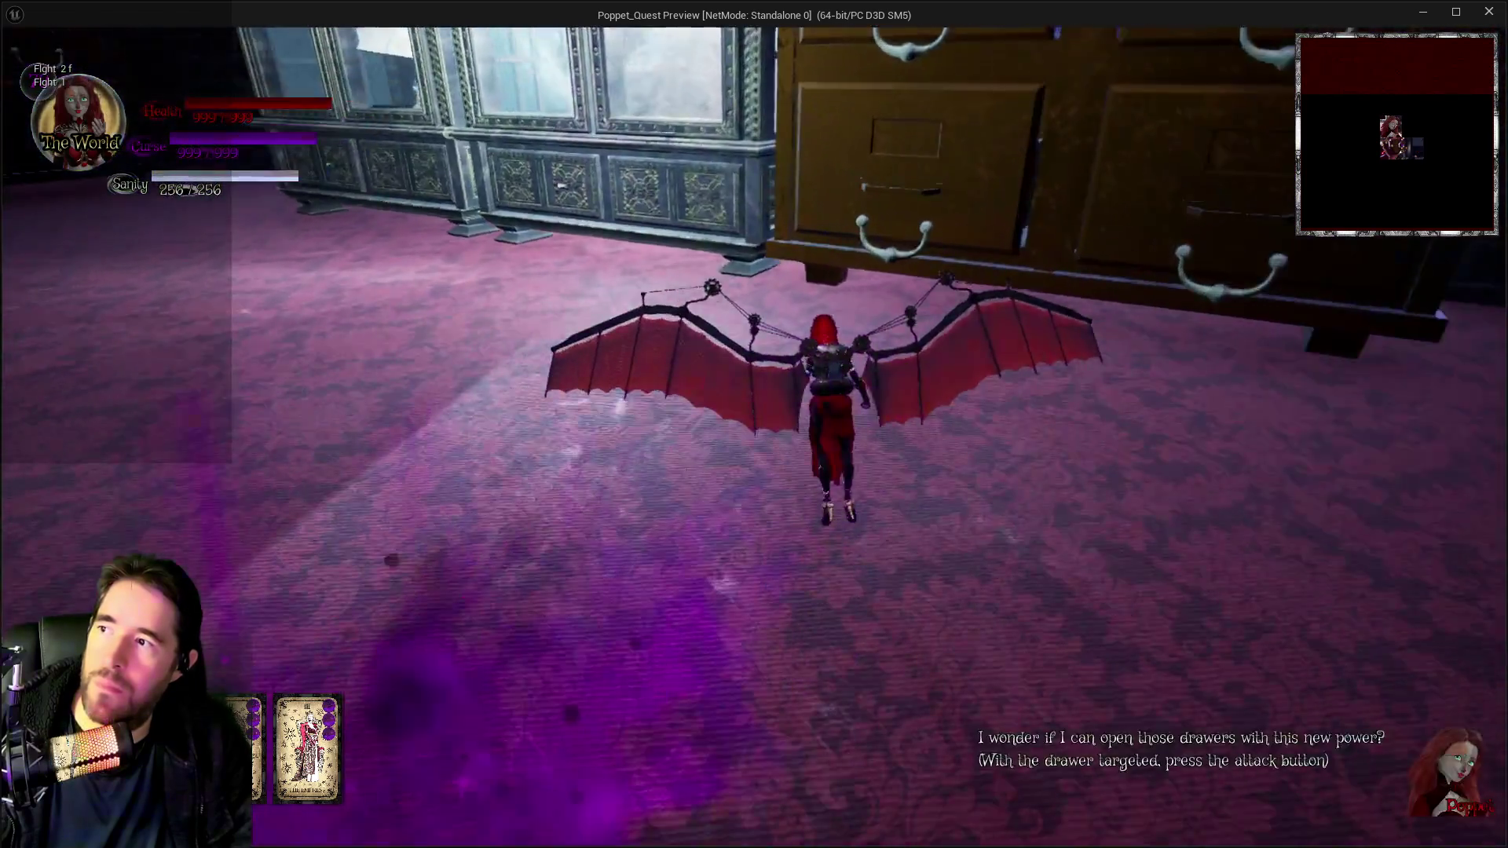
key(space)
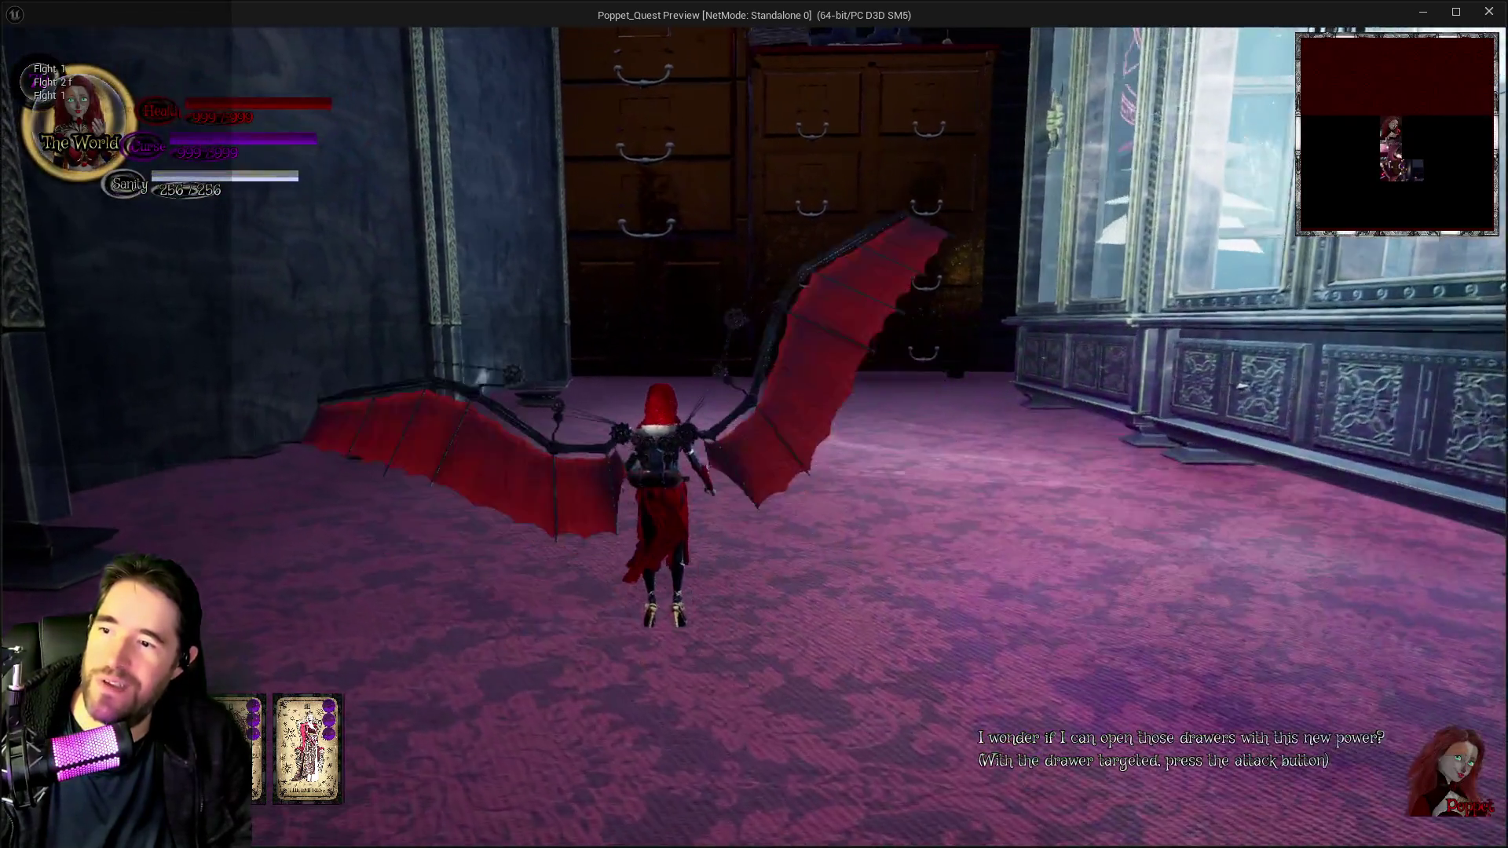
key(space)
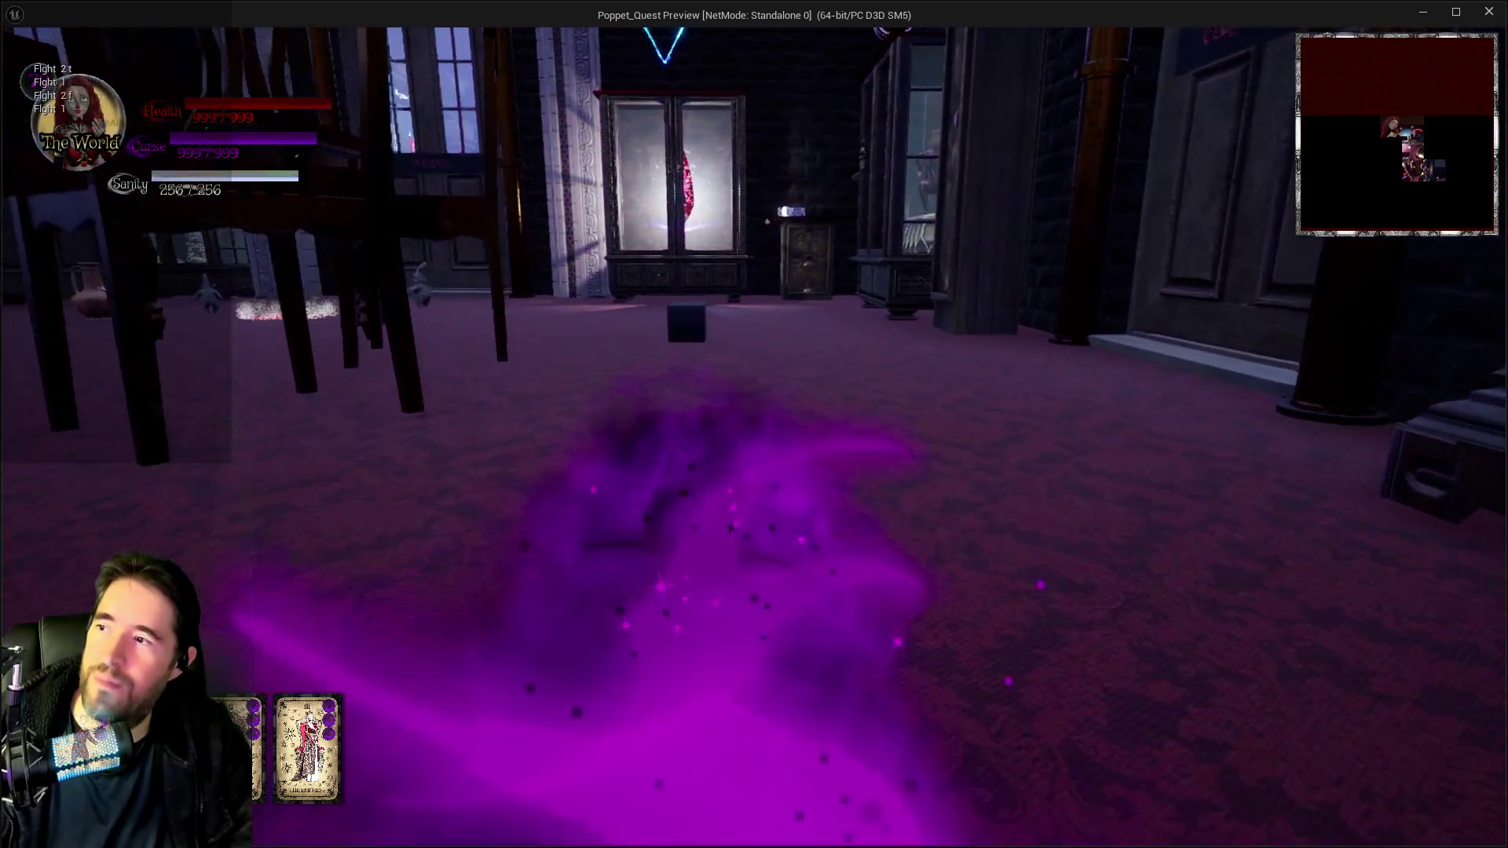
Steer the smoke form across the room to strike an enemy, then stop the simulation.
key(w)
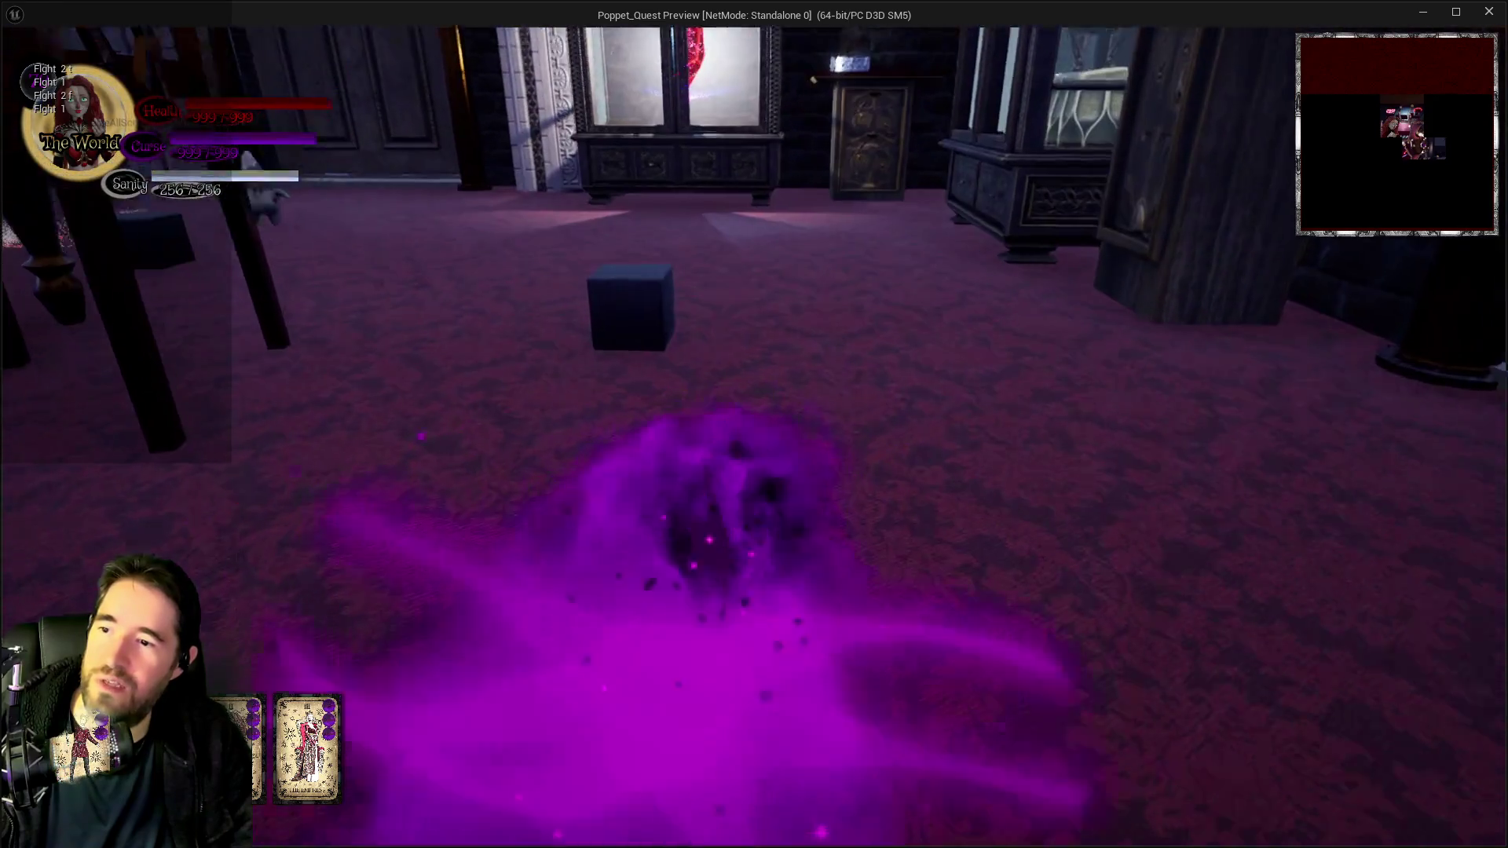
key(w)
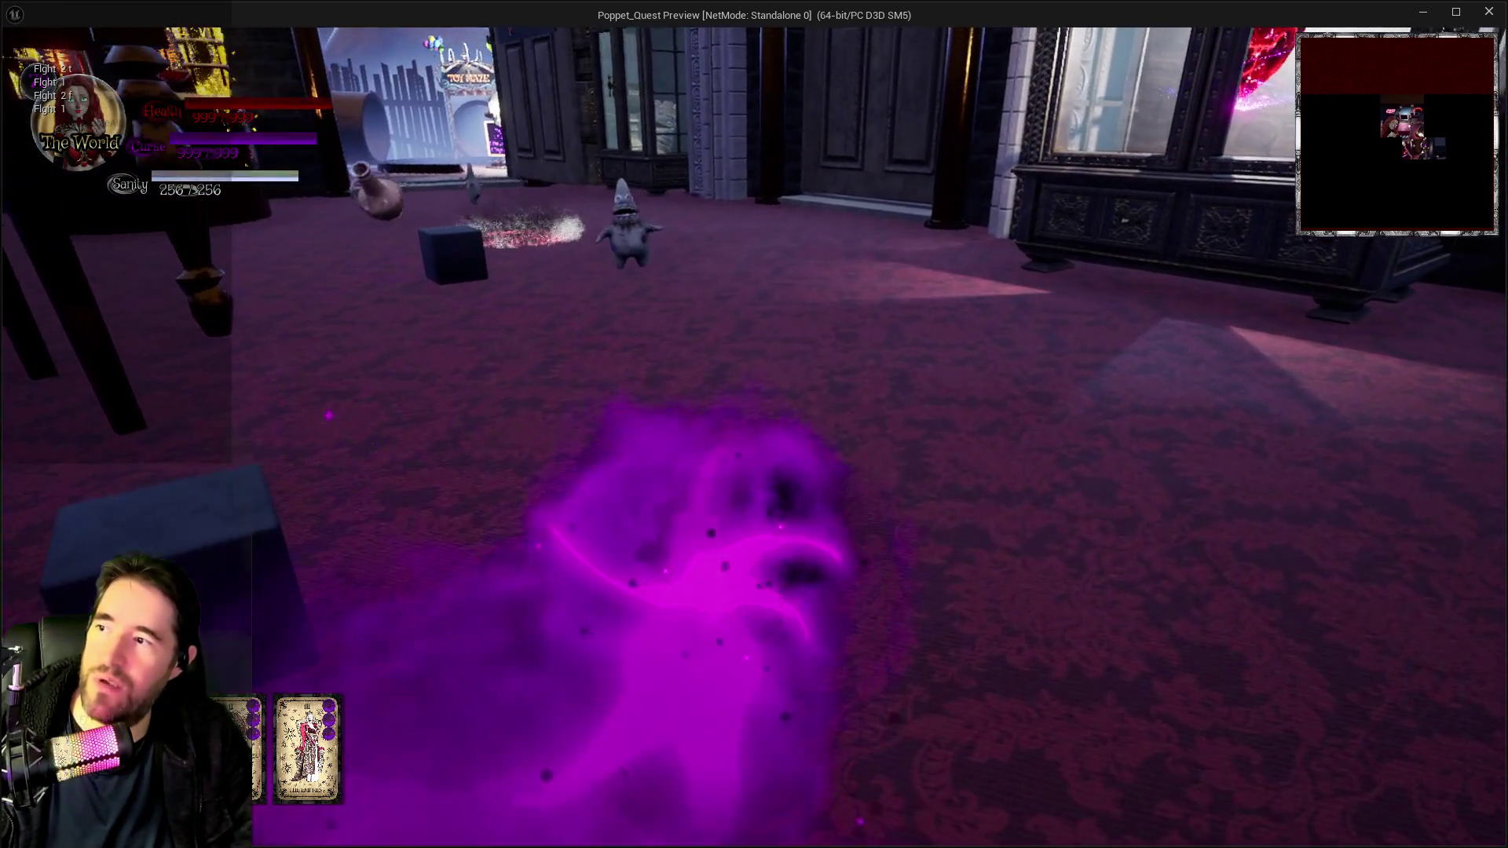
key(w)
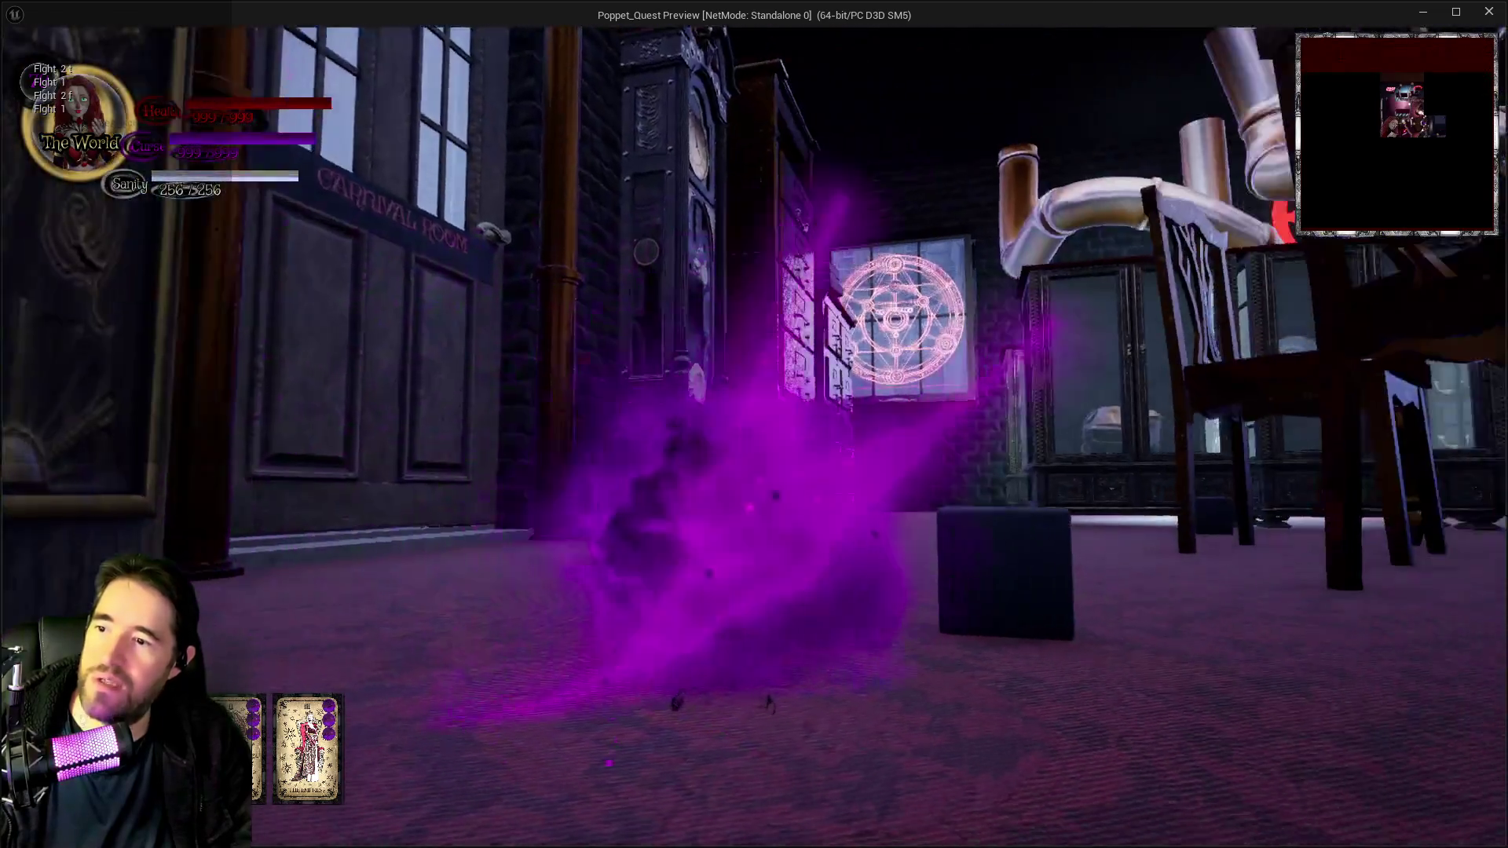
key(w)
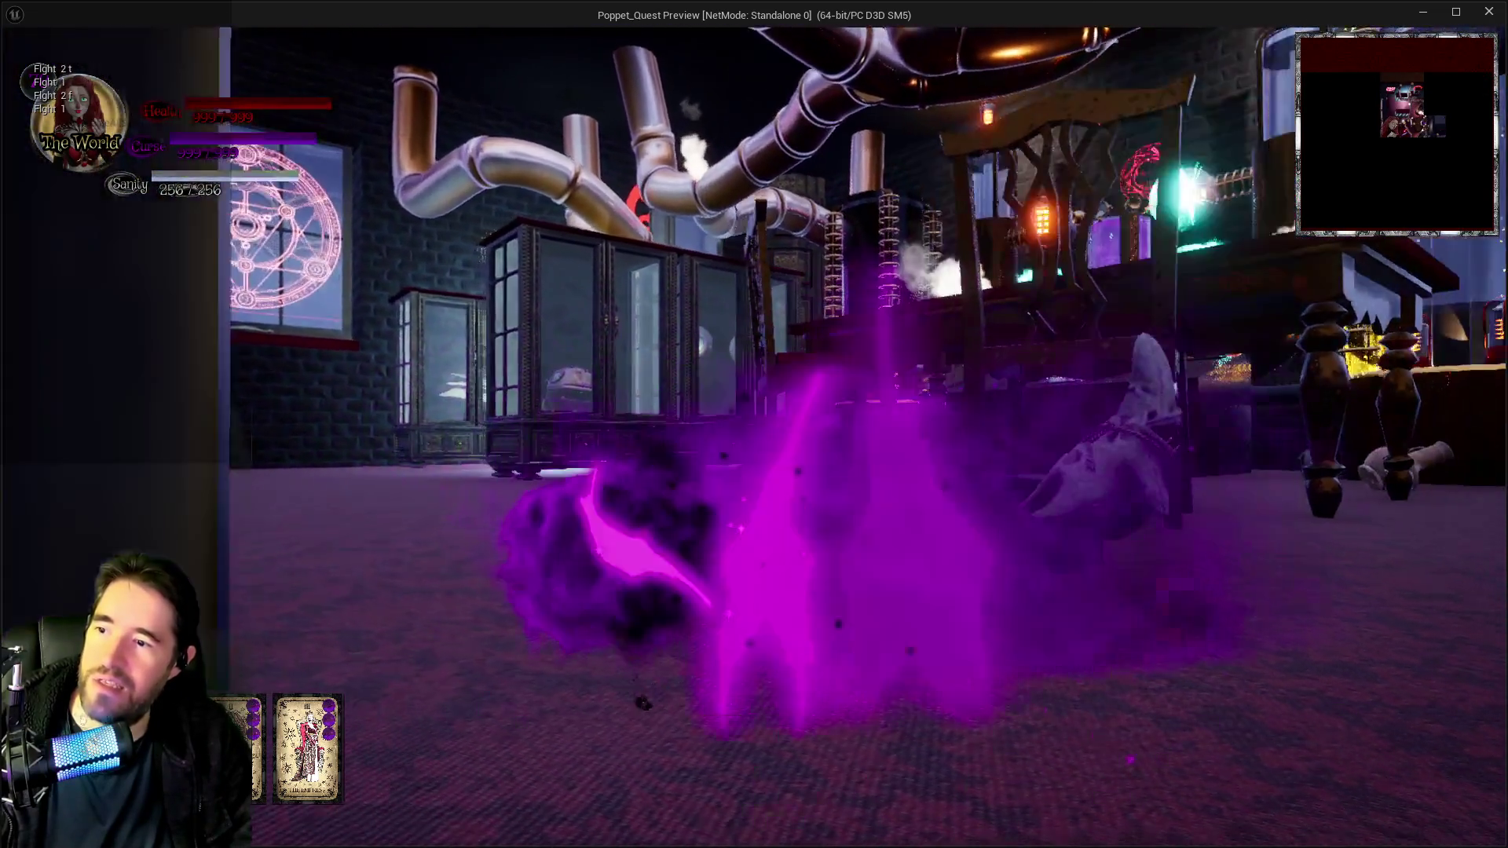
key(w)
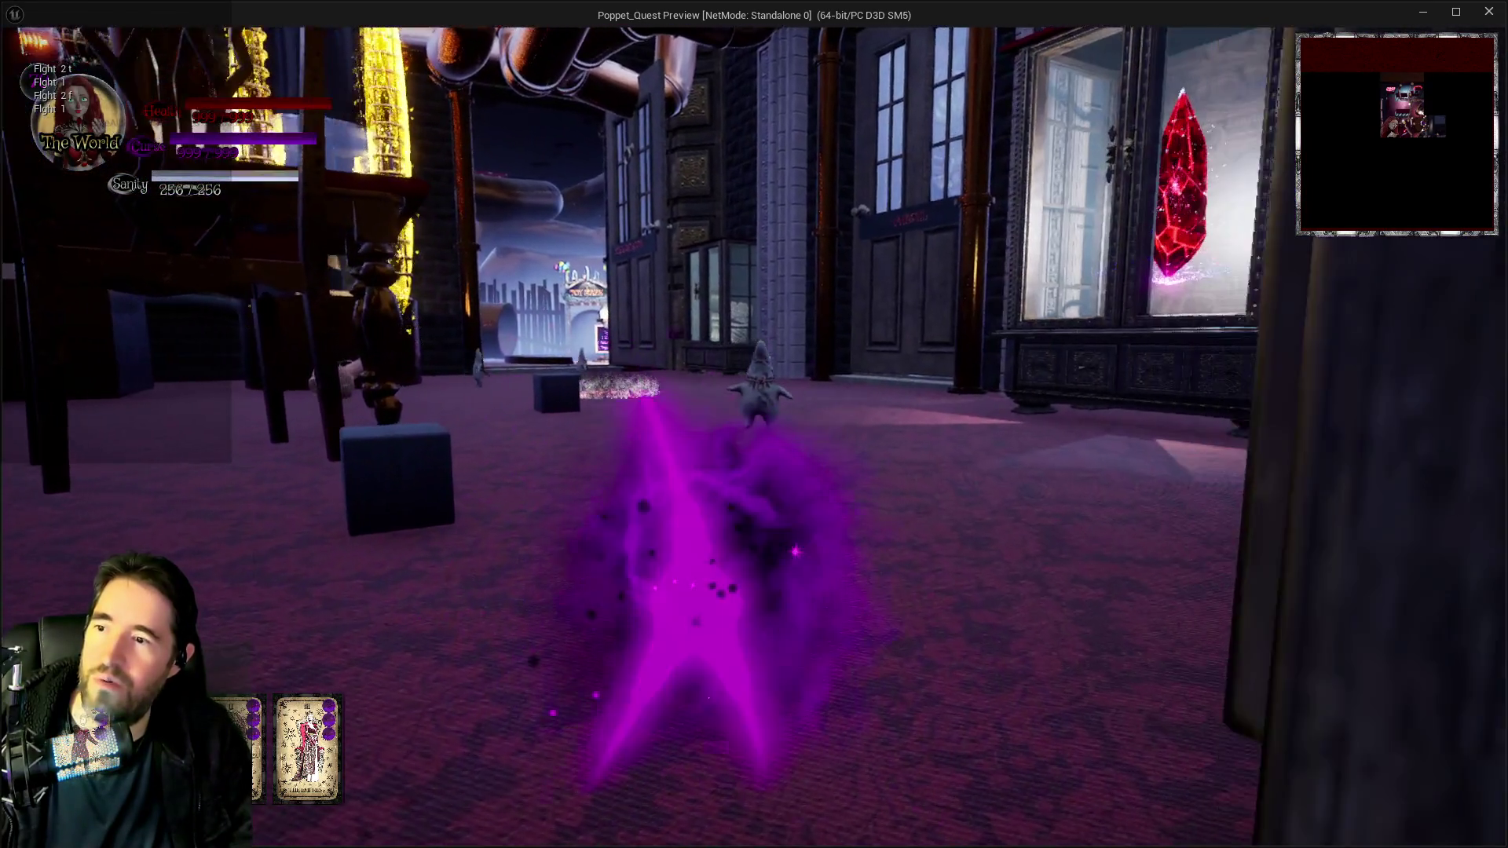
key(w)
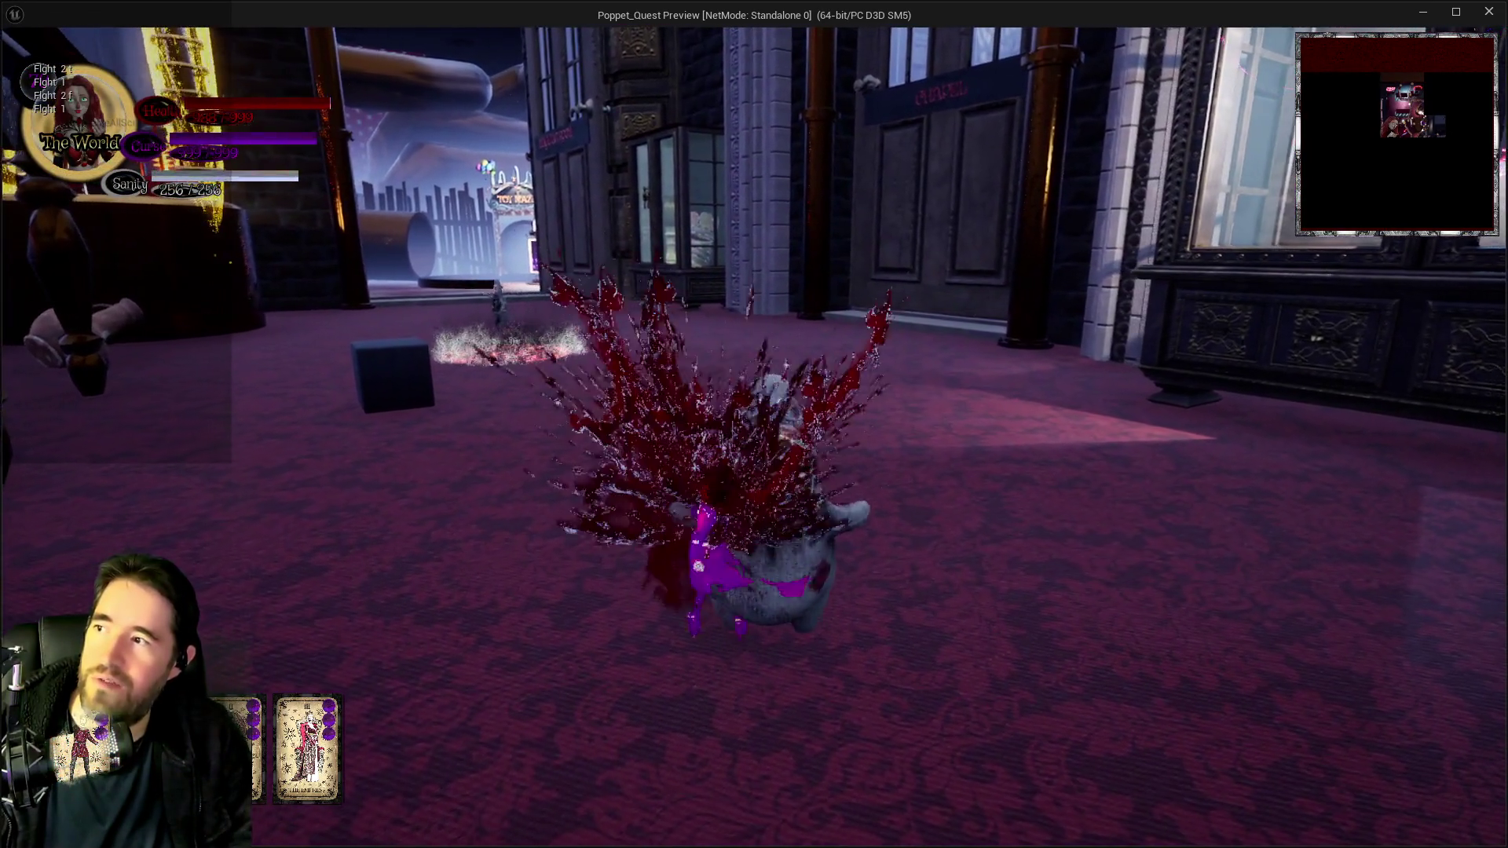
key(w)
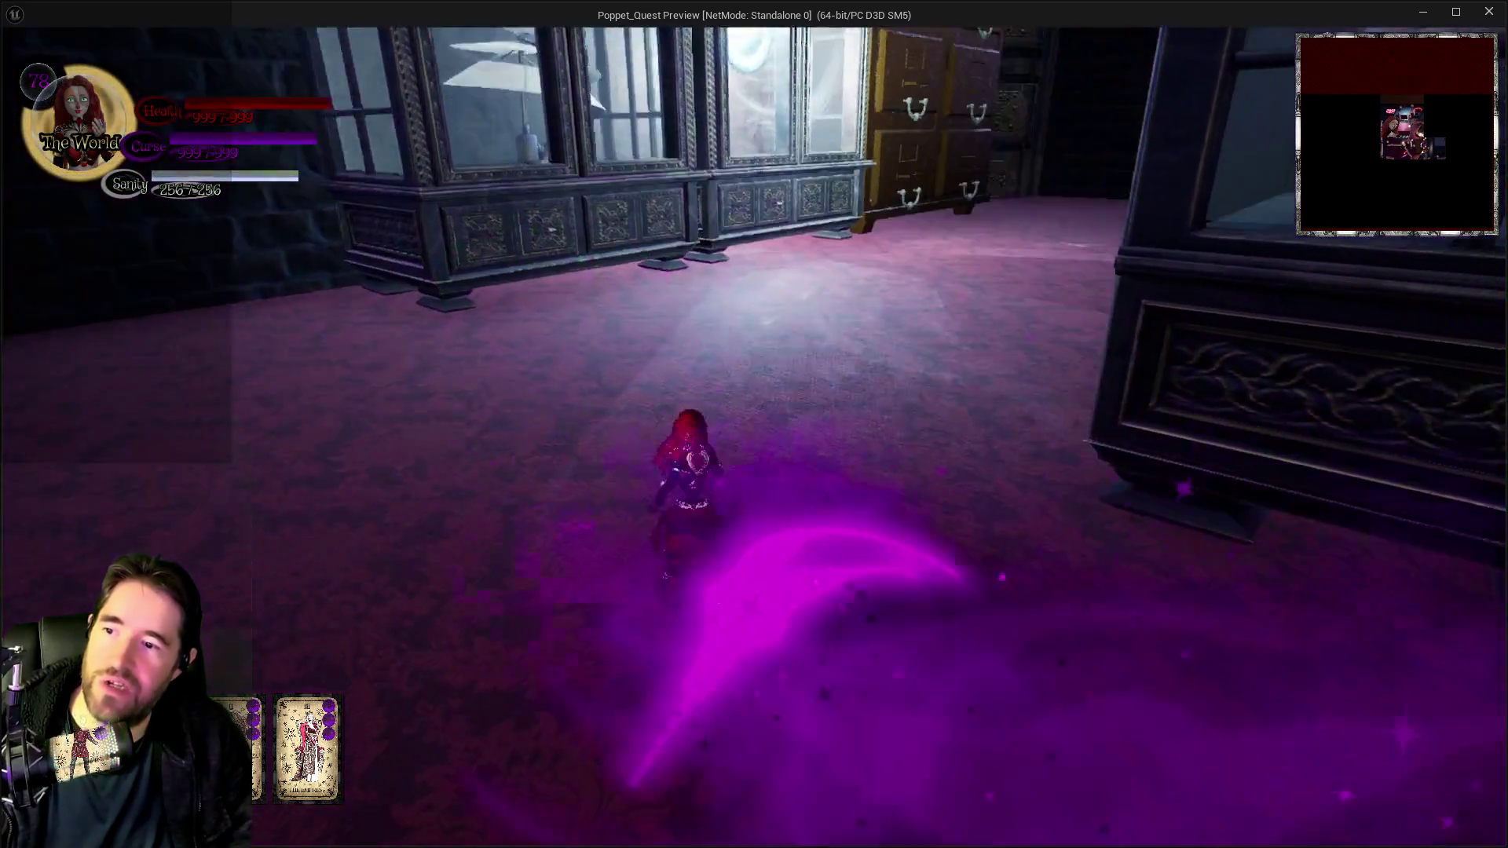
key(alt+Tab)
key(Escape)
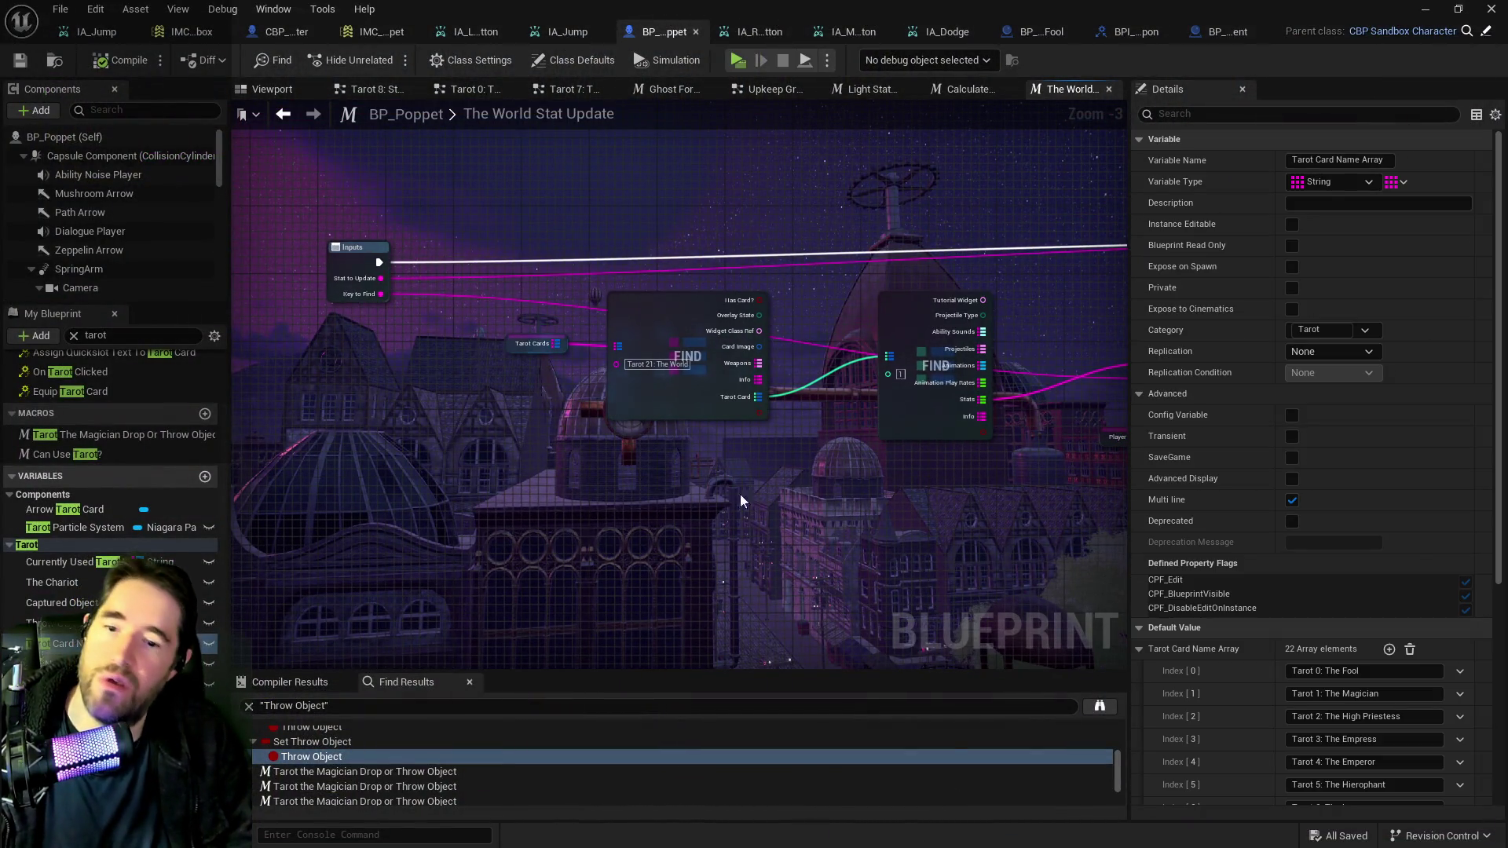
Select the Tarot Cards variable and expand Tarot 21: The World down to its Stats map.
scroll(1222, 708, down, 5)
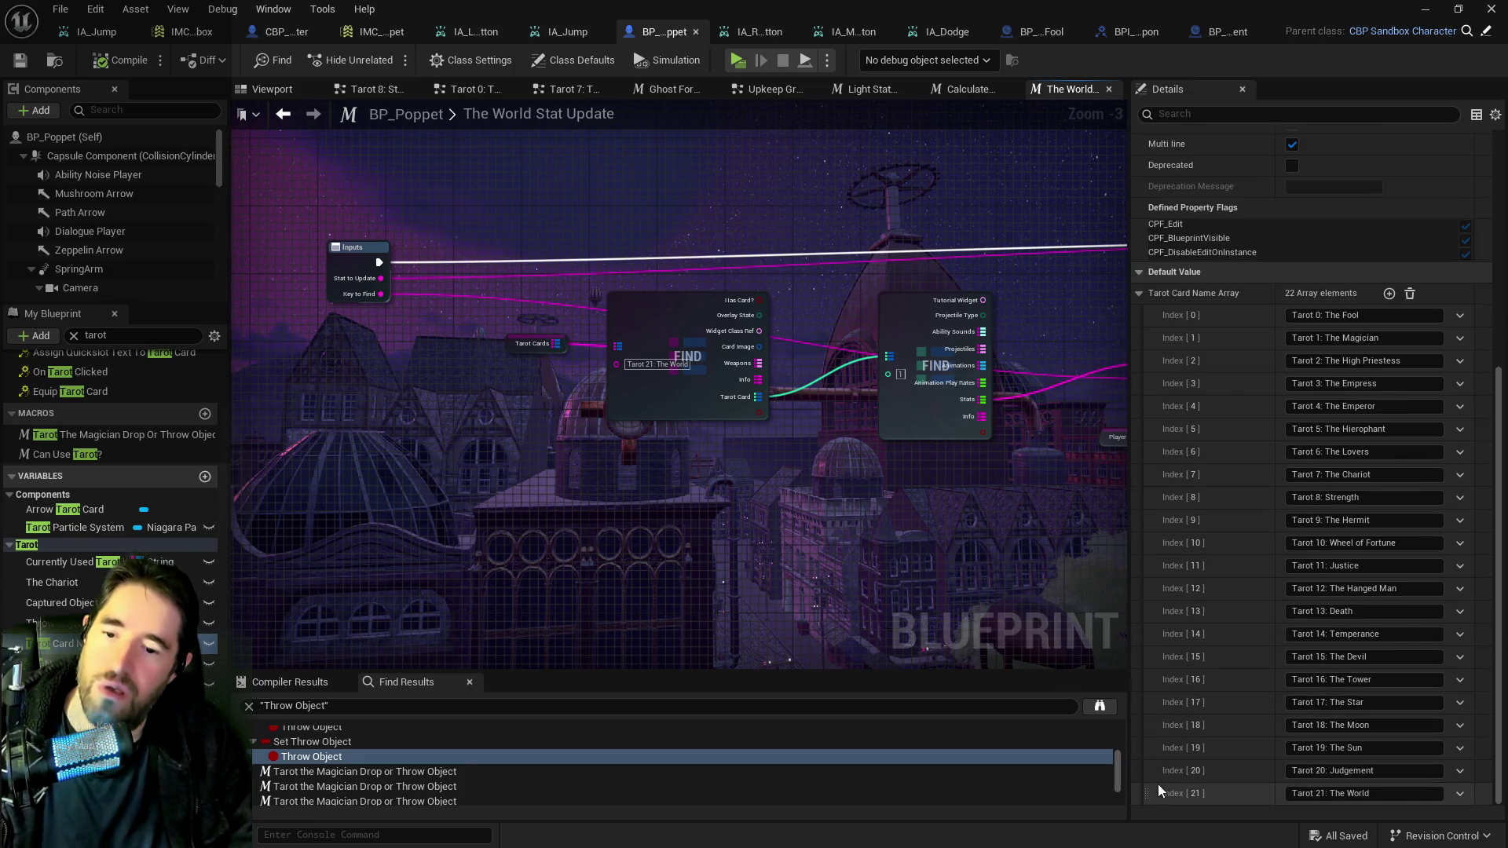
click(534, 343)
scroll(1213, 686, down, 3)
click(1151, 670)
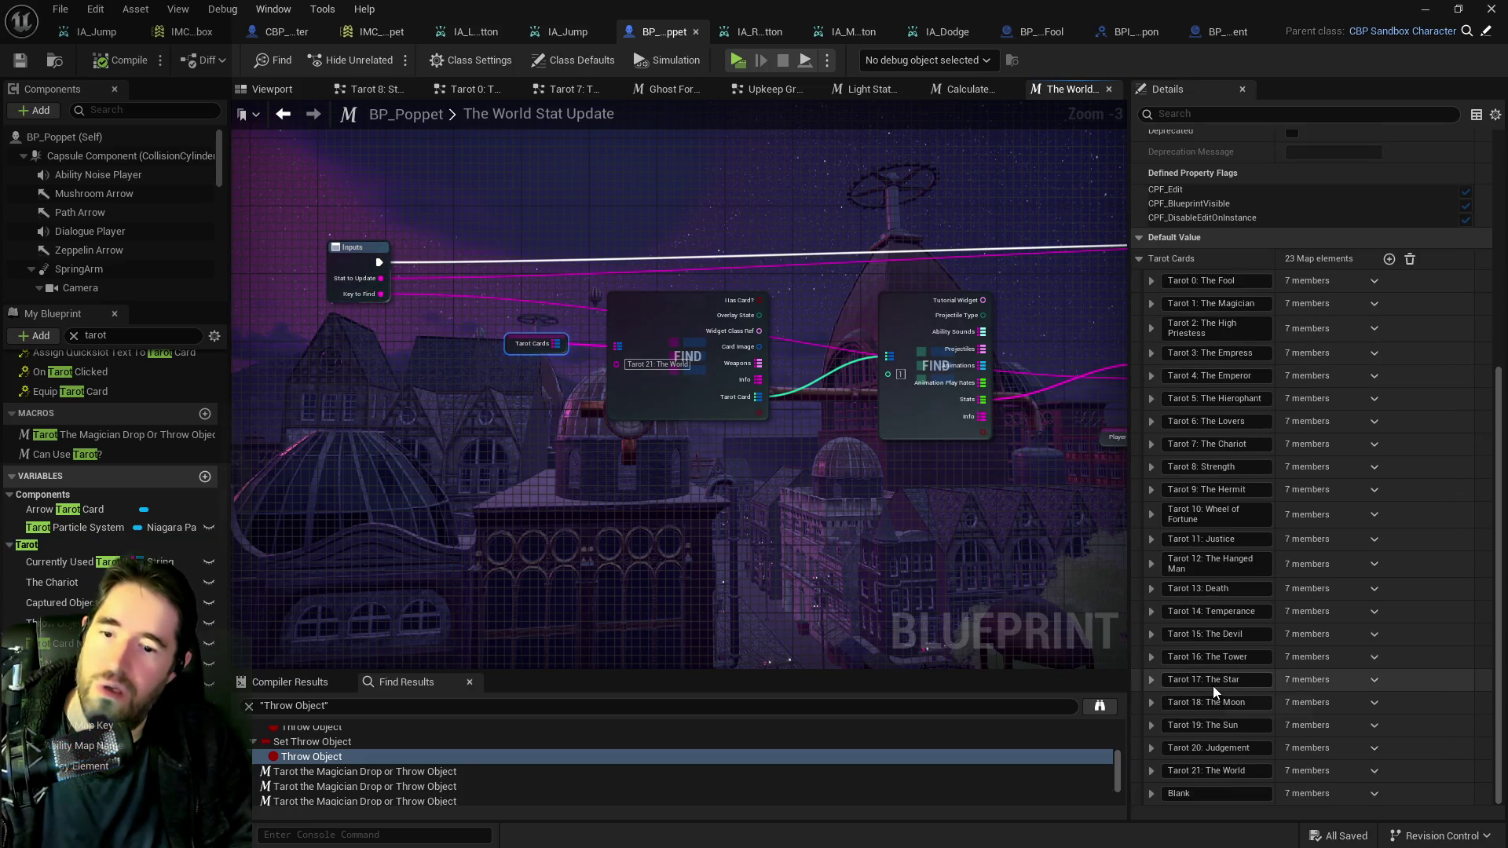
scroll(1202, 753, down, 2)
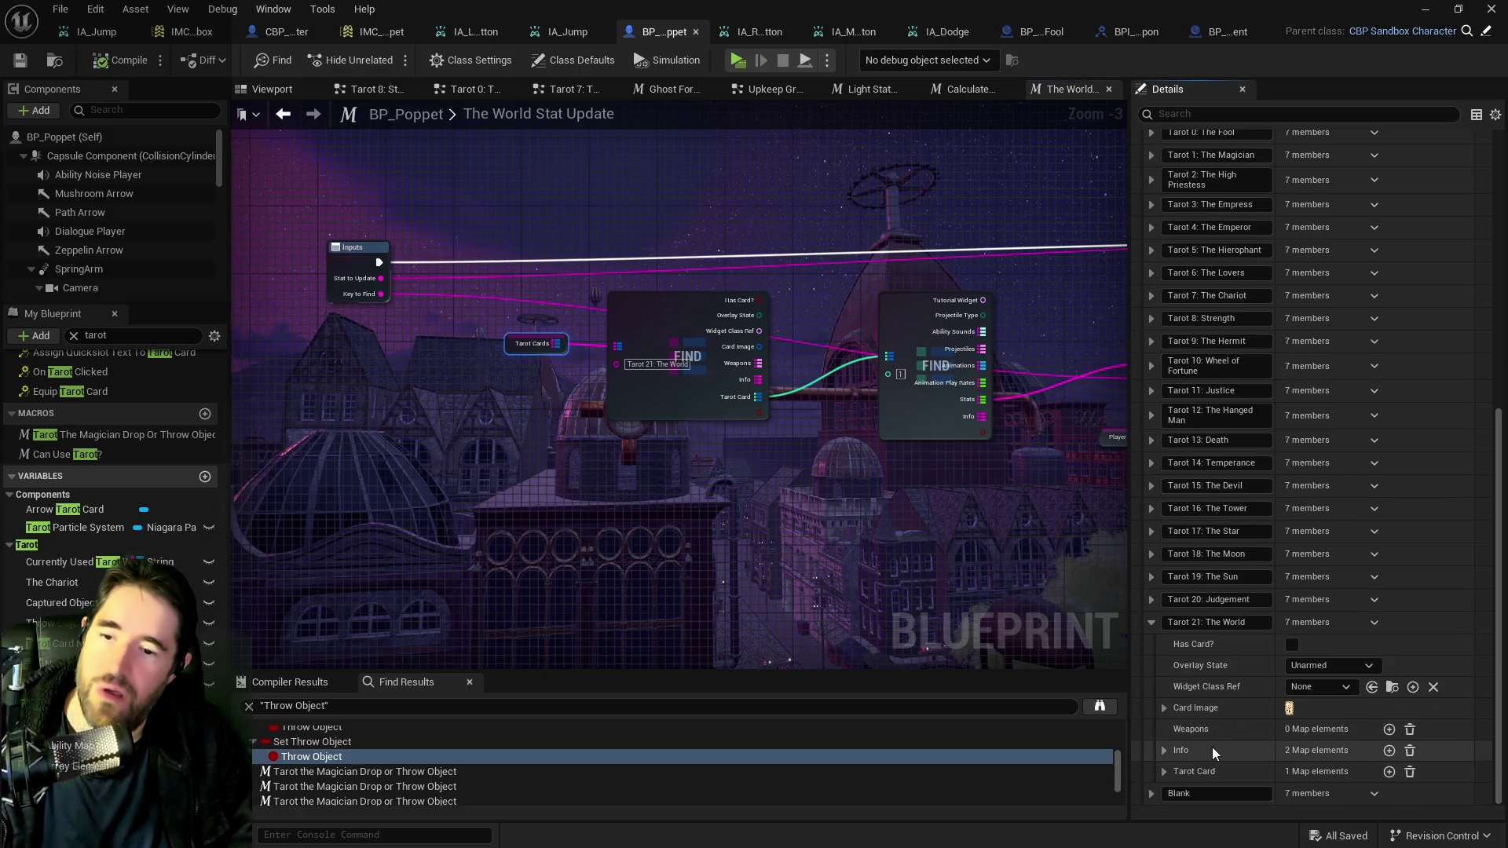
click(1165, 771)
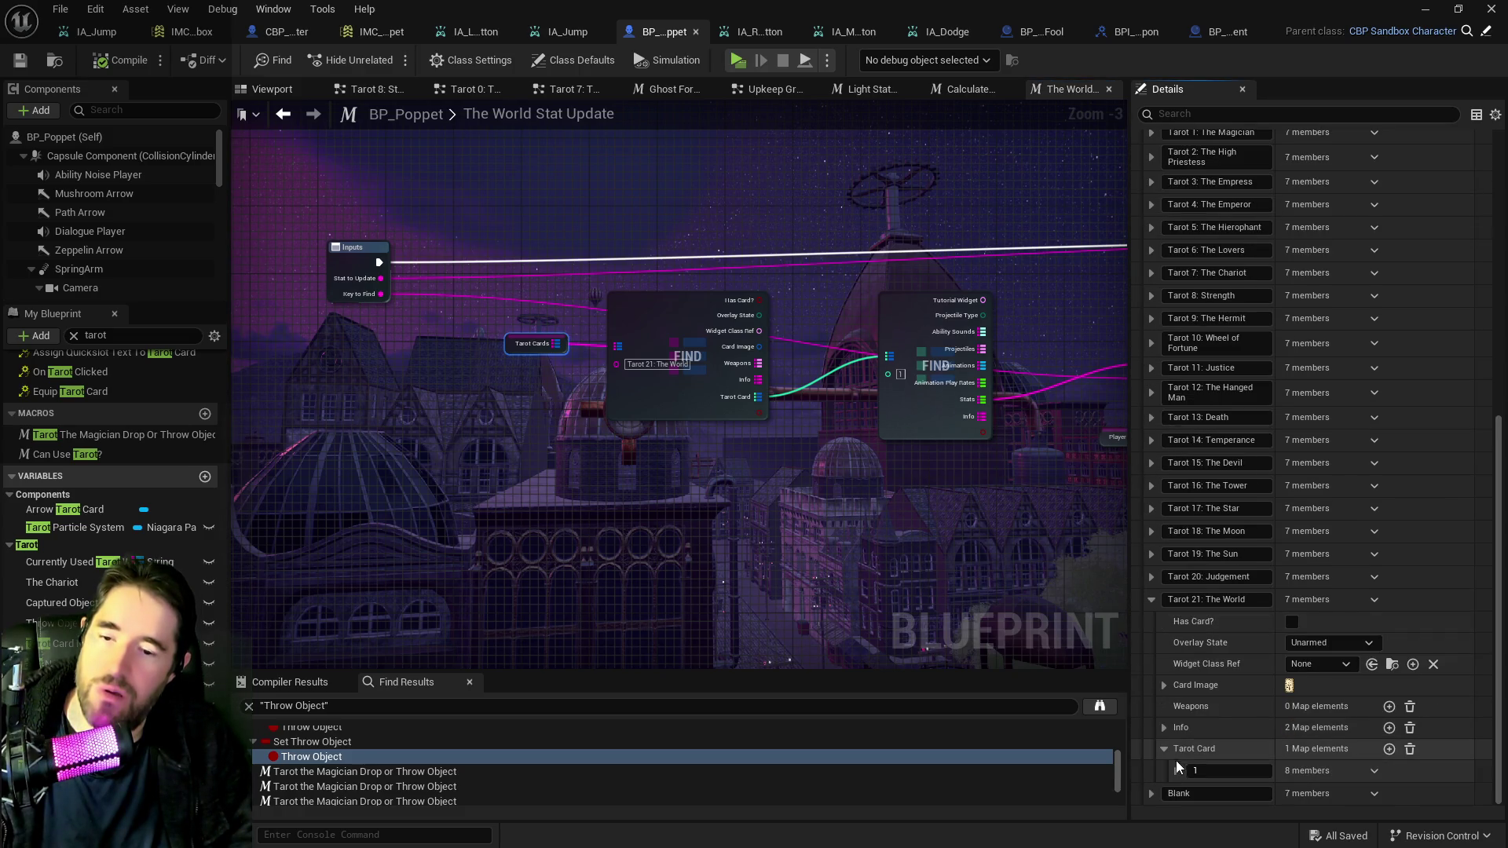
scroll(1176, 766, down, 8)
click(1185, 766)
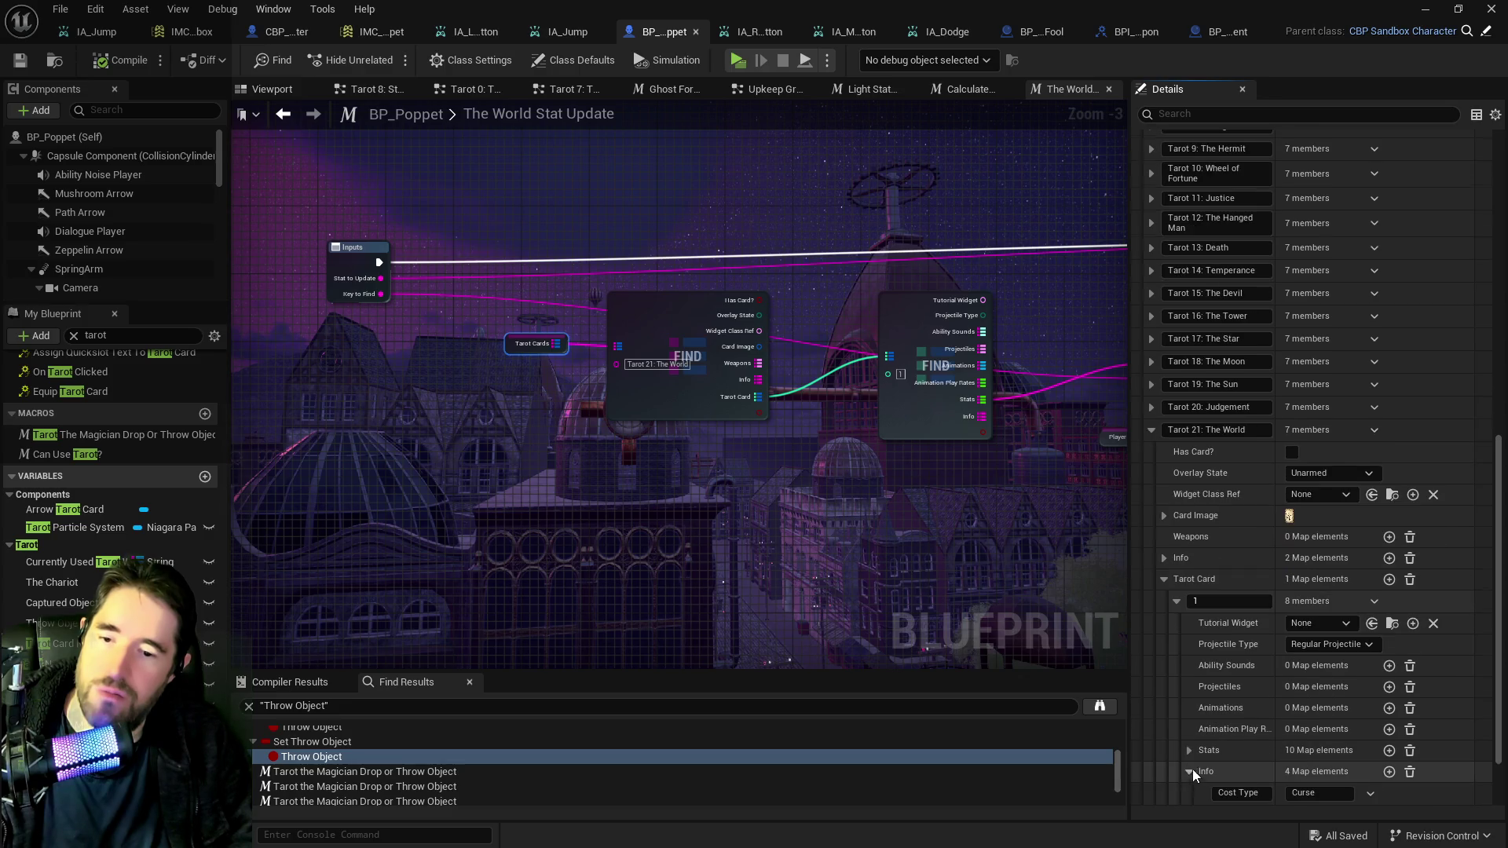
scroll(1192, 766, down, 4)
click(1186, 682)
click(1187, 752)
Change The World card's World Sanity stat from 0.3 to 0.1.
scroll(1199, 745, down, 8)
scroll(1200, 745, down, 2)
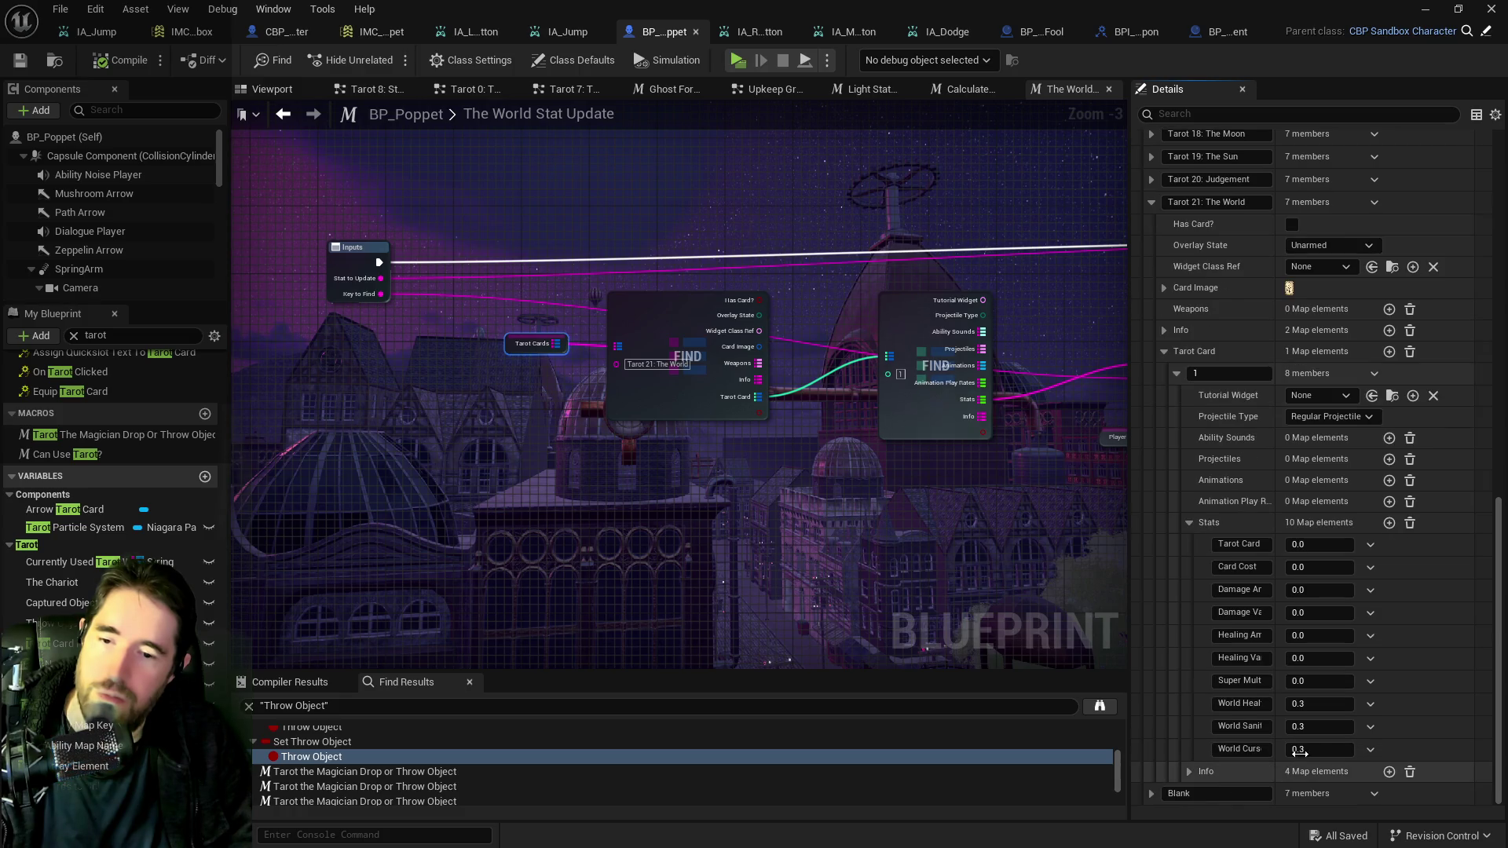
click(1310, 726)
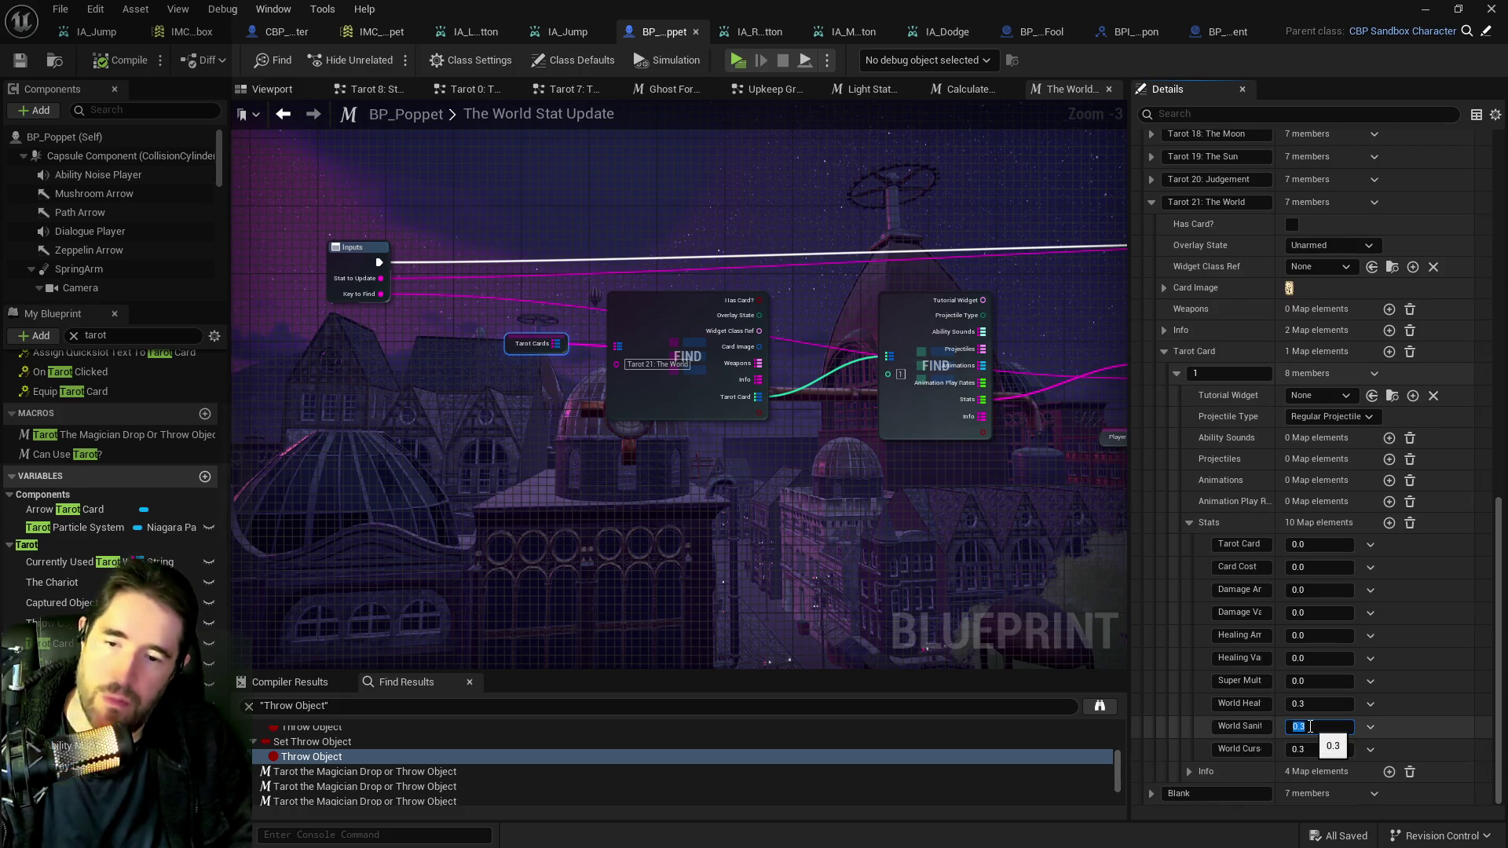
text(.1)
key(Return)
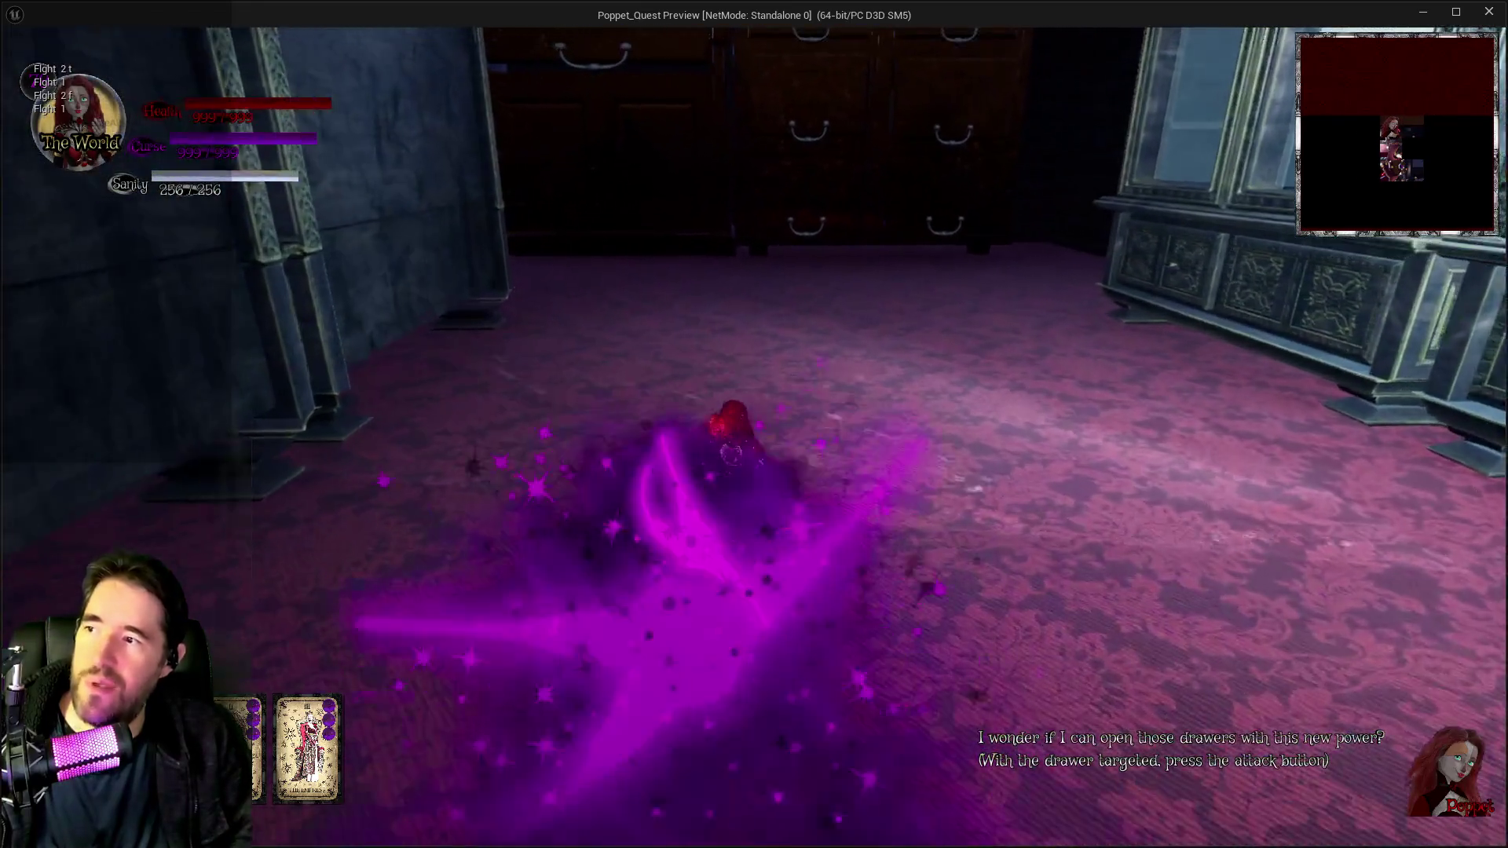
Run the Poppet through the level in mist form past the magic circle, then return to the editor.
key(w)
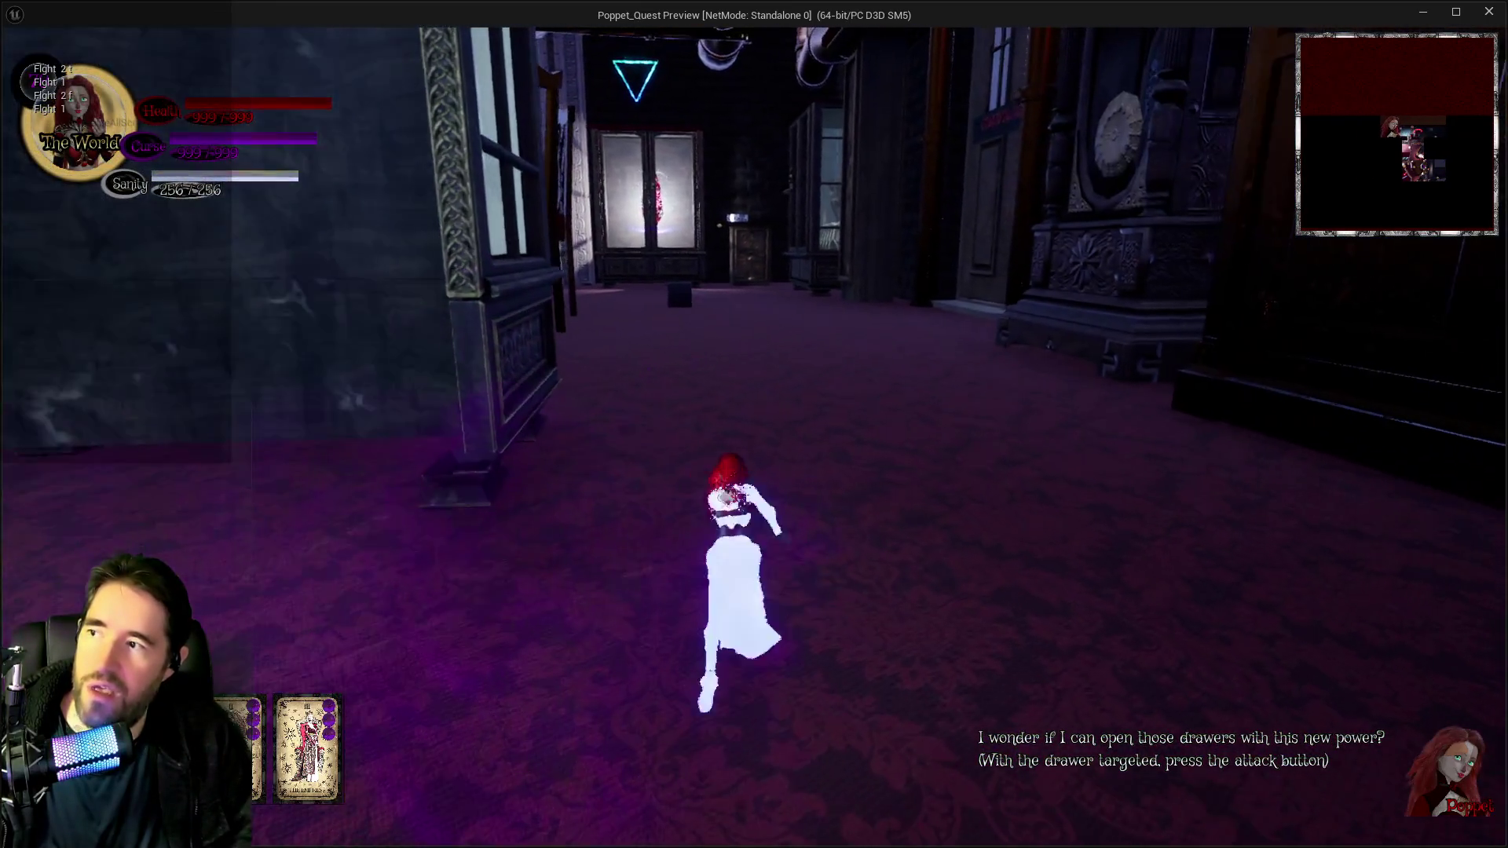
key(shift)
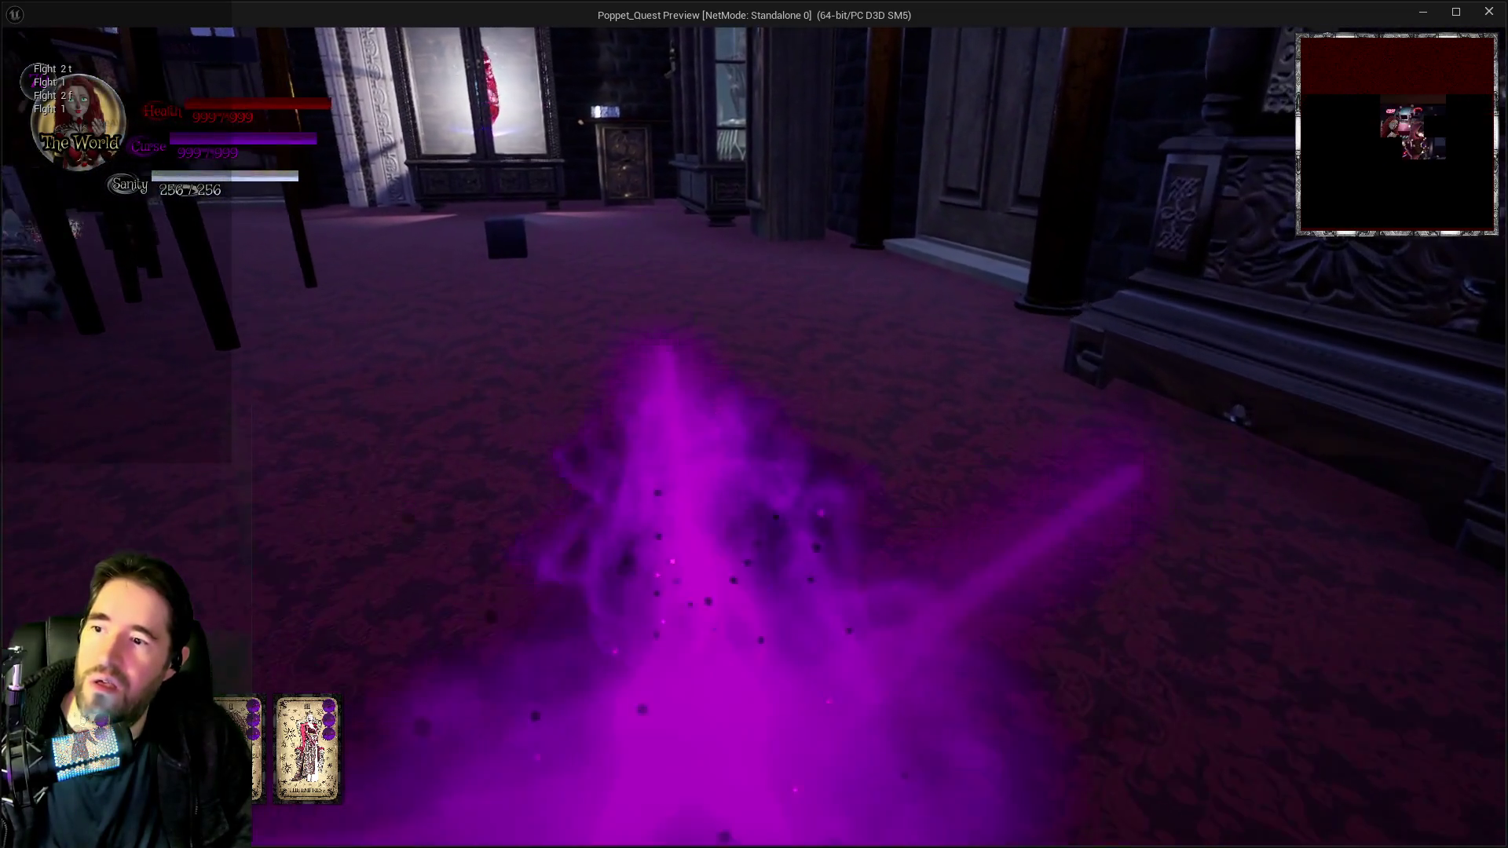
key(w)
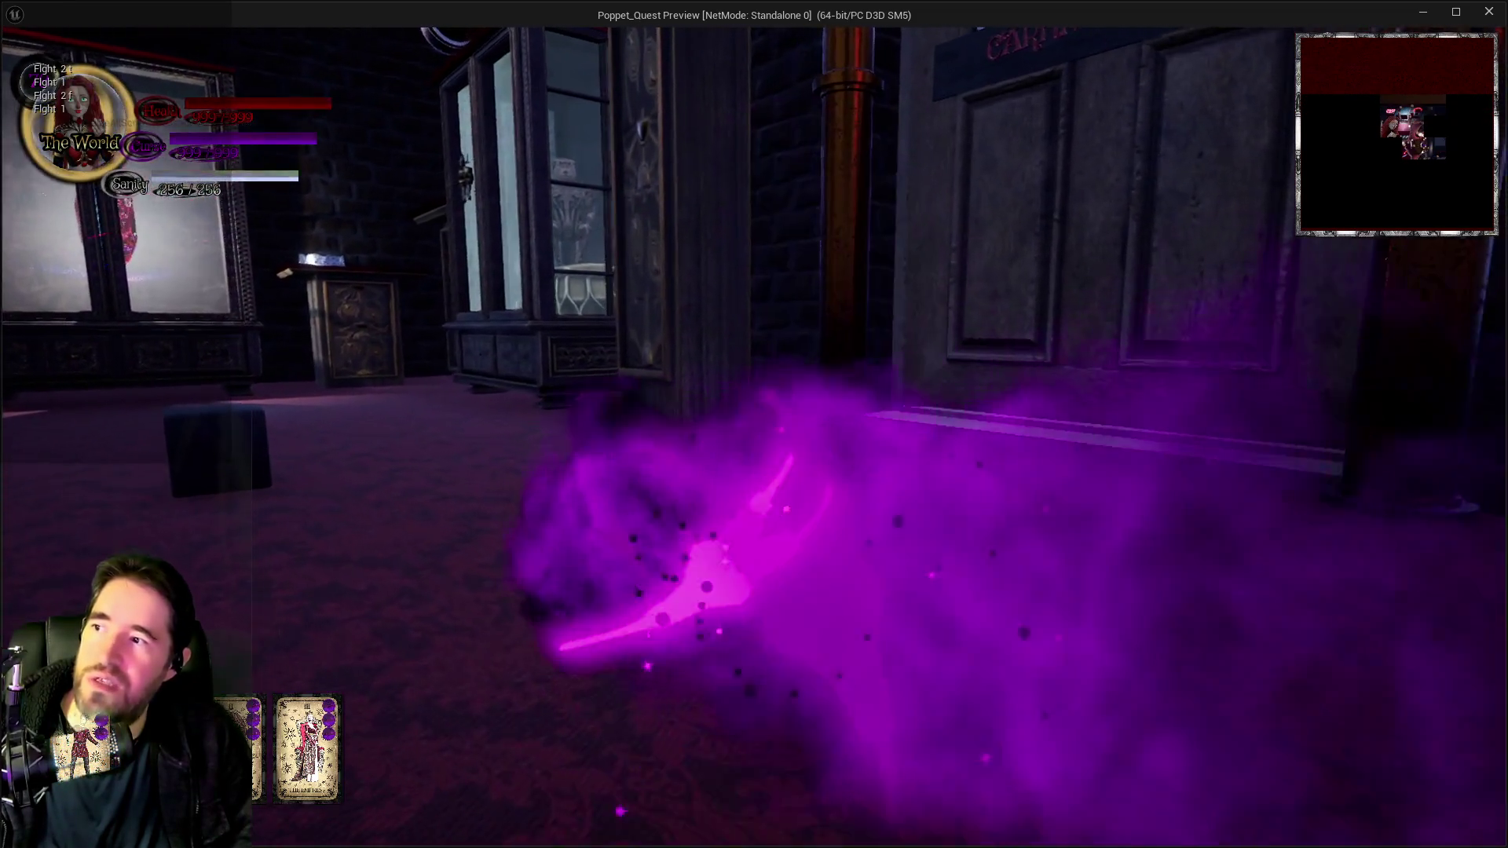
key(w)
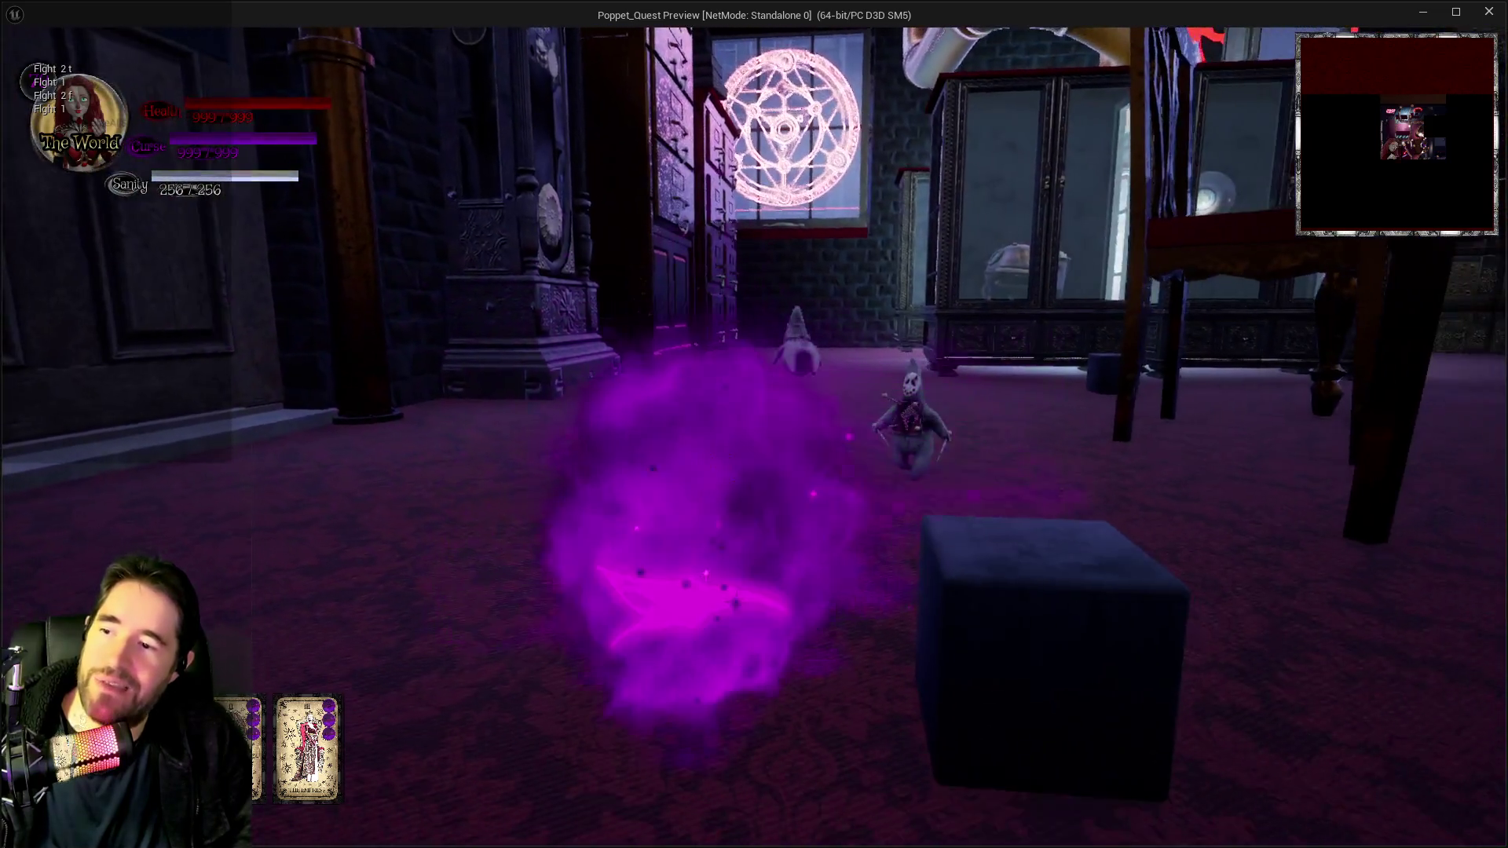
key(w)
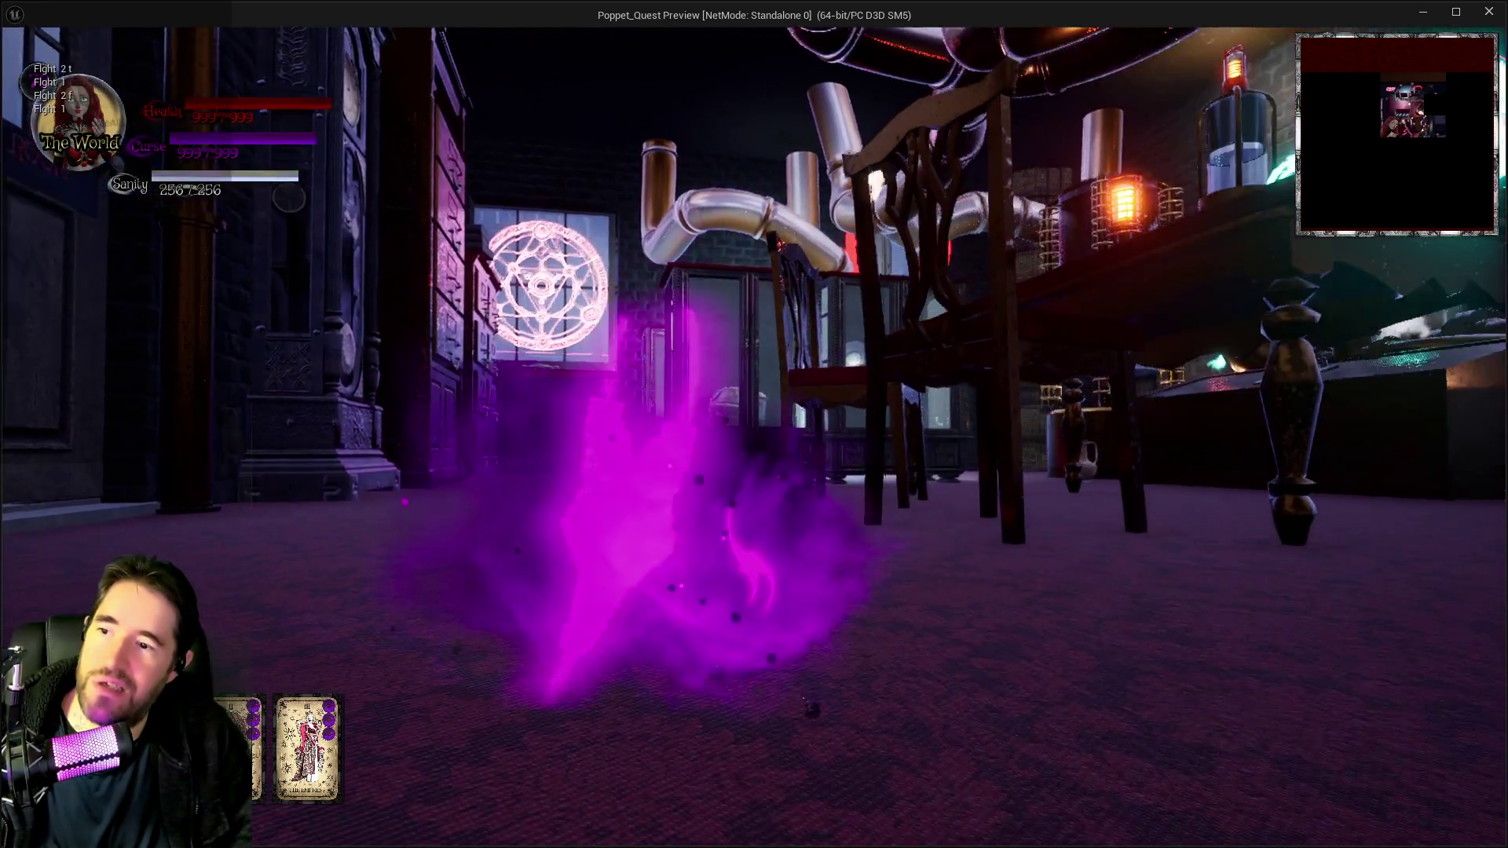
key(w)
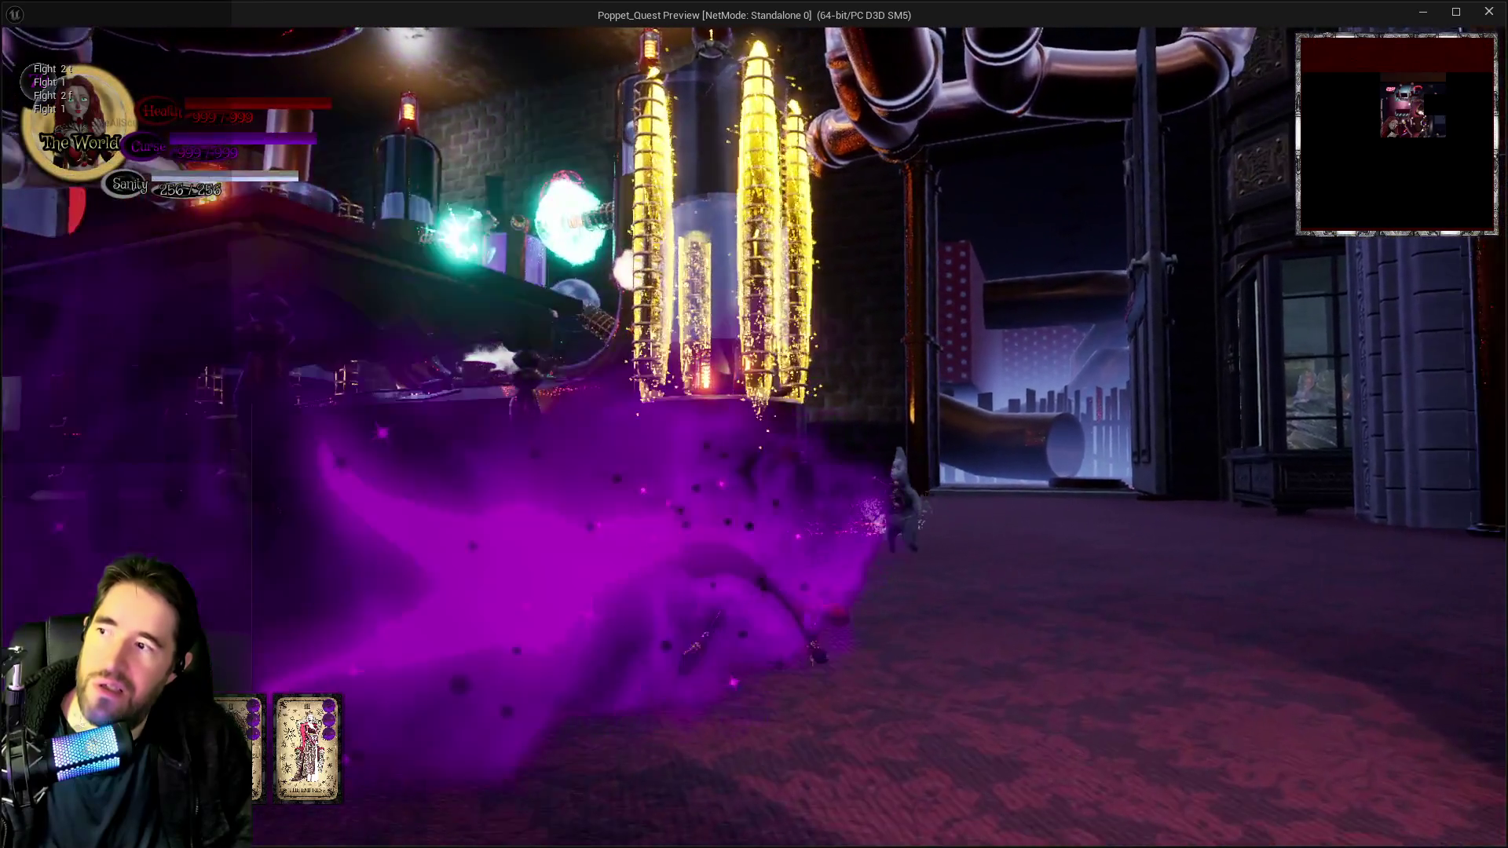
key(w)
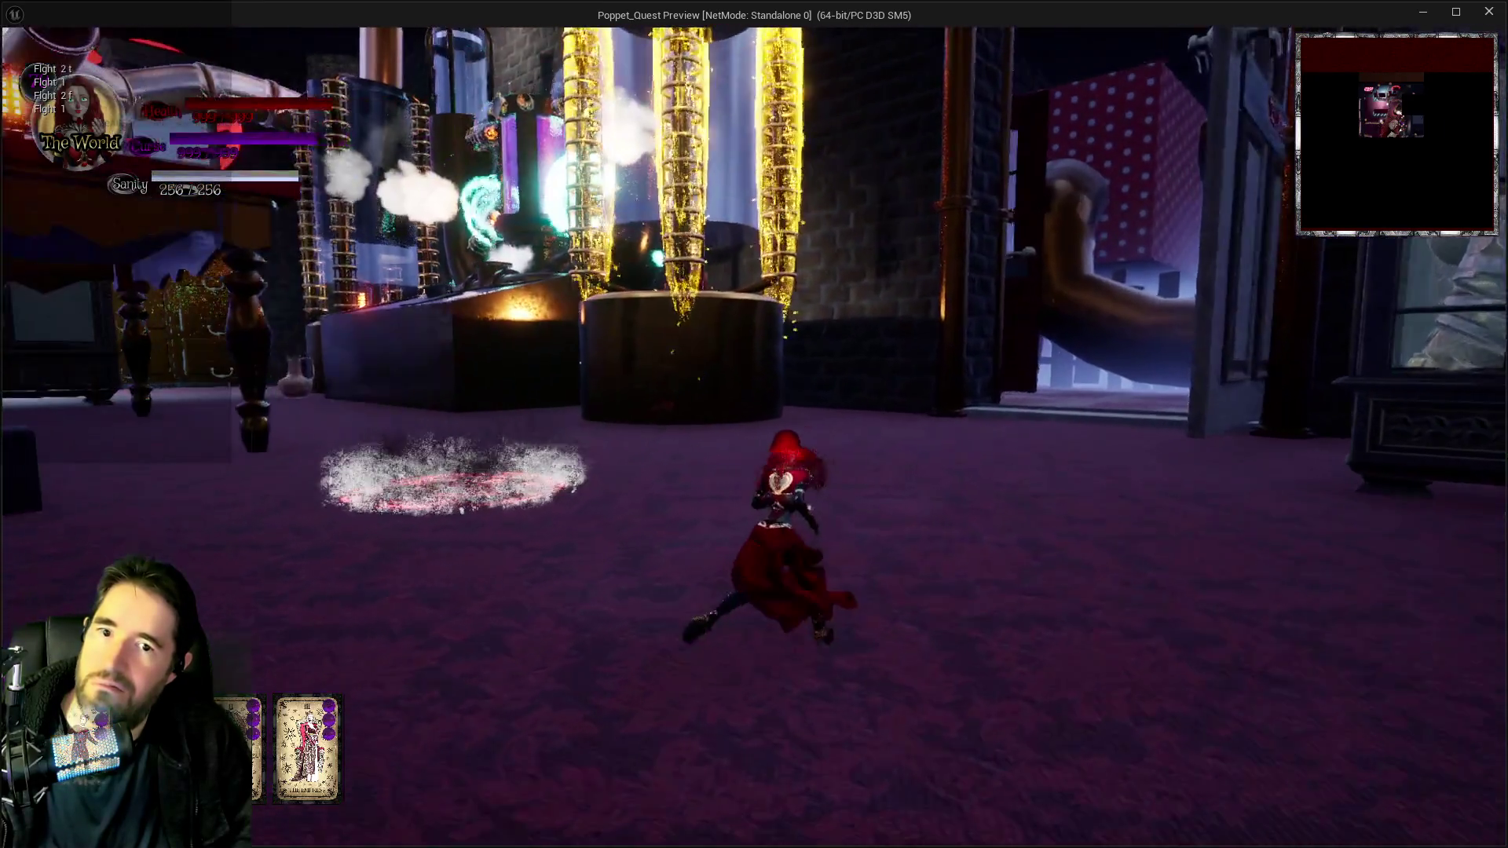
key(w)
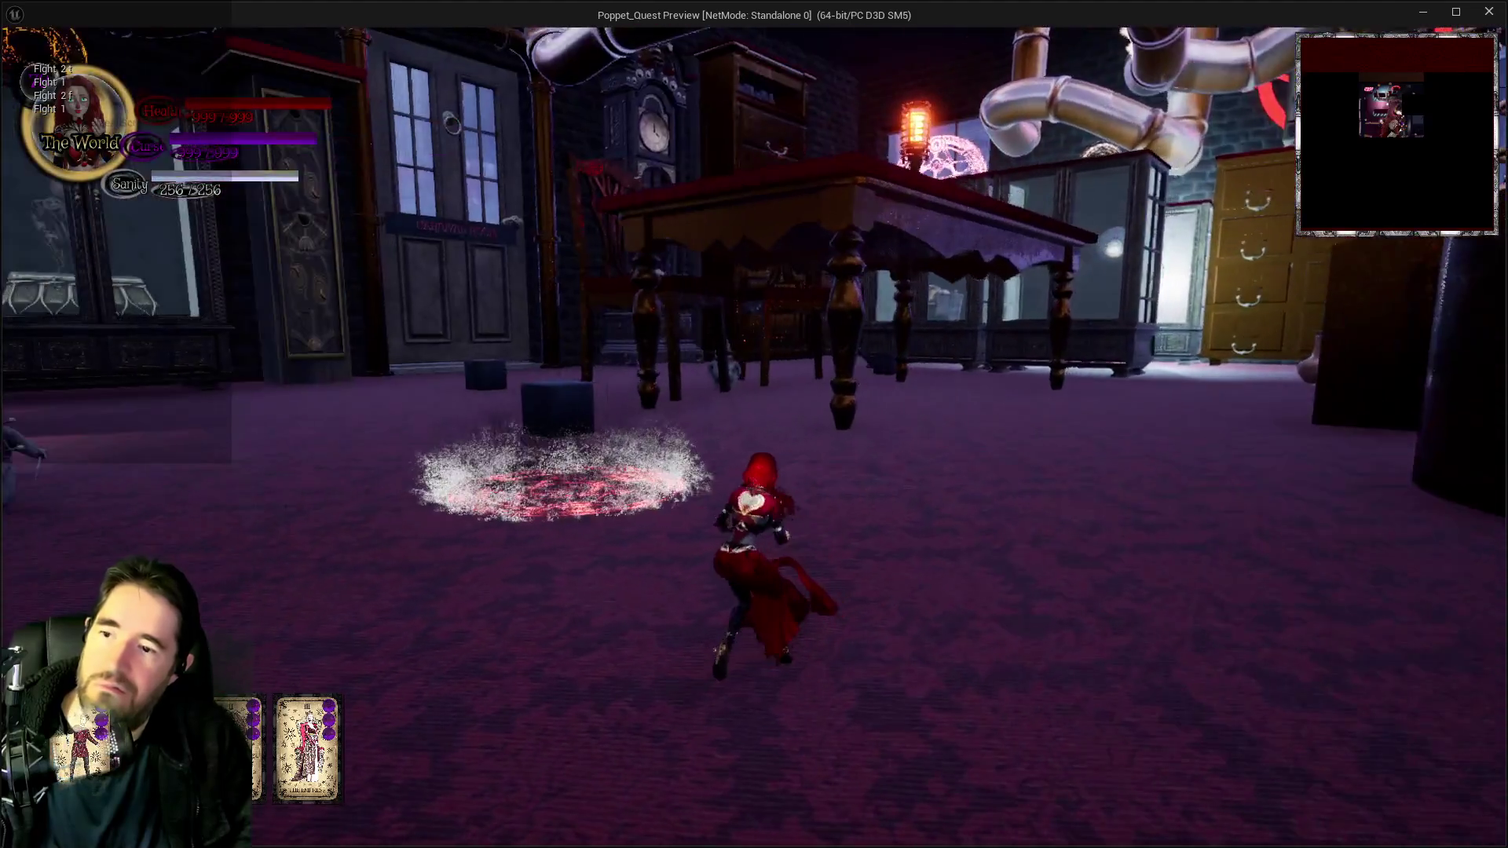
key(alt+Tab)
Stop the running simulation and switch to BP_Poppet's Upkeep Graph.
click(783, 60)
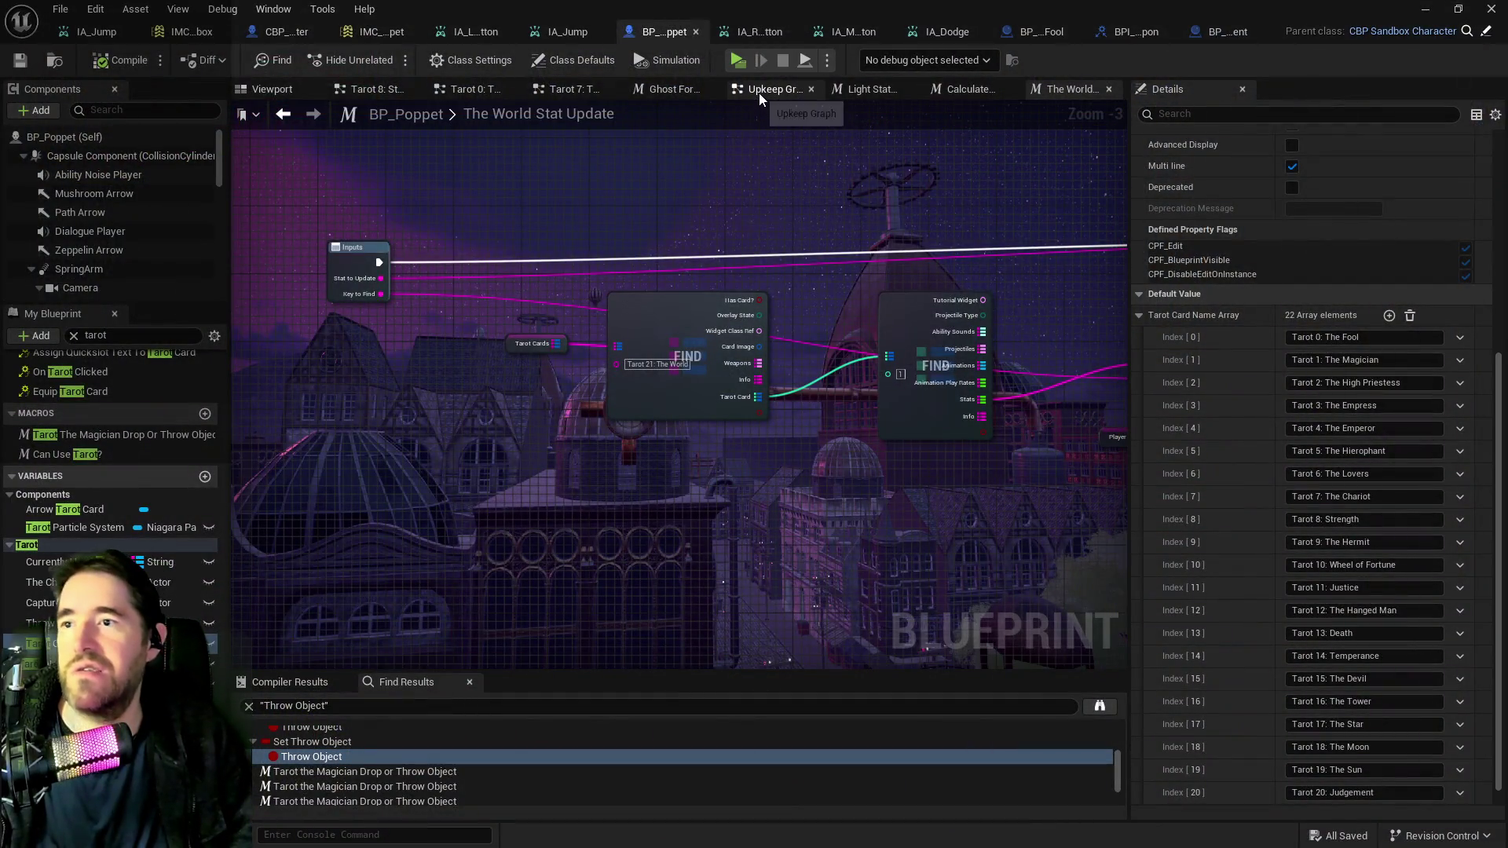
click(759, 93)
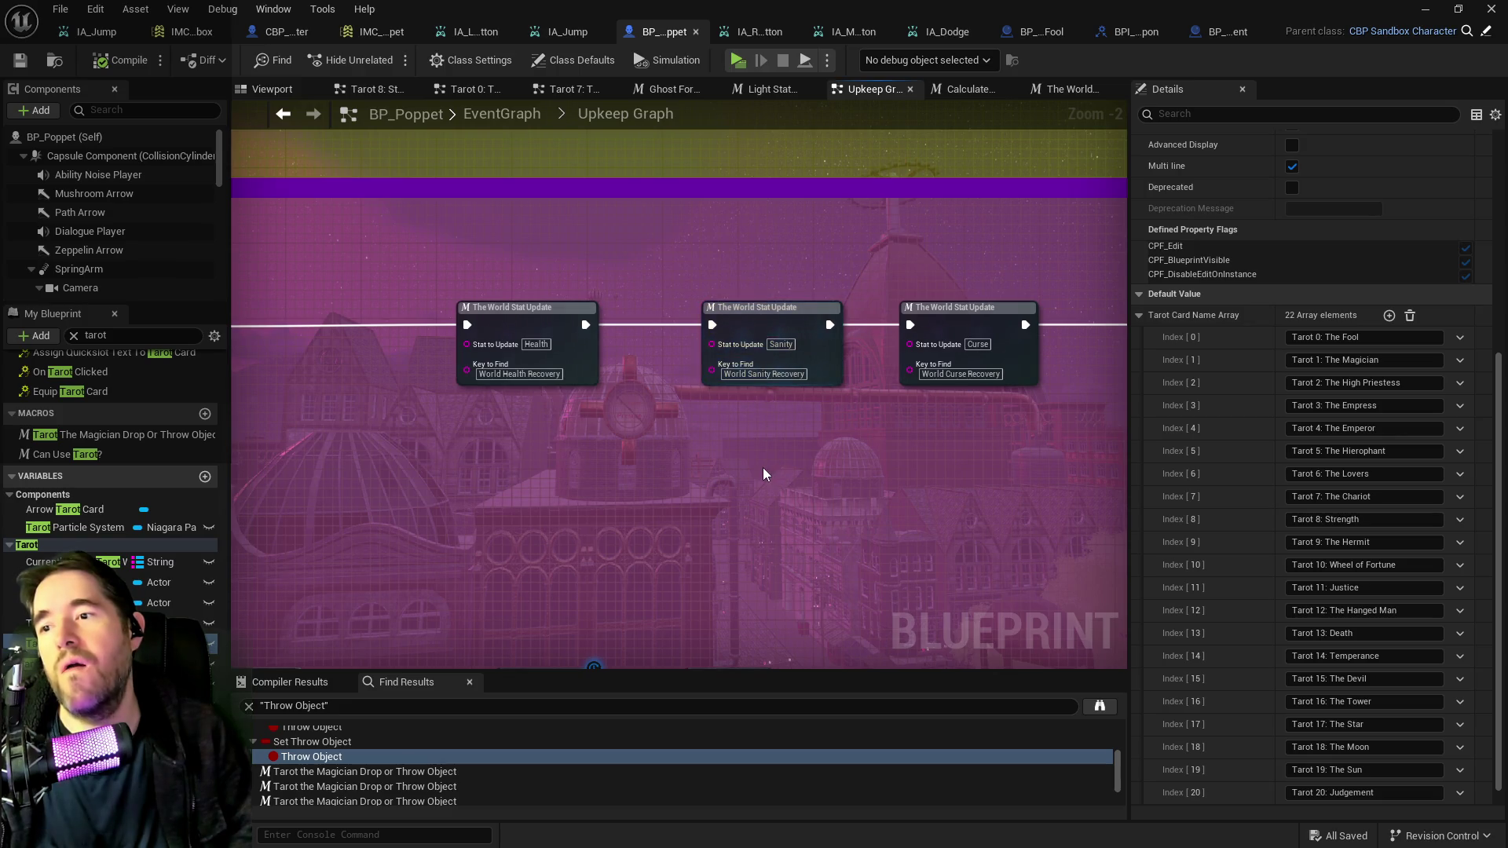
scroll(761, 468, down, 4)
scroll(907, 295, up, 3)
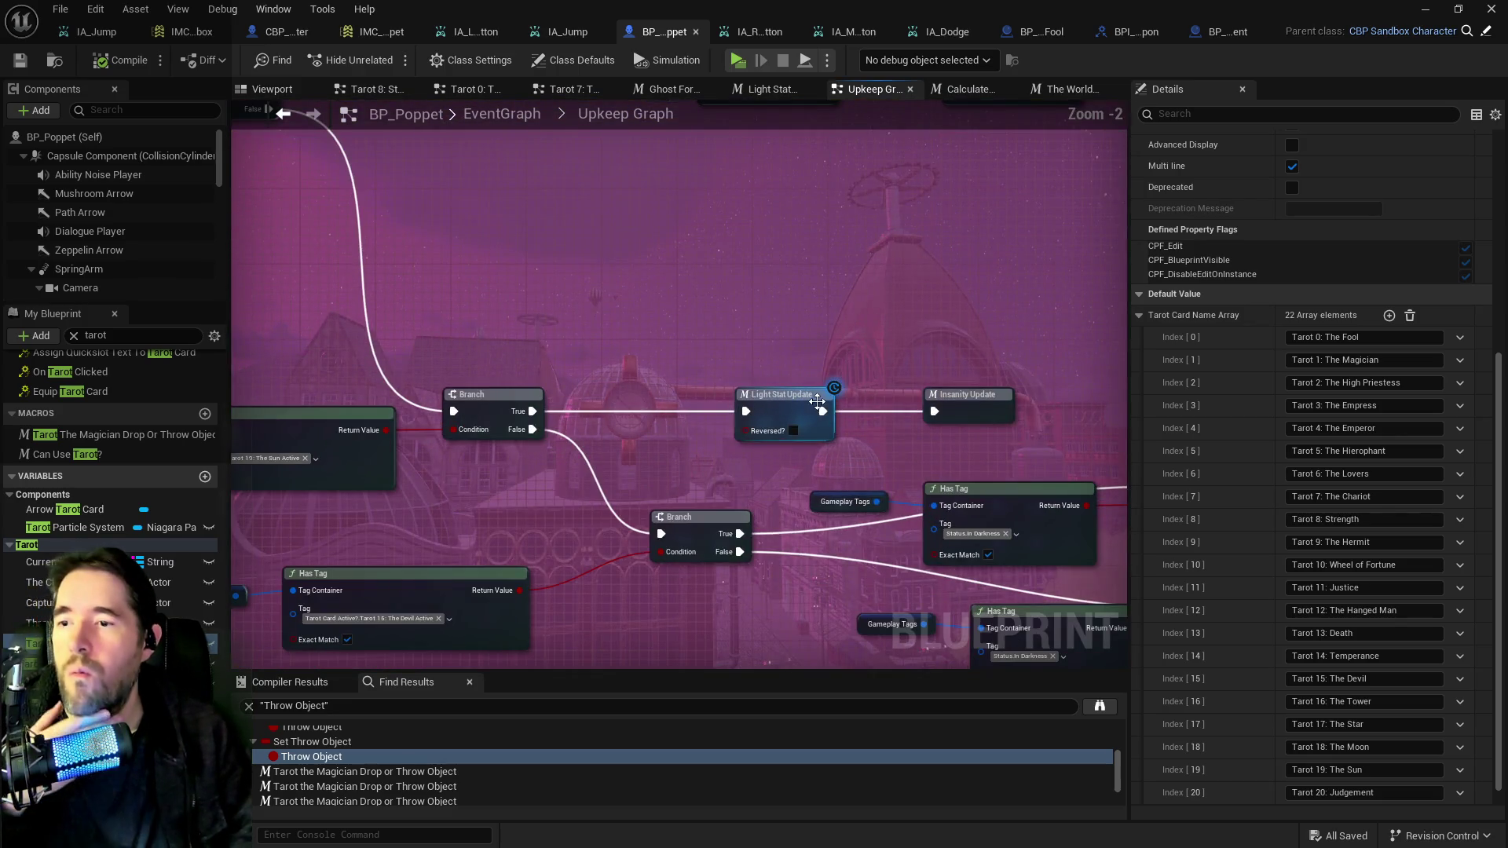
Open the Light Stat Update macro, then the Ghost Form Macro nested inside it.
double_click(832, 398)
scroll(811, 379, up, 3)
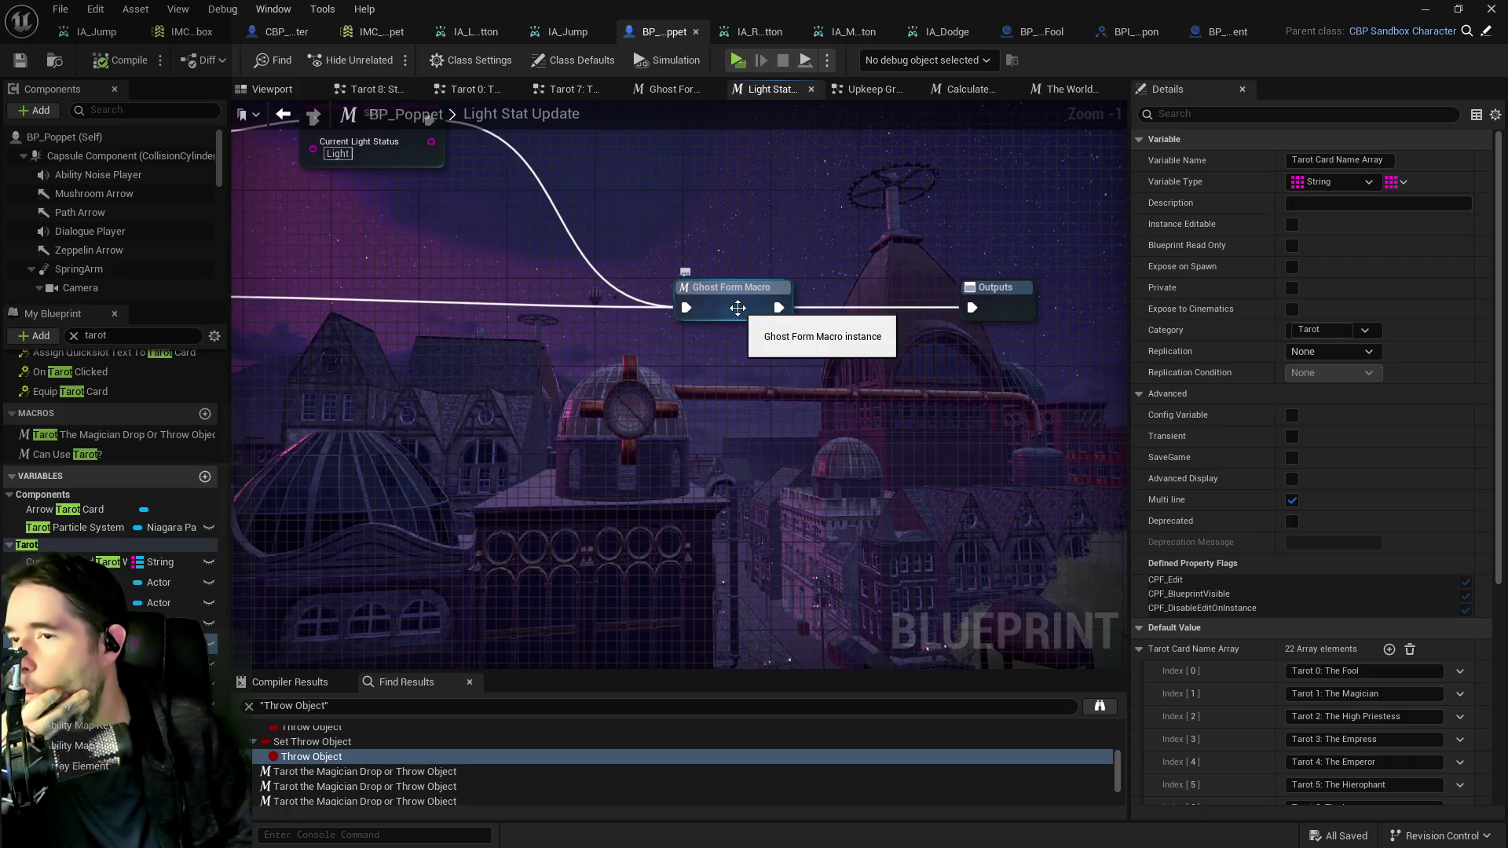
double_click(738, 307)
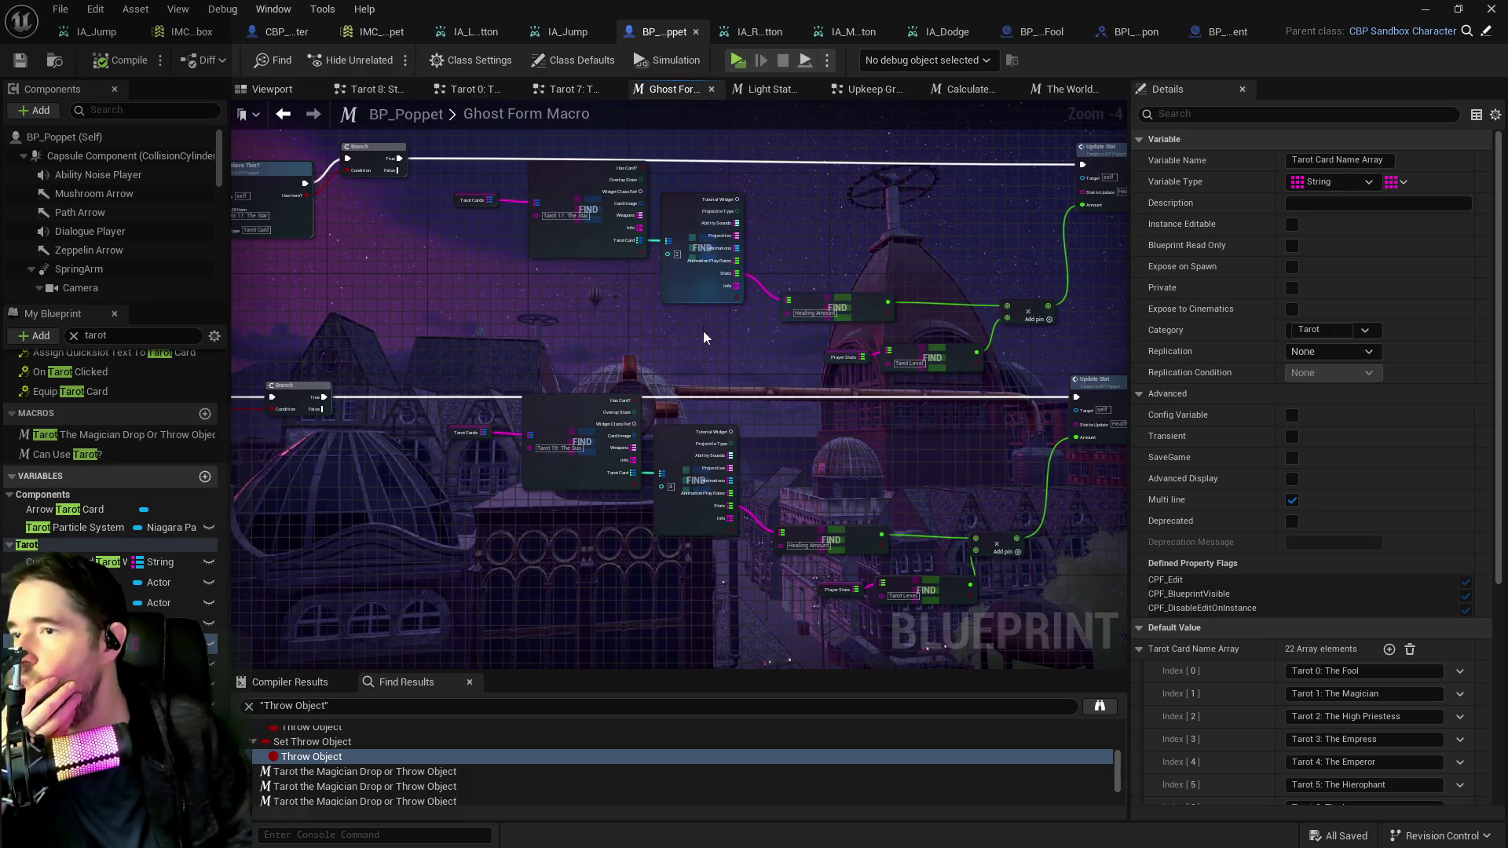
scroll(634, 304, left, 5)
scroll(679, 332, left, 5)
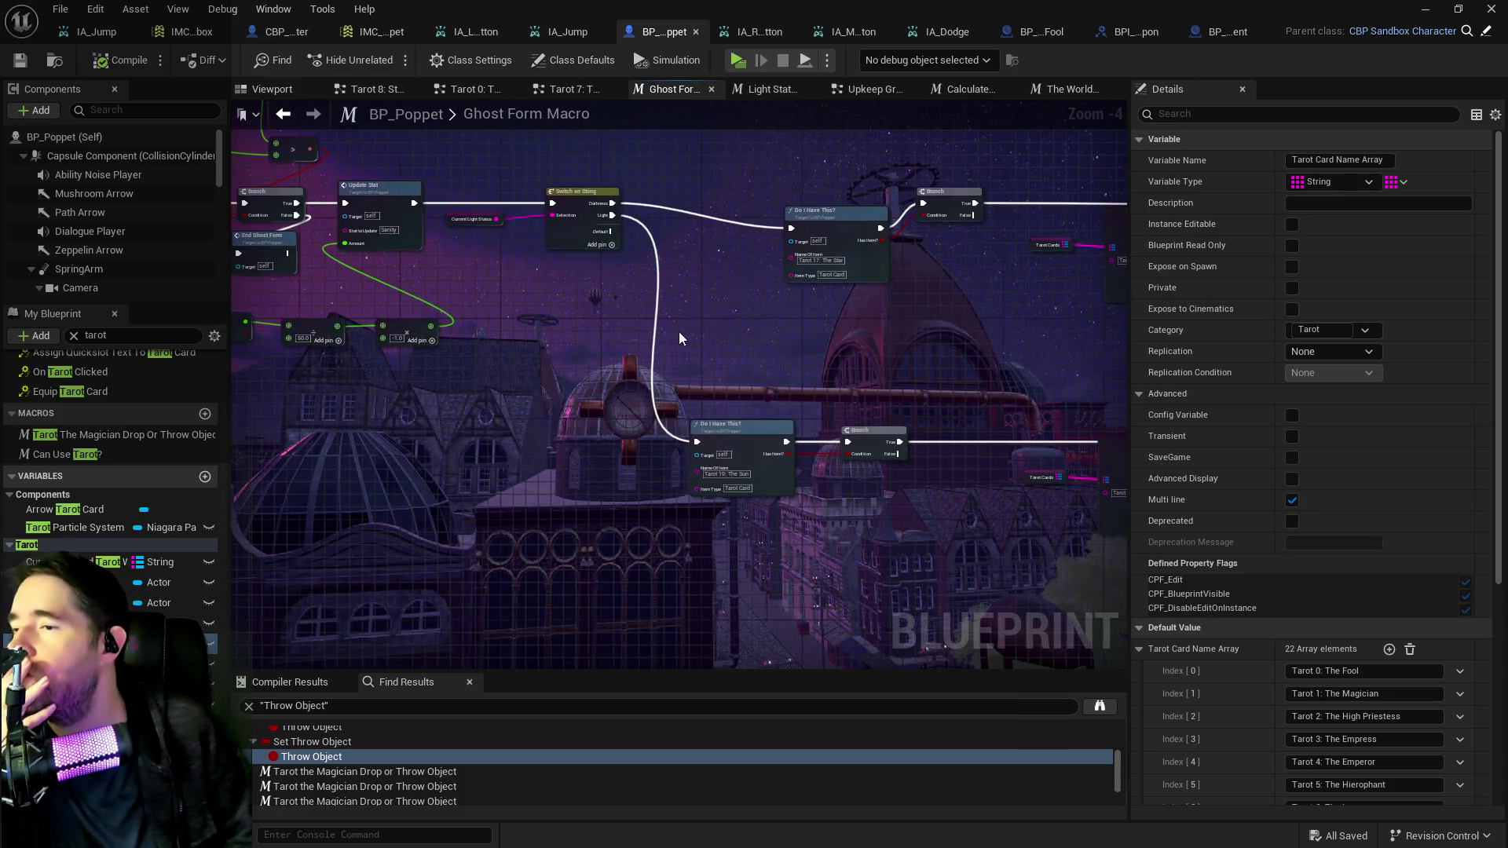
scroll(678, 332, up, 4)
Centre the FIND Sanity Max, ÷ 50.0 and × -1.0 nodes, then bring Calculator to mid-screen.
mouse_move(714, 343)
mouse_down()
mouse_move(786, 244)
mouse_move(611, 210)
mouse_up()
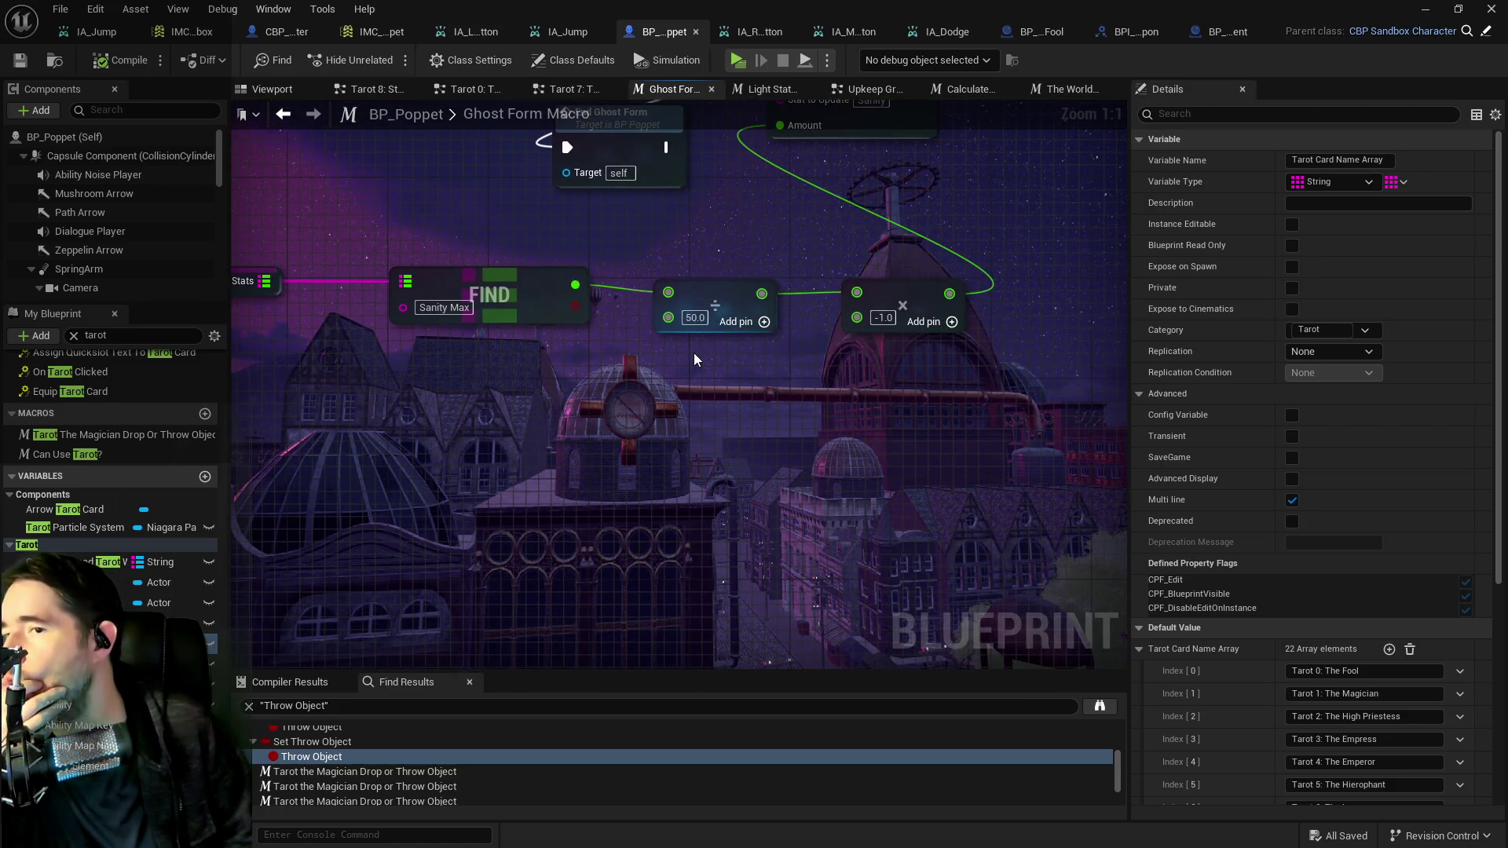
drag(694, 360, 809, 410)
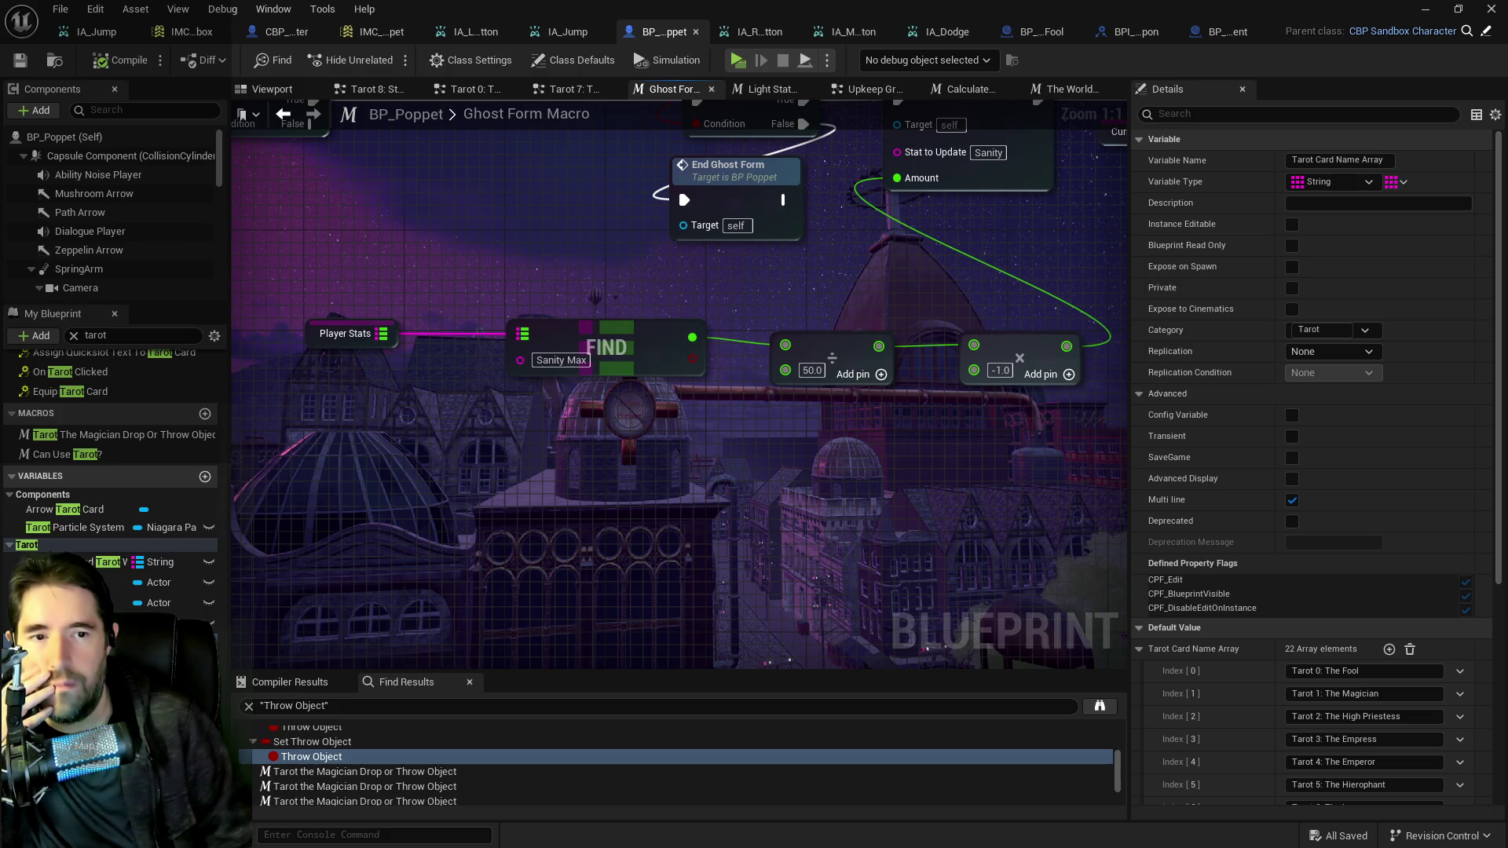
key(alt+Tab)
drag(1374, 302, 976, 297)
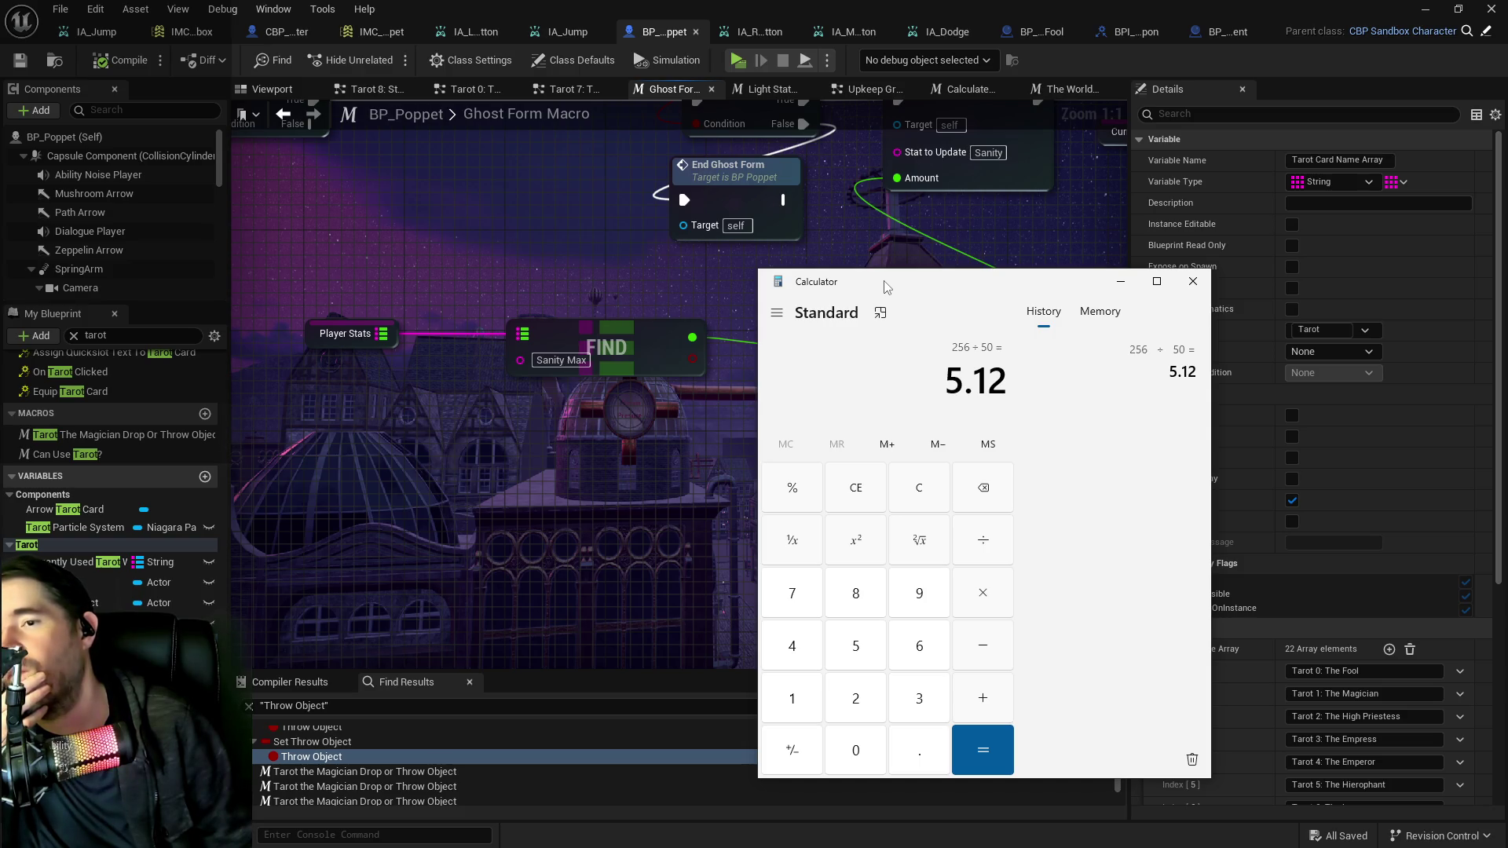
Move the calculator off the right edge and return to The World Stat Update graph.
drag(885, 286, 1507, 287)
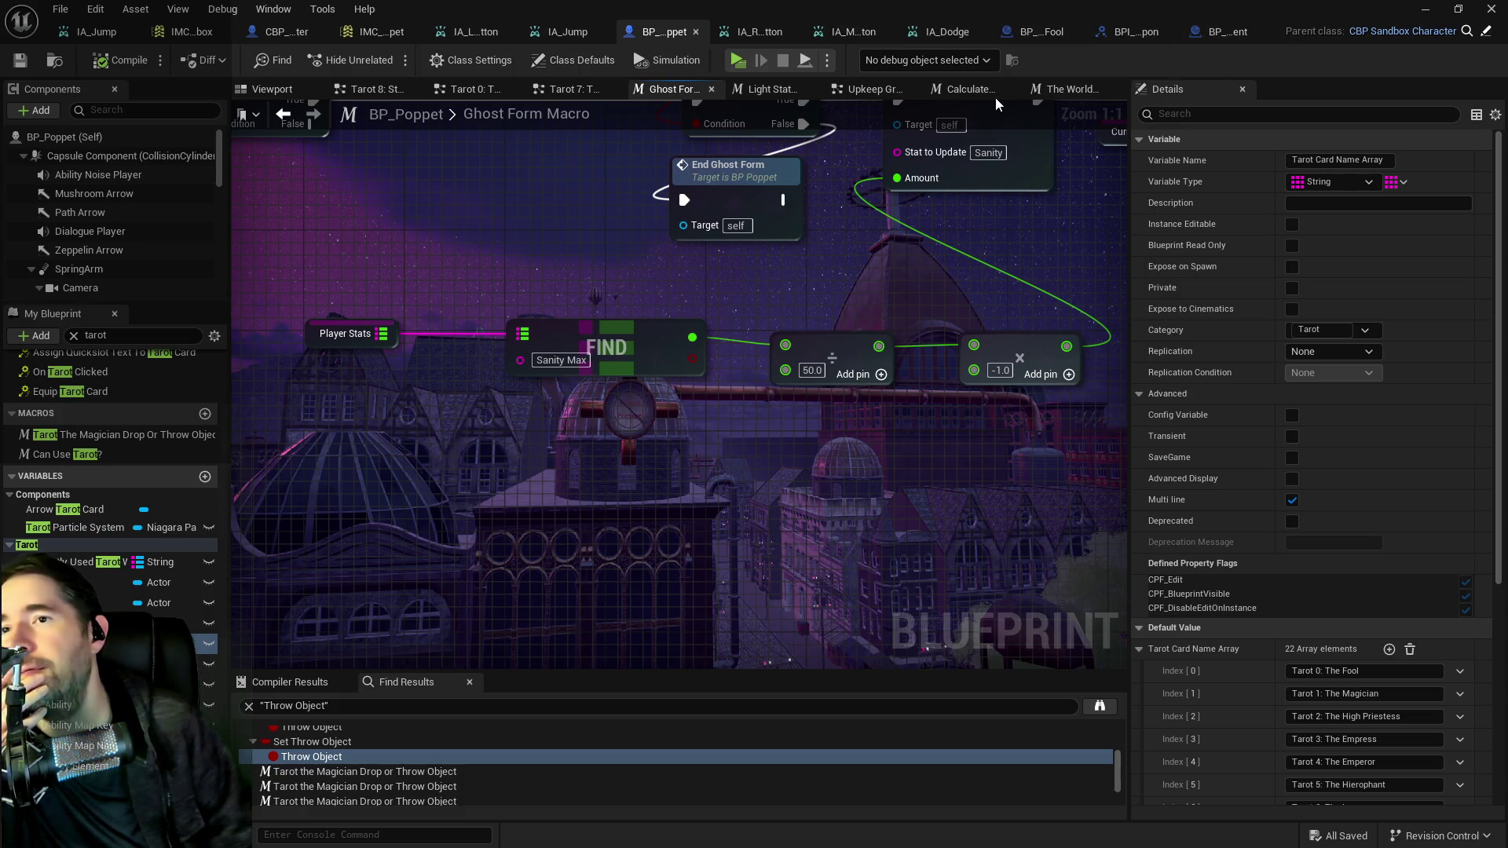
click(1073, 92)
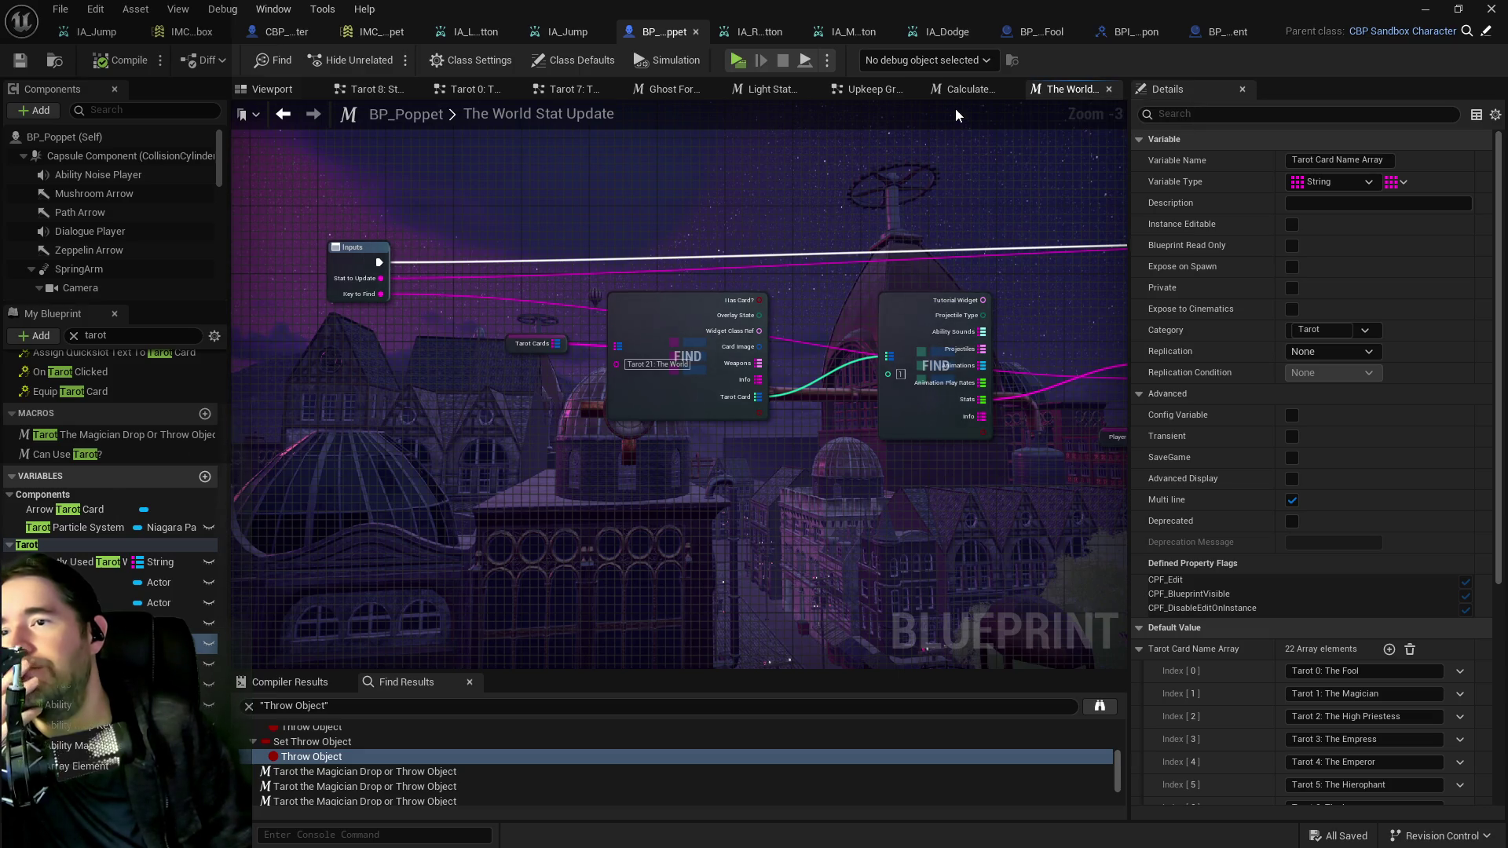
Expand The World's Tarot Cards stats (Health 0.2, Sanity 0.05, Curse 0.2) and bring up the scratch board.
click(872, 89)
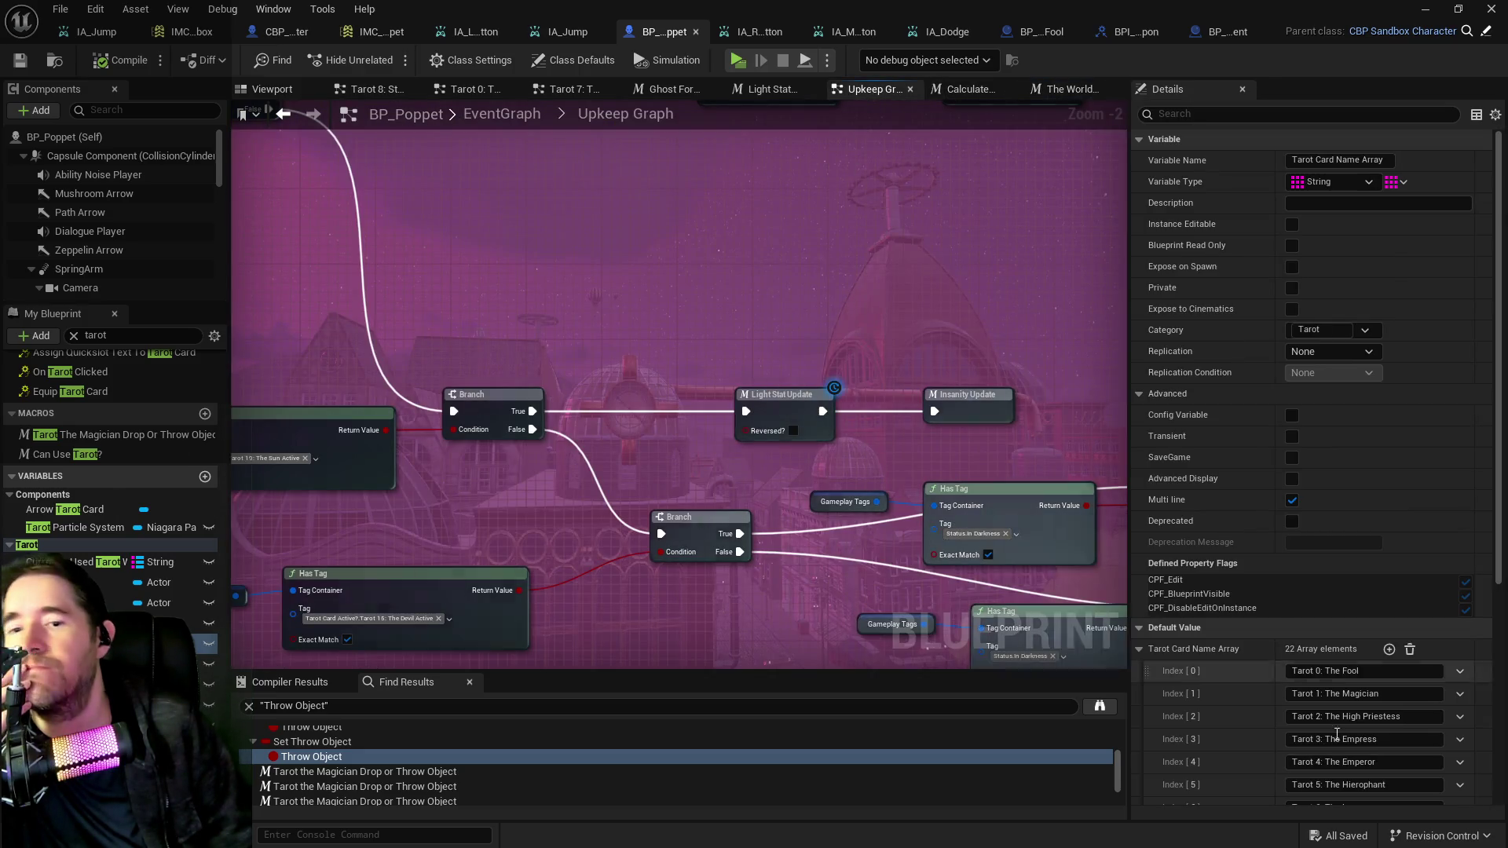
scroll(1187, 784, down, 5)
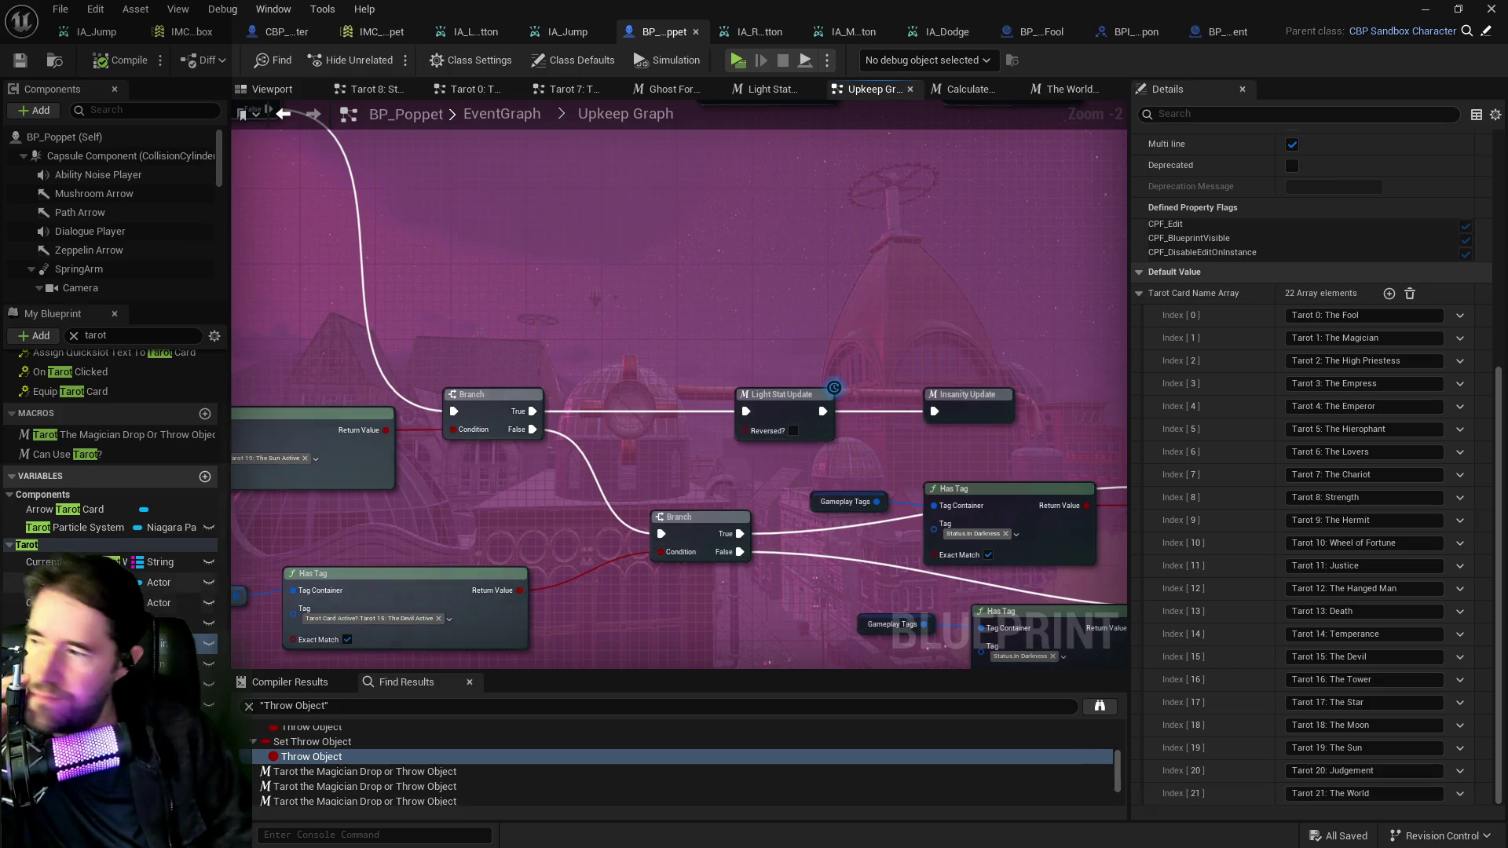
click(200, 684)
scroll(1153, 696, down, 1)
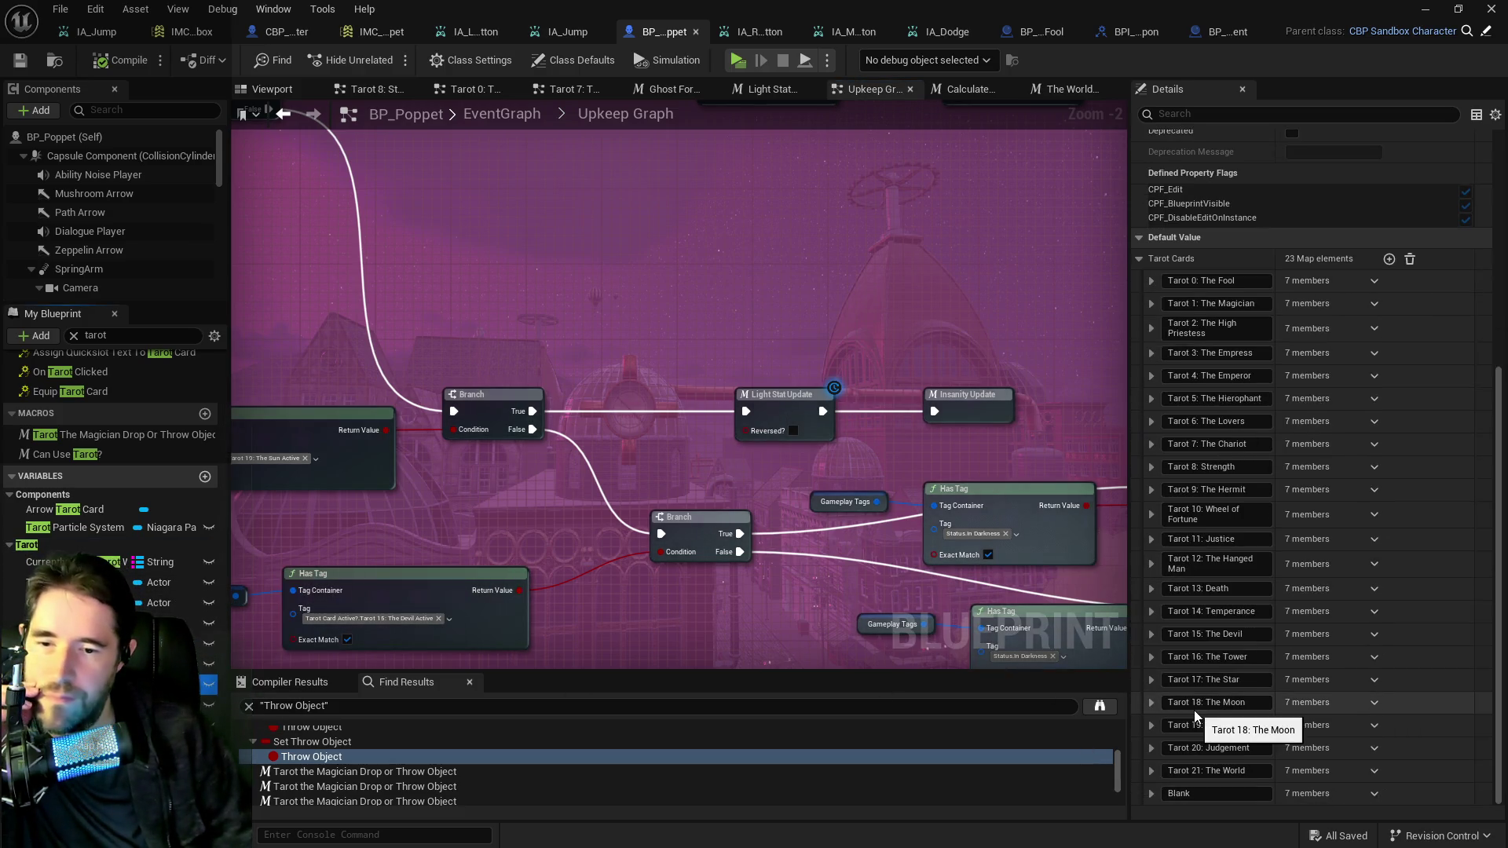
click(1152, 771)
scroll(1200, 748, down, 4)
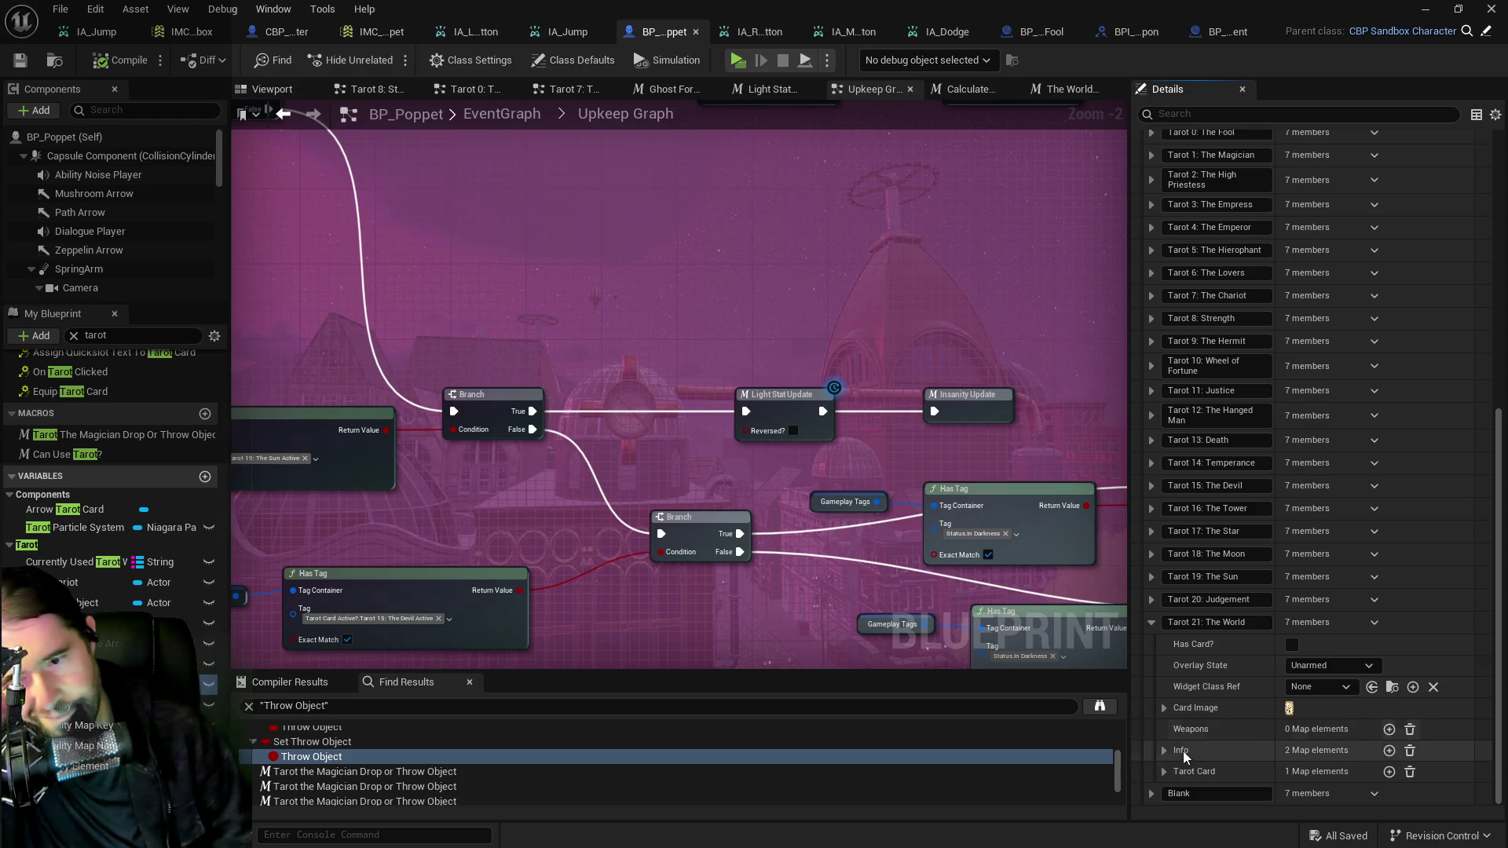
click(1165, 751)
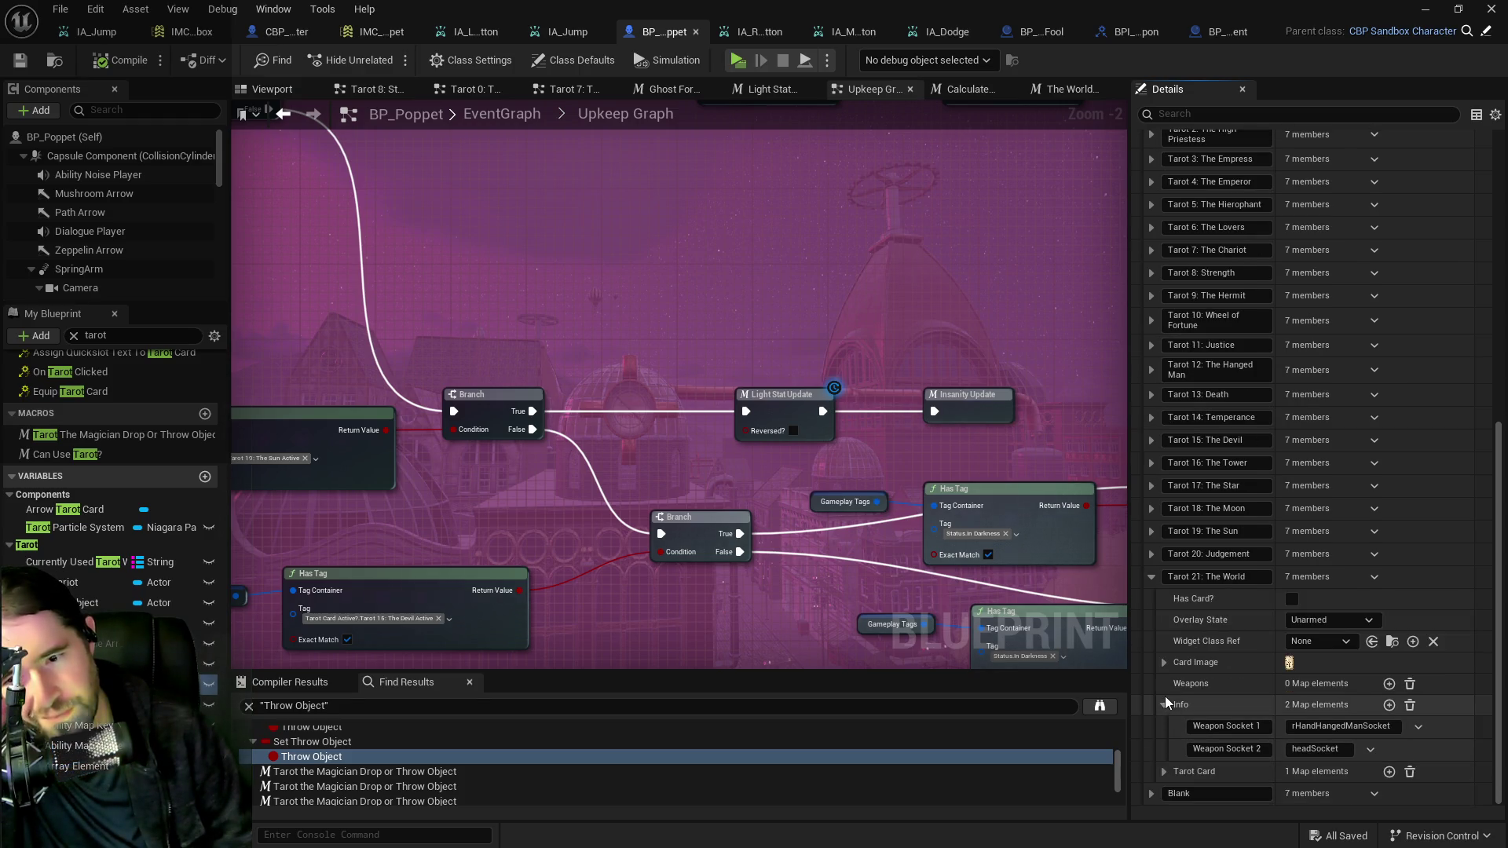
click(1161, 766)
click(1176, 767)
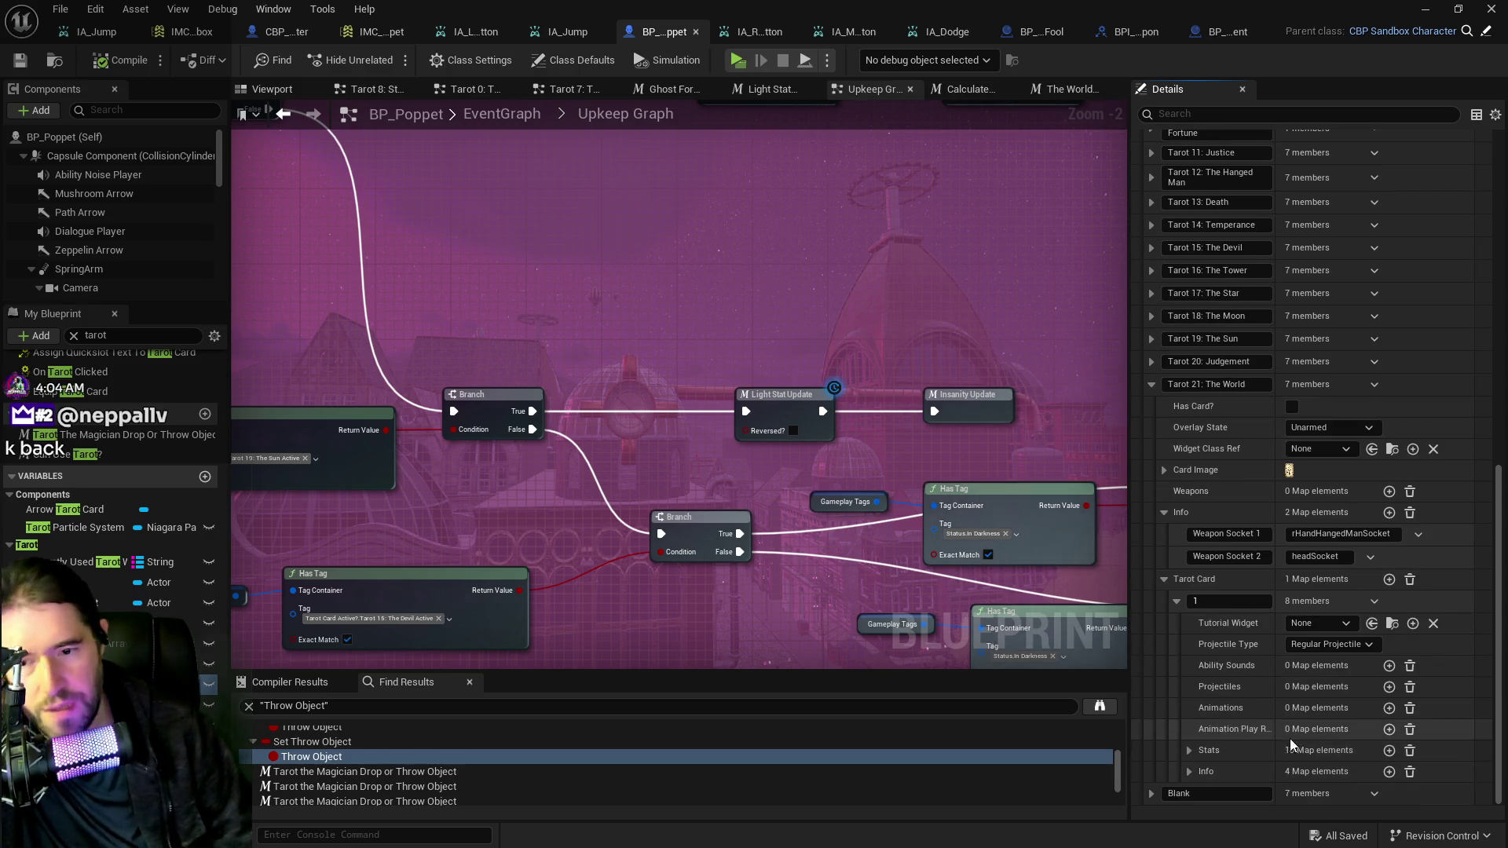
click(1189, 750)
scroll(1205, 748, down, 5)
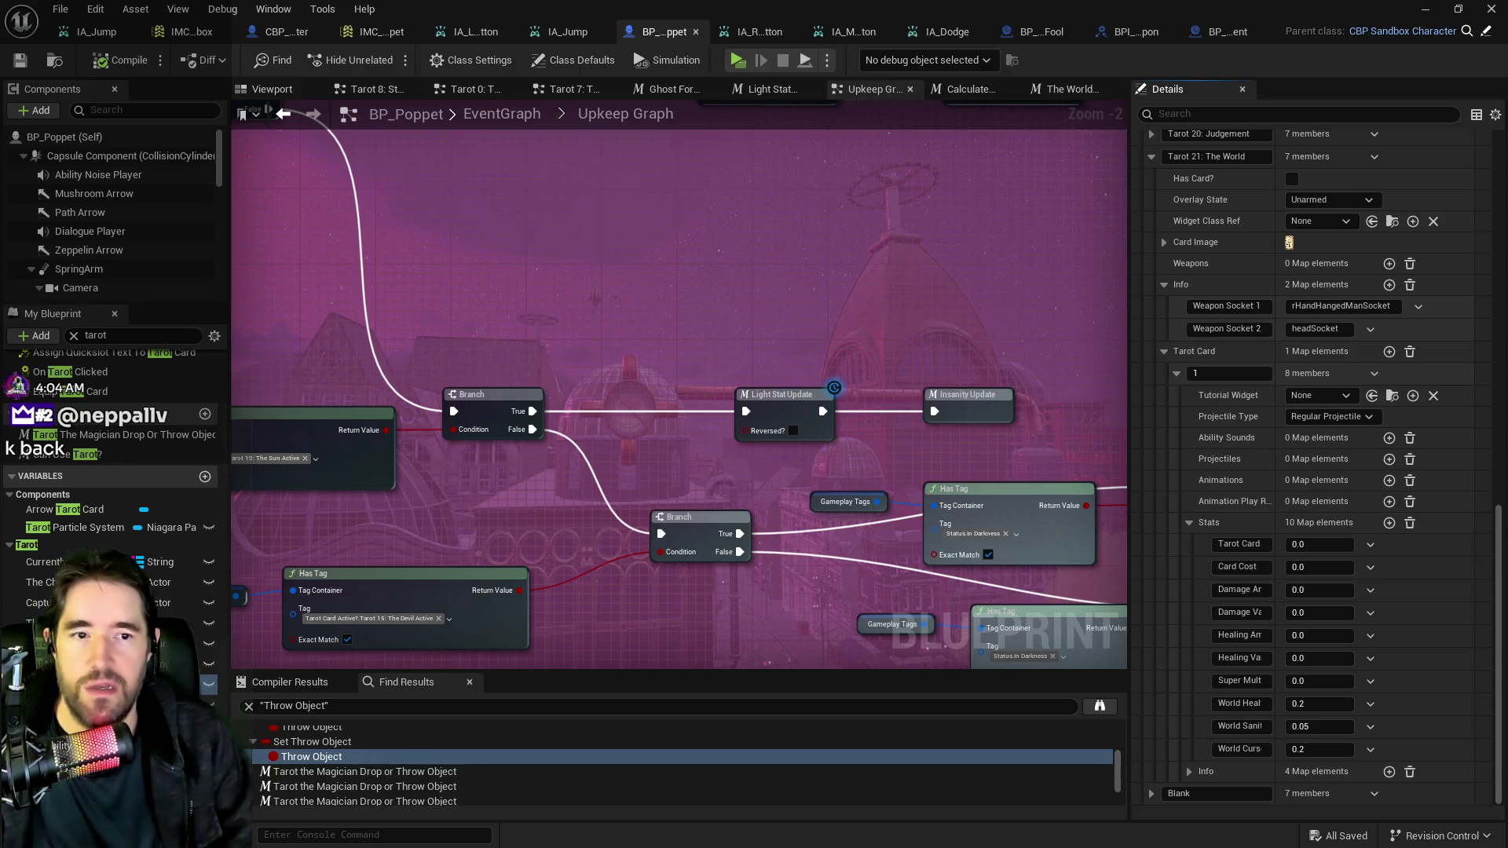
mouse_move(1507, 166)
mouse_down()
mouse_move(773, 187)
mouse_move(628, 173)
mouse_move(437, 466)
mouse_move(1138, 135)
mouse_move(752, 303)
mouse_move(172, 265)
mouse_move(409, 400)
mouse_move(633, 129)
mouse_move(730, 107)
mouse_move(754, 123)
mouse_move(757, 108)
mouse_move(718, 101)
mouse_move(765, 88)
mouse_move(744, 88)
mouse_up()
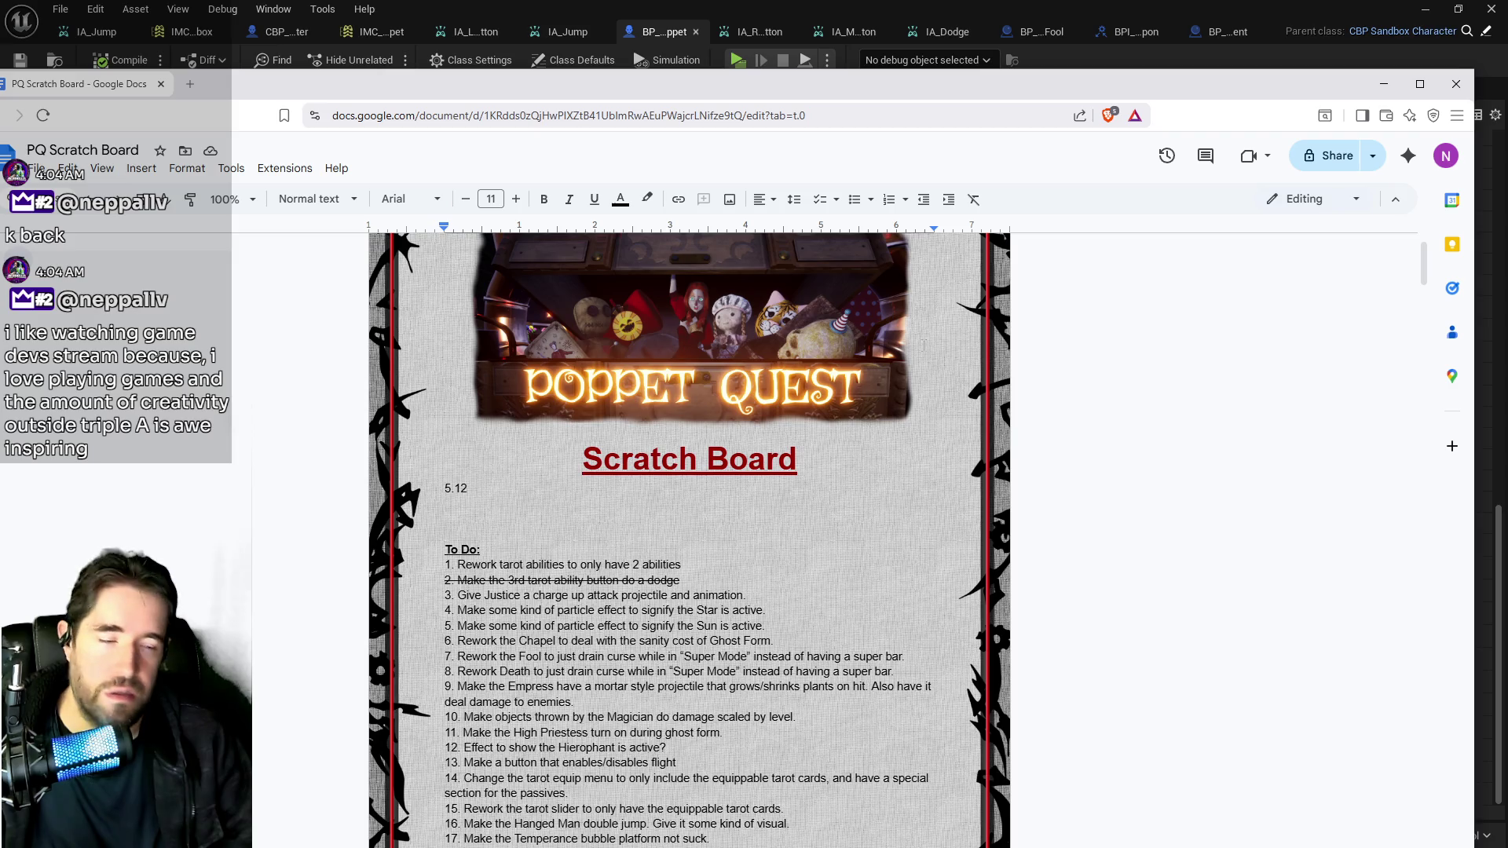
Drag the PQ Scratch Board window off to the right to reveal the Upkeep Graph.
drag(1004, 90, 1507, 86)
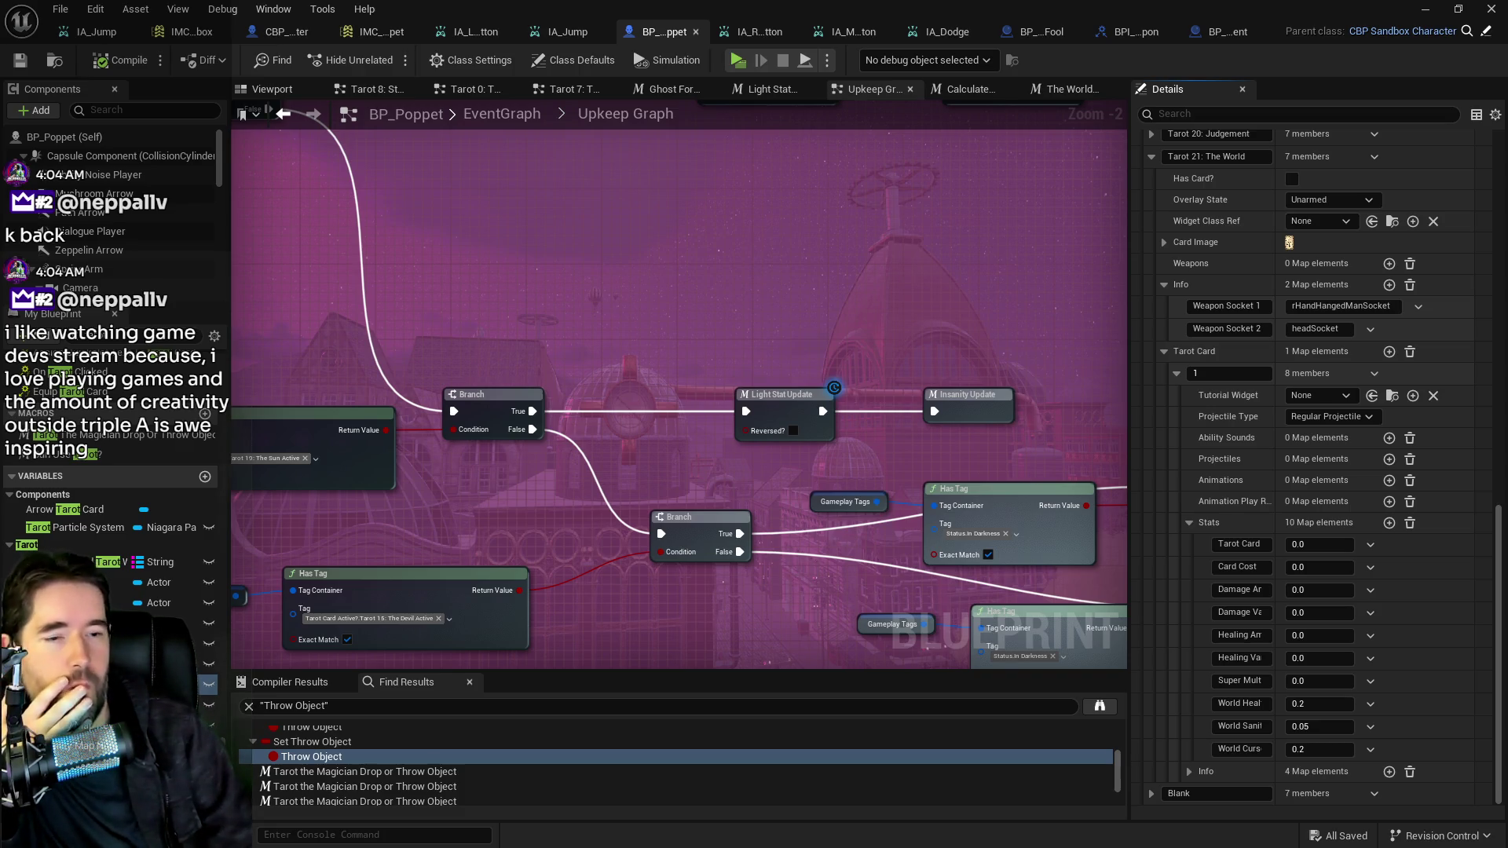
Pan to the three World Stat Update nodes and bring the PQ Revised Tarot Abilities document onscreen.
mouse_move(816, 343)
mouse_down()
mouse_move(756, 596)
mouse_move(813, 460)
mouse_move(645, 345)
mouse_move(842, 355)
mouse_up()
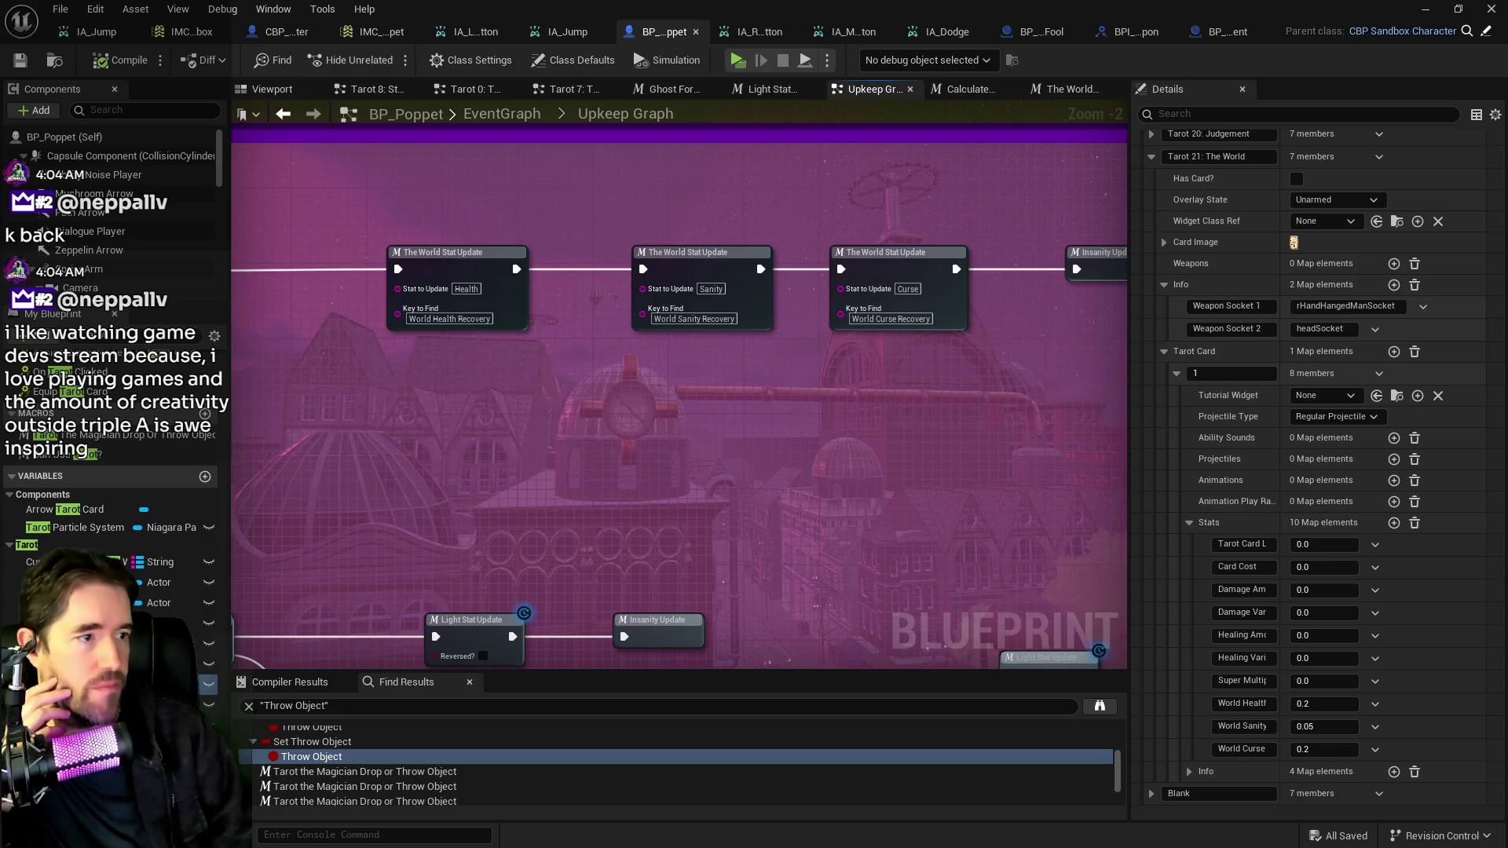
mouse_move(1507, 99)
mouse_down()
mouse_move(882, 100)
mouse_move(762, 129)
mouse_up()
scroll(755, 525, up, 15)
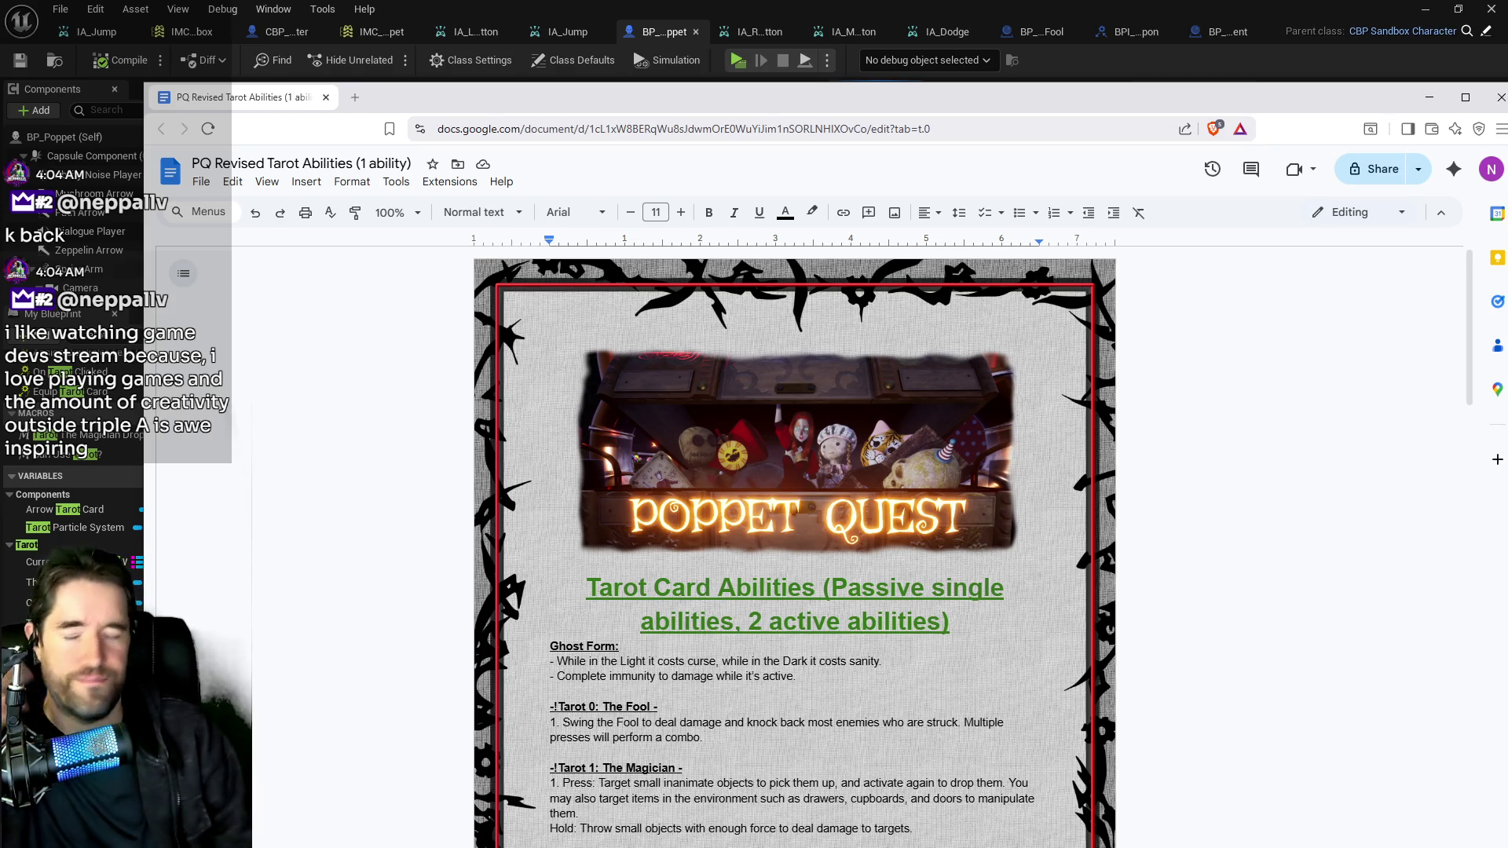
Scroll the tarot abilities from Ghost Form through The Tower, Star, Moon and Sun to The World.
drag(1004, 97, 972, 32)
scroll(739, 664, down, 3)
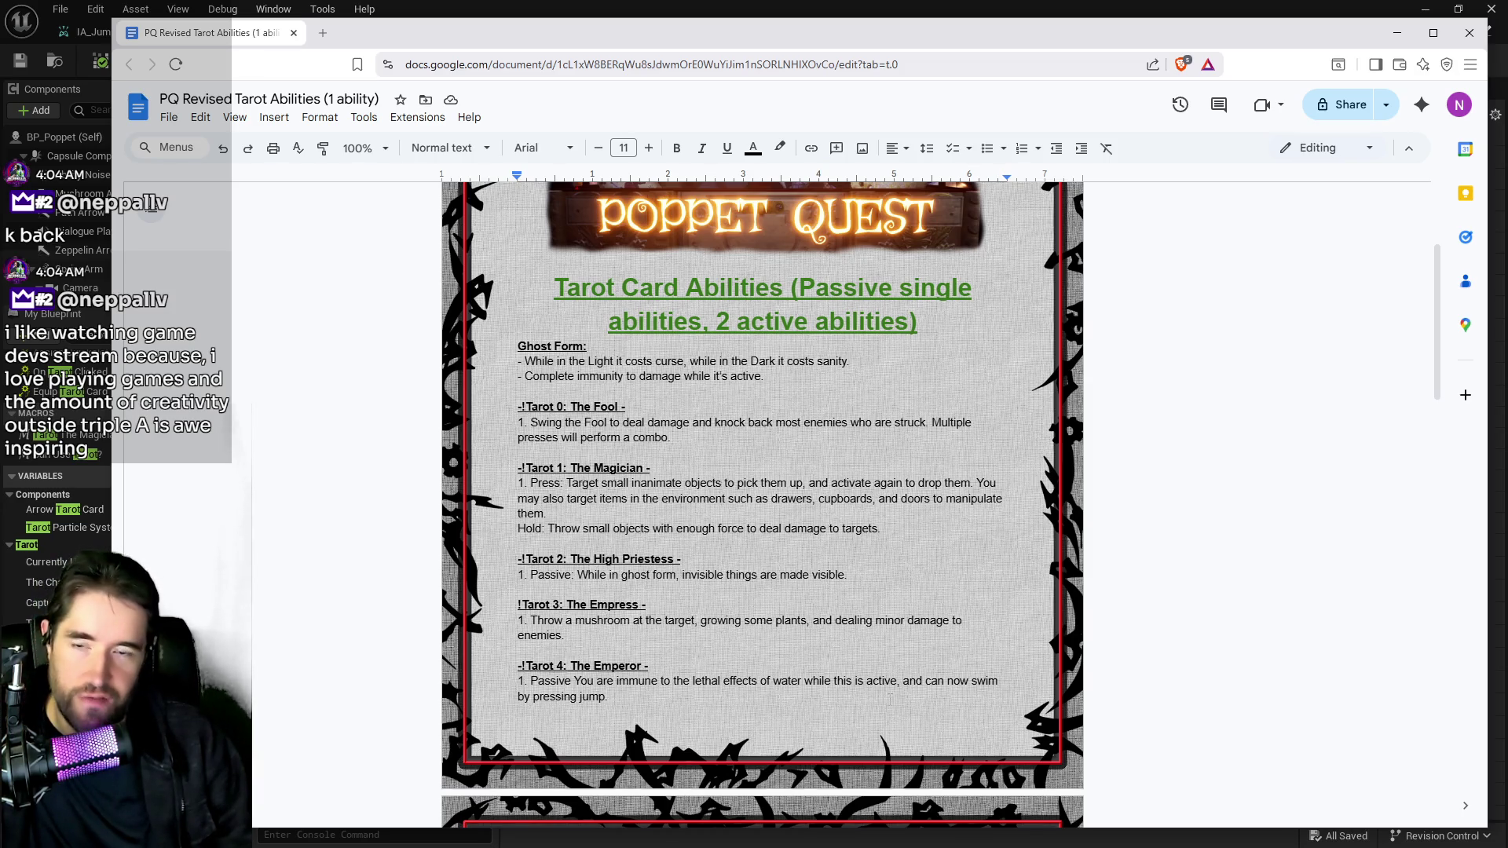
scroll(889, 698, down, 2)
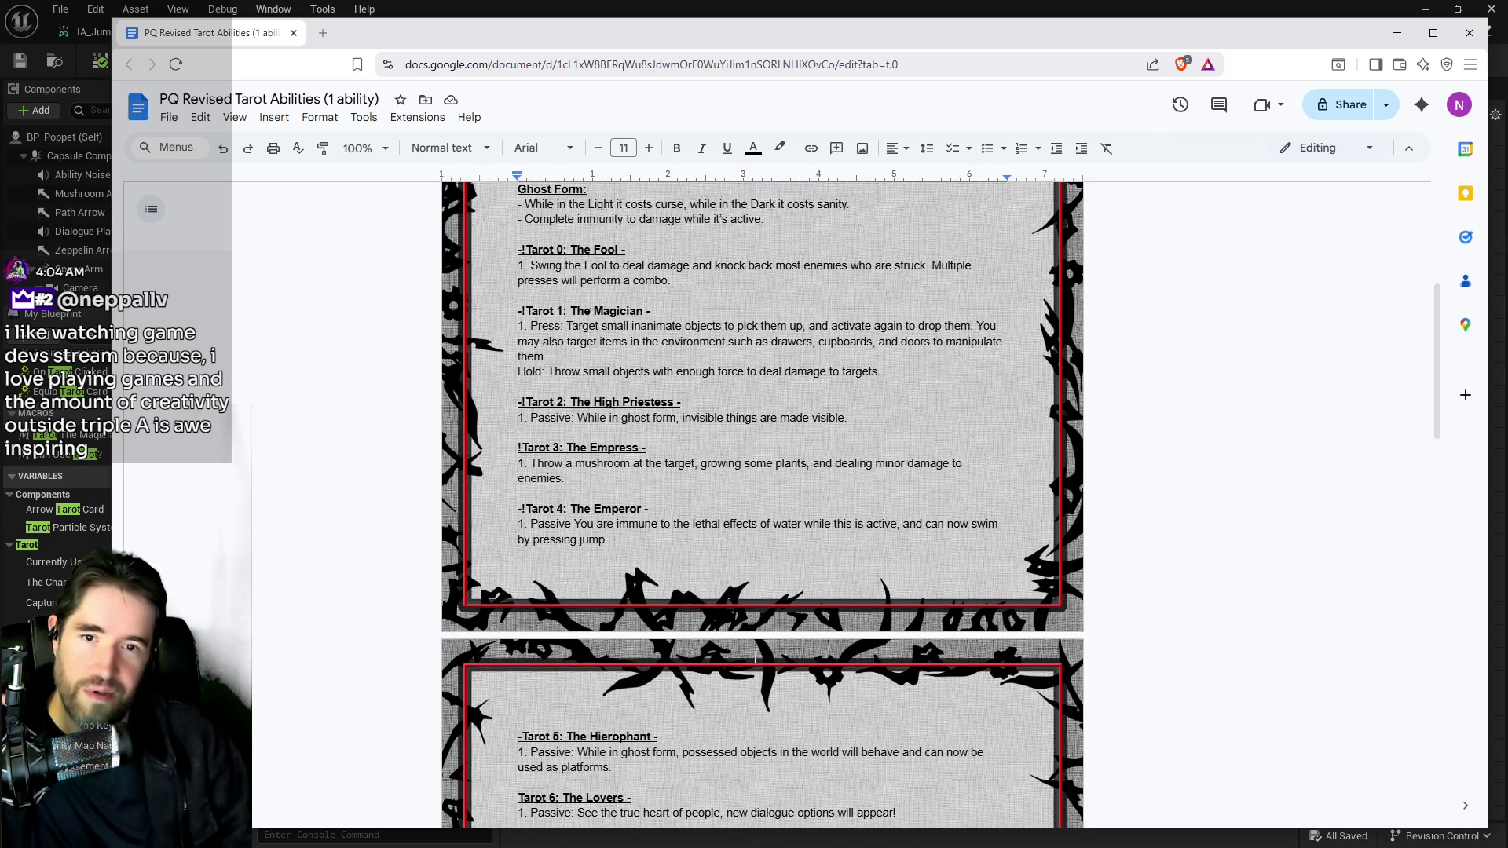
click(1037, 780)
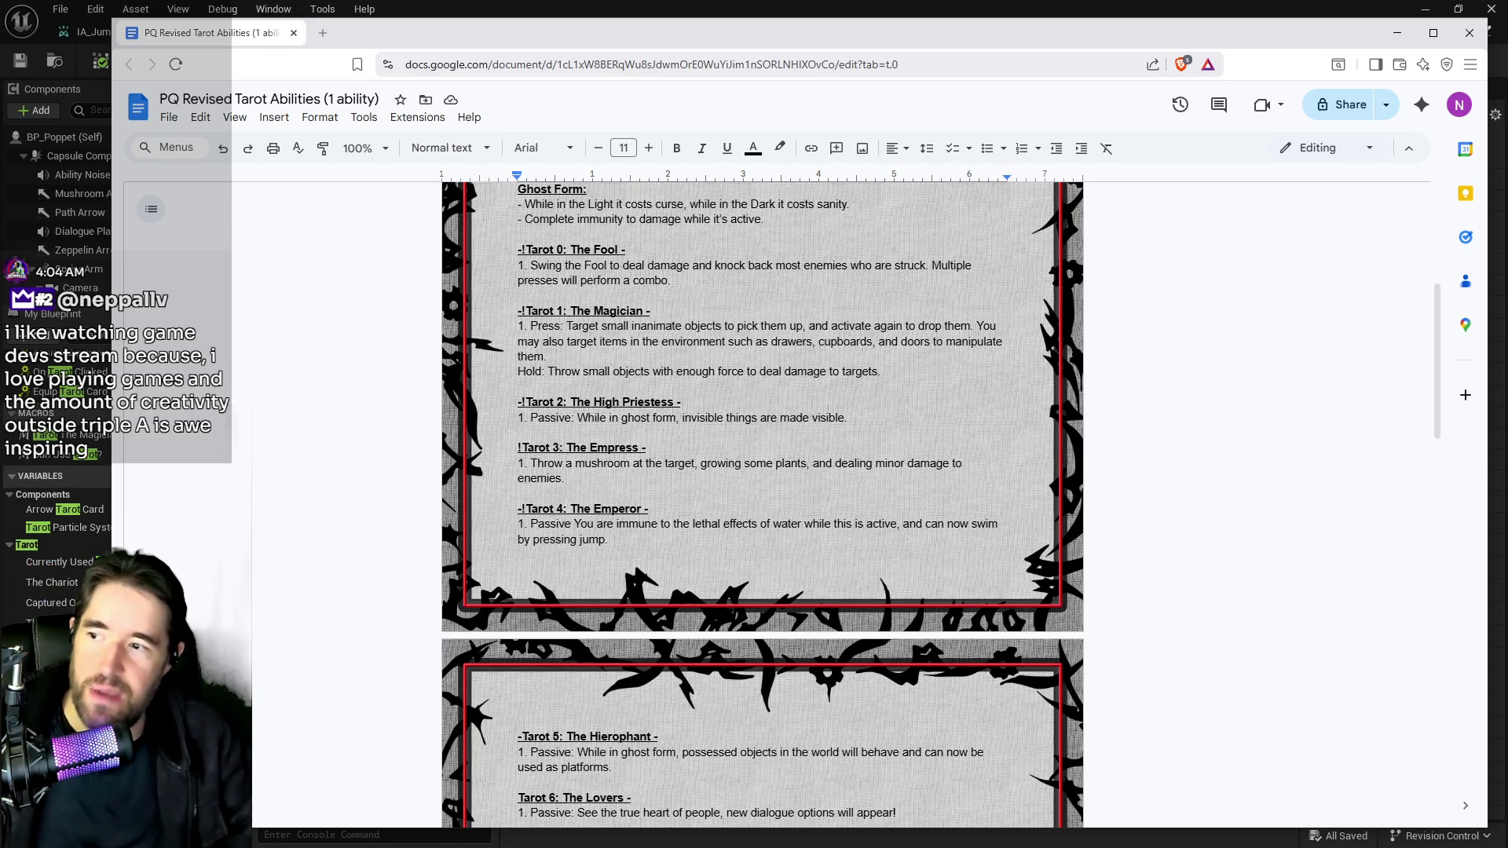
scroll(636, 517, down, 3)
scroll(636, 517, down, 2)
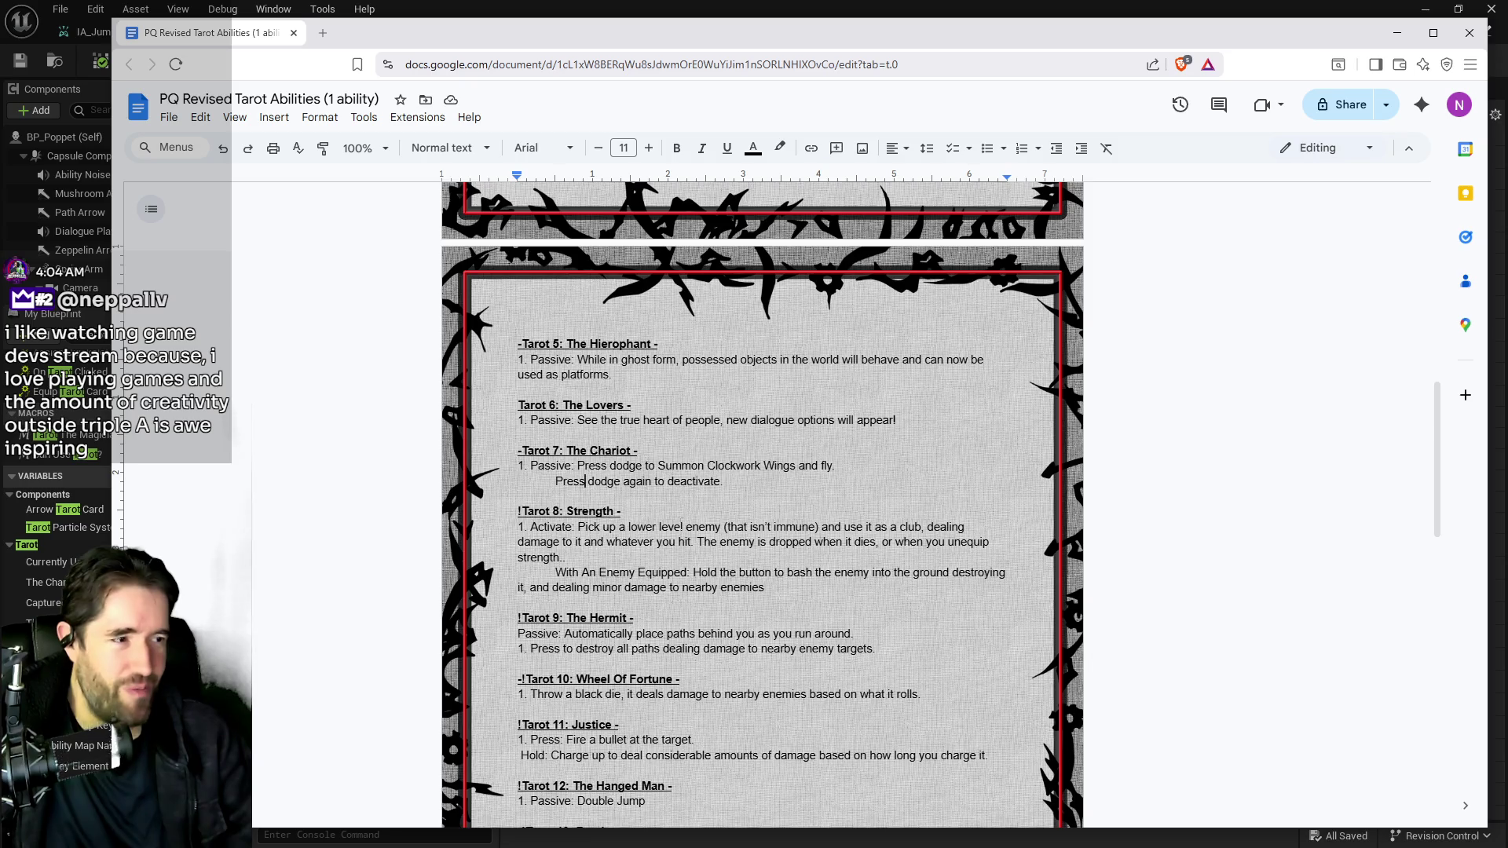
scroll(705, 540, down, 6)
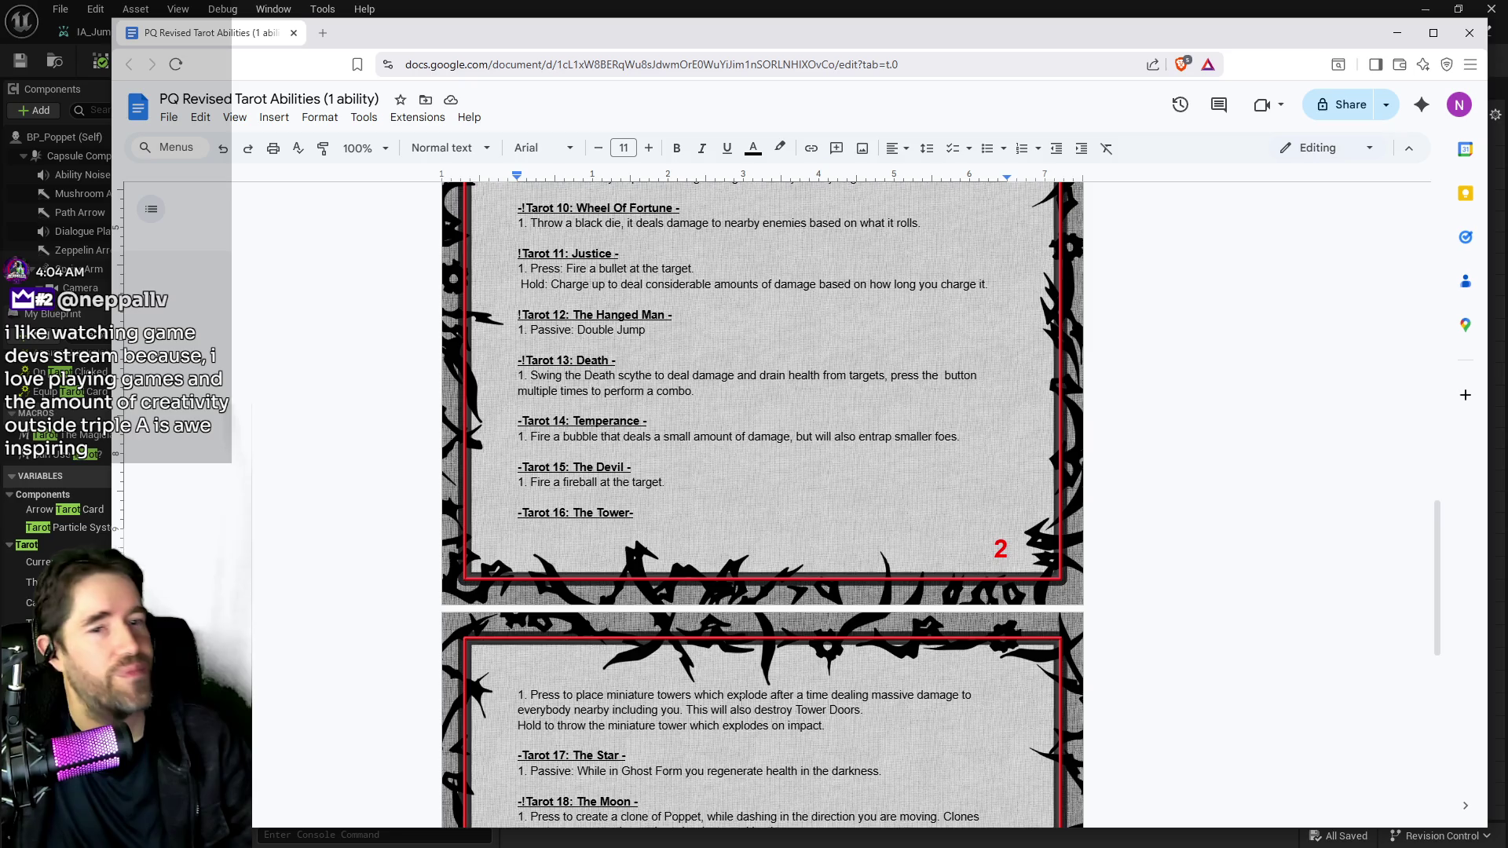
scroll(742, 696, down, 4)
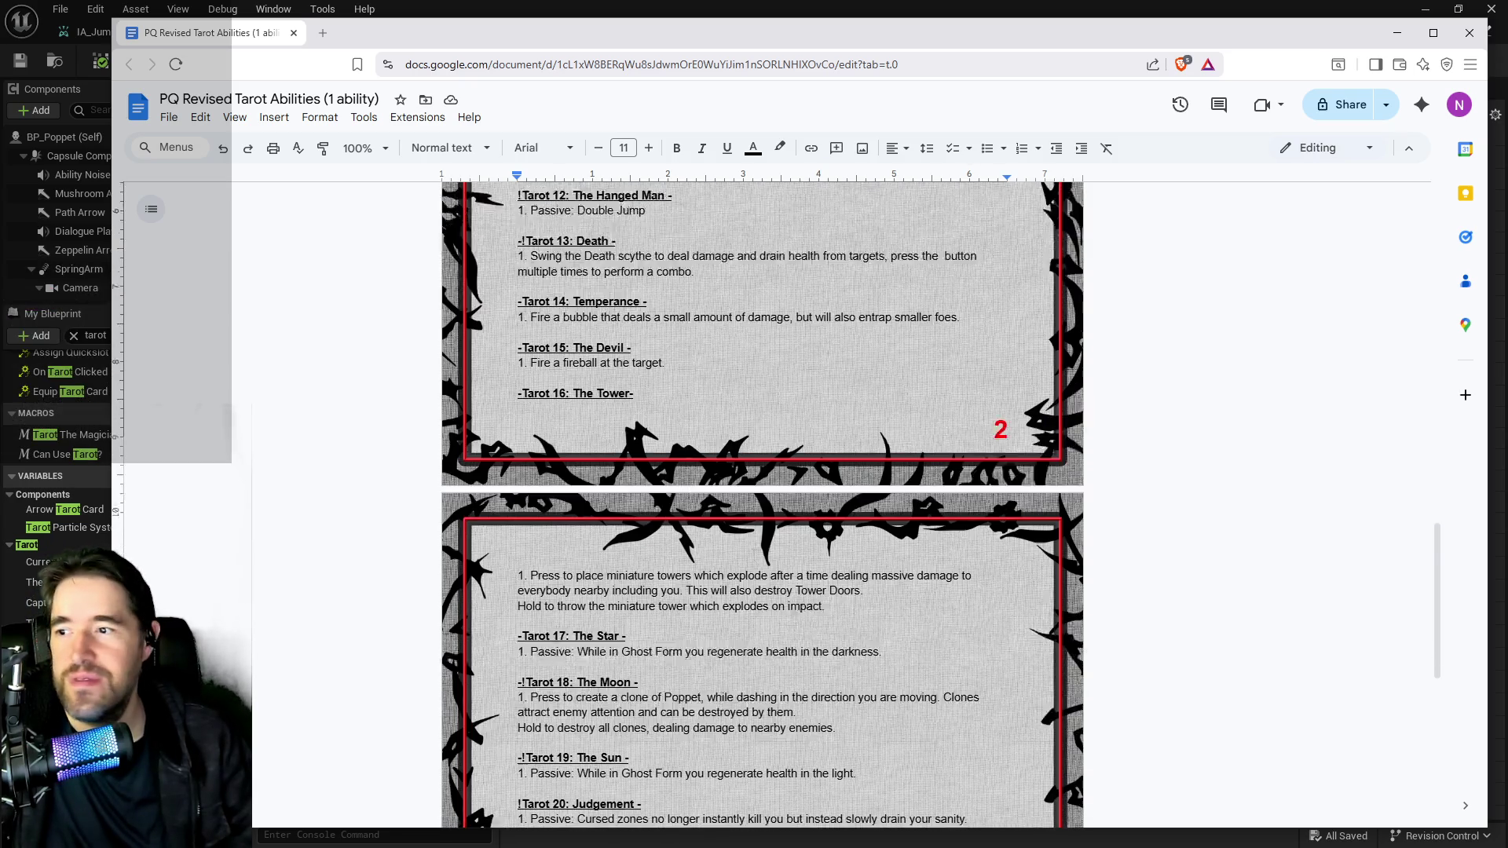
scroll(742, 696, up, 6)
scroll(742, 502, up, 15)
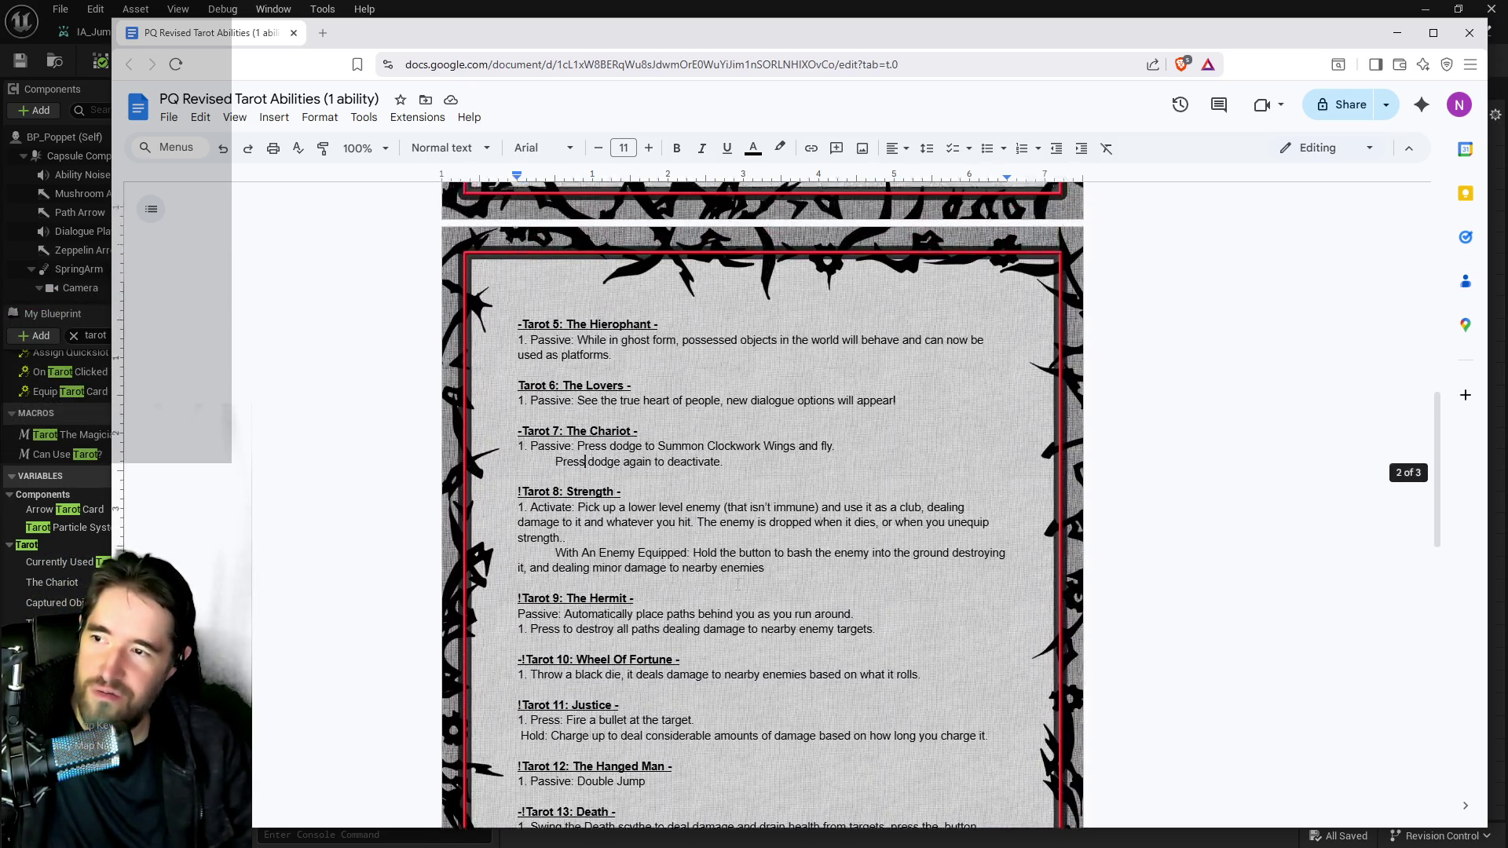
scroll(734, 605, down, 1)
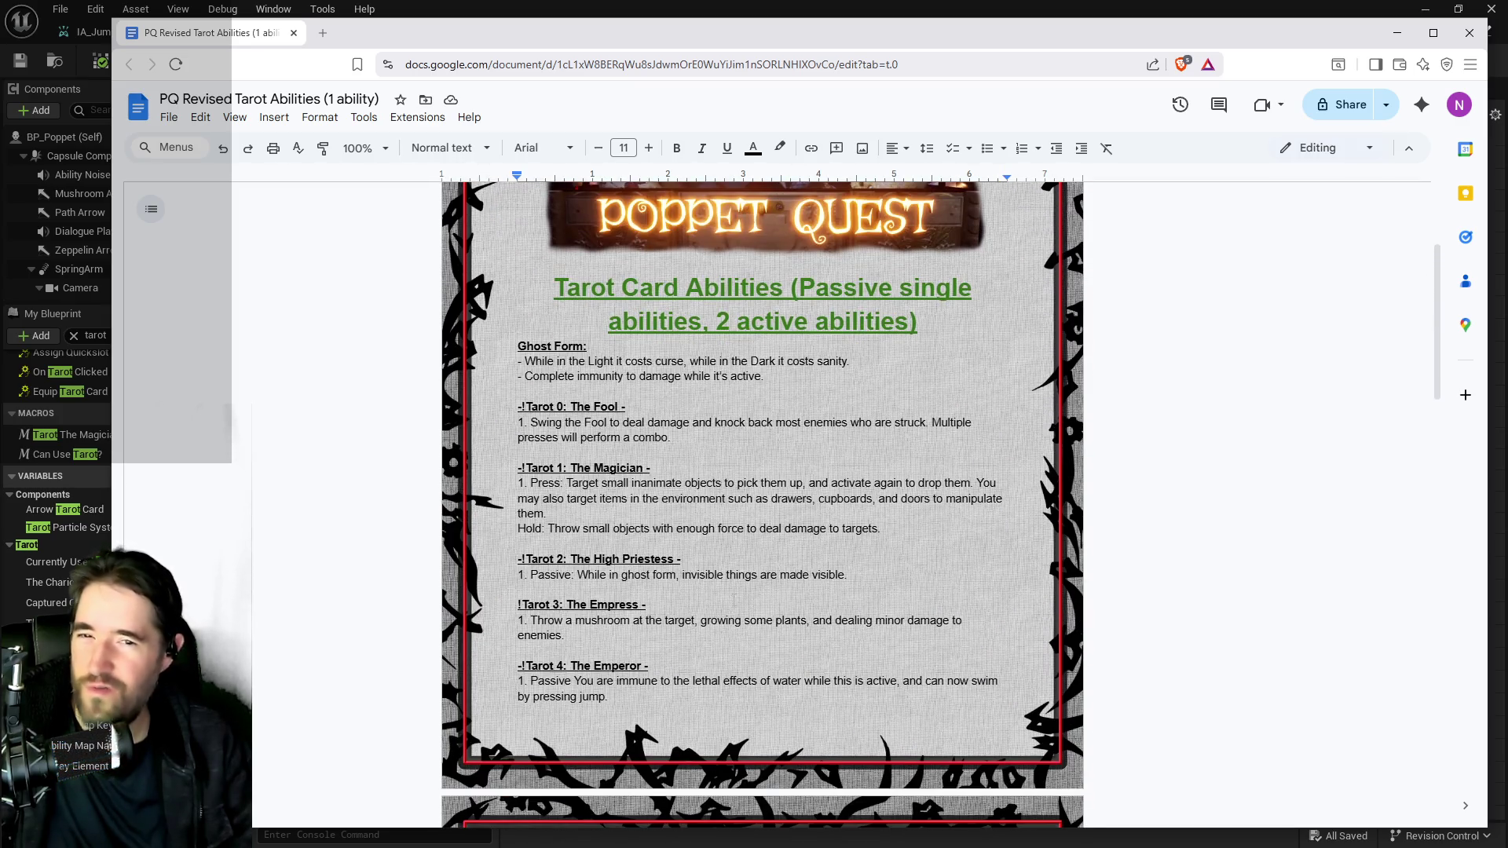
scroll(734, 597, down, 3)
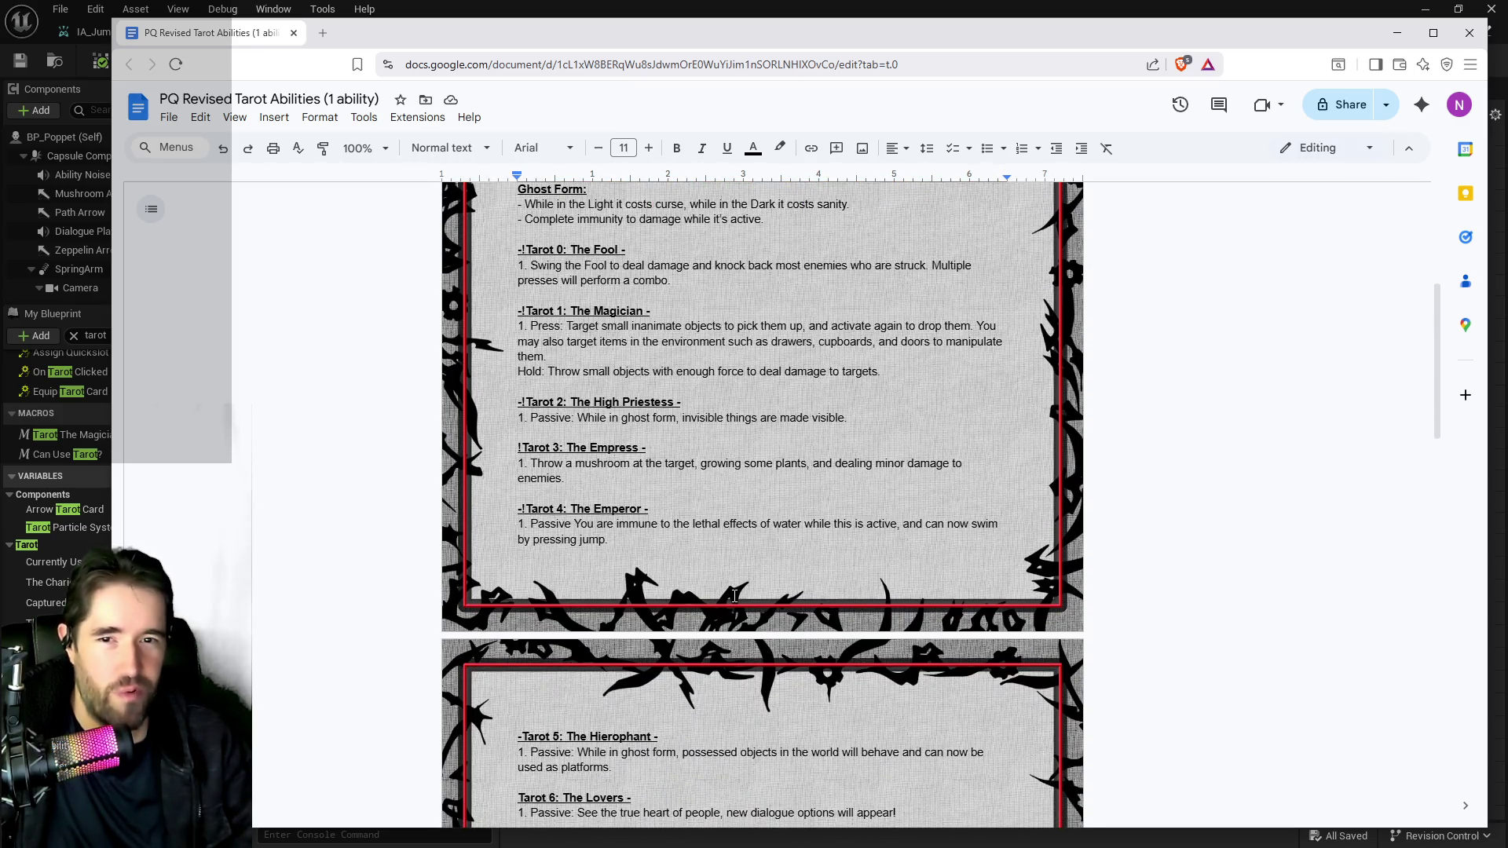
scroll(735, 597, up, 2)
scroll(734, 595, up, 2)
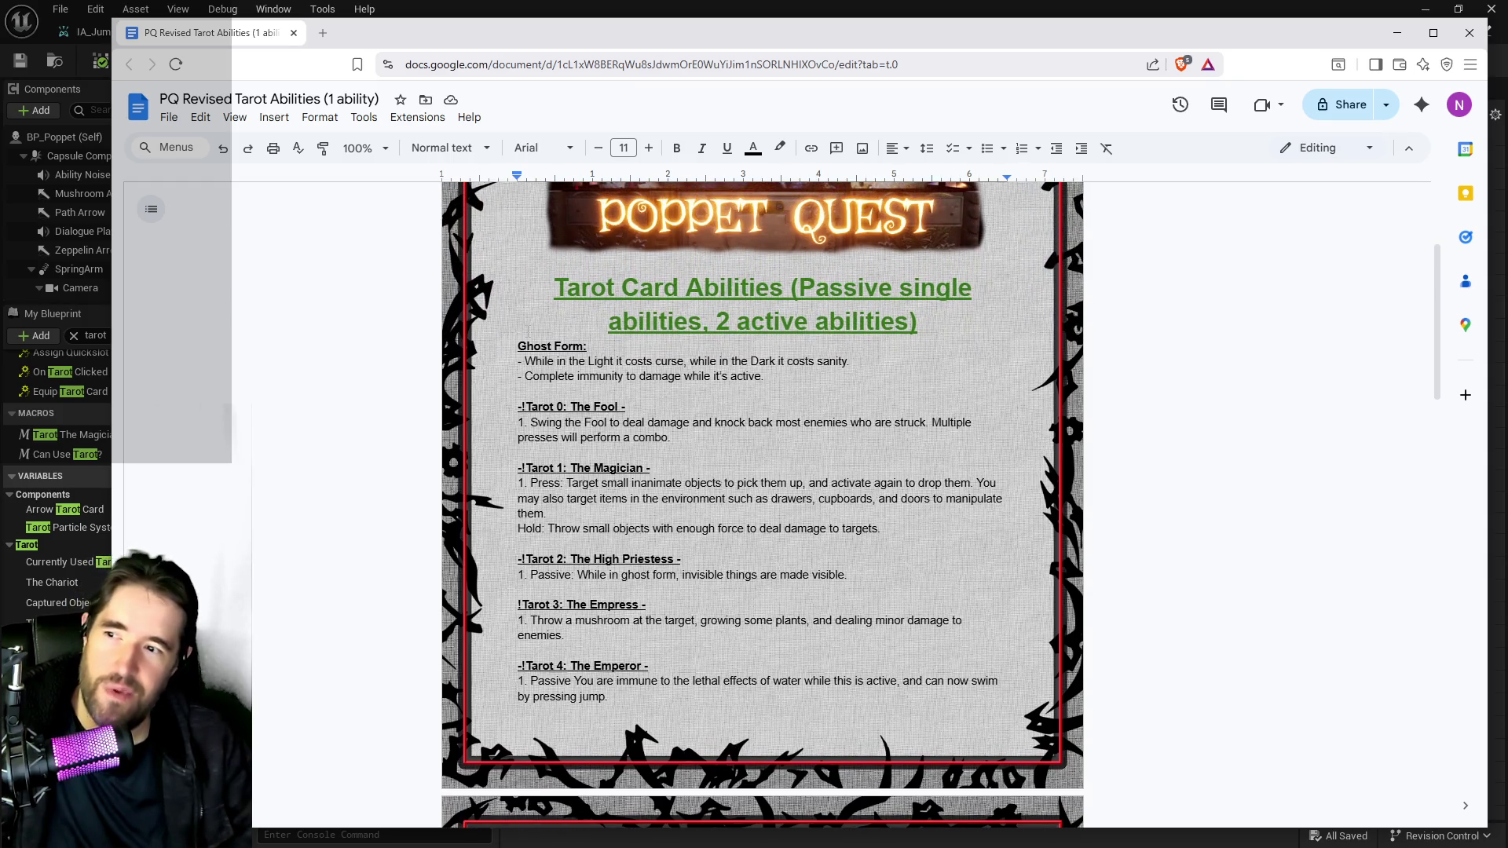
scroll(734, 597, down, 10)
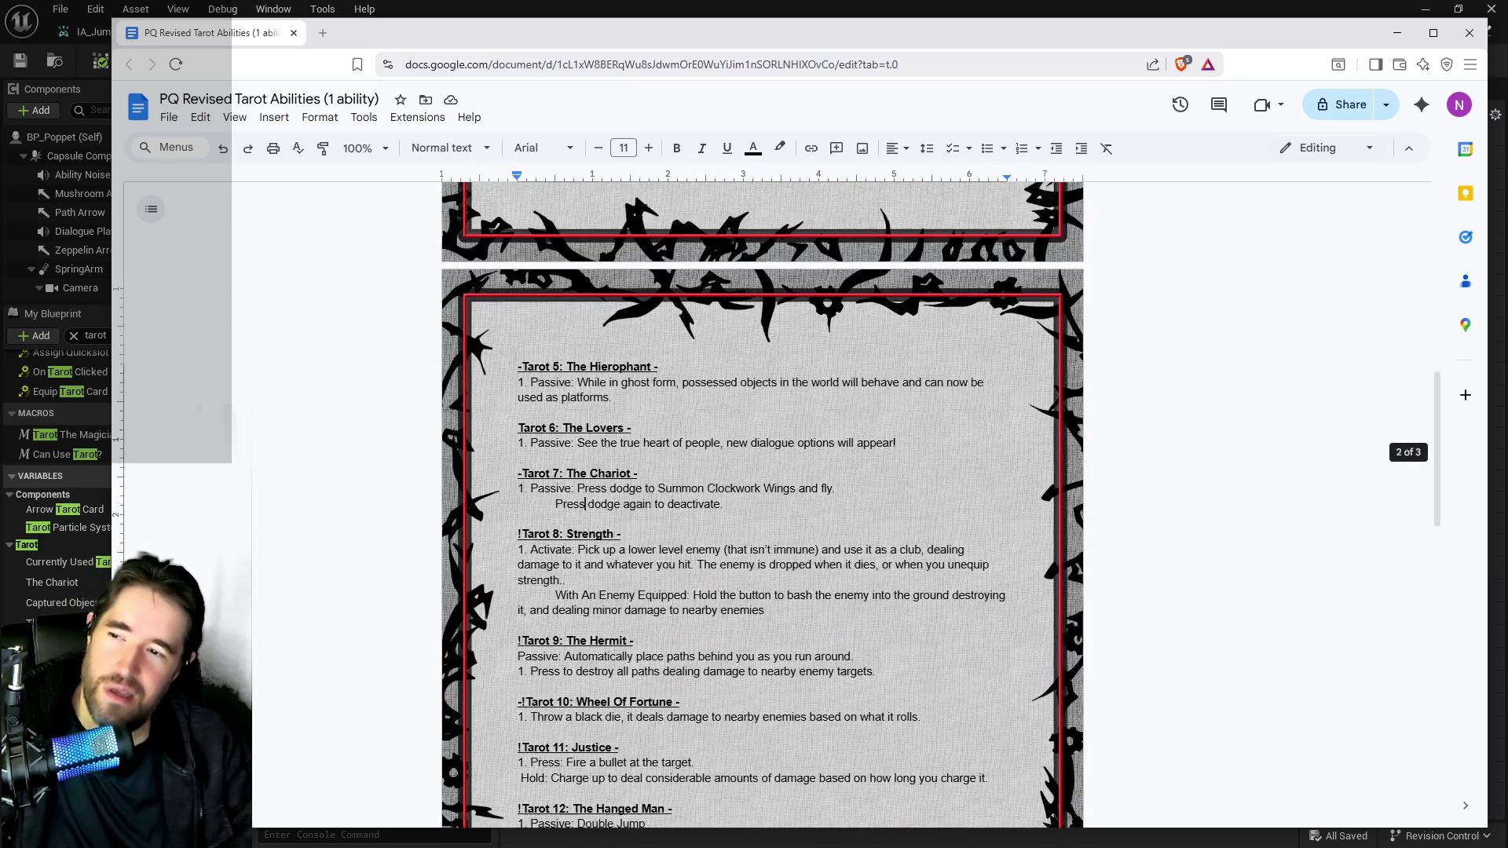
scroll(762, 502, down, 10)
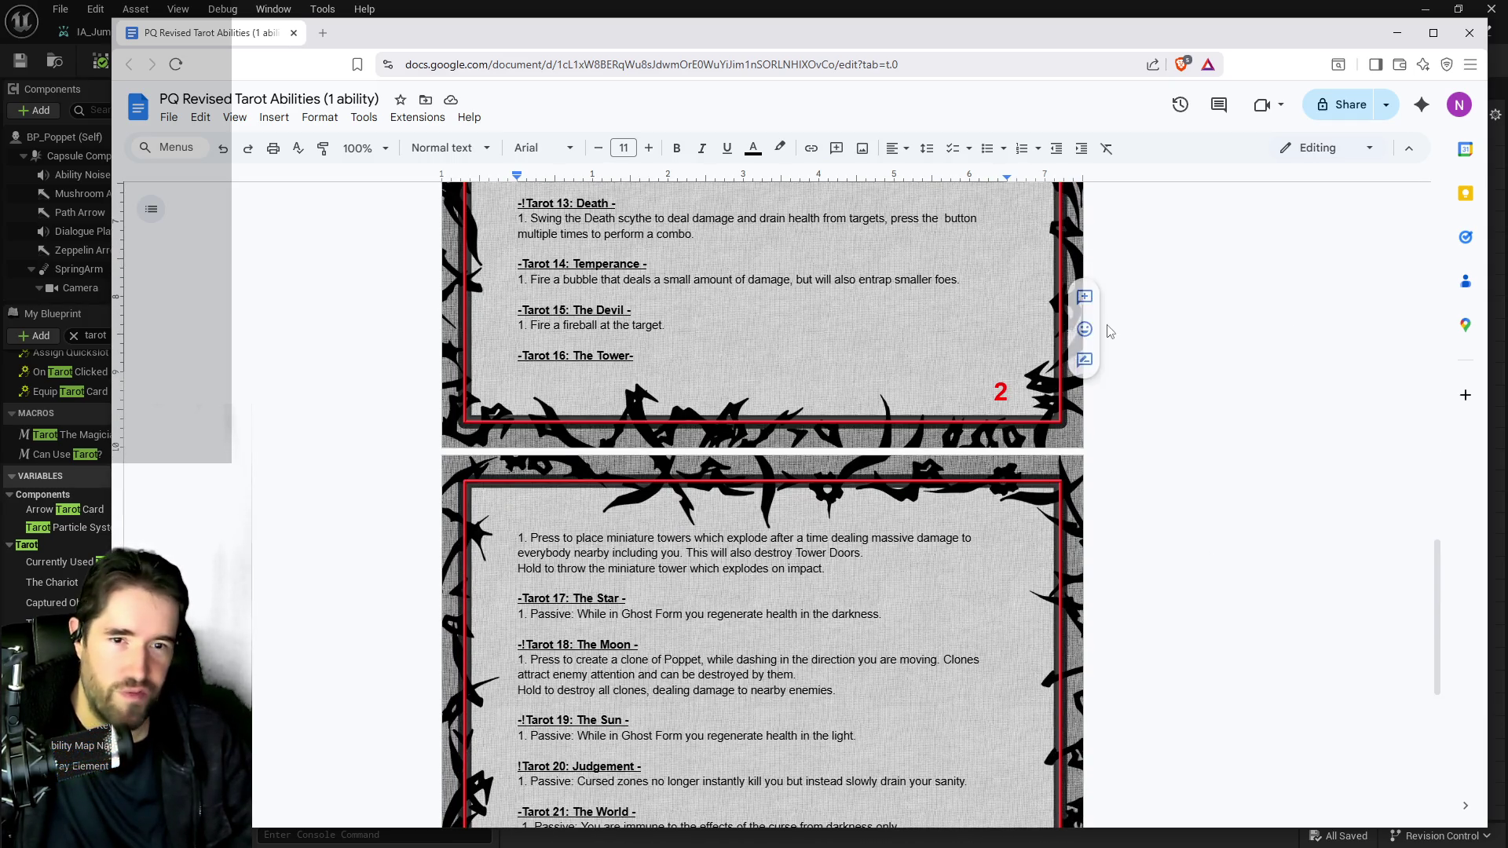
scroll(653, 593, down, 5)
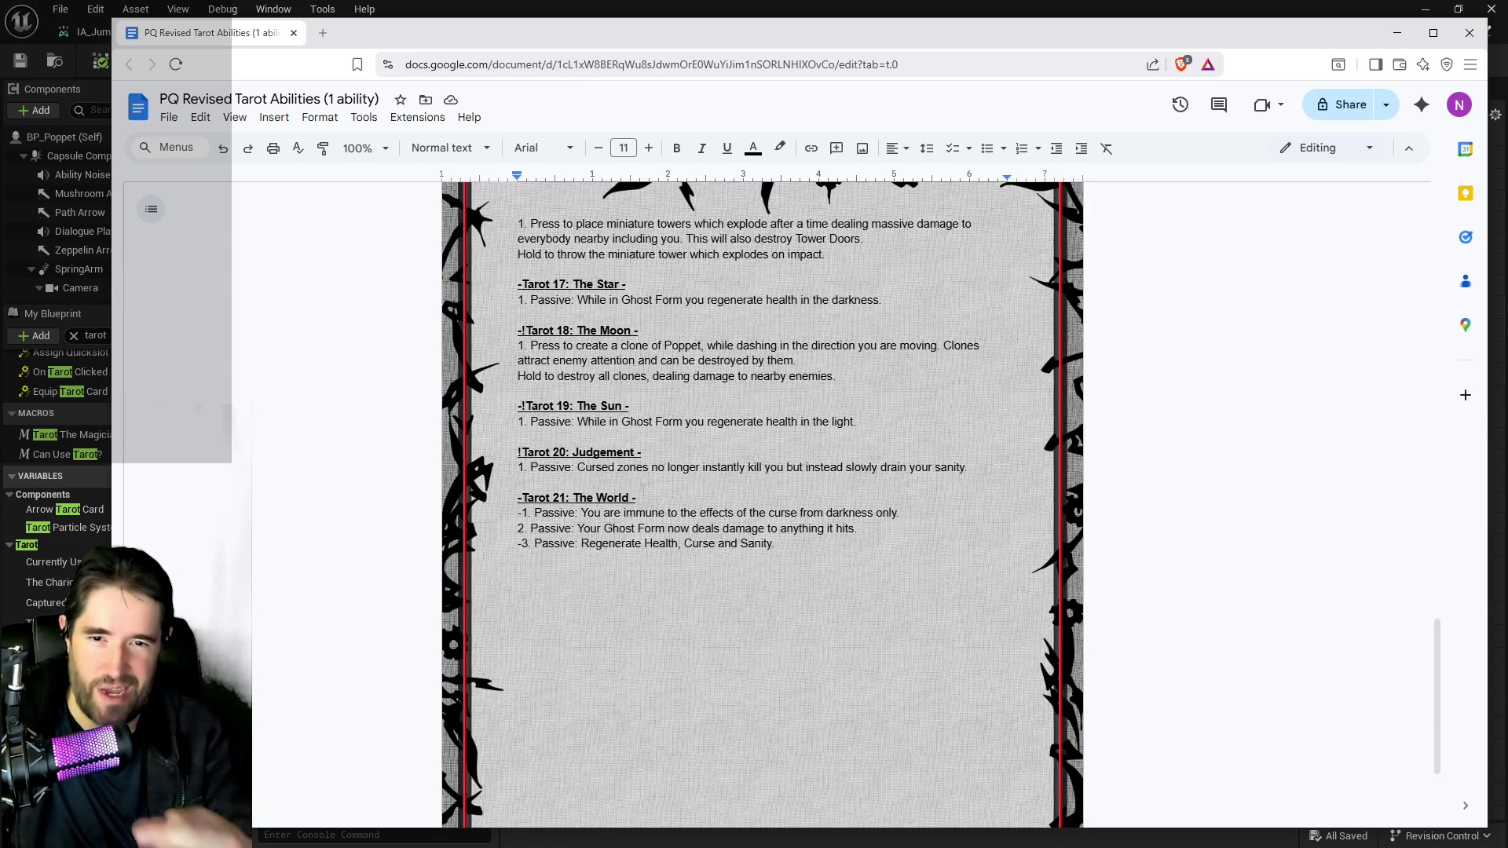
scroll(665, 424, up, 5)
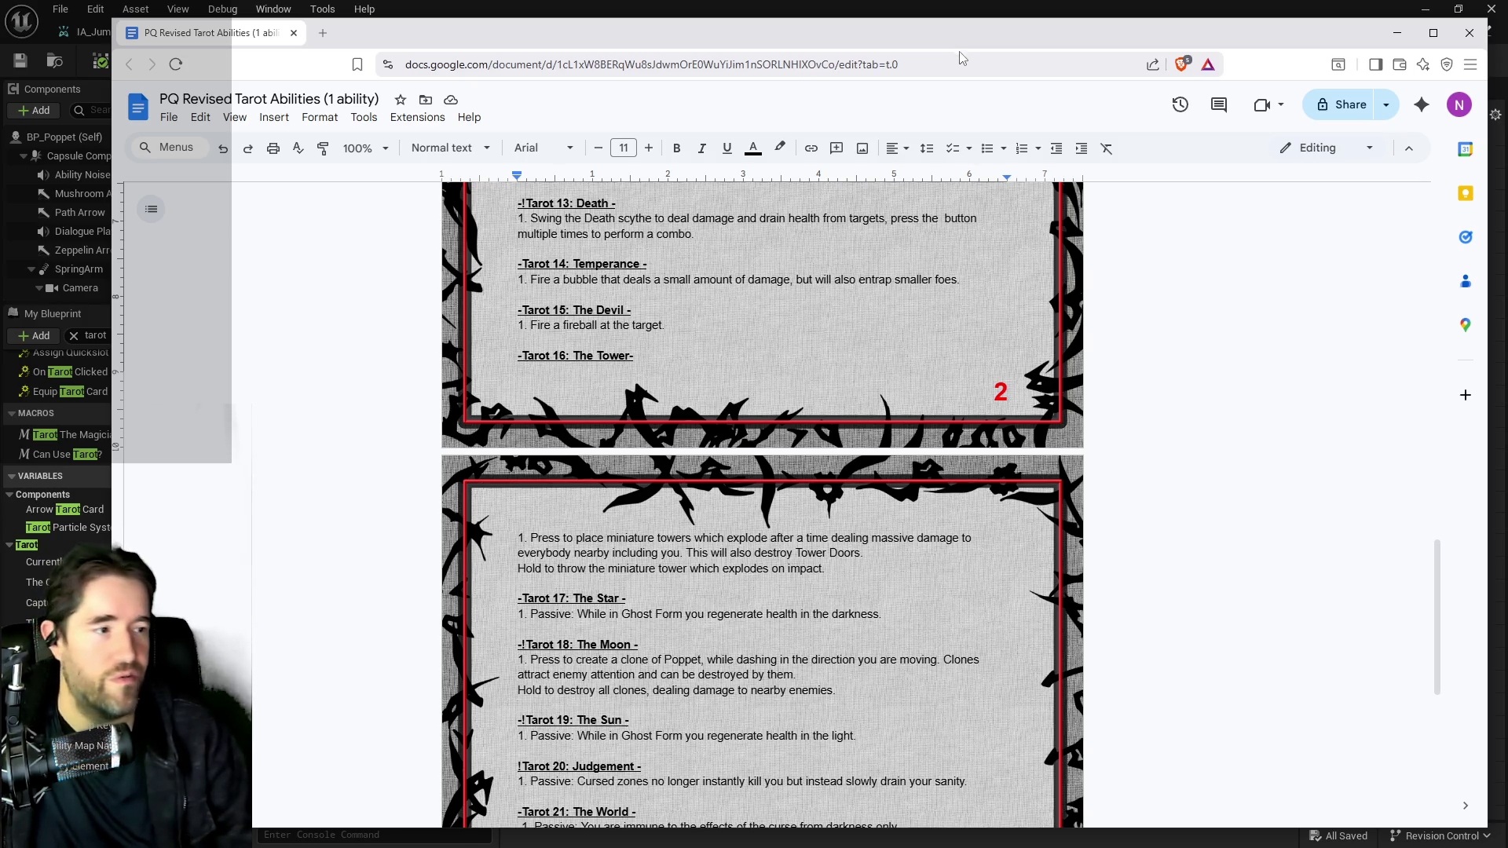
Reposition the document window and scroll to The World's passives at the end of page 3.
mouse_move(804, 40)
mouse_down()
mouse_move(1307, 74)
mouse_move(838, 37)
mouse_up()
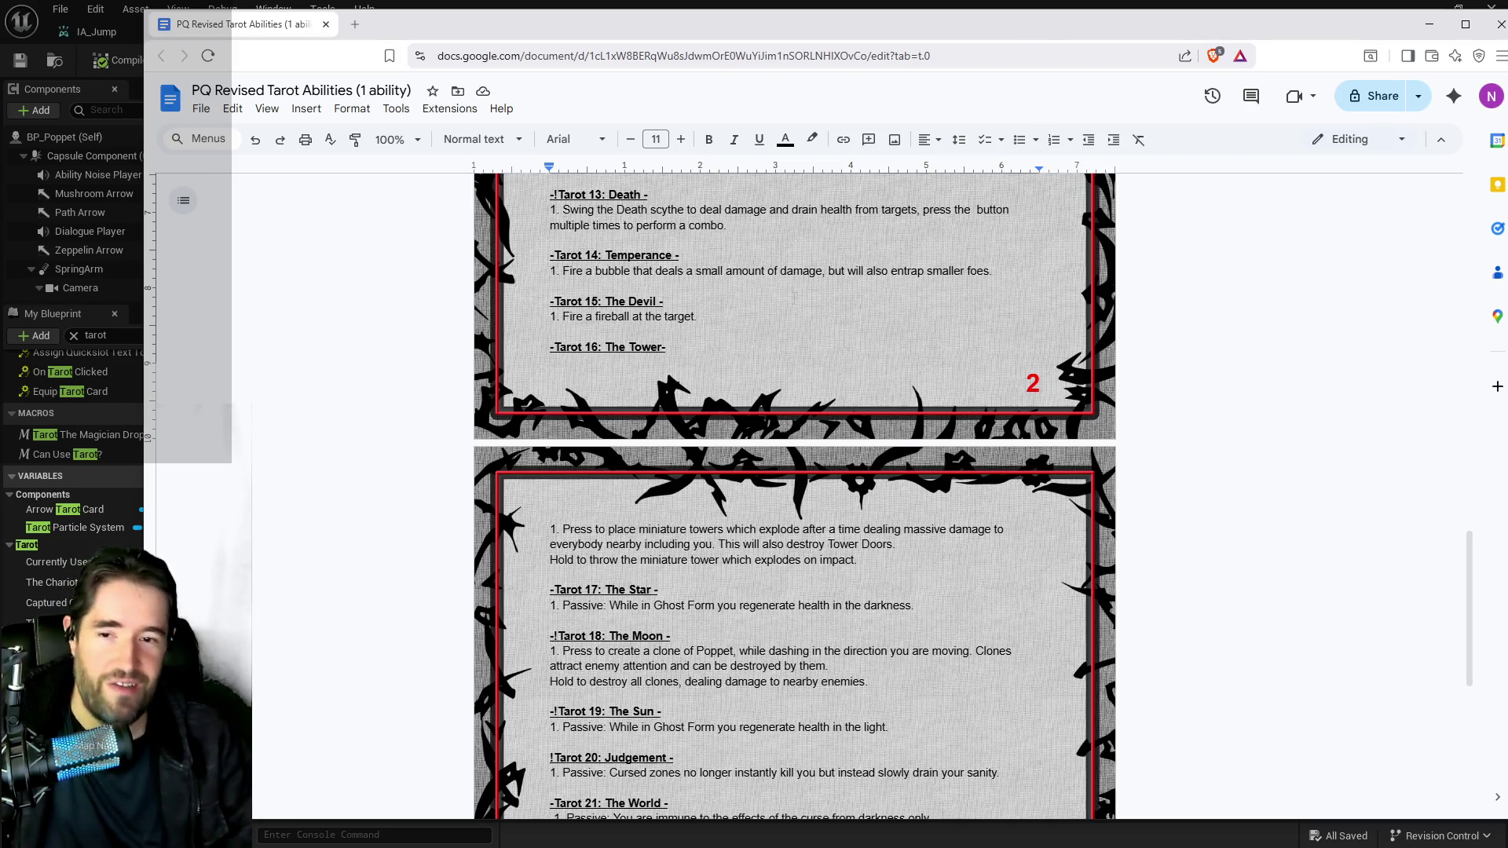
scroll(763, 460, up, 1)
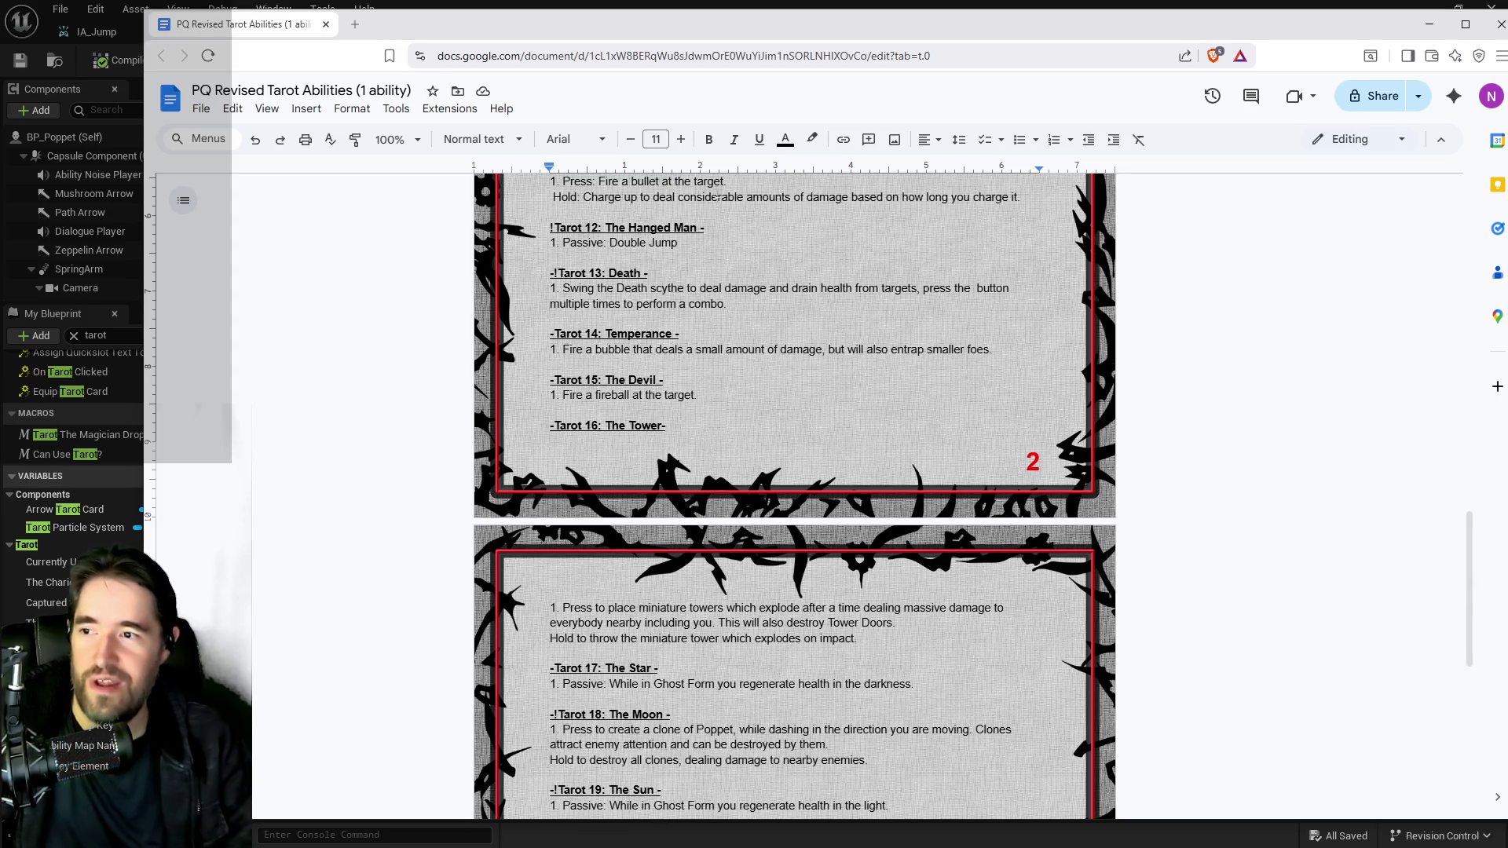
scroll(719, 531, down, 4)
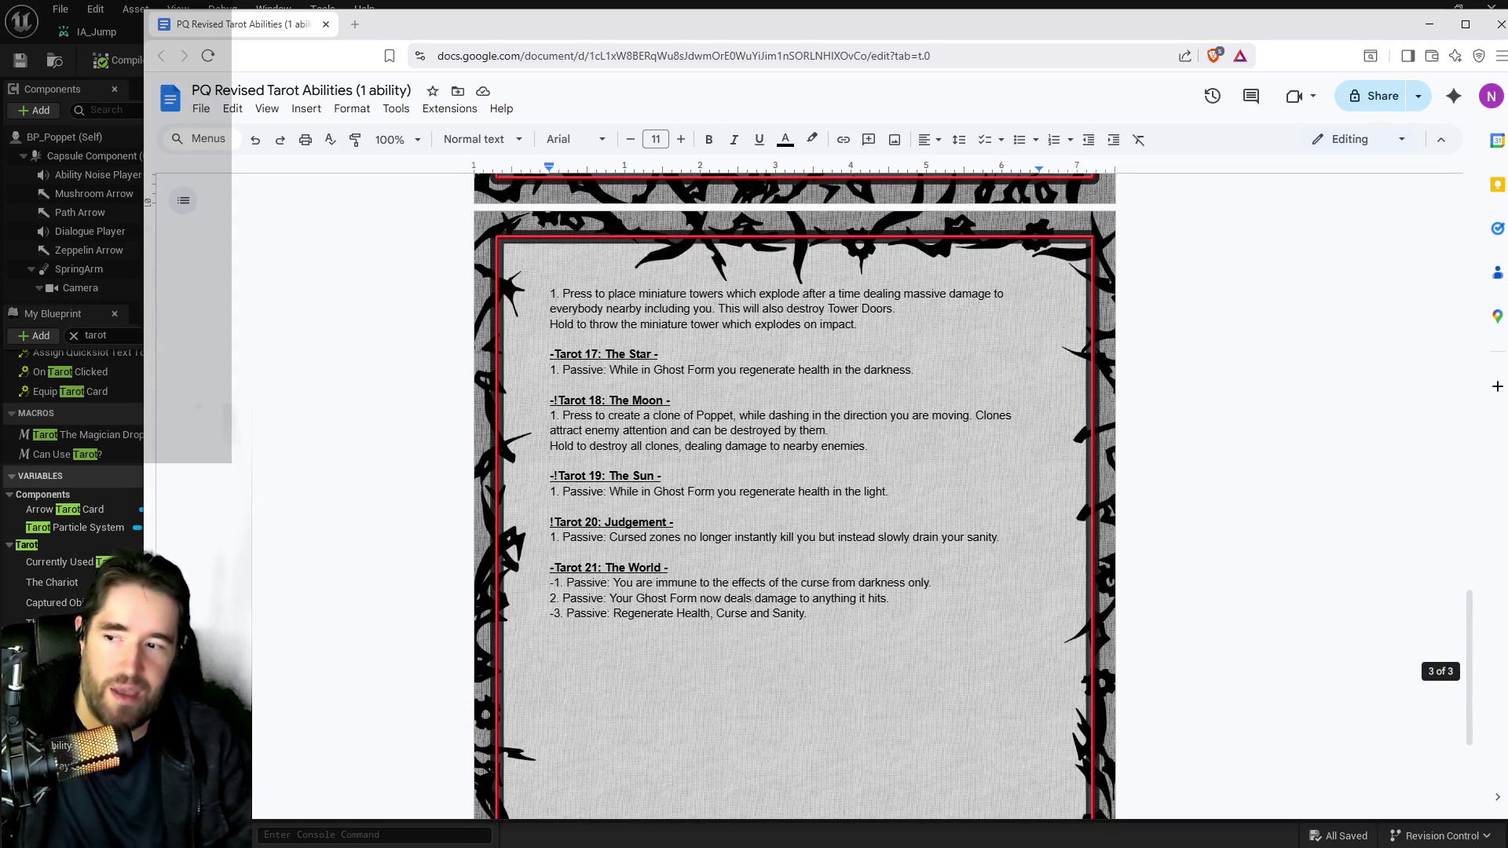
scroll(670, 471, up, 4)
scroll(670, 472, up, 6)
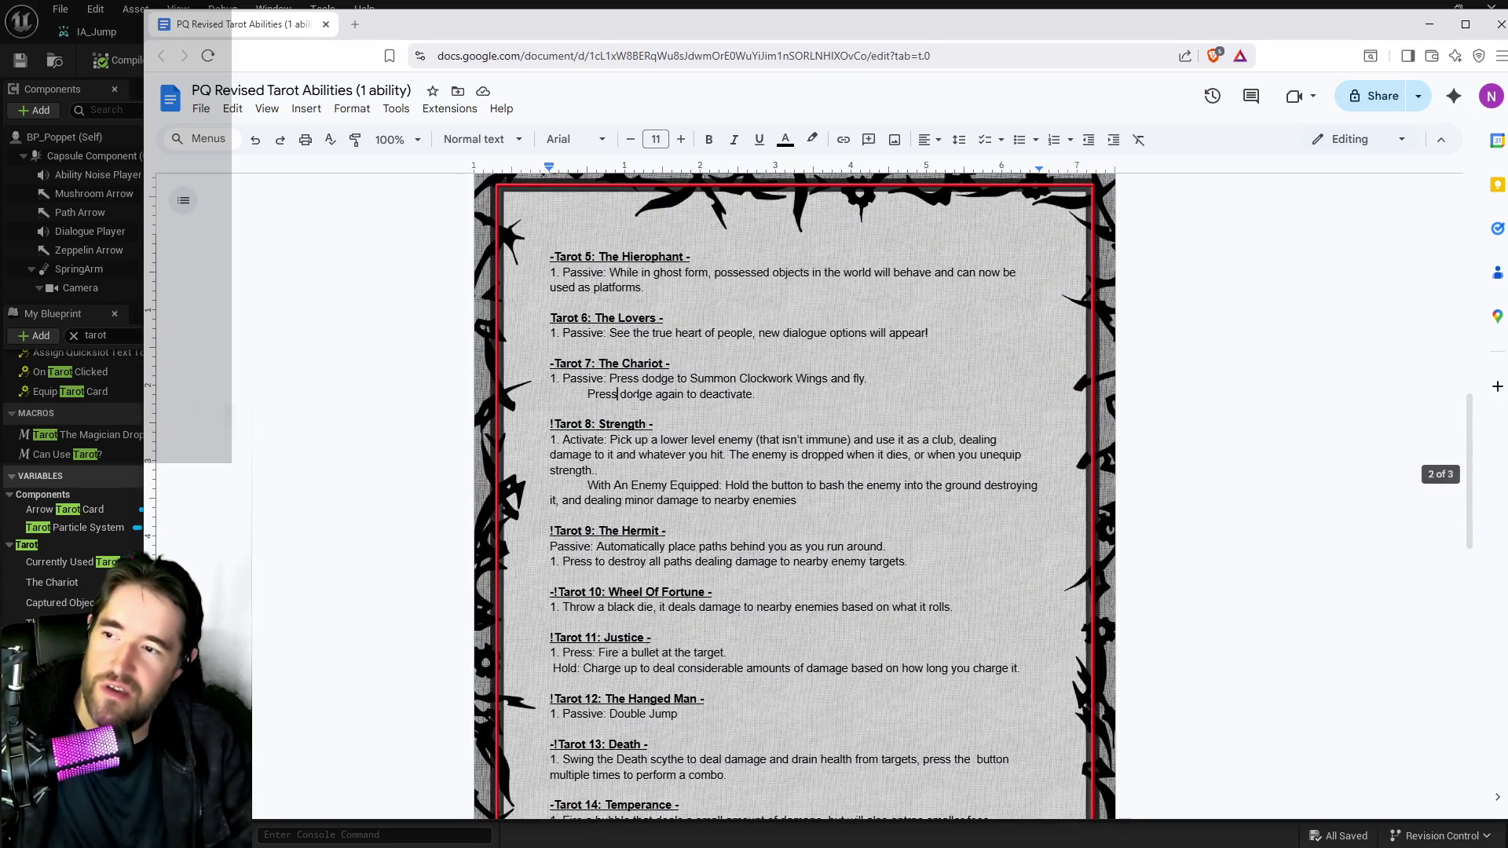
mouse_move(848, 27)
mouse_down()
mouse_move(1507, 35)
mouse_move(757, 32)
mouse_up()
scroll(367, 370, down, 13)
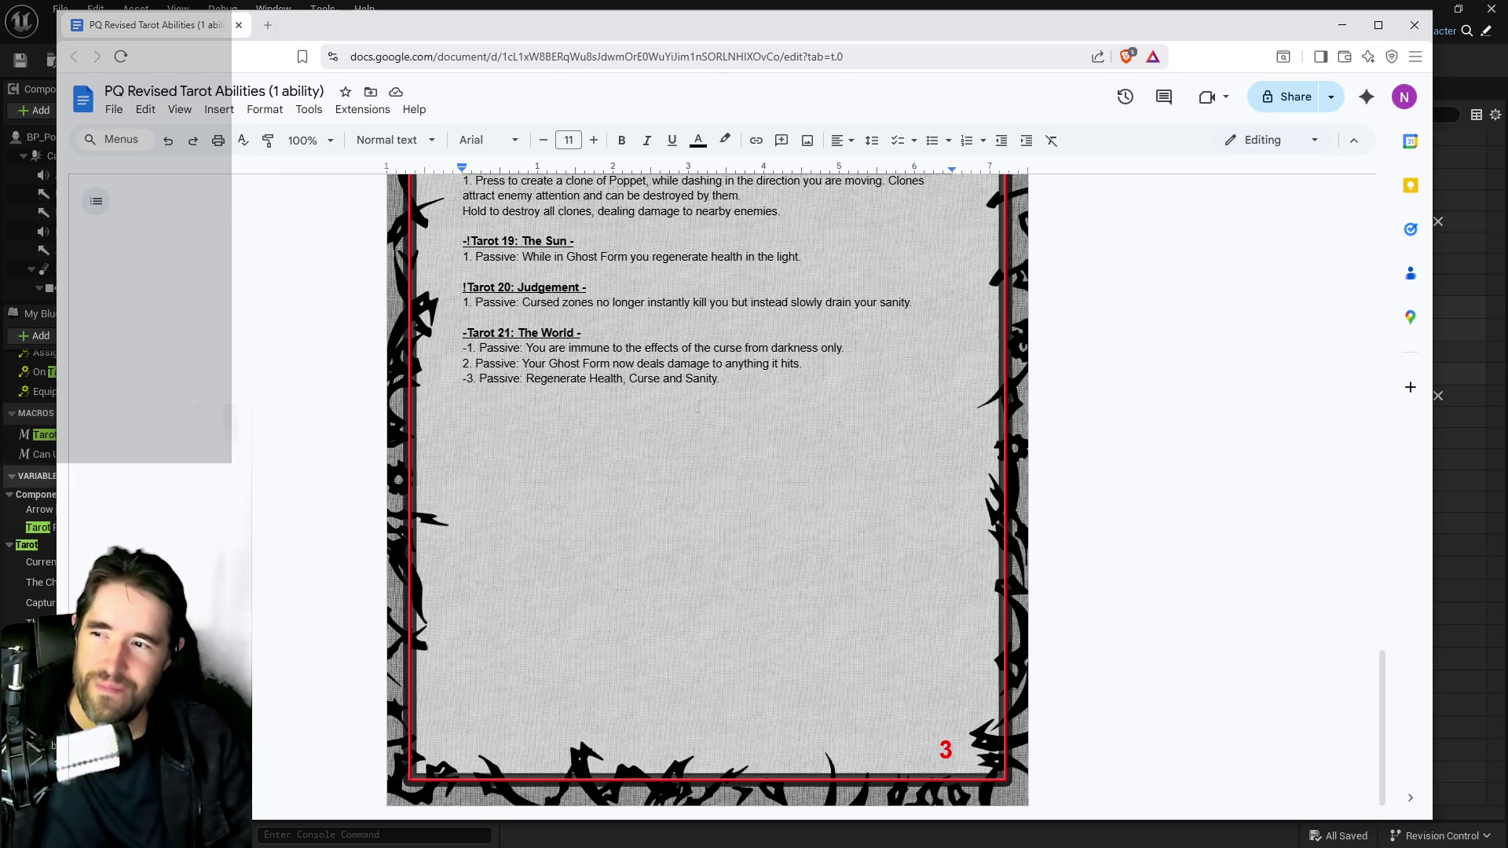
Select Curse and Sanity in The World's regeneration passive, then just the word Sanity.
drag(629, 379, 724, 383)
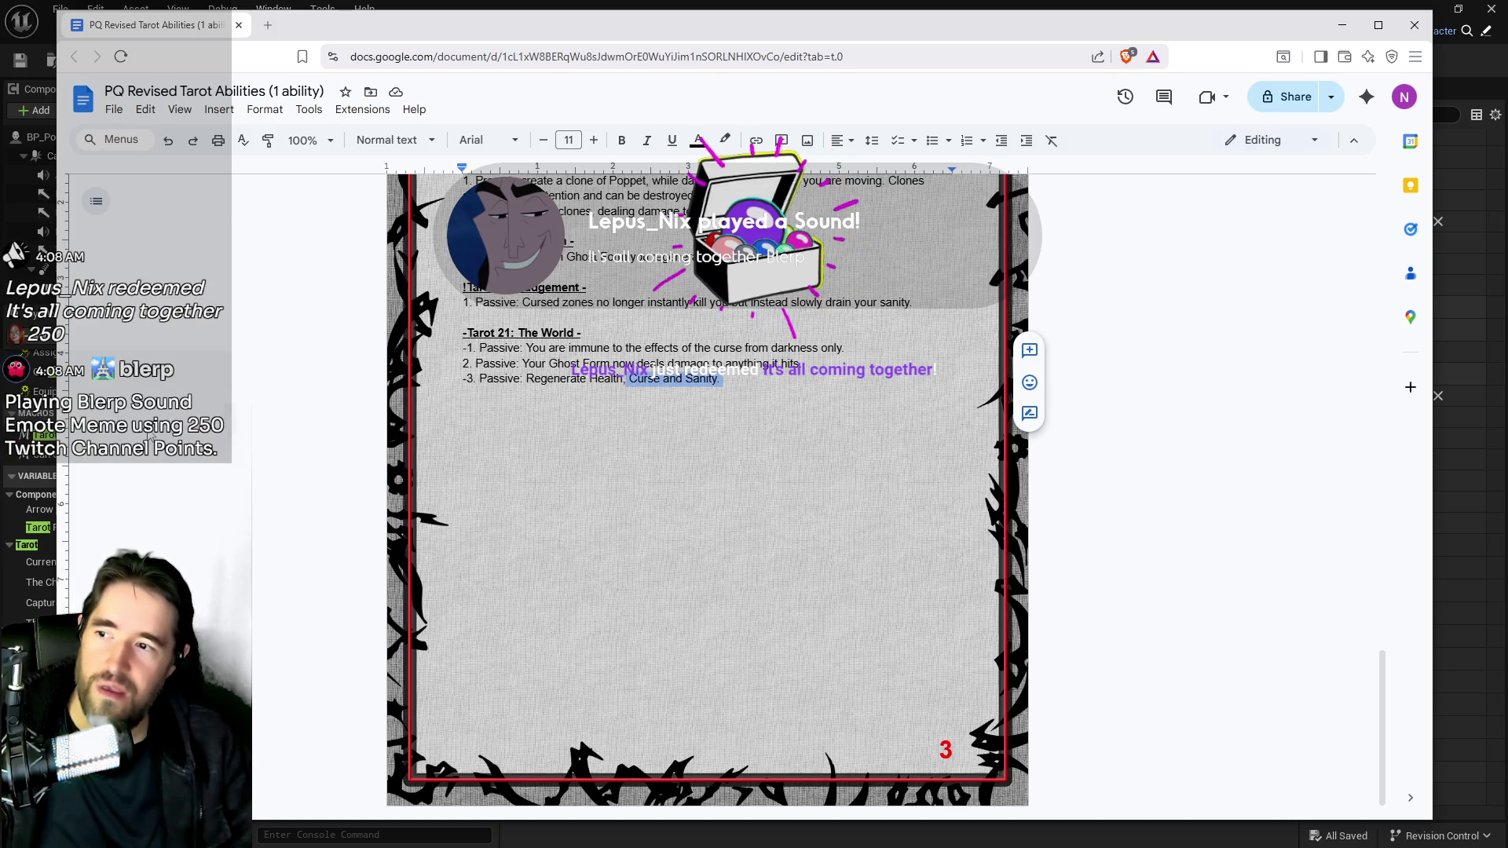
click(699, 379)
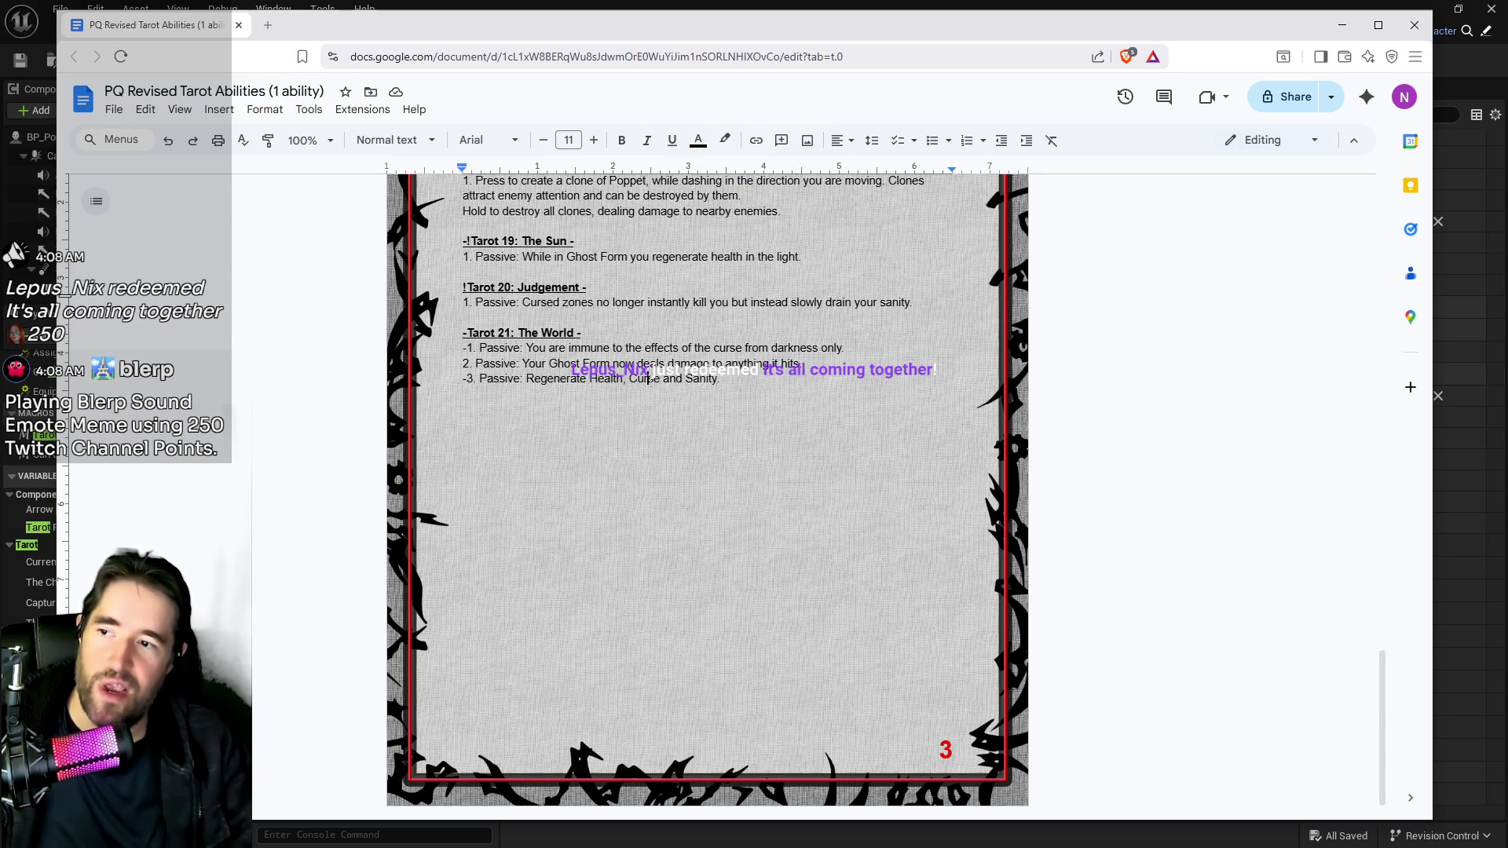
click(686, 379)
drag(686, 379, 718, 380)
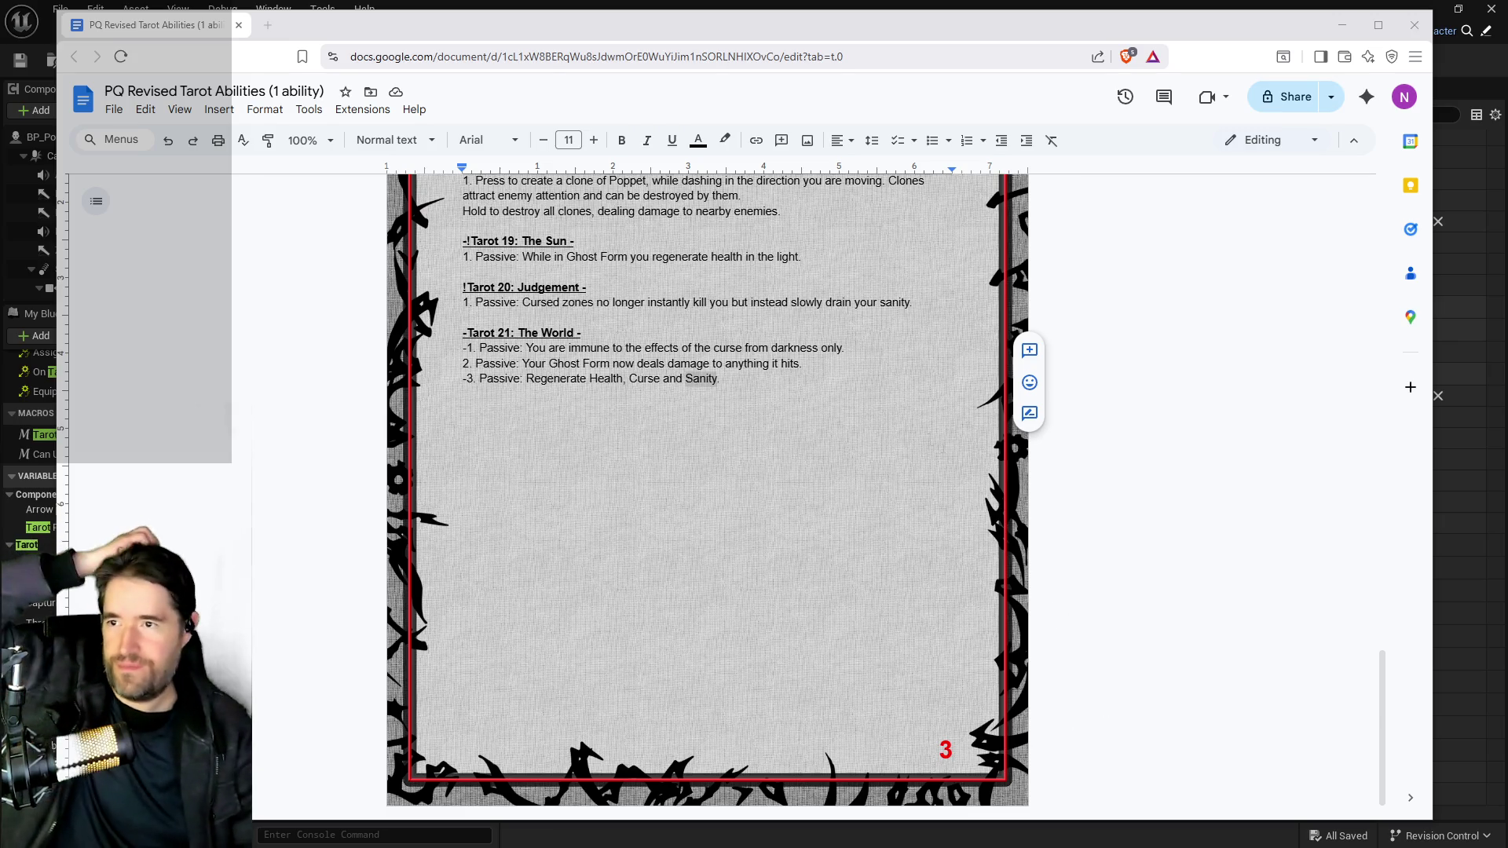
drag(958, 35, 1507, 35)
Pan the Upkeep Graph across the World Stat Update nodes toward the Light Stat and Insanity nodes.
mouse_move(861, 479)
mouse_down()
mouse_move(665, 506)
mouse_move(860, 506)
mouse_up()
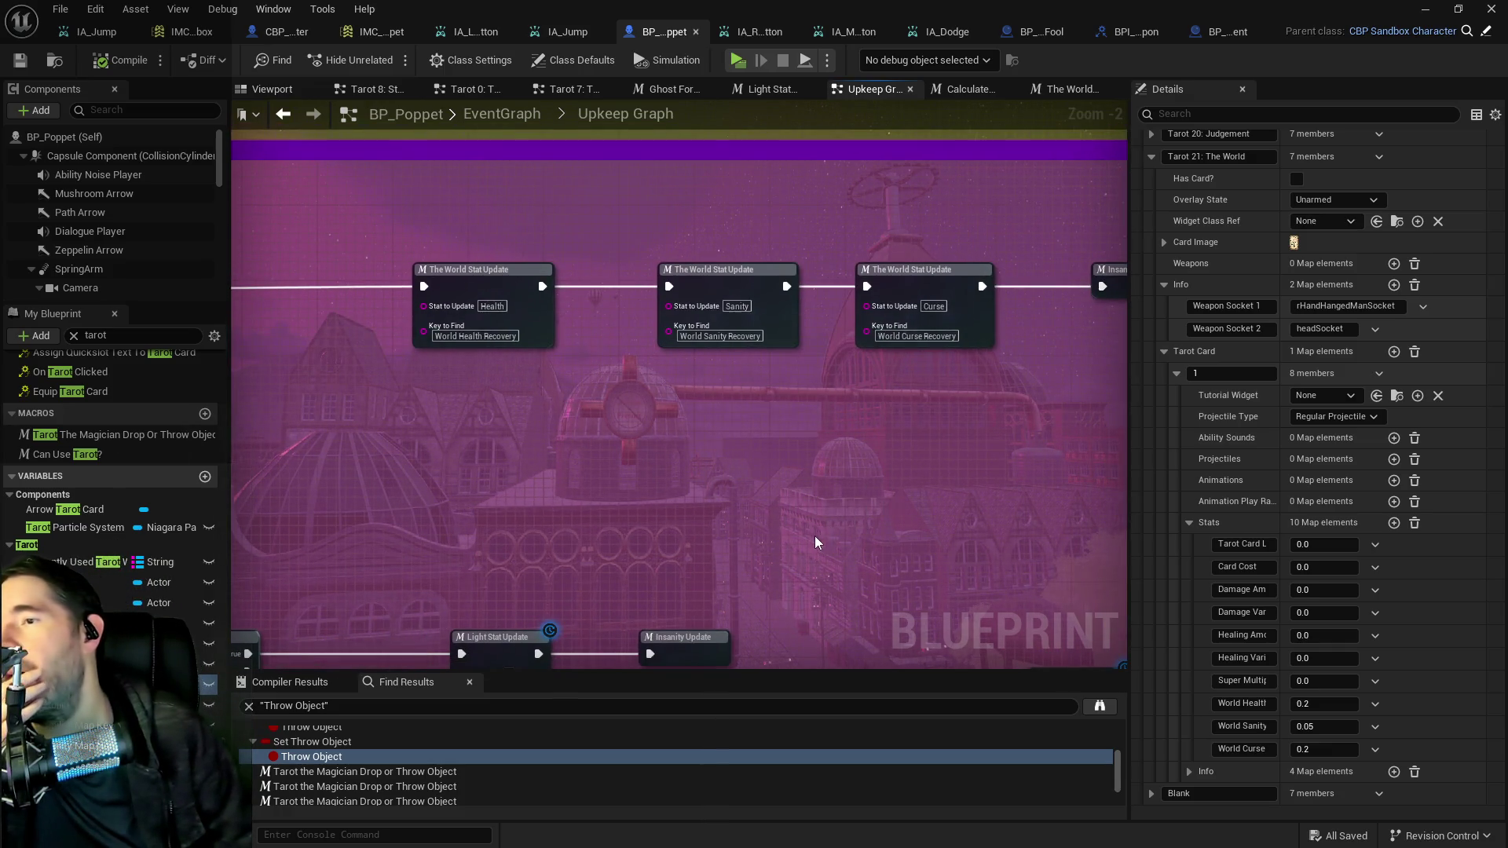
mouse_move(836, 314)
mouse_down()
mouse_move(752, 290)
mouse_move(707, 297)
mouse_up()
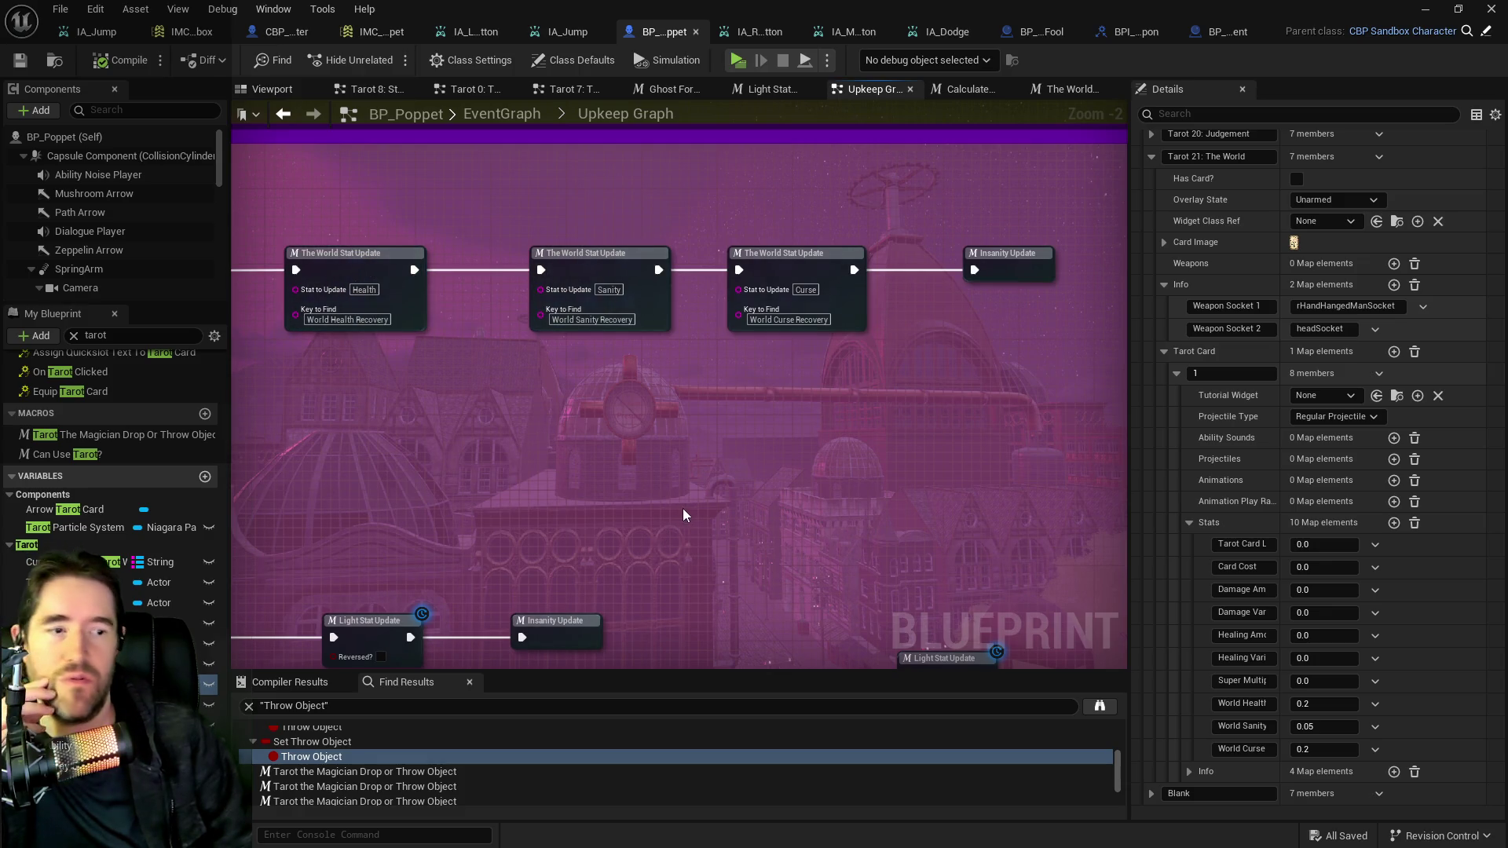
mouse_move(689, 511)
mouse_down()
mouse_move(603, 466)
mouse_move(573, 421)
mouse_move(629, 555)
mouse_up()
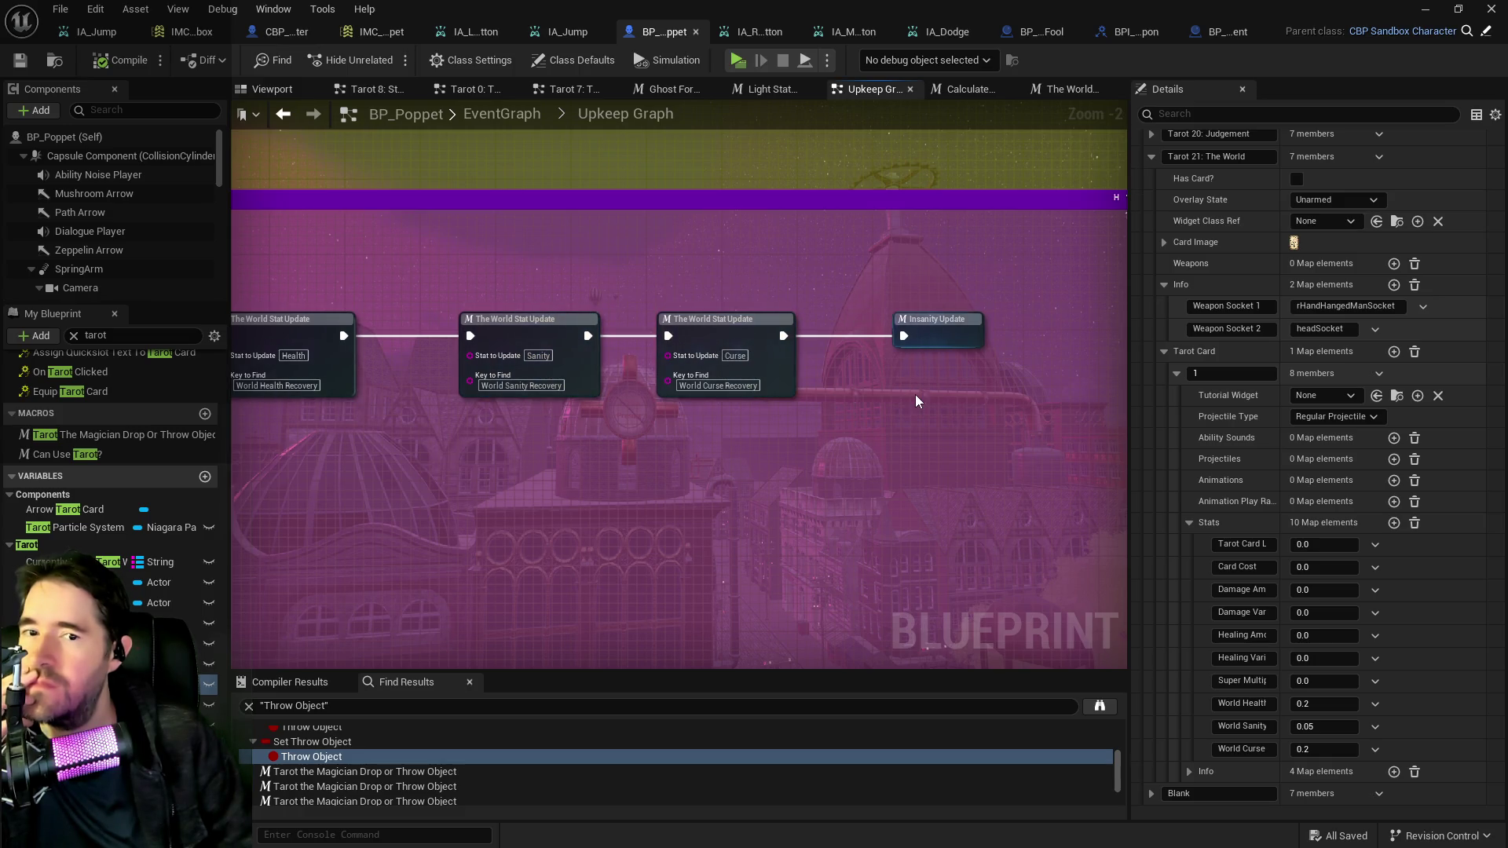
drag(915, 395, 1133, 363)
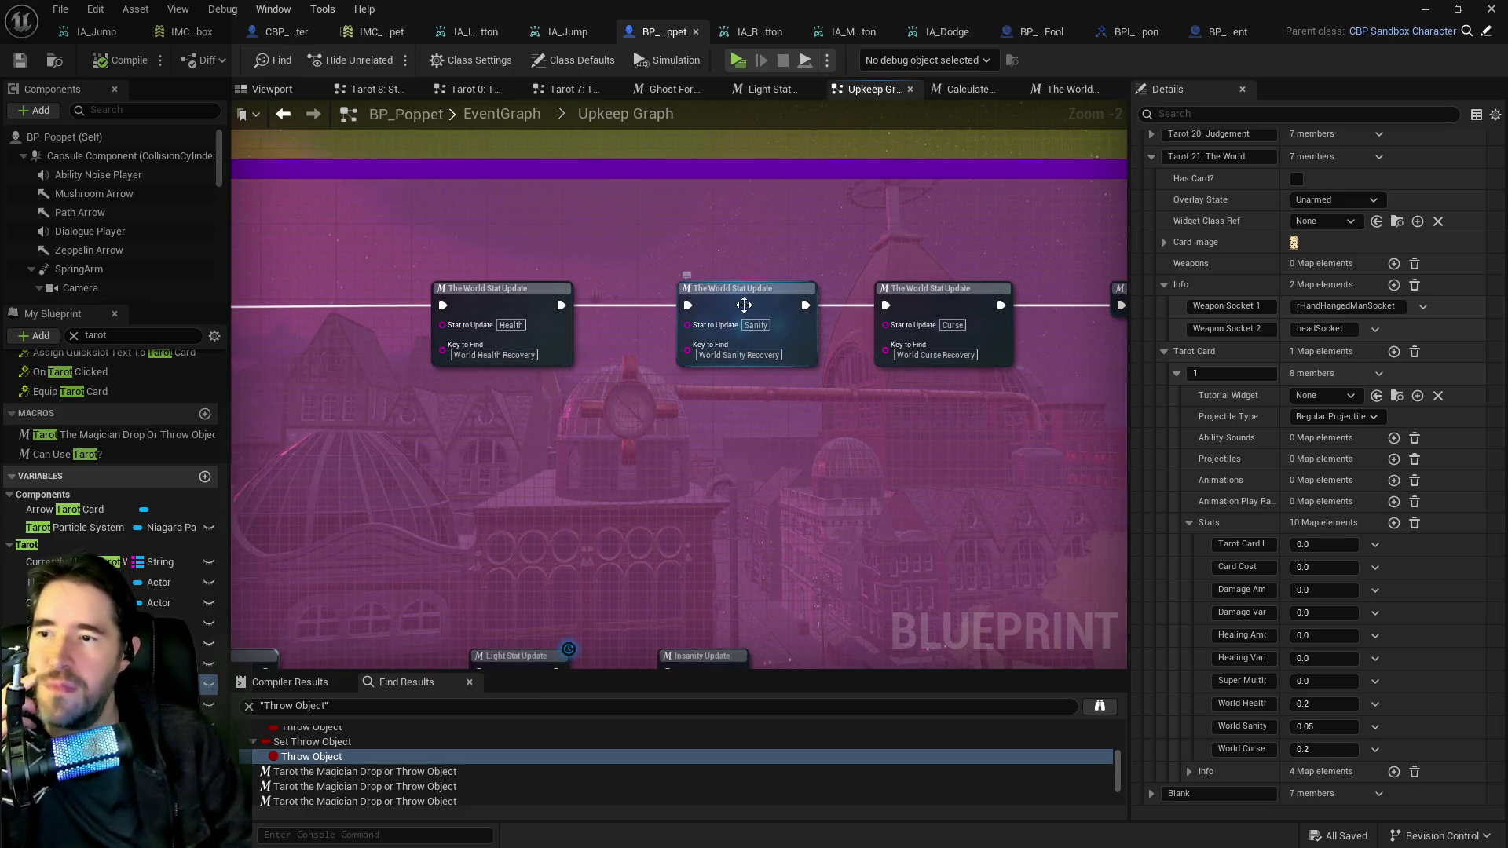
Select the Sanity World Stat Update node, then move the view to the Branch and Has Tag logic.
click(744, 305)
drag(742, 412, 611, 403)
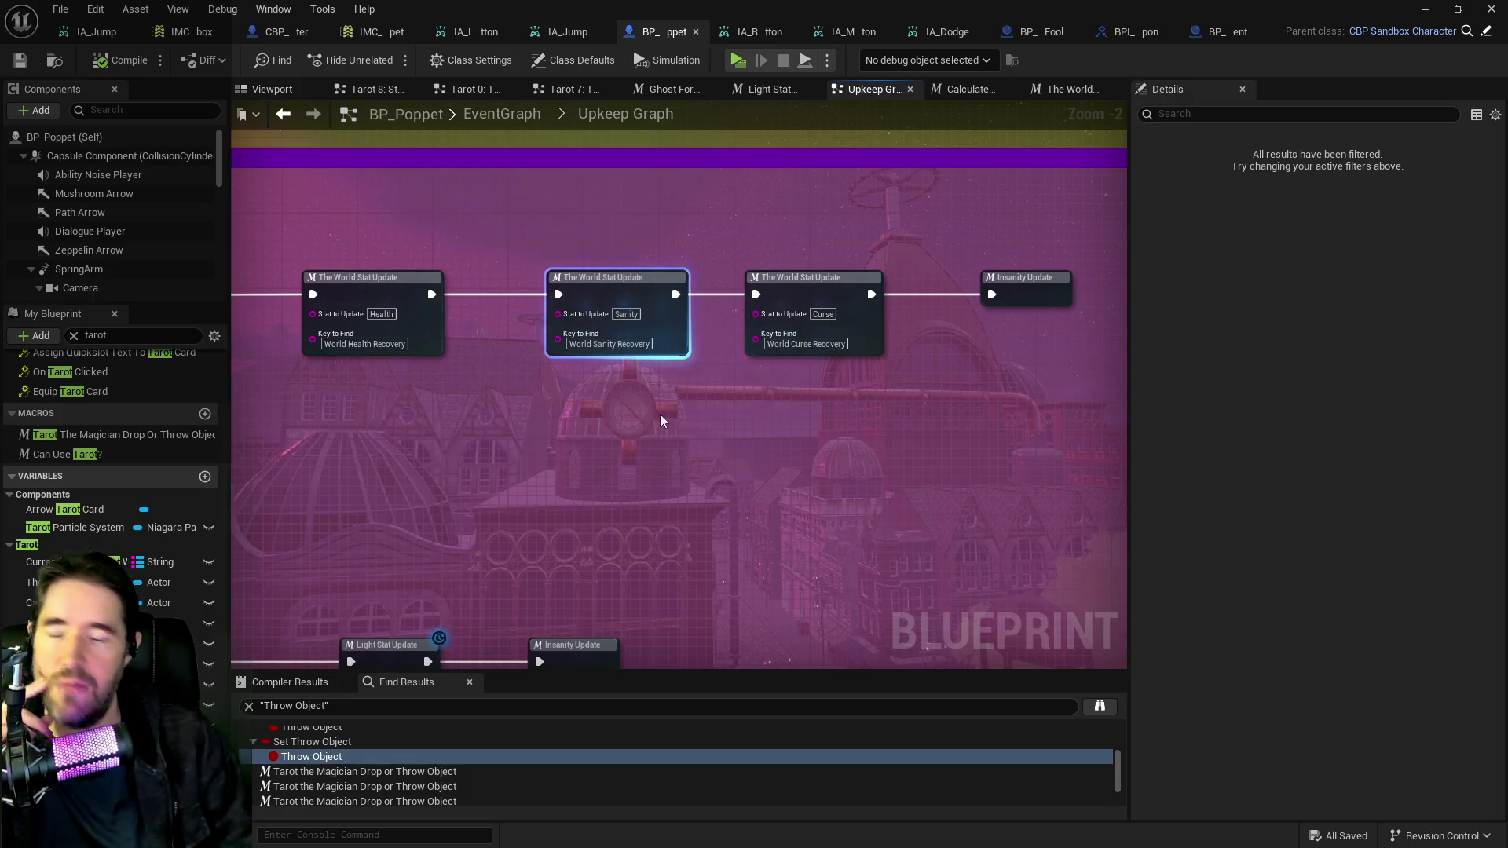
mouse_move(705, 495)
mouse_down()
mouse_move(660, 465)
mouse_move(630, 481)
mouse_up()
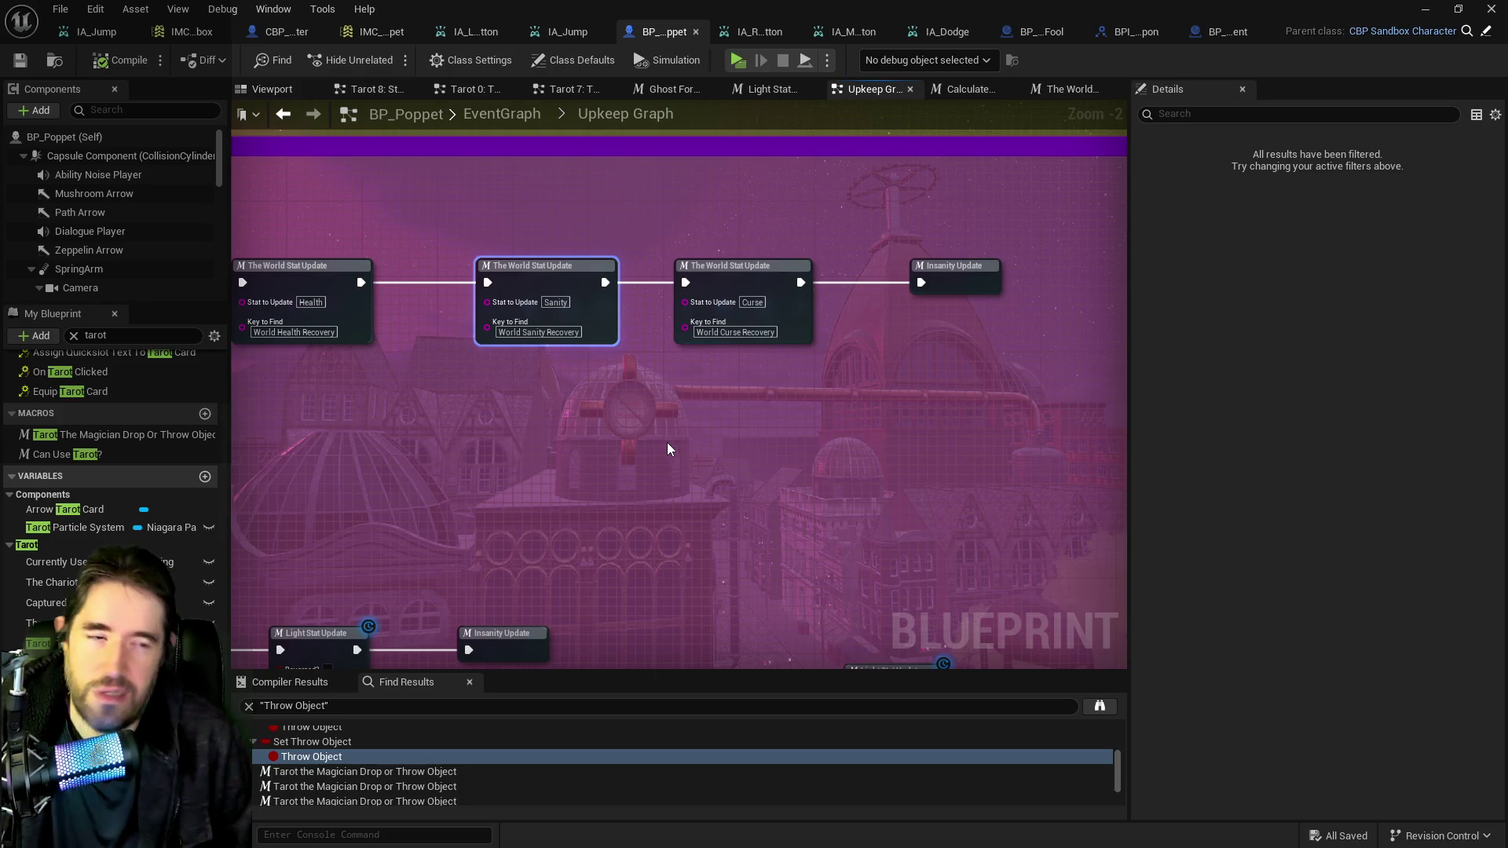
scroll(817, 330, down, 2)
mouse_move(904, 644)
mouse_down()
mouse_move(726, 423)
mouse_move(767, 313)
mouse_move(691, 369)
mouse_up()
Open the Light Stat Update macro and inspect its Delay, Branch, Update Stat and Calculate Sanity Loss Rate nodes.
double_click(691, 376)
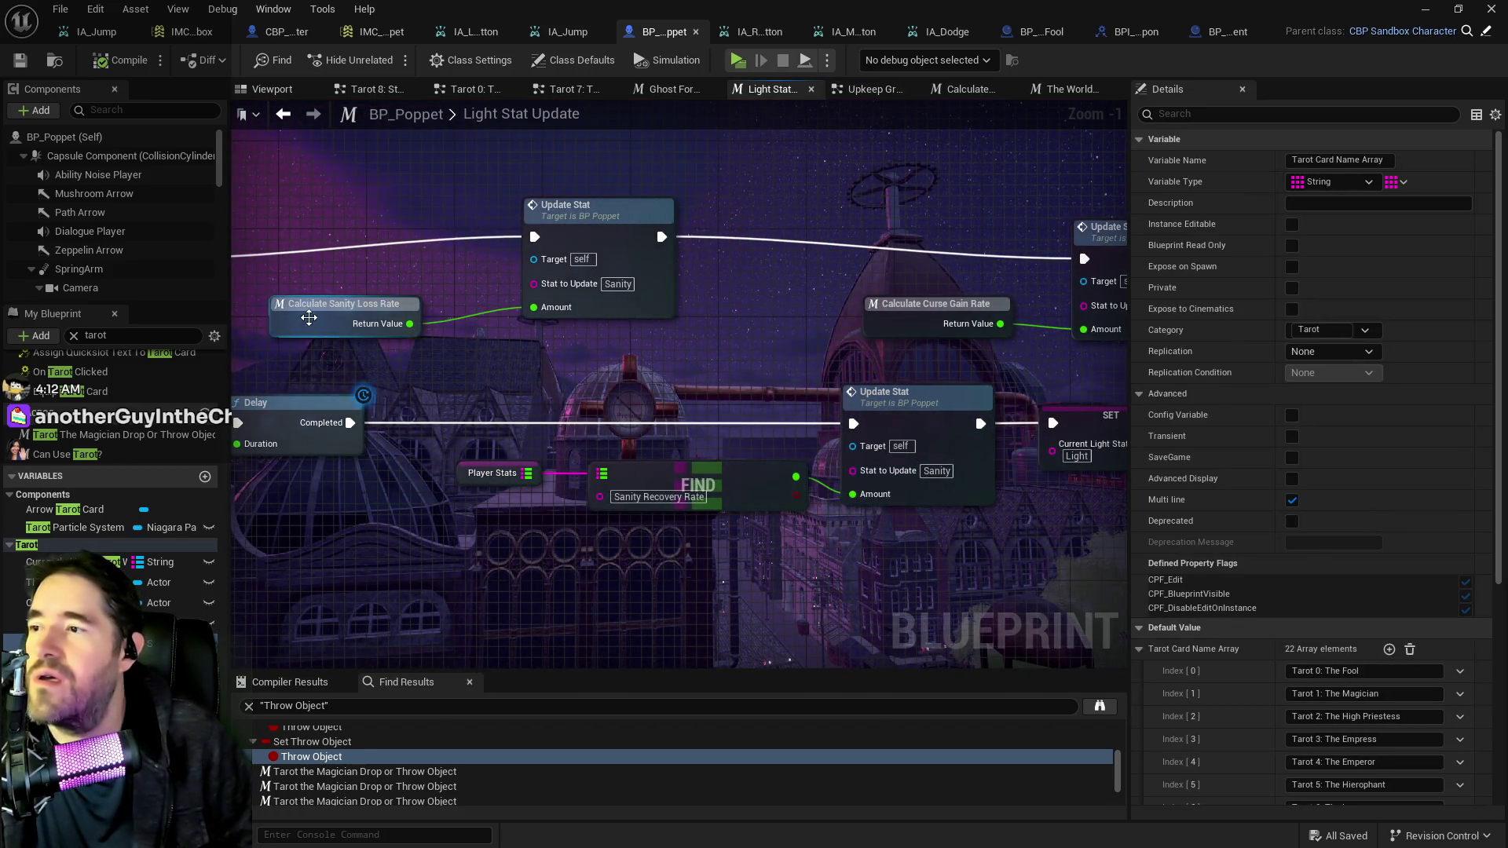
scroll(701, 351, down, 2)
mouse_move(702, 350)
mouse_down()
mouse_move(980, 423)
mouse_move(844, 361)
mouse_up()
mouse_move(839, 417)
mouse_down()
mouse_move(697, 393)
mouse_move(854, 404)
mouse_up()
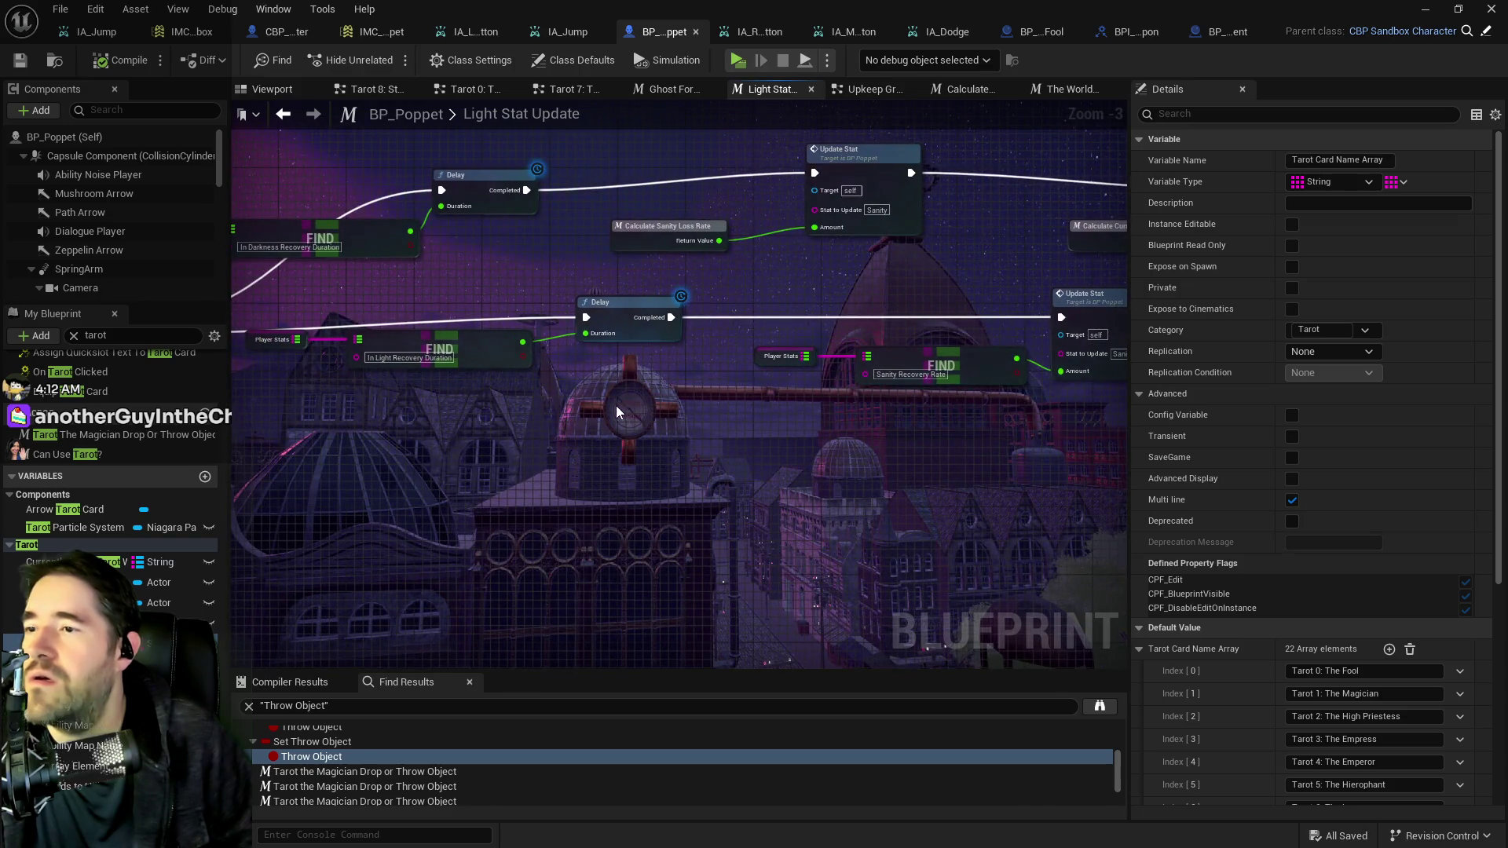
drag(616, 405, 1030, 394)
drag(747, 398, 519, 396)
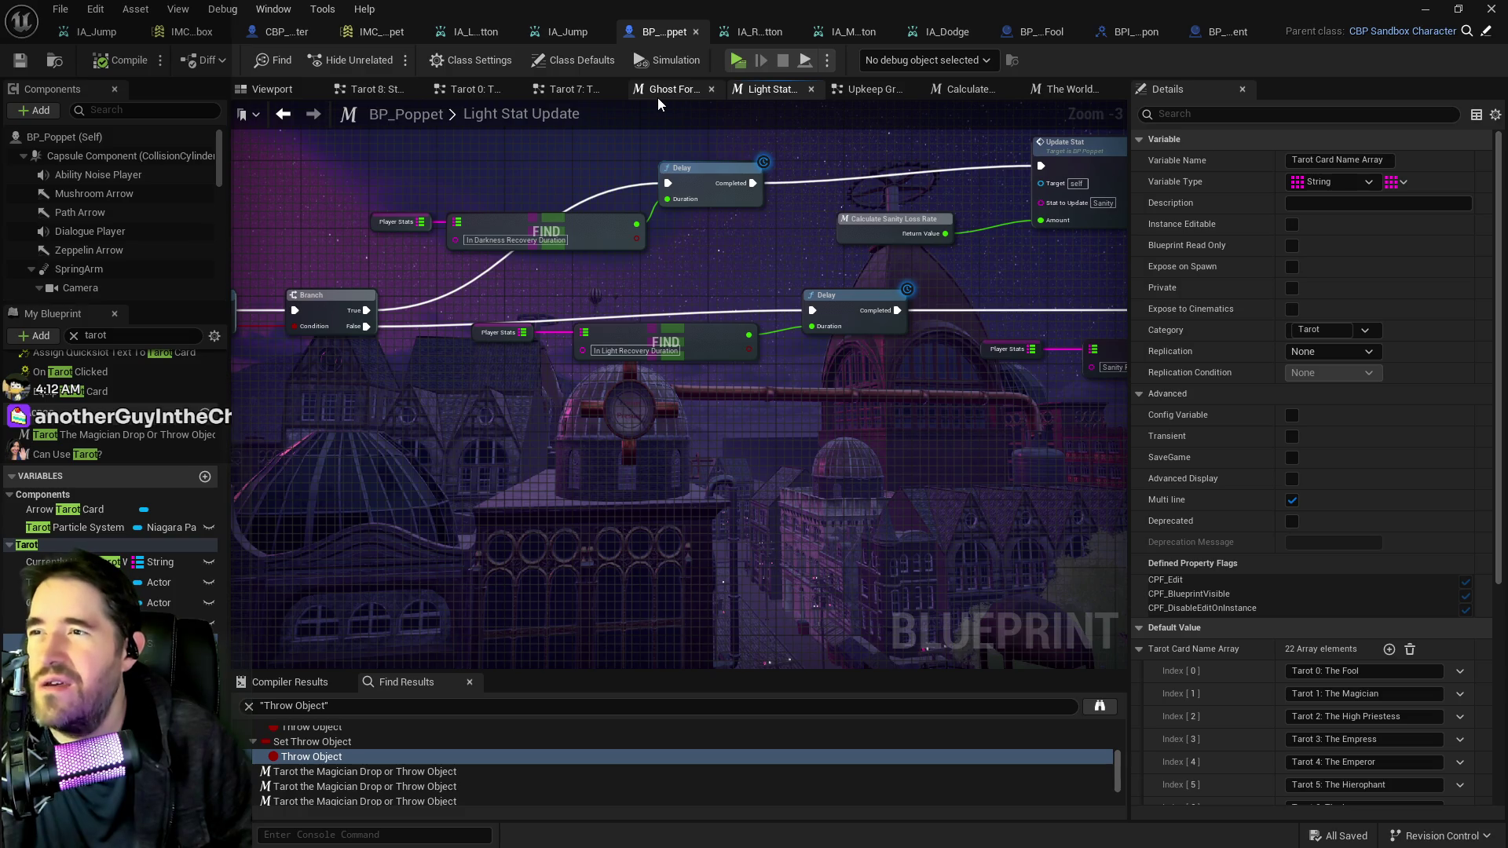
Back in the Upkeep Graph, find the sanity and curse nodes and open the Darkness Stat Update macro.
click(836, 91)
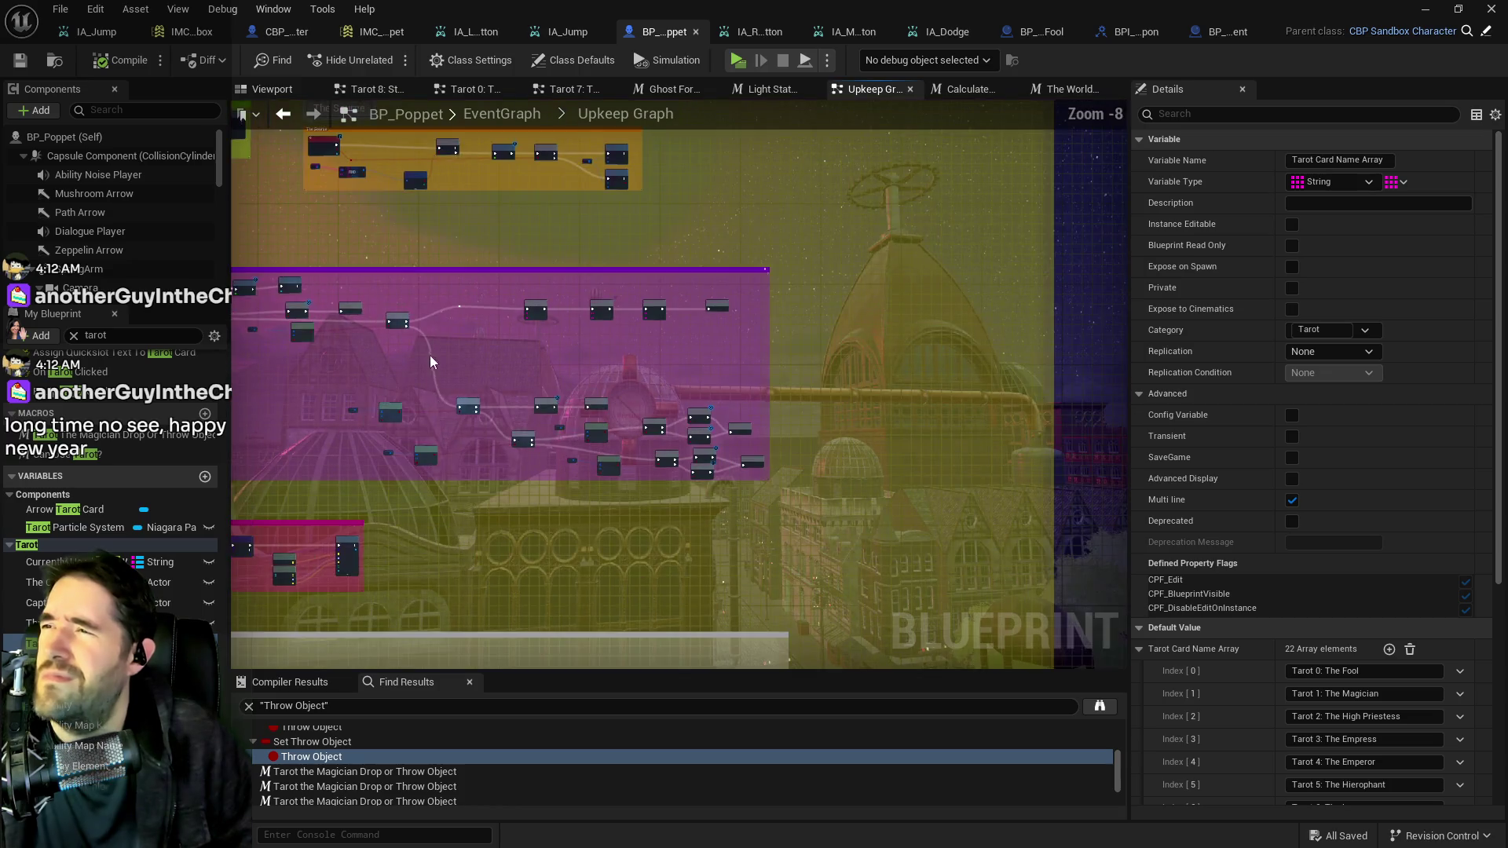
scroll(533, 380, up, 5)
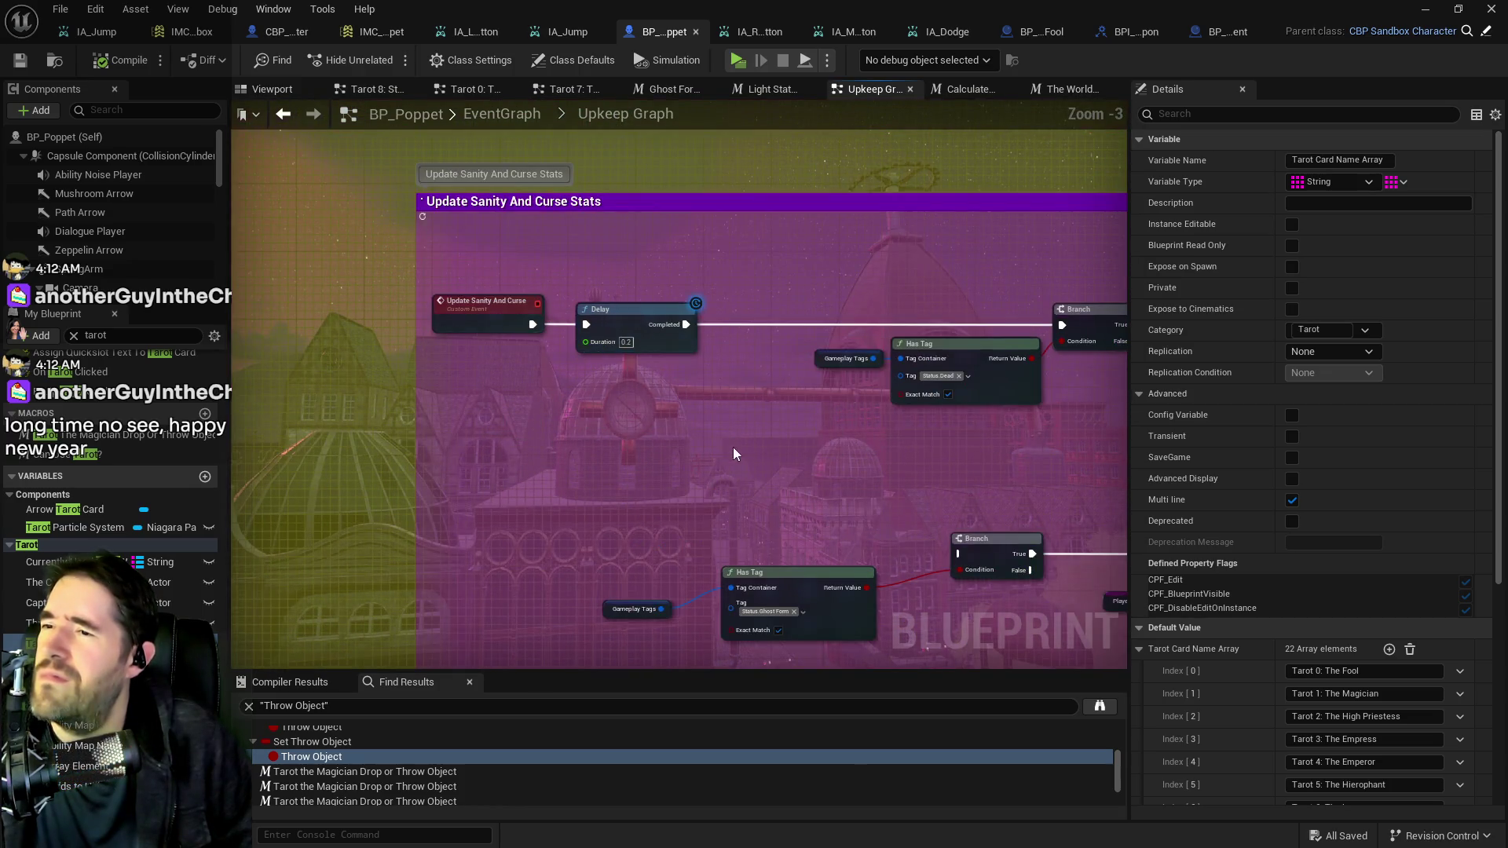
drag(735, 454, 507, 317)
mouse_move(448, 302)
mouse_down()
mouse_move(573, 295)
mouse_move(286, 328)
mouse_up()
mouse_move(624, 336)
mouse_down()
mouse_move(619, 450)
mouse_move(731, 393)
mouse_move(1005, 361)
mouse_move(687, 351)
mouse_move(701, 372)
mouse_move(518, 346)
mouse_up()
double_click(295, 198)
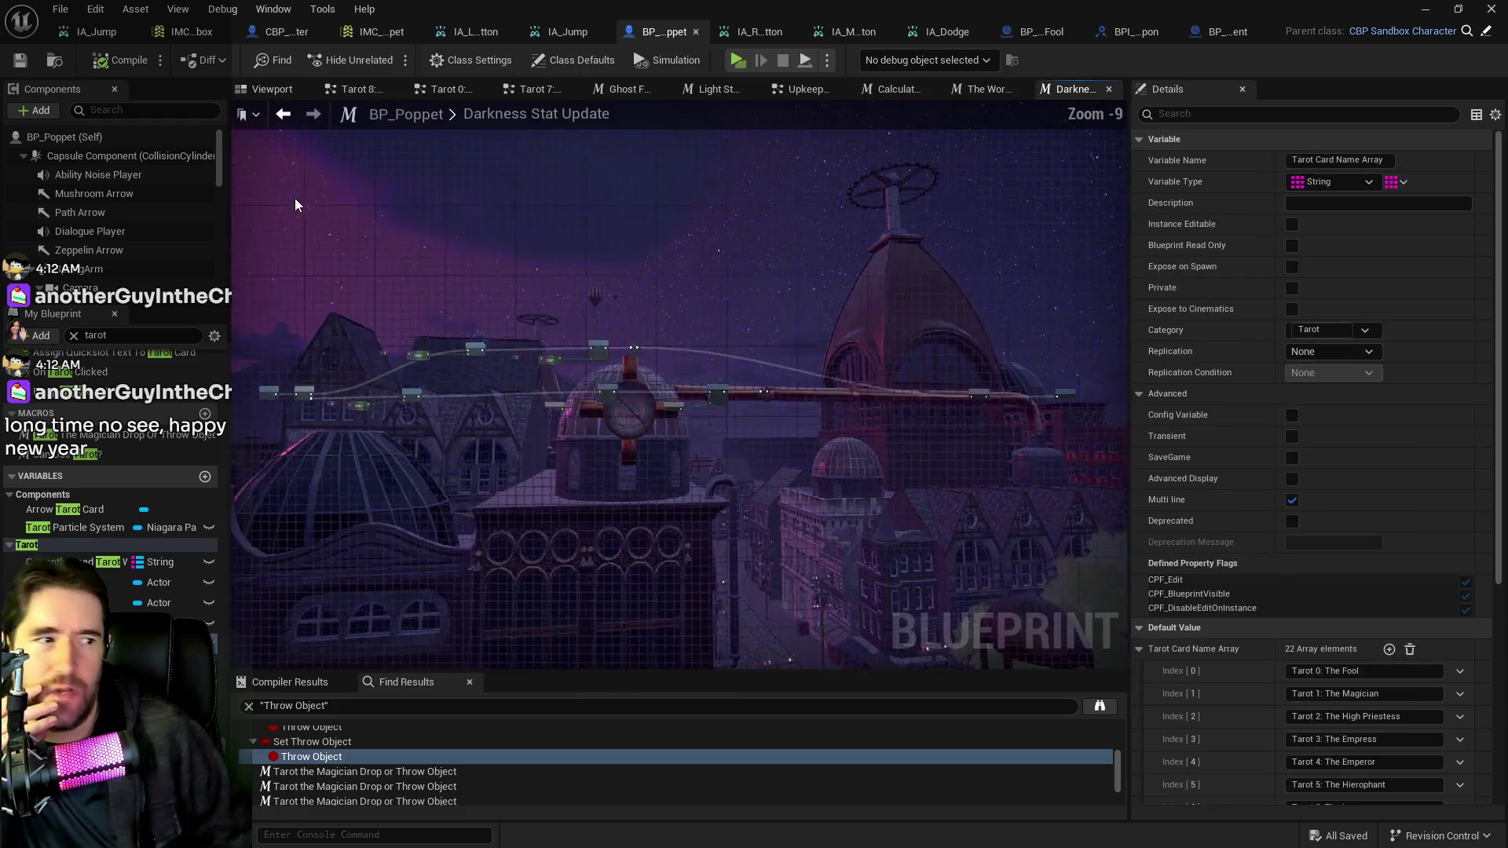